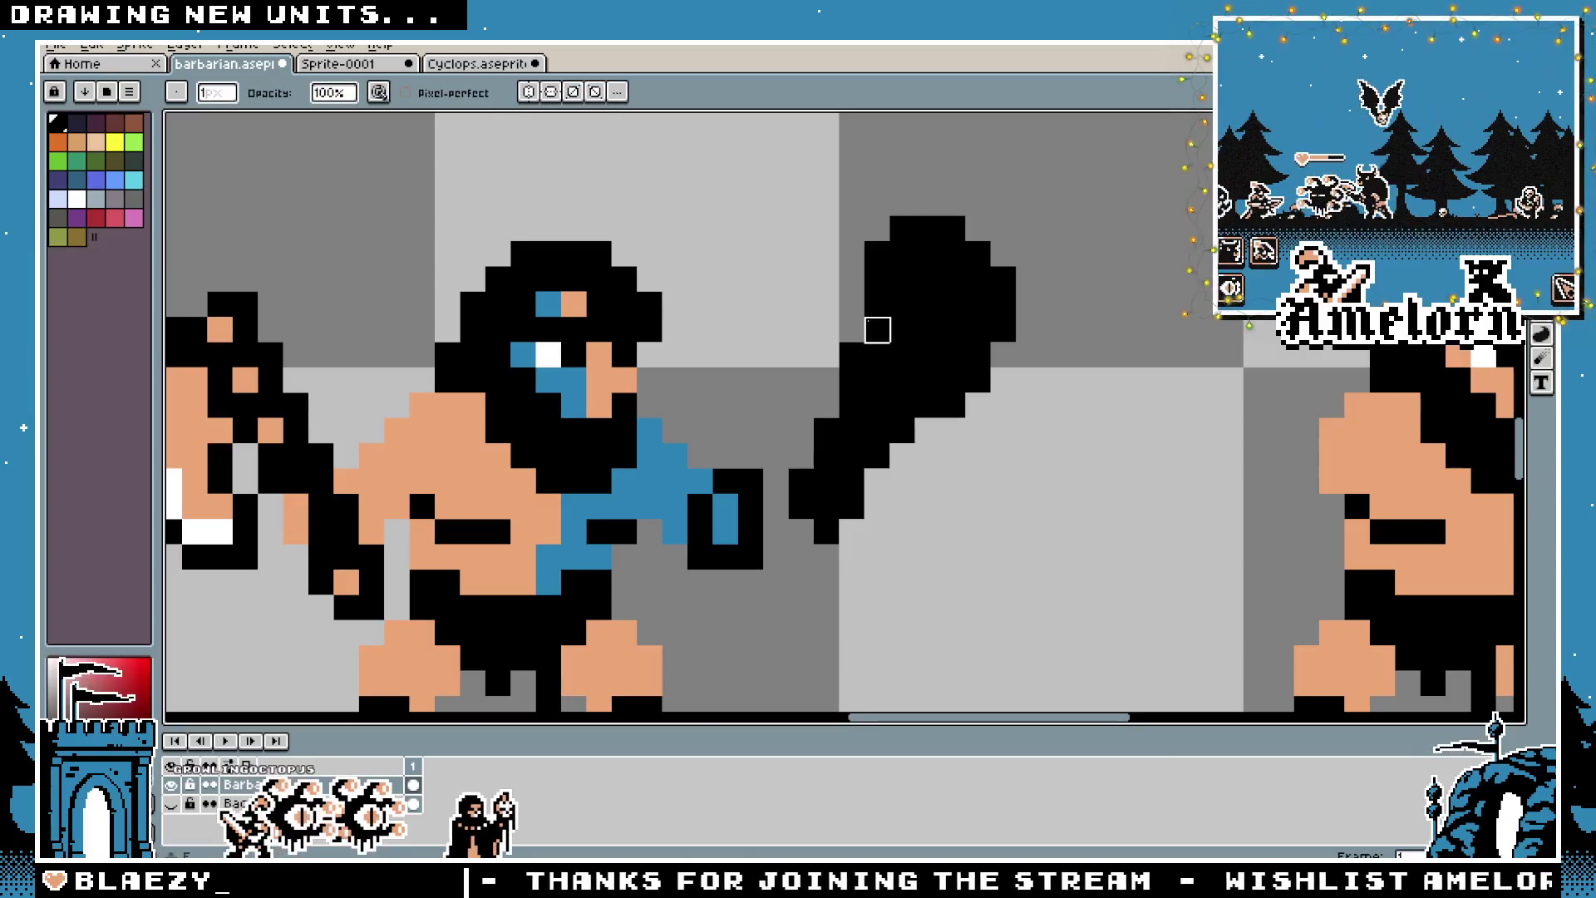
Erase the stray pixels at the lower end of the club handle, restoring one mistaken erase
{"action": "scroll", "coordinate": [910, 342], "scroll_direction": "down", "scroll_amount": 3}
{"action": "scroll", "coordinate": [954, 409], "scroll_direction": "up", "scroll_amount": 3}
{"action": "key", "text": "ctrl+z"}
{"action": "mouse_move", "coordinate": [827, 536]}
{"action": "left_mouse_down"}
{"action": "mouse_move", "coordinate": [802, 511]}
{"action": "mouse_move", "coordinate": [806, 477]}
{"action": "left_mouse_up"}
{"action": "left_click", "coordinate": [828, 436]}
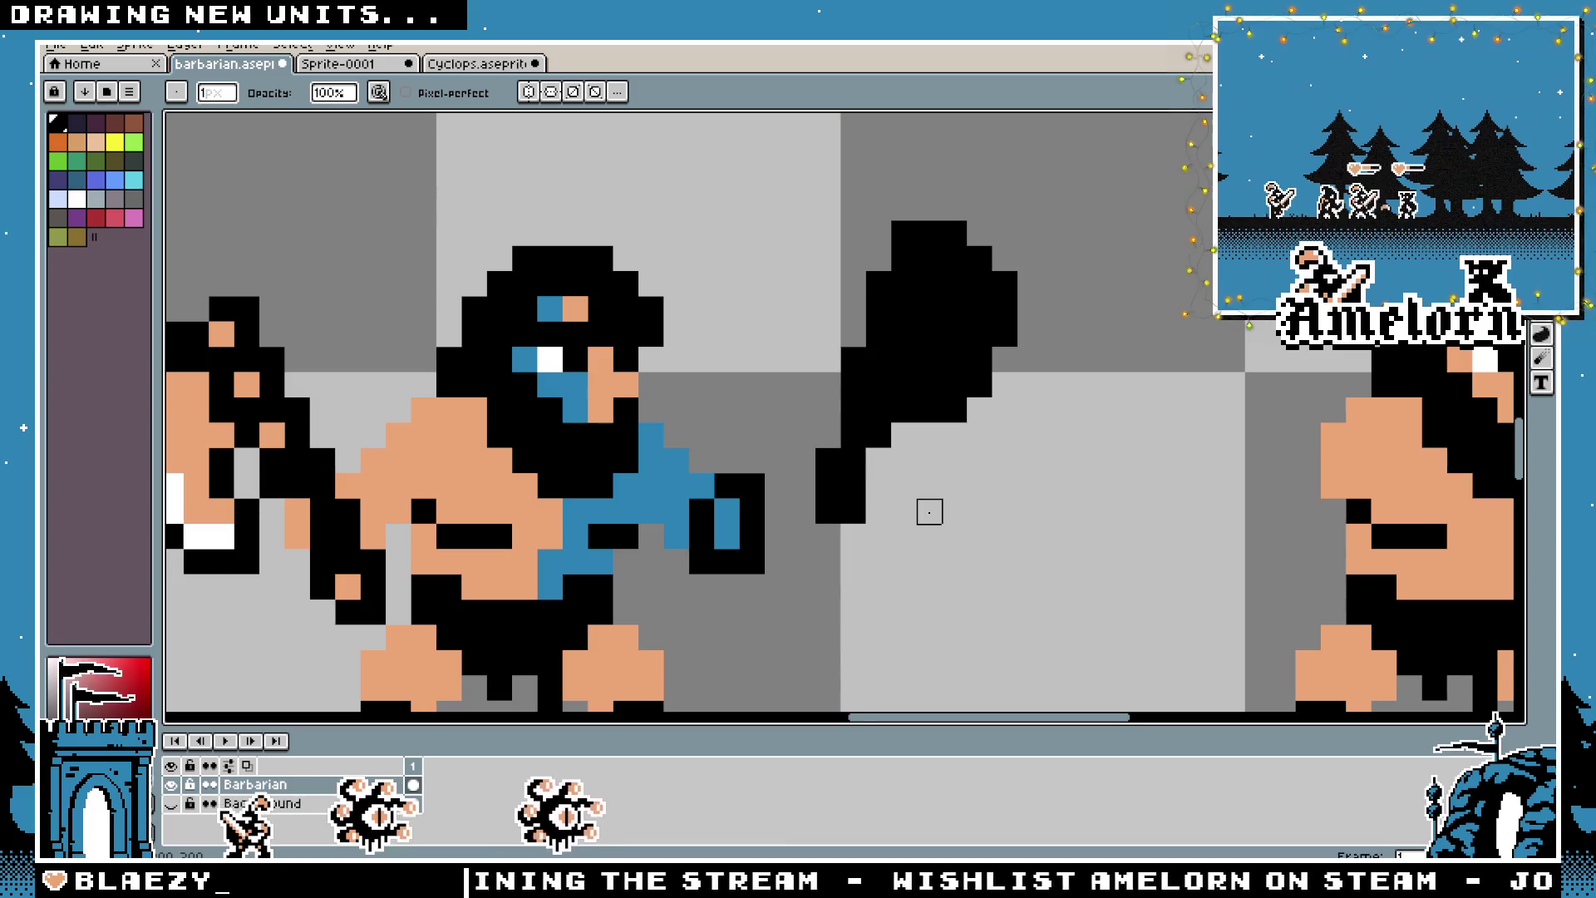
{"action": "scroll", "coordinate": [914, 491], "scroll_direction": "down", "scroll_amount": 4}
{"action": "scroll", "coordinate": [897, 437], "scroll_direction": "up", "scroll_amount": 3}
{"action": "scroll", "coordinate": [897, 438], "scroll_direction": "up", "scroll_amount": 2}
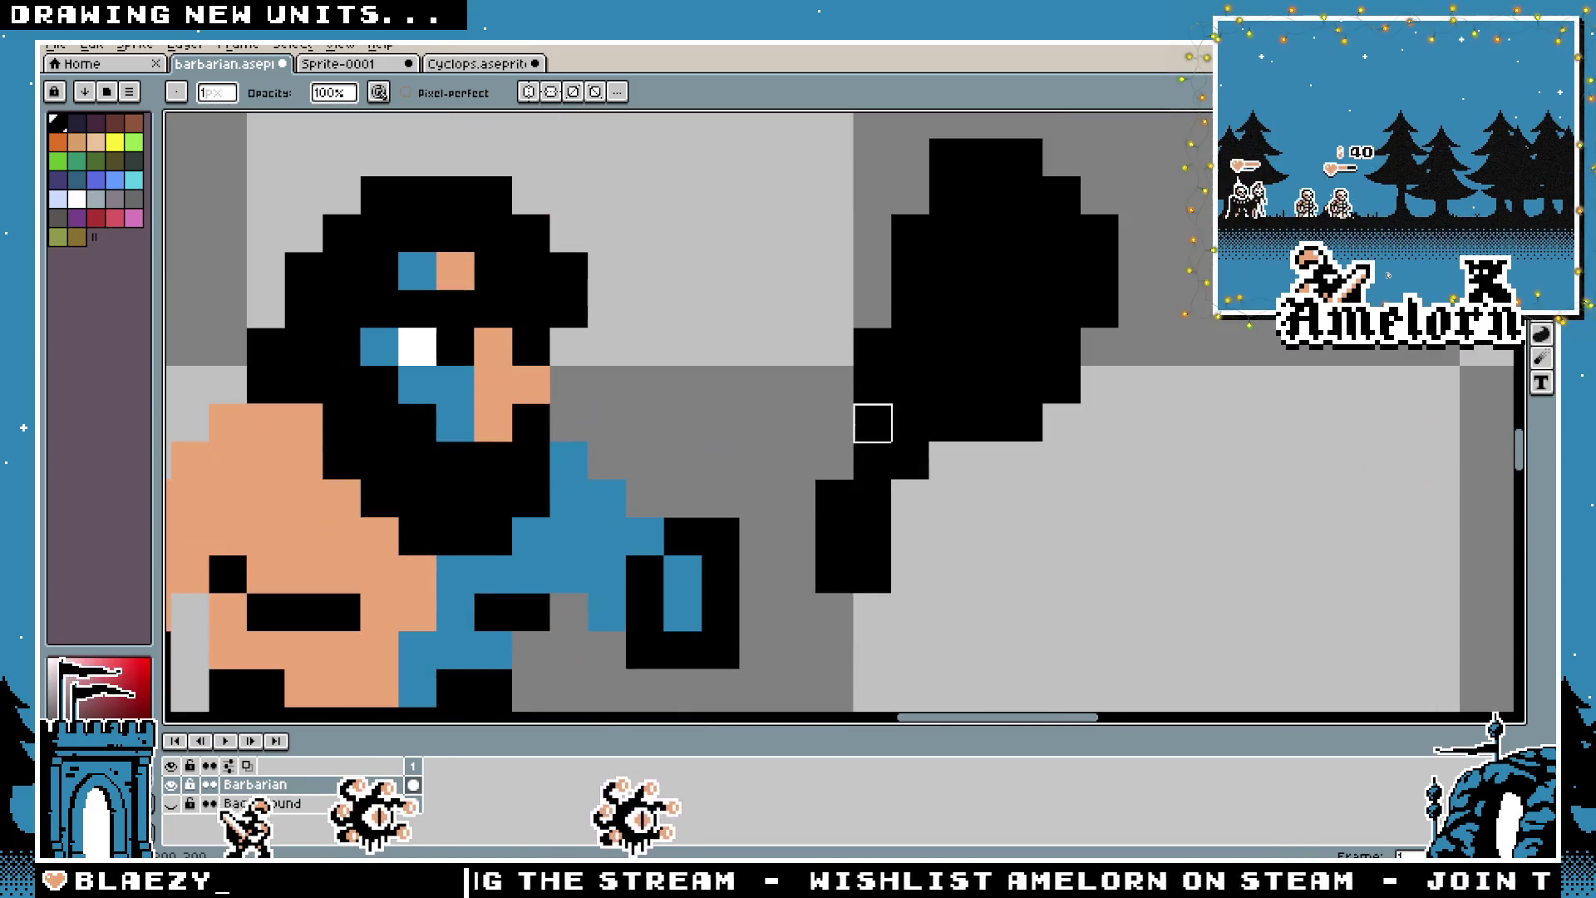
{"action": "left_click", "coordinate": [871, 573]}
{"action": "scroll", "coordinate": [759, 570], "scroll_direction": "down", "scroll_amount": 3}
{"action": "scroll", "coordinate": [773, 553], "scroll_direction": "up", "scroll_amount": 3}
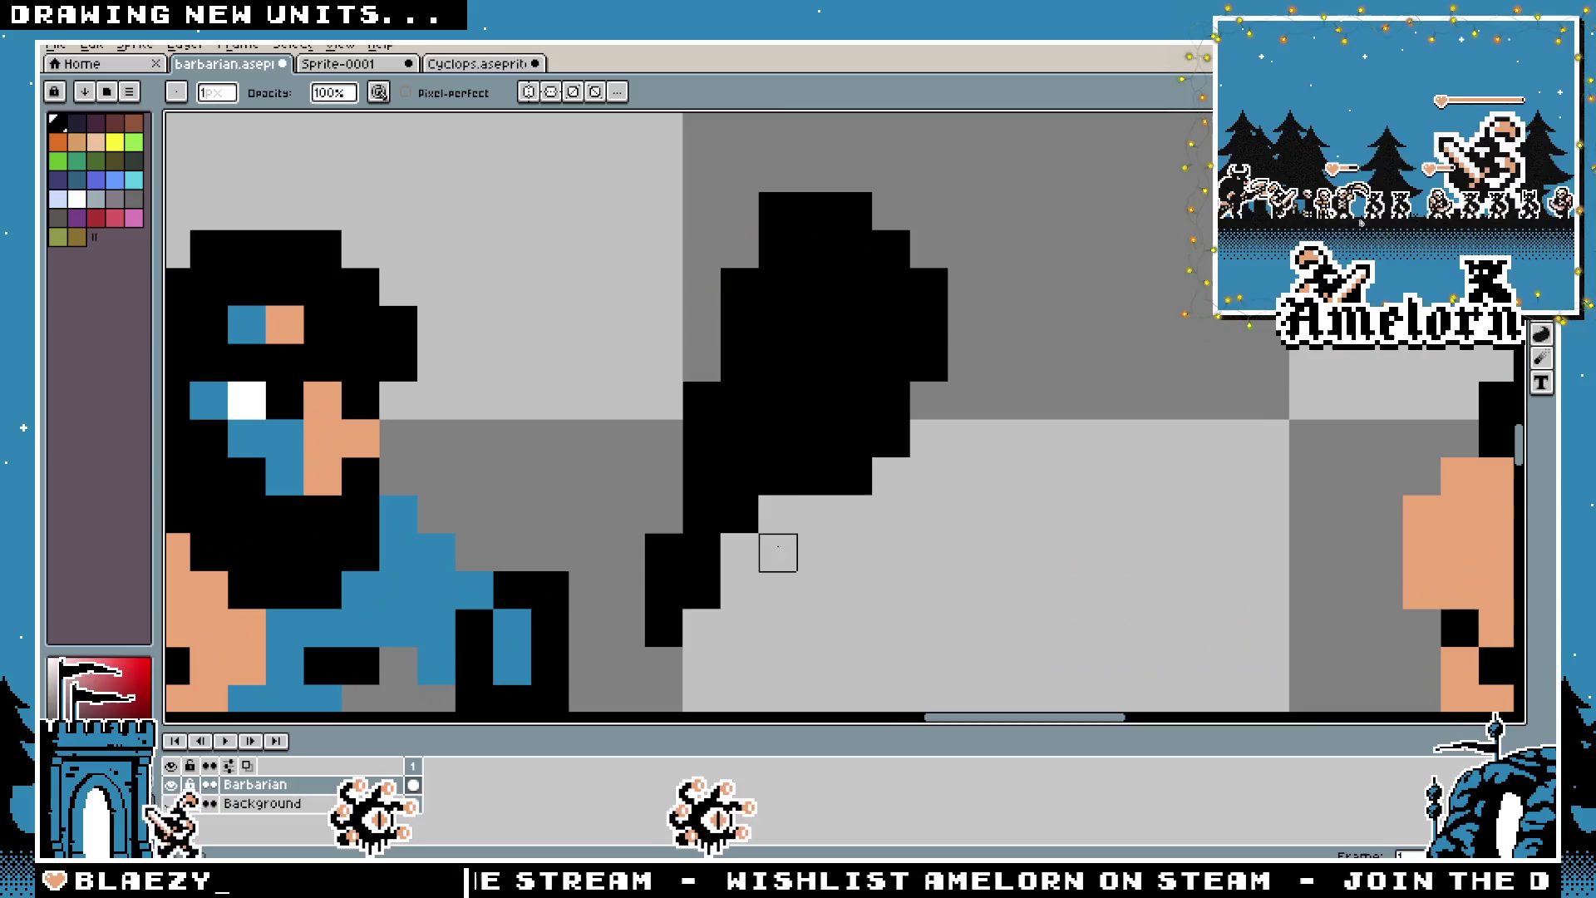
Add a single black pixel to the club with the Pencil
{"action": "key", "text": "b"}
{"action": "scroll", "coordinate": [690, 565], "scroll_direction": "down", "scroll_amount": 3}
{"action": "scroll", "coordinate": [690, 573], "scroll_direction": "up", "scroll_amount": 3}
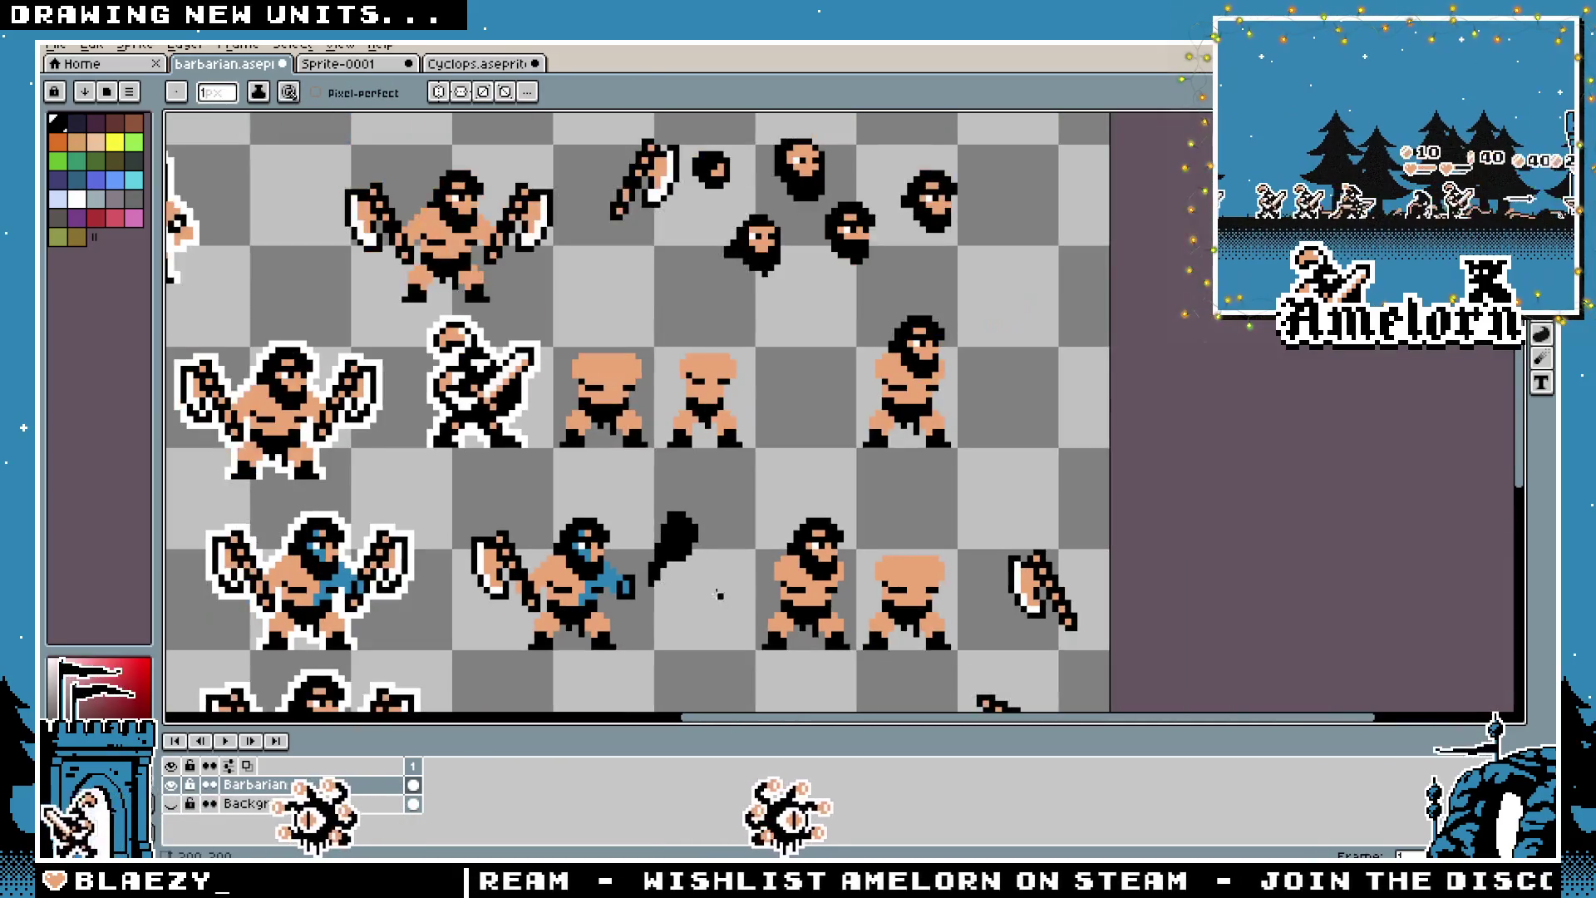
{"action": "left_click", "coordinate": [689, 573]}
{"action": "scroll", "coordinate": [657, 515], "scroll_direction": "down", "scroll_amount": 3}
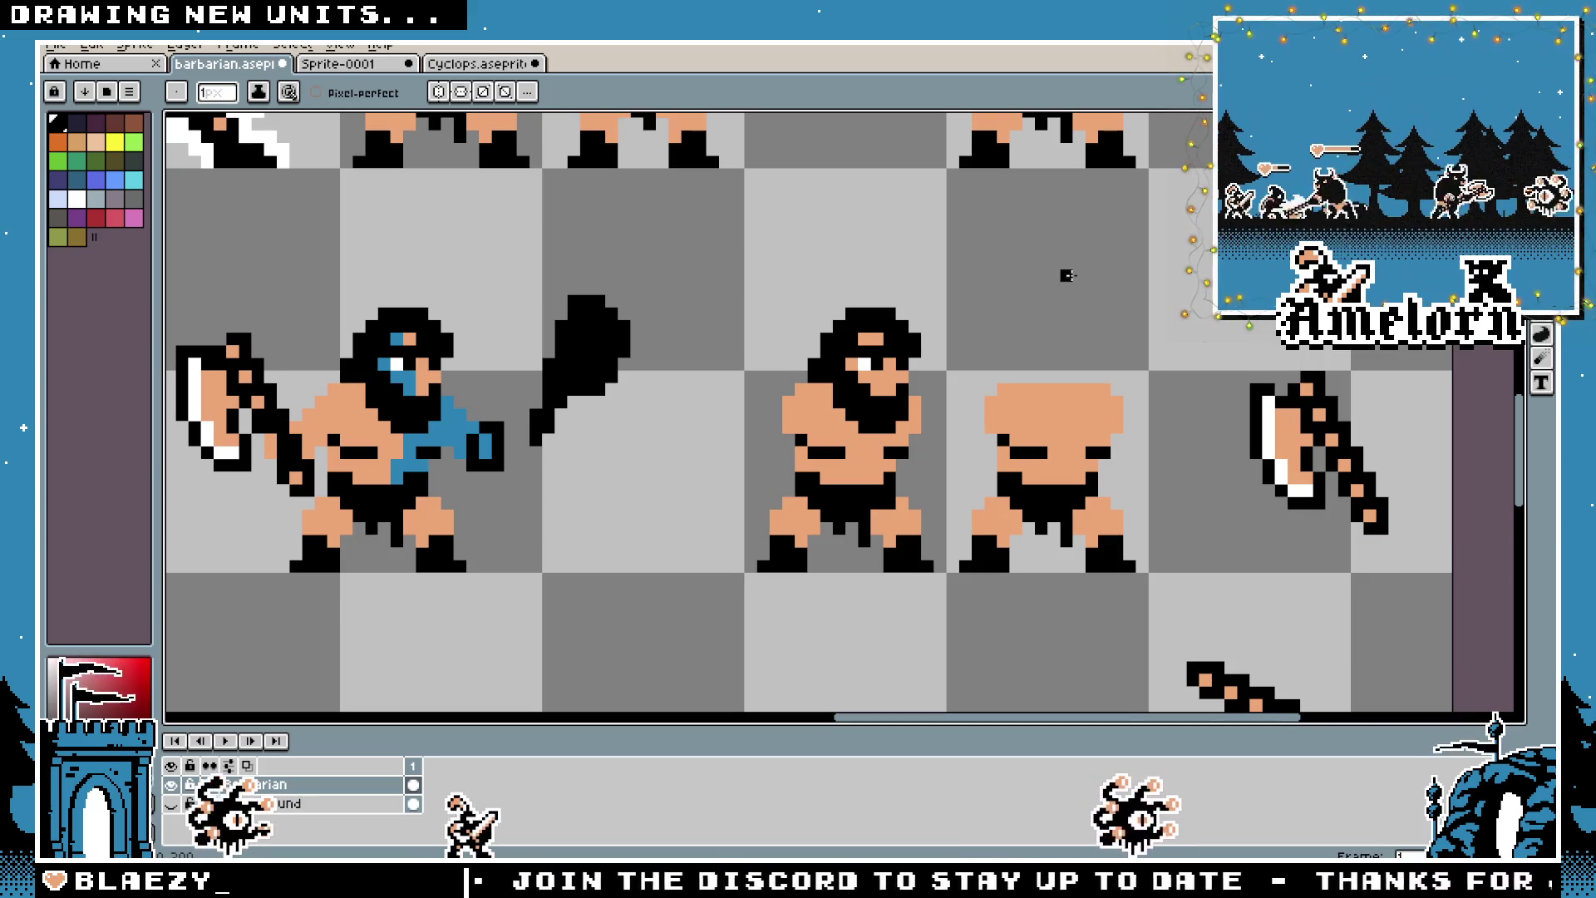
Box-select the big black club and delete it
{"action": "key", "text": "m"}
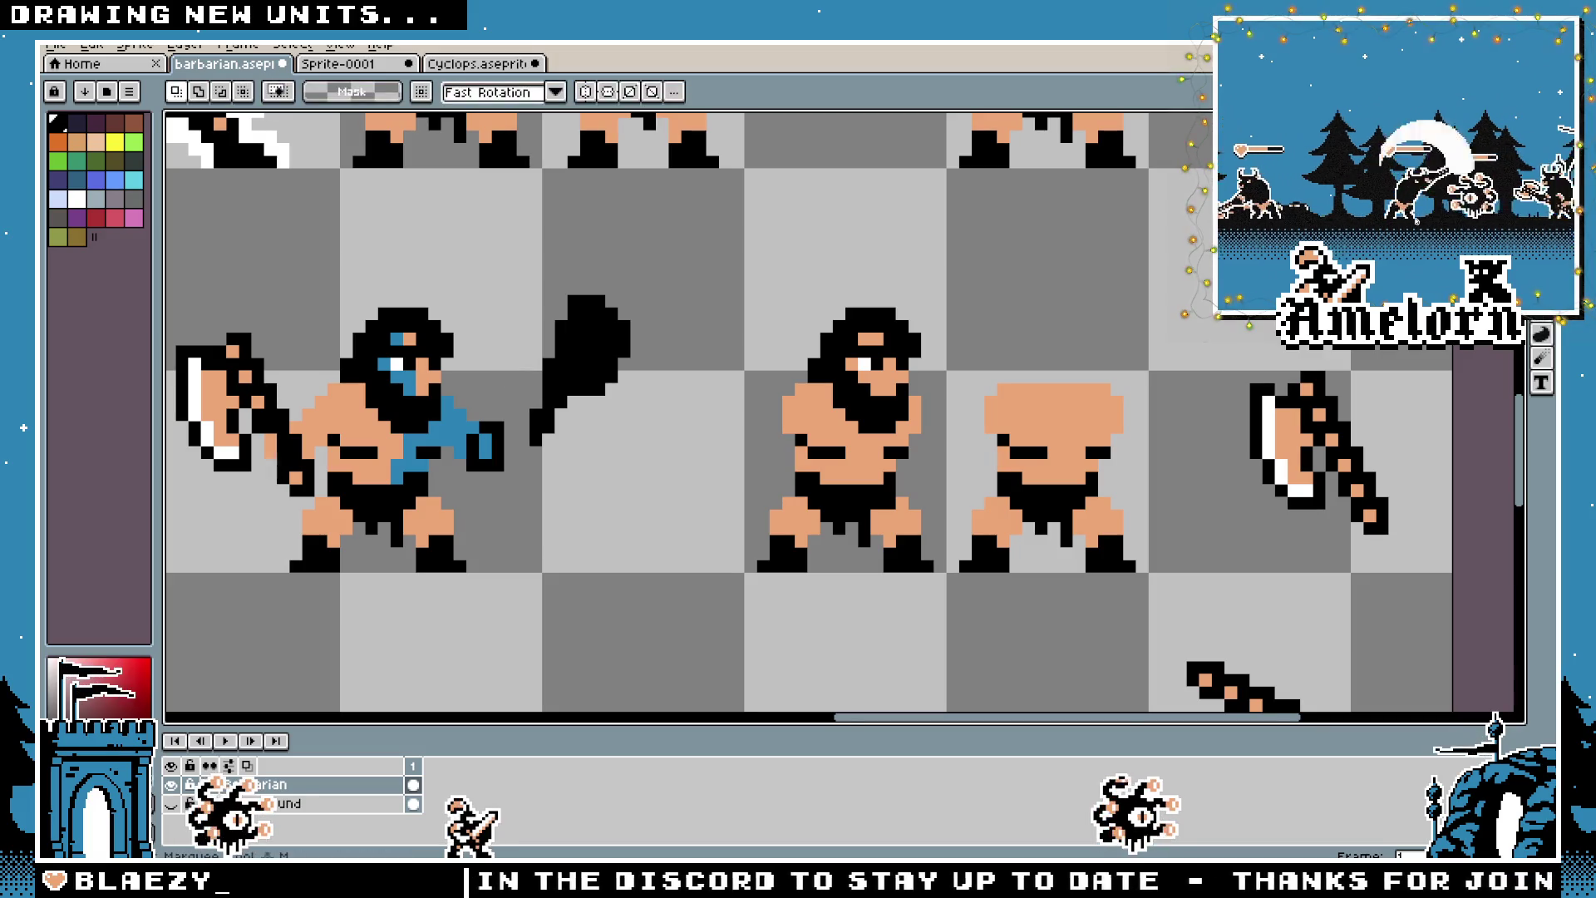
{"action": "scroll", "coordinate": [831, 415], "scroll_direction": "left", "scroll_amount": 2}
{"action": "left_click_drag", "start_coordinate": [618, 274], "coordinate": [763, 483]}
{"action": "key", "text": "Delete"}
{"action": "key", "text": "b"}
{"action": "scroll", "coordinate": [648, 353], "scroll_direction": "up", "scroll_amount": 1}
{"action": "scroll", "coordinate": [645, 356], "scroll_direction": "down", "scroll_amount": 1}
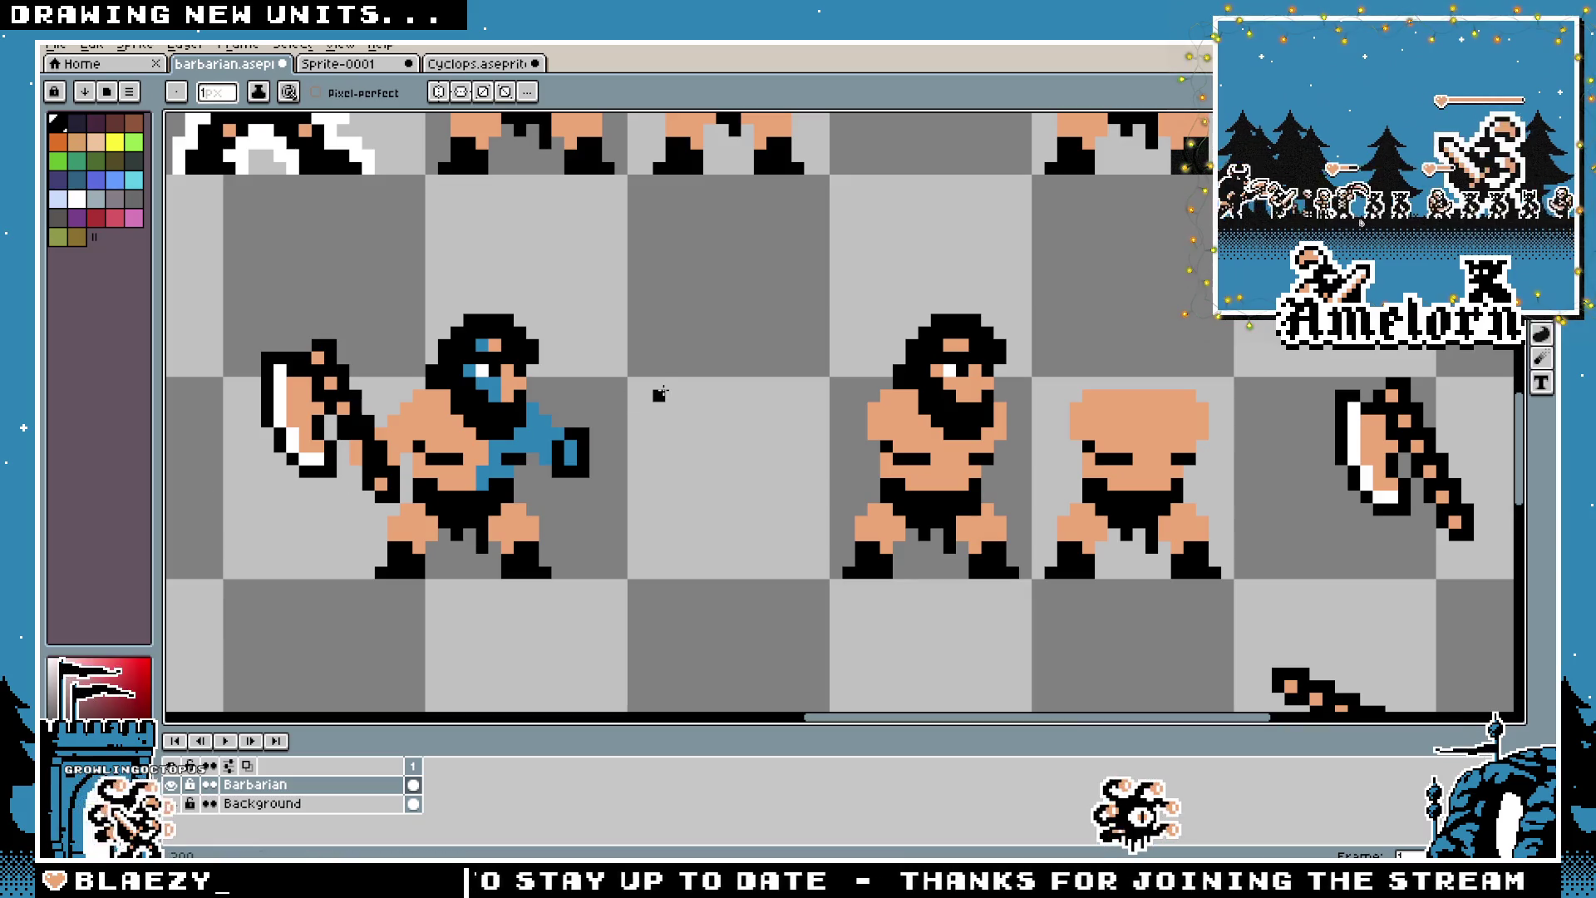
{"action": "scroll", "coordinate": [705, 368], "scroll_direction": "left", "scroll_amount": 2}
{"action": "scroll", "coordinate": [671, 374], "scroll_direction": "up", "scroll_amount": 1}
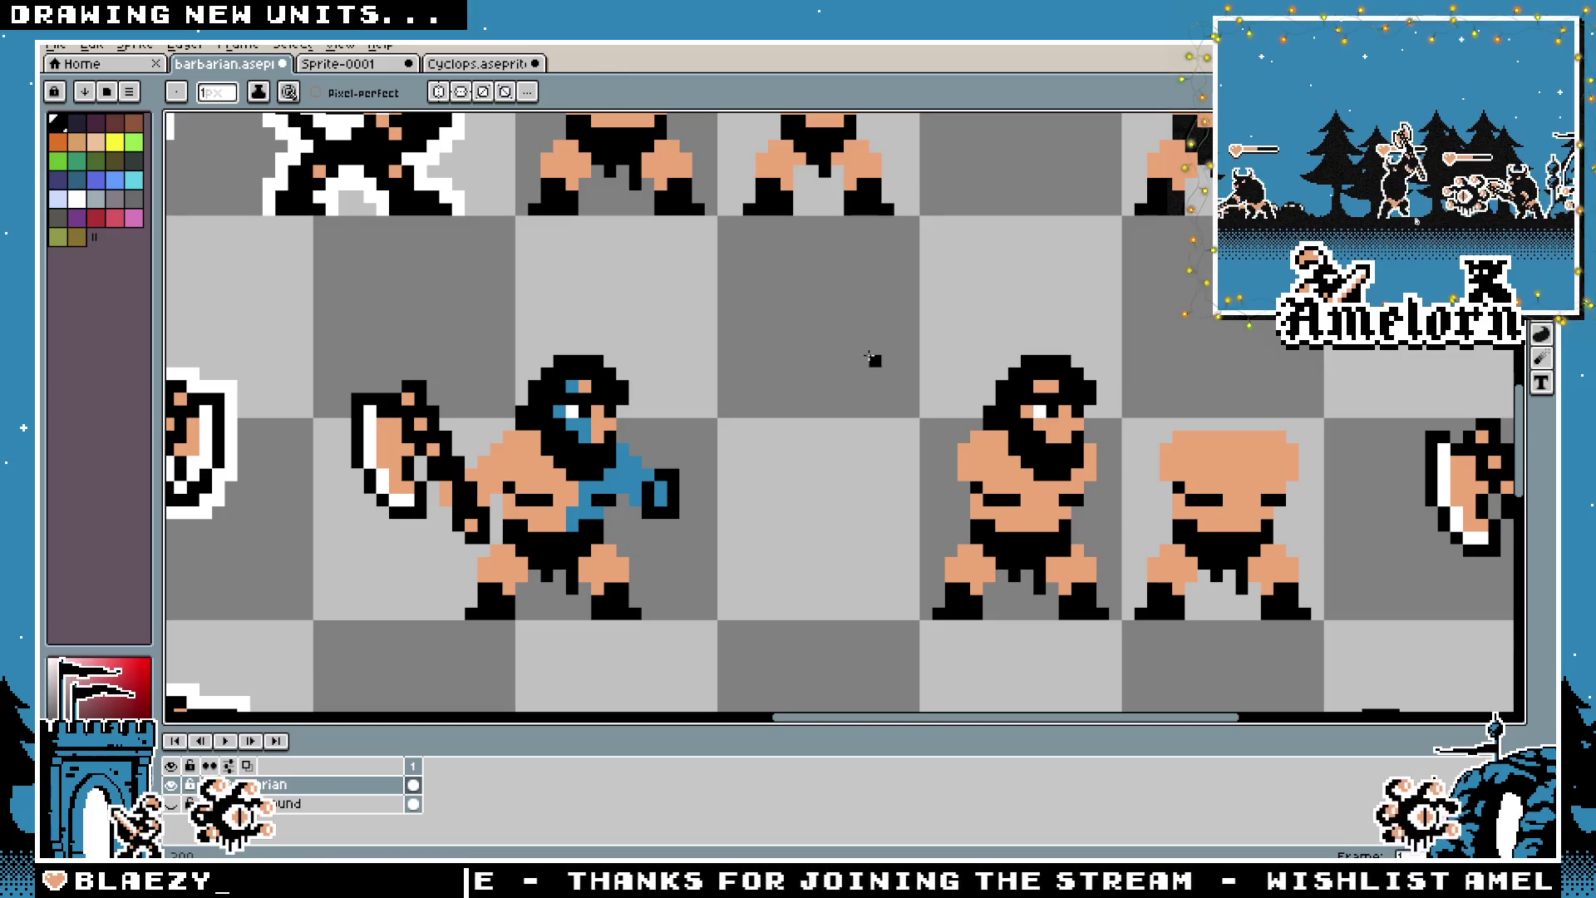
Draw a short black diagonal line out from the barbarian's hand
{"action": "key", "text": "l"}
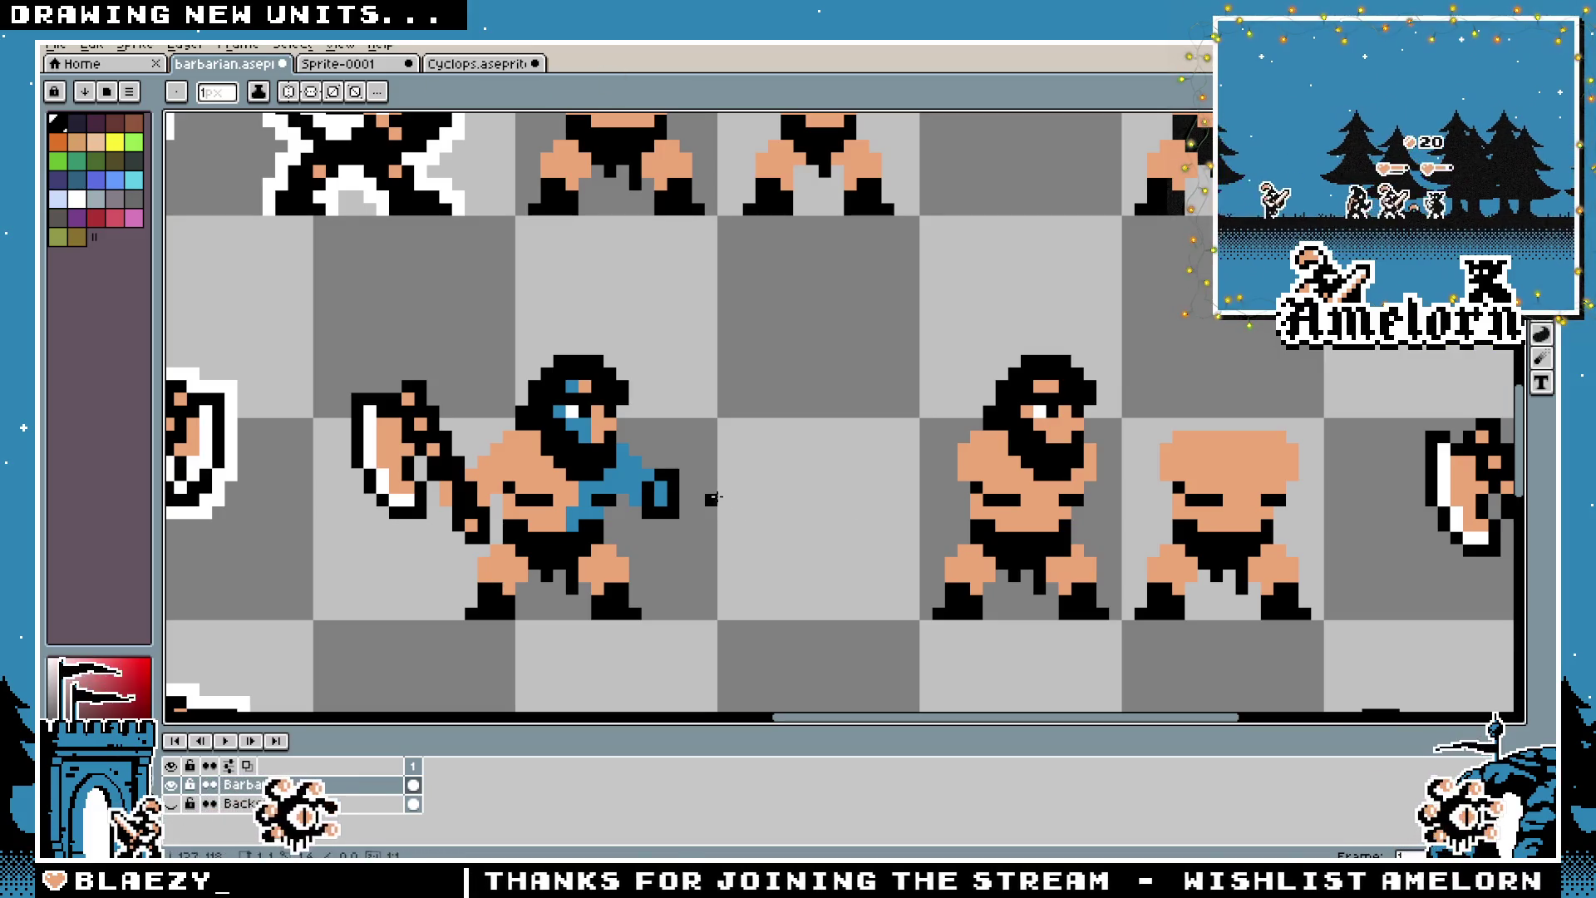
{"action": "mouse_move", "coordinate": [748, 424]}
{"action": "left_mouse_down"}
{"action": "mouse_move", "coordinate": [736, 437]}
{"action": "mouse_move", "coordinate": [752, 439]}
{"action": "left_mouse_up"}
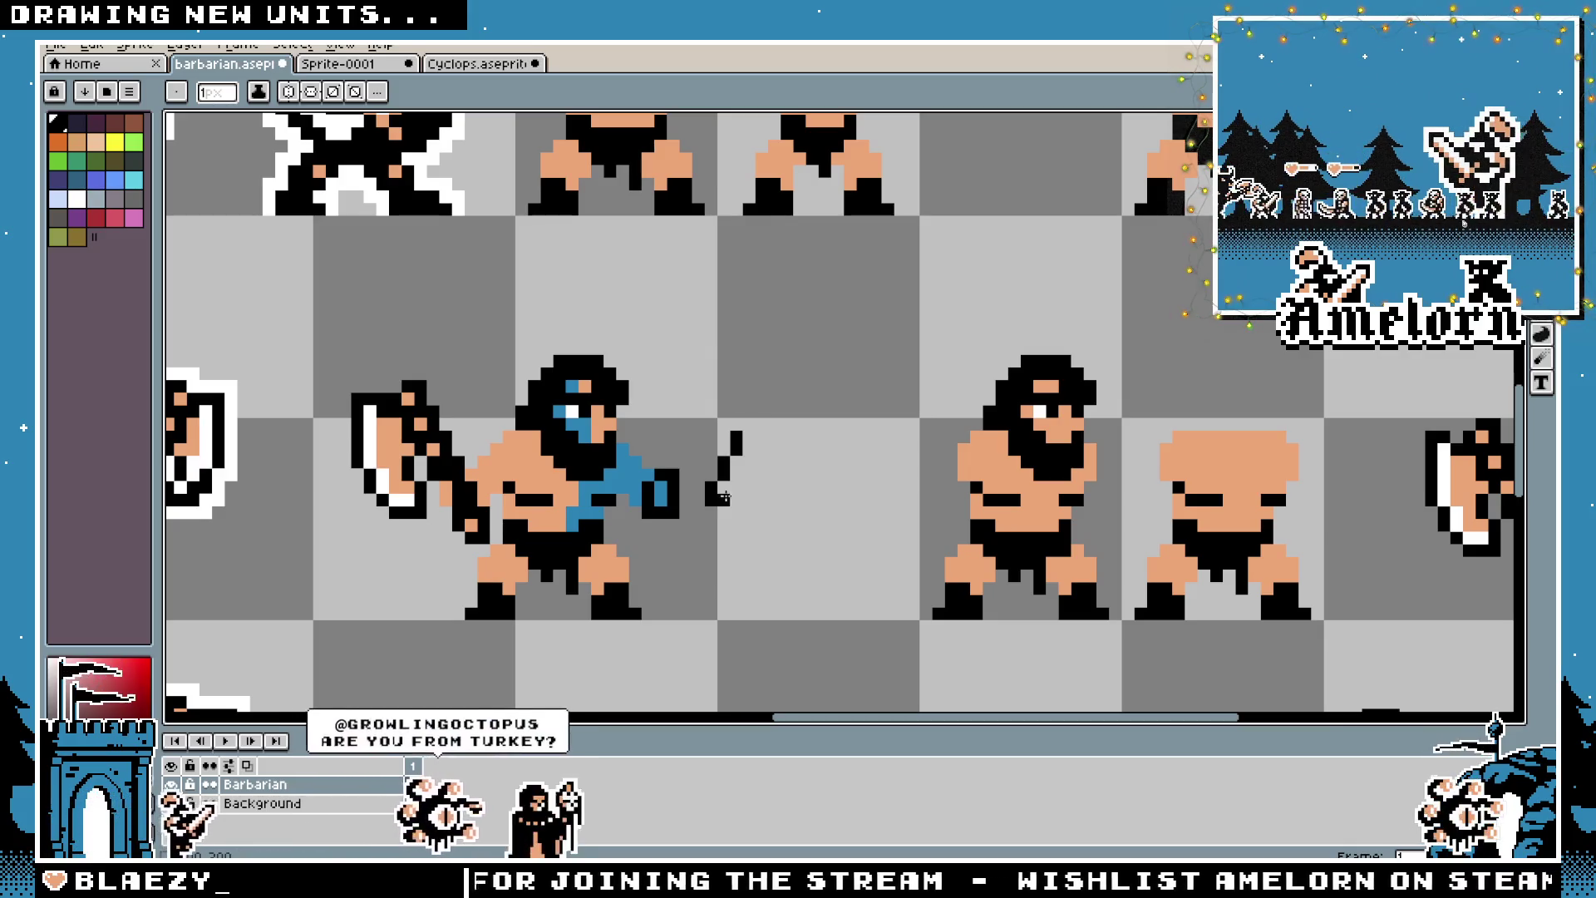
{"action": "scroll", "coordinate": [622, 524], "scroll_direction": "down", "scroll_amount": 5}
{"action": "scroll", "coordinate": [588, 431], "scroll_direction": "up", "scroll_amount": 5}
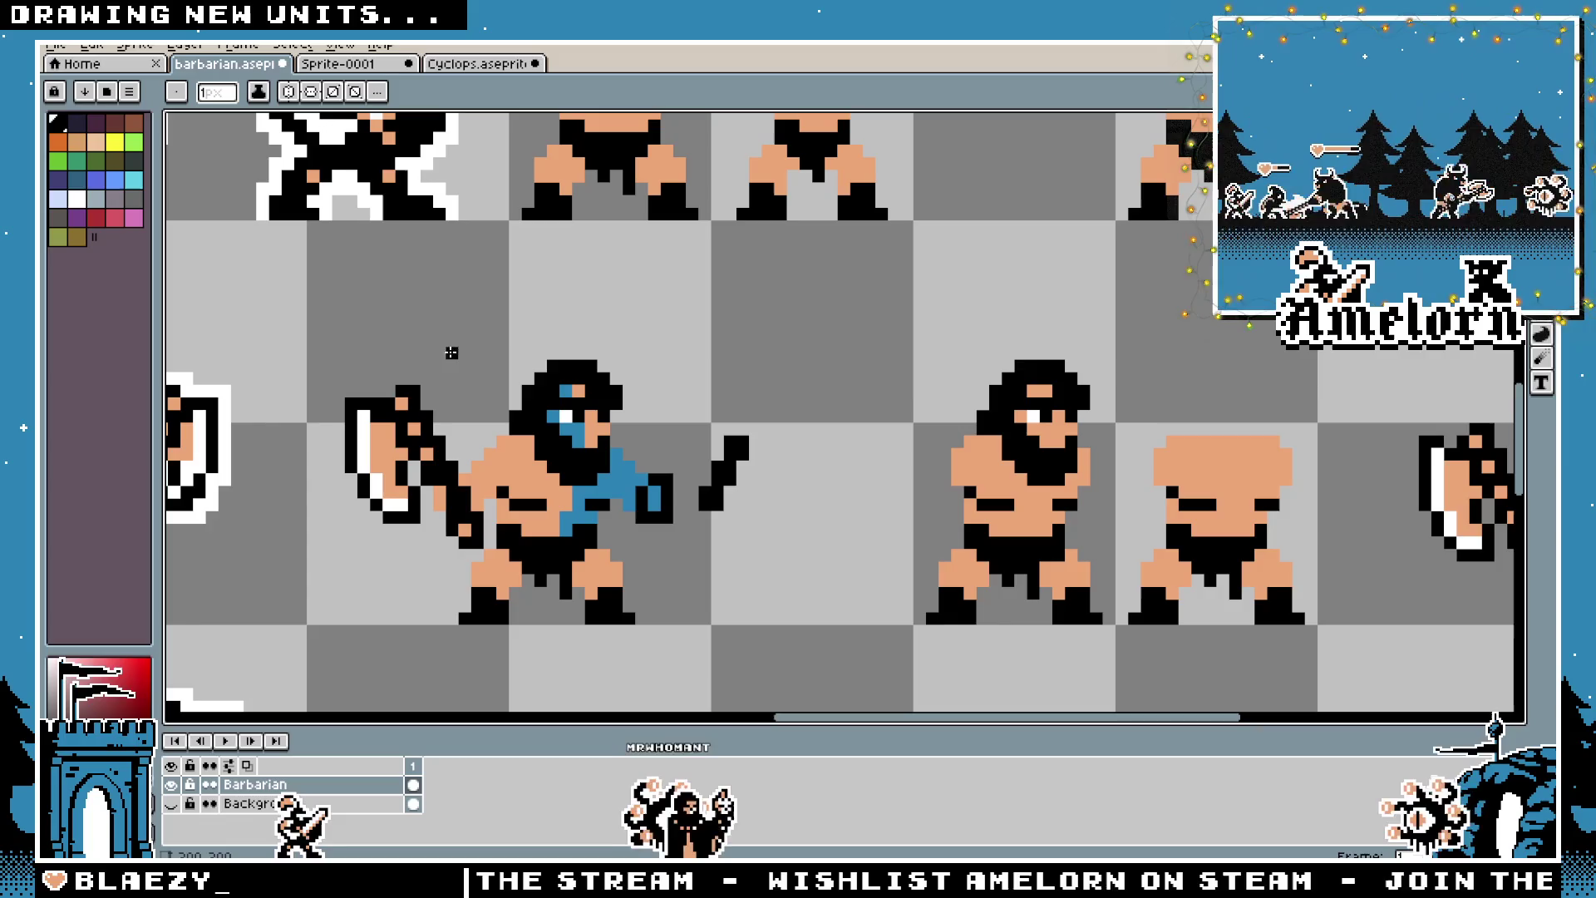
Erase two pixels from the new weapon and sample the barbarian's skin colour
{"action": "scroll", "coordinate": [529, 352], "scroll_direction": "up", "scroll_amount": 1}
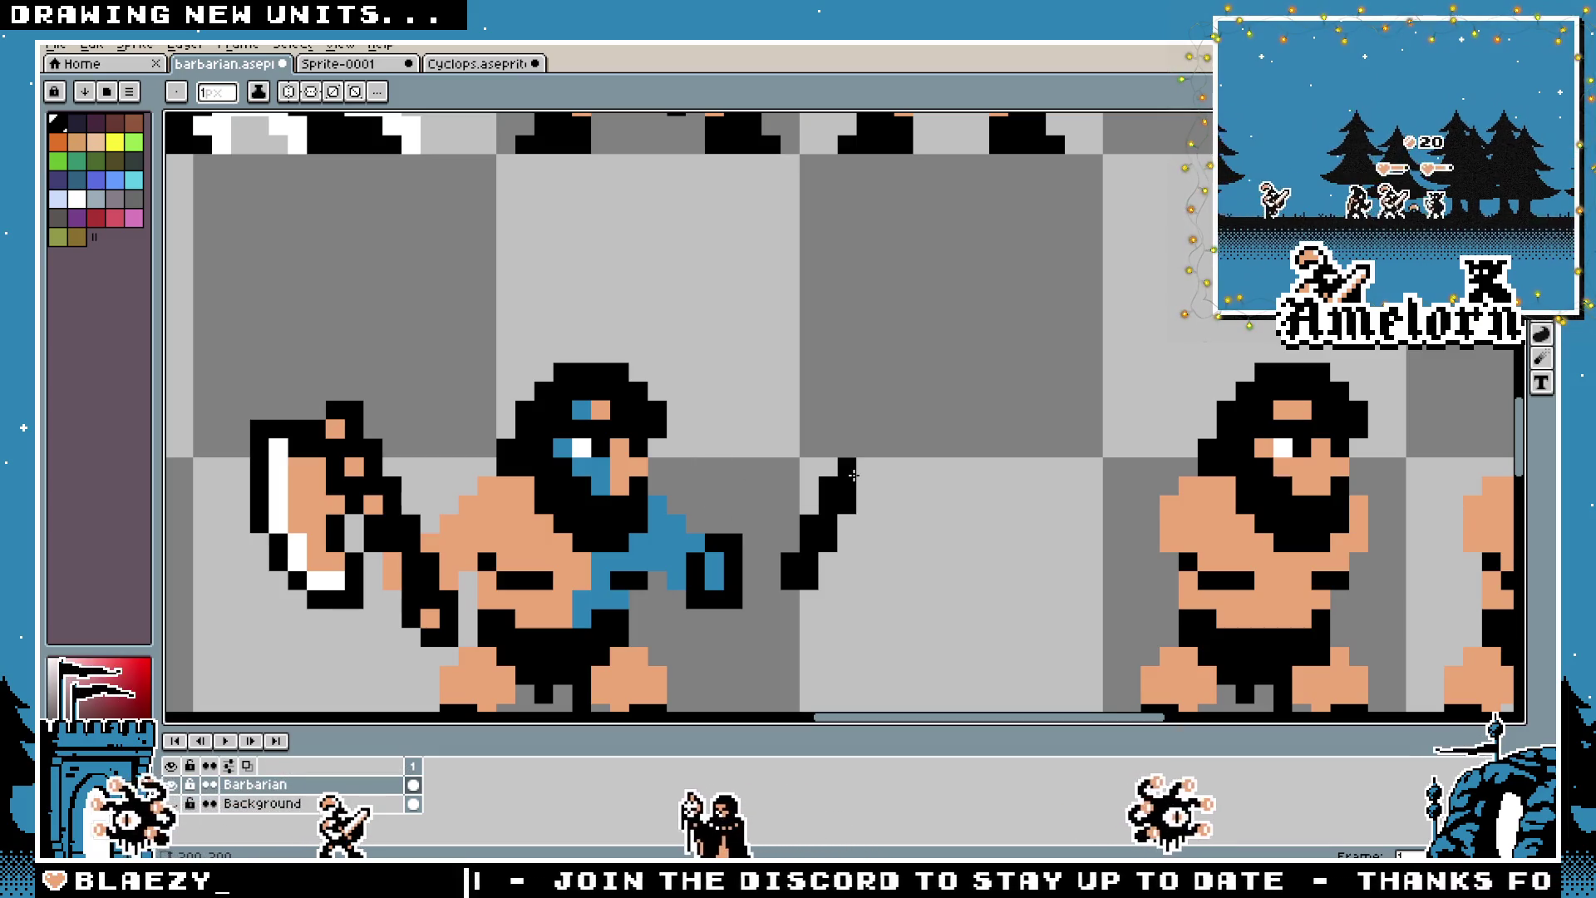
{"action": "left_click", "coordinate": [846, 466]}
{"action": "left_click", "coordinate": [846, 542]}
{"action": "key", "text": "i"}
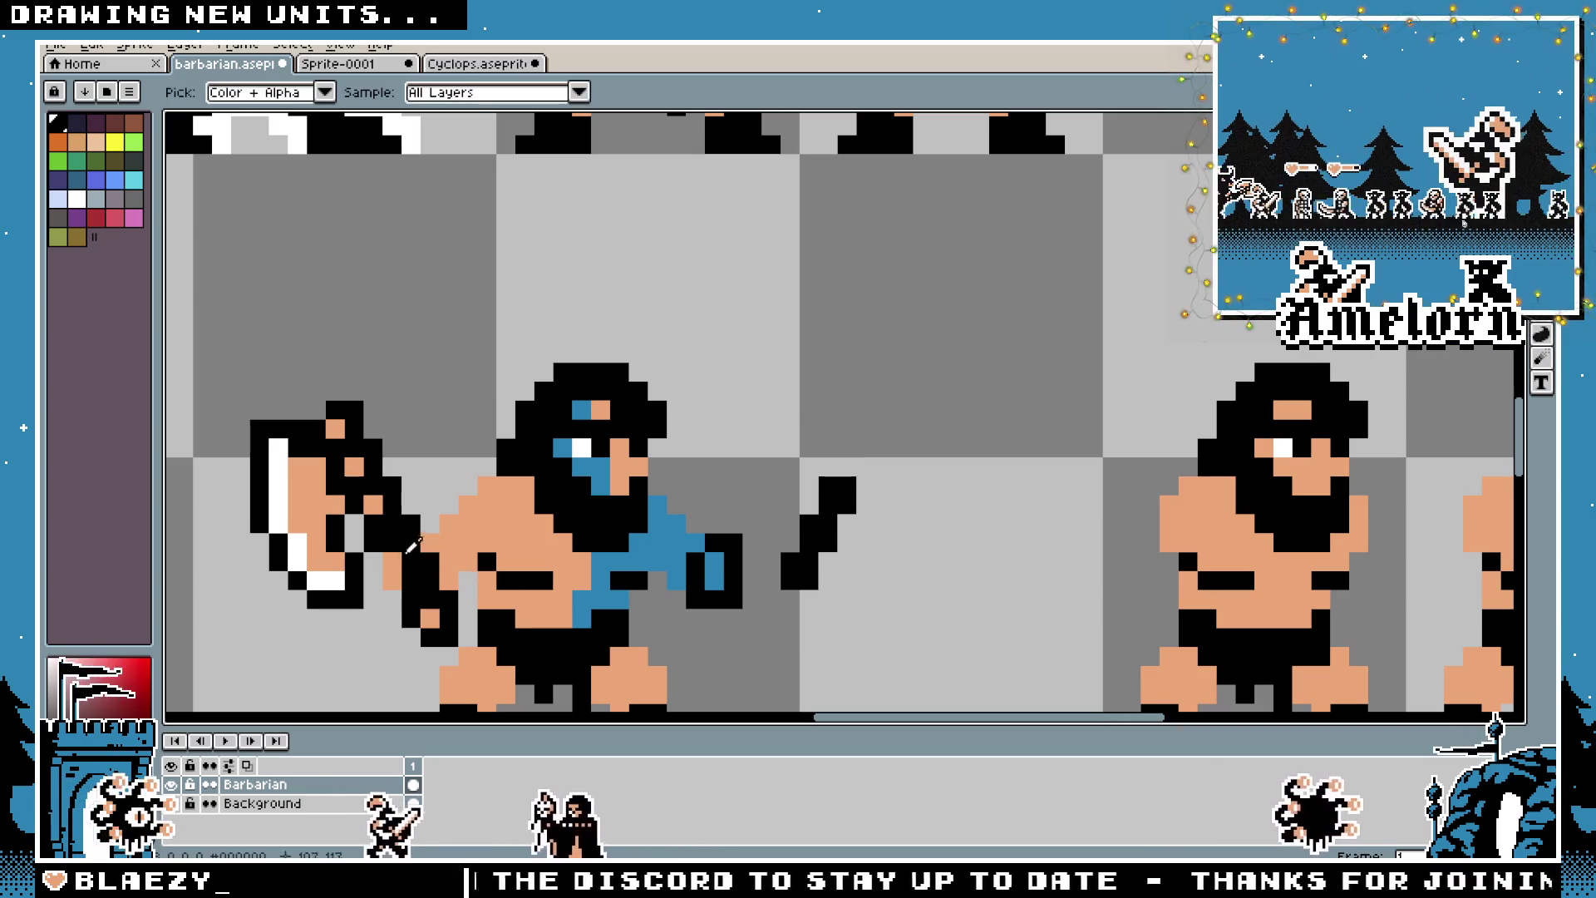
{"action": "left_click", "coordinate": [389, 497]}
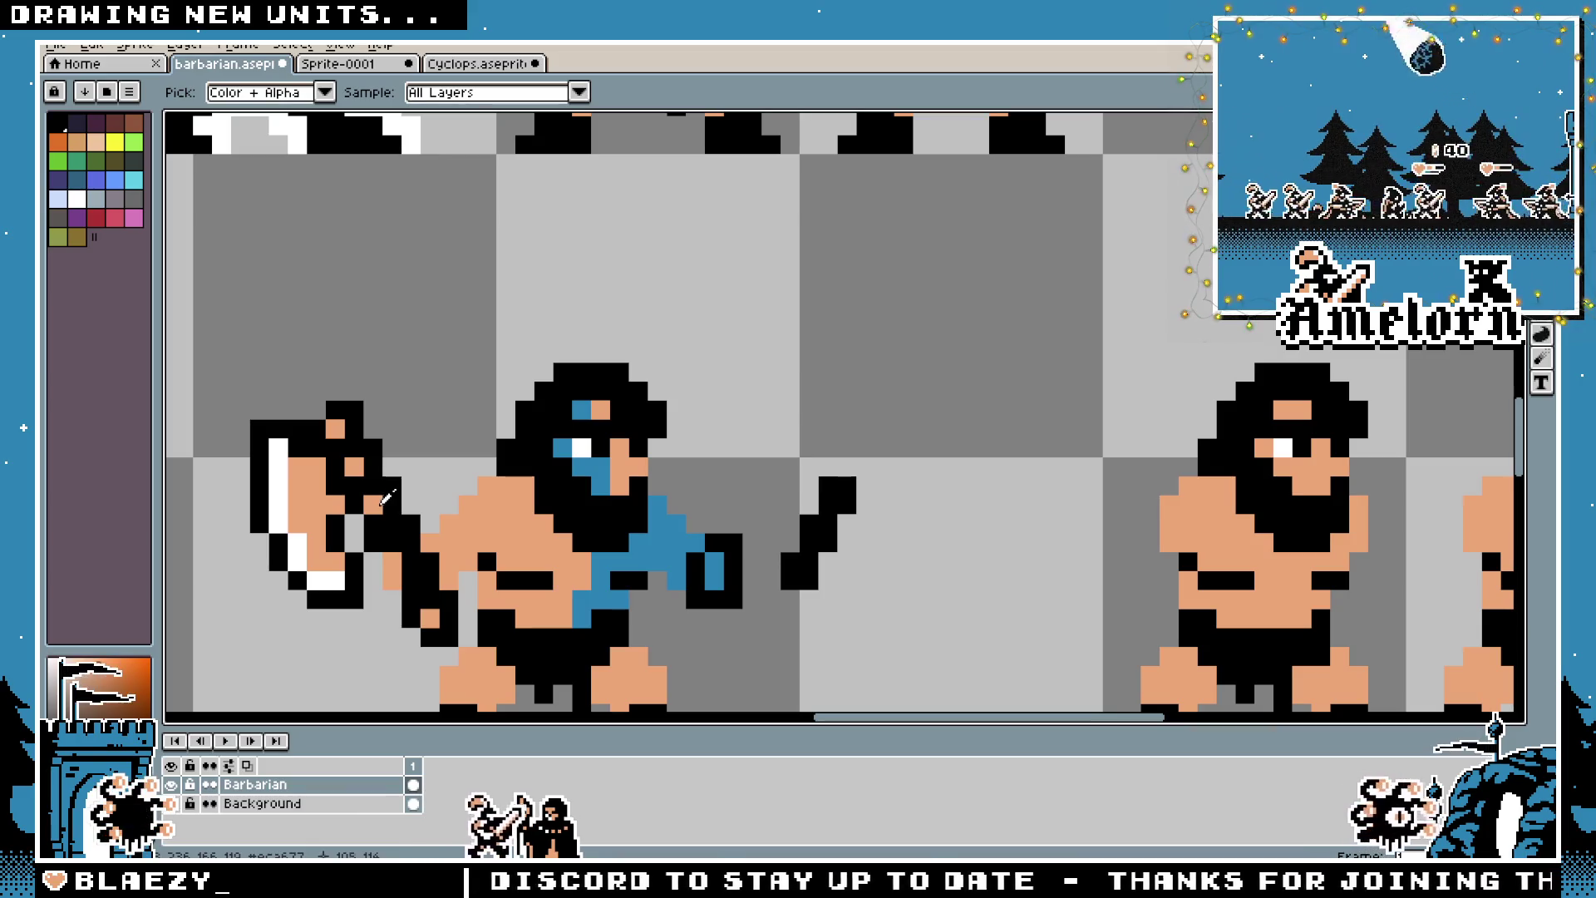
{"action": "key", "text": "b"}
{"action": "left_click", "coordinate": [790, 561]}
{"action": "key", "text": "ctrl+z"}
{"action": "scroll", "coordinate": [385, 518], "scroll_direction": "up", "scroll_amount": 1}
Extend the weapon in black up and to the right
{"action": "right_click", "coordinate": [385, 517]}
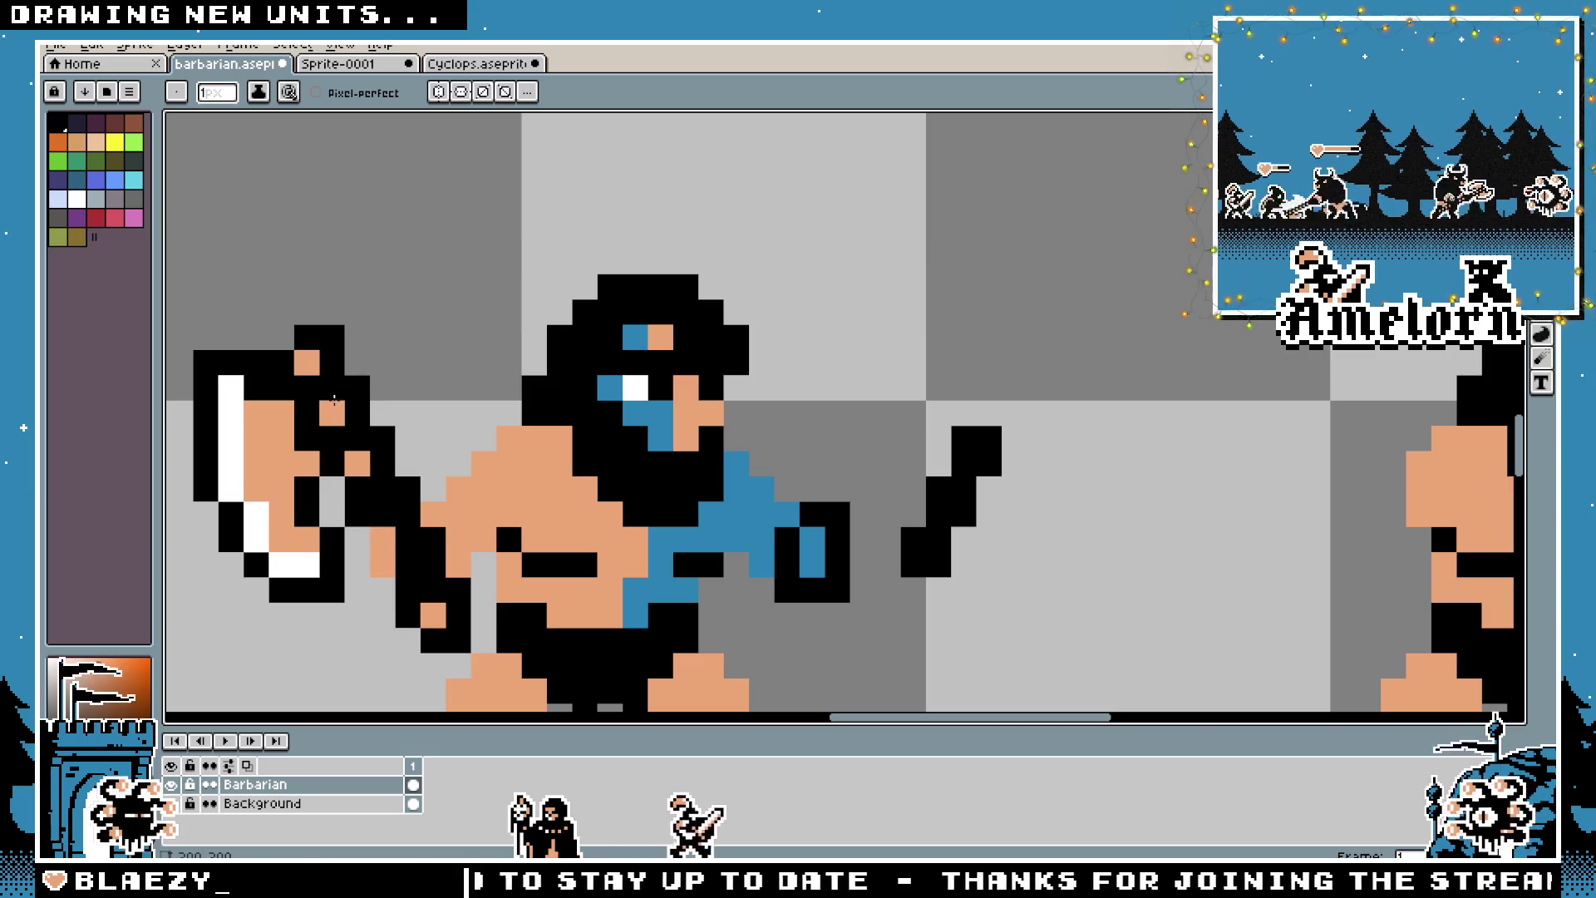
{"action": "left_click", "coordinate": [712, 464], "text": "alt"}
{"action": "left_click", "coordinate": [951, 559]}
{"action": "left_click_drag", "start_coordinate": [952, 559], "coordinate": [1009, 441]}
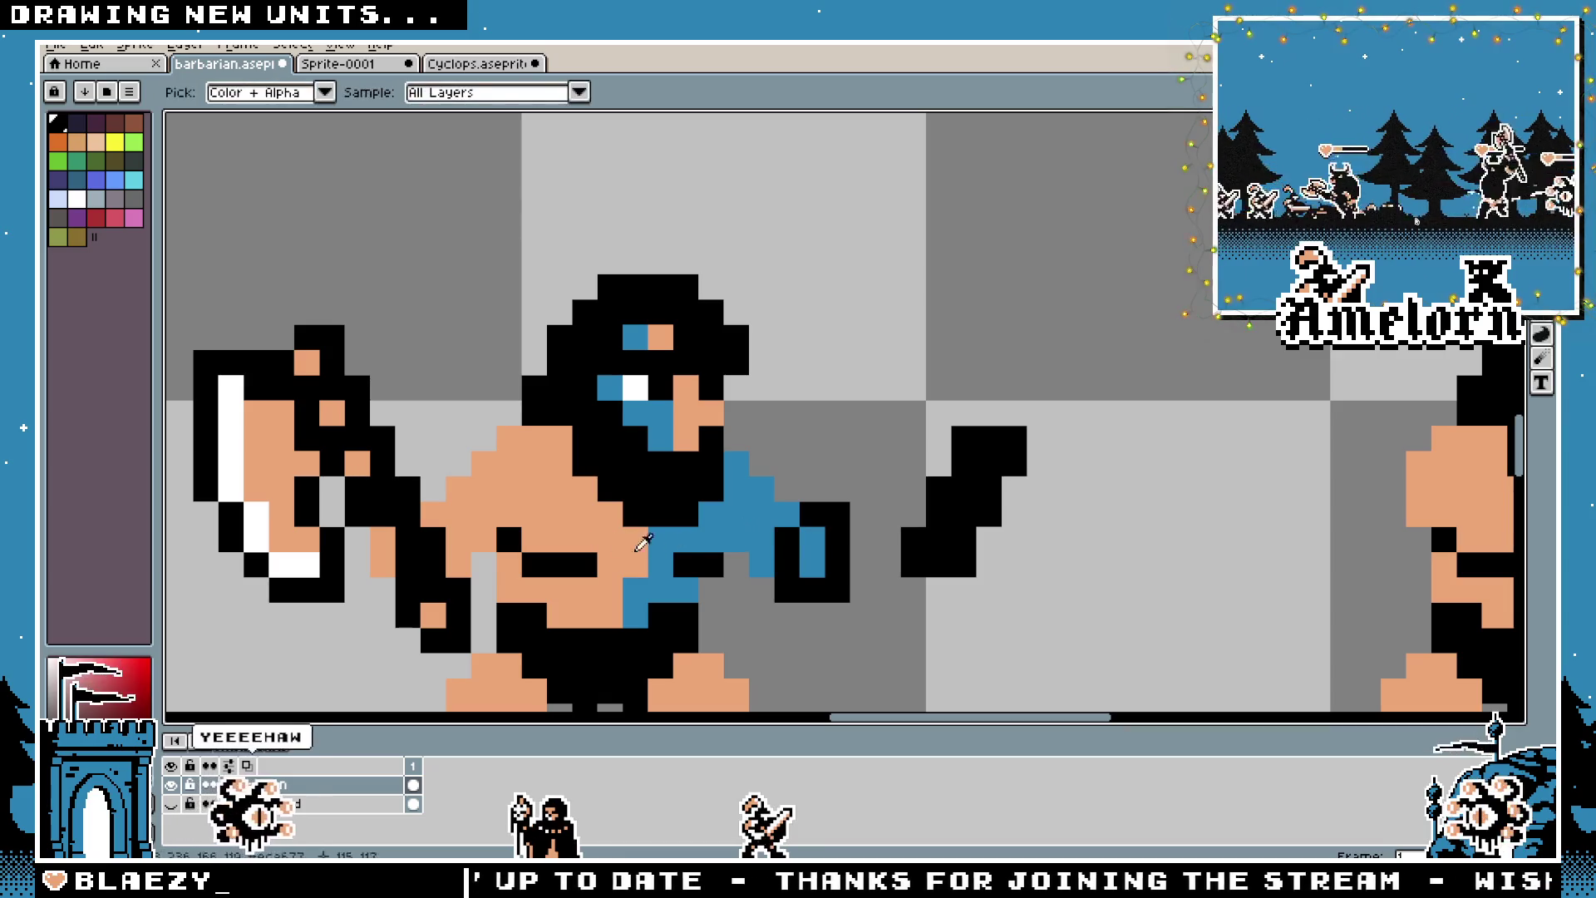
Dot three skin-coloured pixels inside the black weapon shape
{"action": "left_click", "coordinate": [937, 580]}
{"action": "key", "text": "ctrl+z"}
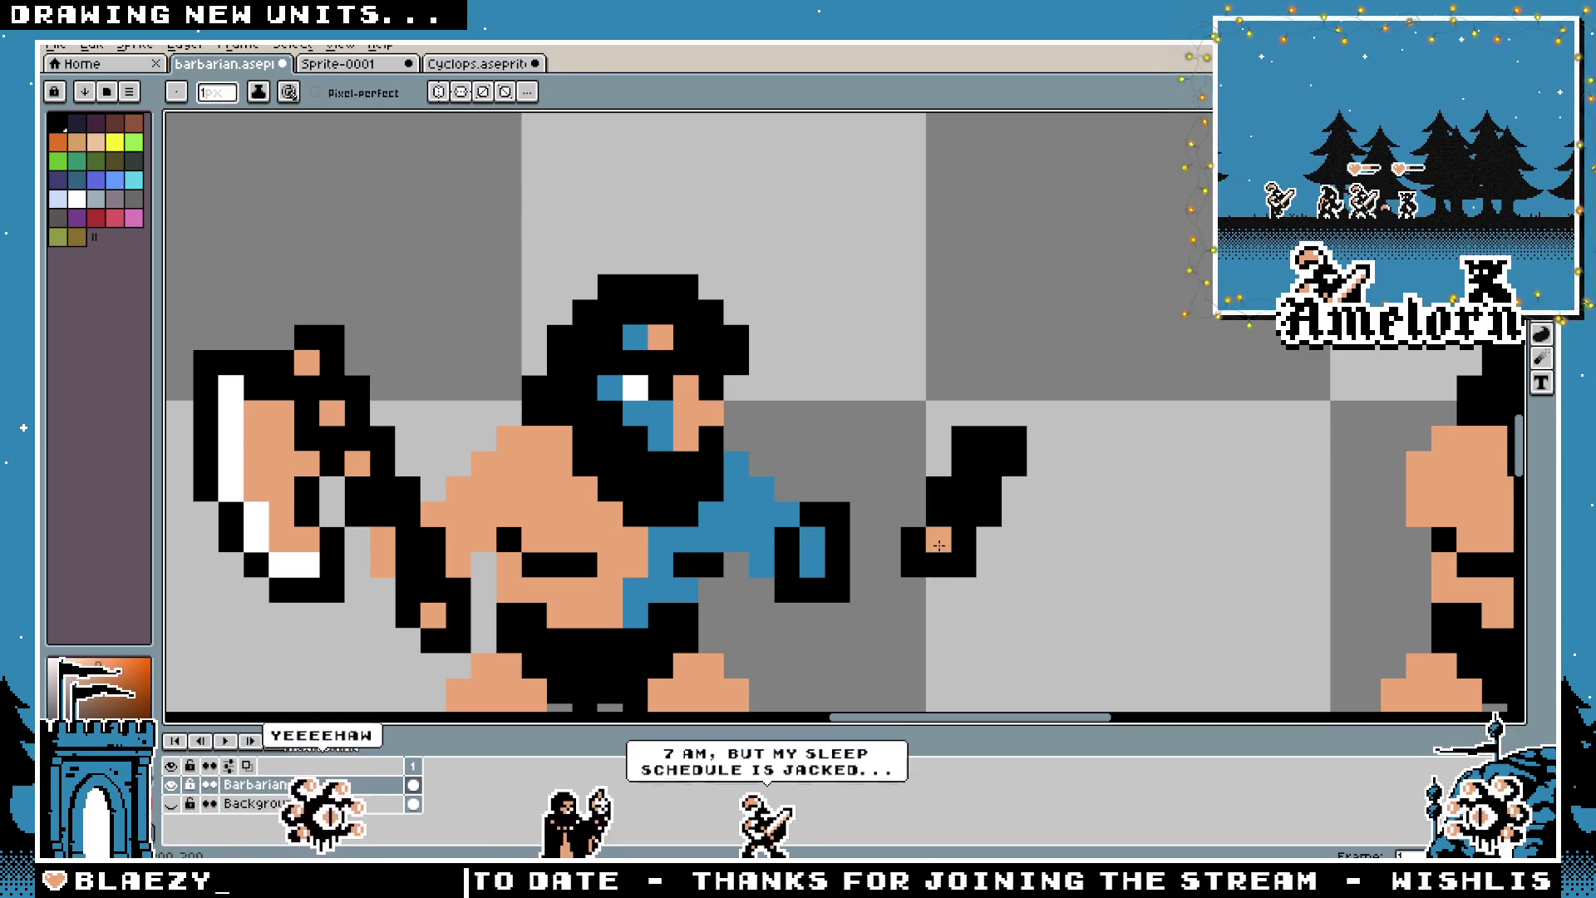
{"action": "left_click", "coordinate": [940, 539]}
{"action": "left_click", "coordinate": [964, 488]}
{"action": "left_click", "coordinate": [989, 463]}
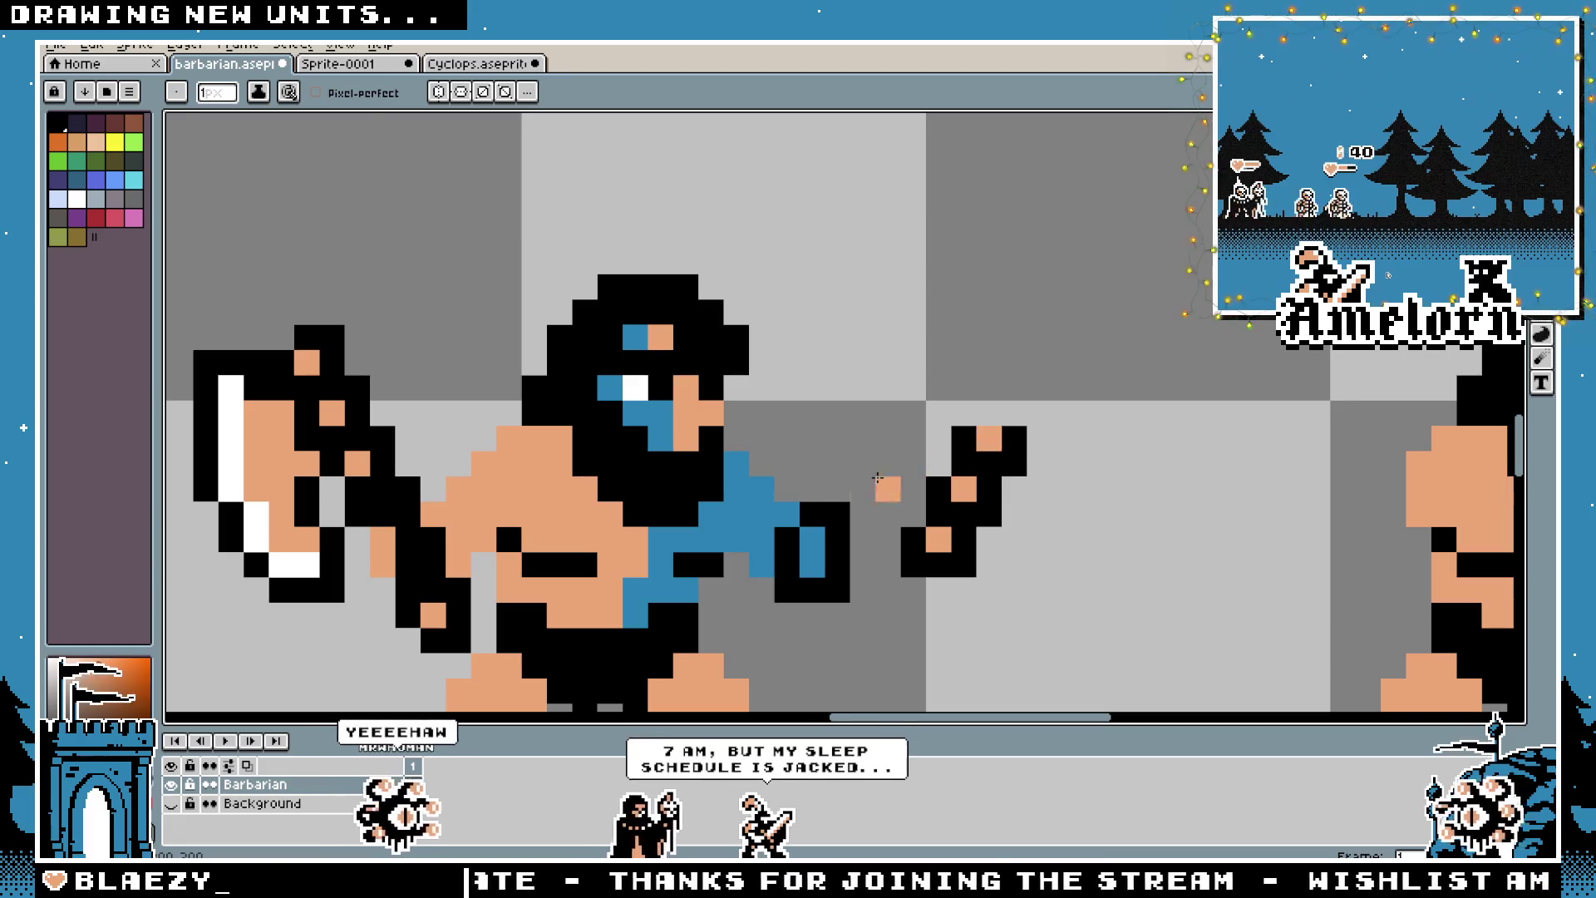
{"action": "scroll", "coordinate": [988, 470], "scroll_direction": "down", "scroll_amount": 3}
{"action": "scroll", "coordinate": [944, 446], "scroll_direction": "up", "scroll_amount": 4}
Select the weapon piece and move it up and to the right
{"action": "key", "text": "m"}
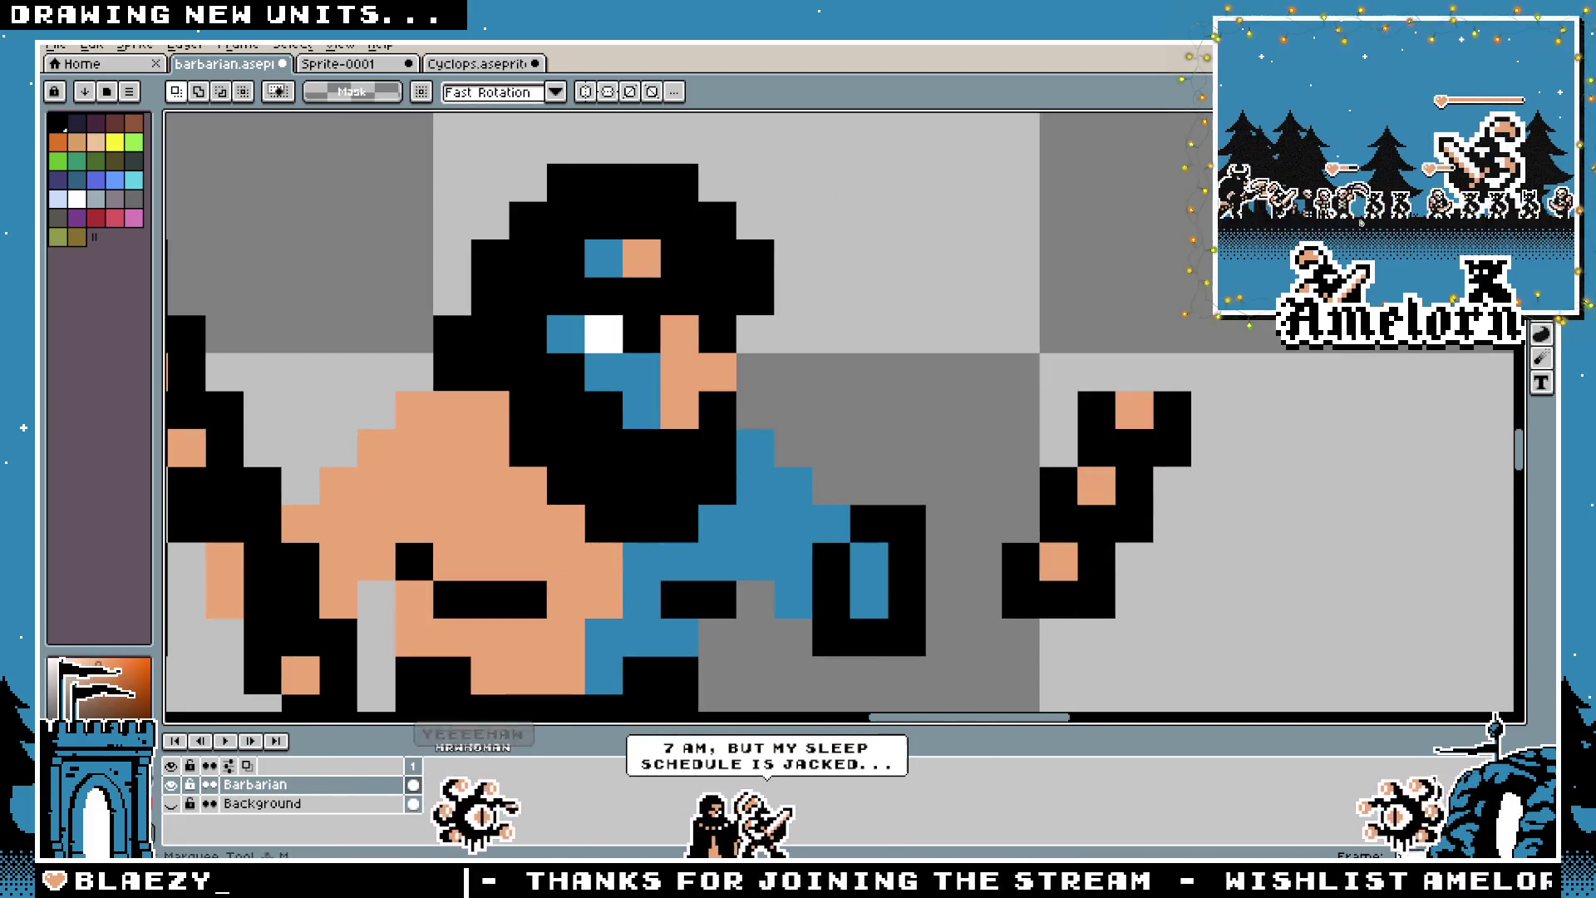
{"action": "scroll", "coordinate": [1163, 449], "scroll_direction": "down", "scroll_amount": 2}
{"action": "mouse_move", "coordinate": [1085, 297]}
{"action": "left_mouse_down"}
{"action": "mouse_move", "coordinate": [1254, 476]}
{"action": "mouse_move", "coordinate": [1262, 512]}
{"action": "left_mouse_up"}
{"action": "left_click_drag", "start_coordinate": [1172, 449], "coordinate": [1221, 416]}
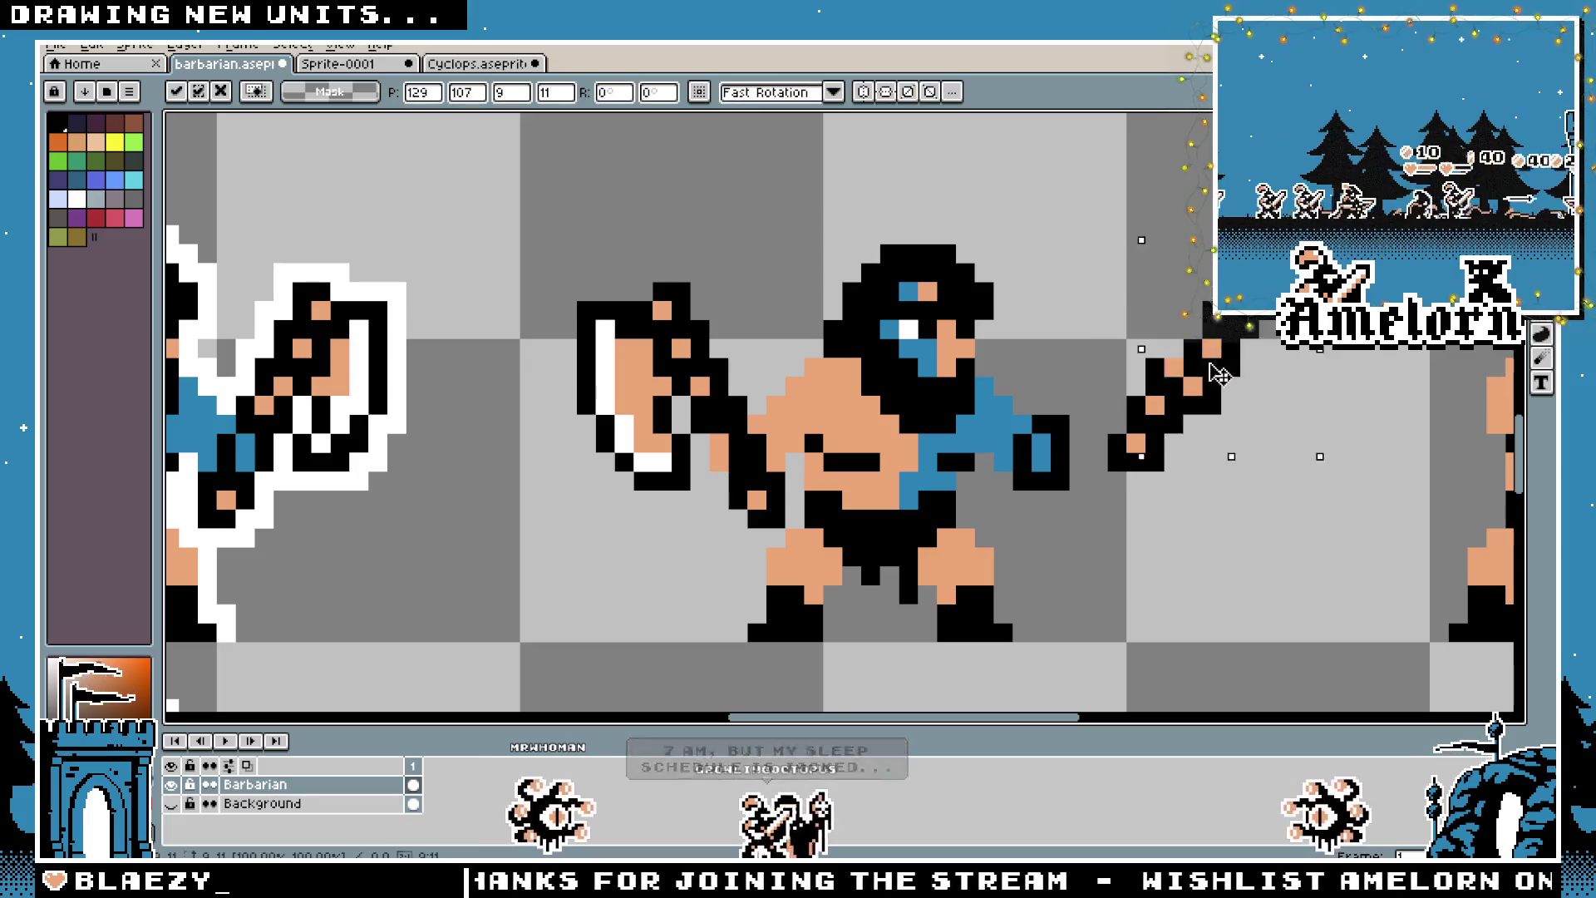
{"action": "left_click", "coordinate": [1286, 406]}
{"action": "scroll", "coordinate": [1286, 406], "scroll_direction": "down", "scroll_amount": 1}
{"action": "scroll", "coordinate": [1286, 406], "scroll_direction": "down", "scroll_amount": 2}
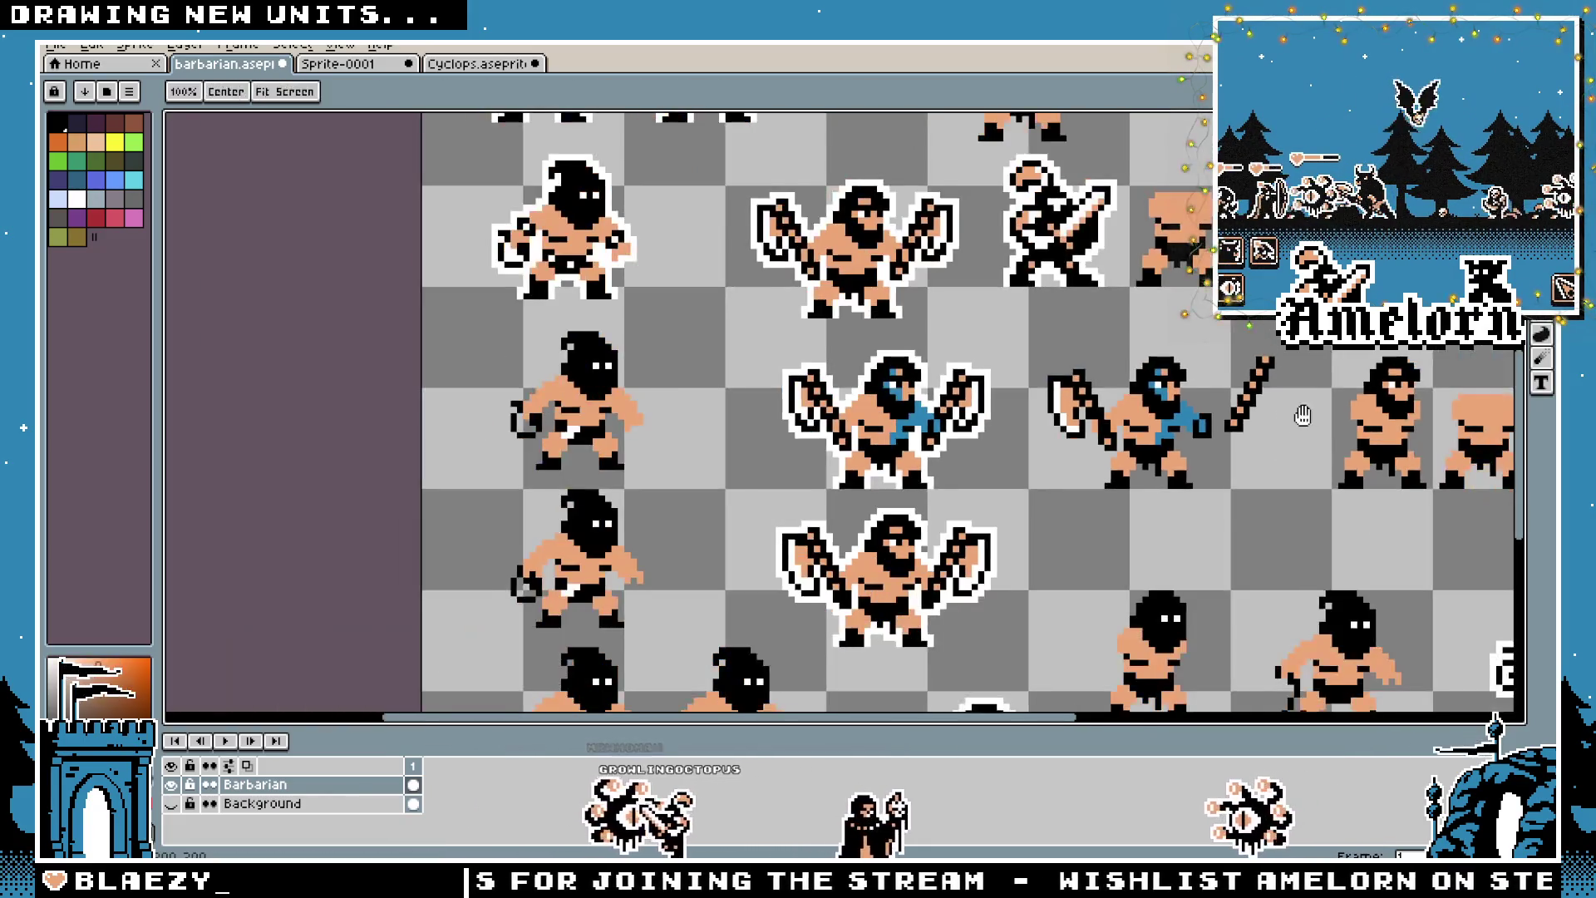
{"action": "scroll", "coordinate": [1080, 374], "scroll_direction": "up", "scroll_amount": 2}
Delete the weapon's upper part and shift the remaining piece up and right
{"action": "left_click_drag", "start_coordinate": [1145, 313], "coordinate": [1035, 421]}
{"action": "key", "text": "Delete"}
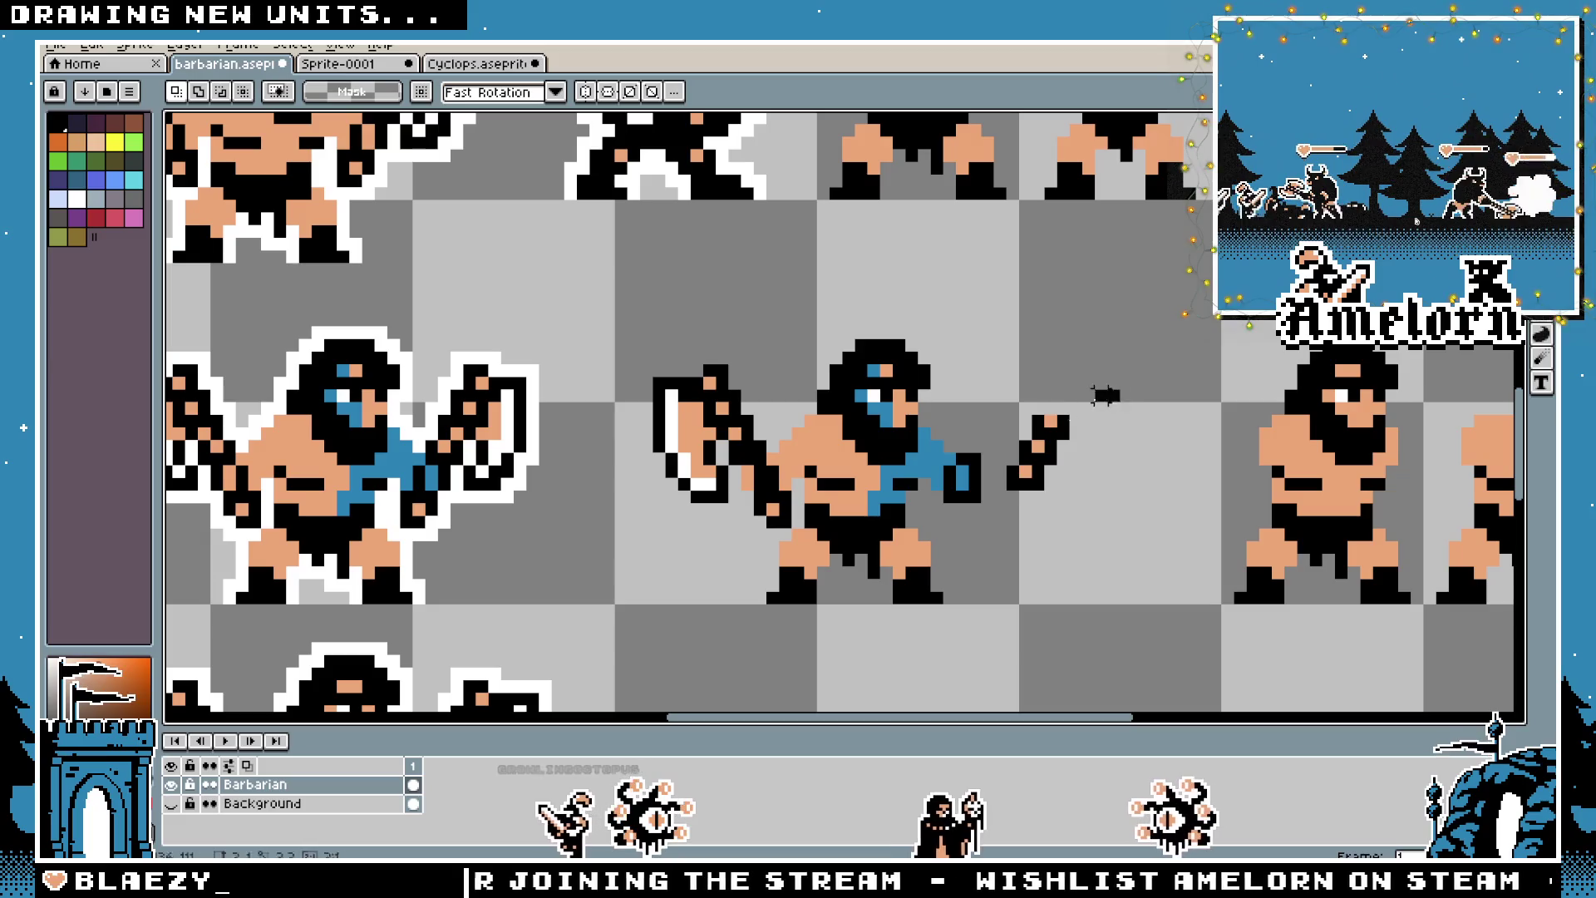
{"action": "left_click_drag", "start_coordinate": [1122, 388], "coordinate": [1004, 494]}
{"action": "left_click_drag", "start_coordinate": [1059, 440], "coordinate": [1073, 389]}
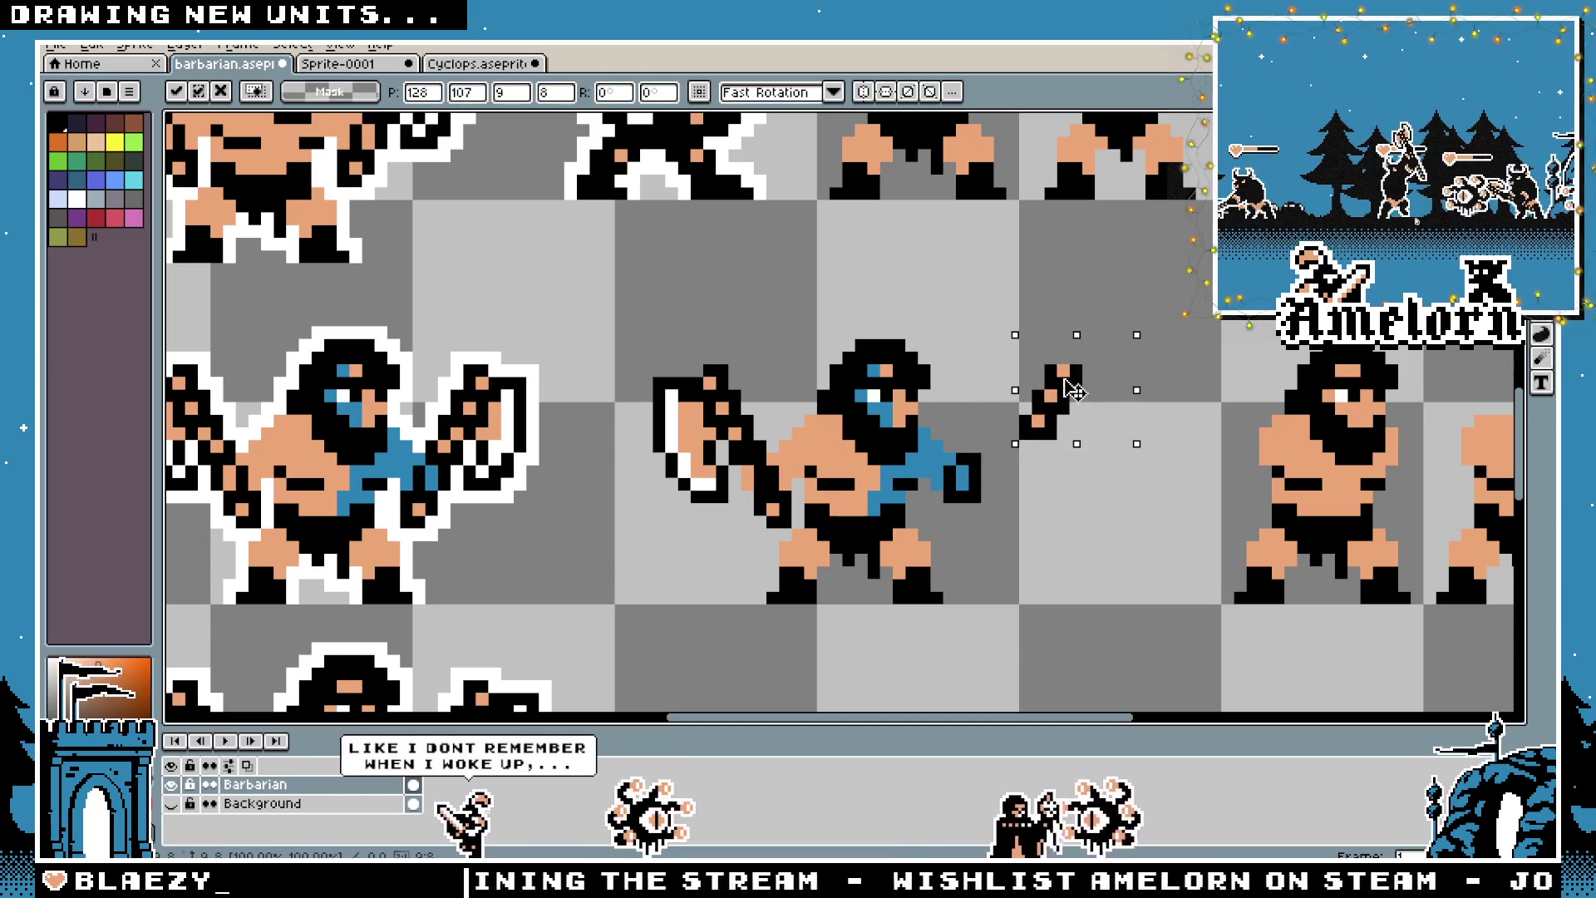
{"action": "left_click", "coordinate": [1059, 453]}
{"action": "scroll", "coordinate": [1059, 453], "scroll_direction": "up", "scroll_amount": 4}
{"action": "mouse_move", "coordinate": [1074, 302]}
{"action": "left_mouse_down"}
{"action": "mouse_move", "coordinate": [1054, 487]}
{"action": "mouse_move", "coordinate": [1040, 469]}
{"action": "left_mouse_up"}
Sample the peach skin tone from the raised arm as the drawing colour
{"action": "key", "text": "b"}
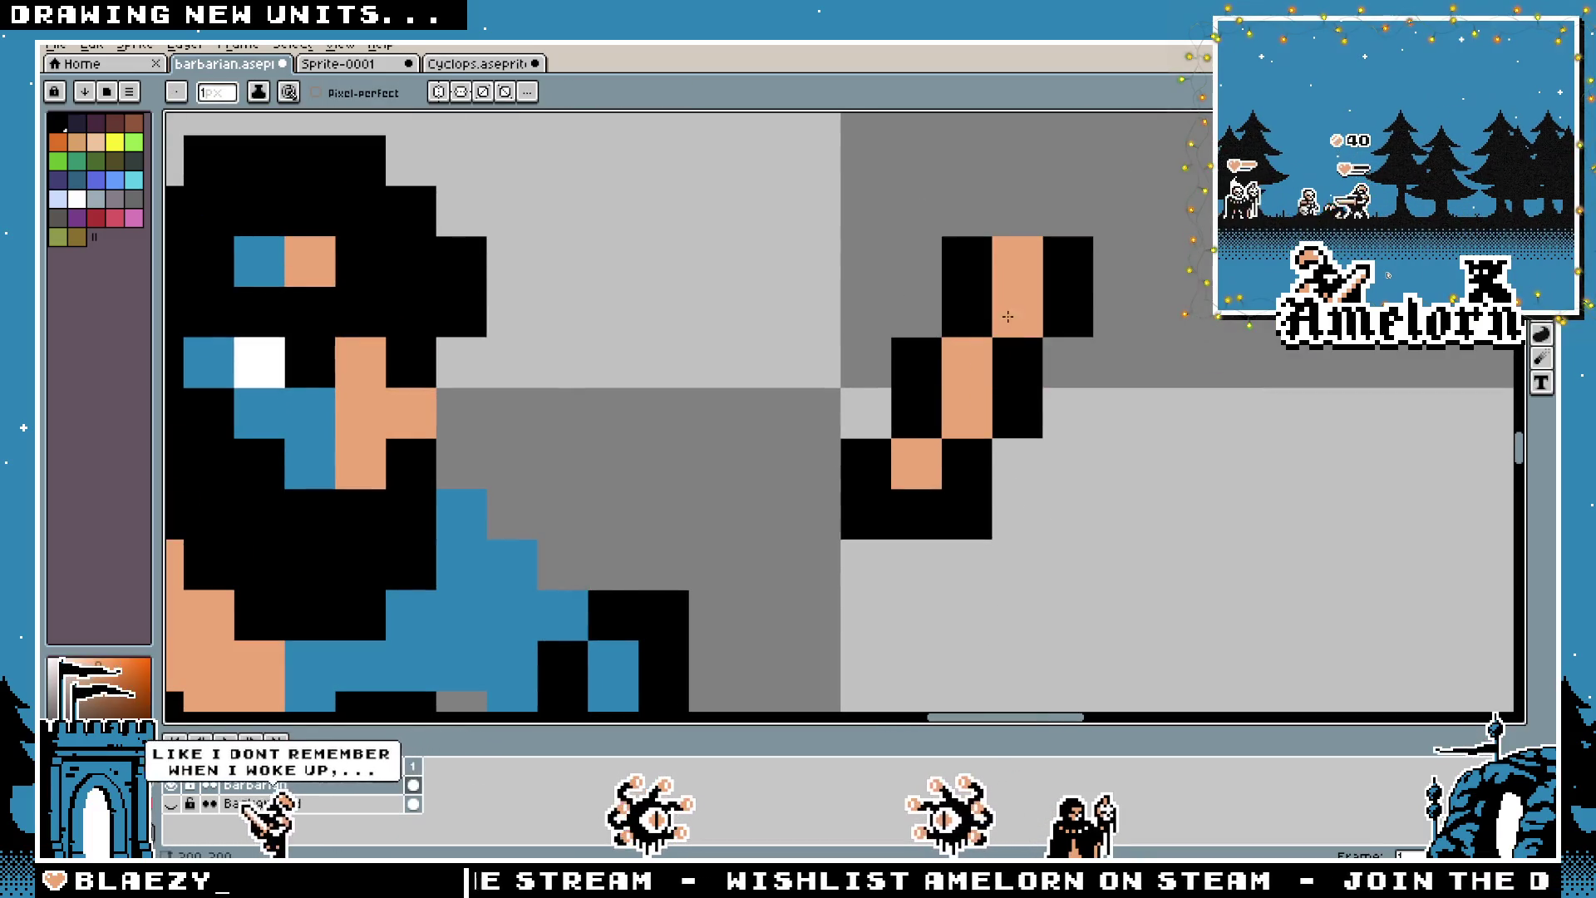
{"action": "scroll", "coordinate": [1013, 315], "scroll_direction": "down", "scroll_amount": 5}
{"action": "scroll", "coordinate": [841, 456], "scroll_direction": "up", "scroll_amount": 3}
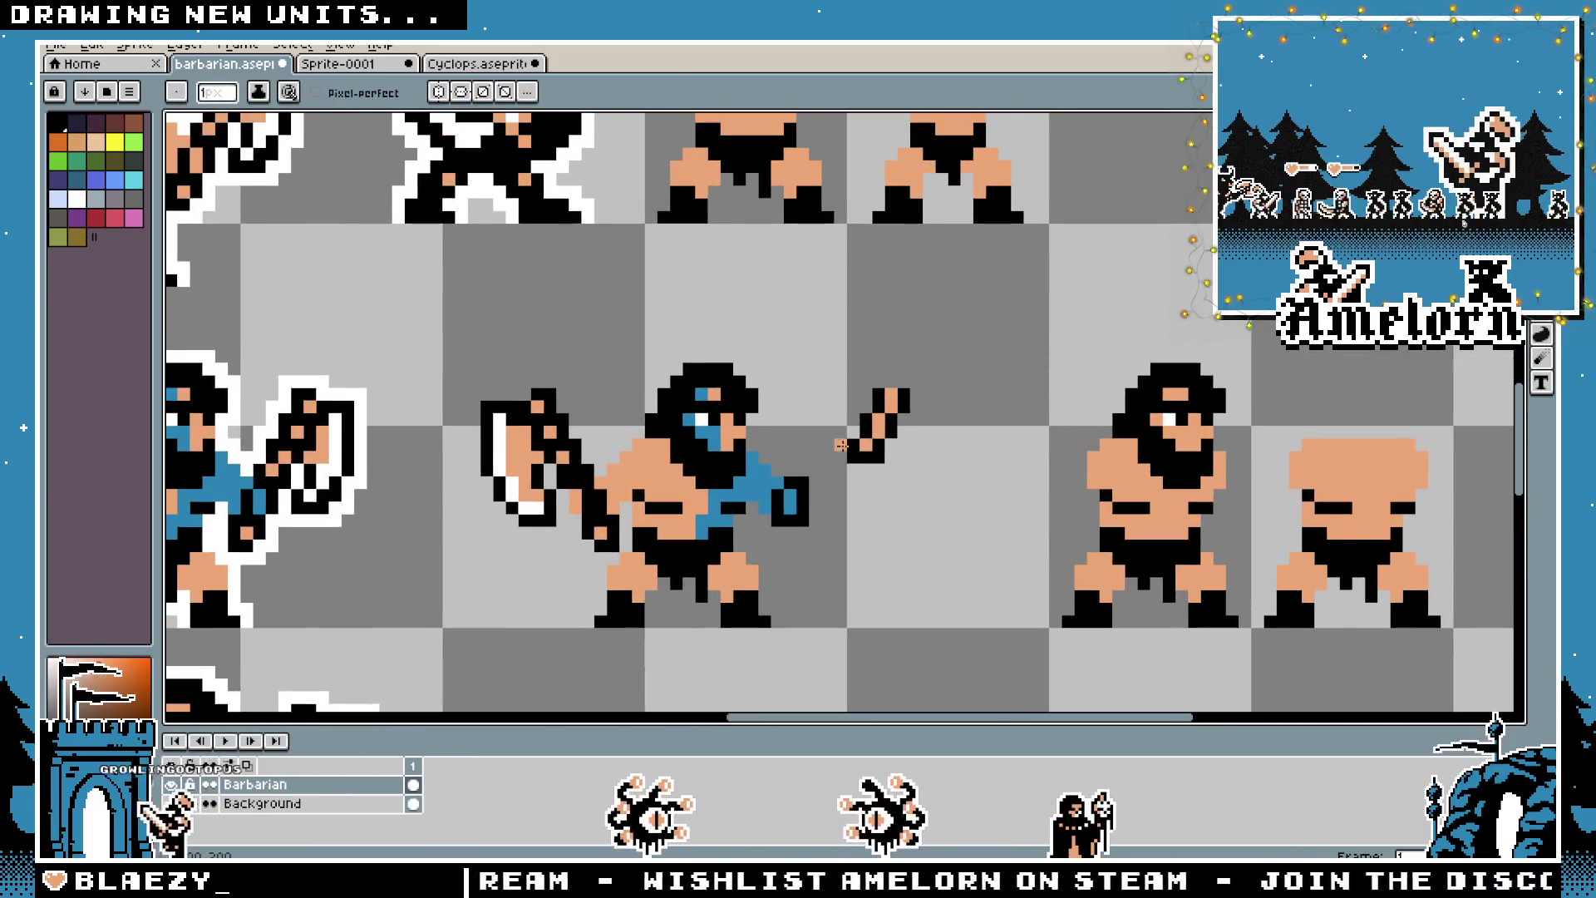
{"action": "scroll", "coordinate": [841, 457], "scroll_direction": "up", "scroll_amount": 1}
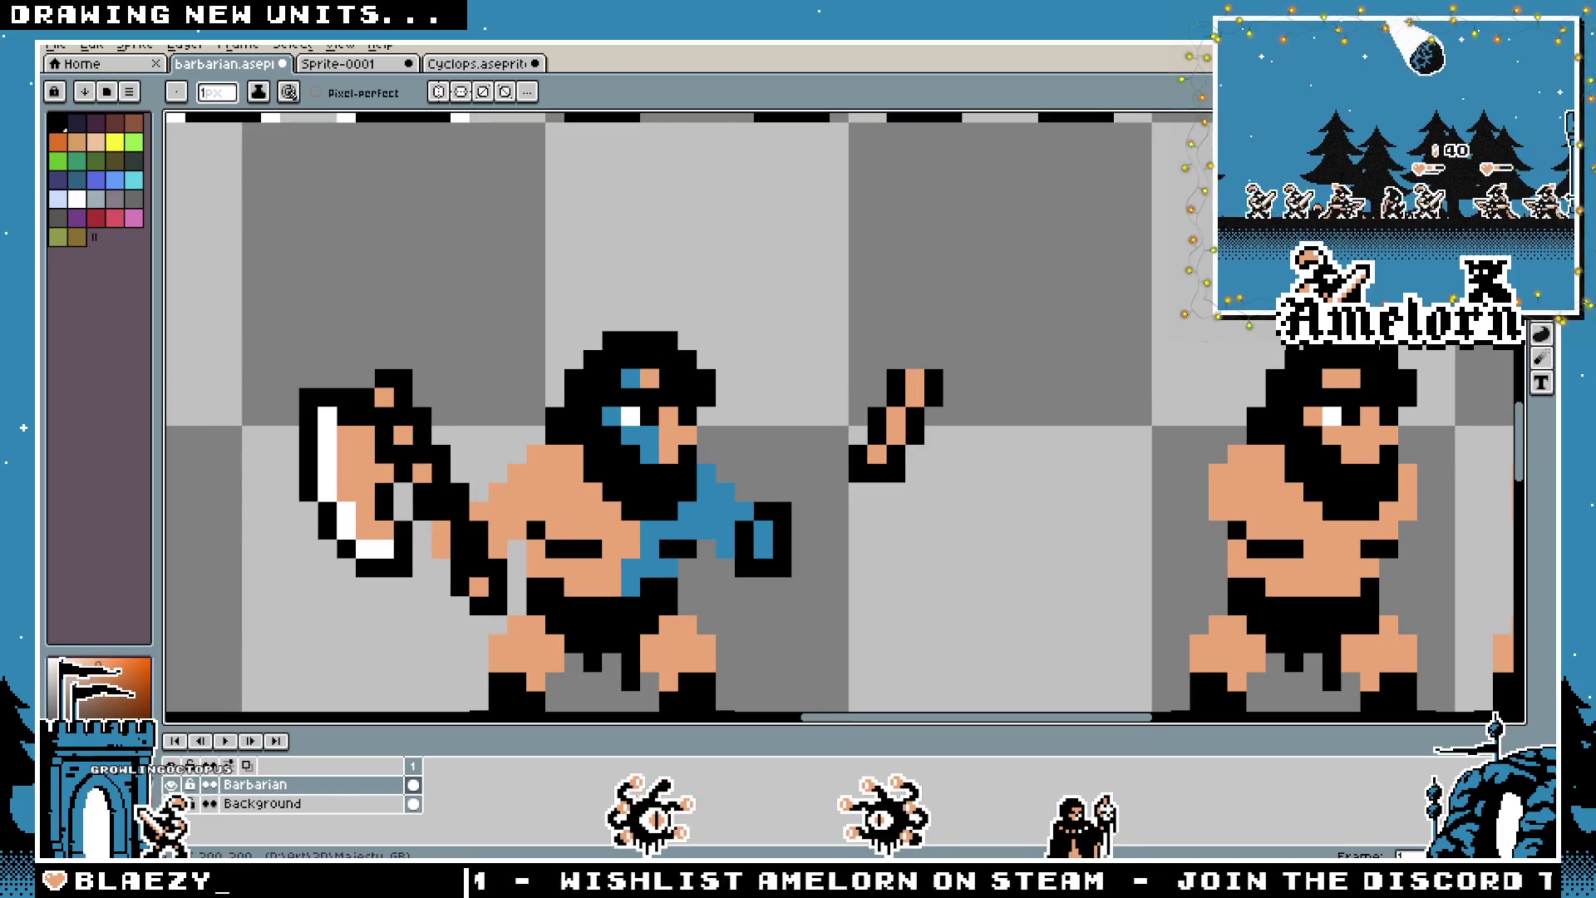
{"action": "scroll", "coordinate": [843, 446], "scroll_direction": "down", "scroll_amount": 4}
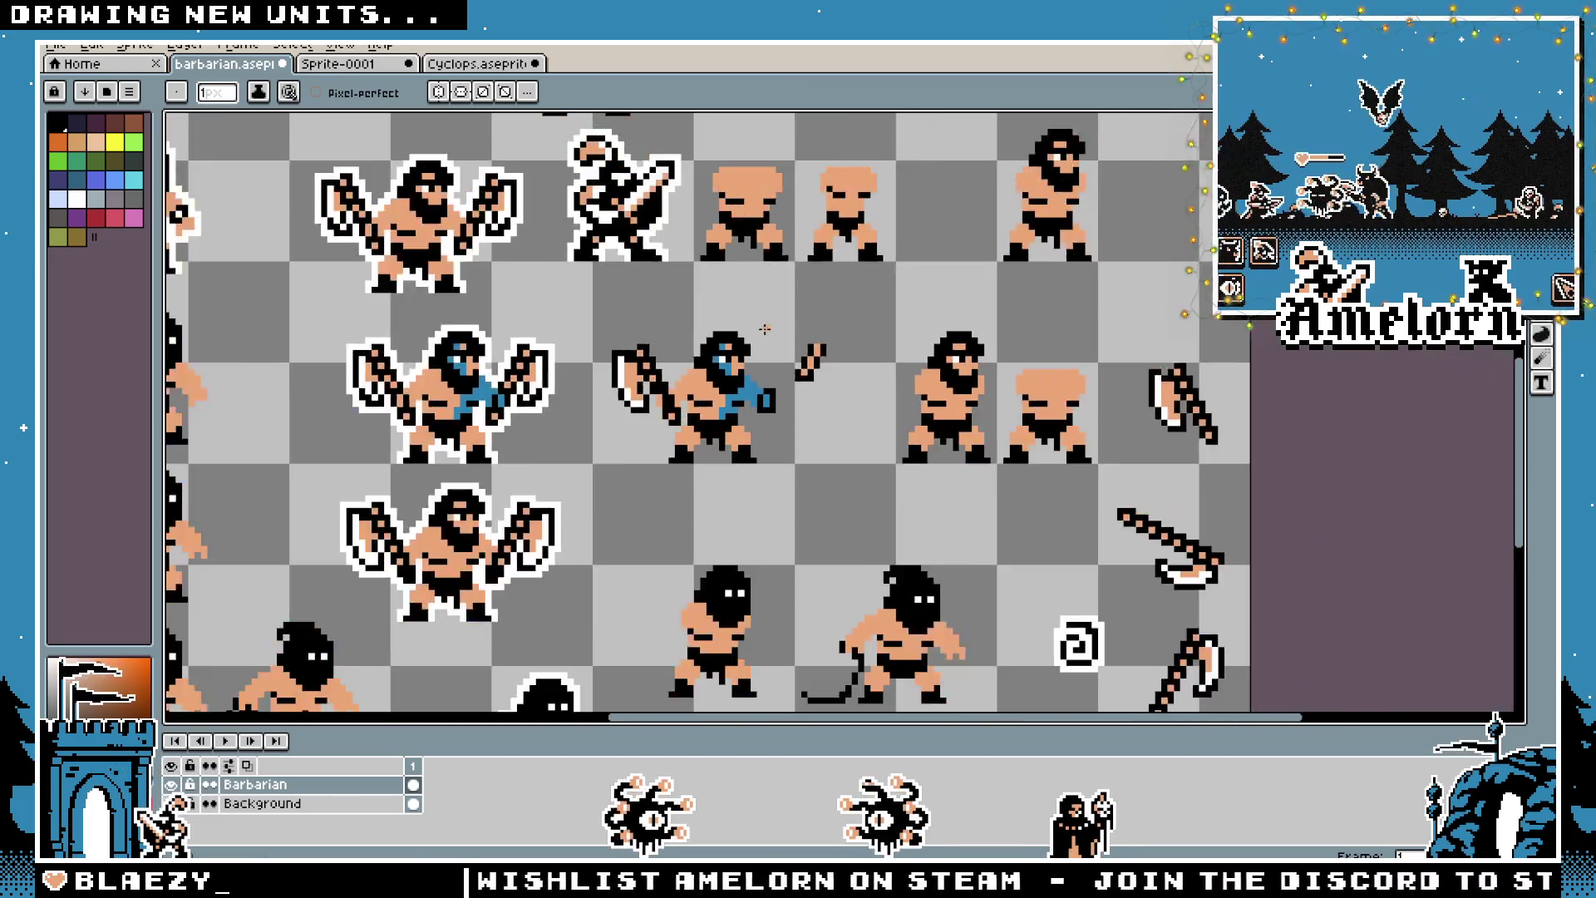
{"action": "scroll", "coordinate": [869, 377], "scroll_direction": "up", "scroll_amount": 4}
{"action": "key", "text": "alt"}
{"action": "scroll", "coordinate": [869, 376], "scroll_direction": "down", "scroll_amount": 4}
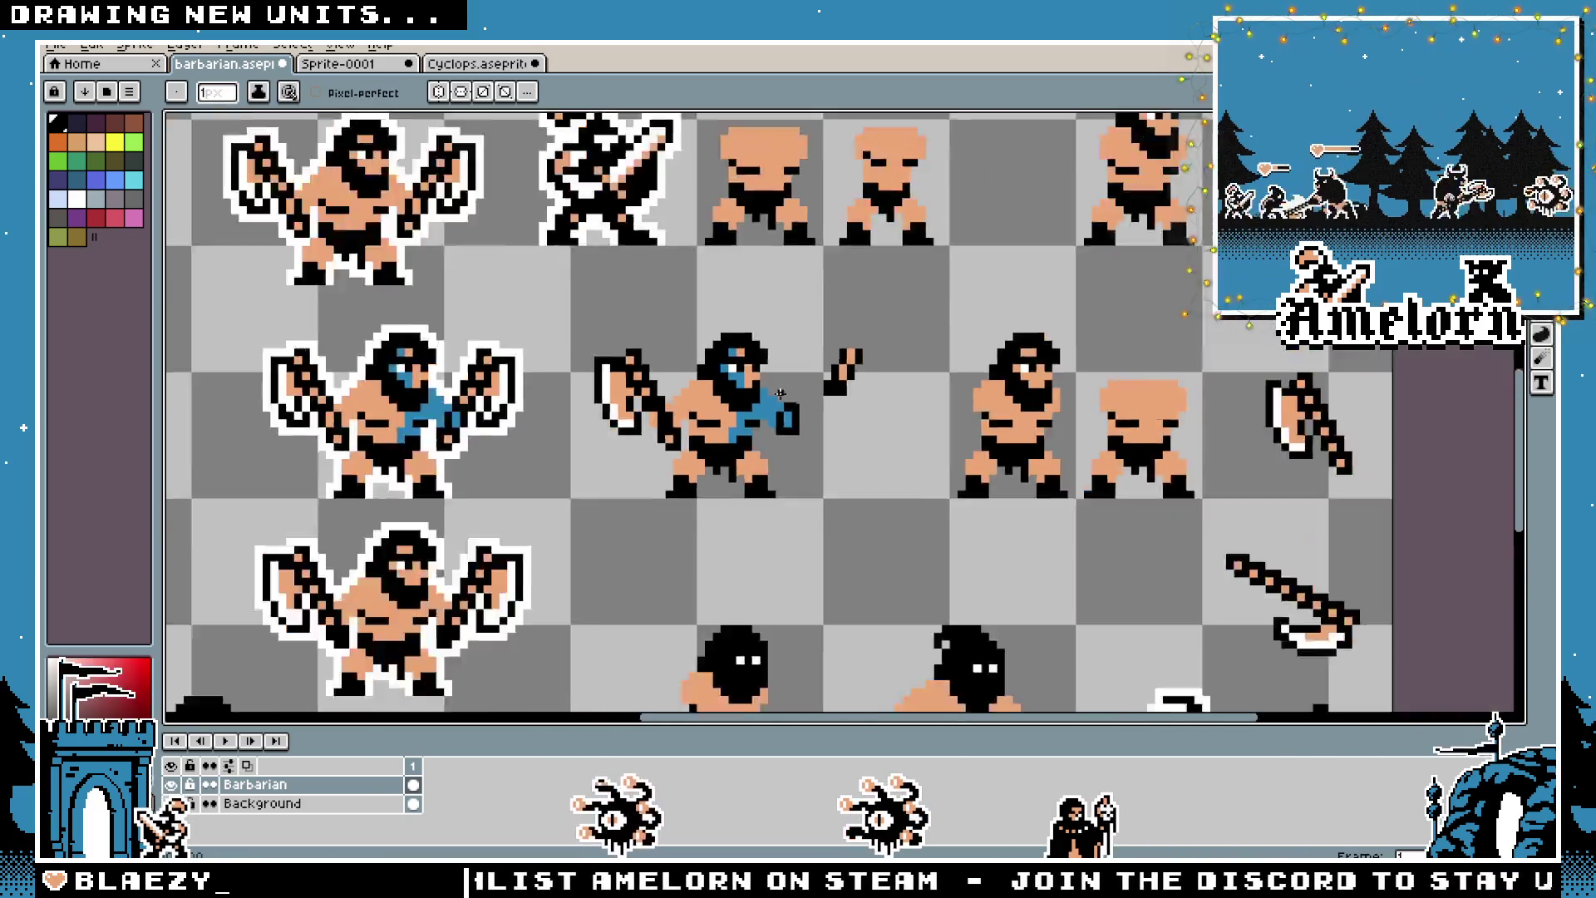
{"action": "scroll", "coordinate": [850, 376], "scroll_direction": "up", "scroll_amount": 5}
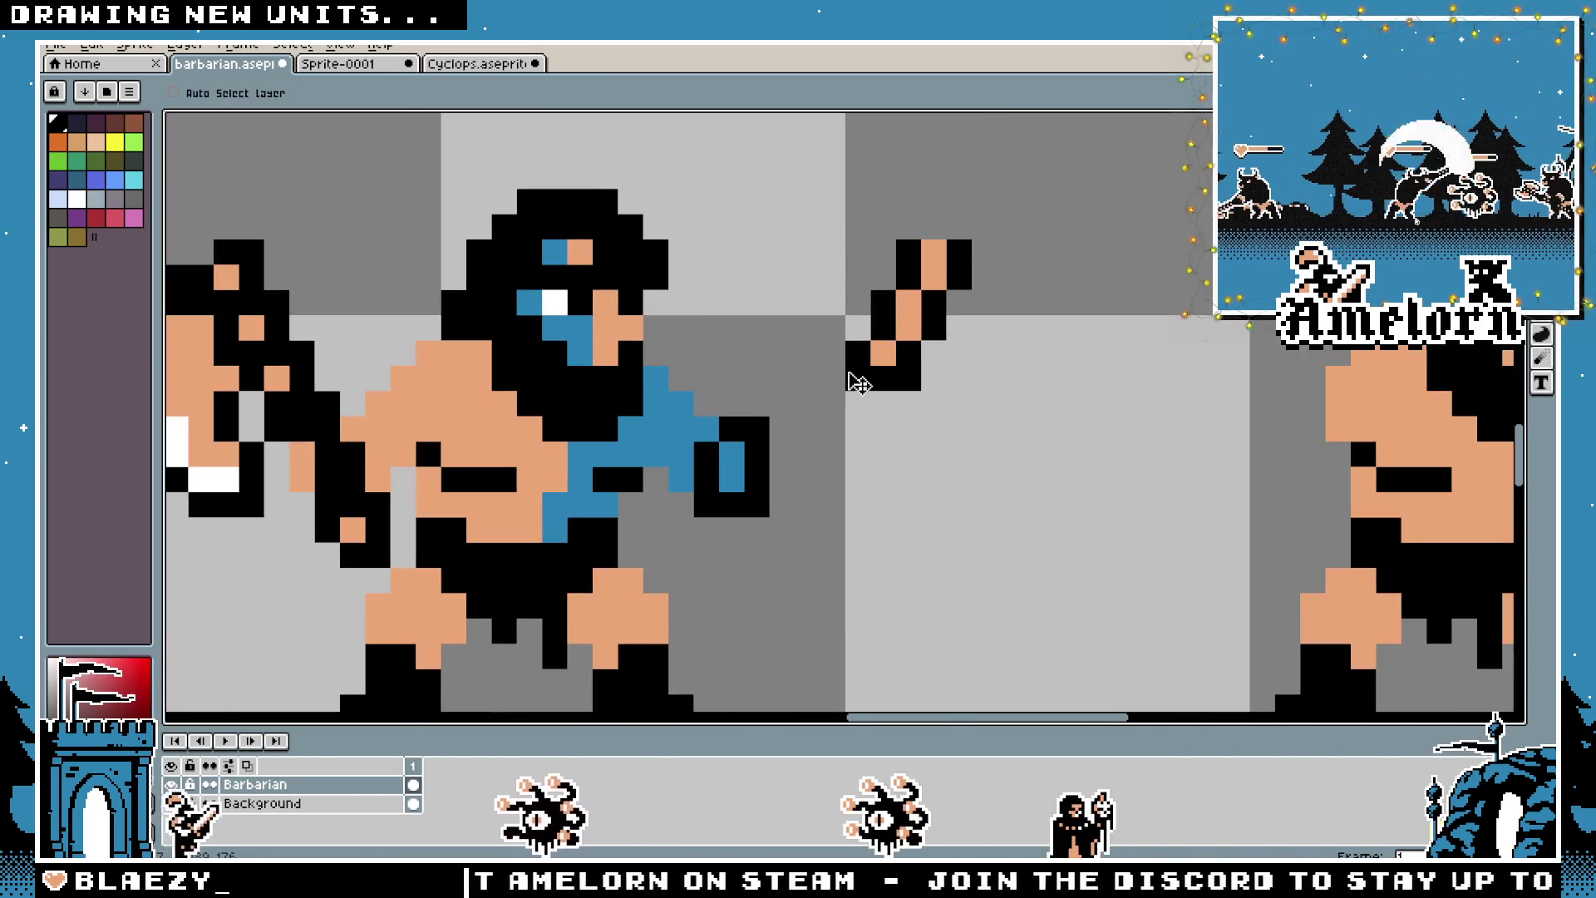
{"action": "scroll", "coordinate": [849, 376], "scroll_direction": "down", "scroll_amount": 5}
{"action": "scroll", "coordinate": [859, 372], "scroll_direction": "up", "scroll_amount": 5}
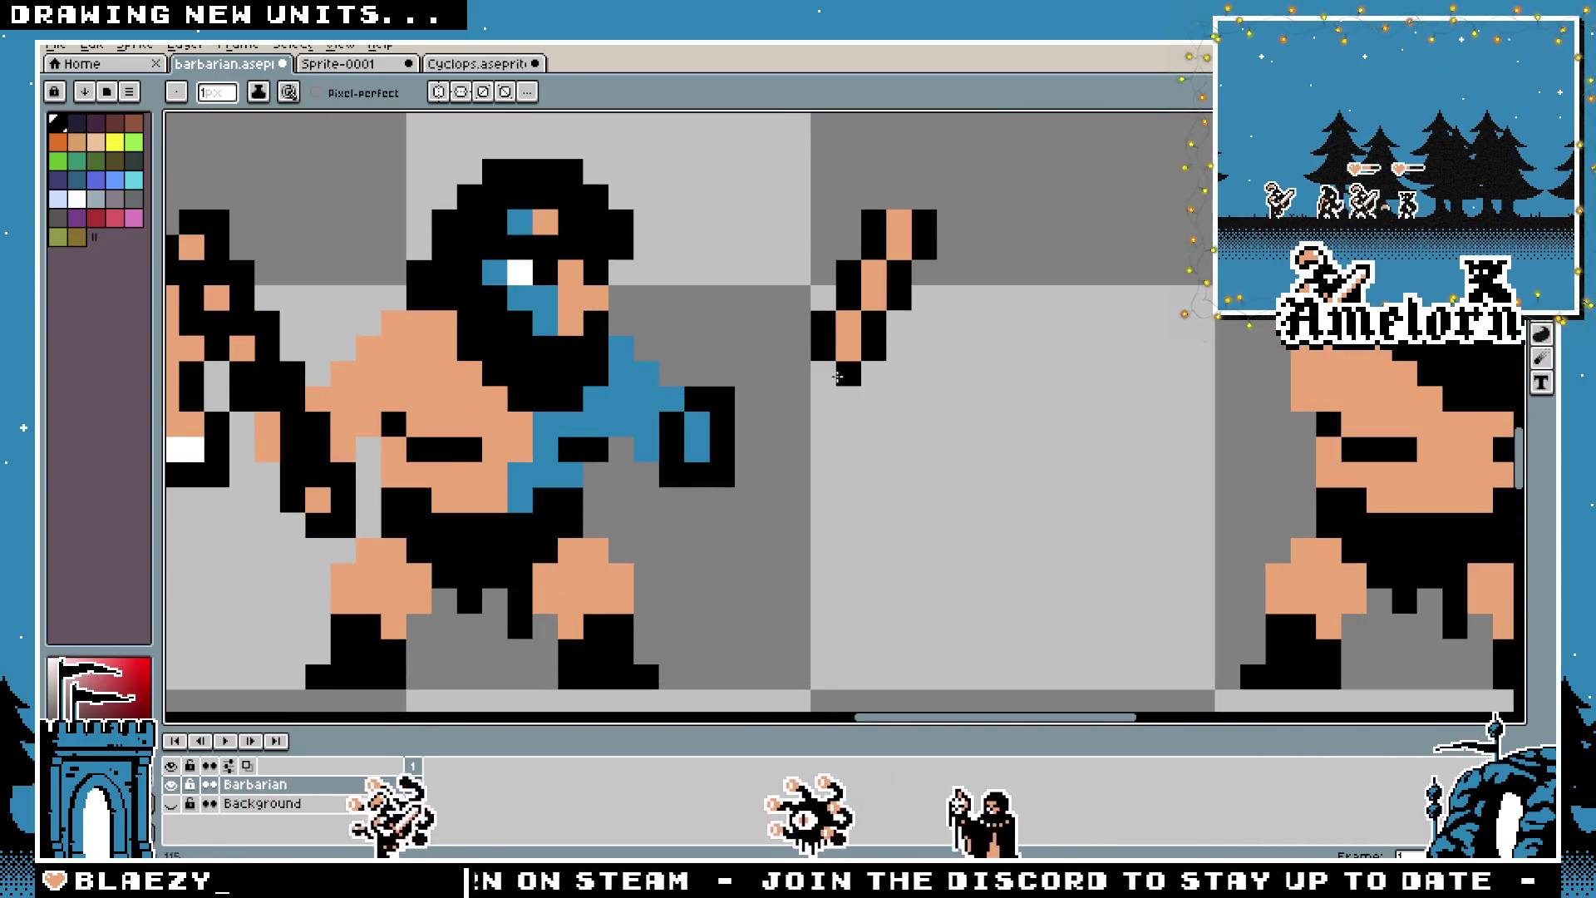
{"action": "scroll", "coordinate": [1000, 372], "scroll_direction": "down", "scroll_amount": 5}
{"action": "key", "text": "space"}
{"action": "scroll", "coordinate": [1000, 372], "scroll_direction": "up", "scroll_amount": 5}
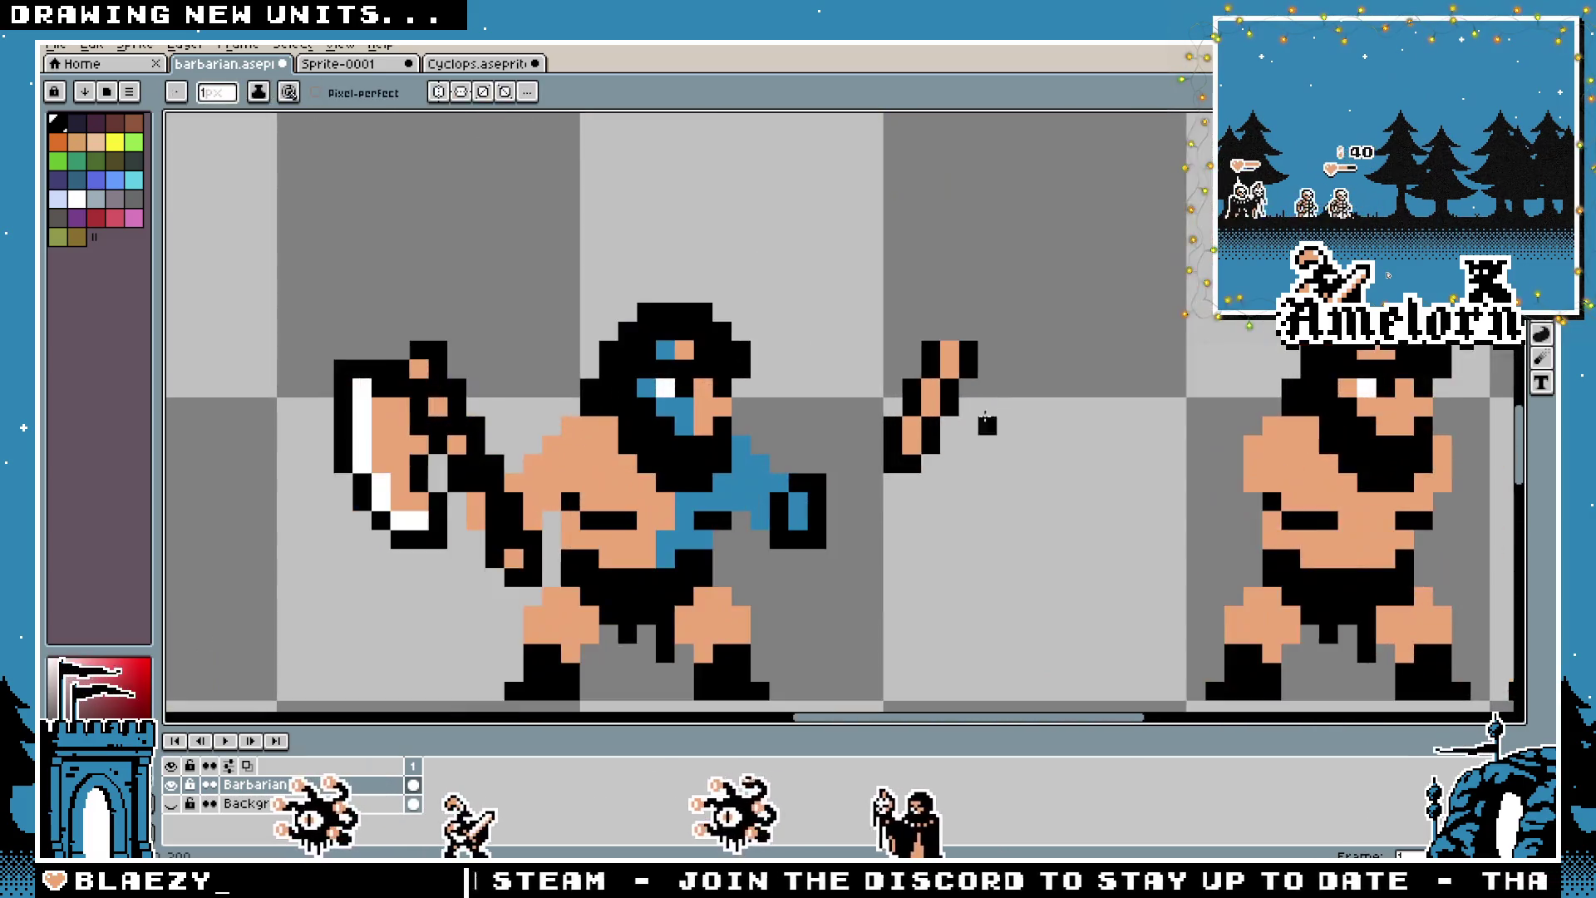
{"action": "scroll", "coordinate": [827, 523], "scroll_direction": "down", "scroll_amount": 5}
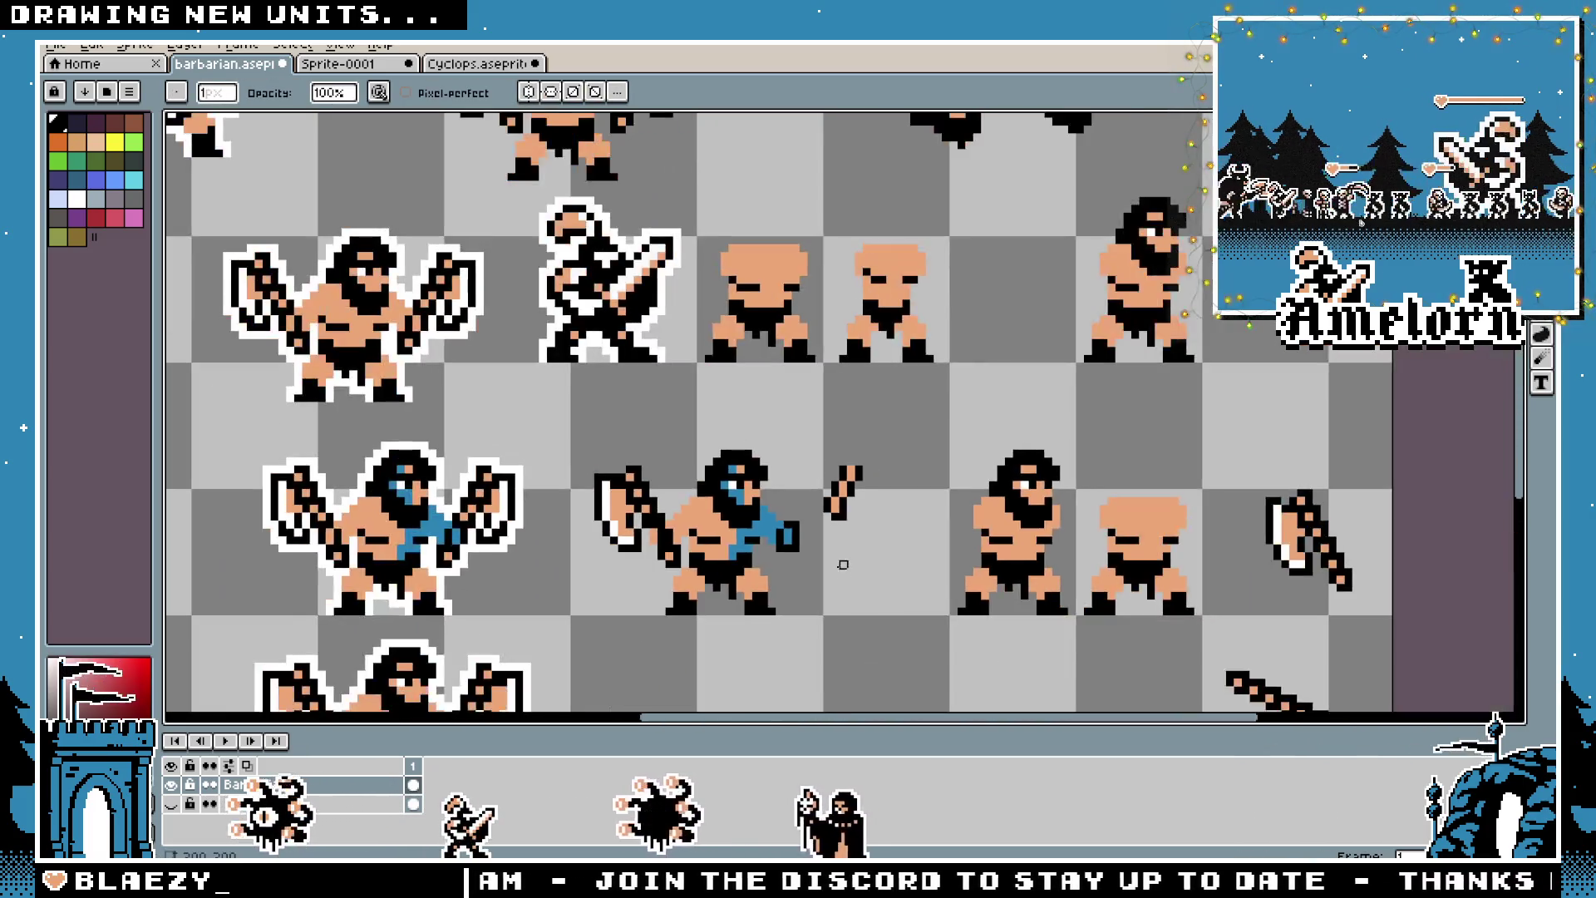
{"action": "scroll", "coordinate": [826, 548], "scroll_direction": "up", "scroll_amount": 1}
{"action": "scroll", "coordinate": [822, 541], "scroll_direction": "up", "scroll_amount": 1}
{"action": "key", "text": "alt"}
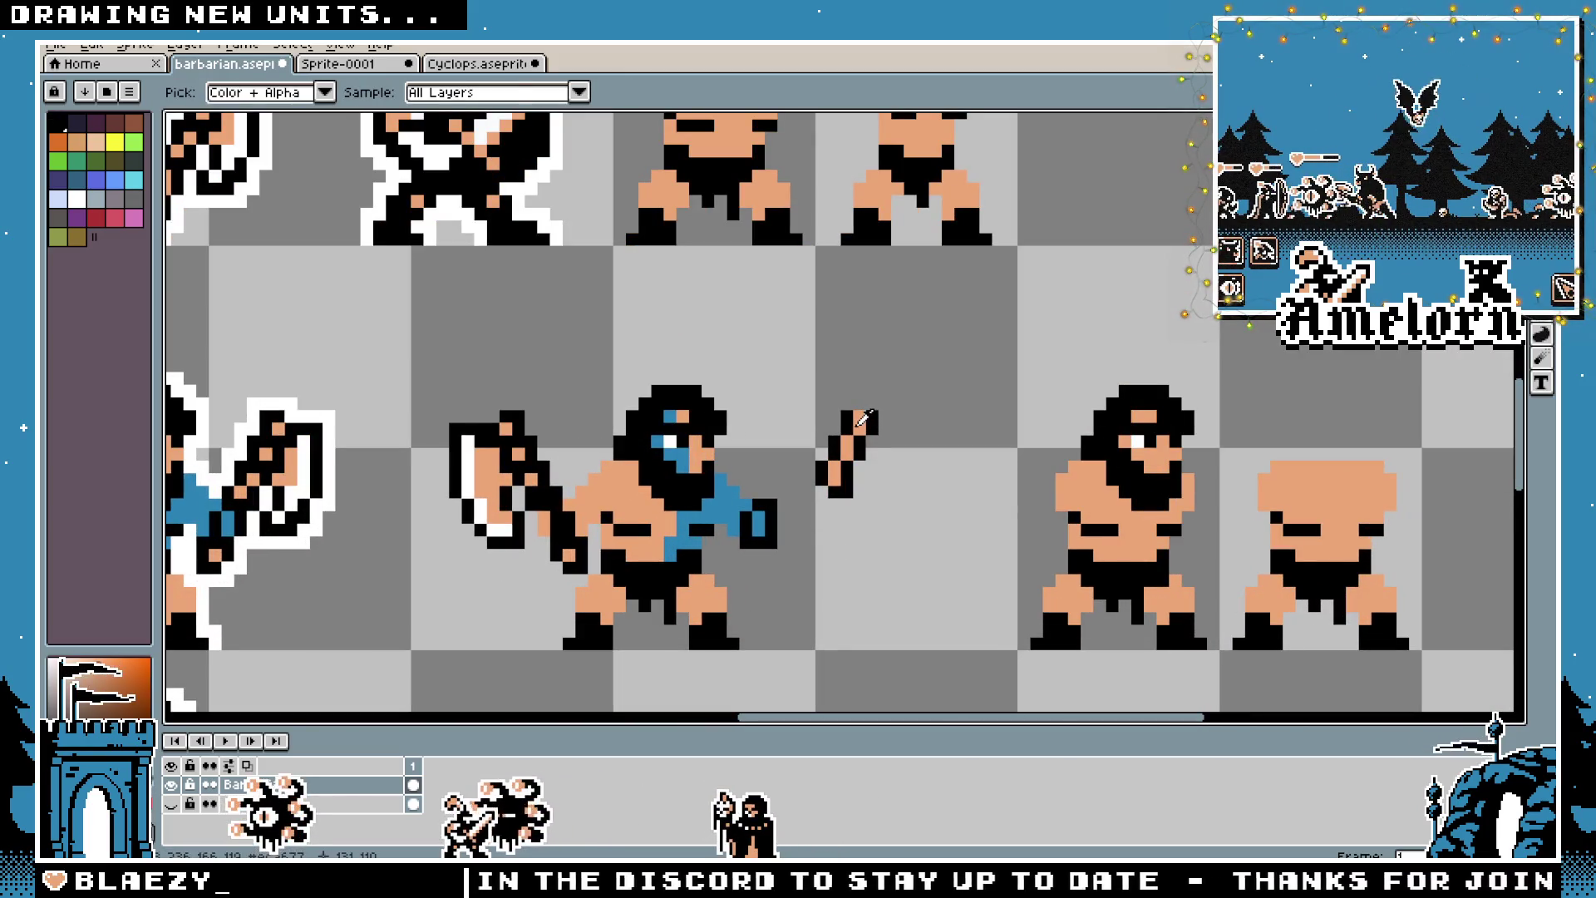
{"action": "left_click", "coordinate": [858, 425], "text": "alt"}
{"action": "scroll", "coordinate": [829, 423], "scroll_direction": "up", "scroll_amount": 1}
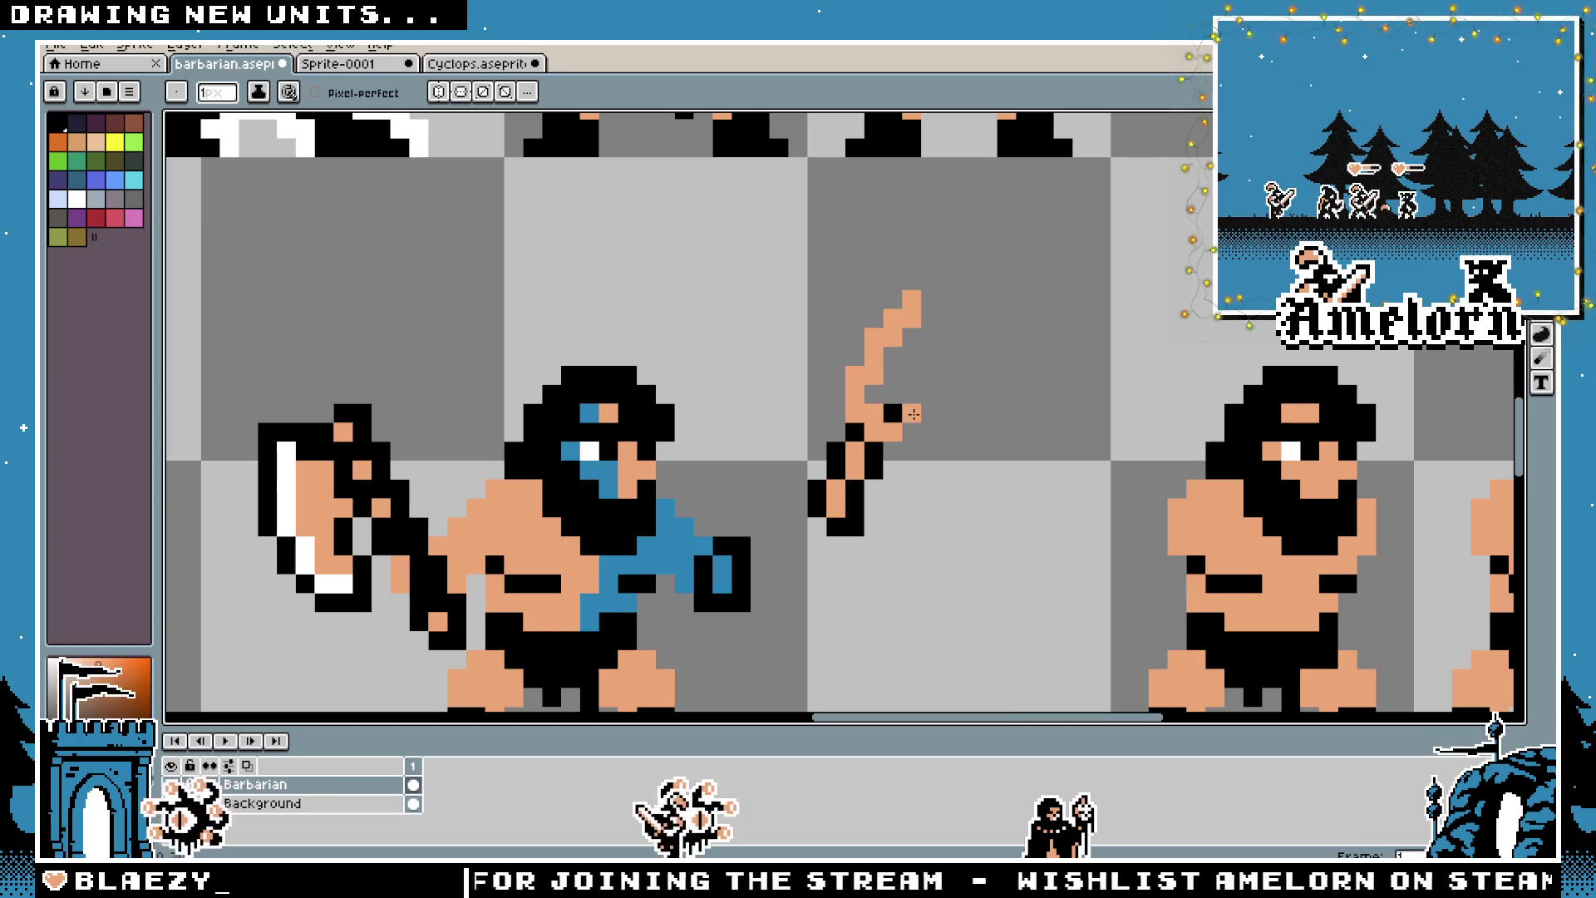
Draw a peach skin-tone loop extending upward from the raised arm's tip
{"action": "left_click_drag", "start_coordinate": [902, 413], "coordinate": [929, 419]}
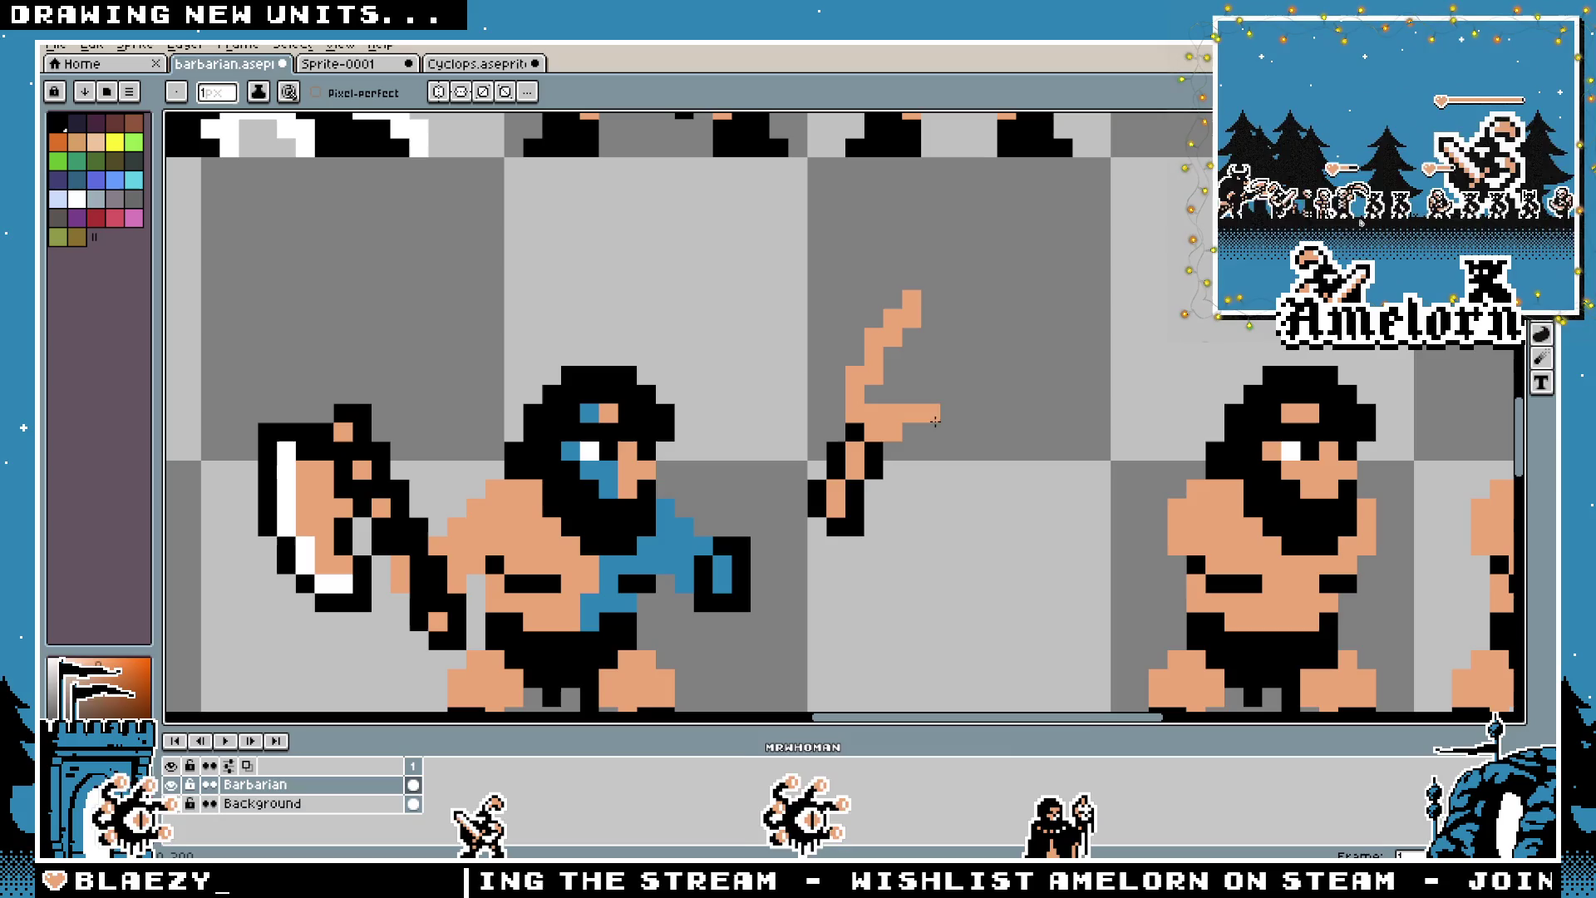
{"action": "left_click_drag", "start_coordinate": [936, 419], "coordinate": [909, 429]}
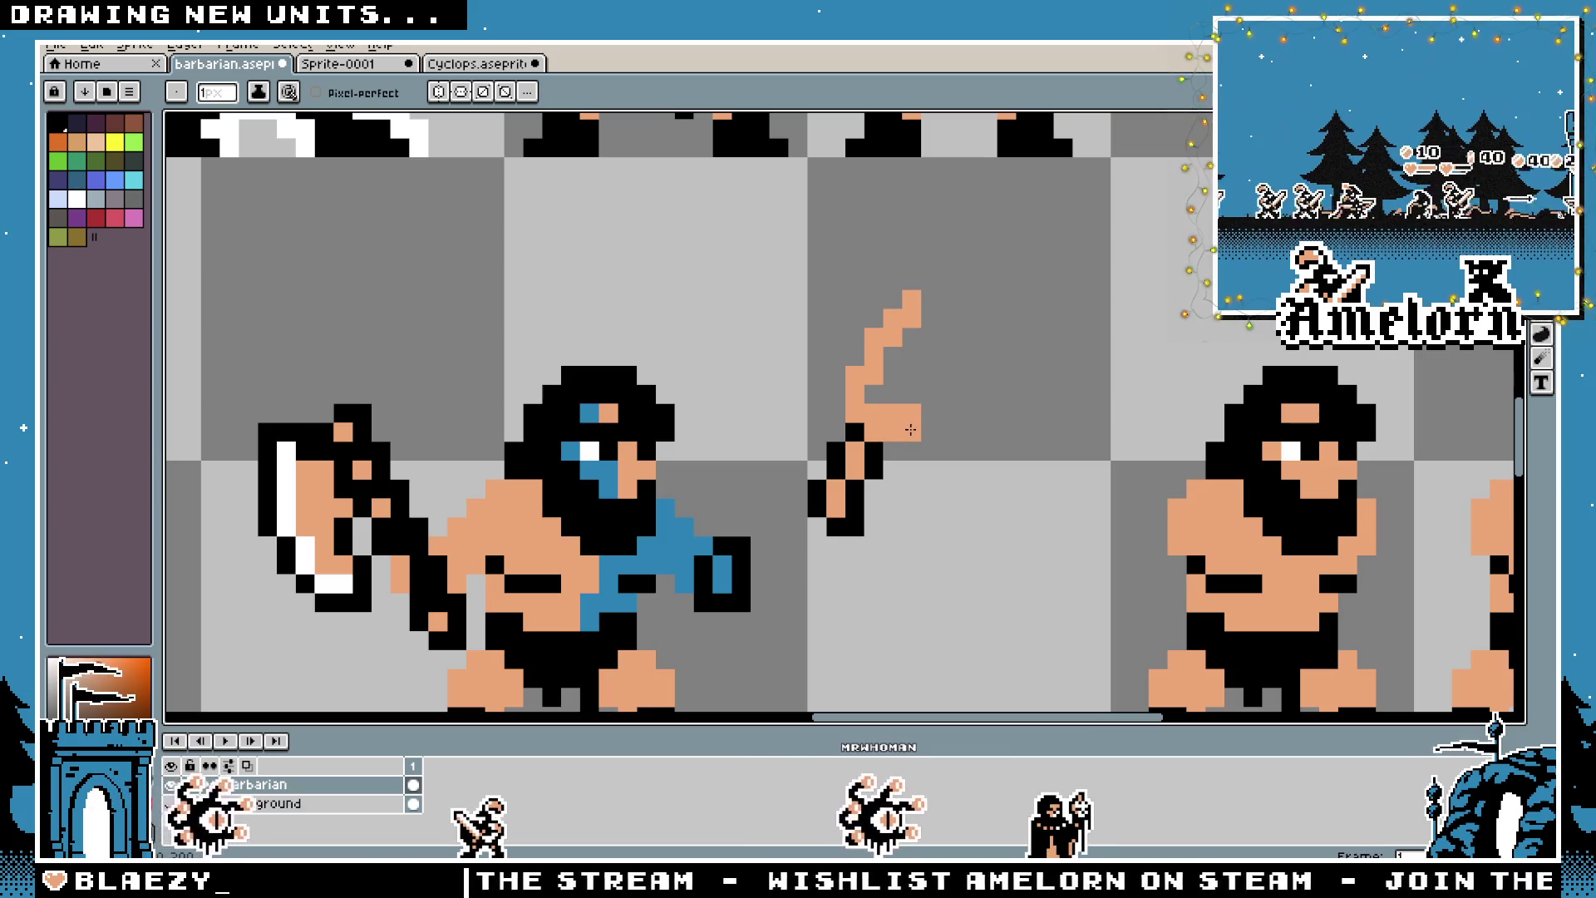
{"action": "right_click", "coordinate": [912, 413]}
{"action": "left_click", "coordinate": [922, 423]}
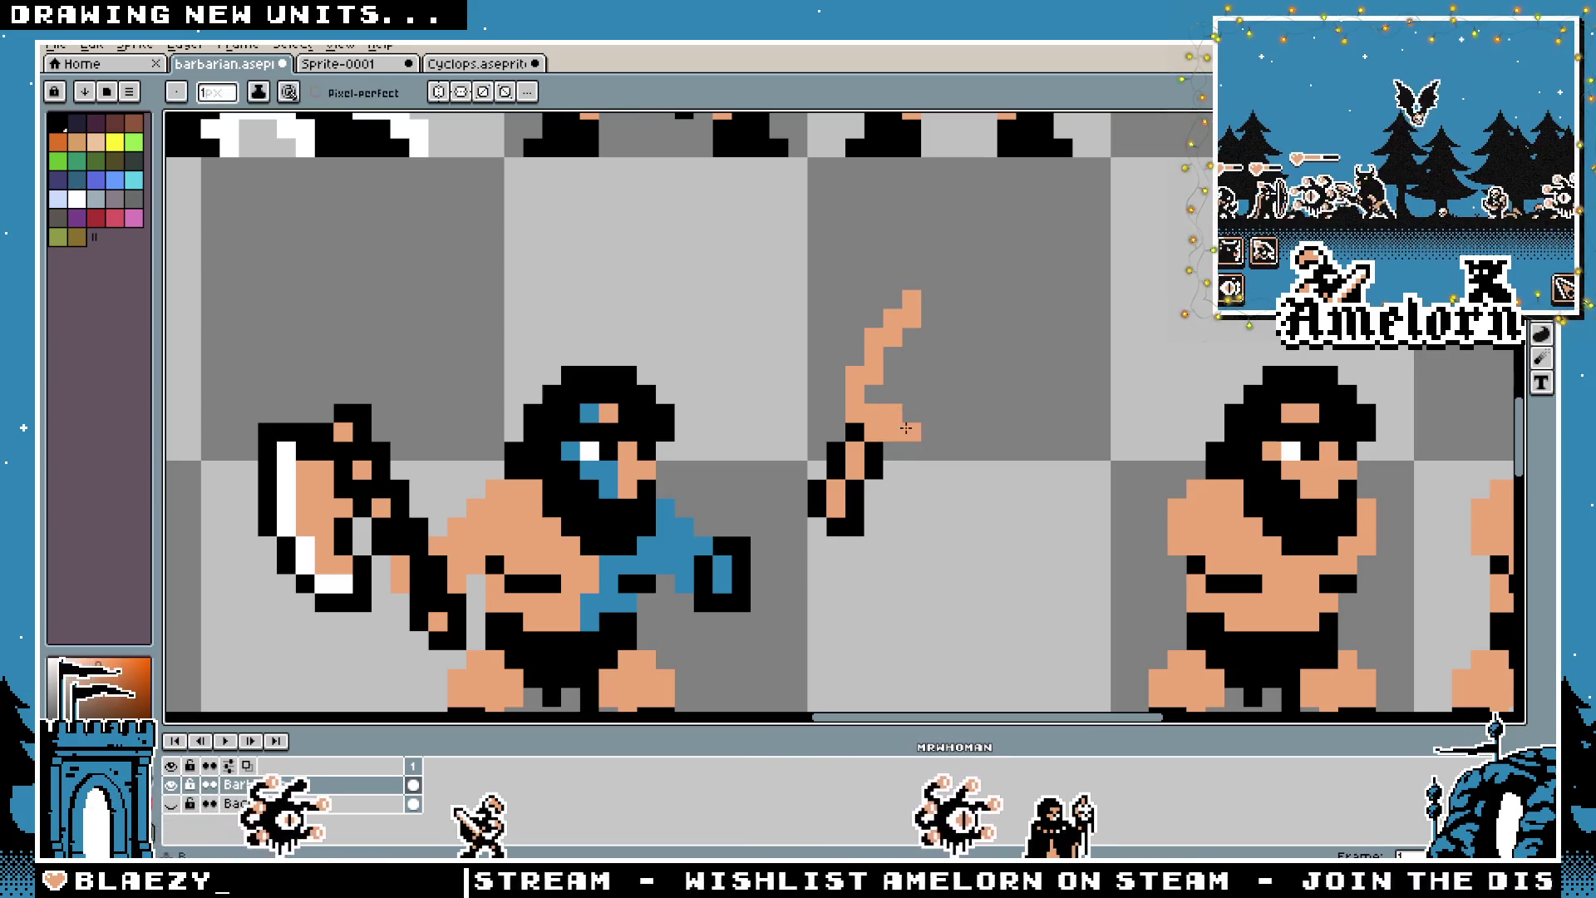
{"action": "right_click", "coordinate": [923, 424]}
{"action": "mouse_move", "coordinate": [931, 413]}
{"action": "left_mouse_down"}
{"action": "mouse_move", "coordinate": [959, 387]}
{"action": "mouse_move", "coordinate": [964, 327]}
{"action": "left_mouse_up"}
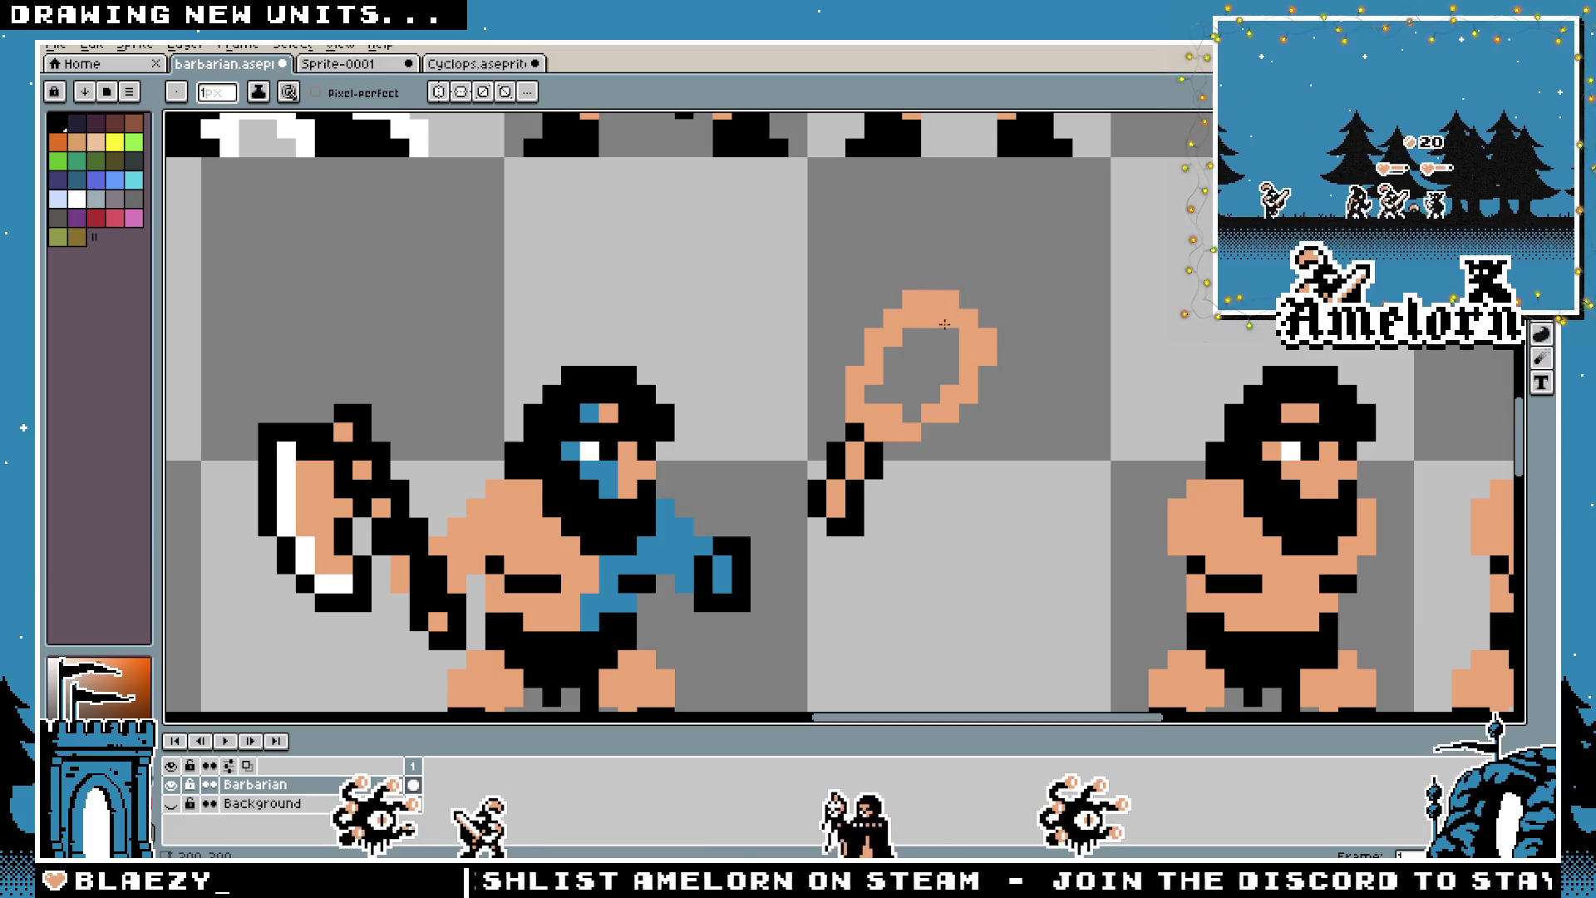
Fill the inside of the loop solid with skin colour using the Paint Bucket
{"action": "key", "text": "l"}
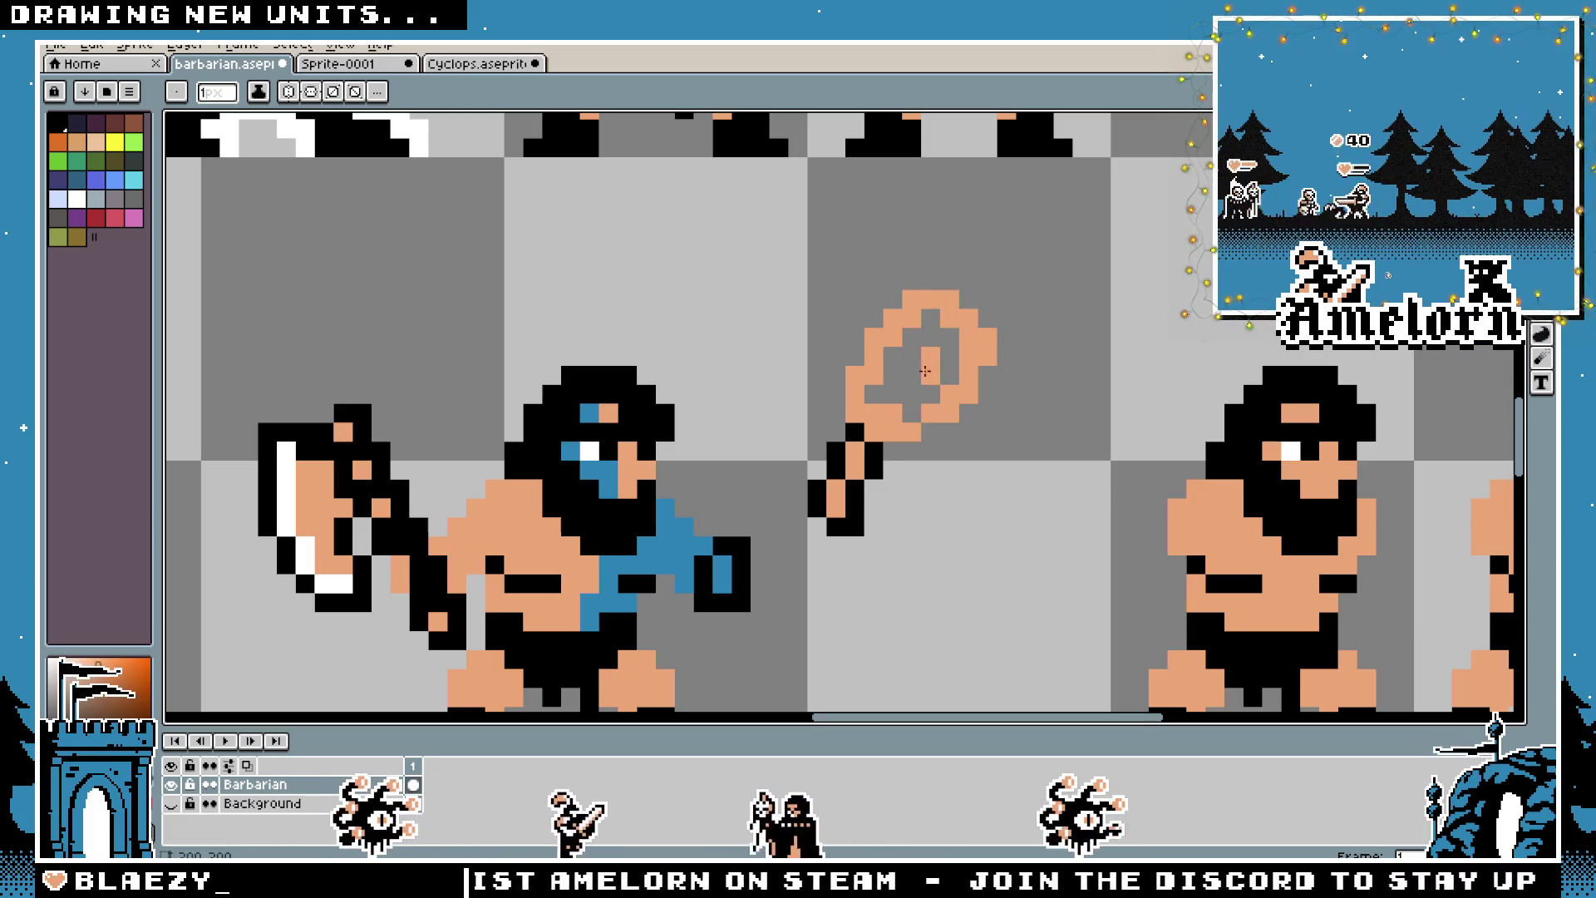
{"action": "key", "text": "g"}
{"action": "left_click", "coordinate": [915, 357]}
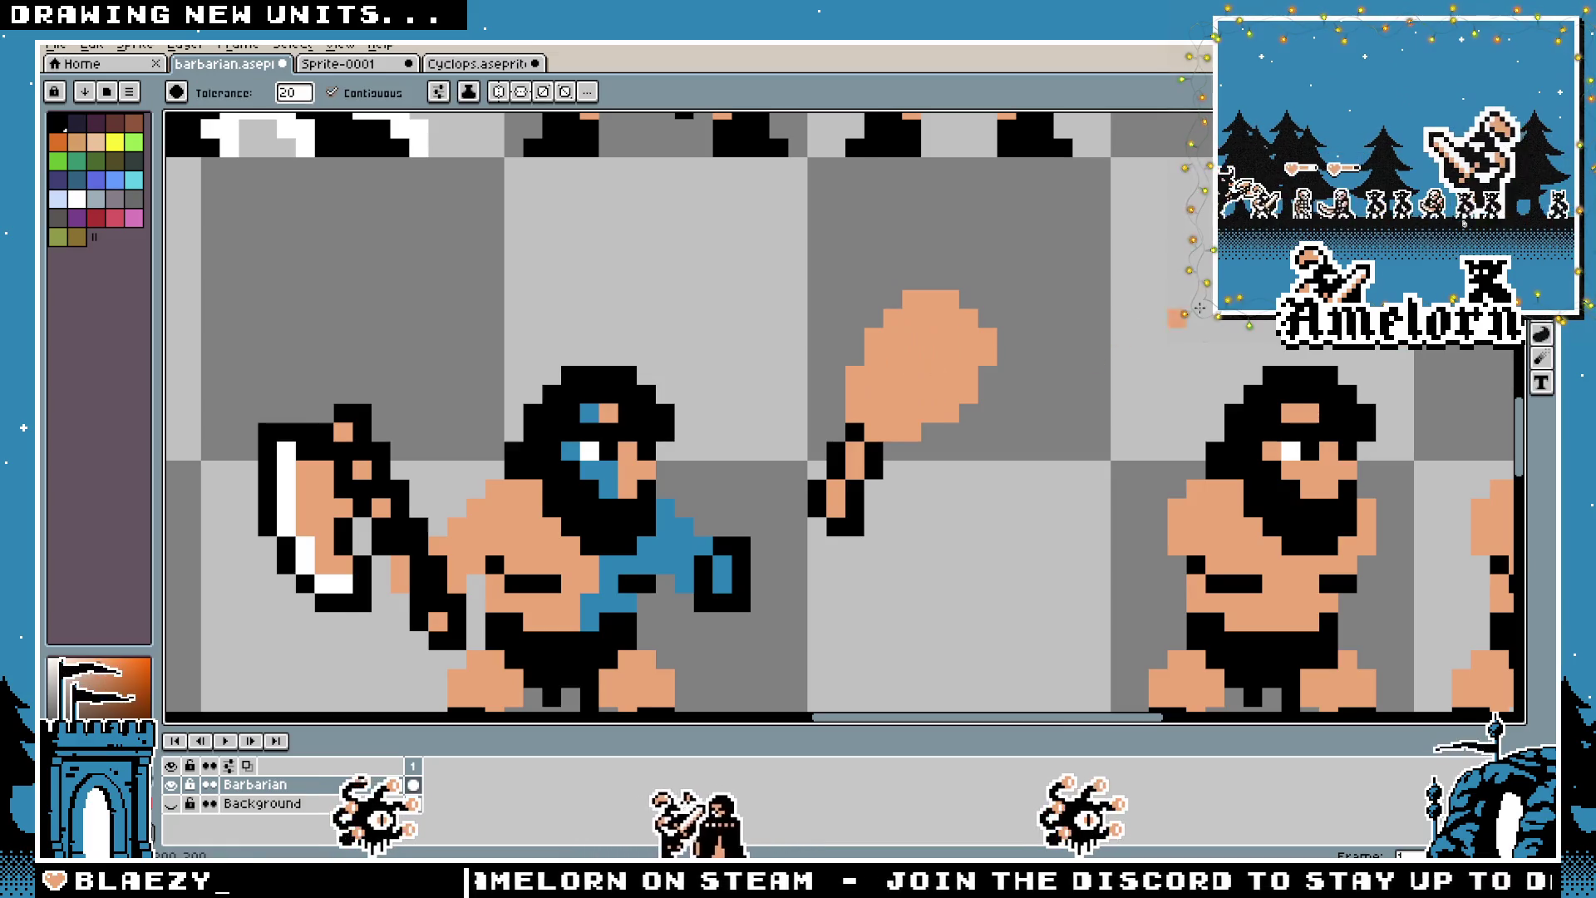
{"action": "scroll", "coordinate": [914, 357], "scroll_direction": "down", "scroll_amount": 5}
{"action": "scroll", "coordinate": [1143, 400], "scroll_direction": "up", "scroll_amount": 3}
{"action": "scroll", "coordinate": [1143, 400], "scroll_direction": "up", "scroll_amount": 1}
Magic-wand select the peach club head, abandon a trial rotation, and apply it lifted up
{"action": "key", "text": "m"}
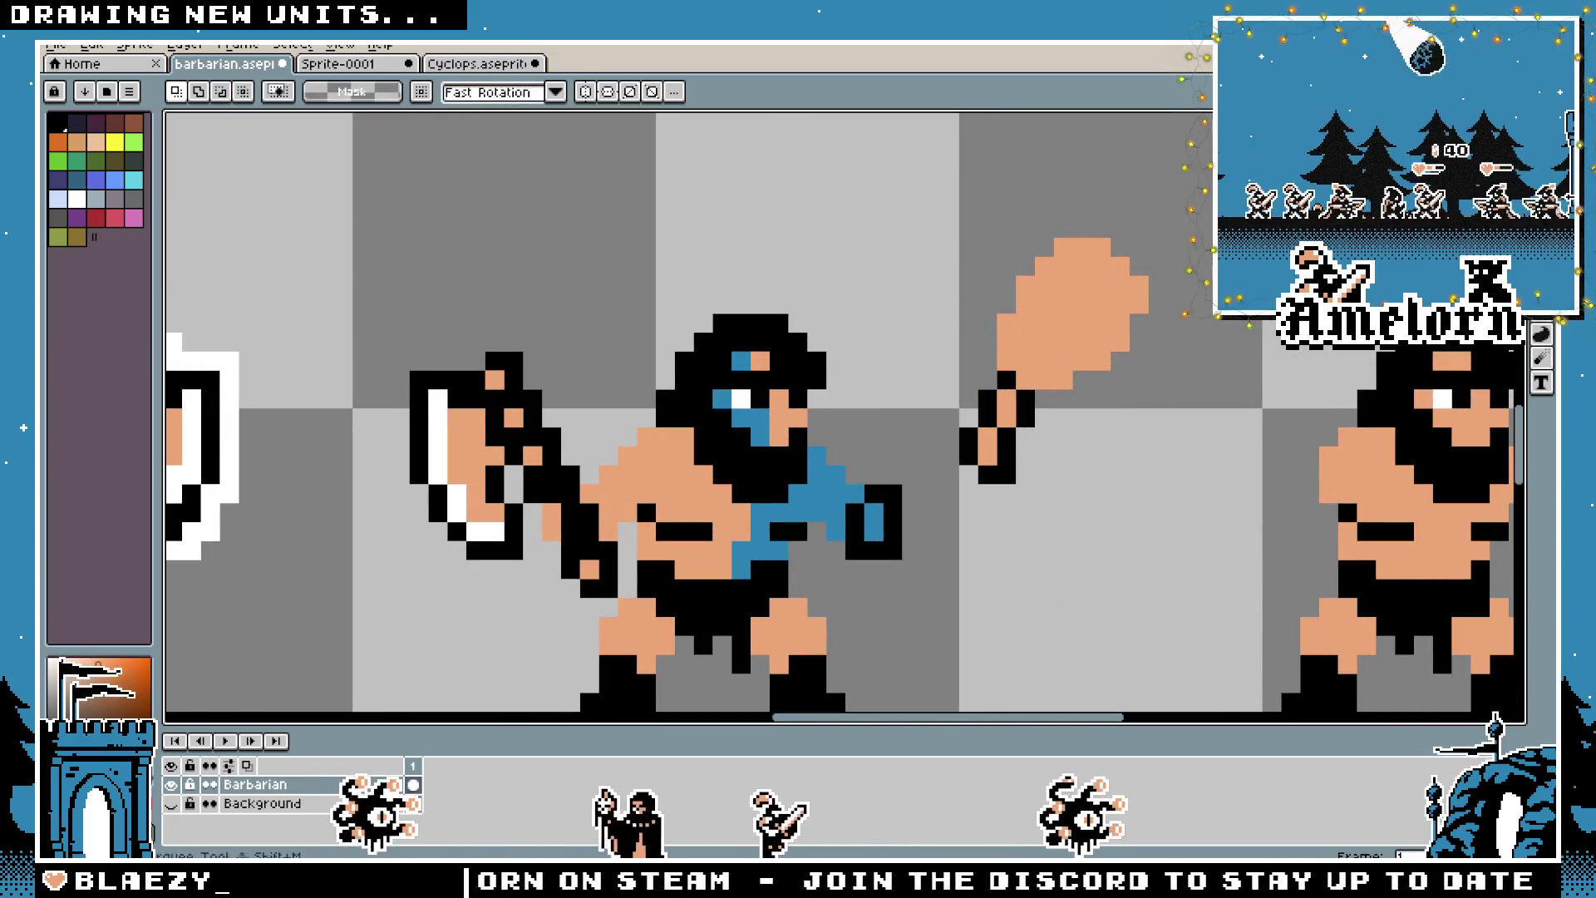
{"action": "key", "text": "w"}
{"action": "left_click_drag", "start_coordinate": [1122, 339], "coordinate": [1155, 302]}
{"action": "mouse_move", "coordinate": [1189, 199]}
{"action": "left_mouse_down"}
{"action": "mouse_move", "coordinate": [1156, 162]}
{"action": "mouse_move", "coordinate": [1181, 165]}
{"action": "mouse_move", "coordinate": [1061, 157]}
{"action": "mouse_move", "coordinate": [934, 314]}
{"action": "mouse_move", "coordinate": [983, 420]}
{"action": "mouse_move", "coordinate": [997, 410]}
{"action": "mouse_move", "coordinate": [1007, 443]}
{"action": "mouse_move", "coordinate": [1033, 452]}
{"action": "mouse_move", "coordinate": [1175, 474]}
{"action": "mouse_move", "coordinate": [1239, 463]}
{"action": "mouse_move", "coordinate": [1272, 431]}
{"action": "left_mouse_up"}
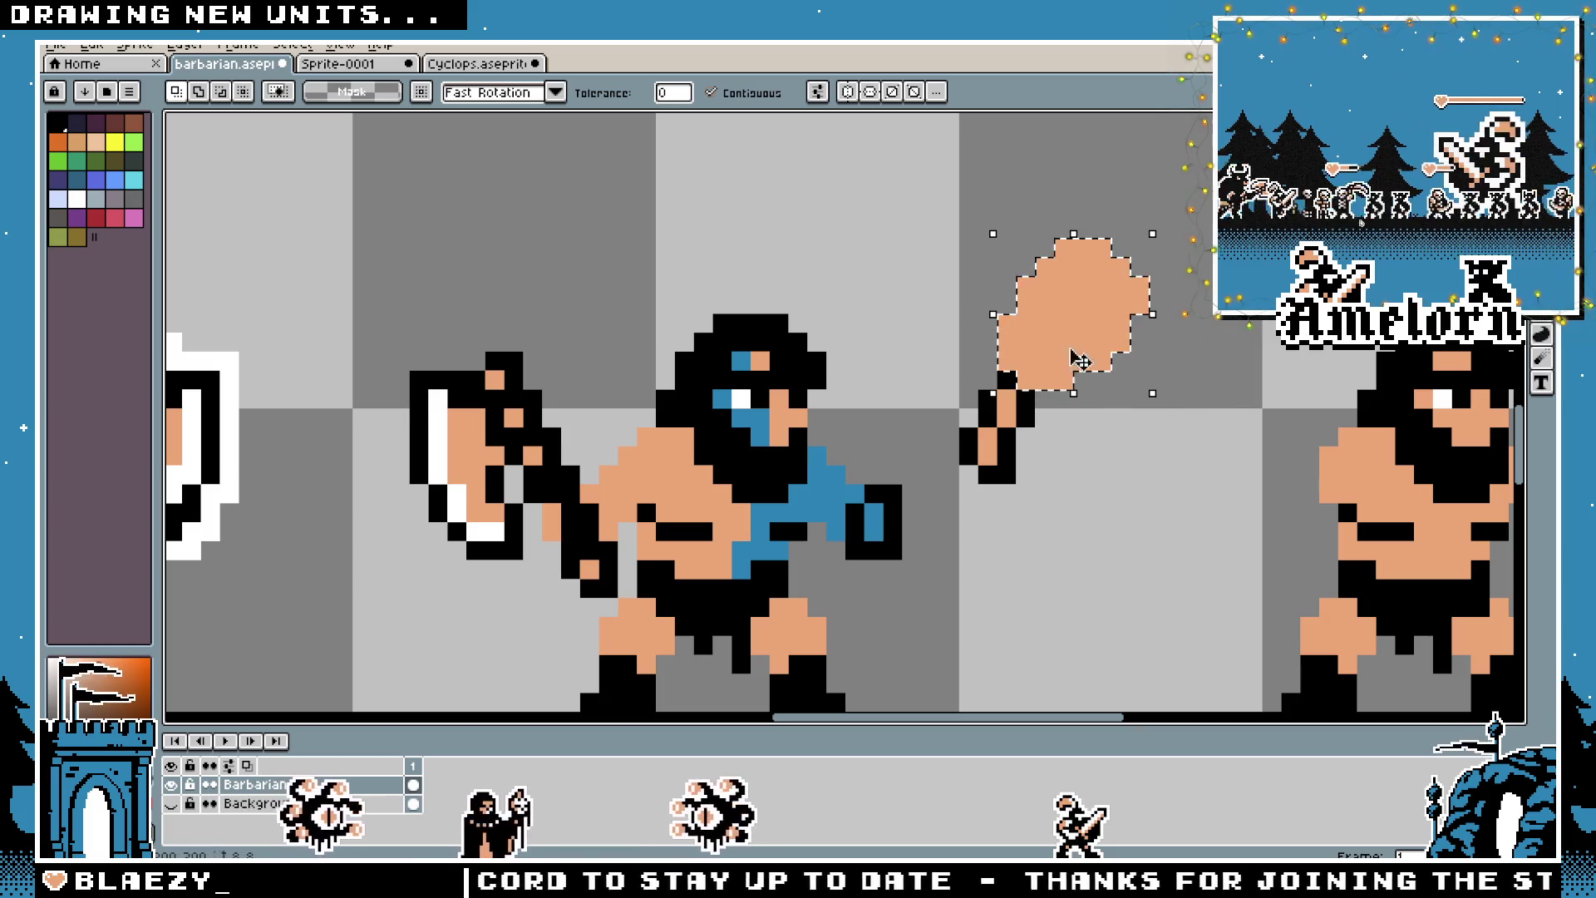
{"action": "key", "text": "Escape"}
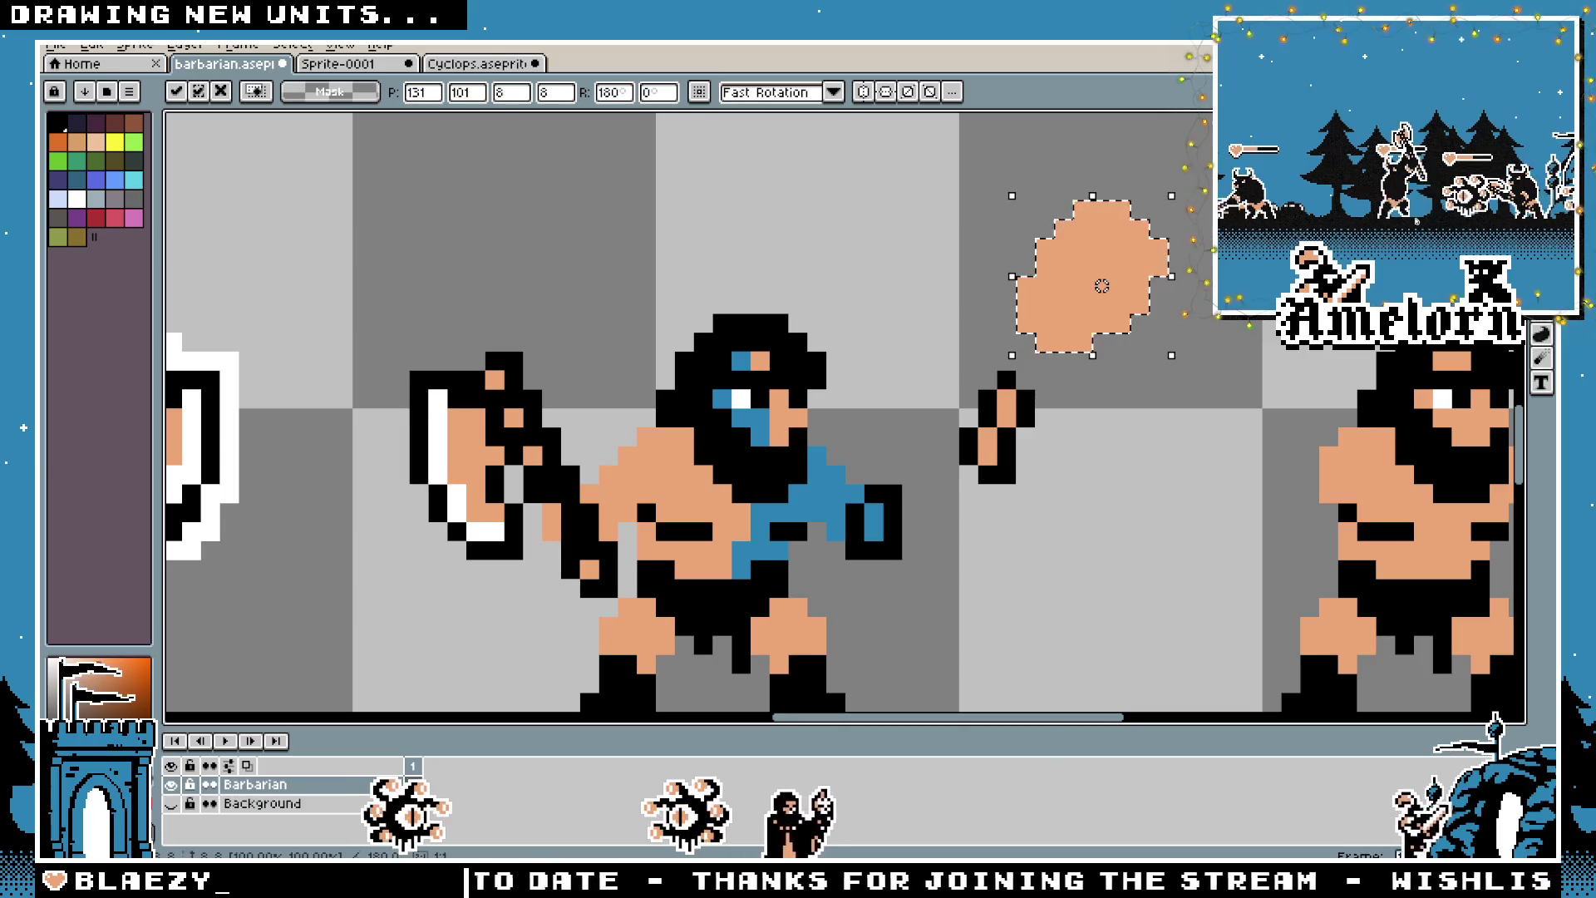
{"action": "key", "text": "Return"}
Clear the selection and box-select the floating peach blob
{"action": "scroll", "coordinate": [844, 412], "scroll_direction": "up", "scroll_amount": 3}
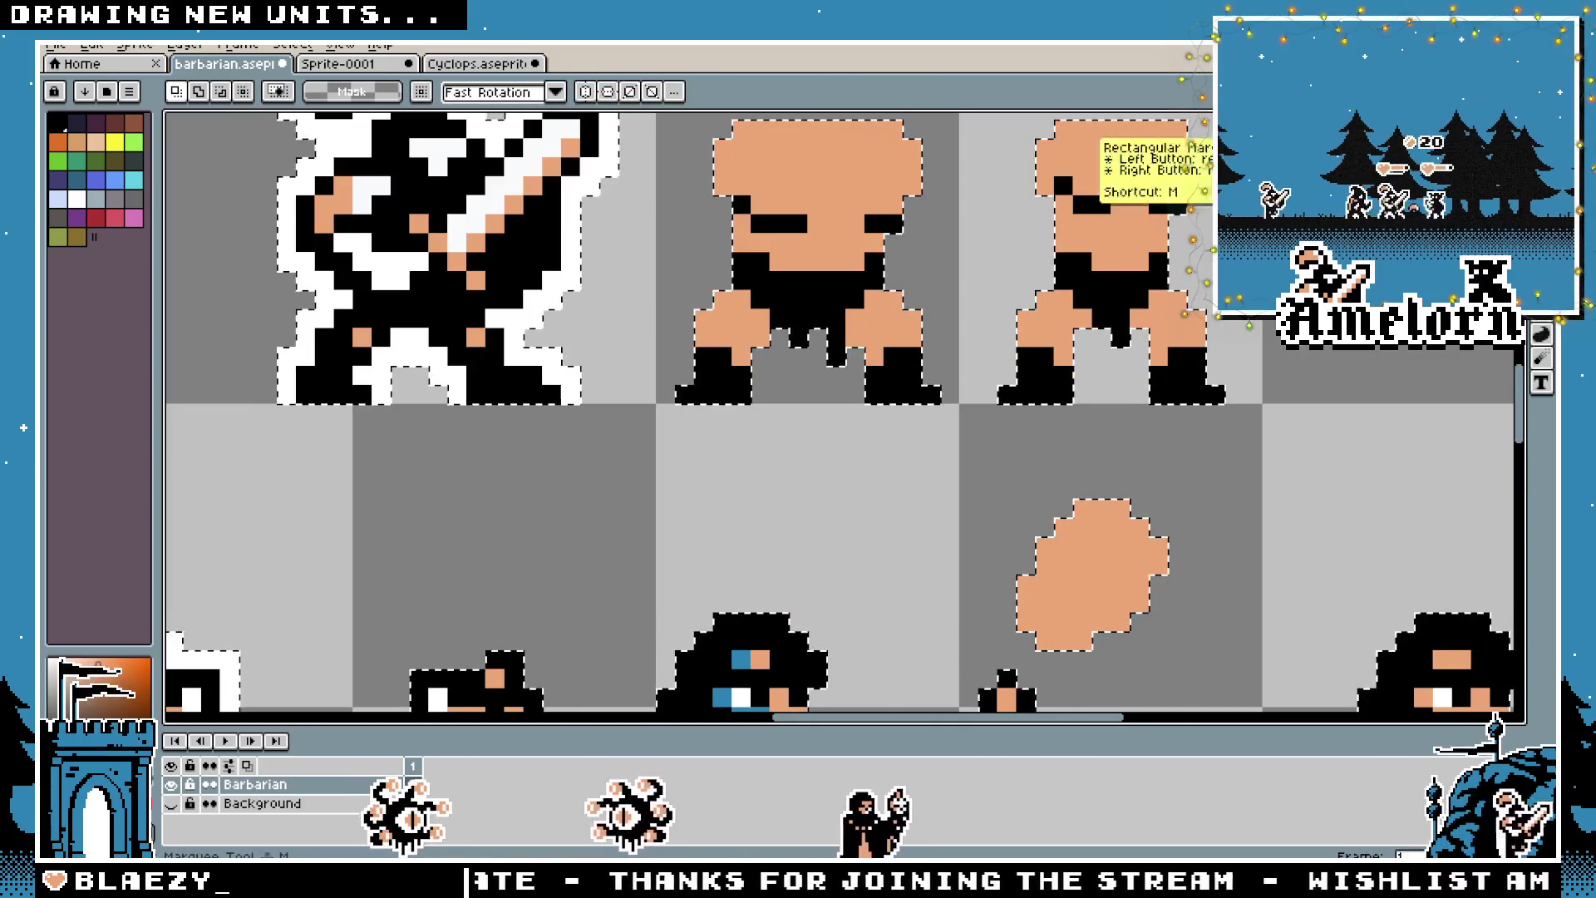
{"action": "key", "text": "ctrl+d"}
{"action": "scroll", "coordinate": [1133, 482], "scroll_direction": "down", "scroll_amount": 2}
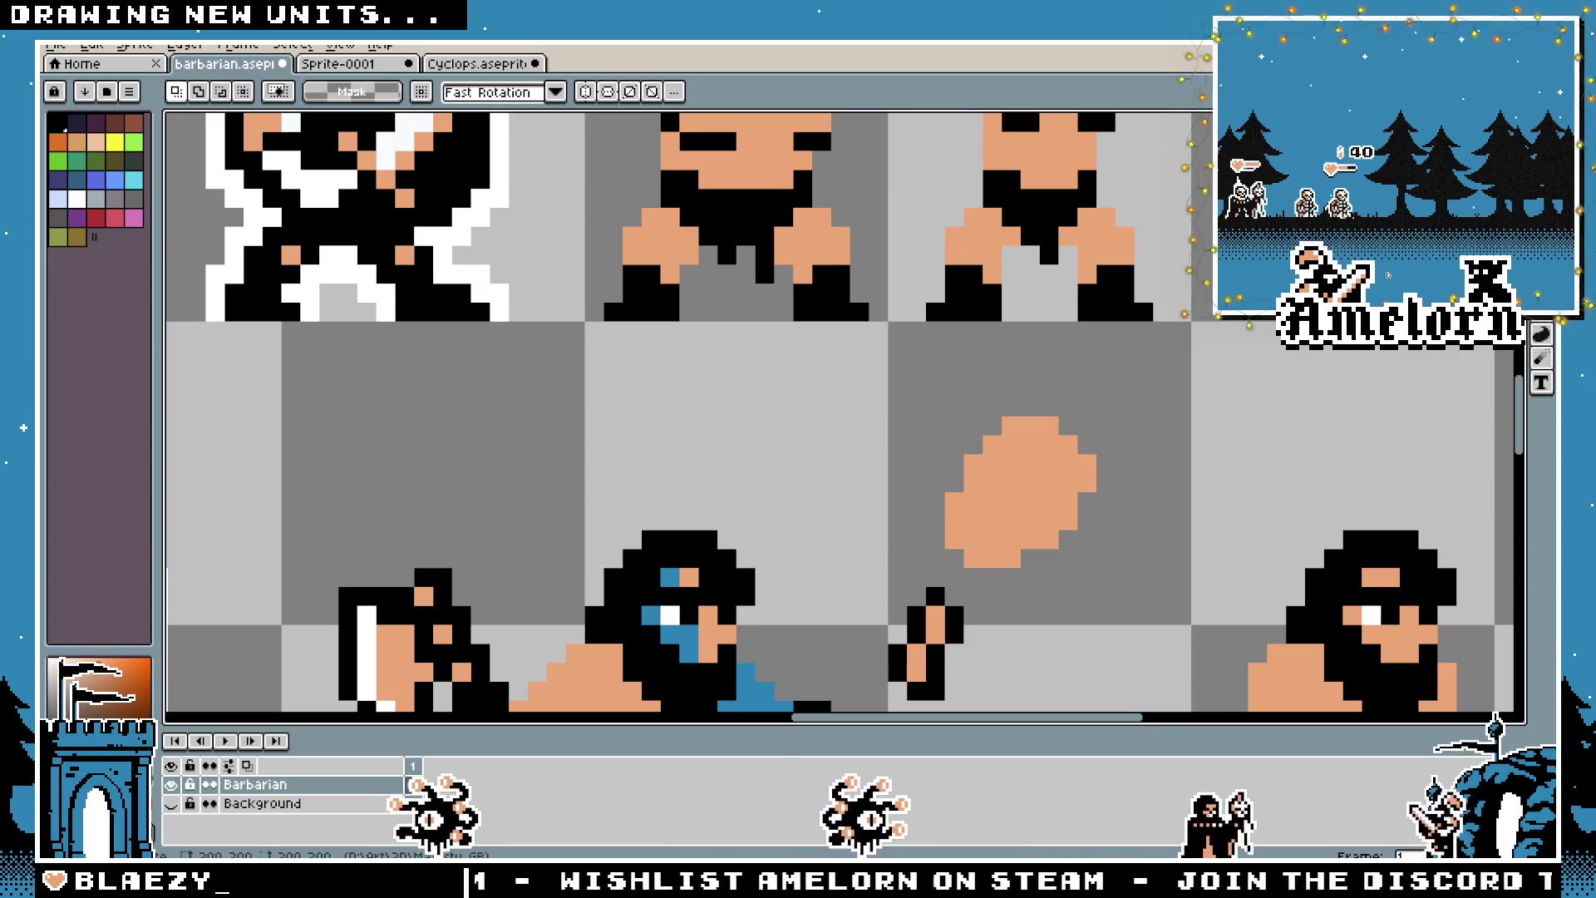
{"action": "left_click_drag", "start_coordinate": [1105, 407], "coordinate": [915, 570]}
Delete the floating peach blob
{"action": "key", "text": "Delete"}
{"action": "key", "text": "b"}
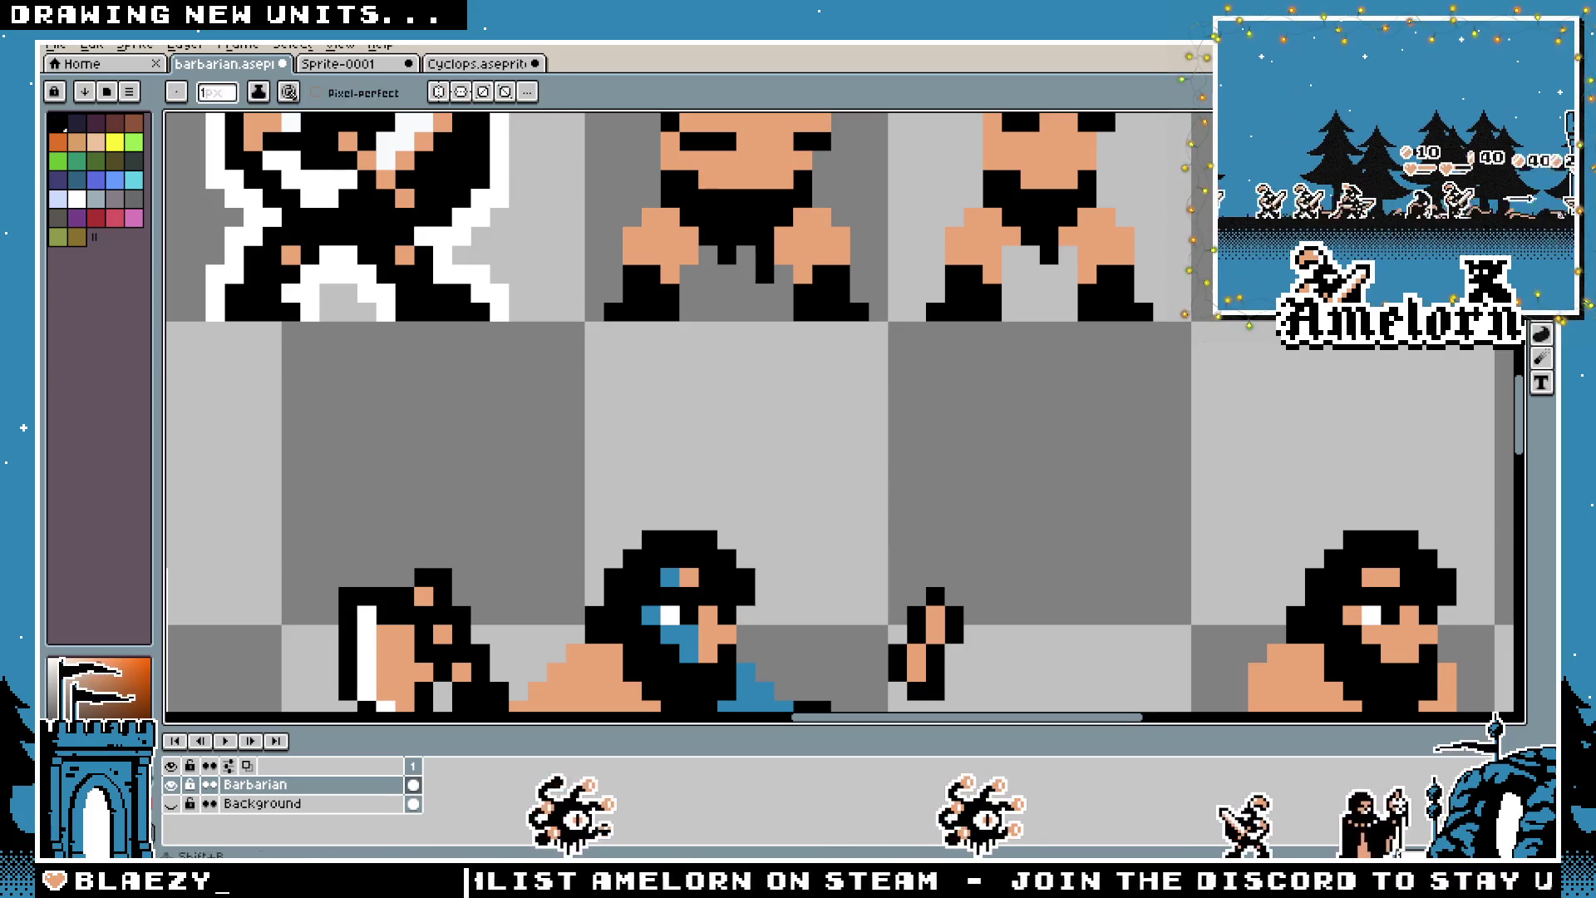
{"action": "scroll", "coordinate": [835, 505], "scroll_direction": "up", "scroll_amount": 3}
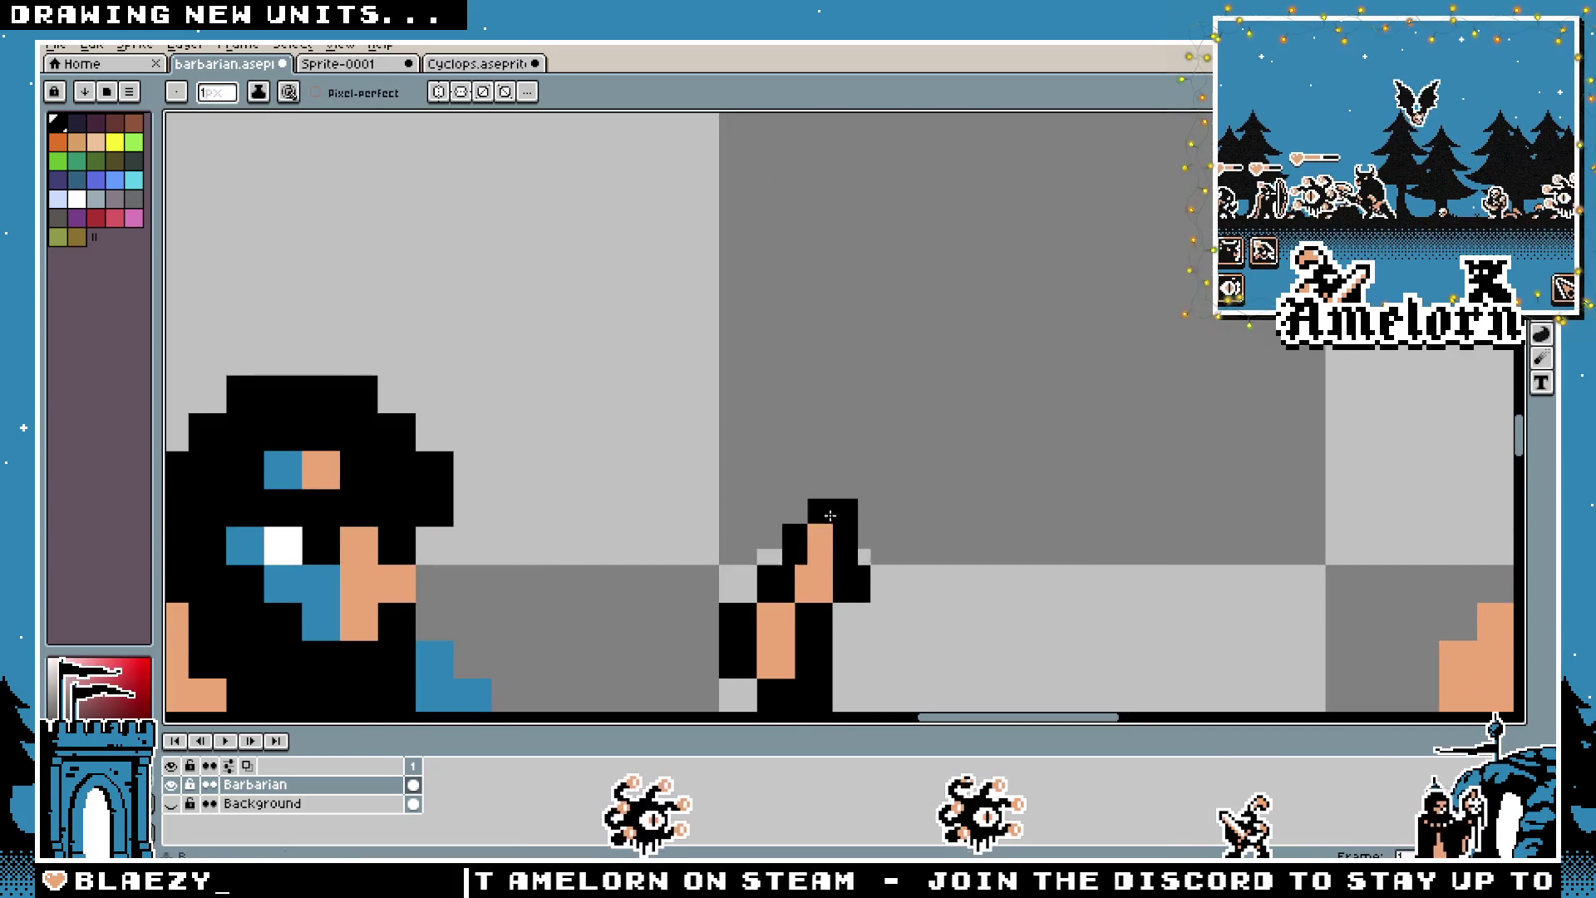
{"action": "scroll", "coordinate": [831, 514], "scroll_direction": "down", "scroll_amount": 3}
{"action": "scroll", "coordinate": [773, 452], "scroll_direction": "up", "scroll_amount": 3}
{"action": "scroll", "coordinate": [920, 426], "scroll_direction": "down", "scroll_amount": 2}
Paint a new peach club shape rising upward from the barbarian's raised hand
{"action": "left_click", "coordinate": [922, 424]}
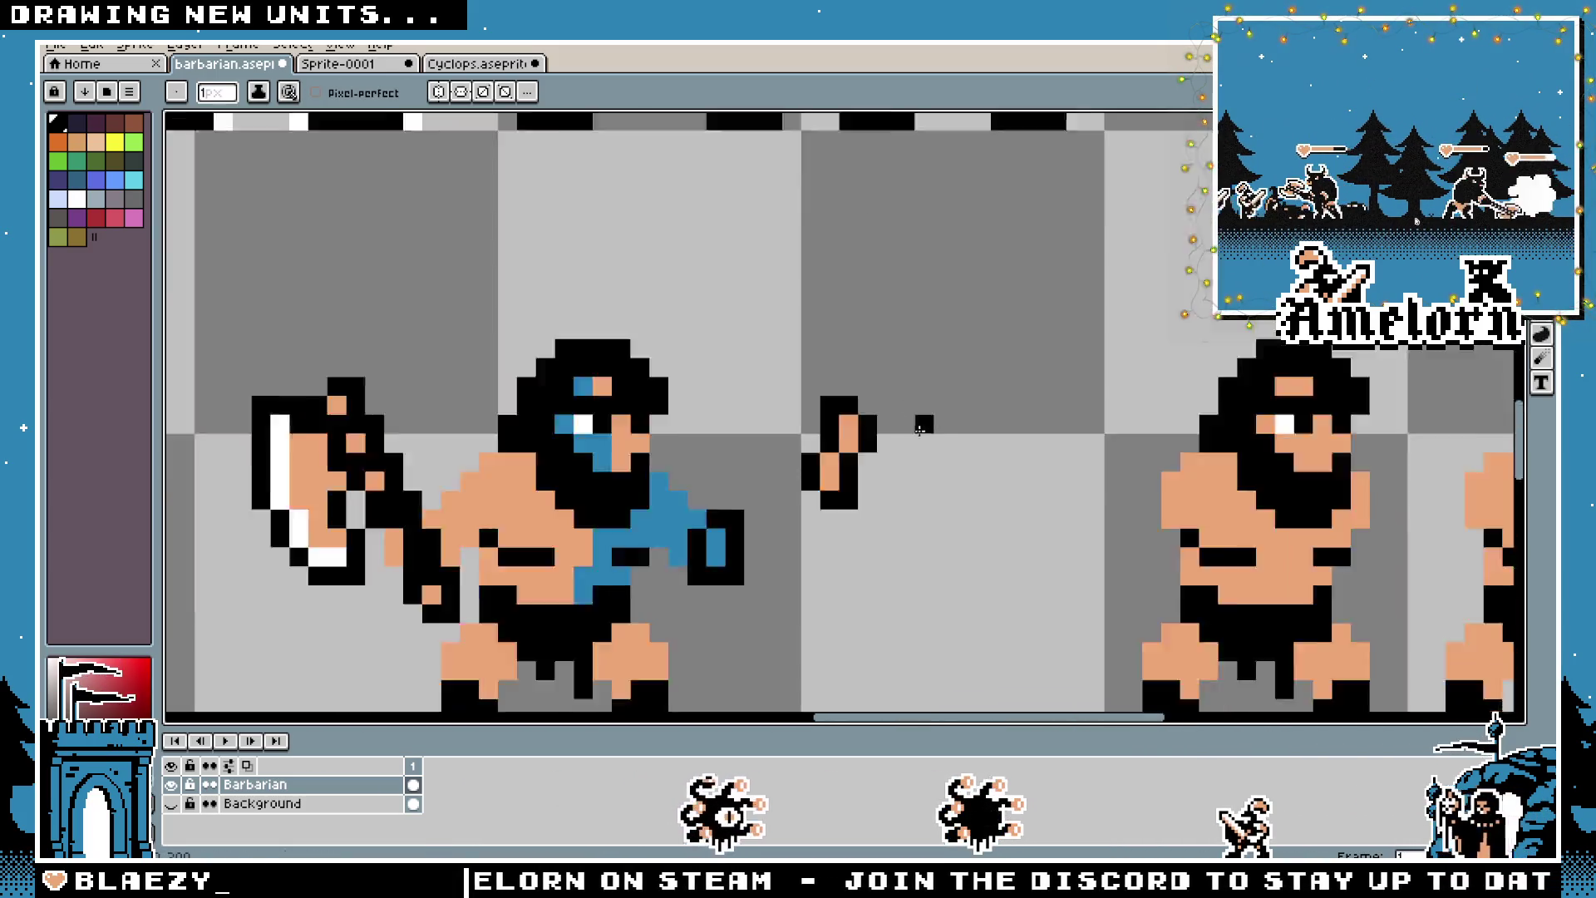
{"action": "scroll", "coordinate": [920, 426], "scroll_direction": "down", "scroll_amount": 3}
{"action": "scroll", "coordinate": [912, 458], "scroll_direction": "up", "scroll_amount": 3}
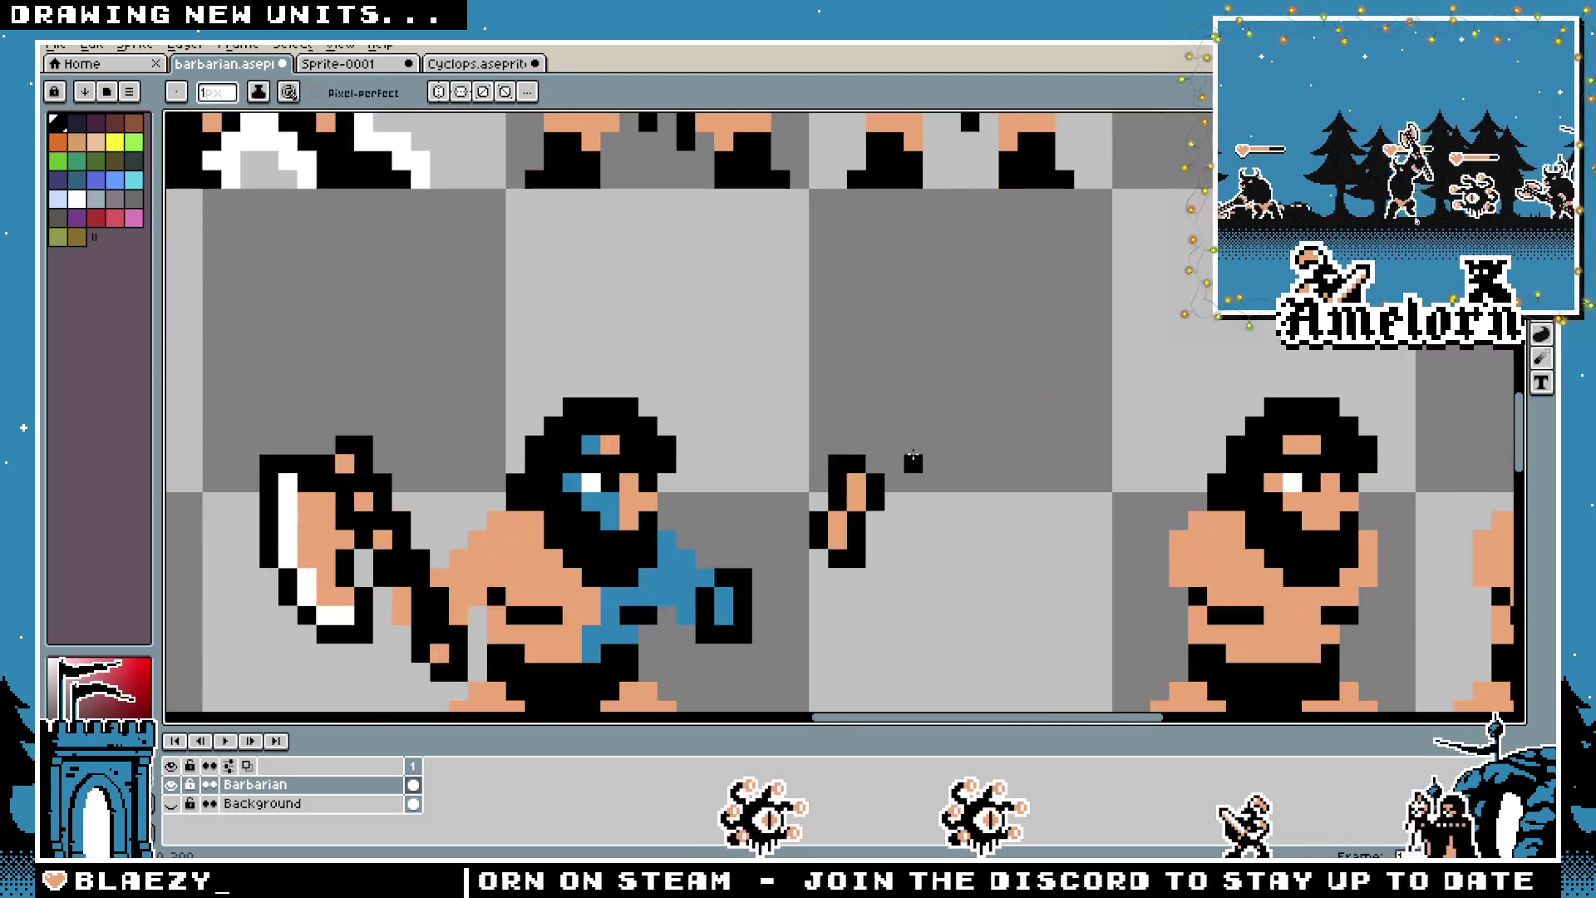
{"action": "left_click", "coordinate": [860, 444]}
{"action": "scroll", "coordinate": [863, 442], "scroll_direction": "up", "scroll_amount": 1}
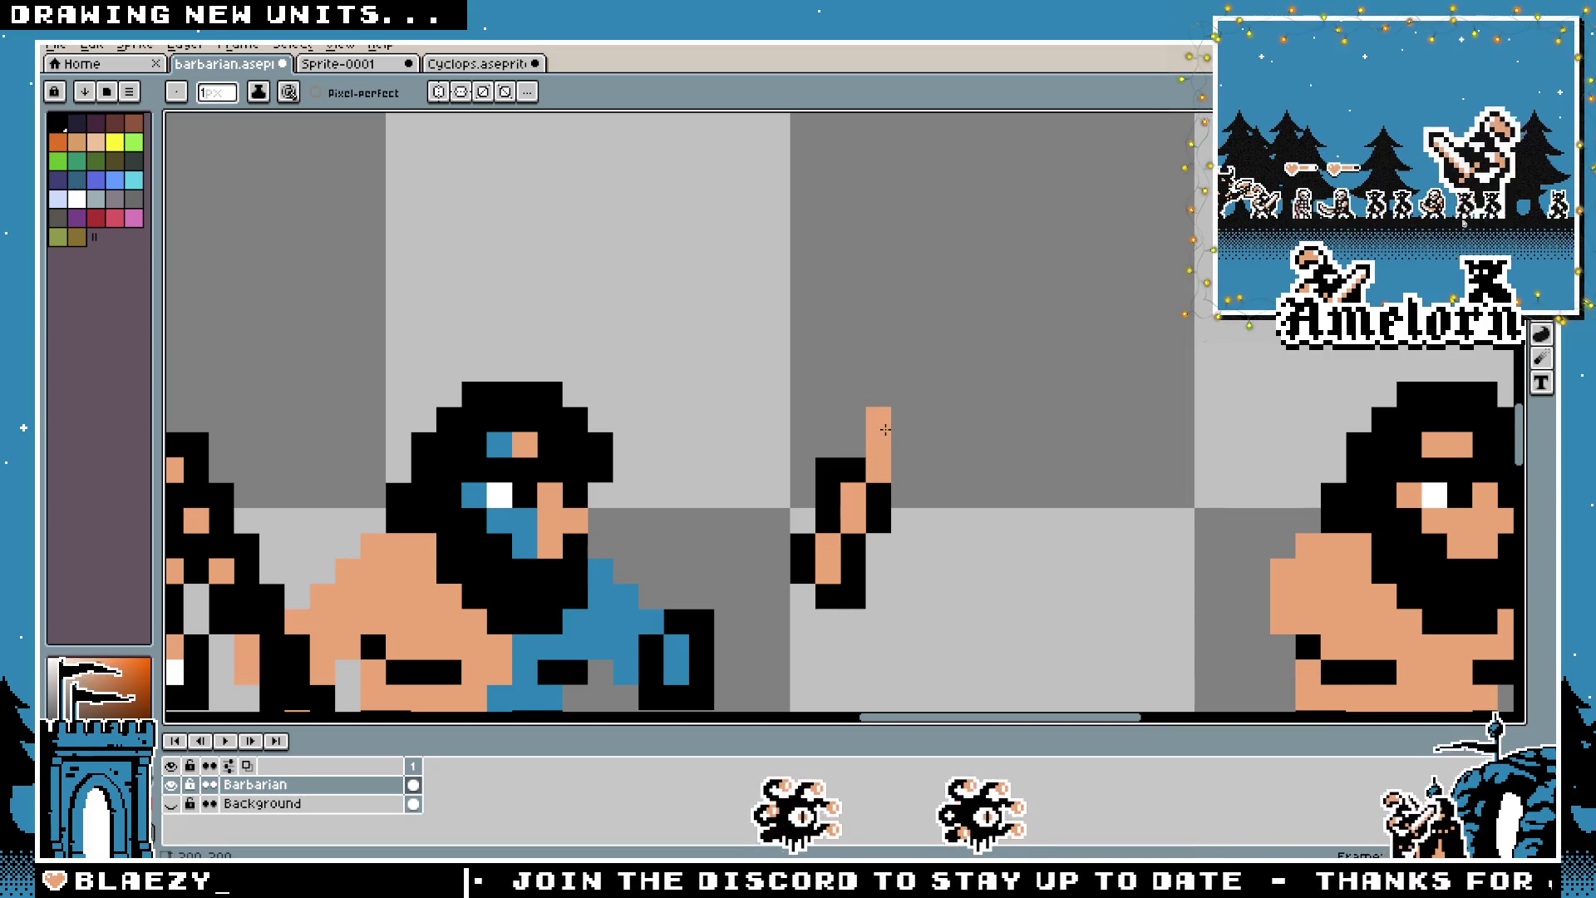
{"action": "left_click", "coordinate": [858, 402]}
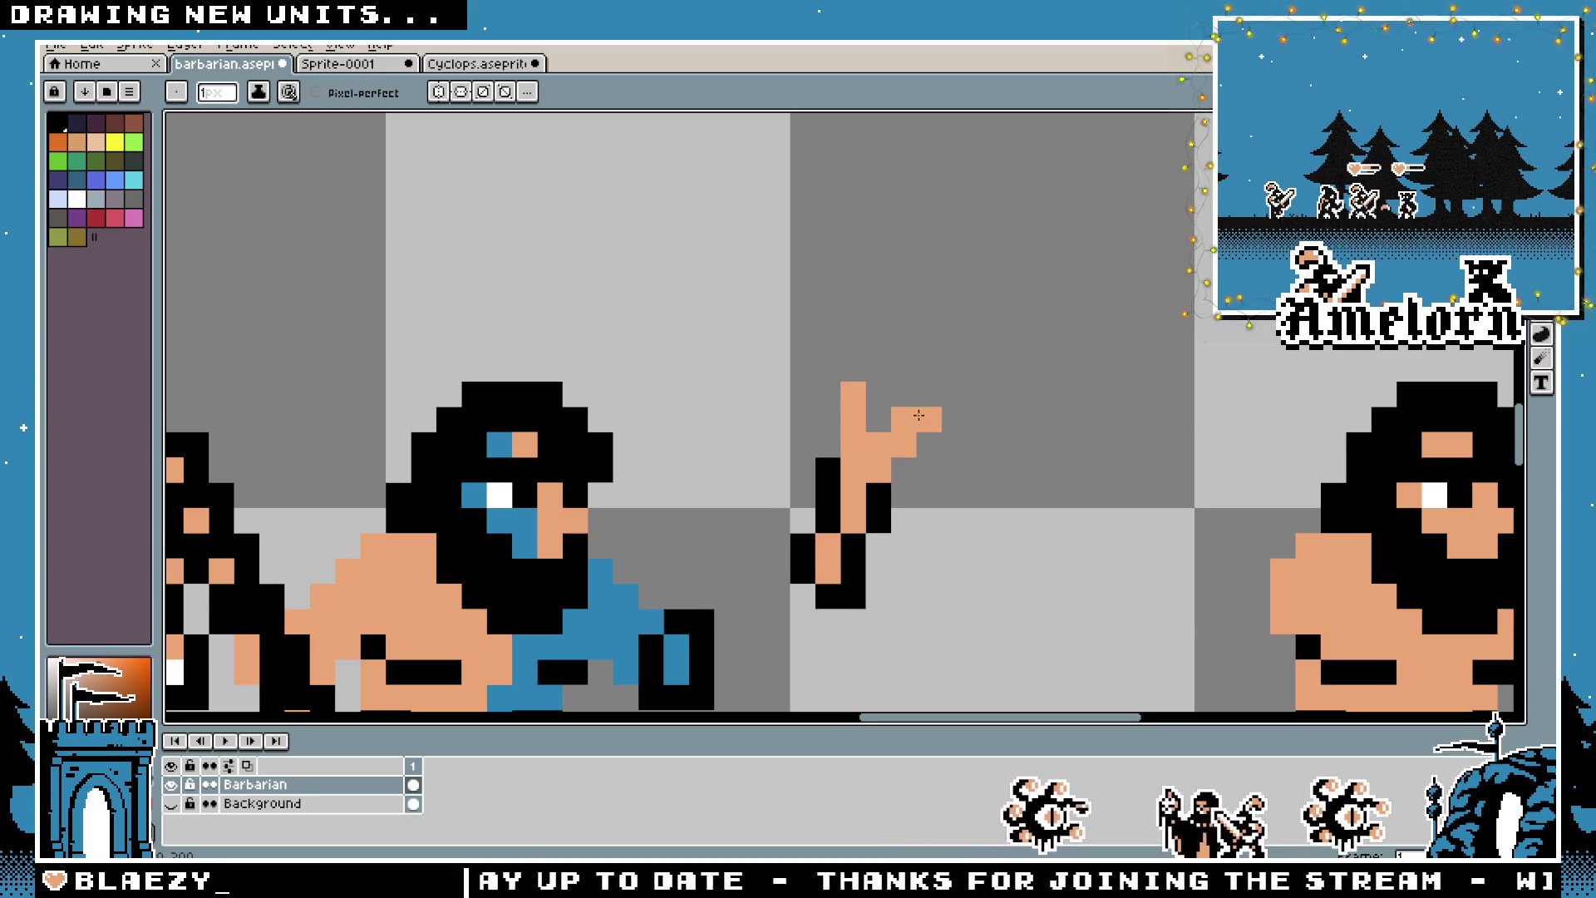
{"action": "mouse_move", "coordinate": [878, 394]}
{"action": "left_mouse_down"}
{"action": "mouse_move", "coordinate": [879, 344]}
{"action": "mouse_move", "coordinate": [859, 376]}
{"action": "left_mouse_up"}
{"action": "key", "text": "ctrl+z"}
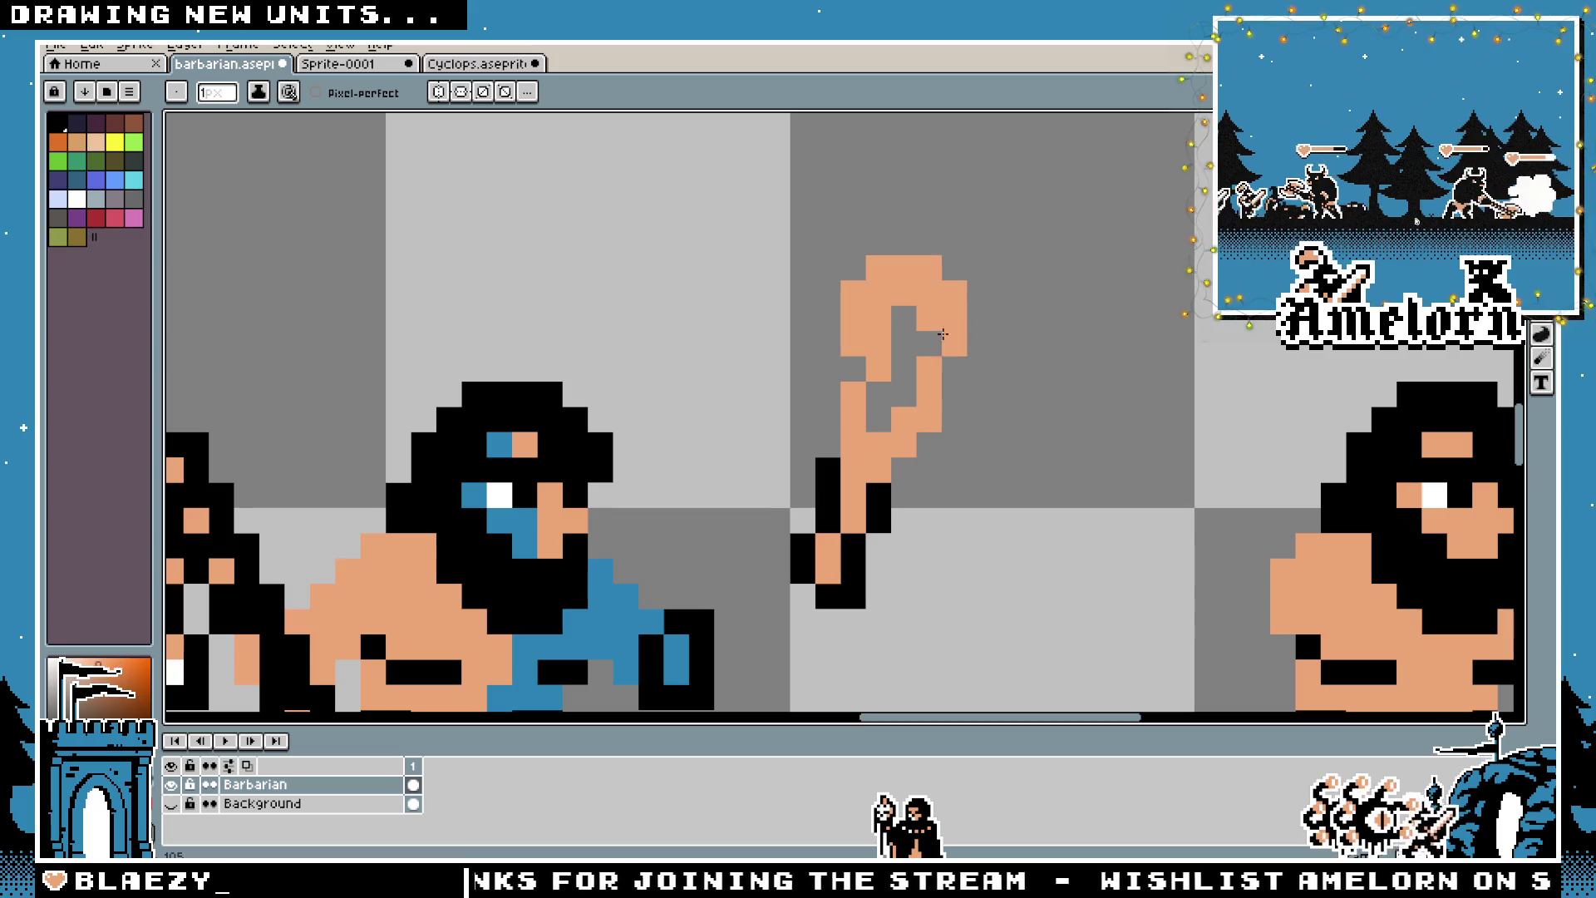
{"action": "left_click_drag", "start_coordinate": [898, 324], "coordinate": [878, 415]}
{"action": "scroll", "coordinate": [873, 399], "scroll_direction": "down", "scroll_amount": 4}
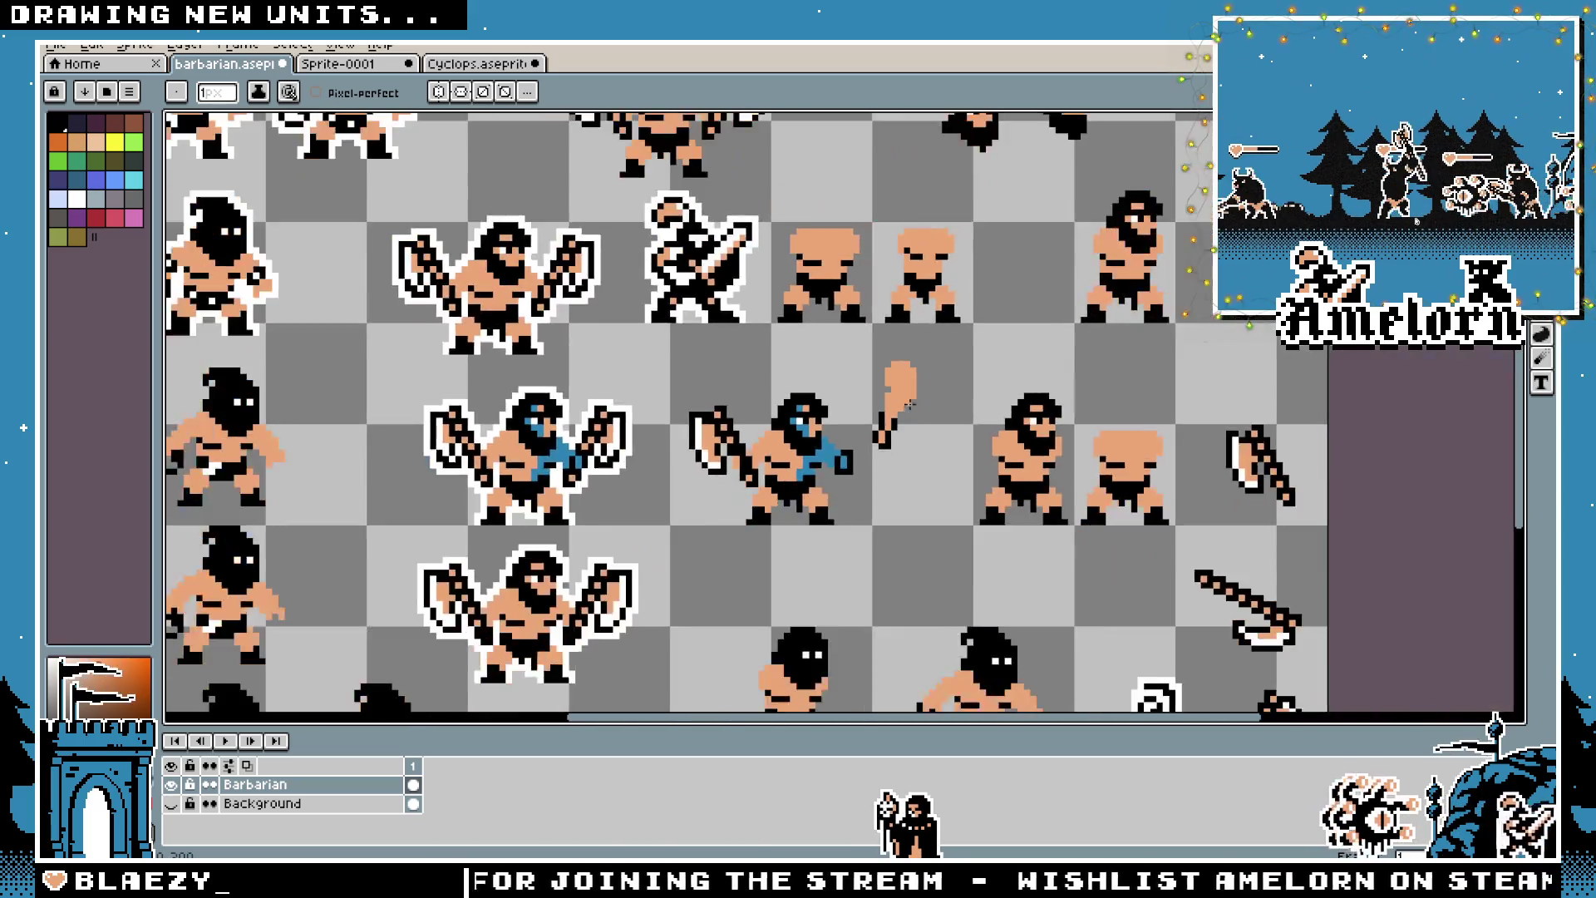
Touch up the club's top outline in black, adding and erasing single pixels
{"action": "scroll", "coordinate": [851, 393], "scroll_direction": "up", "scroll_amount": 3}
{"action": "left_click", "coordinate": [808, 401], "text": "alt"}
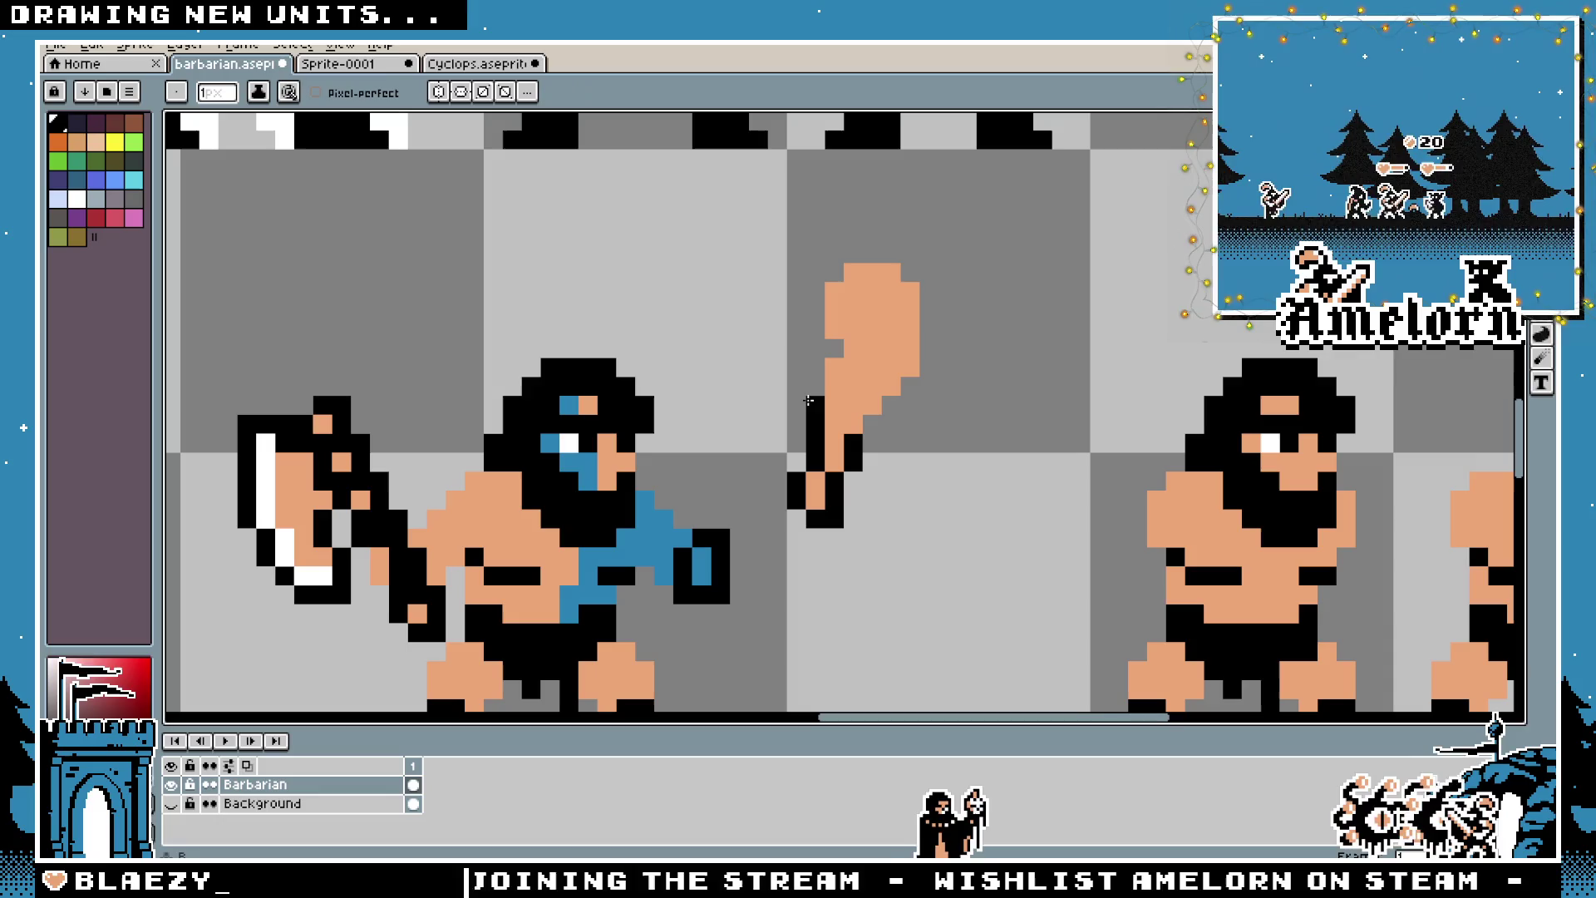
{"action": "left_click", "coordinate": [815, 292]}
{"action": "right_click", "coordinate": [814, 348]}
{"action": "left_click", "coordinate": [835, 273]}
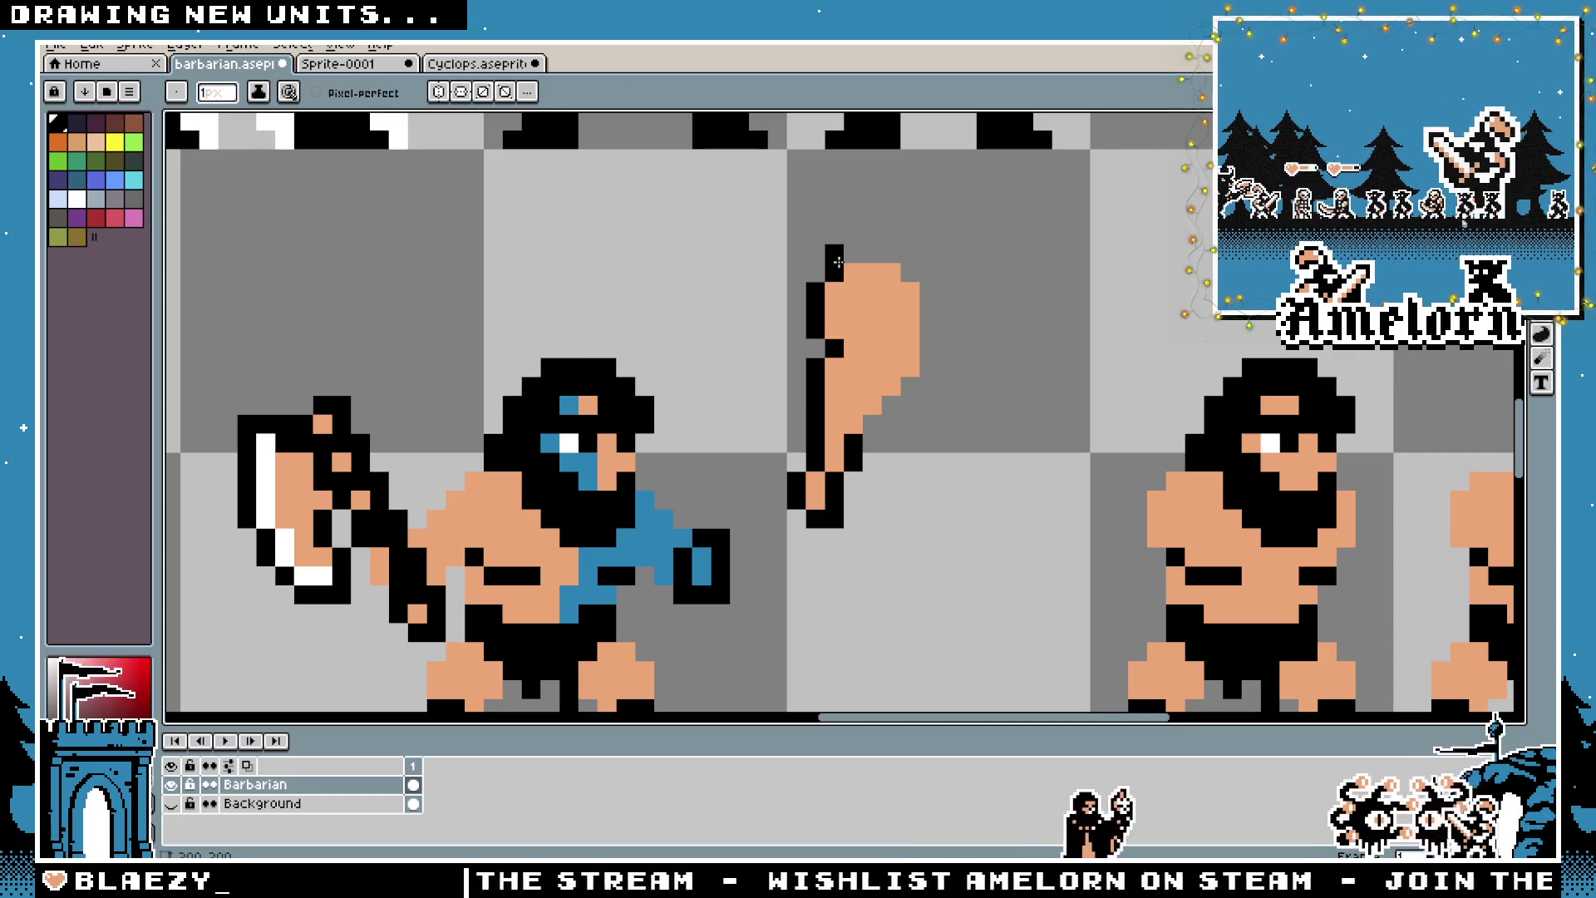
{"action": "right_click", "coordinate": [849, 254]}
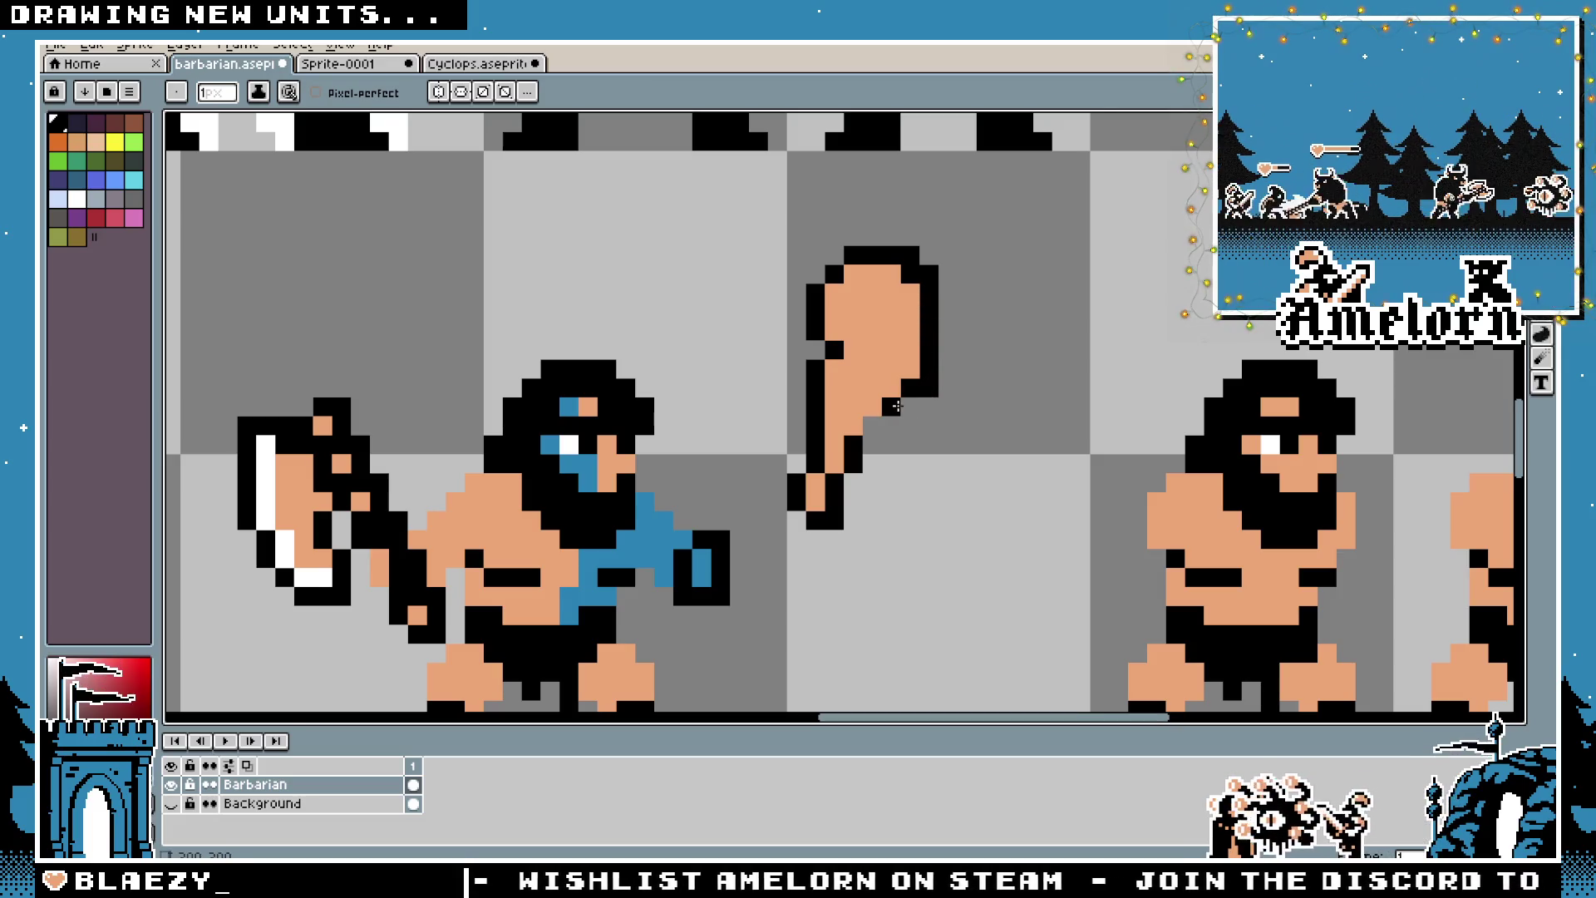
{"action": "scroll", "coordinate": [812, 365], "scroll_direction": "down", "scroll_amount": 3}
{"action": "scroll", "coordinate": [810, 357], "scroll_direction": "up", "scroll_amount": 5}
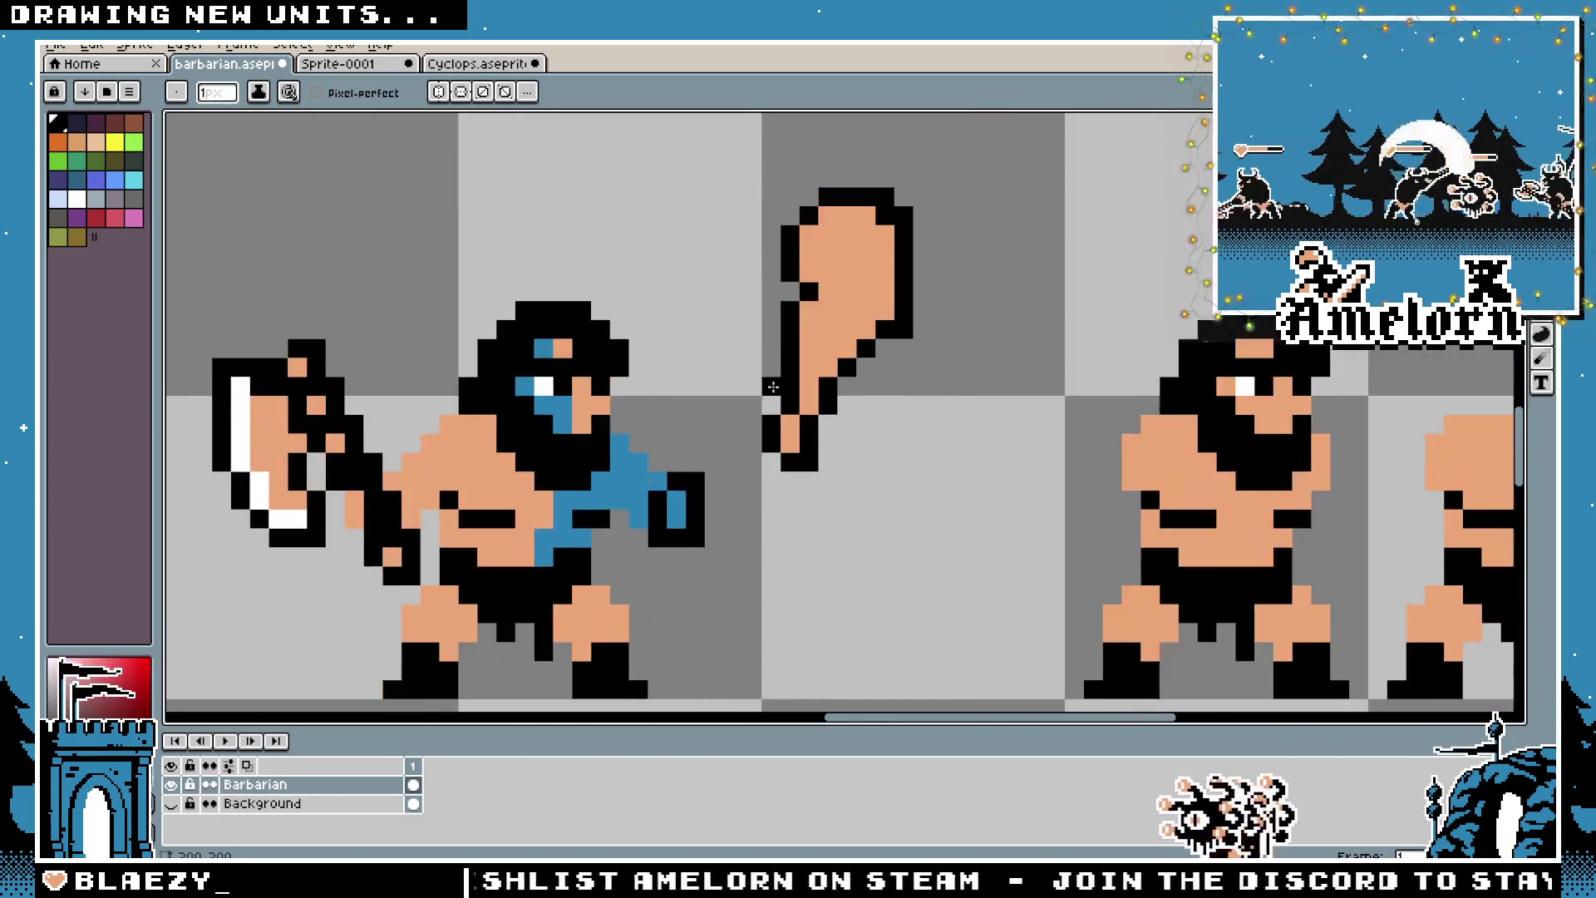
{"action": "scroll", "coordinate": [804, 280], "scroll_direction": "down", "scroll_amount": 4}
{"action": "scroll", "coordinate": [779, 286], "scroll_direction": "up", "scroll_amount": 2}
{"action": "scroll", "coordinate": [779, 285], "scroll_direction": "down", "scroll_amount": 3}
{"action": "scroll", "coordinate": [786, 346], "scroll_direction": "up", "scroll_amount": 3}
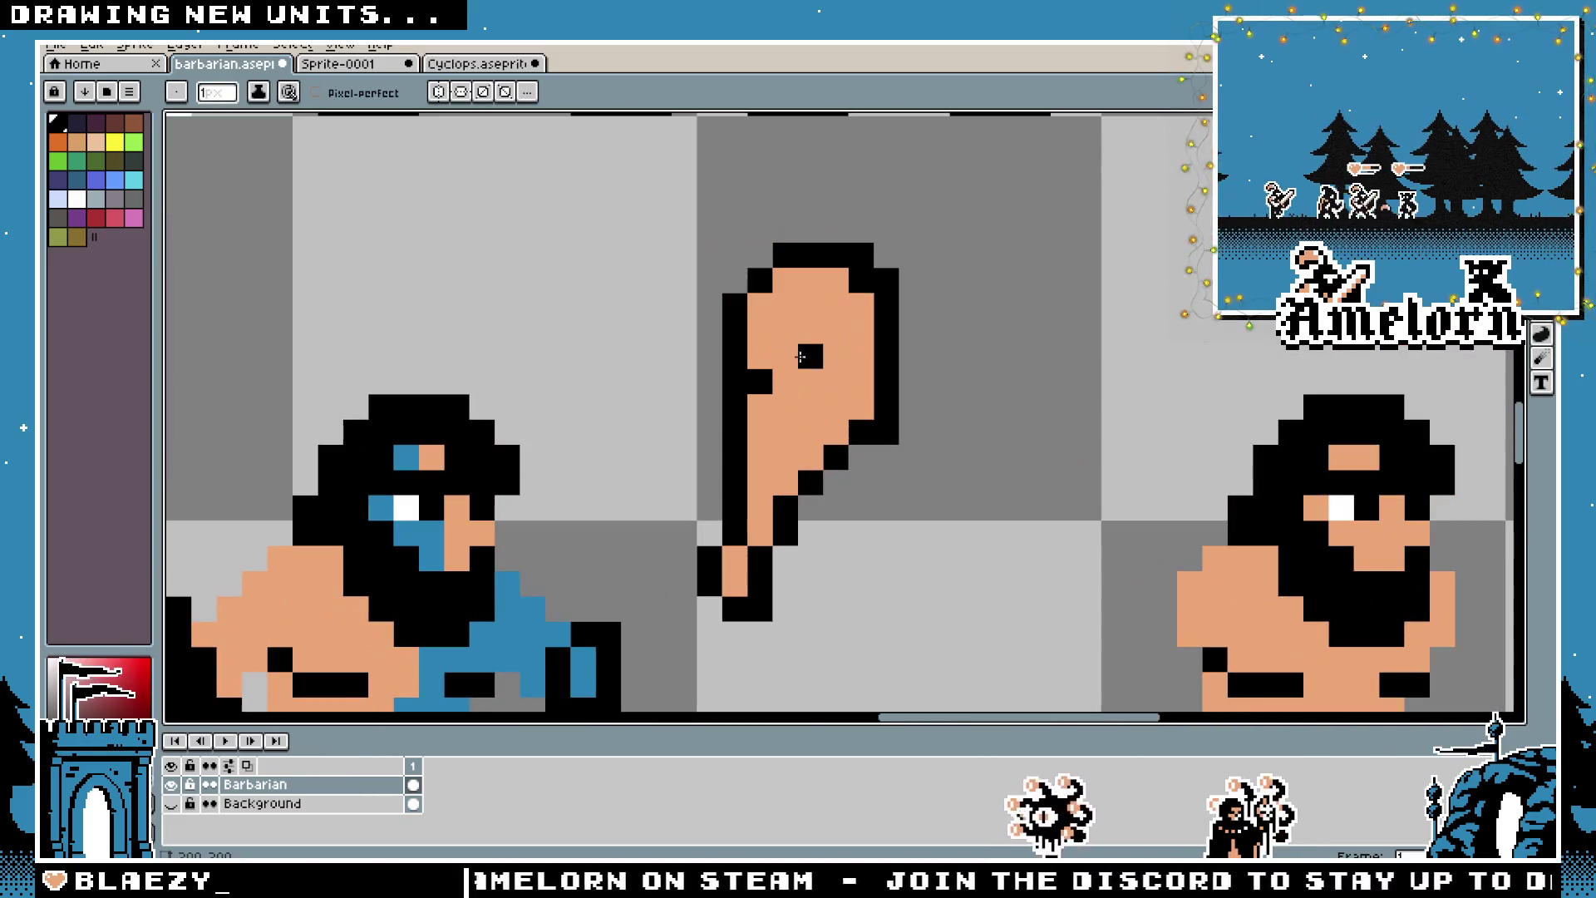
{"action": "left_click", "coordinate": [785, 356]}
{"action": "key", "text": "ctrl+z"}
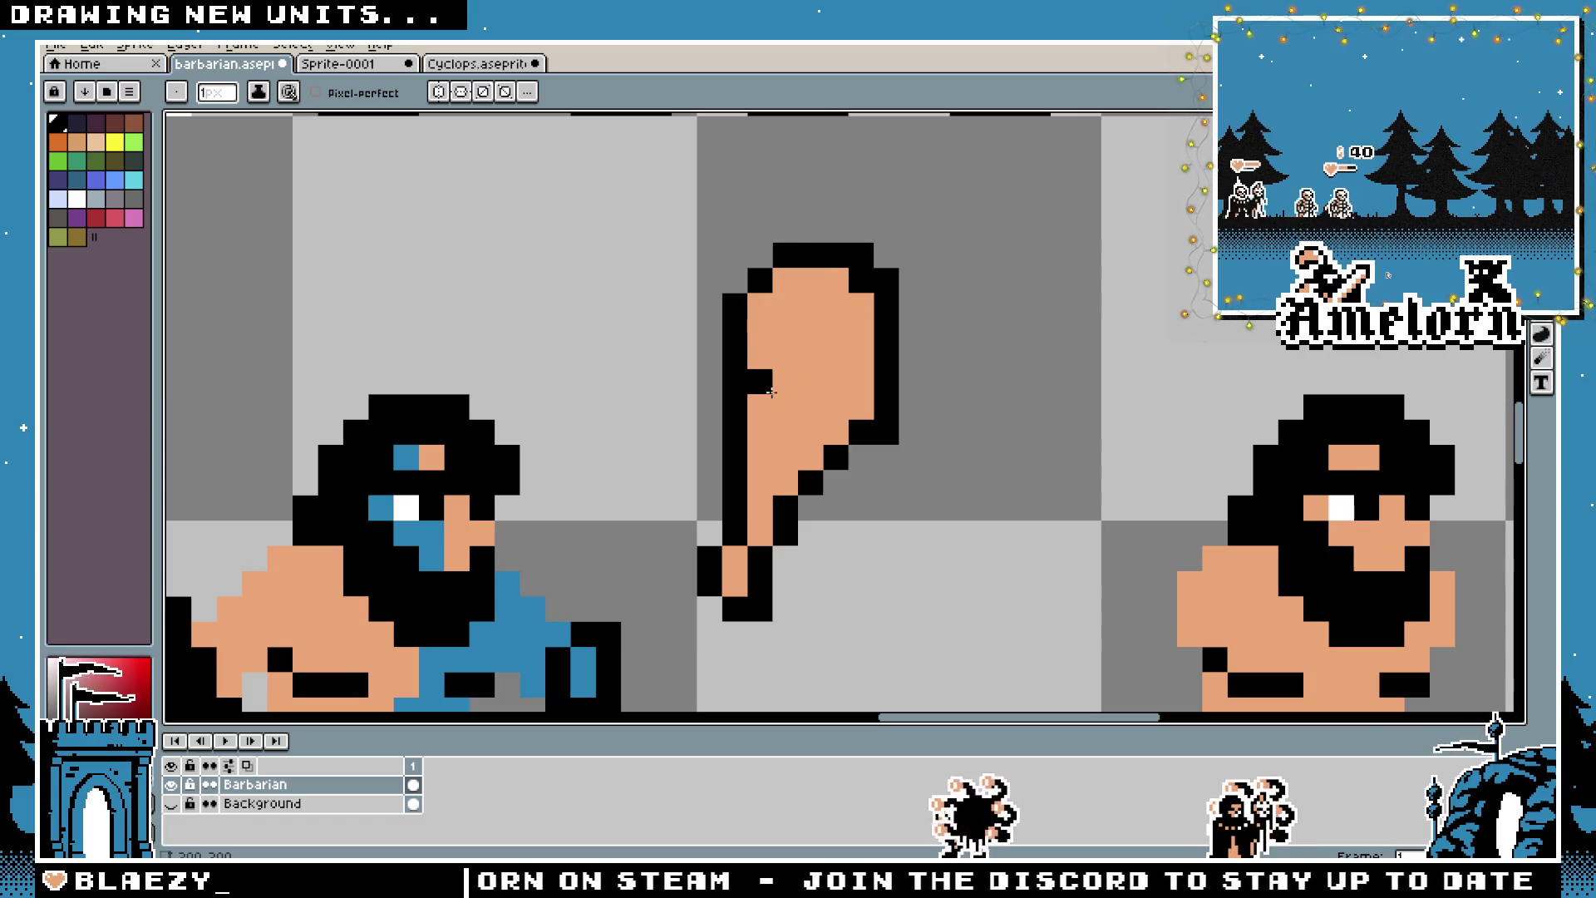
Redraw the club's left outline, painting two edge pixels peach and one black
{"action": "scroll", "coordinate": [755, 463], "scroll_direction": "up", "scroll_amount": 2}
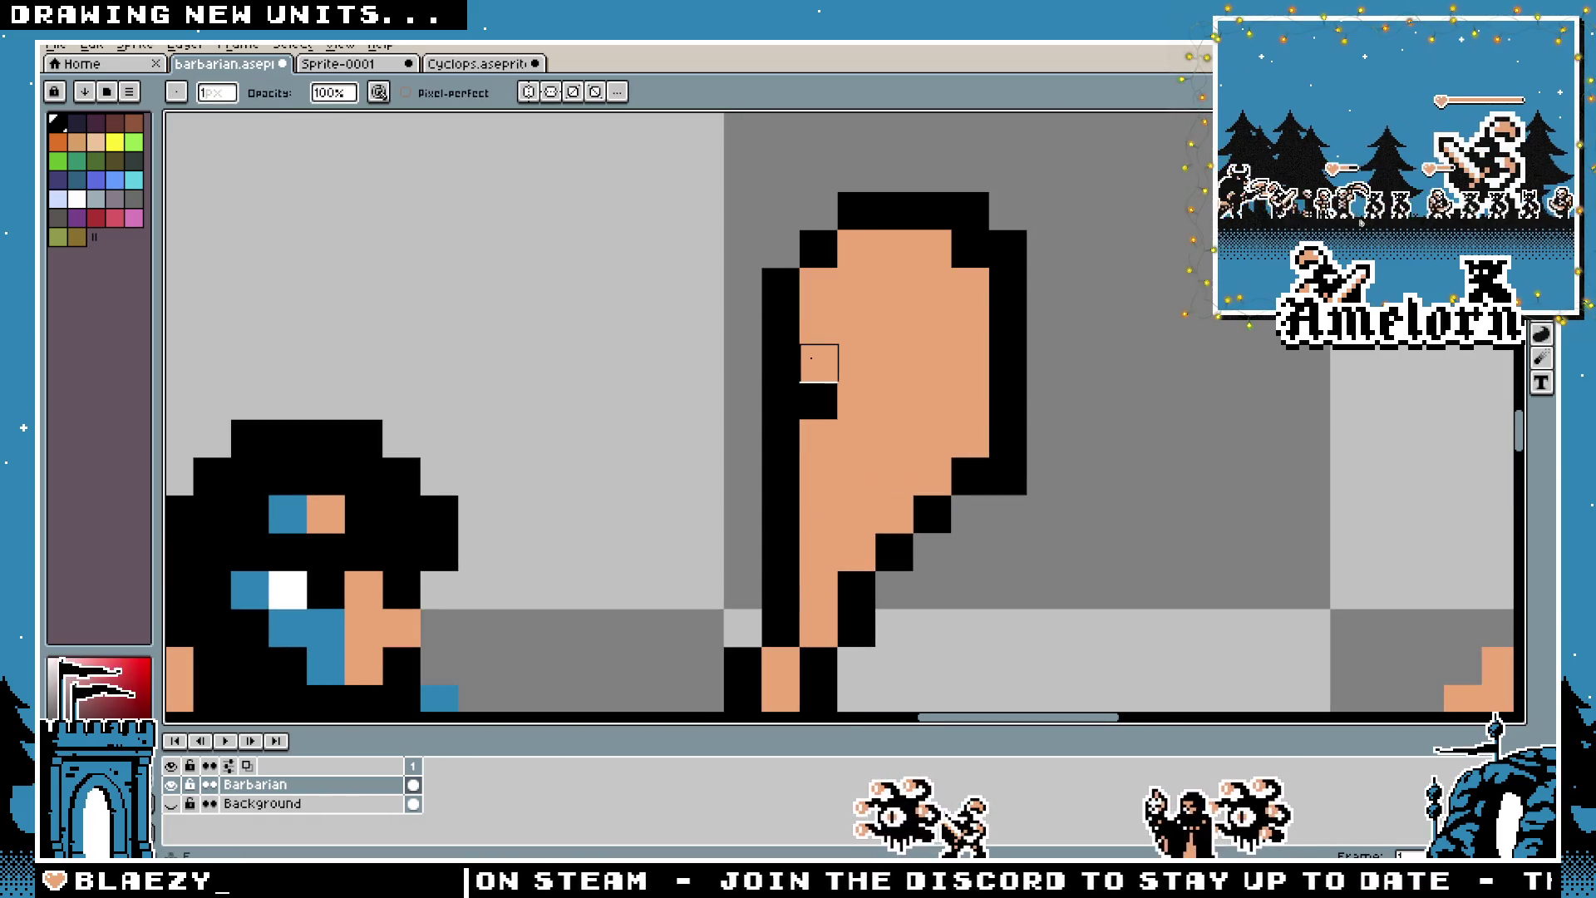
{"action": "mouse_move", "coordinate": [780, 362]}
{"action": "left_mouse_down"}
{"action": "mouse_move", "coordinate": [781, 420]}
{"action": "mouse_move", "coordinate": [819, 438]}
{"action": "left_mouse_up"}
{"action": "key", "text": "b"}
{"action": "key", "text": "ctrl+z"}
{"action": "key", "text": "ctrl+z"}
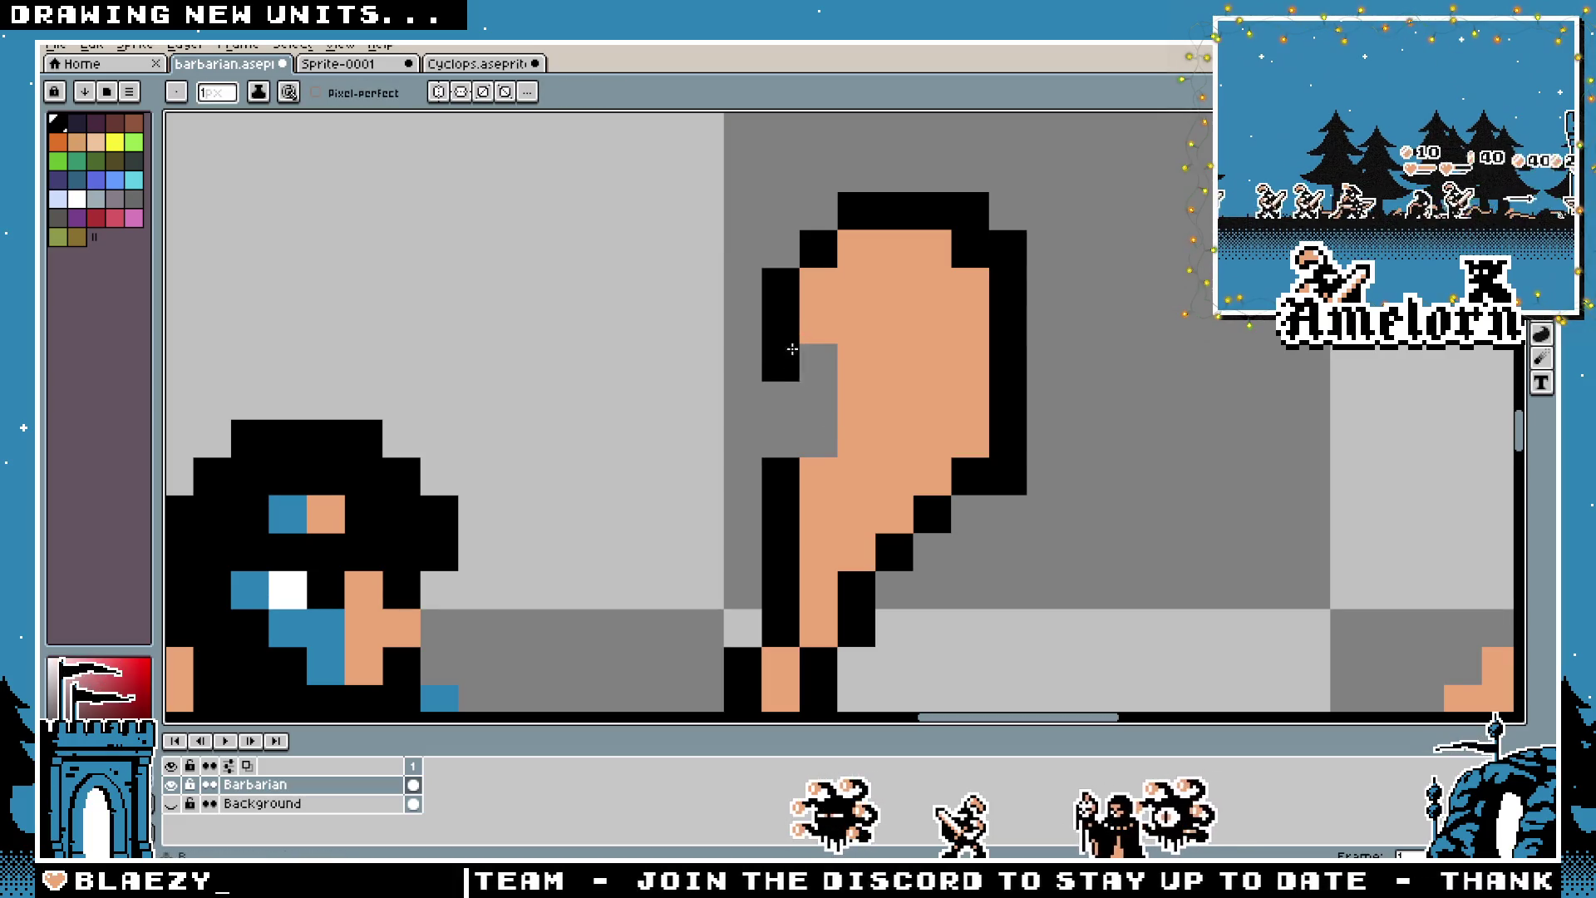
{"action": "scroll", "coordinate": [728, 383], "scroll_direction": "down", "scroll_amount": 5}
{"action": "scroll", "coordinate": [728, 383], "scroll_direction": "up", "scroll_amount": 3}
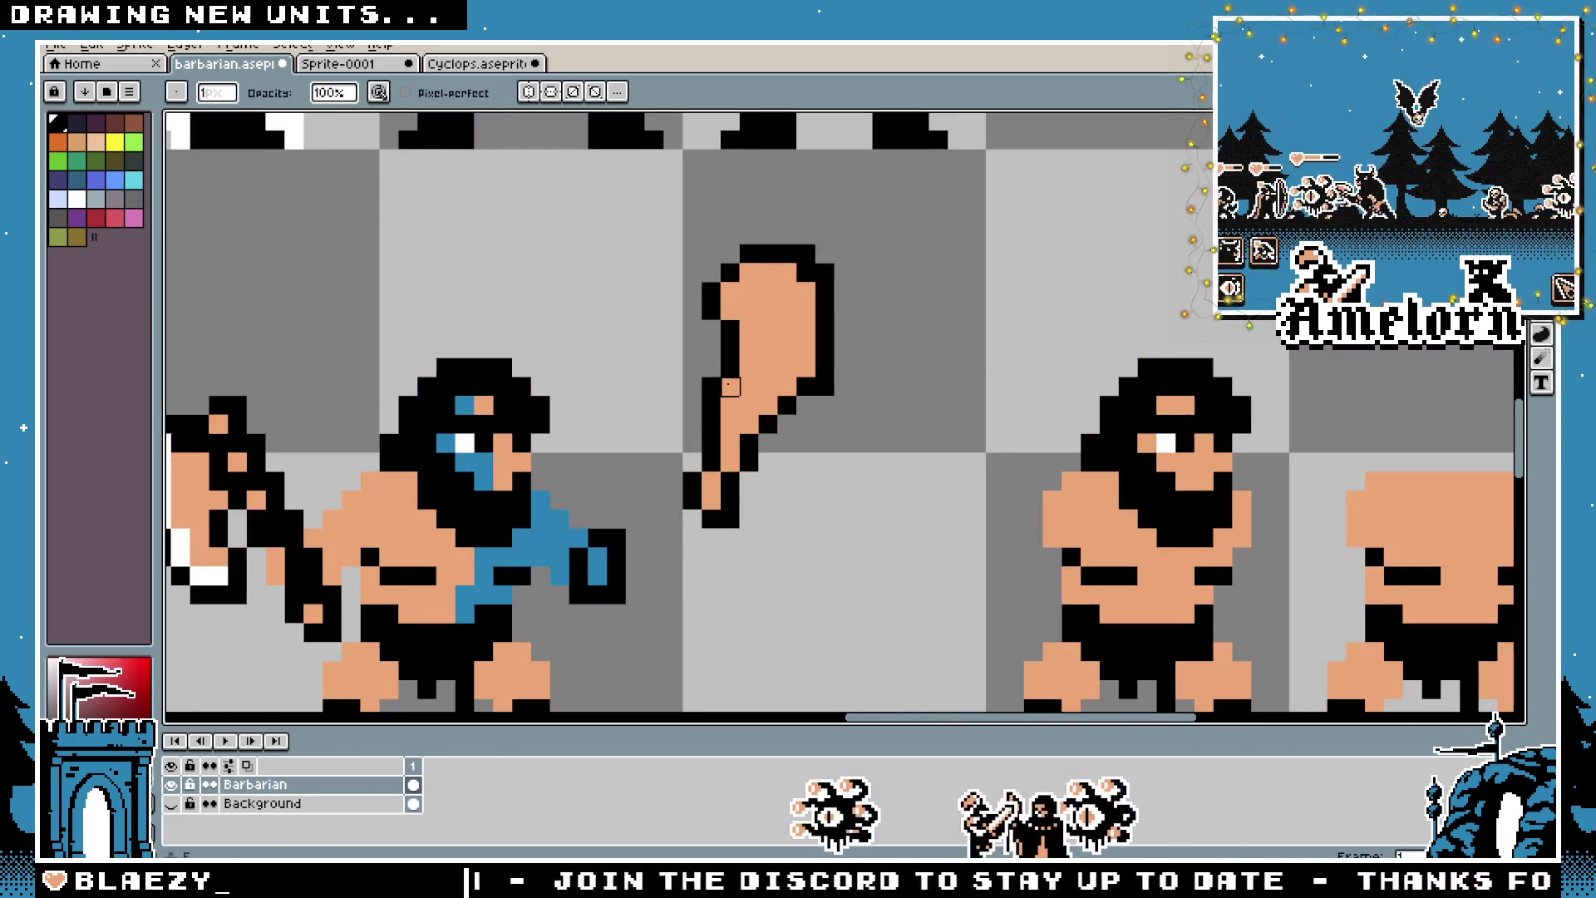
{"action": "left_click", "coordinate": [728, 383], "text": "alt"}
{"action": "mouse_move", "coordinate": [728, 332]}
{"action": "left_mouse_down"}
{"action": "mouse_move", "coordinate": [728, 350]}
{"action": "mouse_move", "coordinate": [712, 329]}
{"action": "left_mouse_up"}
{"action": "left_click", "coordinate": [728, 367], "text": "alt"}
{"action": "left_click", "coordinate": [715, 359]}
Bucket-fill the club's peach interior and the handle's last skin pixel solid black
{"action": "key", "text": "e"}
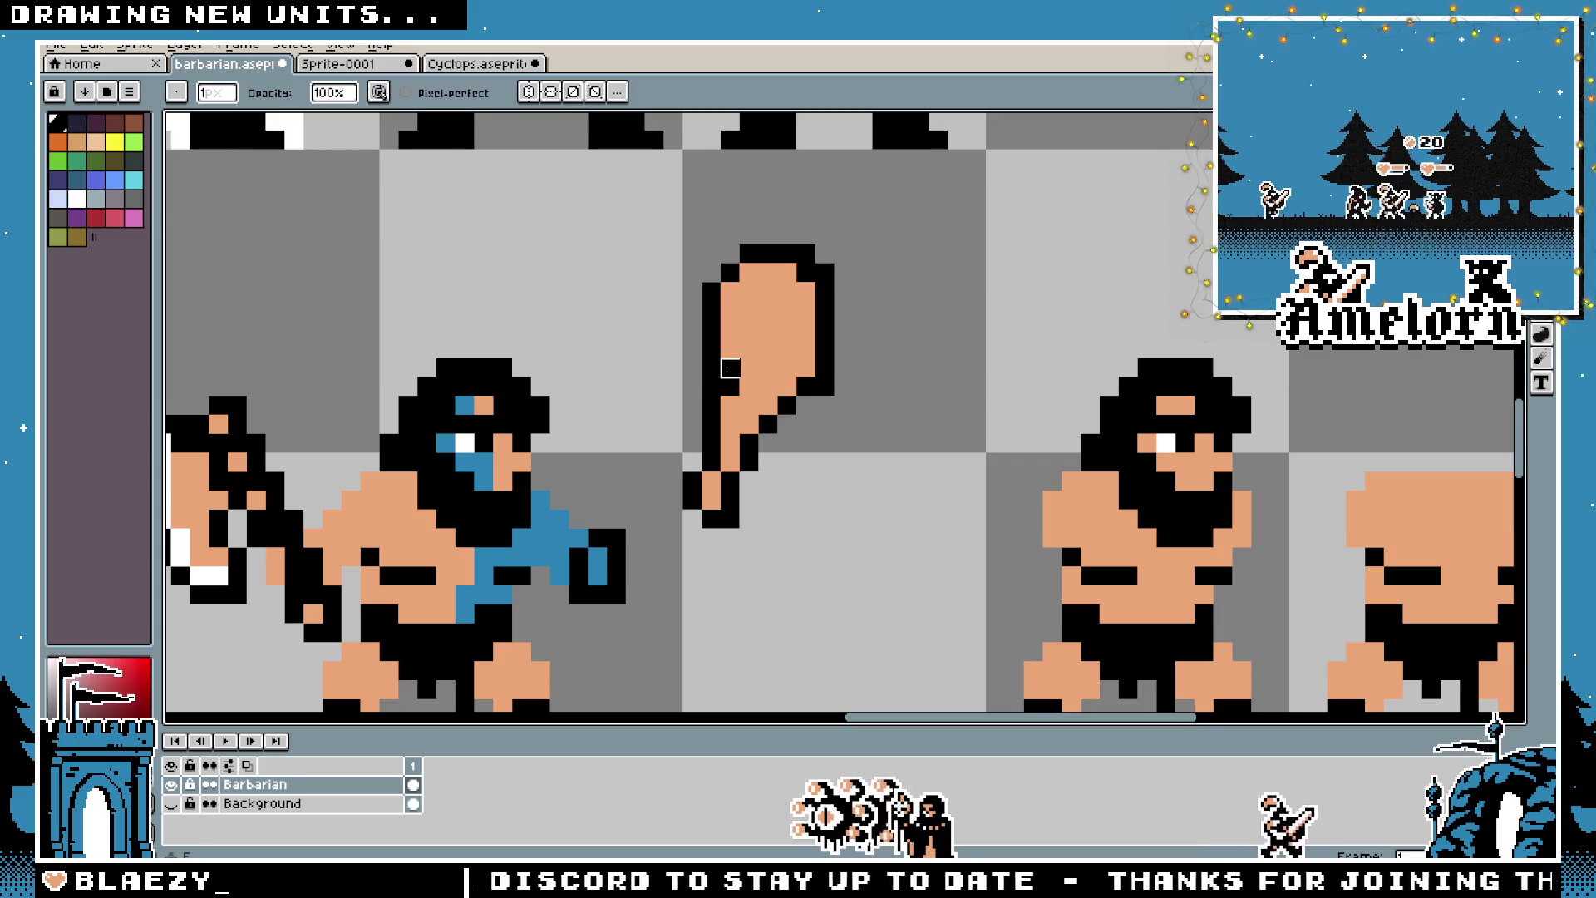
{"action": "scroll", "coordinate": [524, 384], "scroll_direction": "down", "scroll_amount": 4}
{"action": "scroll", "coordinate": [537, 378], "scroll_direction": "up", "scroll_amount": 2}
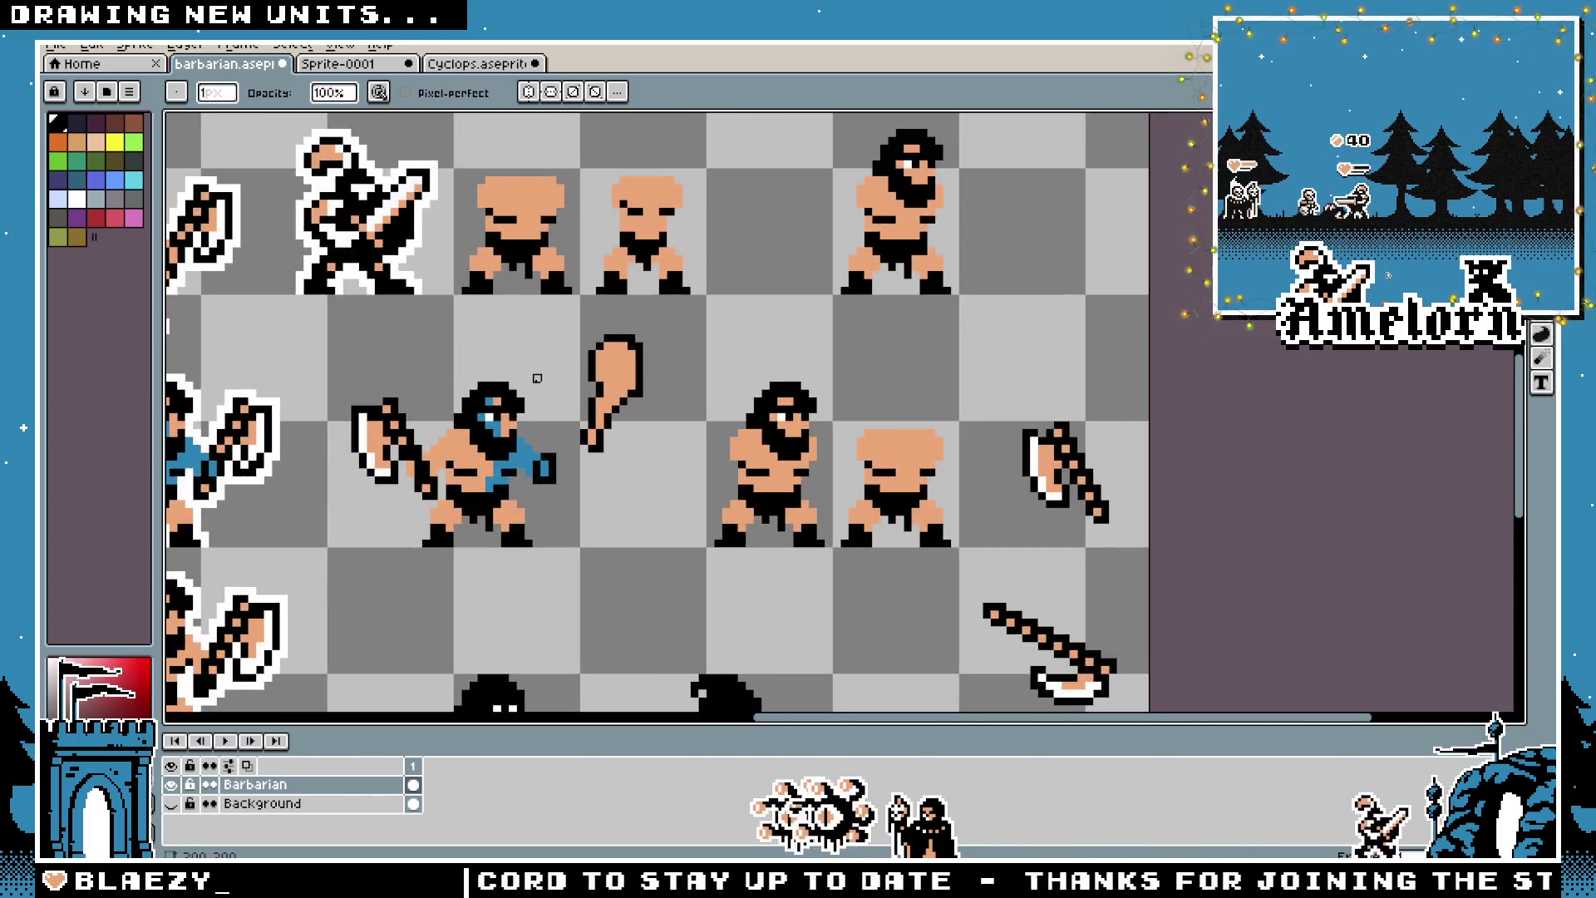
{"action": "scroll", "coordinate": [522, 362], "scroll_direction": "up", "scroll_amount": 2}
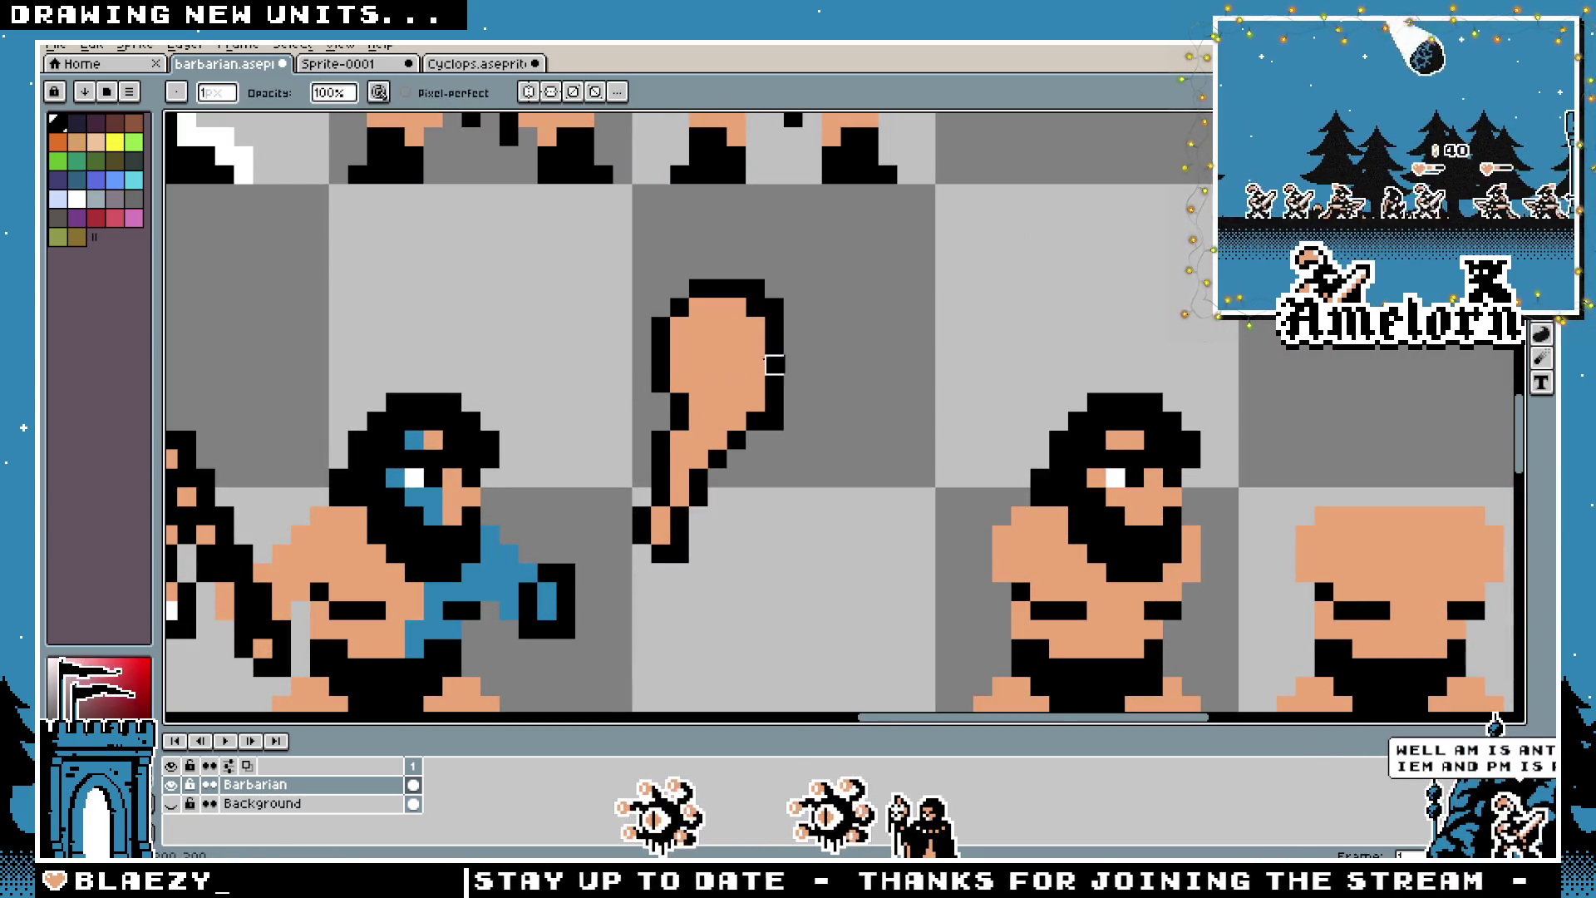
{"action": "scroll", "coordinate": [759, 590], "scroll_direction": "down", "scroll_amount": 5}
{"action": "scroll", "coordinate": [708, 394], "scroll_direction": "up", "scroll_amount": 5}
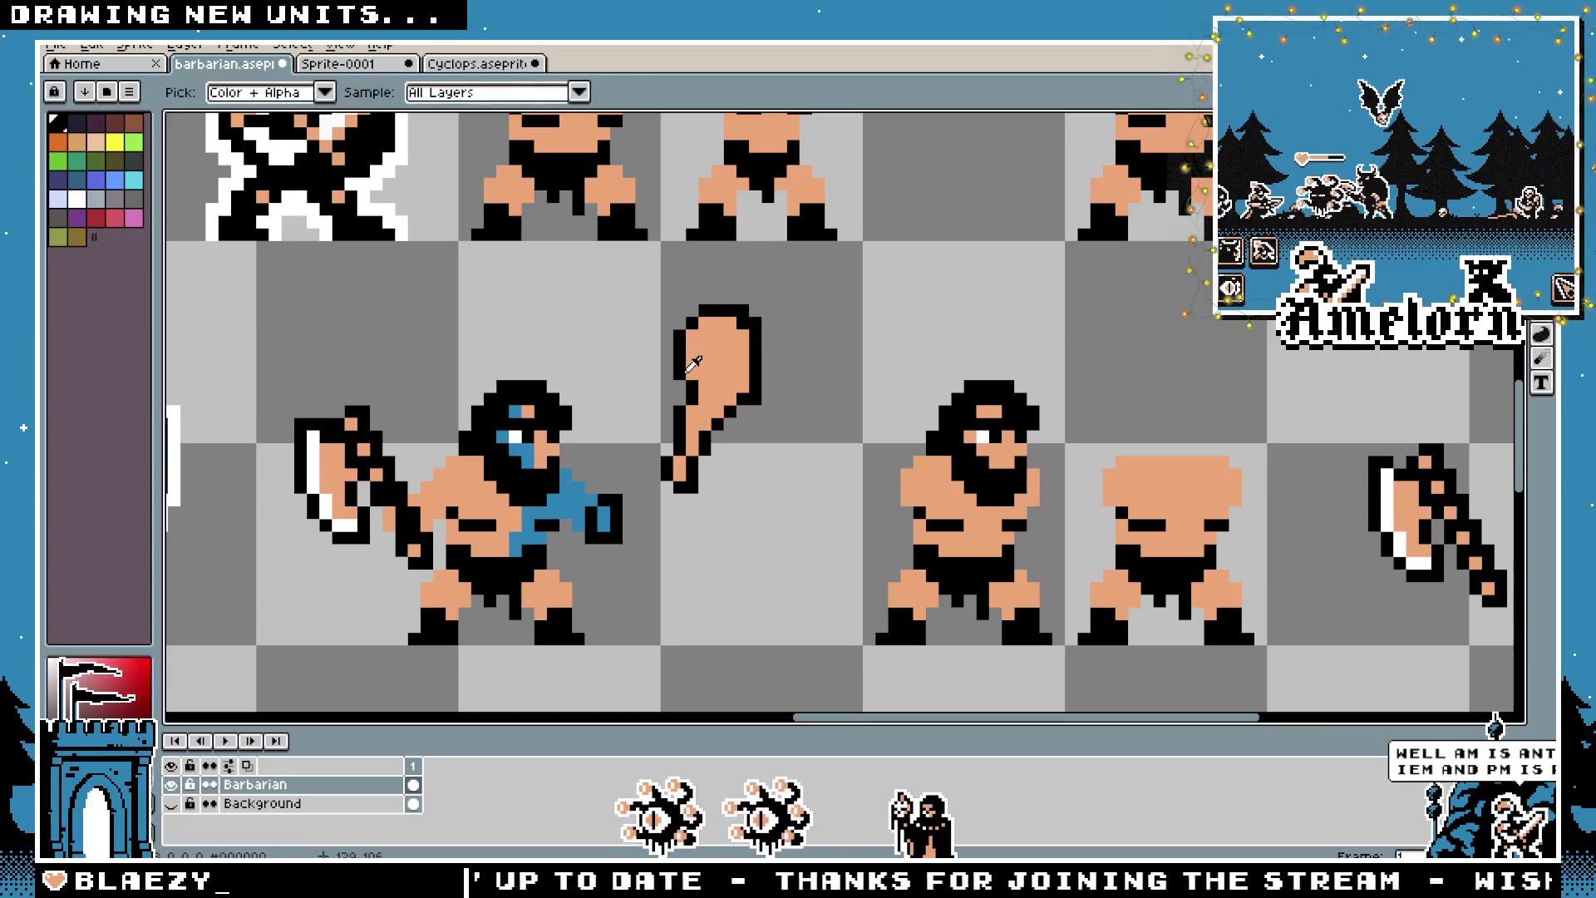
{"action": "scroll", "coordinate": [708, 394], "scroll_direction": "down", "scroll_amount": 5}
{"action": "scroll", "coordinate": [708, 416], "scroll_direction": "up", "scroll_amount": 5}
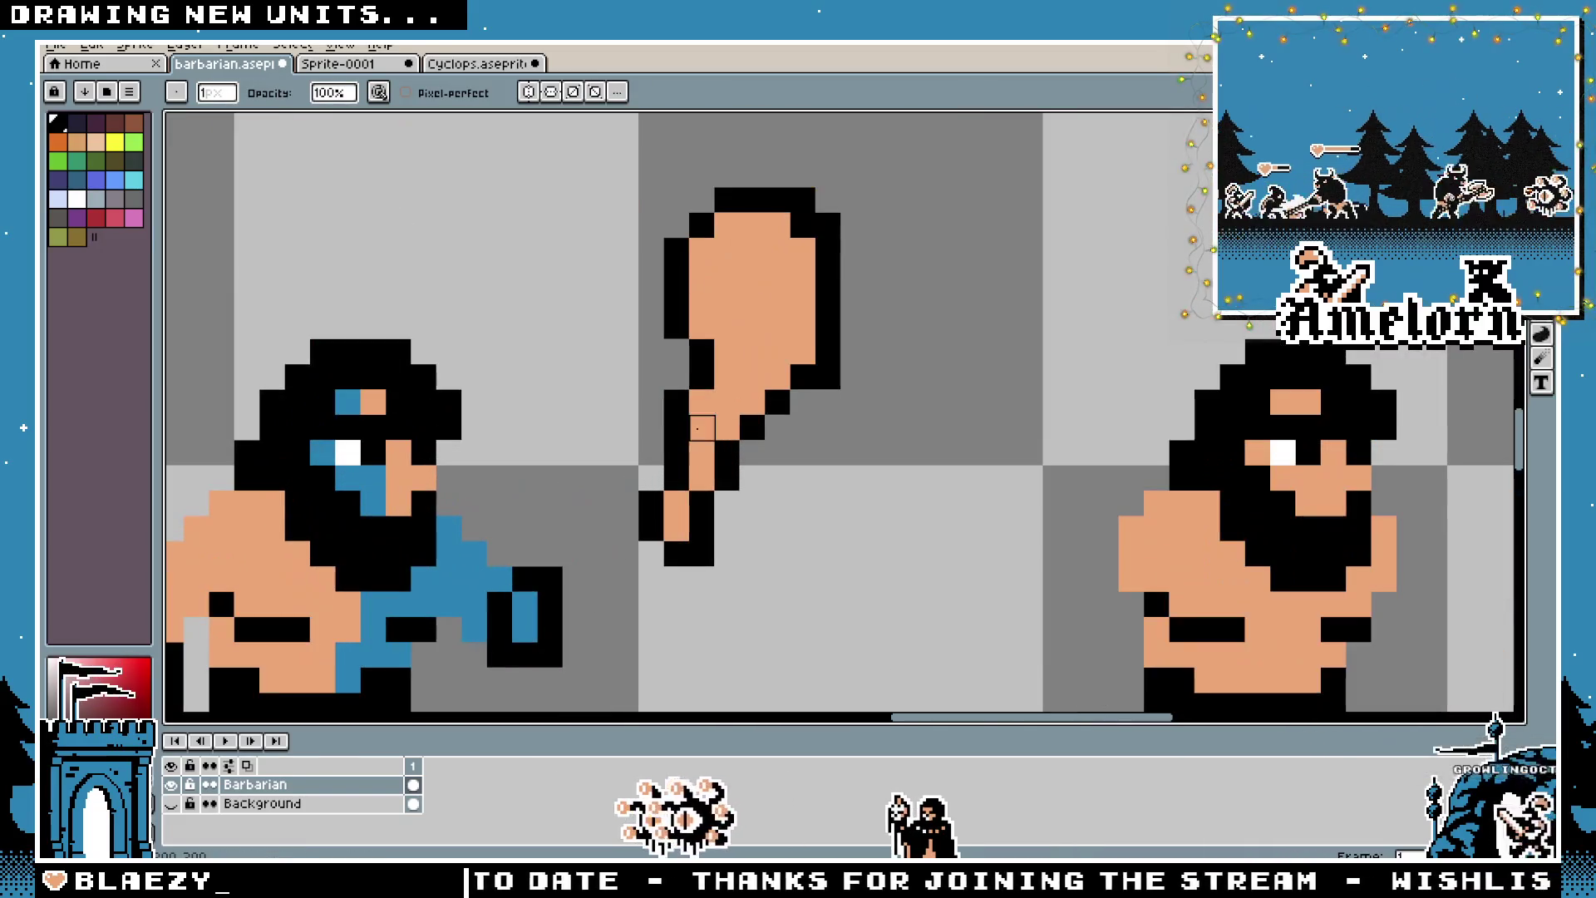
{"action": "key", "text": "i"}
{"action": "key", "text": "g"}
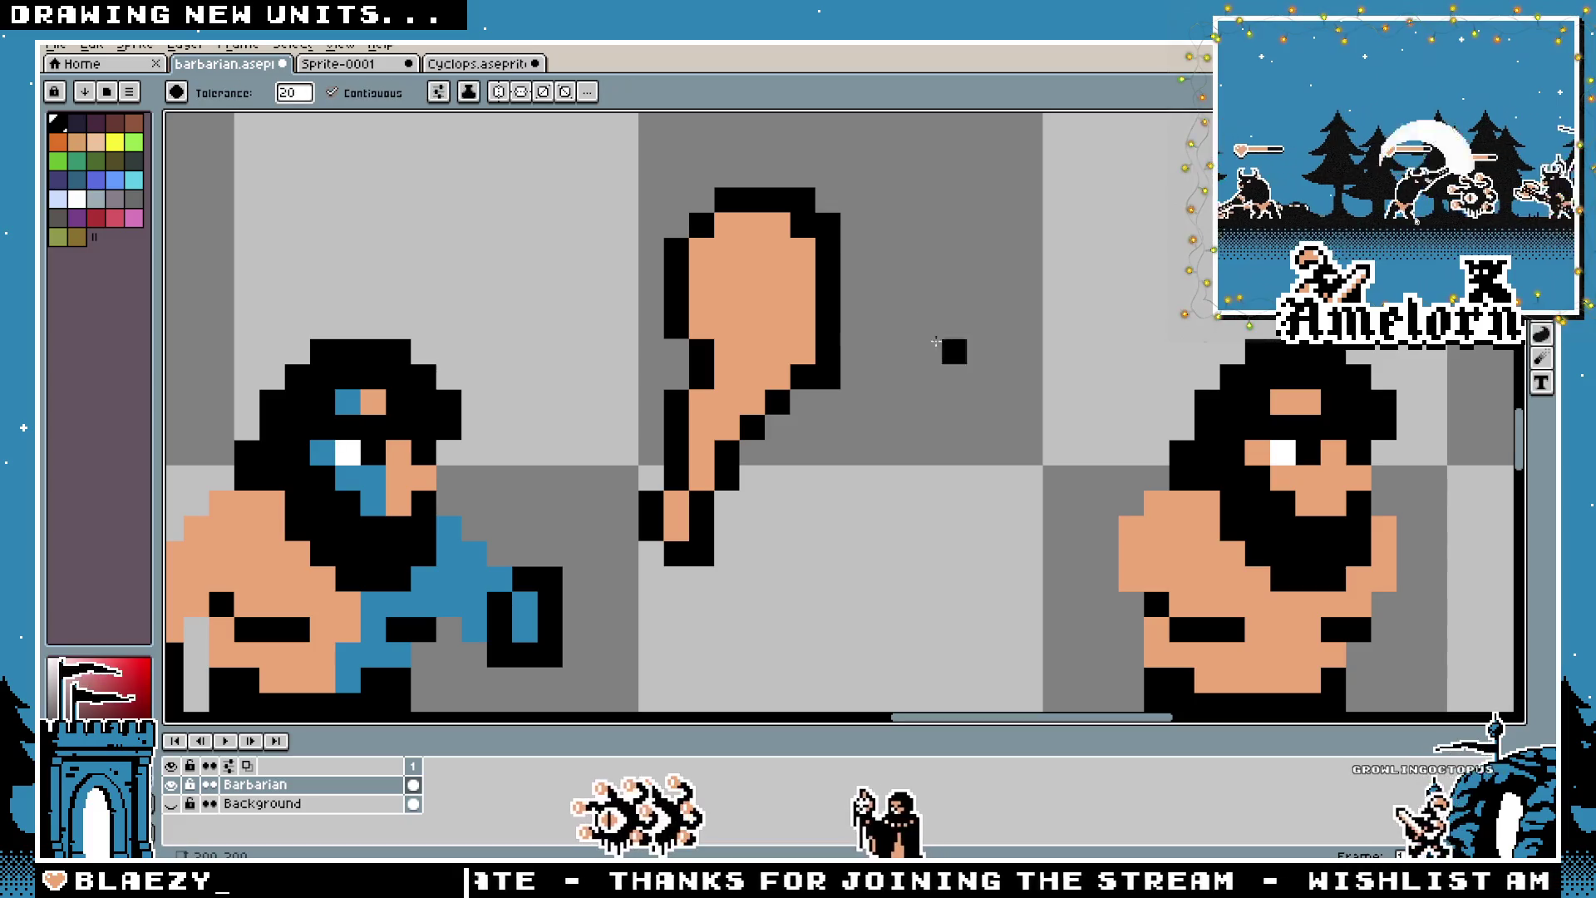
{"action": "left_click", "coordinate": [778, 332]}
{"action": "scroll", "coordinate": [778, 332], "scroll_direction": "down", "scroll_amount": 2}
{"action": "left_click", "coordinate": [727, 424]}
{"action": "scroll", "coordinate": [728, 415], "scroll_direction": "down", "scroll_amount": 2}
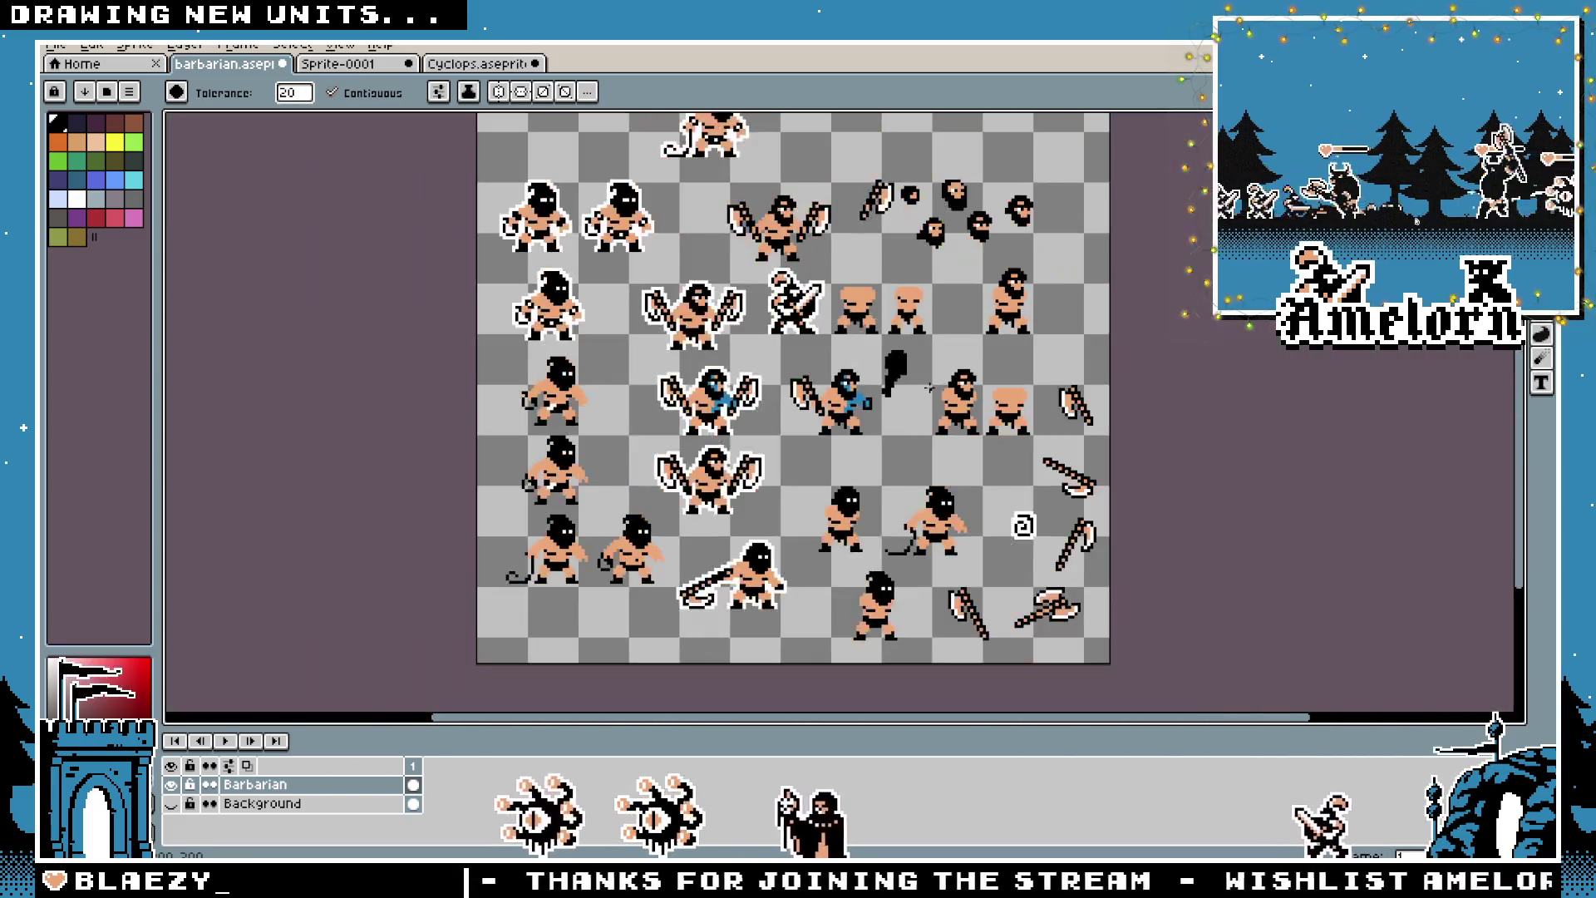
Return to the Pencil around the black club and raise the brush size to 2 px
{"action": "scroll", "coordinate": [702, 384], "scroll_direction": "up", "scroll_amount": 3}
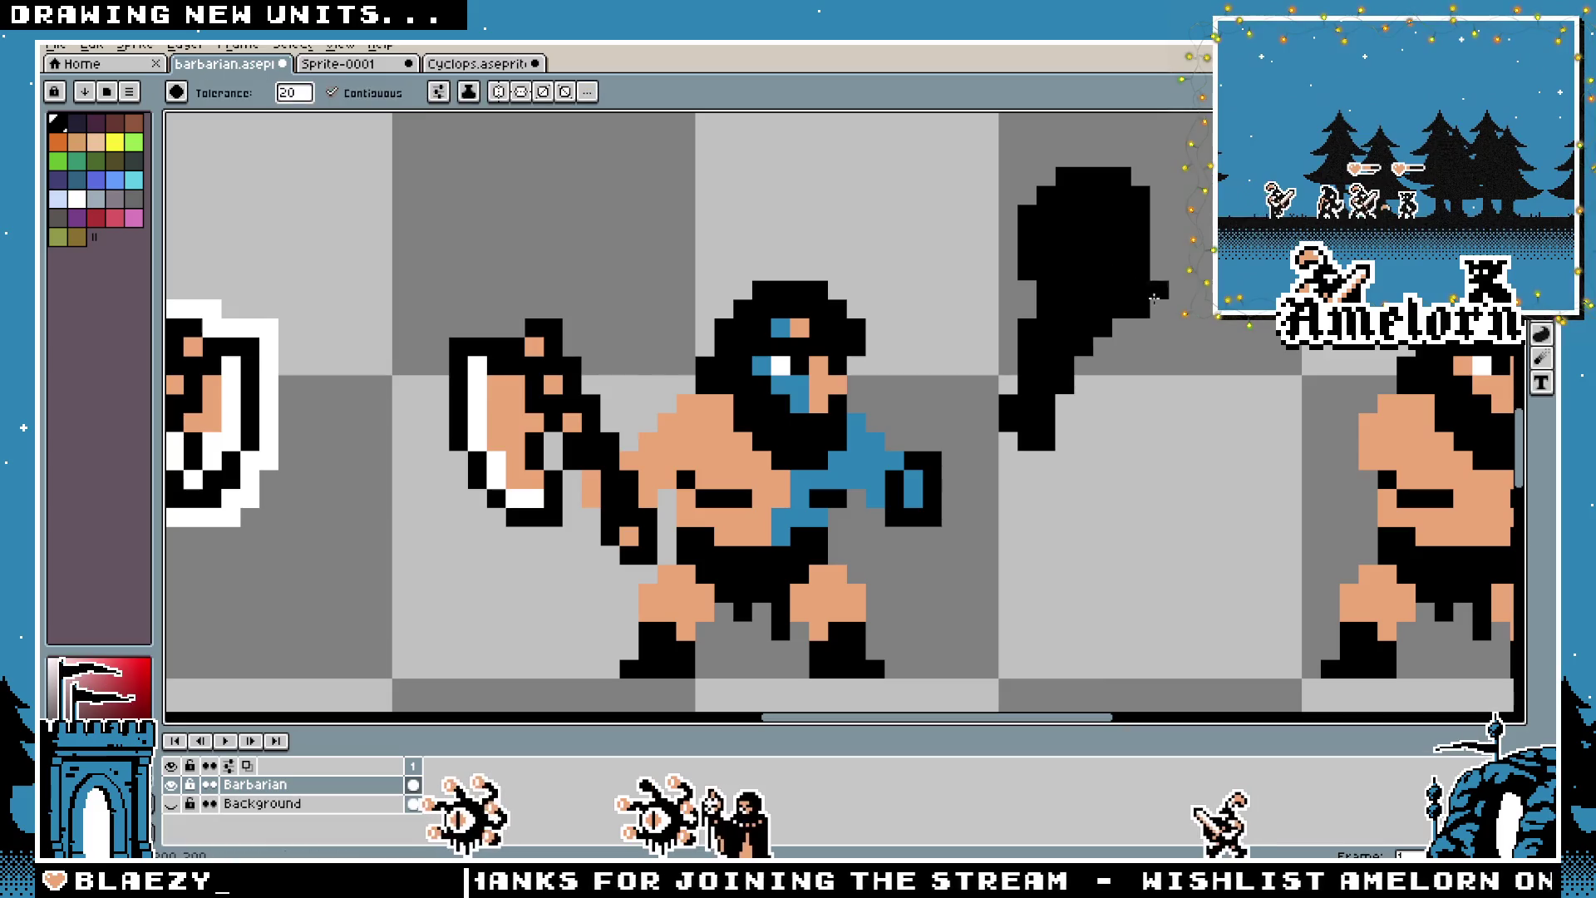
{"action": "key", "text": "b"}
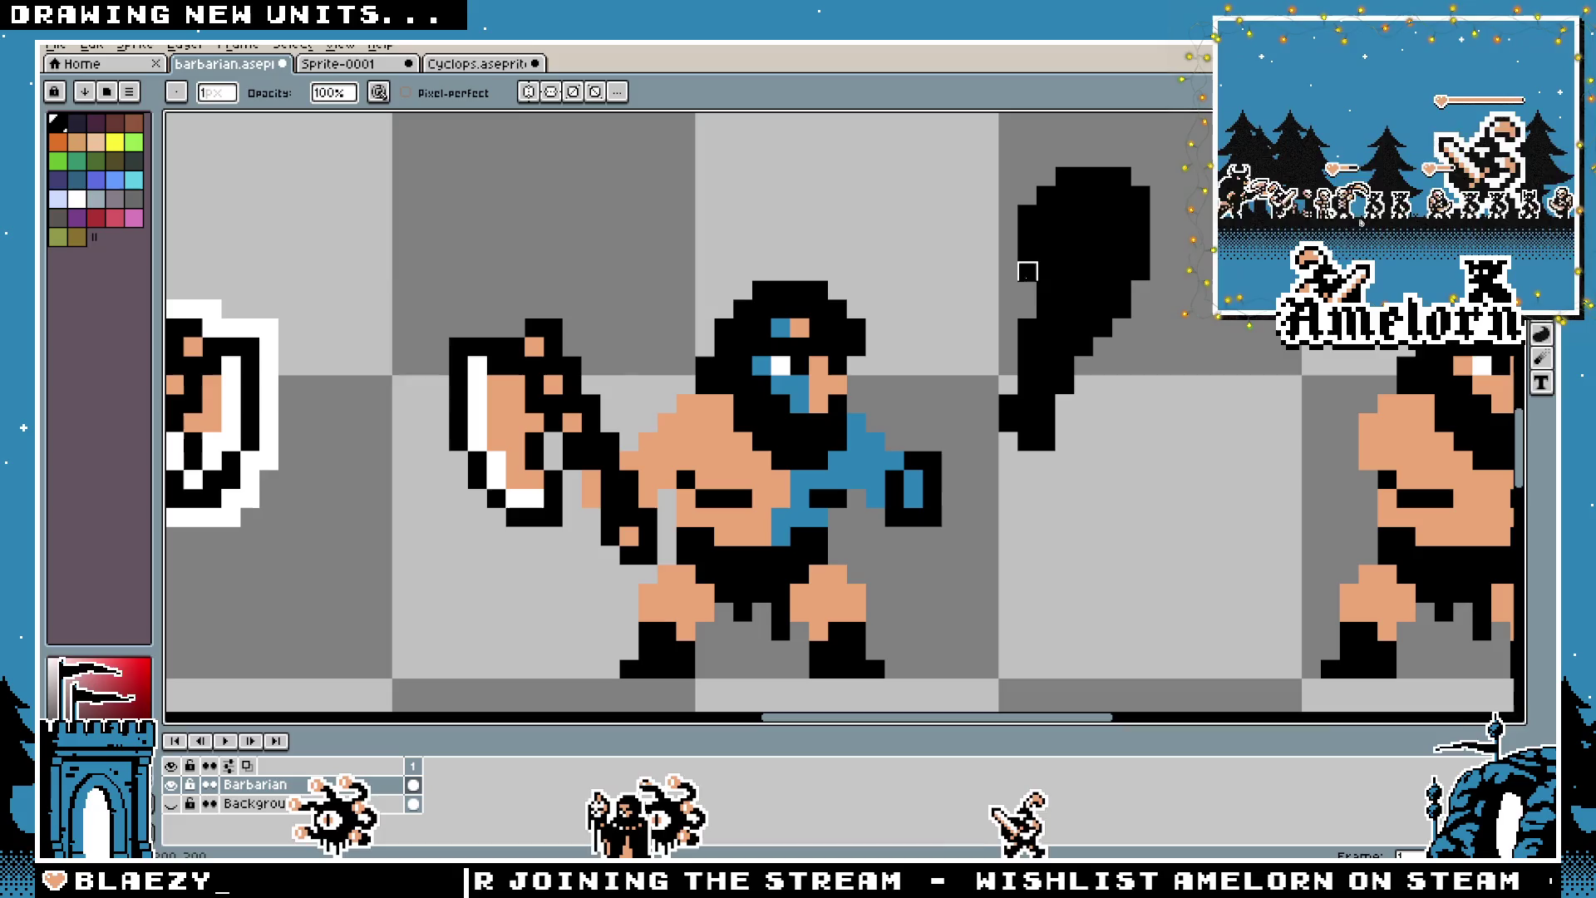
{"action": "scroll", "coordinate": [1081, 451], "scroll_direction": "down", "scroll_amount": 3}
{"action": "scroll", "coordinate": [946, 293], "scroll_direction": "up", "scroll_amount": 4}
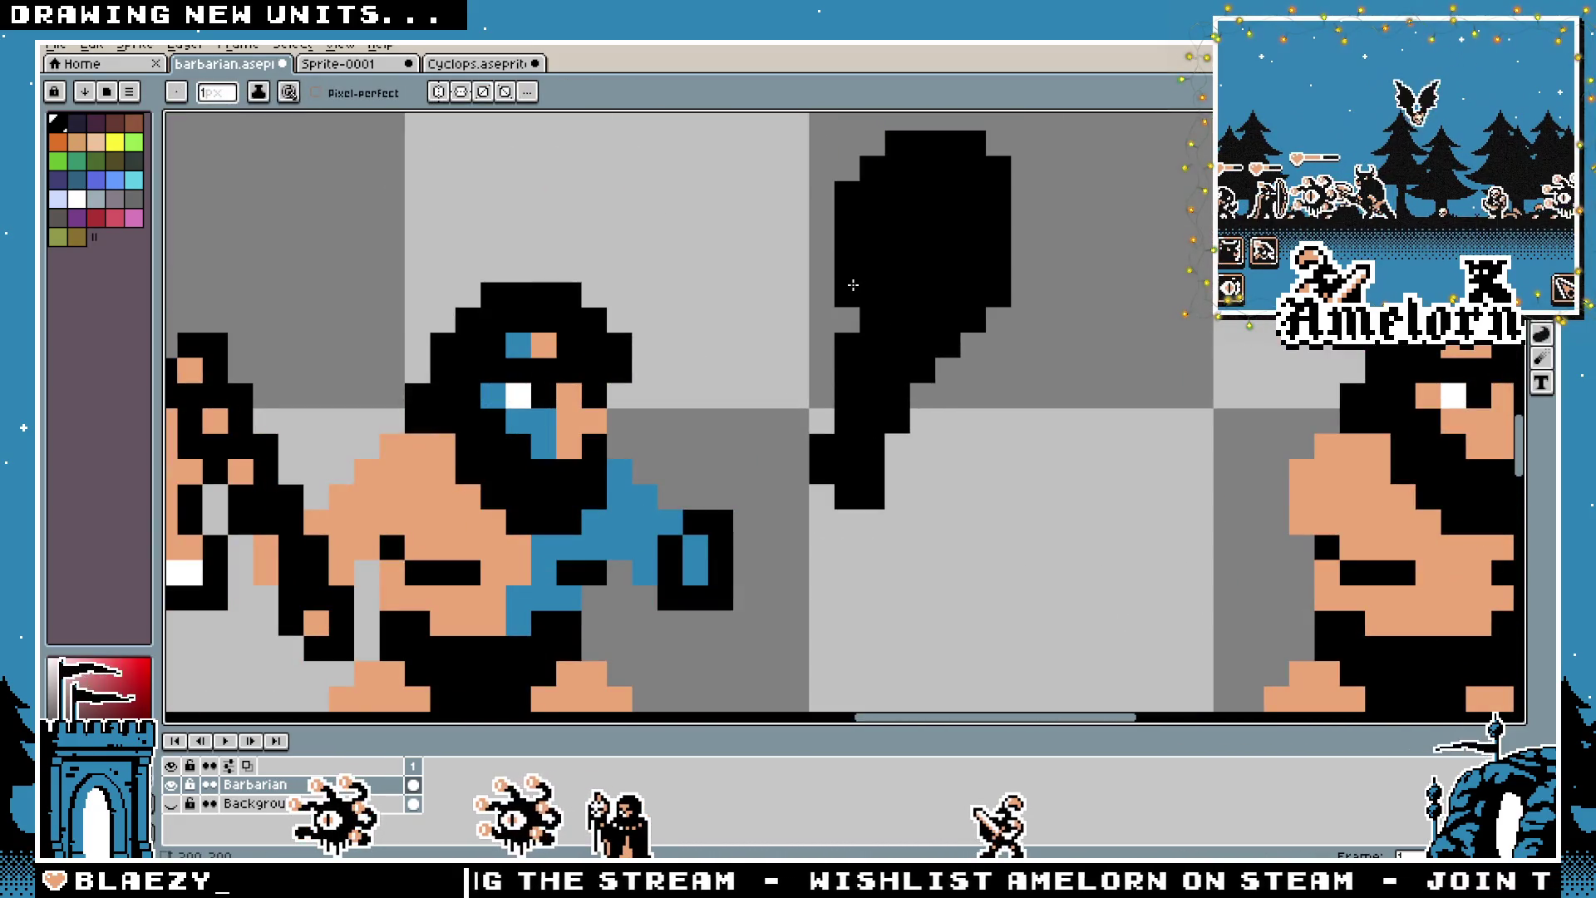
{"action": "key", "text": "b"}
{"action": "scroll", "coordinate": [847, 370], "scroll_direction": "down", "scroll_amount": 4}
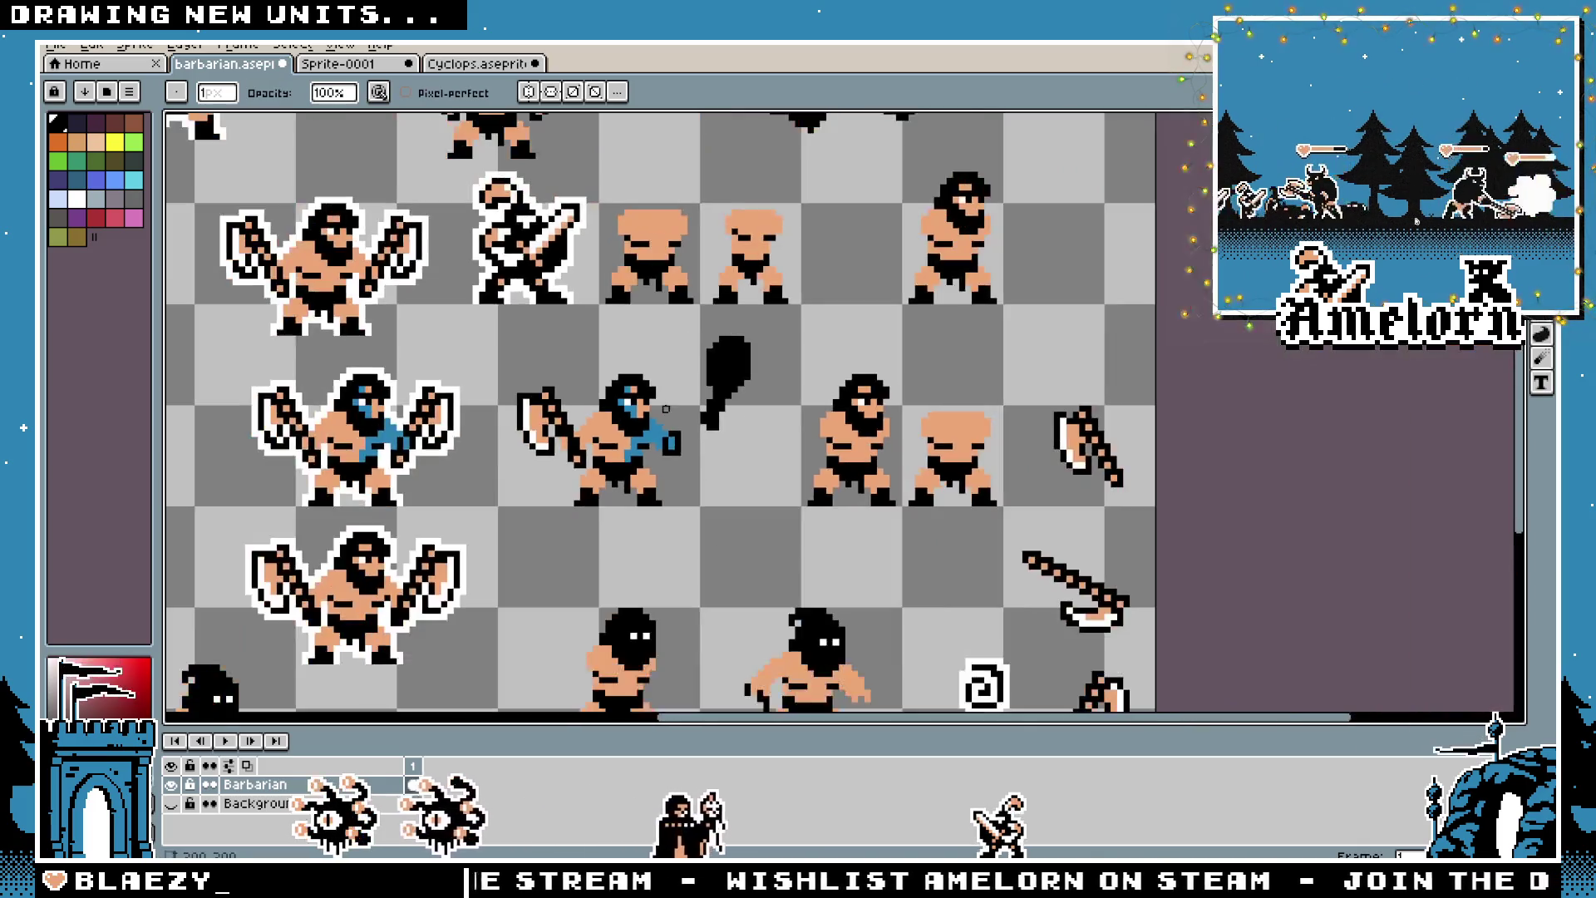
{"action": "scroll", "coordinate": [703, 403], "scroll_direction": "up", "scroll_amount": 2}
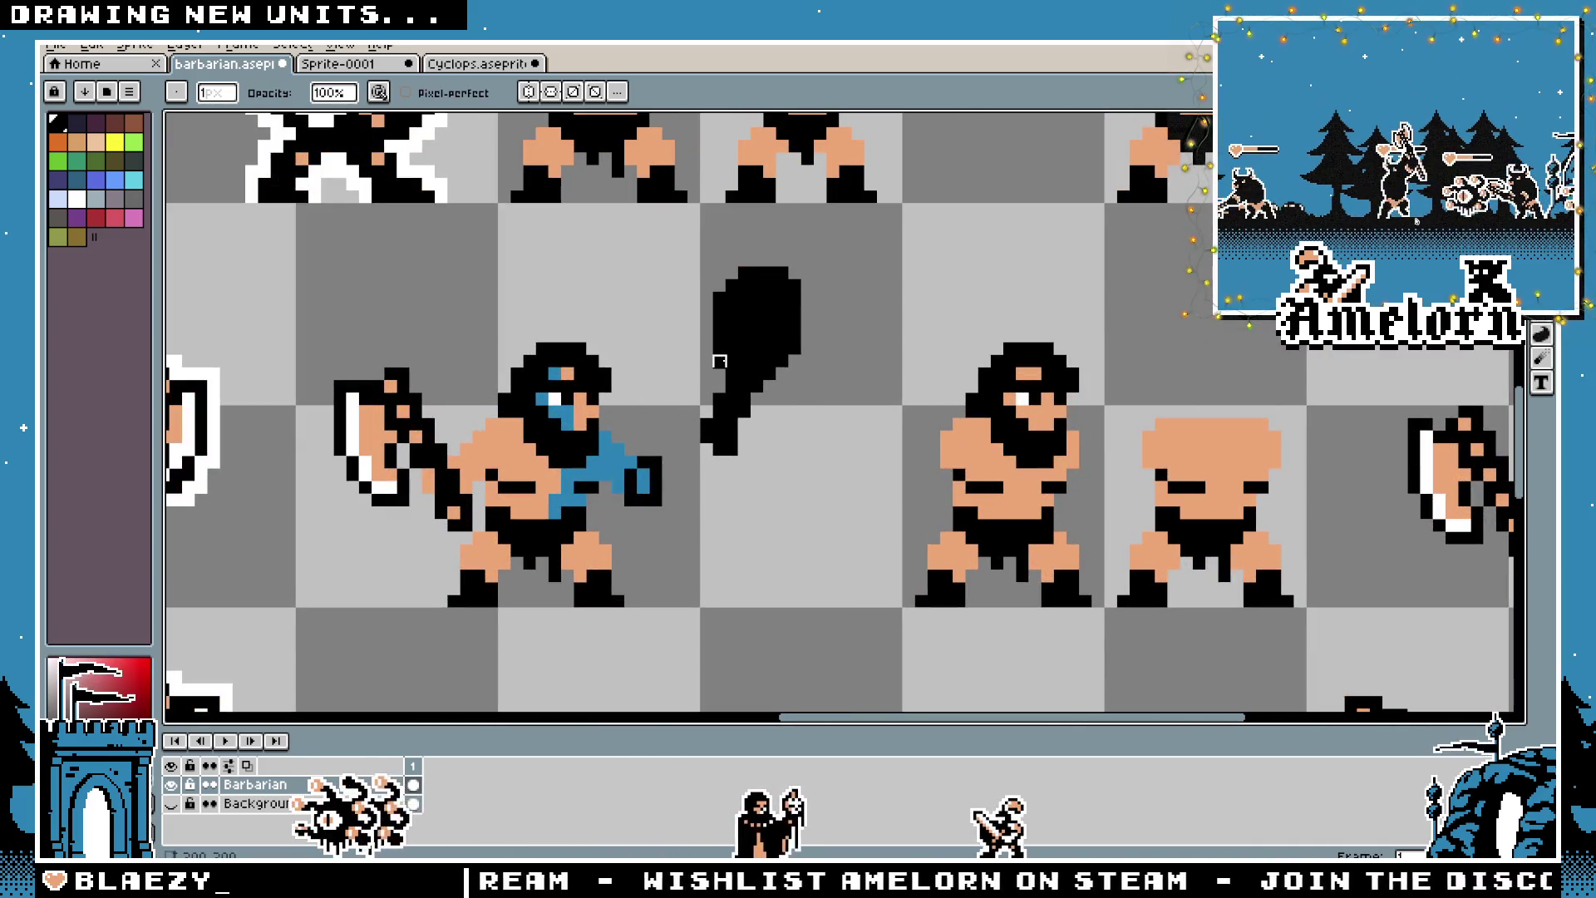
{"action": "scroll", "coordinate": [707, 425], "scroll_direction": "down", "scroll_amount": 3}
{"action": "scroll", "coordinate": [710, 419], "scroll_direction": "up", "scroll_amount": 4}
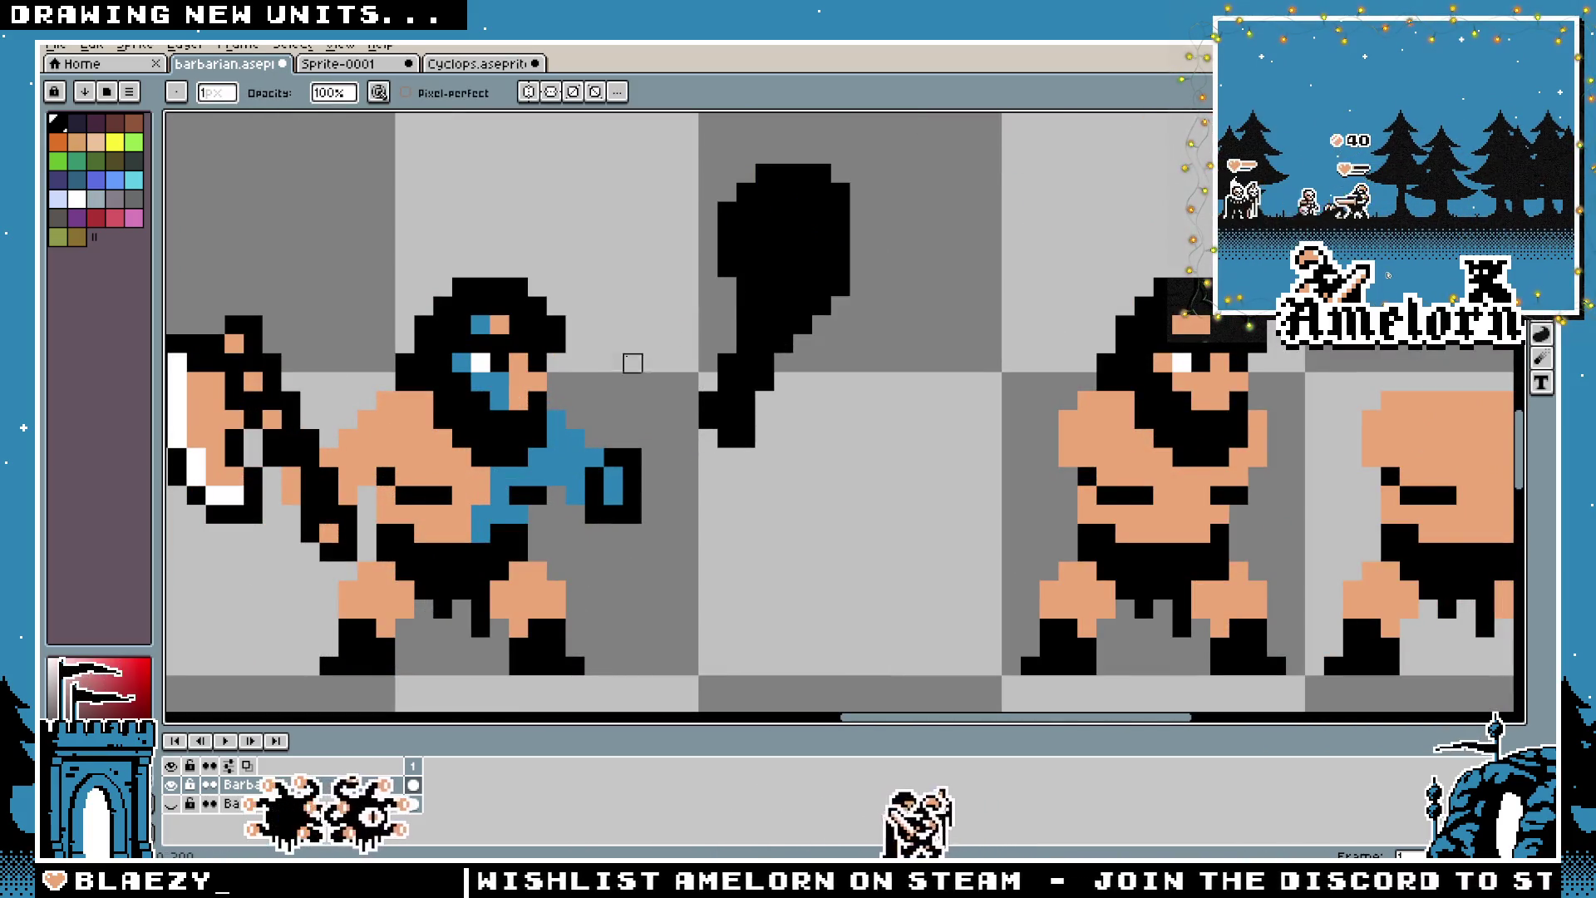
{"action": "scroll", "coordinate": [652, 340], "scroll_direction": "down", "scroll_amount": 4}
{"action": "scroll", "coordinate": [656, 365], "scroll_direction": "up", "scroll_amount": 4}
{"action": "key", "text": "b"}
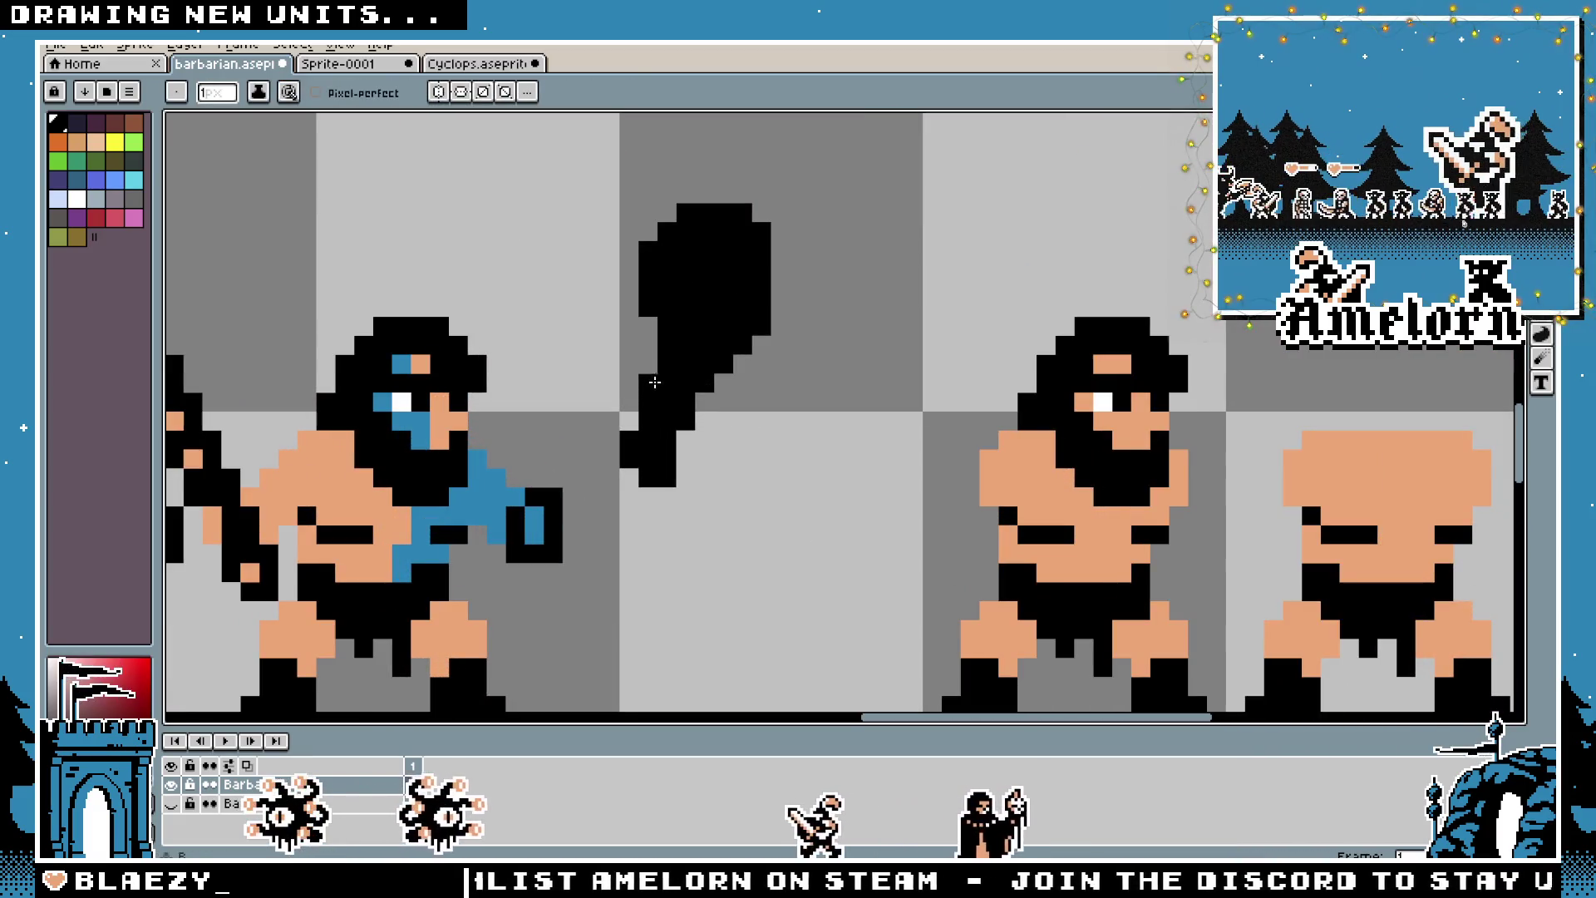
{"action": "scroll", "coordinate": [779, 476], "scroll_direction": "down", "scroll_amount": 2}
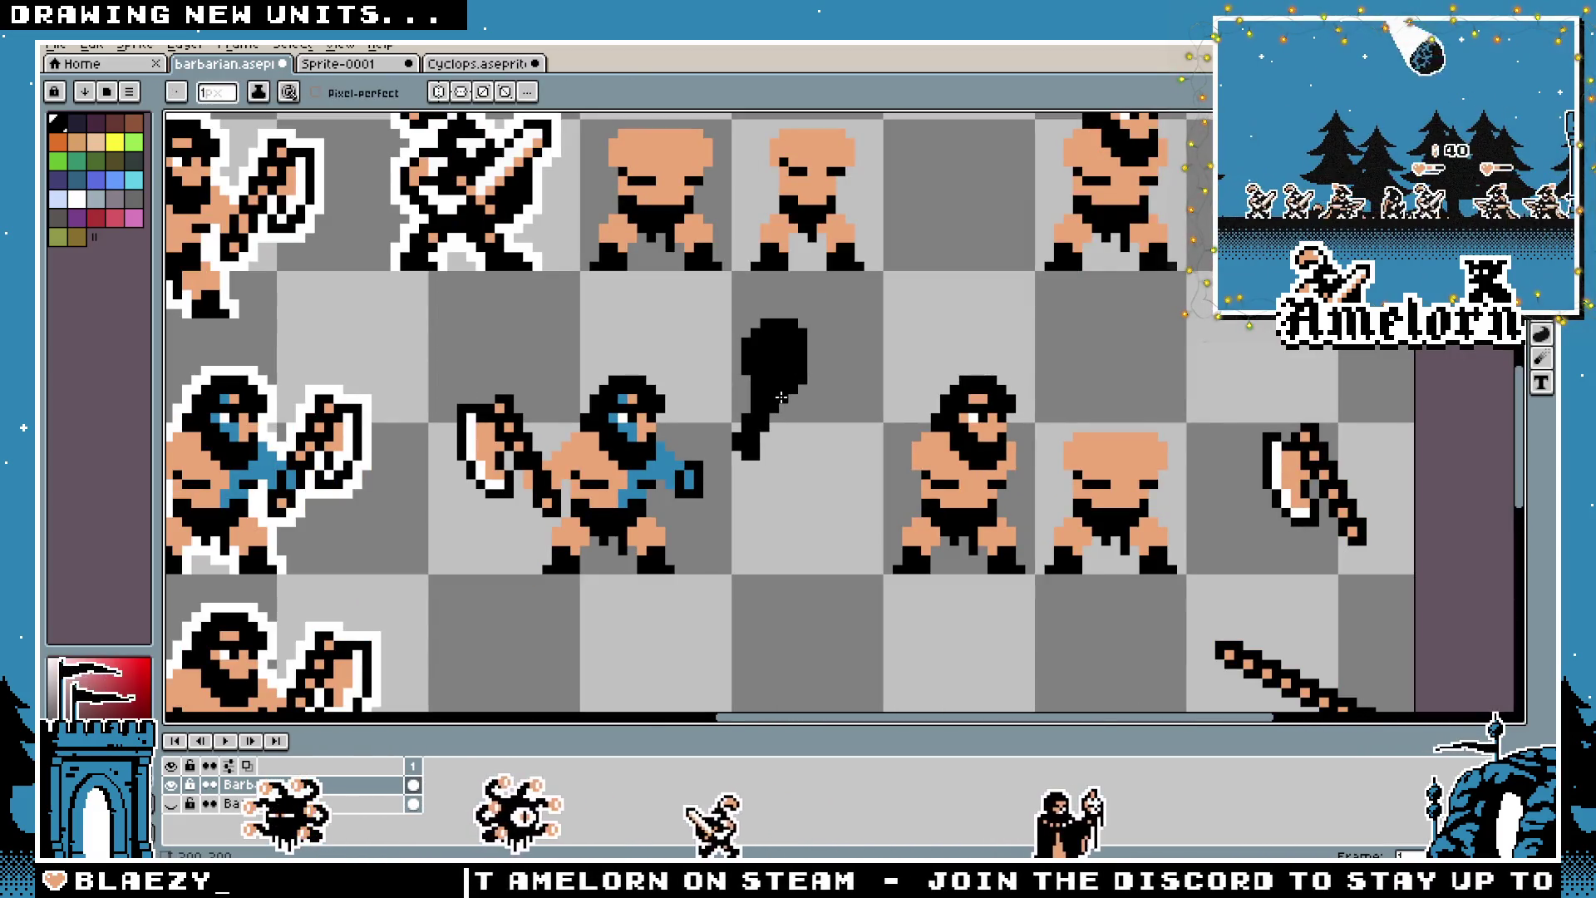
{"action": "scroll", "coordinate": [744, 559], "scroll_direction": "up", "scroll_amount": 1}
{"action": "scroll", "coordinate": [751, 488], "scroll_direction": "up", "scroll_amount": 1}
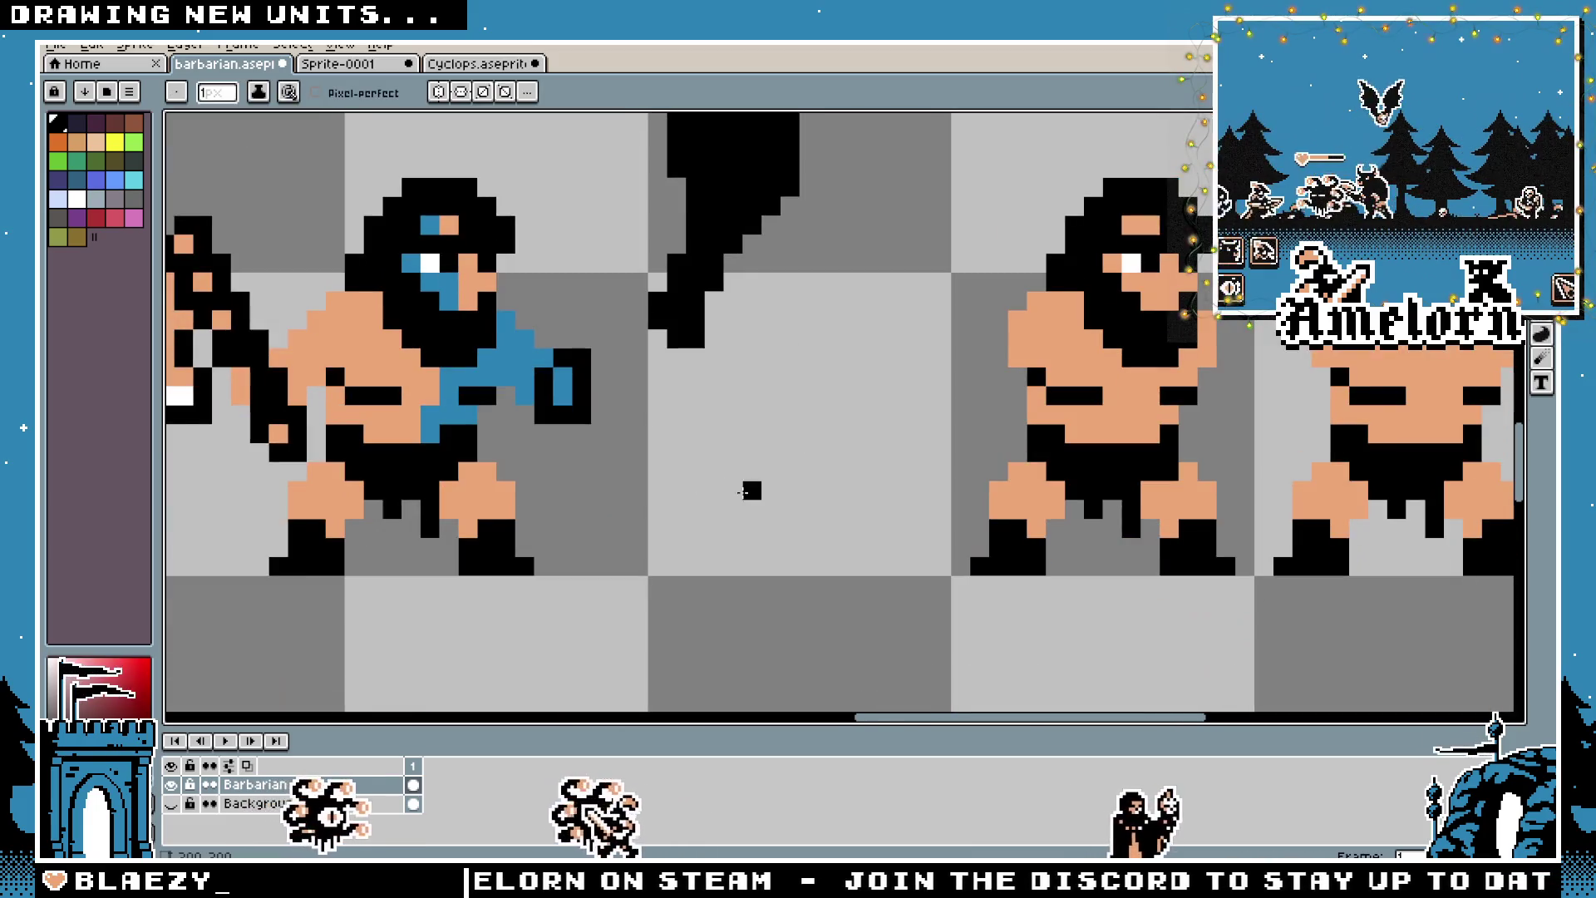
{"action": "key", "text": "plus"}
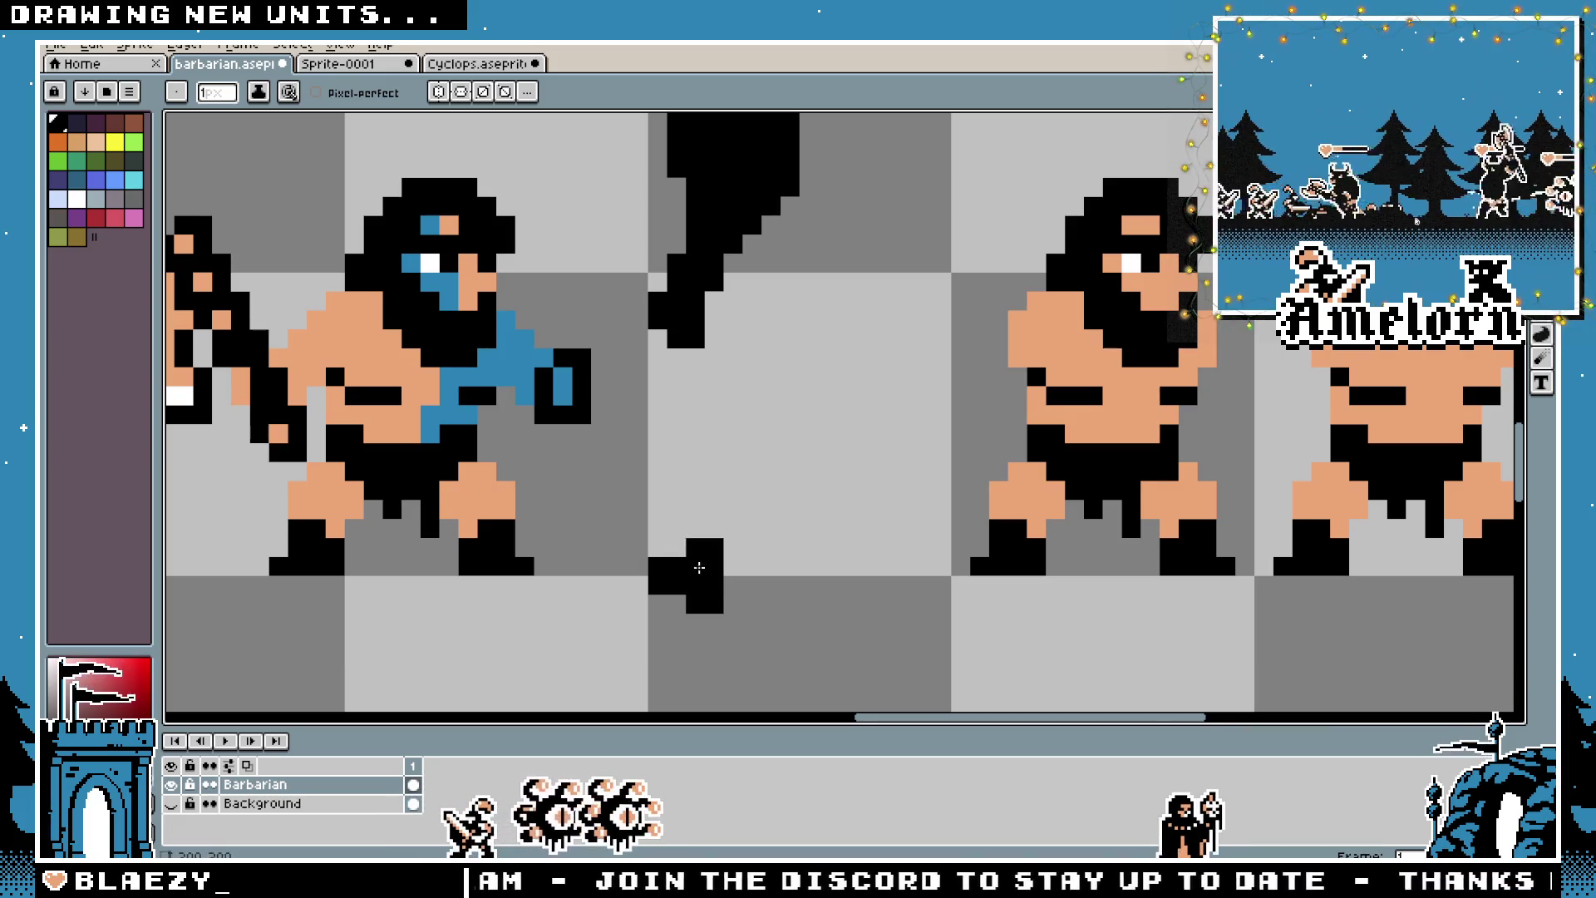
Undo the last two stray black pixels beside the club
{"action": "scroll", "coordinate": [694, 564], "scroll_direction": "up", "scroll_amount": 2}
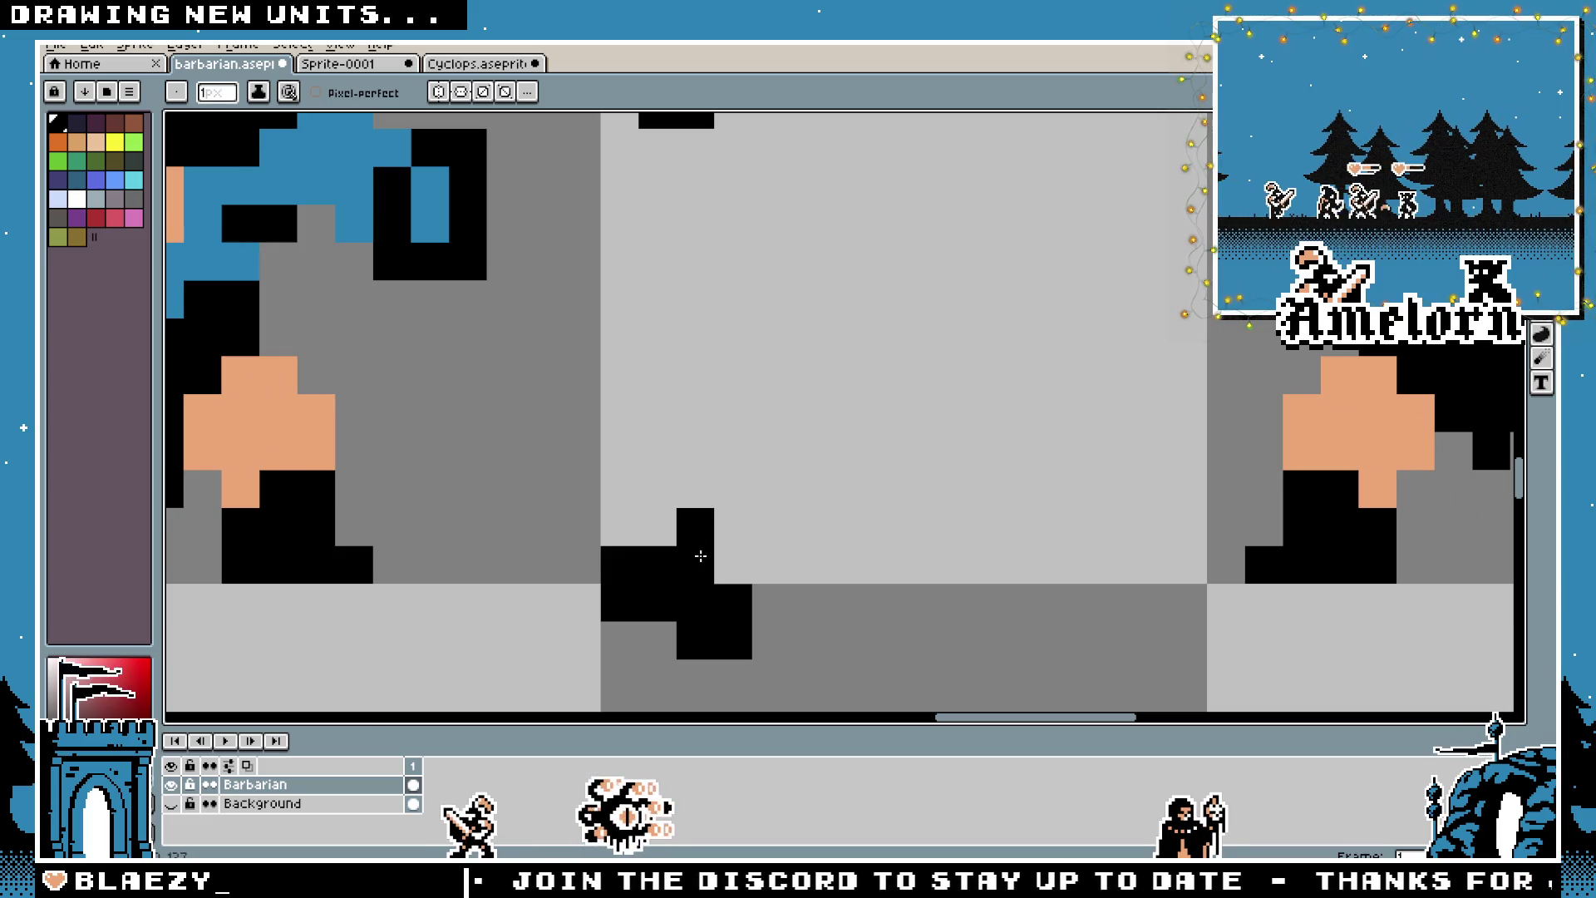
{"action": "scroll", "coordinate": [723, 522], "scroll_direction": "down", "scroll_amount": 4}
{"action": "scroll", "coordinate": [719, 521], "scroll_direction": "up", "scroll_amount": 4}
{"action": "key", "text": "v"}
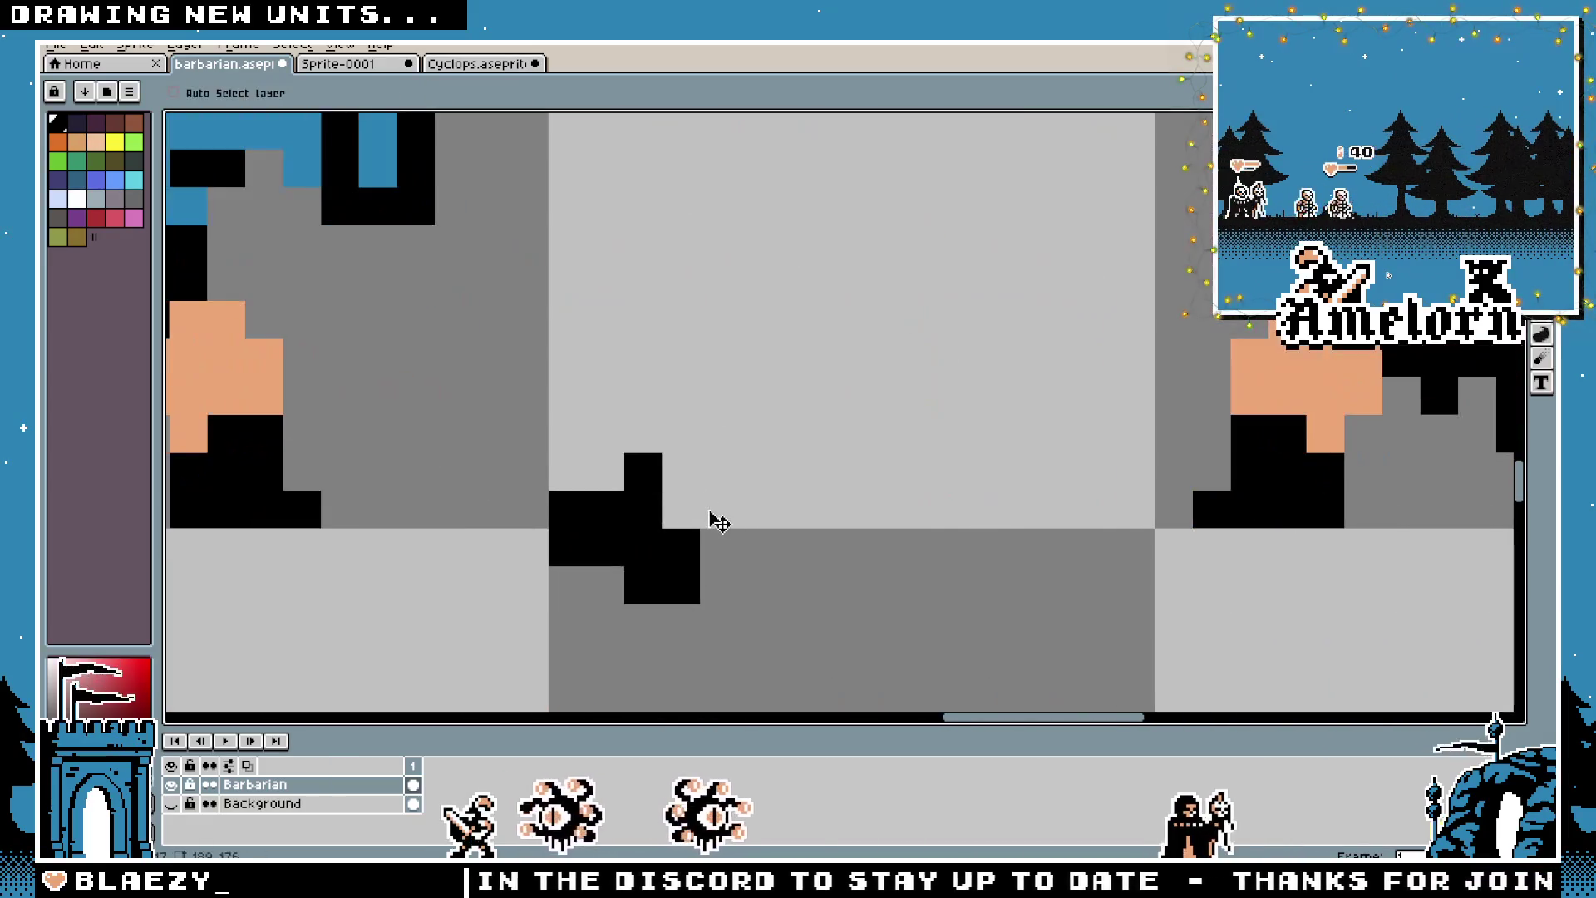
{"action": "key", "text": "ctrl+z"}
{"action": "key", "text": "b"}
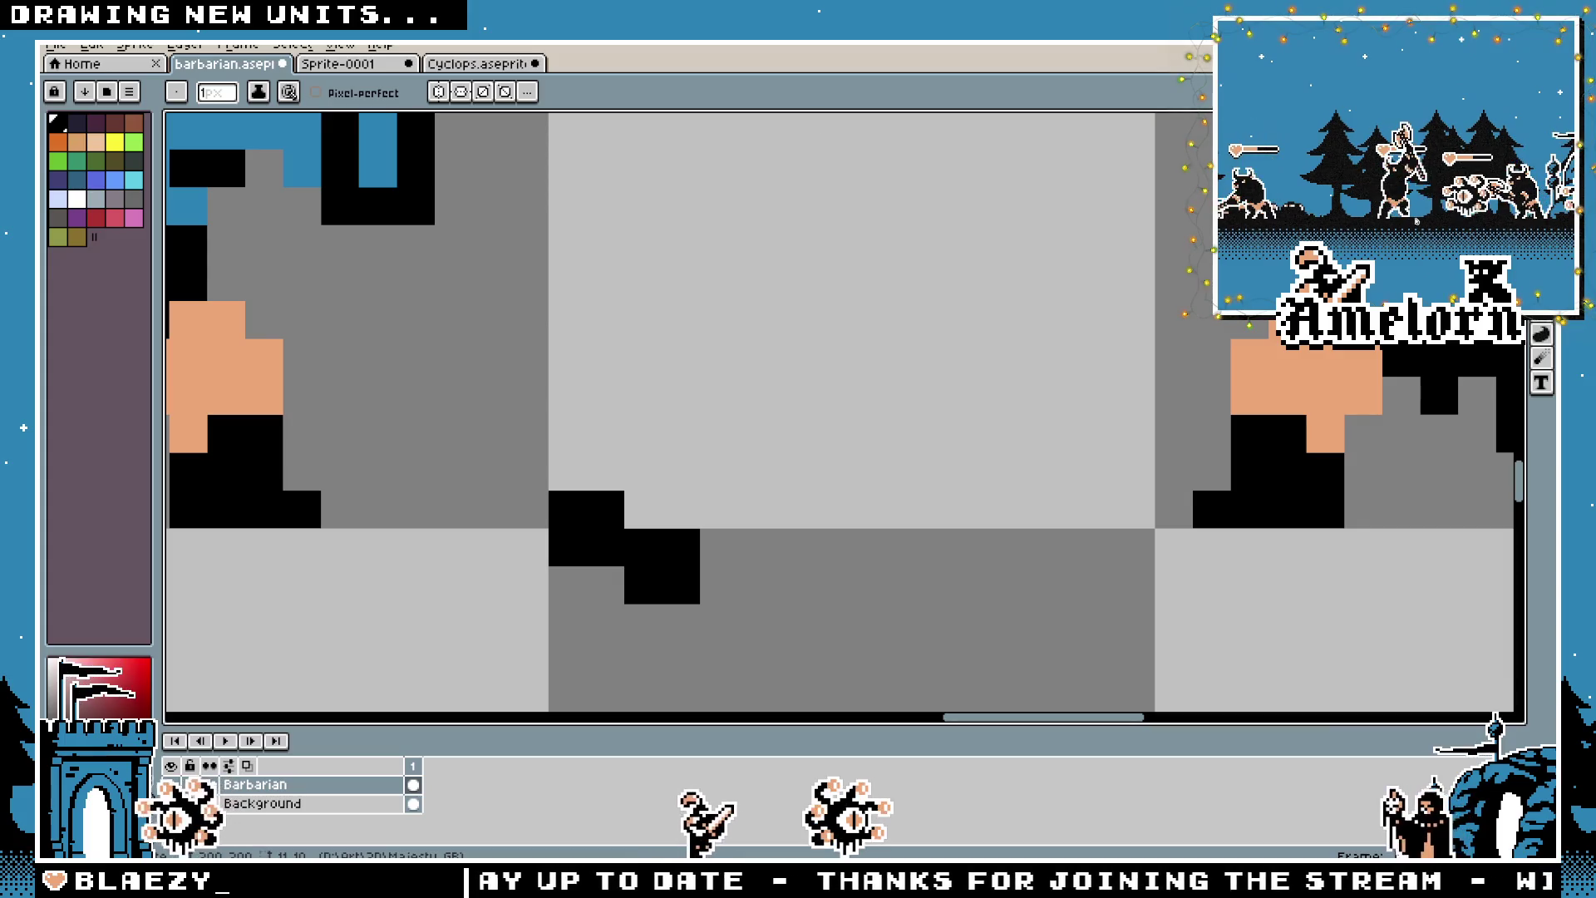
{"action": "scroll", "coordinate": [761, 392], "scroll_direction": "down", "scroll_amount": 4}
{"action": "scroll", "coordinate": [748, 441], "scroll_direction": "up", "scroll_amount": 2}
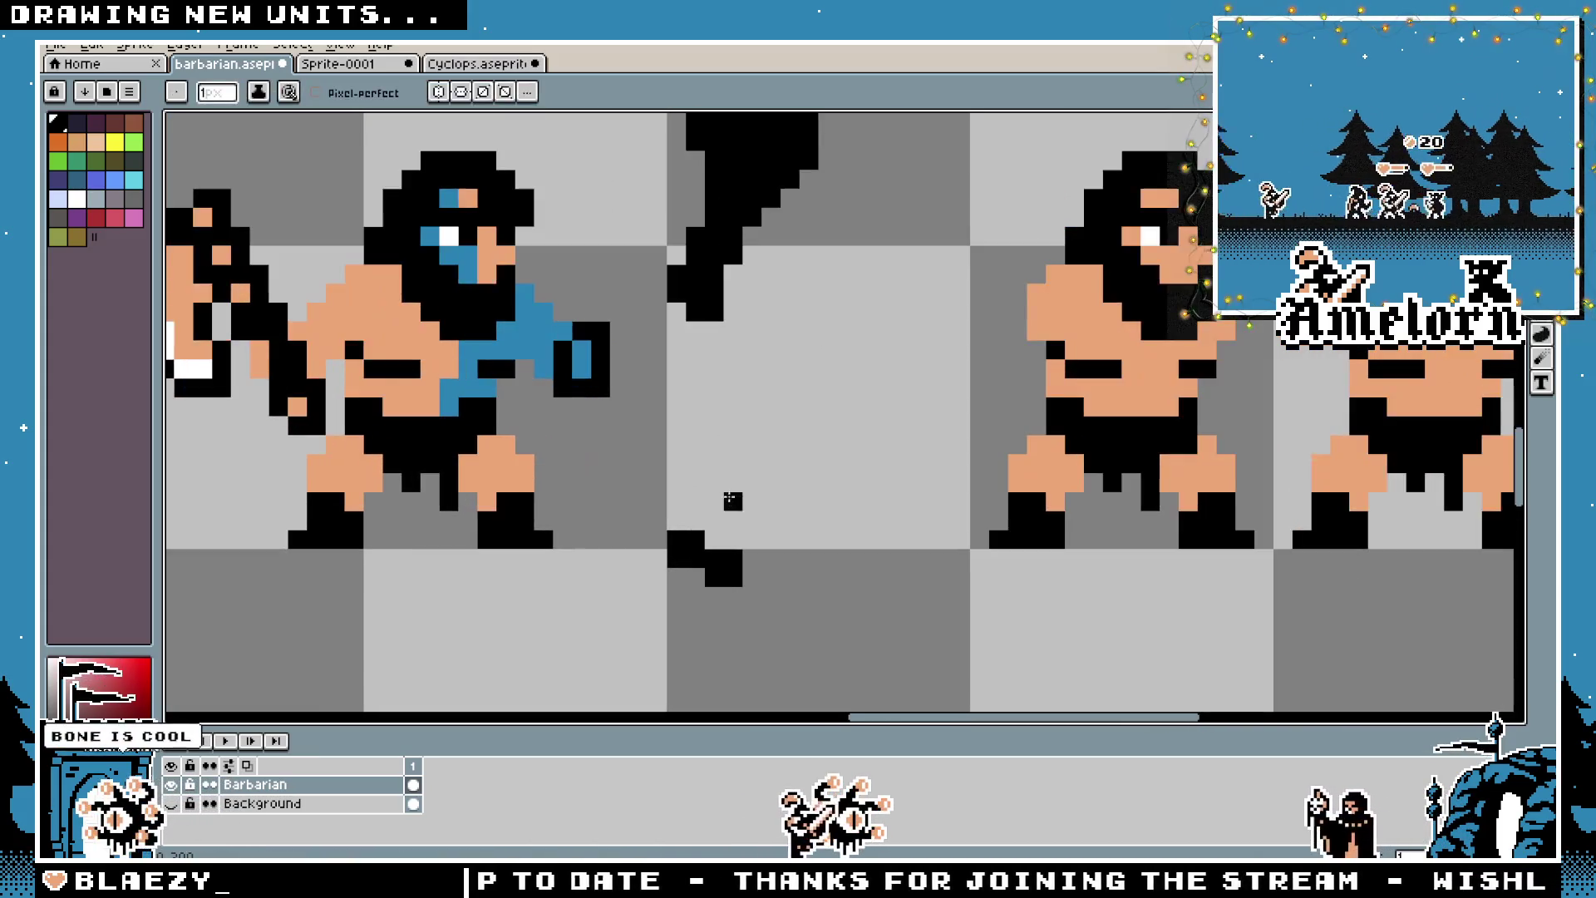
{"action": "scroll", "coordinate": [742, 494], "scroll_direction": "up", "scroll_amount": 2}
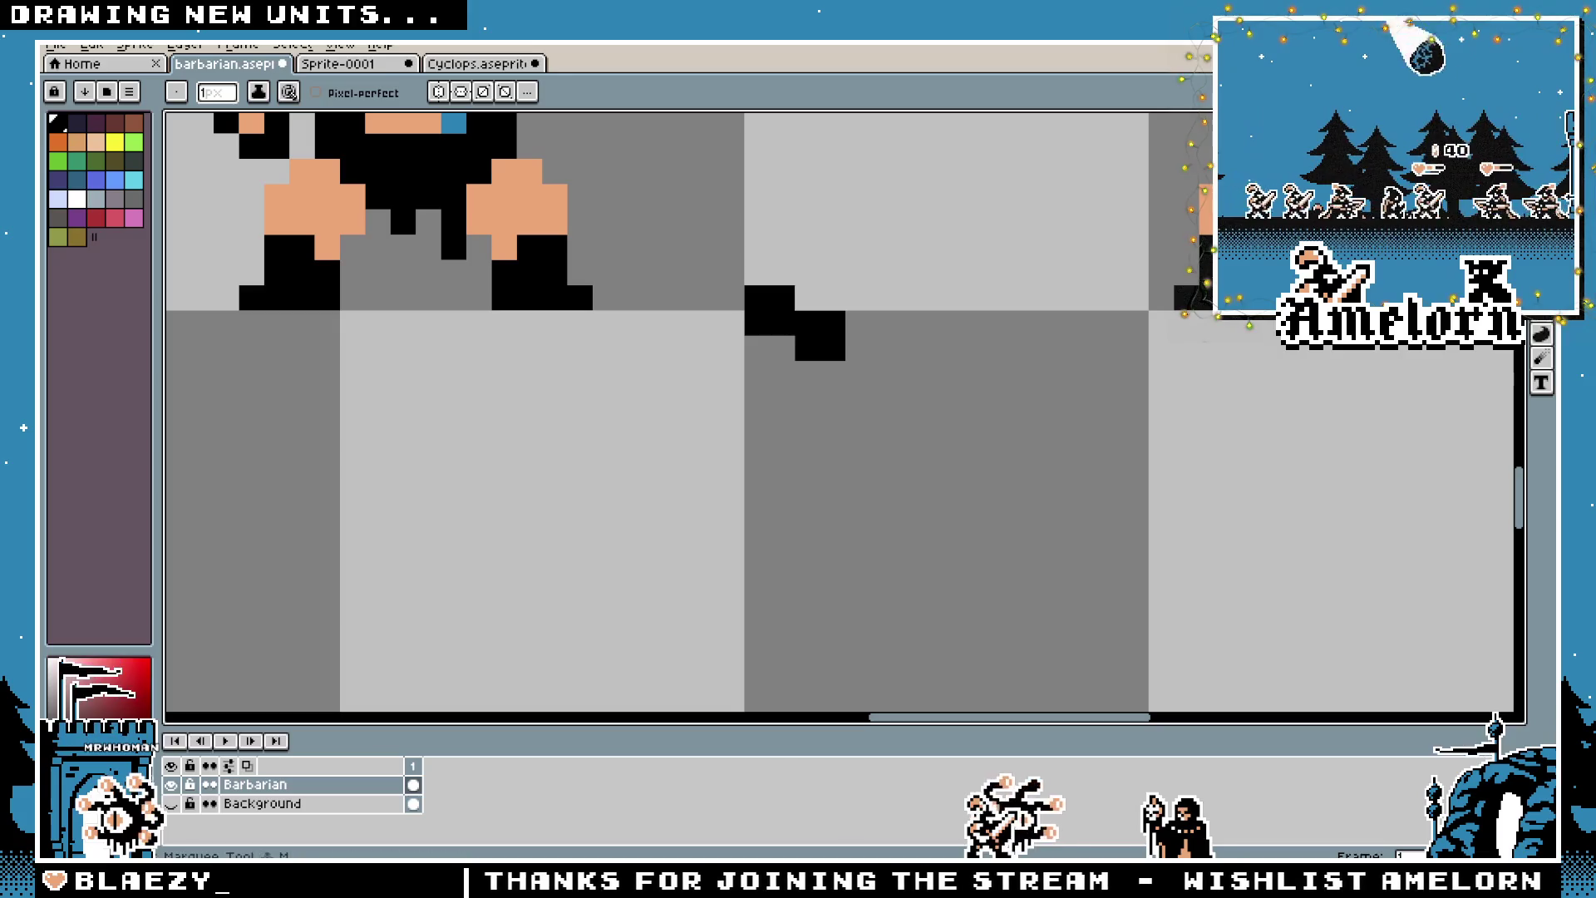
Lasso-select and delete the stray black pixel cluster below the club
{"action": "left_click", "coordinate": [1541, 149]}
{"action": "left_click_drag", "start_coordinate": [926, 259], "coordinate": [715, 429]}
{"action": "key", "text": "Delete"}
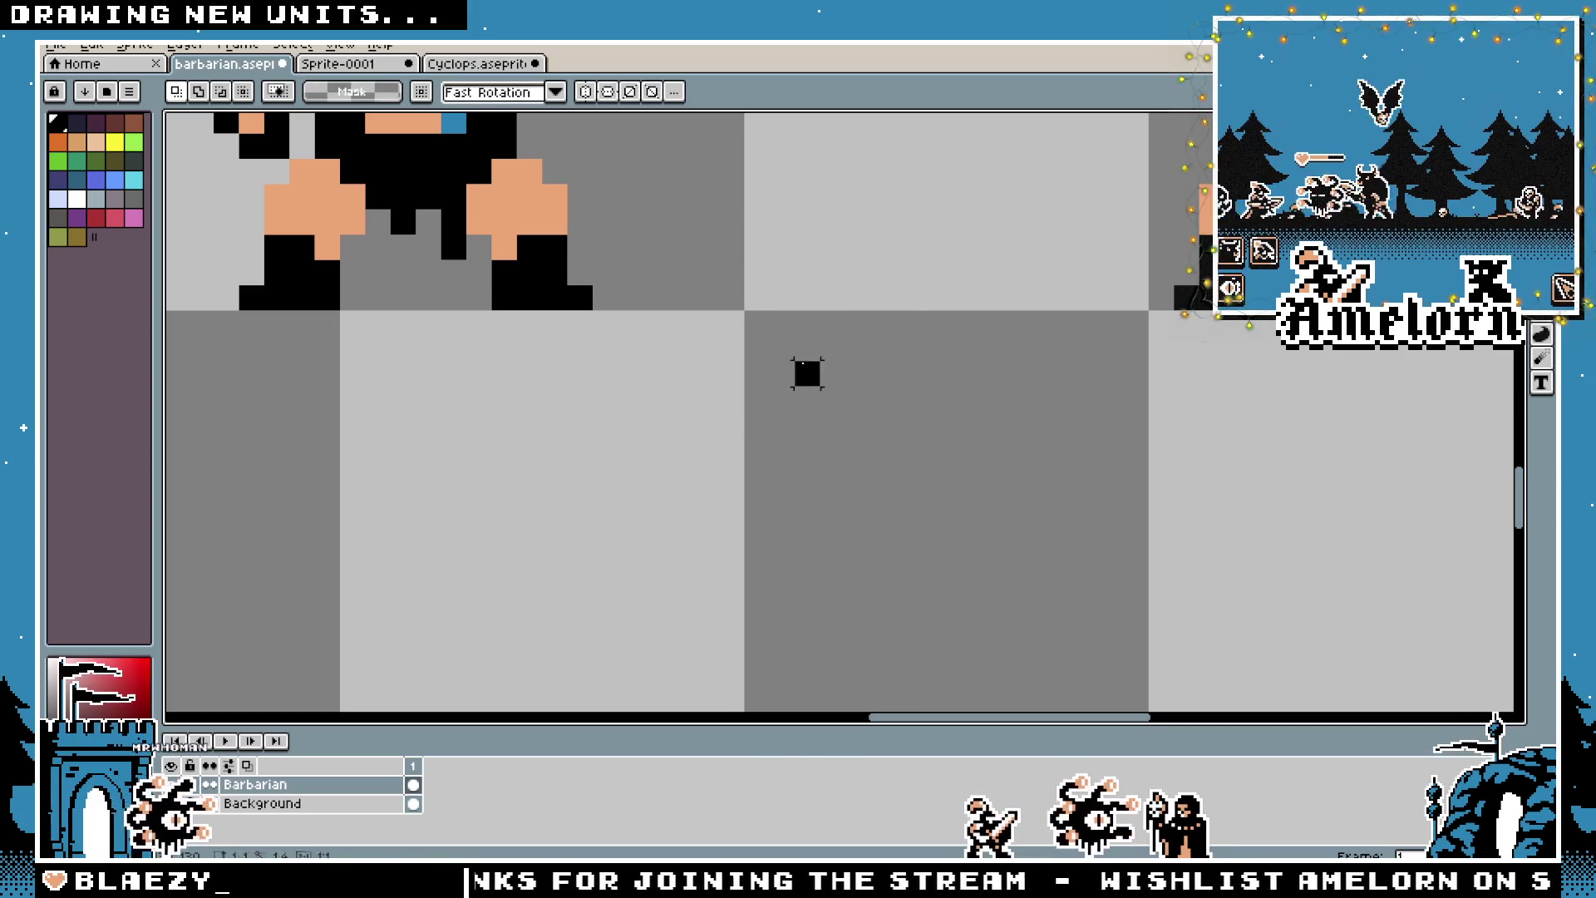
{"action": "key", "text": "b"}
{"action": "scroll", "coordinate": [1040, 153], "scroll_direction": "up", "scroll_amount": 5}
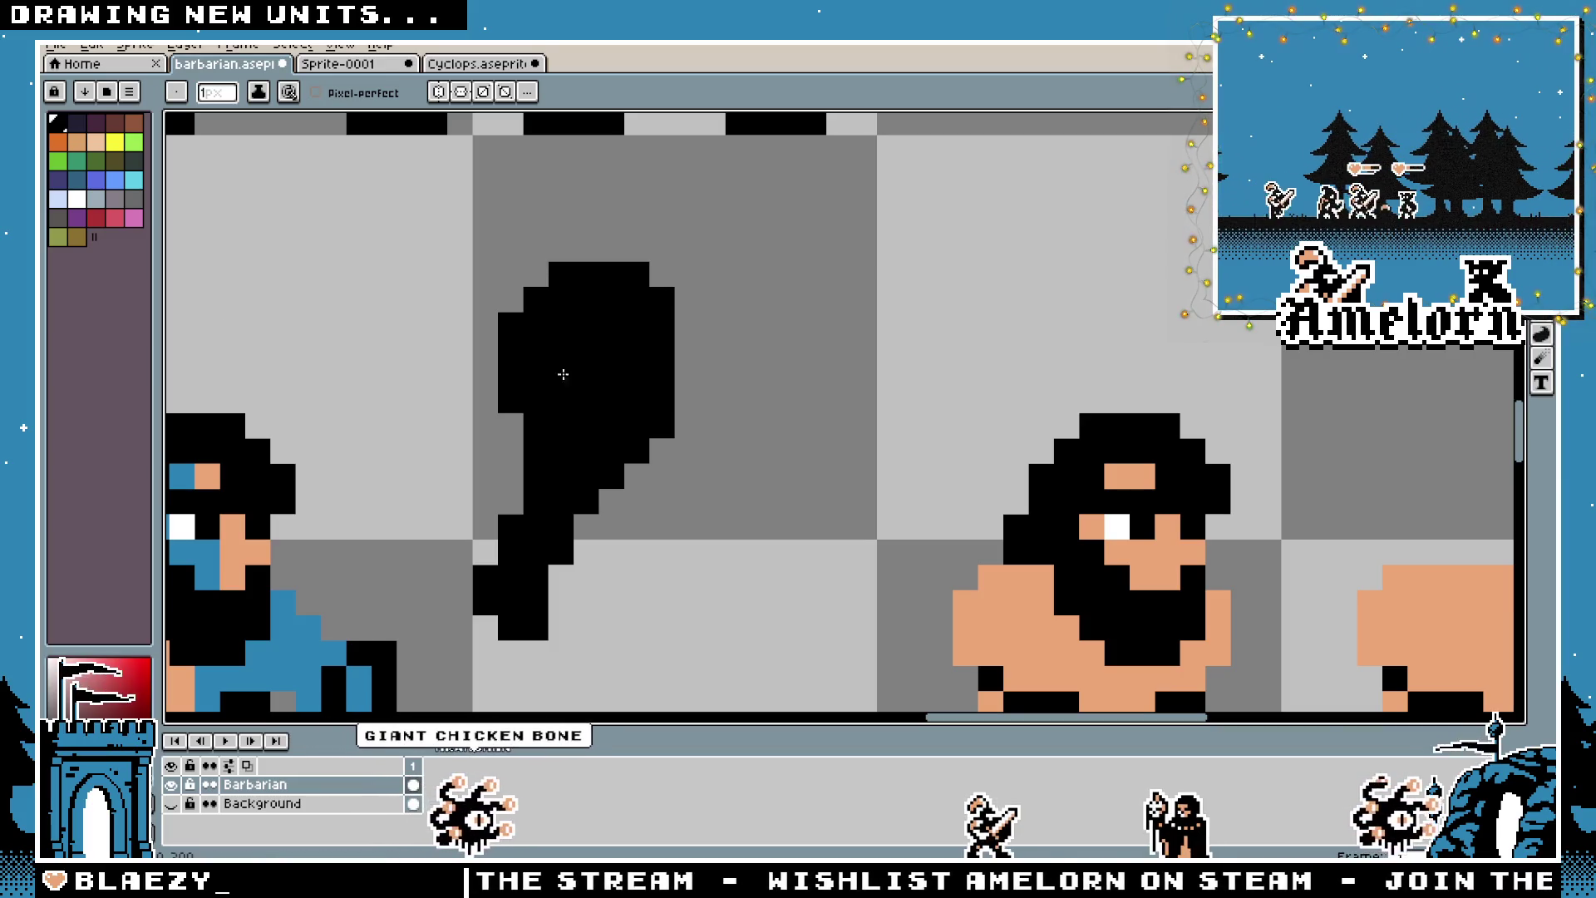
{"action": "left_click", "coordinate": [781, 344]}
{"action": "key", "text": "ctrl+z"}
{"action": "key", "text": "space"}
{"action": "scroll", "coordinate": [848, 377], "scroll_direction": "down", "scroll_amount": 3}
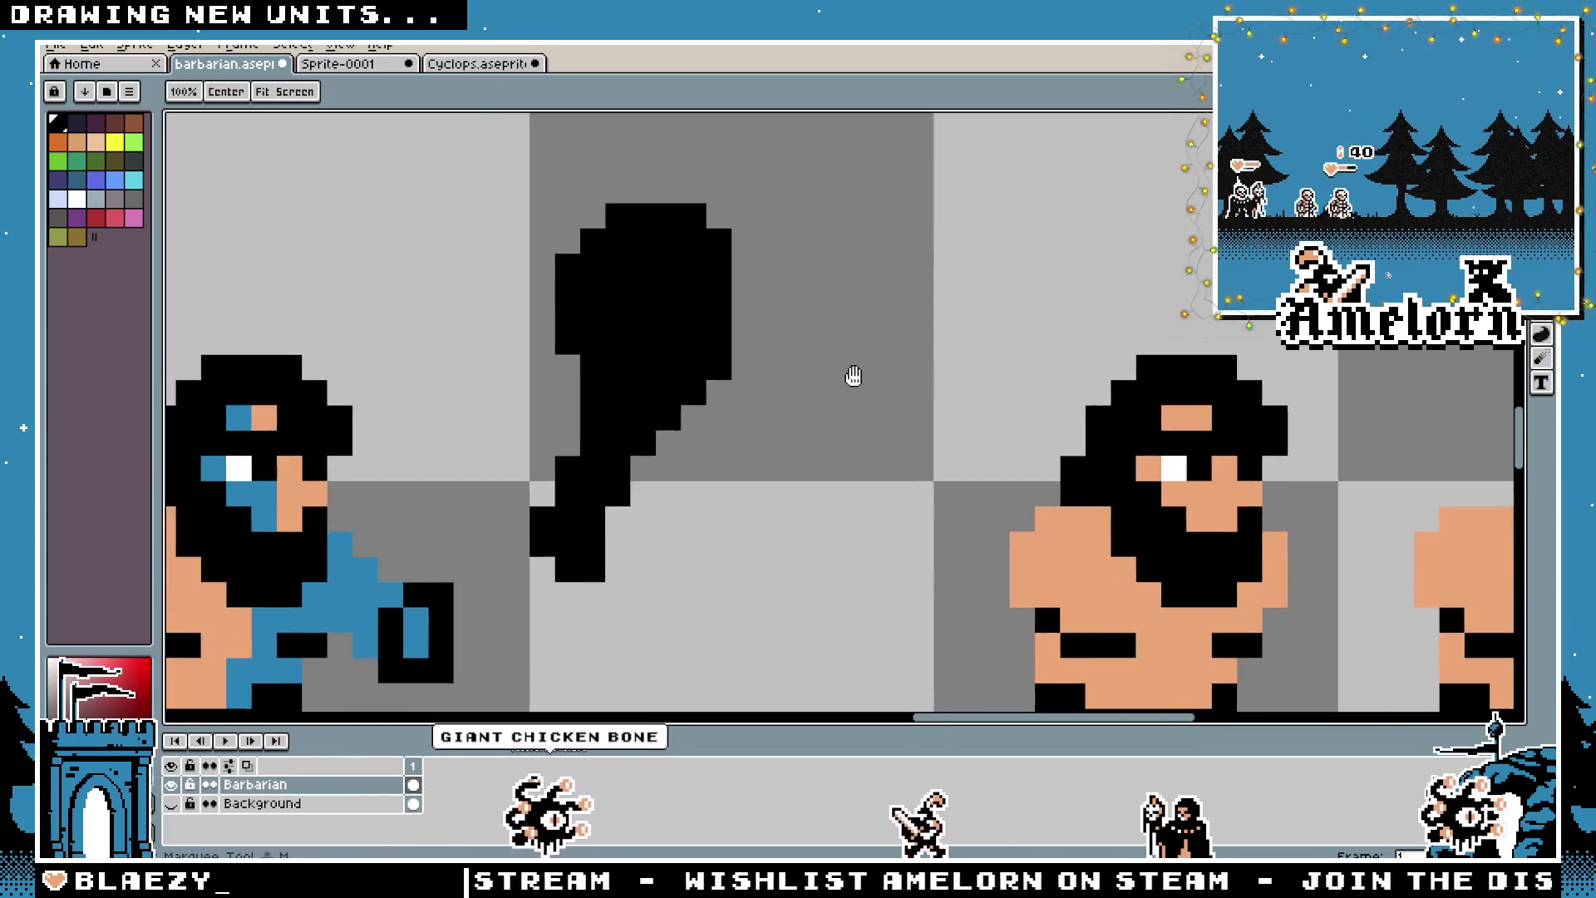
{"action": "scroll", "coordinate": [782, 520], "scroll_direction": "up", "scroll_amount": 2}
Place the first black pixel in the empty cell below the barbarian and centre it
{"action": "key", "text": "m"}
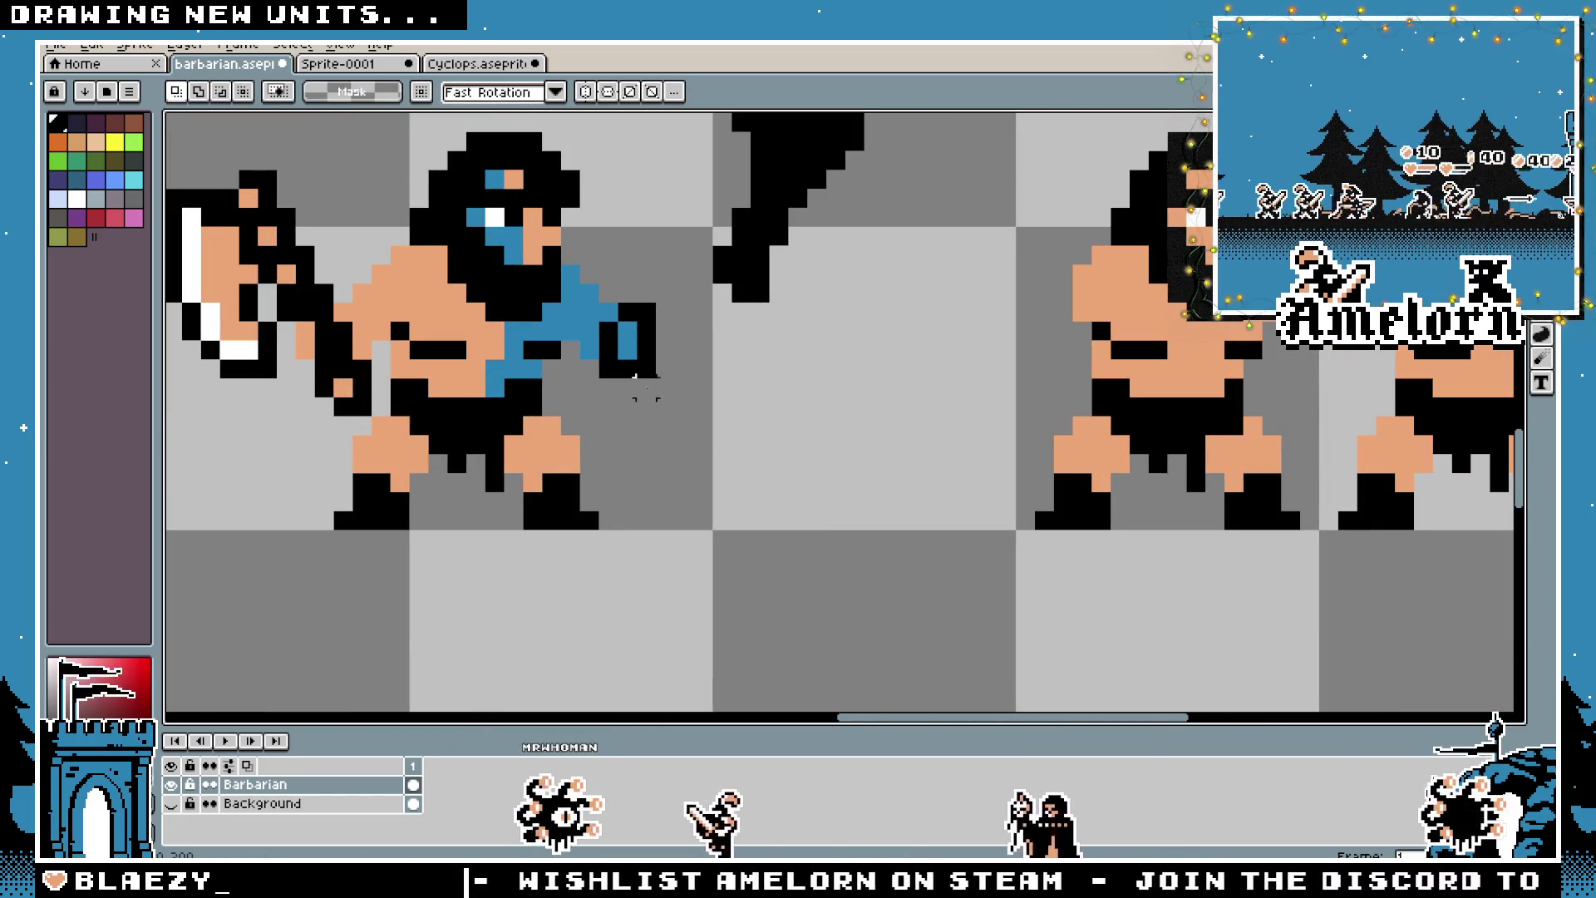
{"action": "key", "text": "b"}
{"action": "left_click", "coordinate": [737, 555]}
{"action": "scroll", "coordinate": [794, 519], "scroll_direction": "up", "scroll_amount": 2}
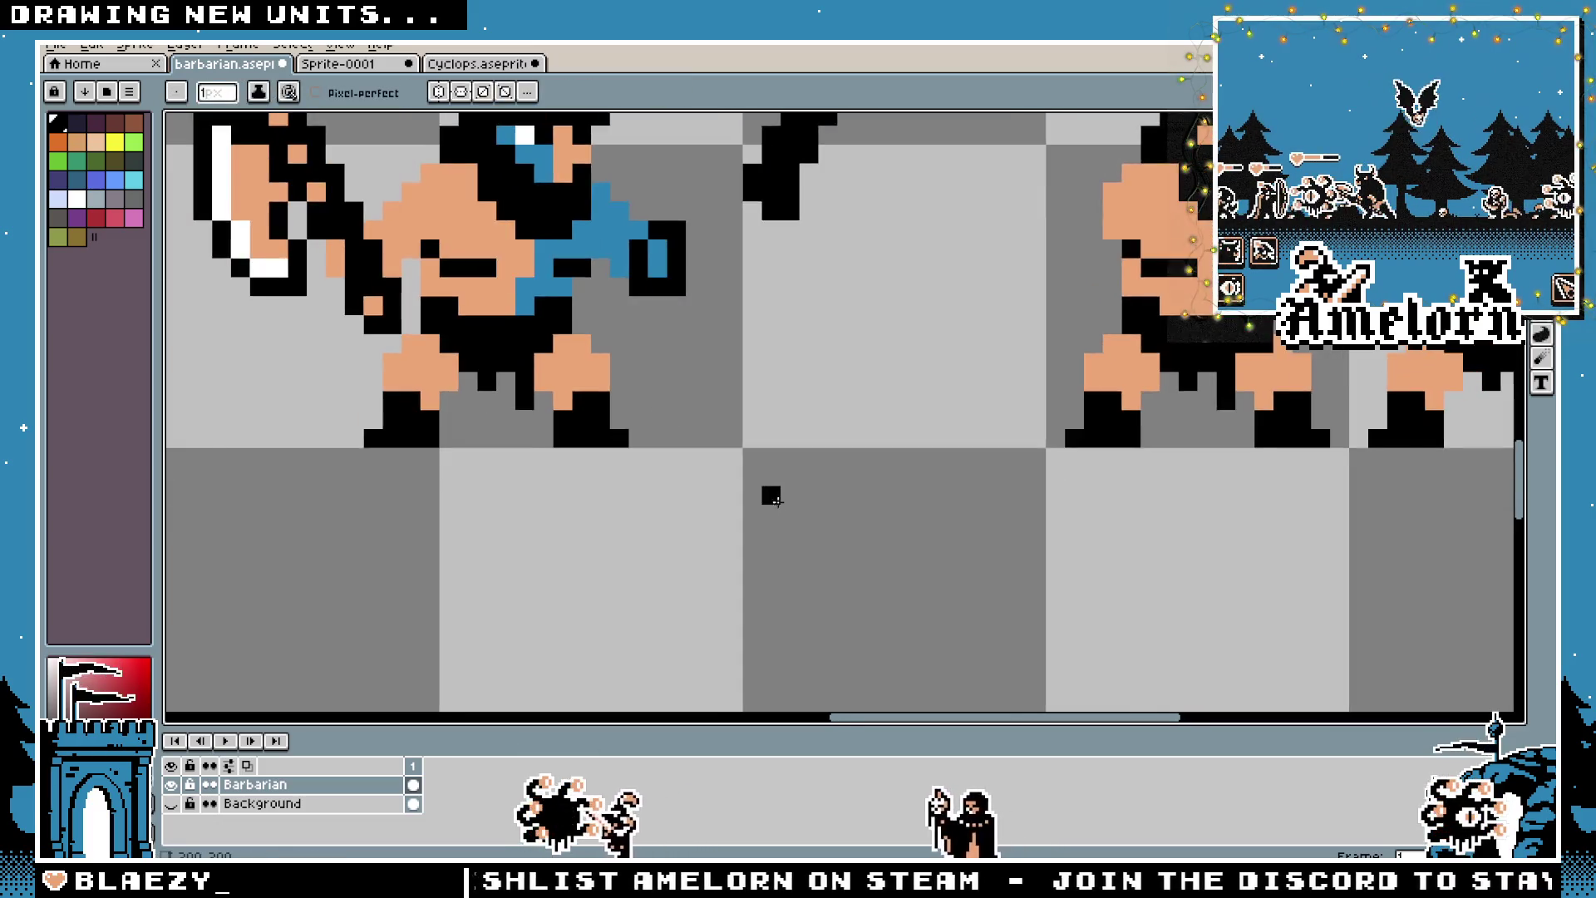
{"action": "scroll", "coordinate": [799, 514], "scroll_direction": "down", "scroll_amount": 1}
{"action": "mouse_move", "coordinate": [798, 514]}
{"action": "left_mouse_down"}
{"action": "mouse_move", "coordinate": [752, 385]}
{"action": "mouse_move", "coordinate": [720, 377]}
{"action": "left_mouse_up"}
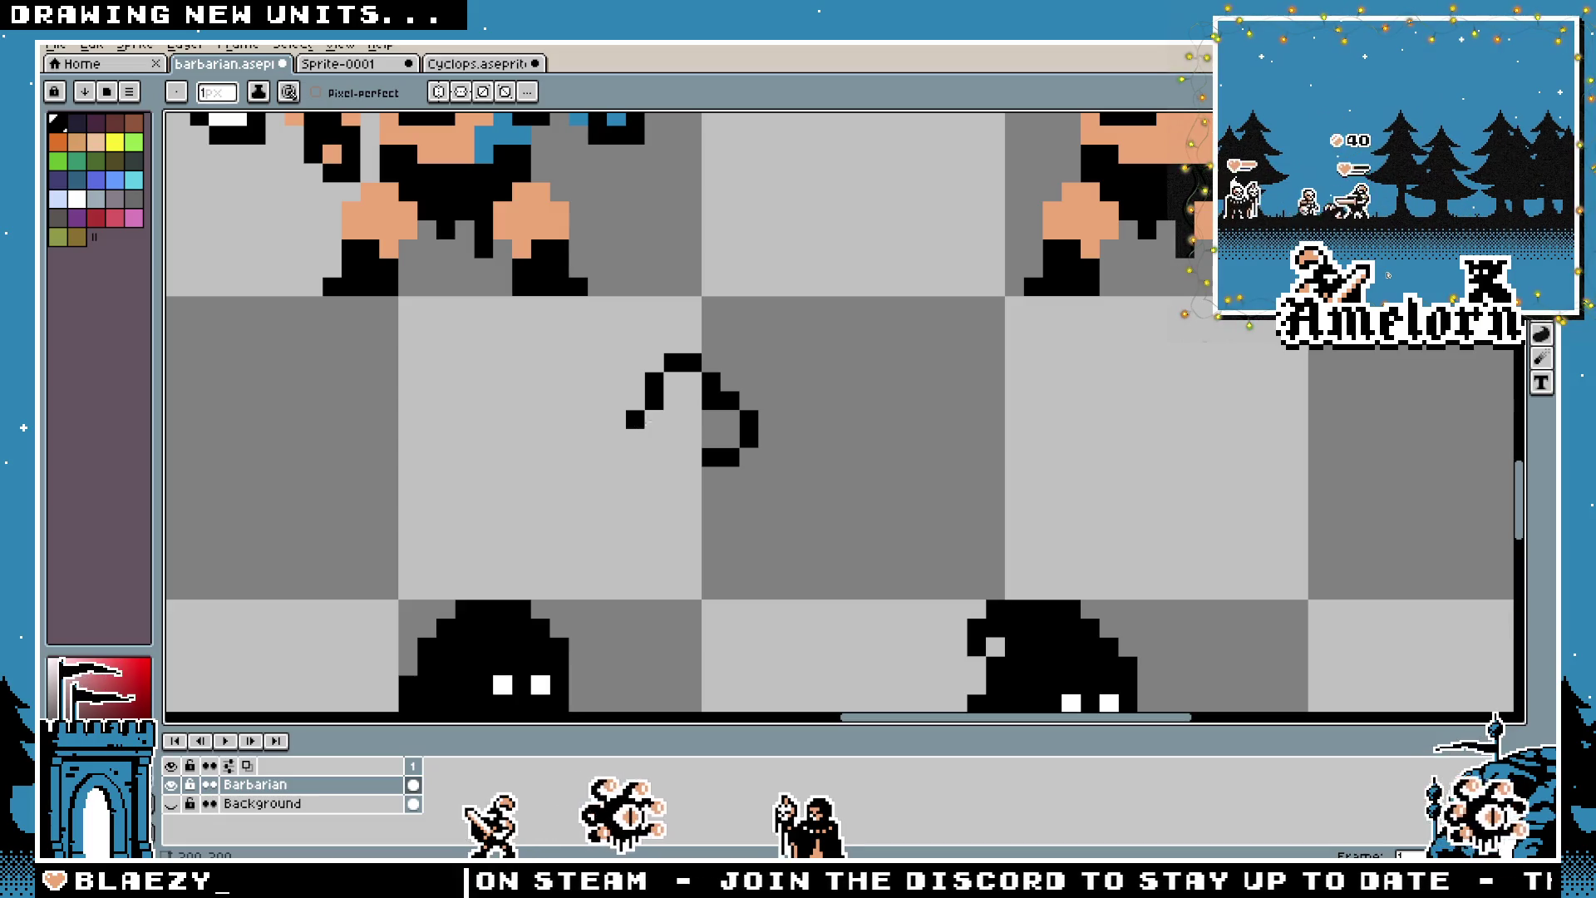
Start the diagonal axe handle stroke, undoing its stray ends
{"action": "mouse_move", "coordinate": [673, 457]}
{"action": "left_mouse_down"}
{"action": "mouse_move", "coordinate": [632, 440]}
{"action": "mouse_move", "coordinate": [615, 475]}
{"action": "mouse_move", "coordinate": [673, 475]}
{"action": "left_mouse_up"}
{"action": "key", "text": "ctrl+z"}
{"action": "key", "text": "ctrl+z"}
{"action": "scroll", "coordinate": [497, 509], "scroll_direction": "down", "scroll_amount": 5}
{"action": "scroll", "coordinate": [497, 509], "scroll_direction": "down", "scroll_amount": 2}
{"action": "scroll", "coordinate": [724, 375], "scroll_direction": "up", "scroll_amount": 5}
{"action": "key", "text": "ctrl+z"}
Extend the handle down-left, thicken it to two pixels, and fill the axe head black
{"action": "left_click", "coordinate": [713, 375]}
{"action": "mouse_move", "coordinate": [694, 394]}
{"action": "left_mouse_down"}
{"action": "mouse_move", "coordinate": [695, 413]}
{"action": "mouse_move", "coordinate": [715, 410]}
{"action": "mouse_move", "coordinate": [752, 370]}
{"action": "mouse_move", "coordinate": [738, 369]}
{"action": "left_mouse_up"}
{"action": "left_click", "coordinate": [771, 337]}
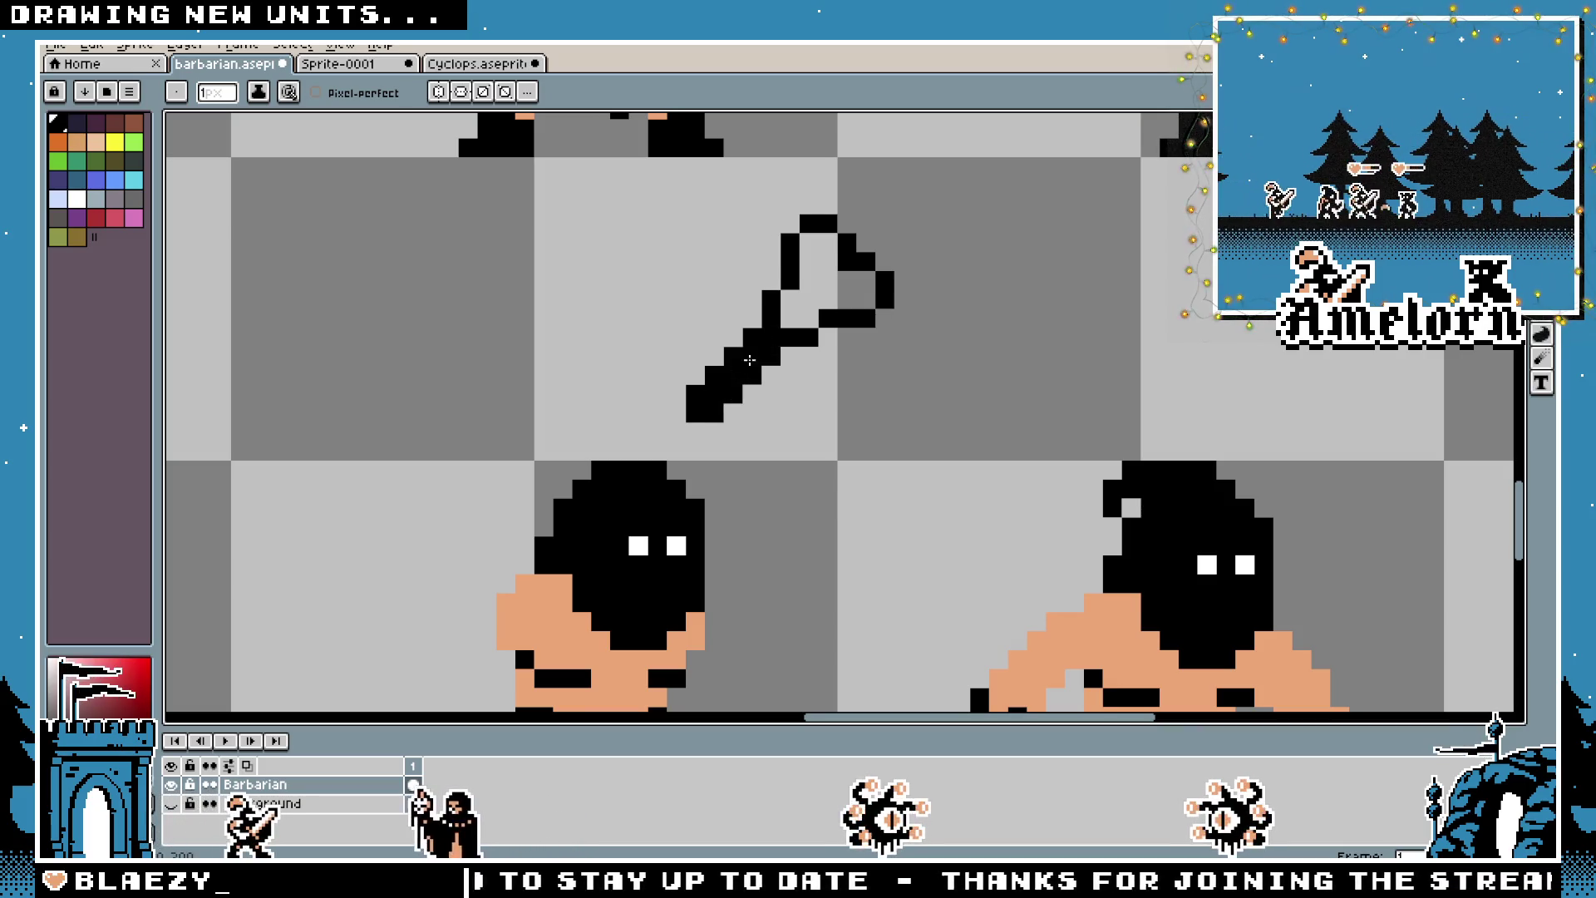
{"action": "scroll", "coordinate": [738, 369], "scroll_direction": "up", "scroll_amount": 1}
{"action": "left_click_drag", "start_coordinate": [811, 320], "coordinate": [814, 298]}
{"action": "left_click_drag", "start_coordinate": [847, 278], "coordinate": [810, 242]}
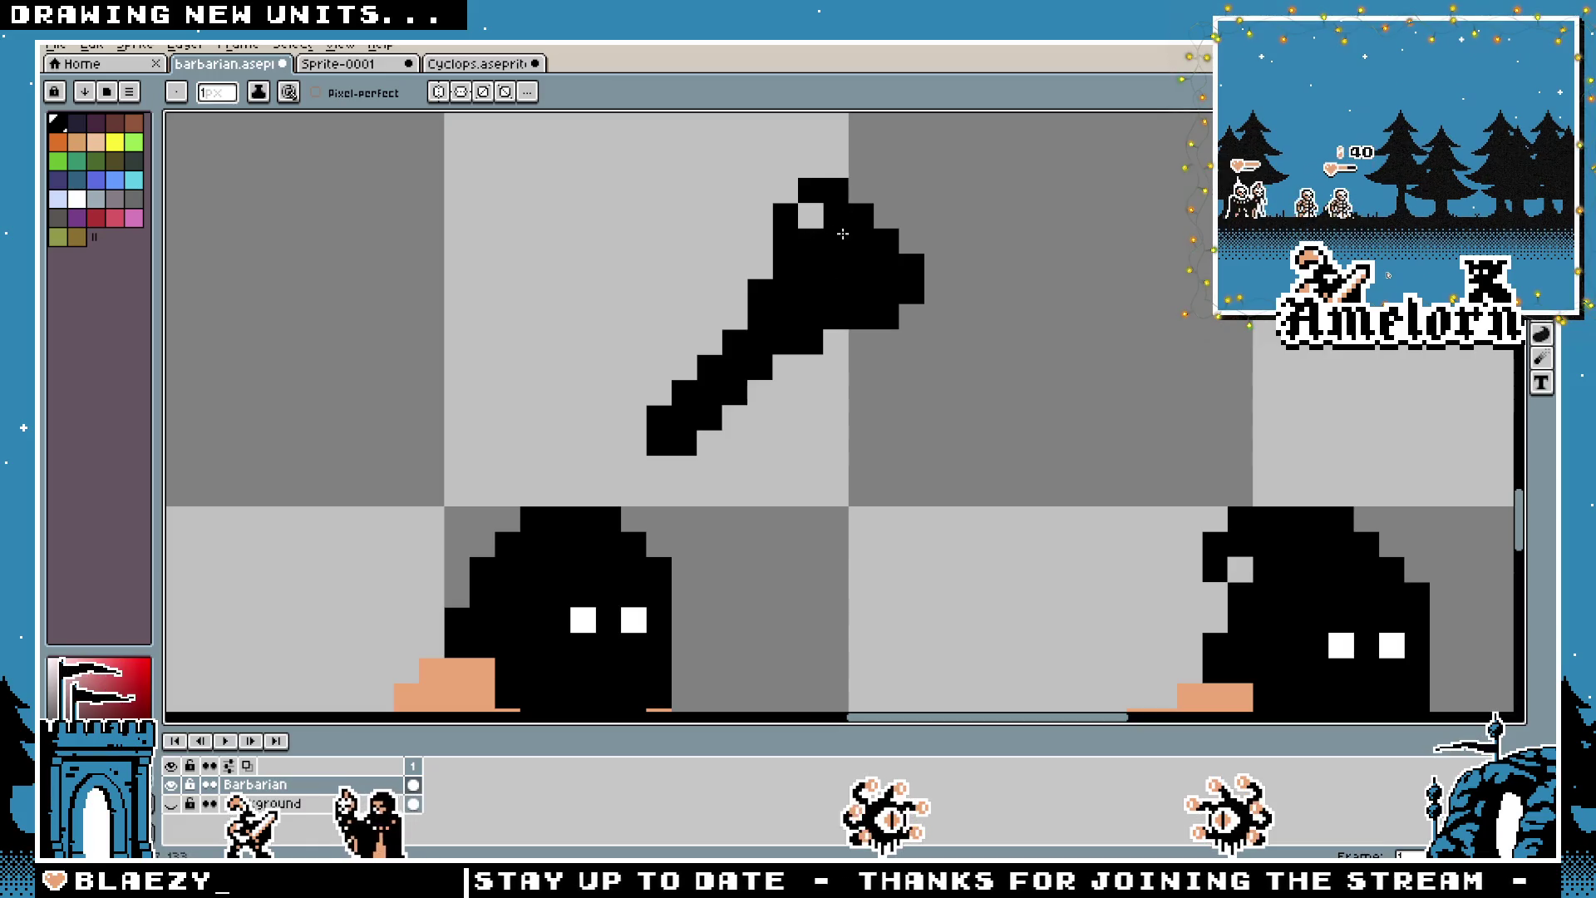
Finish filling the axe head solid black
{"action": "left_click", "coordinate": [811, 215]}
{"action": "scroll", "coordinate": [811, 333], "scroll_direction": "down", "scroll_amount": 4}
{"action": "scroll", "coordinate": [810, 445], "scroll_direction": "up", "scroll_amount": 2}
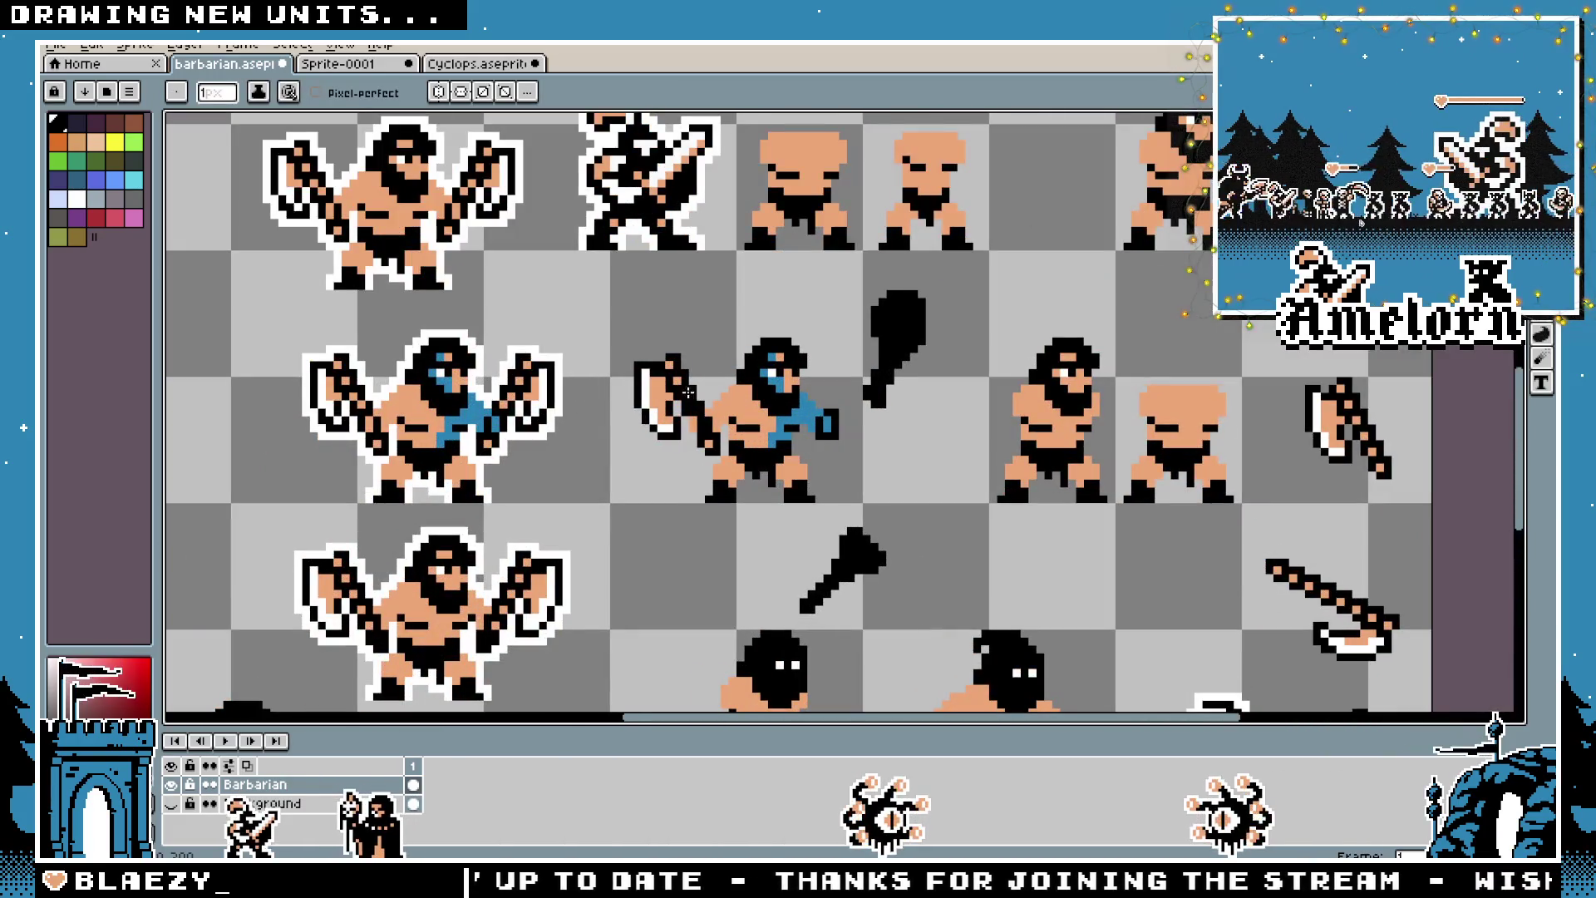
{"action": "scroll", "coordinate": [811, 445], "scroll_direction": "up", "scroll_amount": 2}
{"action": "scroll", "coordinate": [706, 425], "scroll_direction": "up", "scroll_amount": 2}
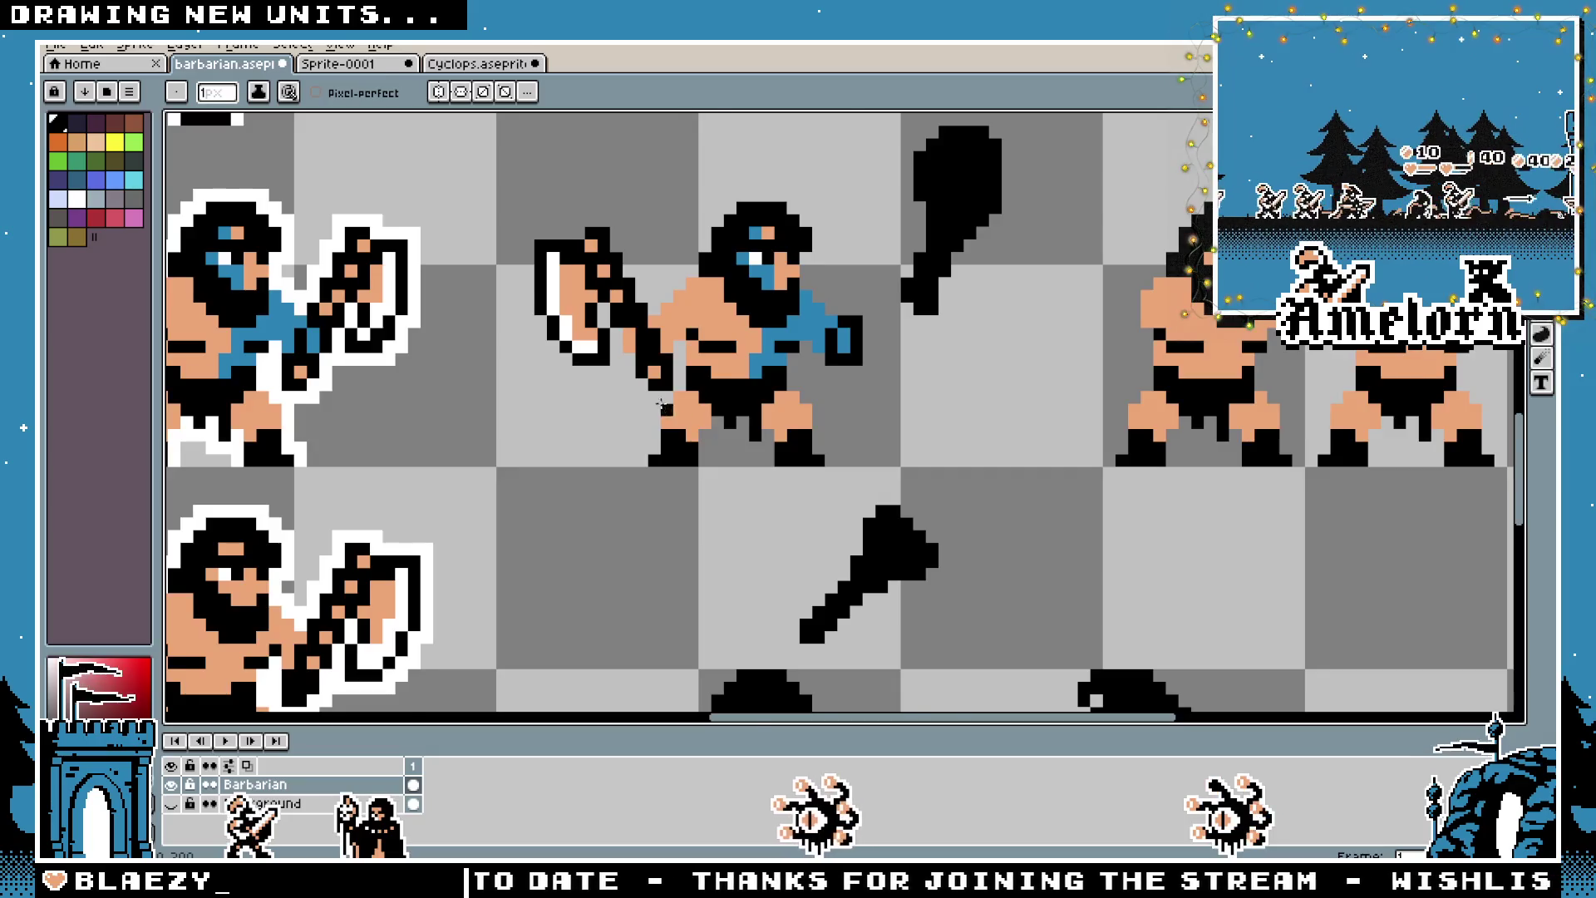
Pick white from the existing blade and paint a white strip across the axe head
{"action": "key", "text": "i"}
{"action": "left_click", "coordinate": [522, 279]}
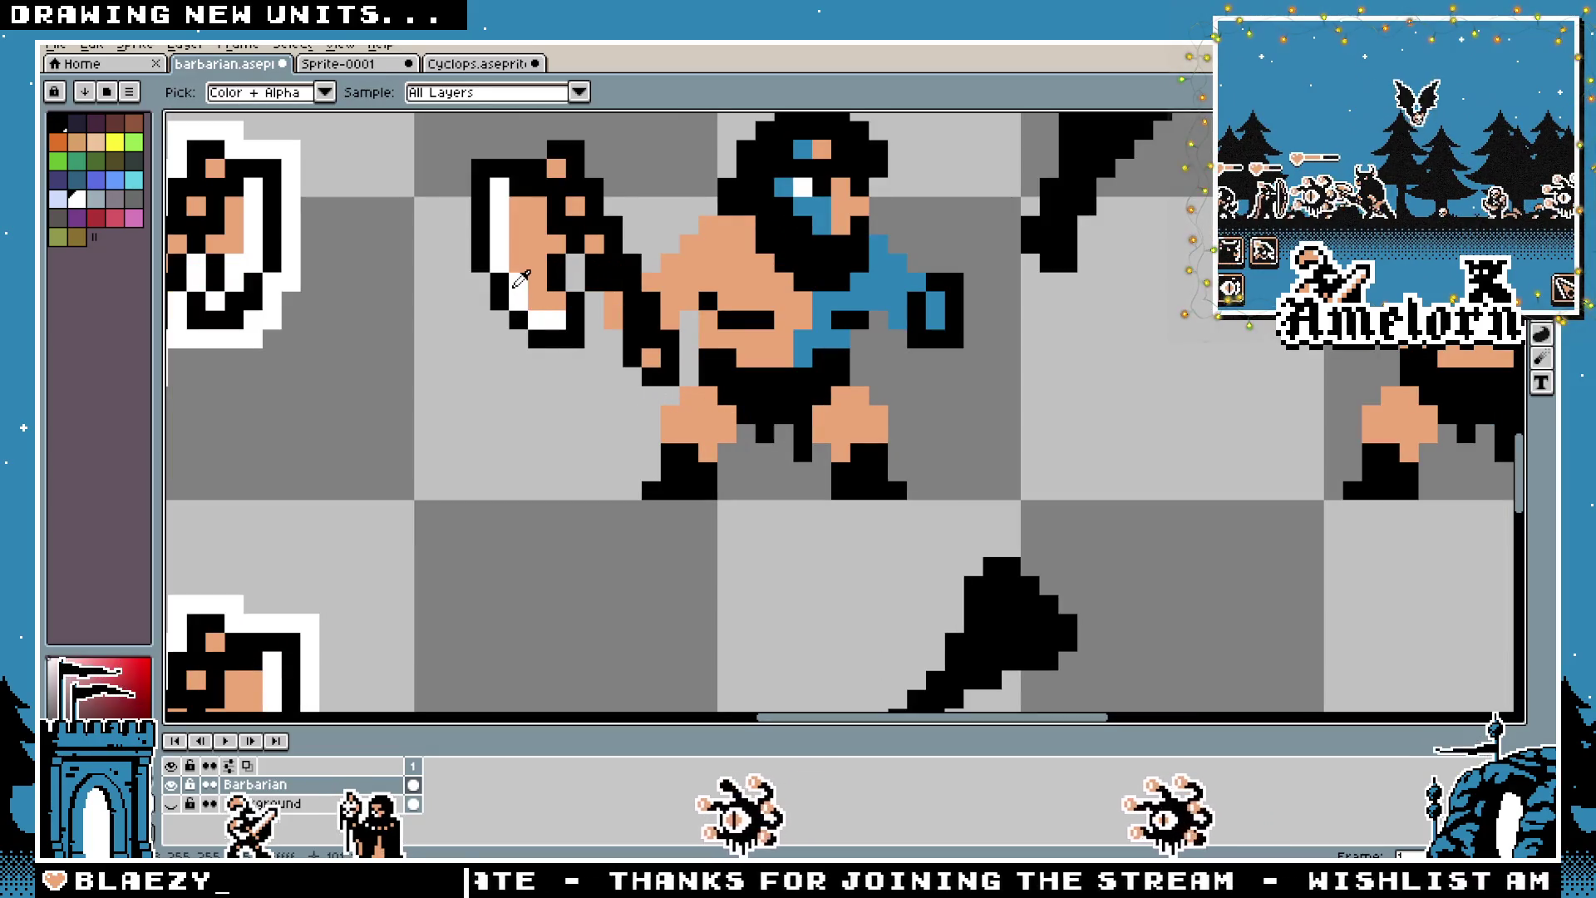
{"action": "key", "text": "b"}
{"action": "scroll", "coordinate": [804, 602], "scroll_direction": "up", "scroll_amount": 2}
{"action": "left_click", "coordinate": [734, 363]}
{"action": "mouse_move", "coordinate": [734, 363]}
{"action": "left_mouse_down"}
{"action": "mouse_move", "coordinate": [841, 429]}
{"action": "mouse_move", "coordinate": [840, 462]}
{"action": "mouse_move", "coordinate": [769, 461]}
{"action": "mouse_move", "coordinate": [735, 382]}
{"action": "left_mouse_up"}
Repaint three axe-head edge pixels black to keep the border
{"action": "key", "text": "i"}
{"action": "key", "text": "b"}
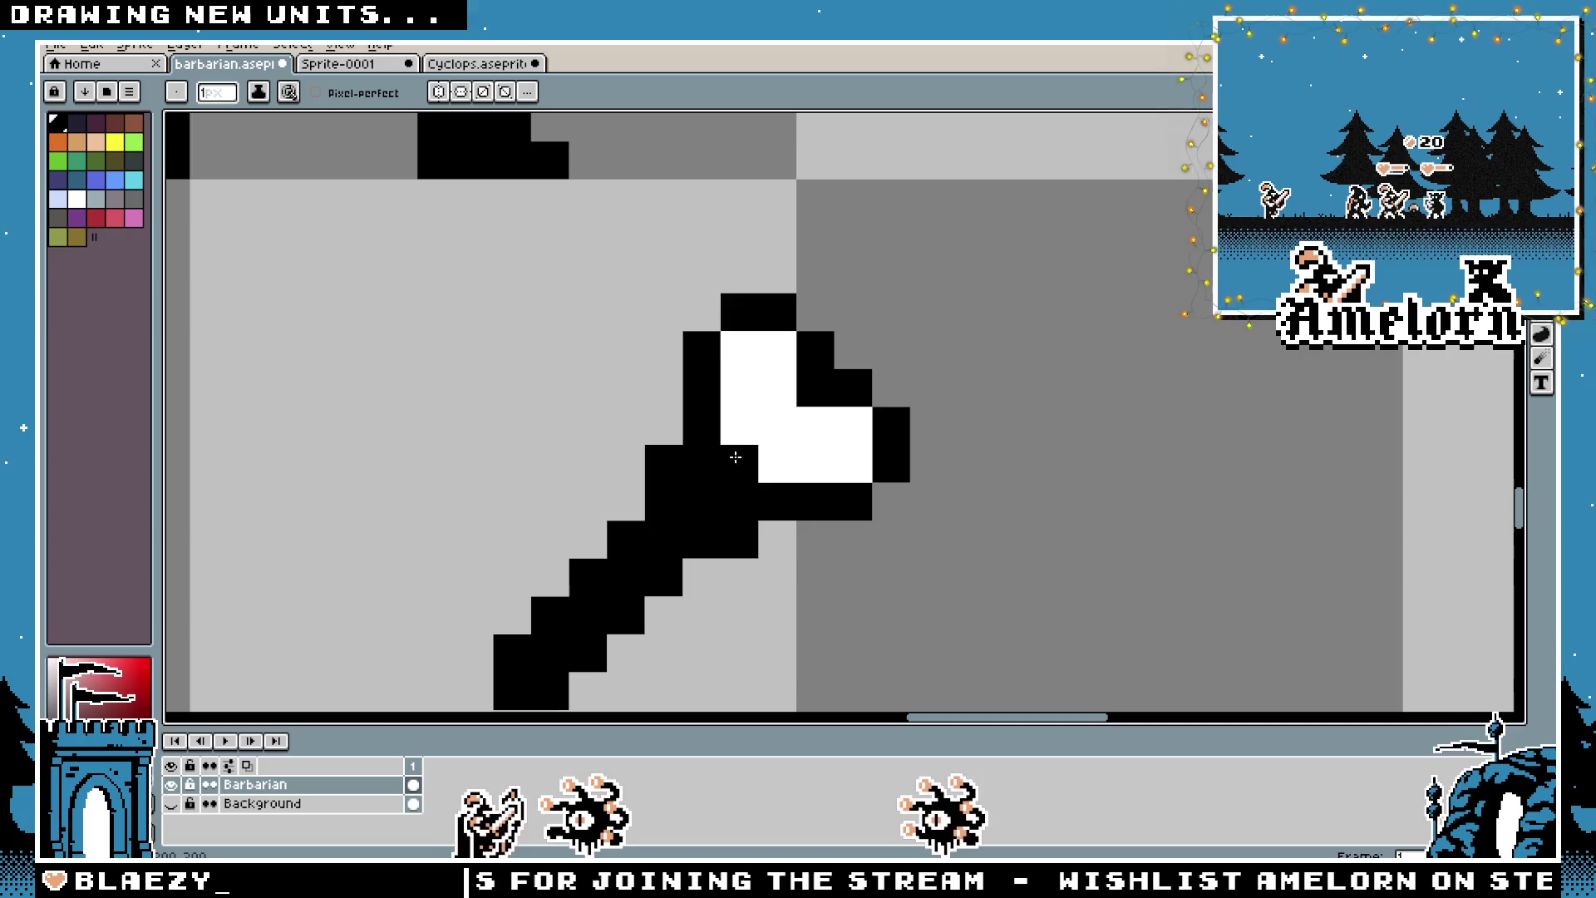
{"action": "left_click", "coordinate": [740, 425]}
{"action": "left_click", "coordinate": [777, 463]}
{"action": "left_click", "coordinate": [663, 426]}
Bring the axe into view and place a skin-coloured pixel below its head
{"action": "scroll", "coordinate": [656, 433], "scroll_direction": "down", "scroll_amount": 3}
{"action": "scroll", "coordinate": [656, 443], "scroll_direction": "up", "scroll_amount": 2}
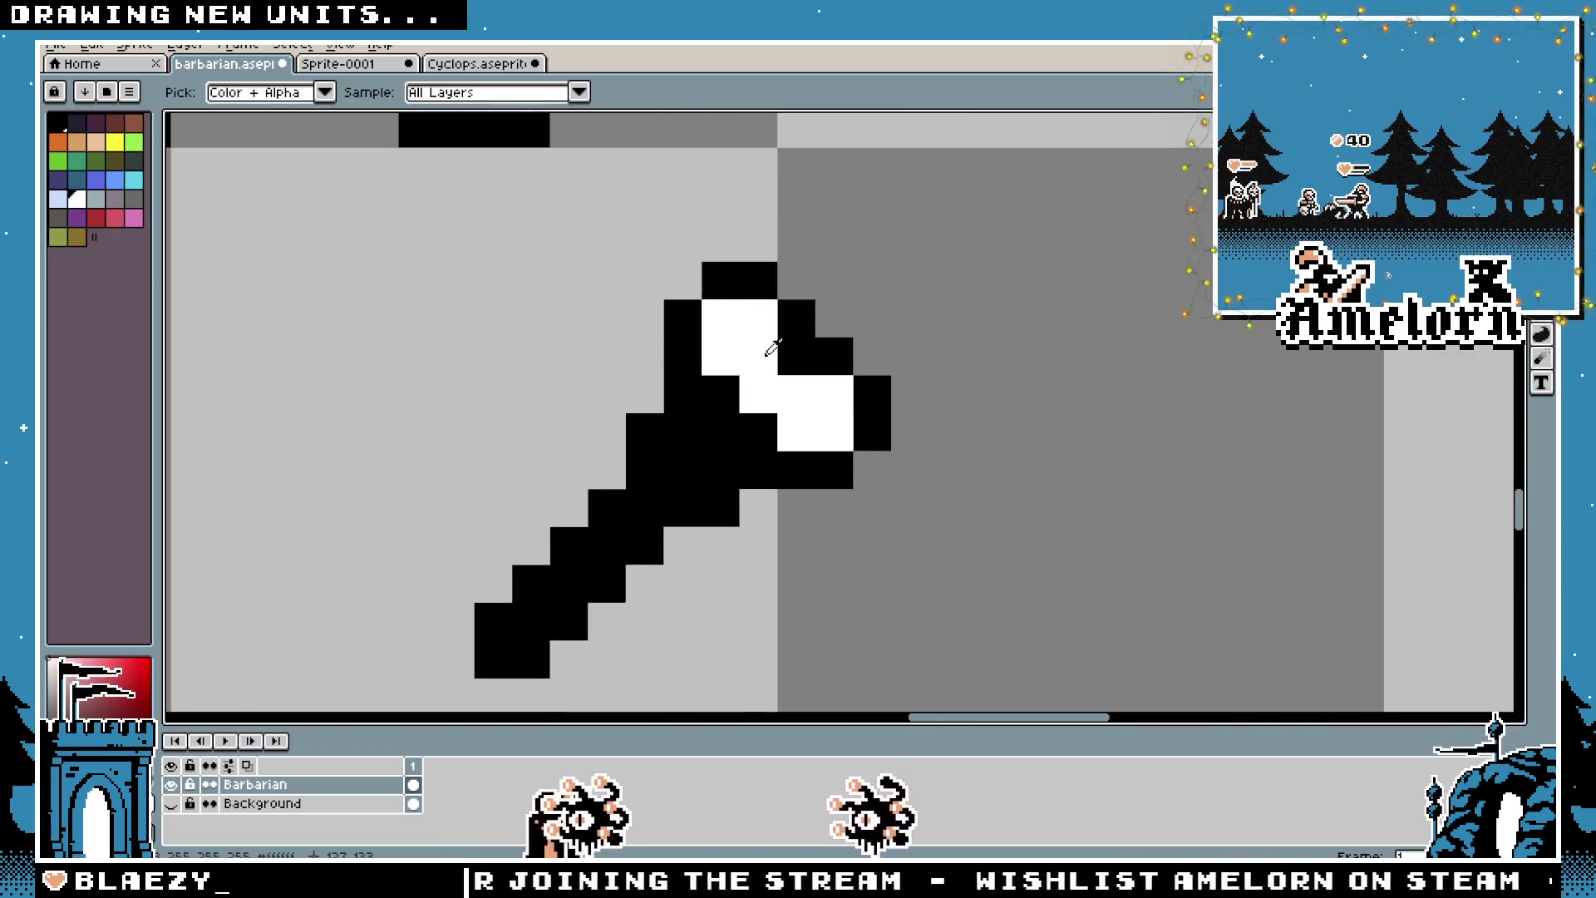
{"action": "scroll", "coordinate": [656, 444], "scroll_direction": "down", "scroll_amount": 1}
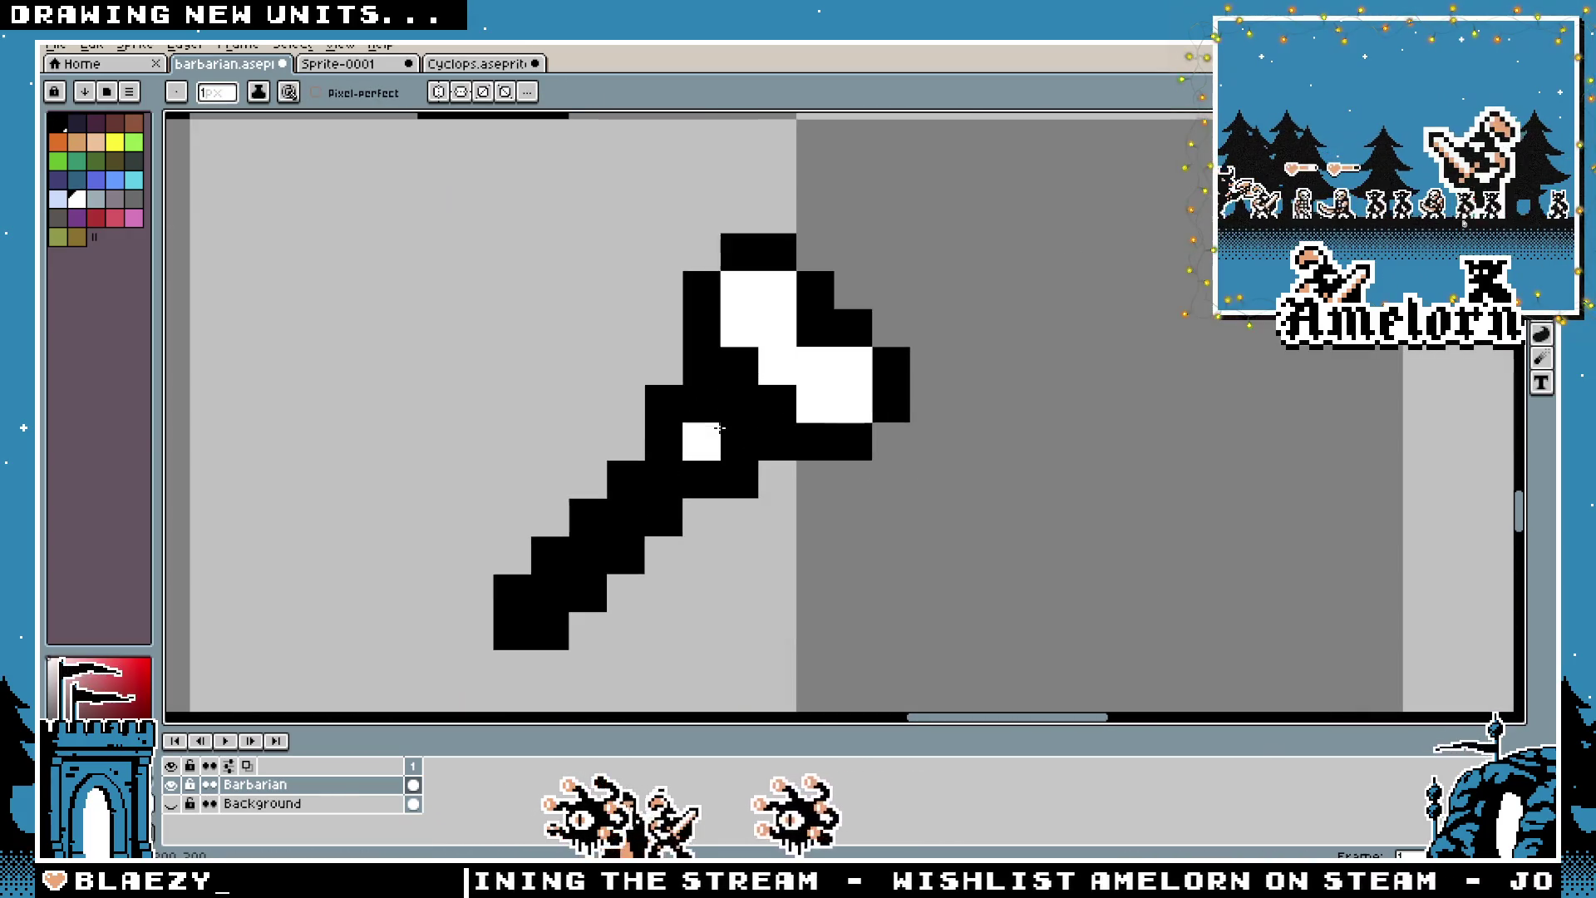
{"action": "scroll", "coordinate": [719, 428], "scroll_direction": "down", "scroll_amount": 3}
{"action": "scroll", "coordinate": [763, 409], "scroll_direction": "up", "scroll_amount": 2}
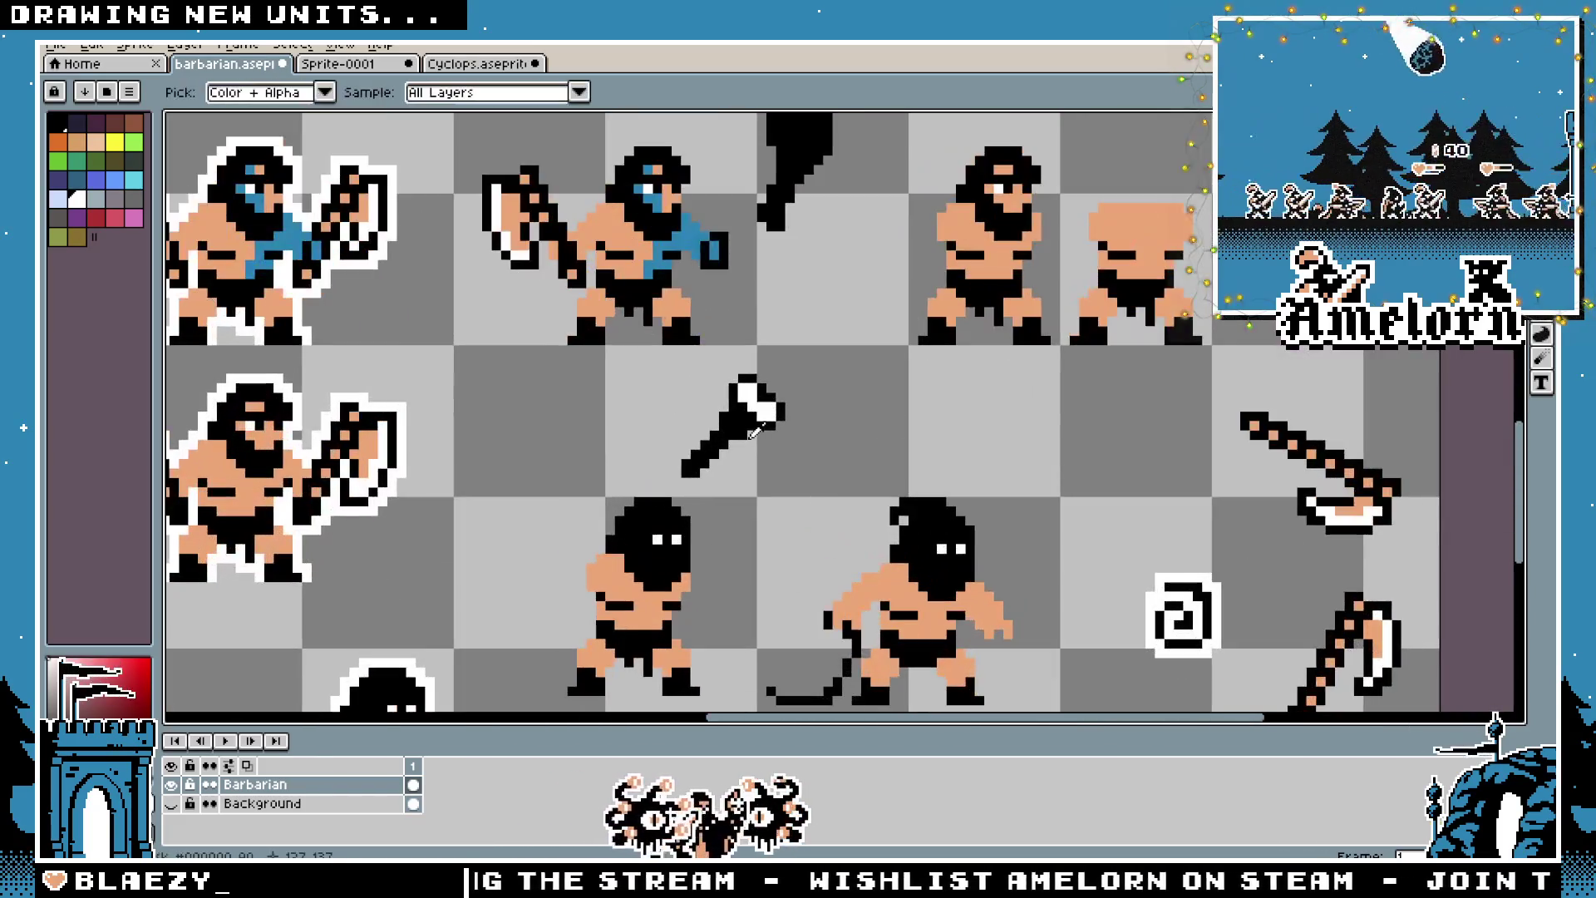
{"action": "scroll", "coordinate": [772, 316], "scroll_direction": "up", "scroll_amount": 3}
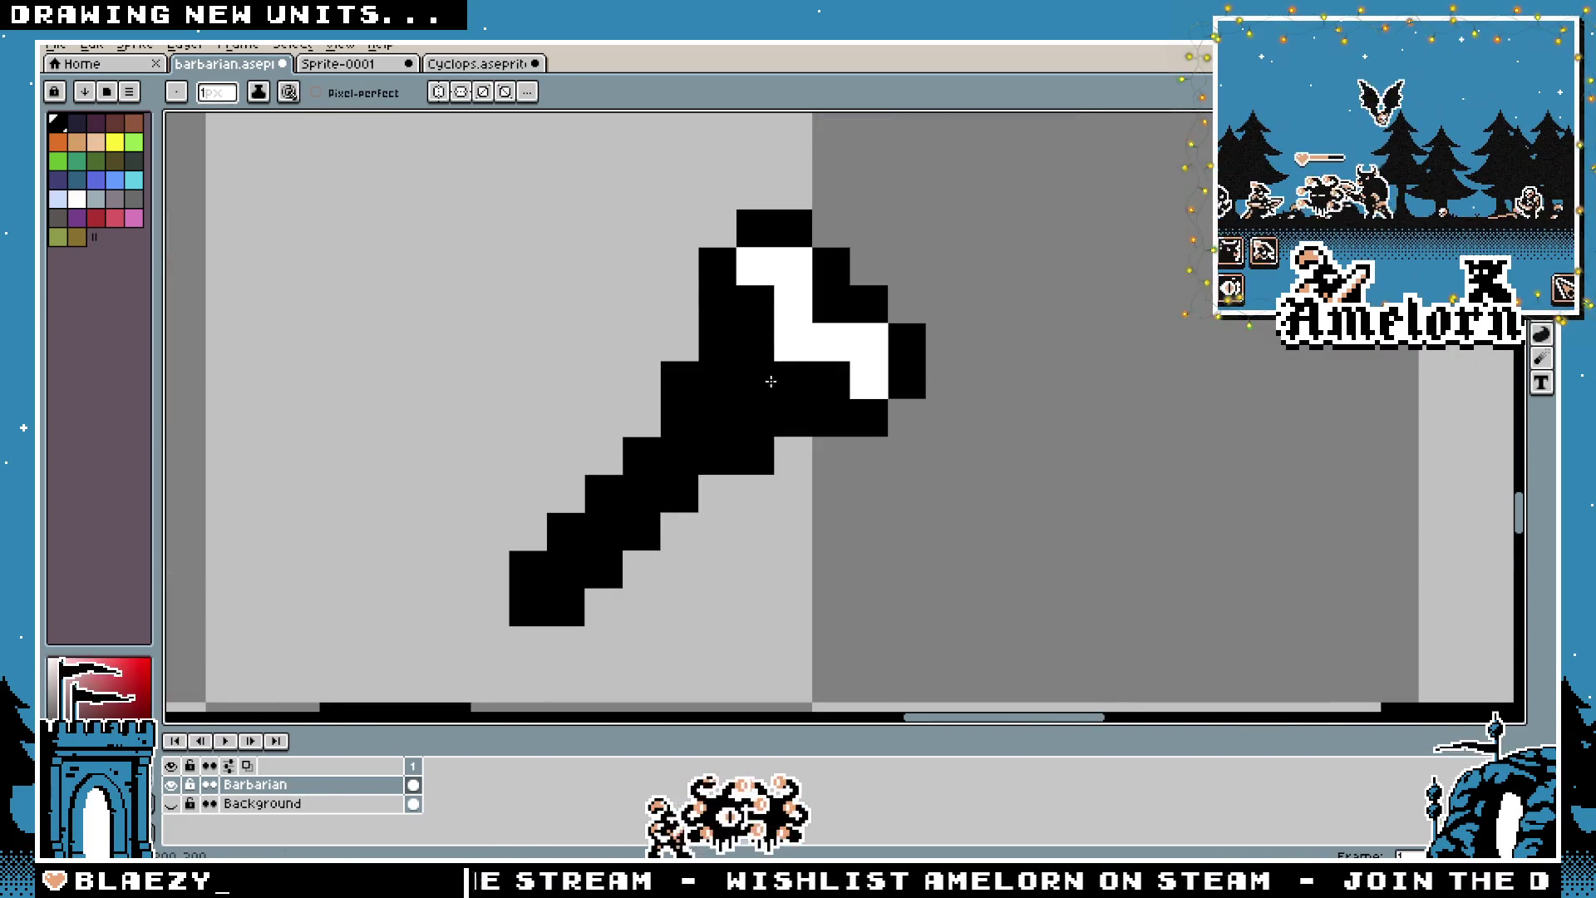
{"action": "scroll", "coordinate": [786, 376], "scroll_direction": "down", "scroll_amount": 3}
{"action": "scroll", "coordinate": [786, 376], "scroll_direction": "up", "scroll_amount": 3}
{"action": "left_click_drag", "start_coordinate": [655, 233], "coordinate": [705, 434]}
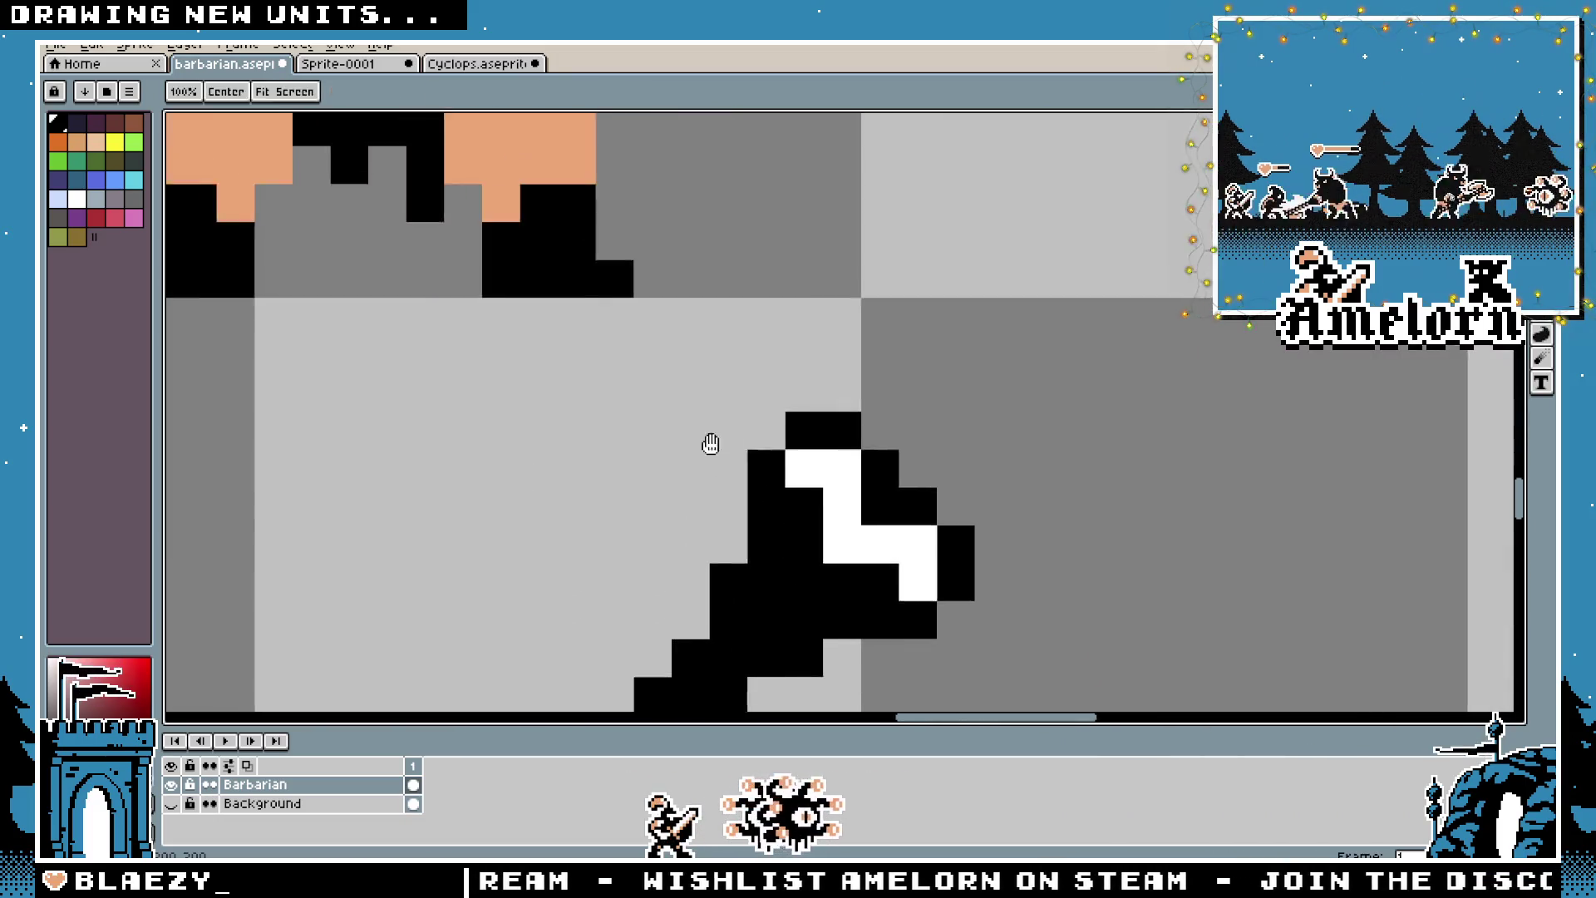
{"action": "scroll", "coordinate": [704, 435], "scroll_direction": "down", "scroll_amount": 3}
{"action": "scroll", "coordinate": [667, 444], "scroll_direction": "up", "scroll_amount": 2}
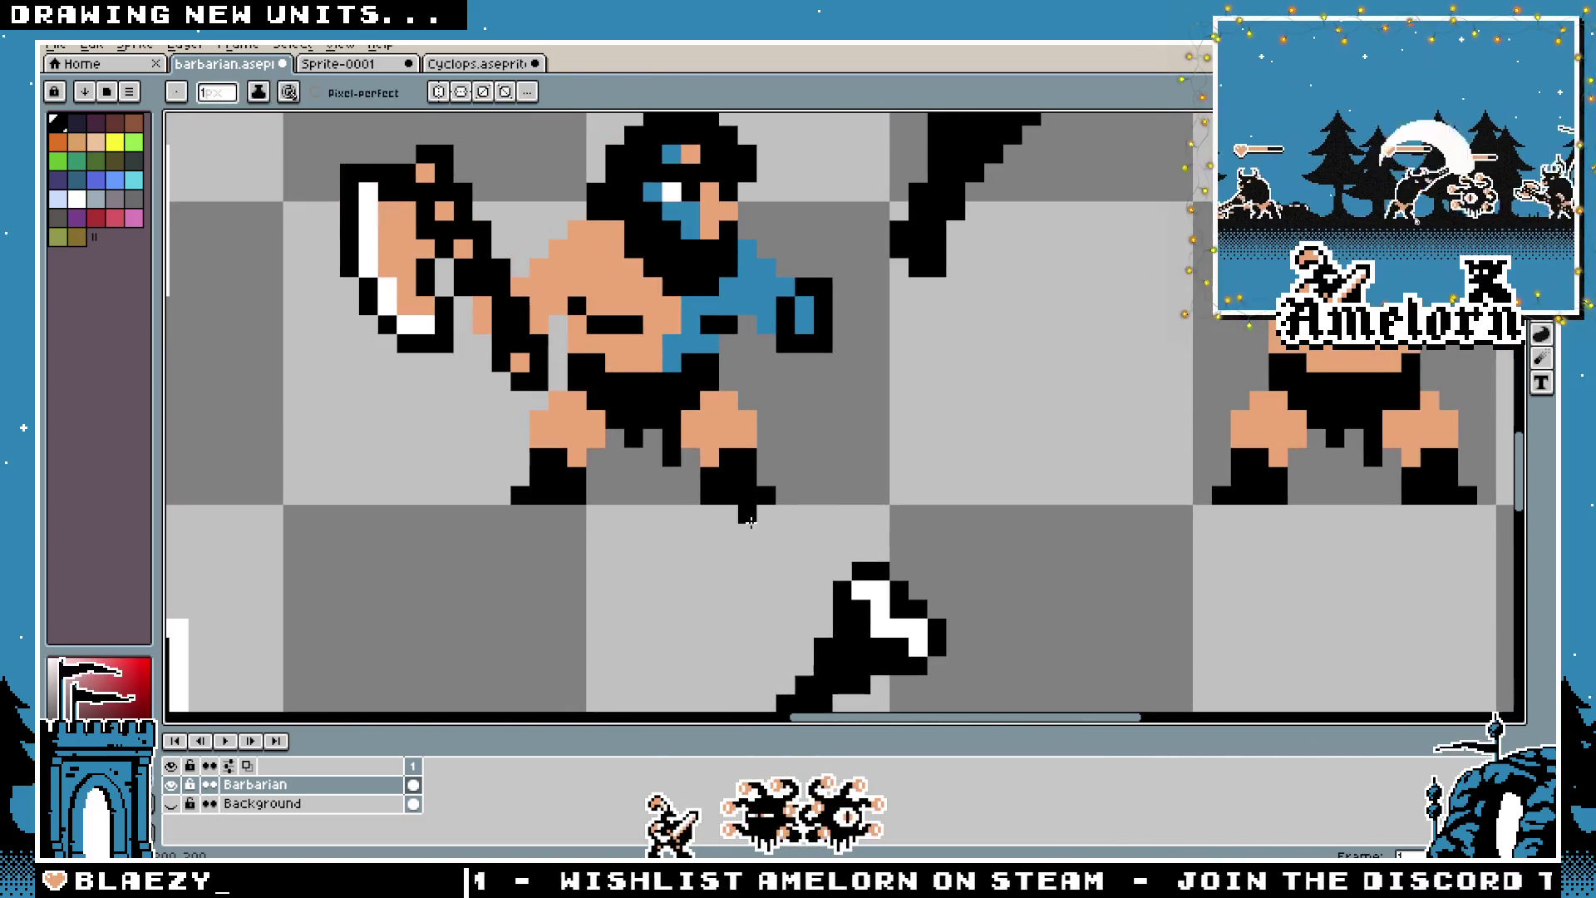
{"action": "scroll", "coordinate": [783, 507], "scroll_direction": "up", "scroll_amount": 3}
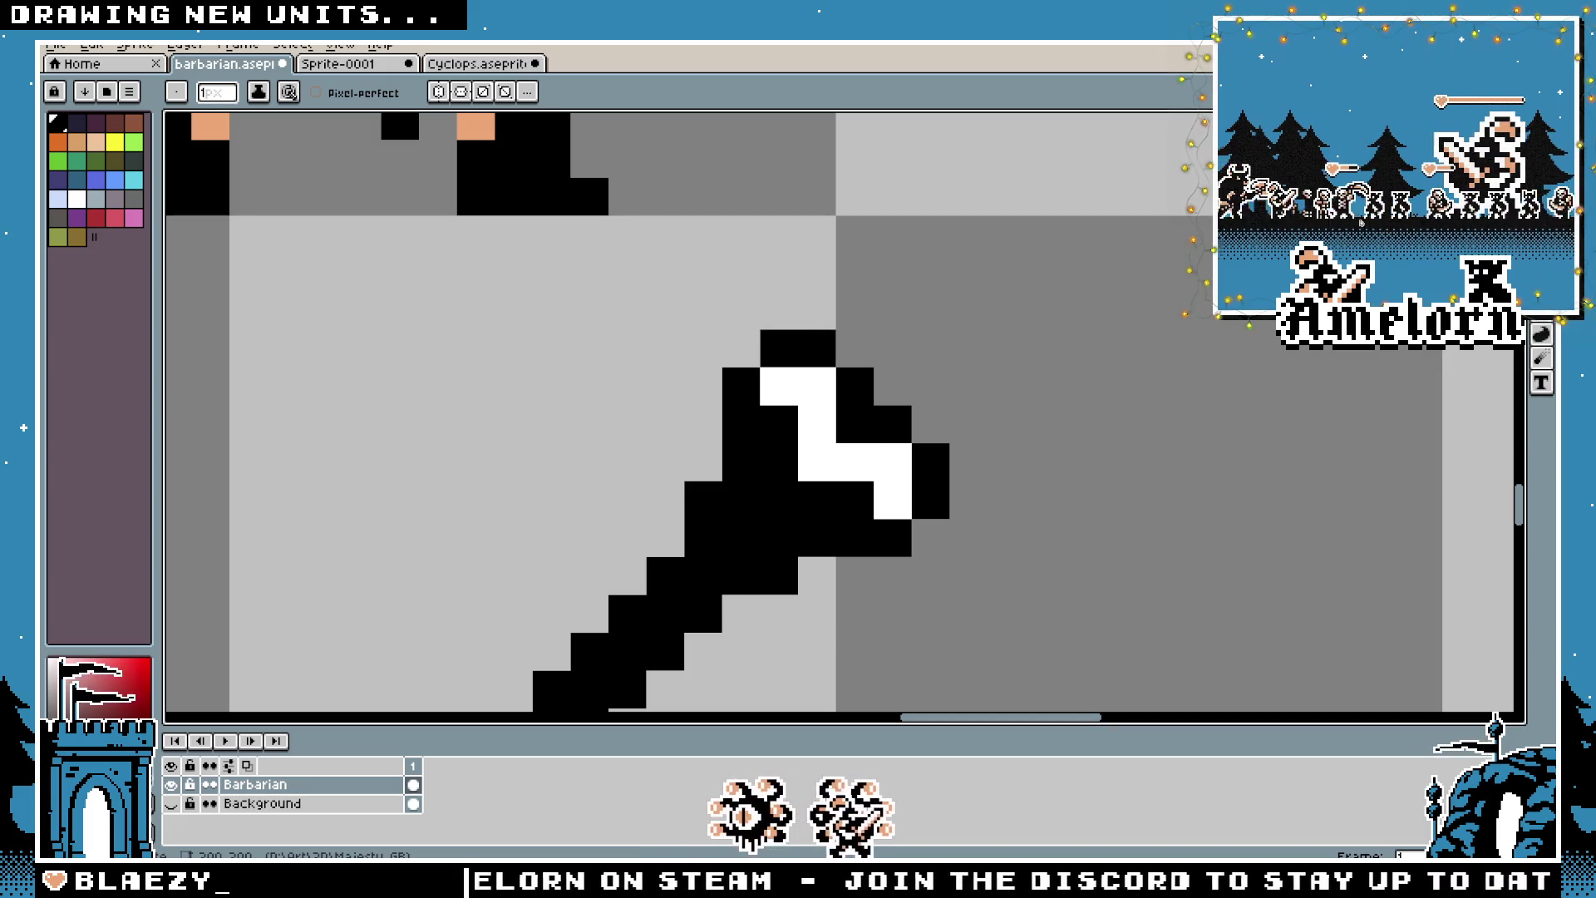
{"action": "scroll", "coordinate": [799, 465], "scroll_direction": "down", "scroll_amount": 2}
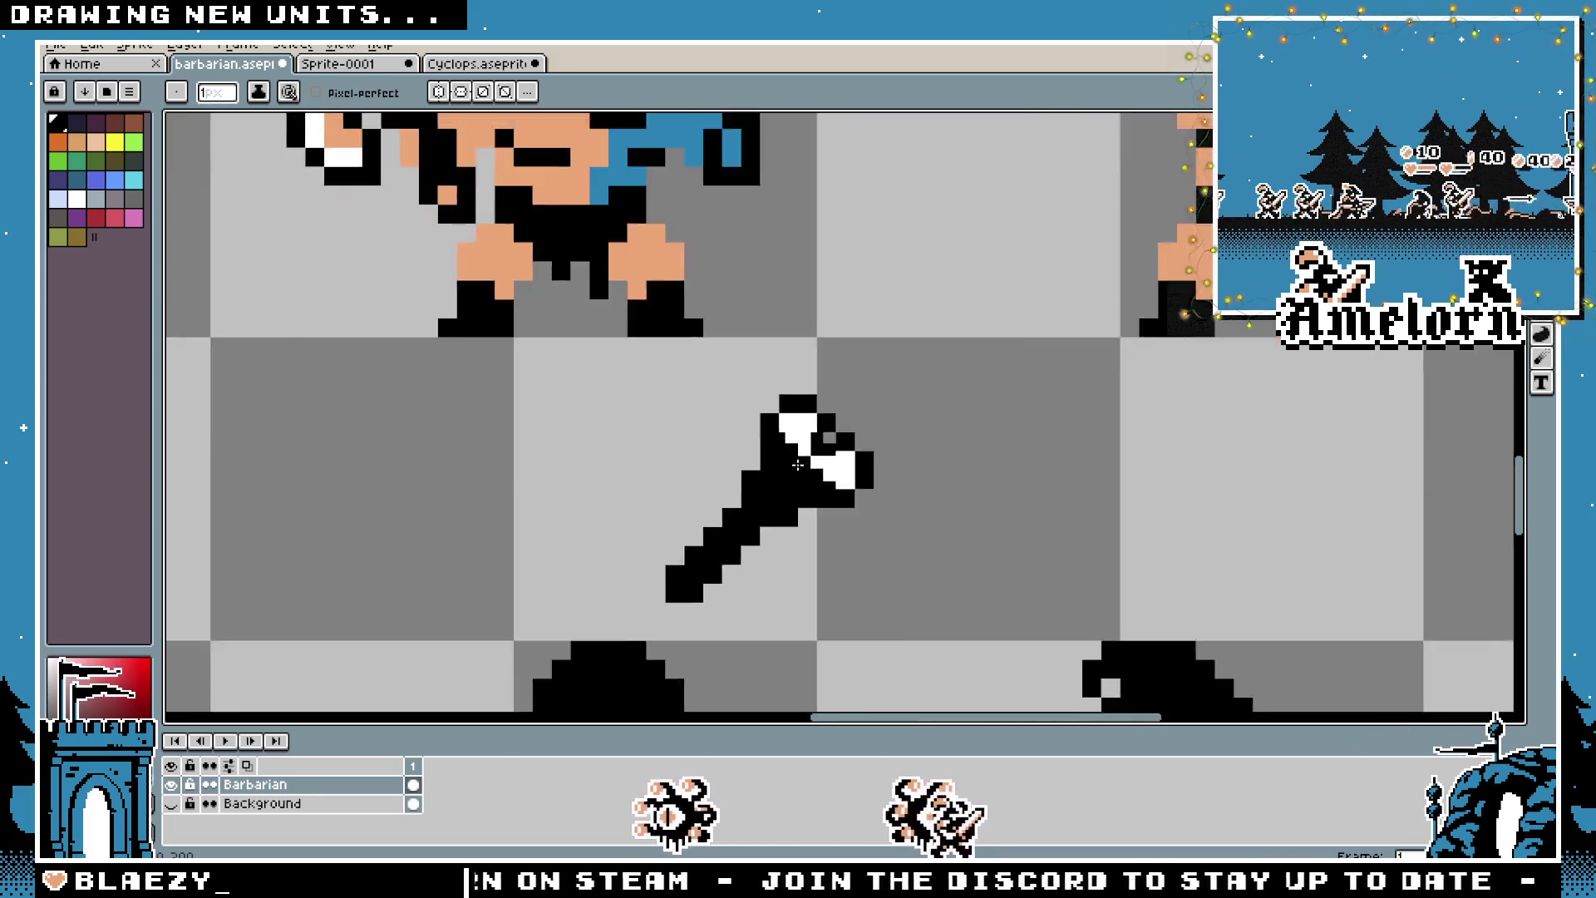
{"action": "scroll", "coordinate": [798, 464], "scroll_direction": "down", "scroll_amount": 2}
{"action": "scroll", "coordinate": [773, 494], "scroll_direction": "up", "scroll_amount": 3}
{"action": "left_click", "coordinate": [763, 502]}
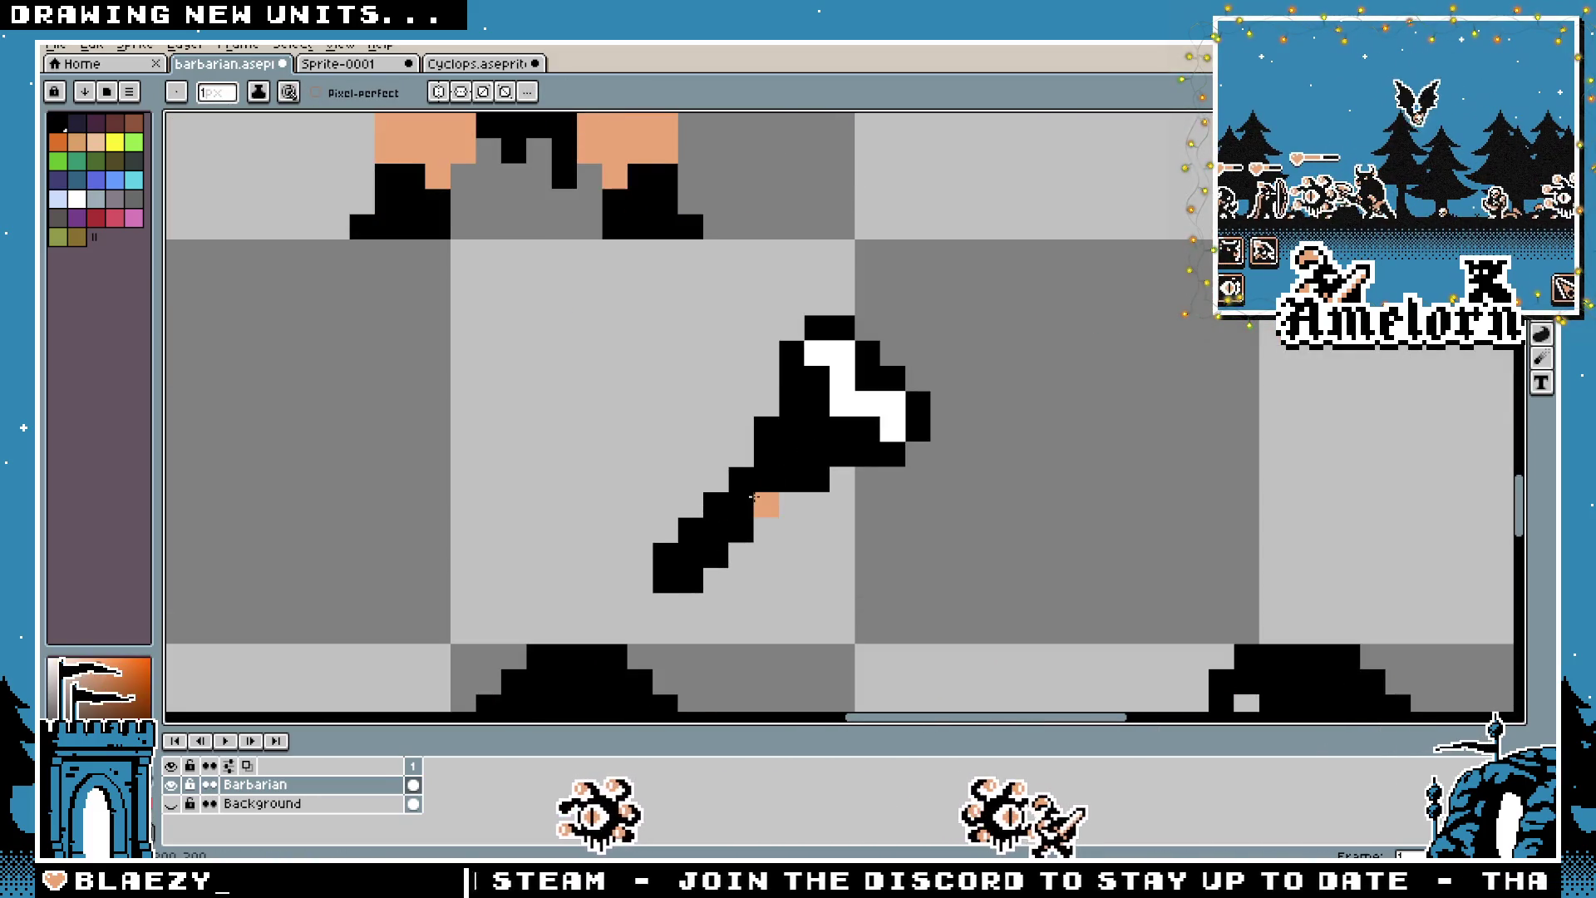
Undo the stray skin pixel and erase the lower end of the axe handle
{"action": "key", "text": "x"}
{"action": "left_click", "coordinate": [750, 504]}
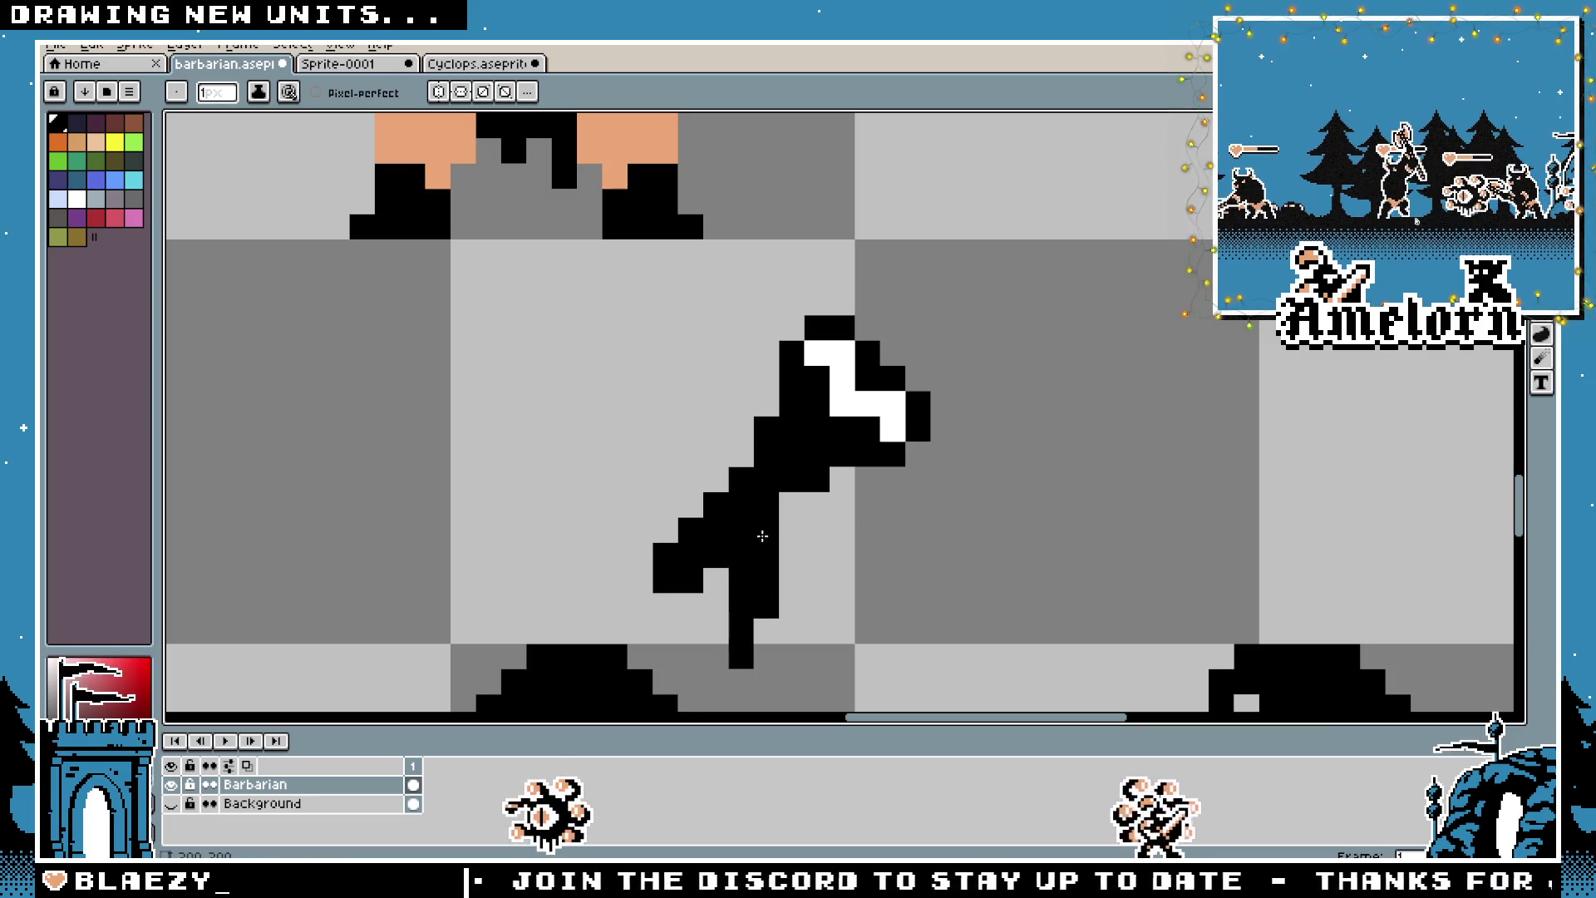
{"action": "scroll", "coordinate": [866, 551], "scroll_direction": "down", "scroll_amount": 1}
{"action": "left_click_drag", "start_coordinate": [807, 554], "coordinate": [777, 551]}
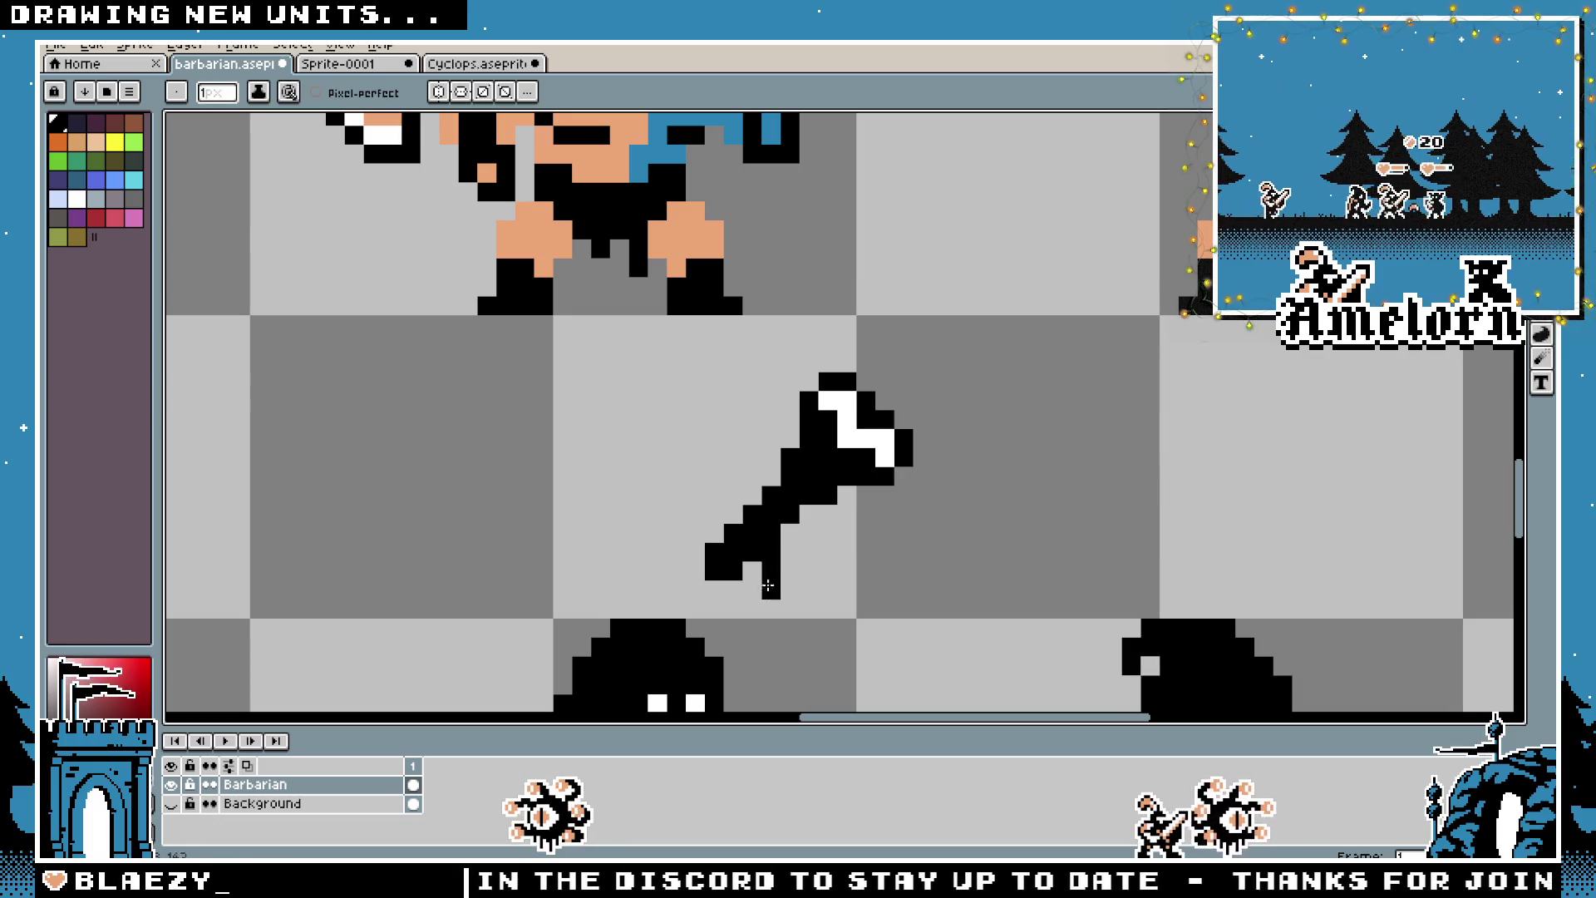
{"action": "scroll", "coordinate": [735, 552], "scroll_direction": "up", "scroll_amount": 2}
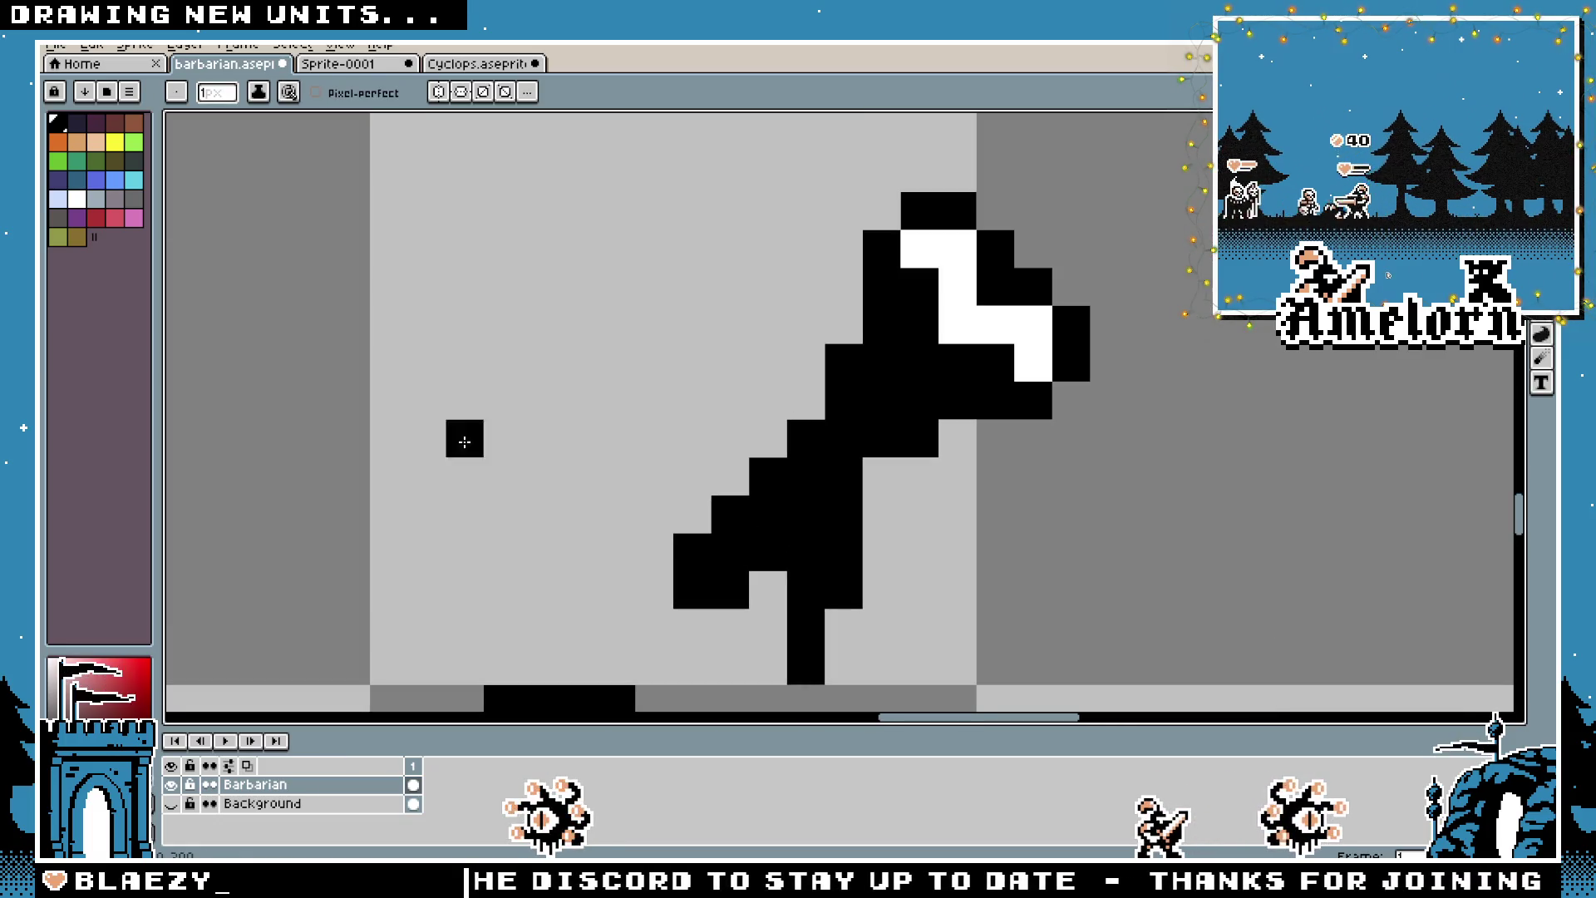
{"action": "scroll", "coordinate": [770, 336], "scroll_direction": "down", "scroll_amount": 1}
{"action": "left_click_drag", "start_coordinate": [771, 337], "coordinate": [771, 387]}
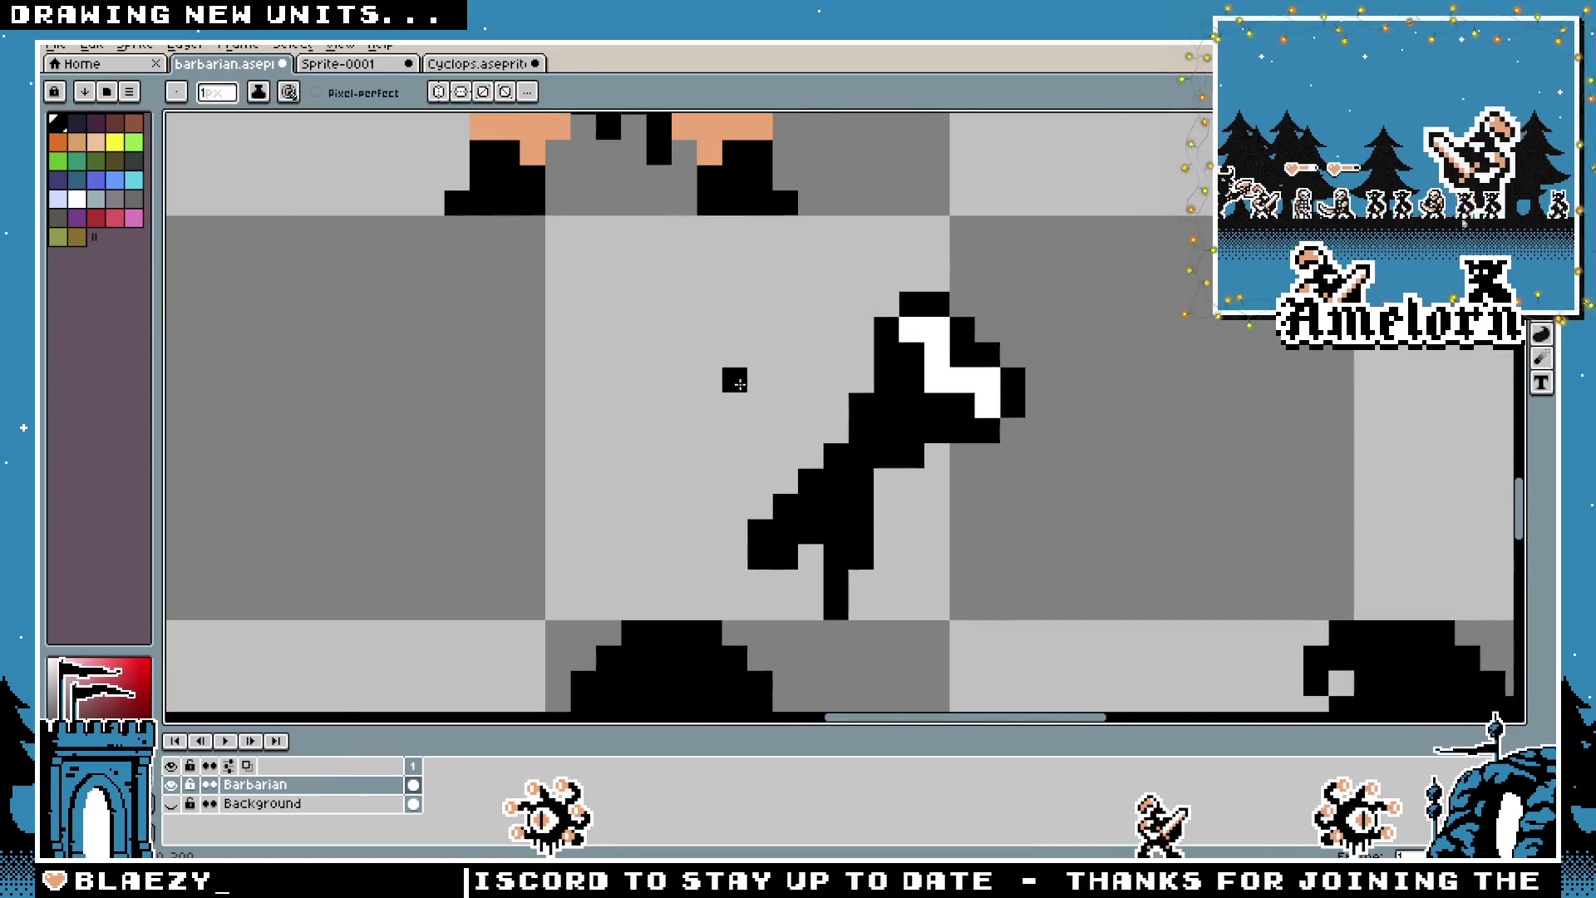
Draw a skin-coloured arm strip along the handle and outline its right side in black
{"action": "key", "text": "b"}
{"action": "left_click", "coordinate": [835, 582]}
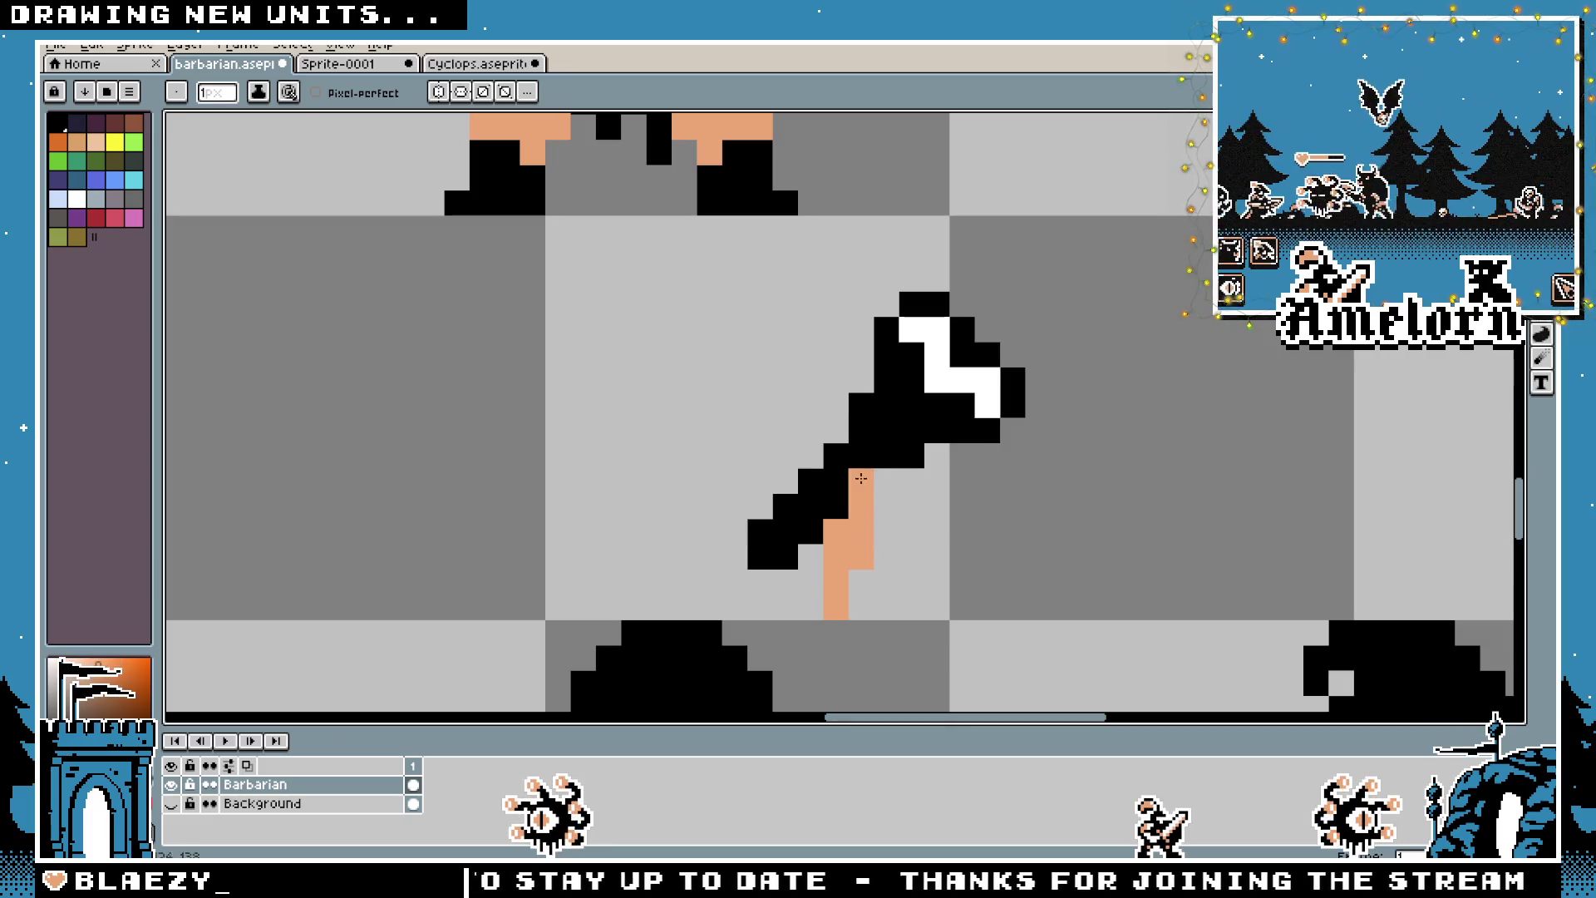
{"action": "scroll", "coordinate": [866, 473], "scroll_direction": "down", "scroll_amount": 3}
{"action": "scroll", "coordinate": [831, 446], "scroll_direction": "up", "scroll_amount": 4}
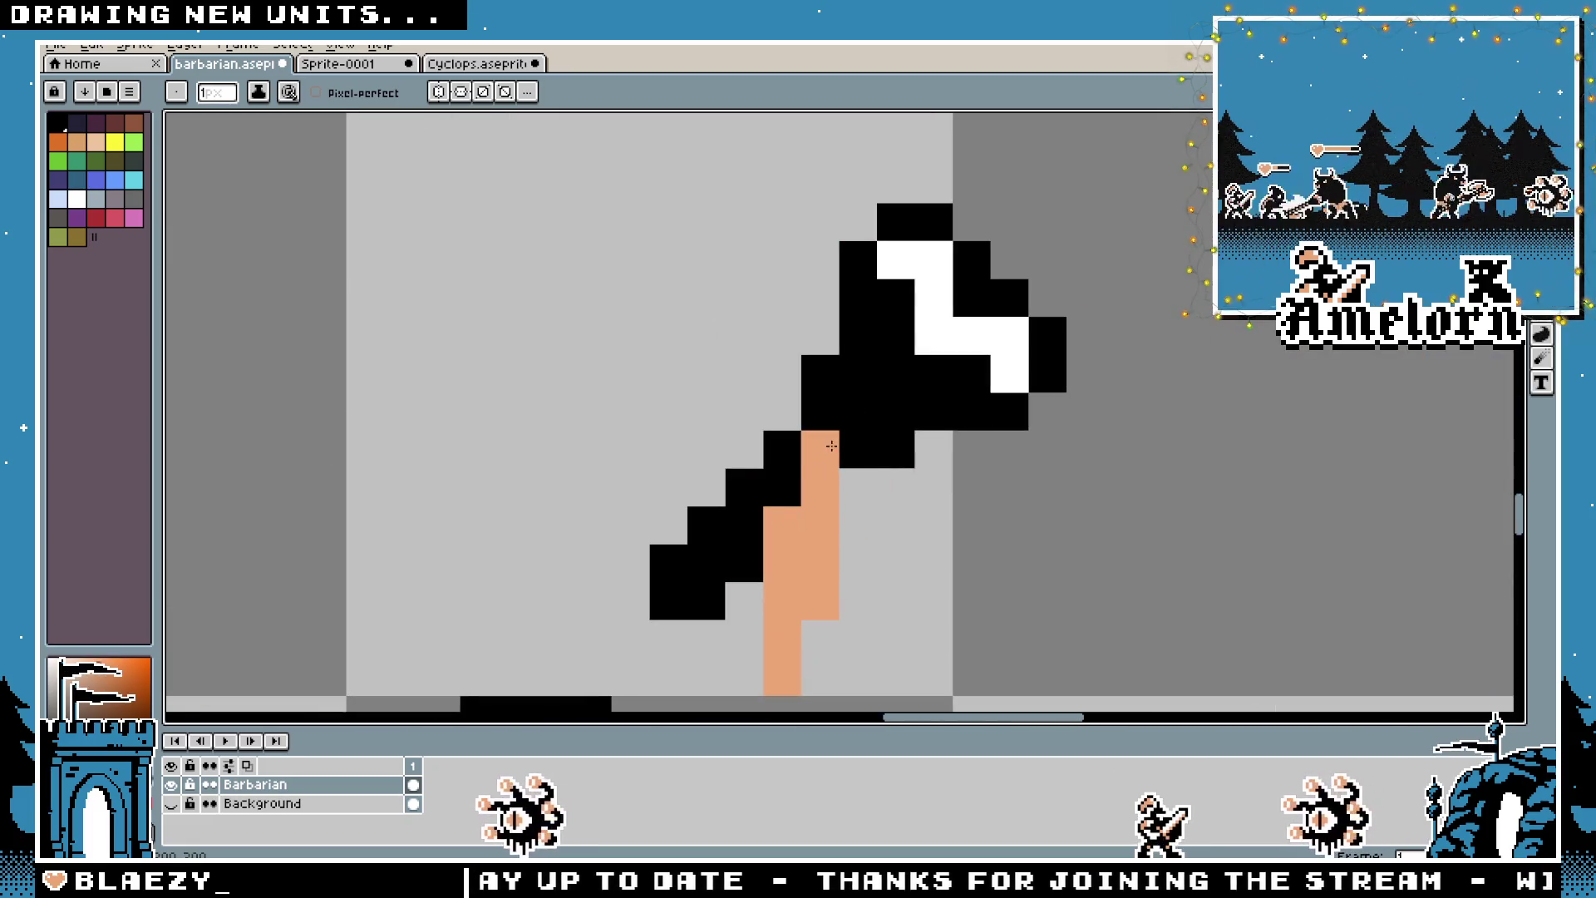
{"action": "scroll", "coordinate": [783, 485], "scroll_direction": "down", "scroll_amount": 3}
{"action": "scroll", "coordinate": [831, 498], "scroll_direction": "up", "scroll_amount": 2}
{"action": "mouse_move", "coordinate": [844, 548]}
{"action": "left_mouse_down"}
{"action": "mouse_move", "coordinate": [845, 599]}
{"action": "mouse_move", "coordinate": [819, 678]}
{"action": "mouse_move", "coordinate": [801, 683]}
{"action": "left_mouse_up"}
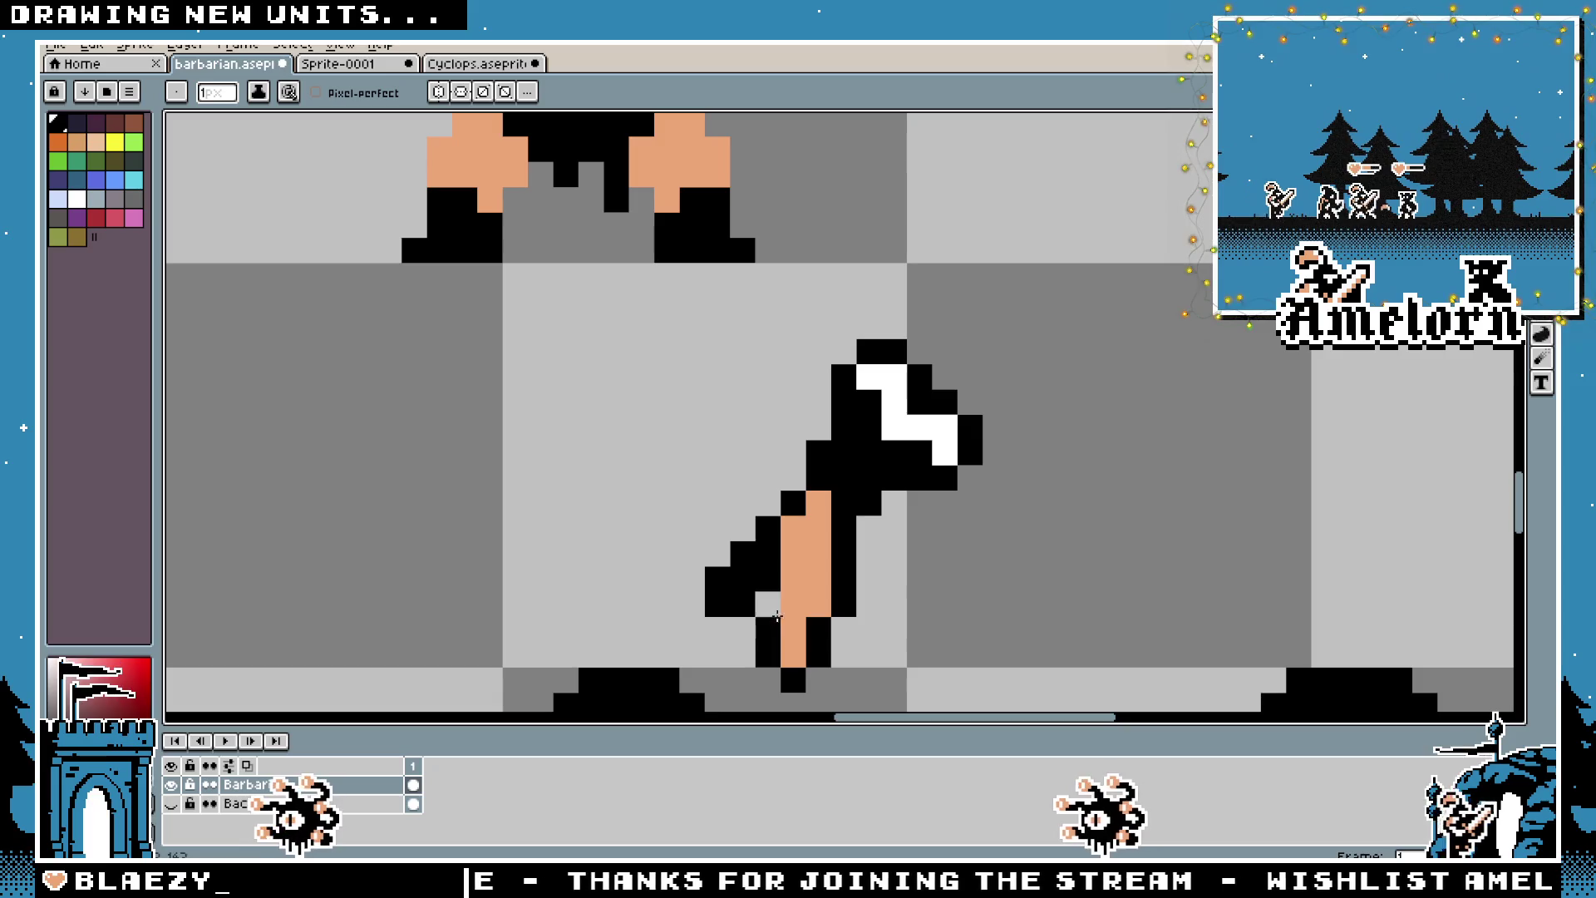
{"action": "scroll", "coordinate": [720, 613], "scroll_direction": "down", "scroll_amount": 2}
{"action": "scroll", "coordinate": [719, 614], "scroll_direction": "down", "scroll_amount": 2}
{"action": "scroll", "coordinate": [737, 581], "scroll_direction": "up", "scroll_amount": 3}
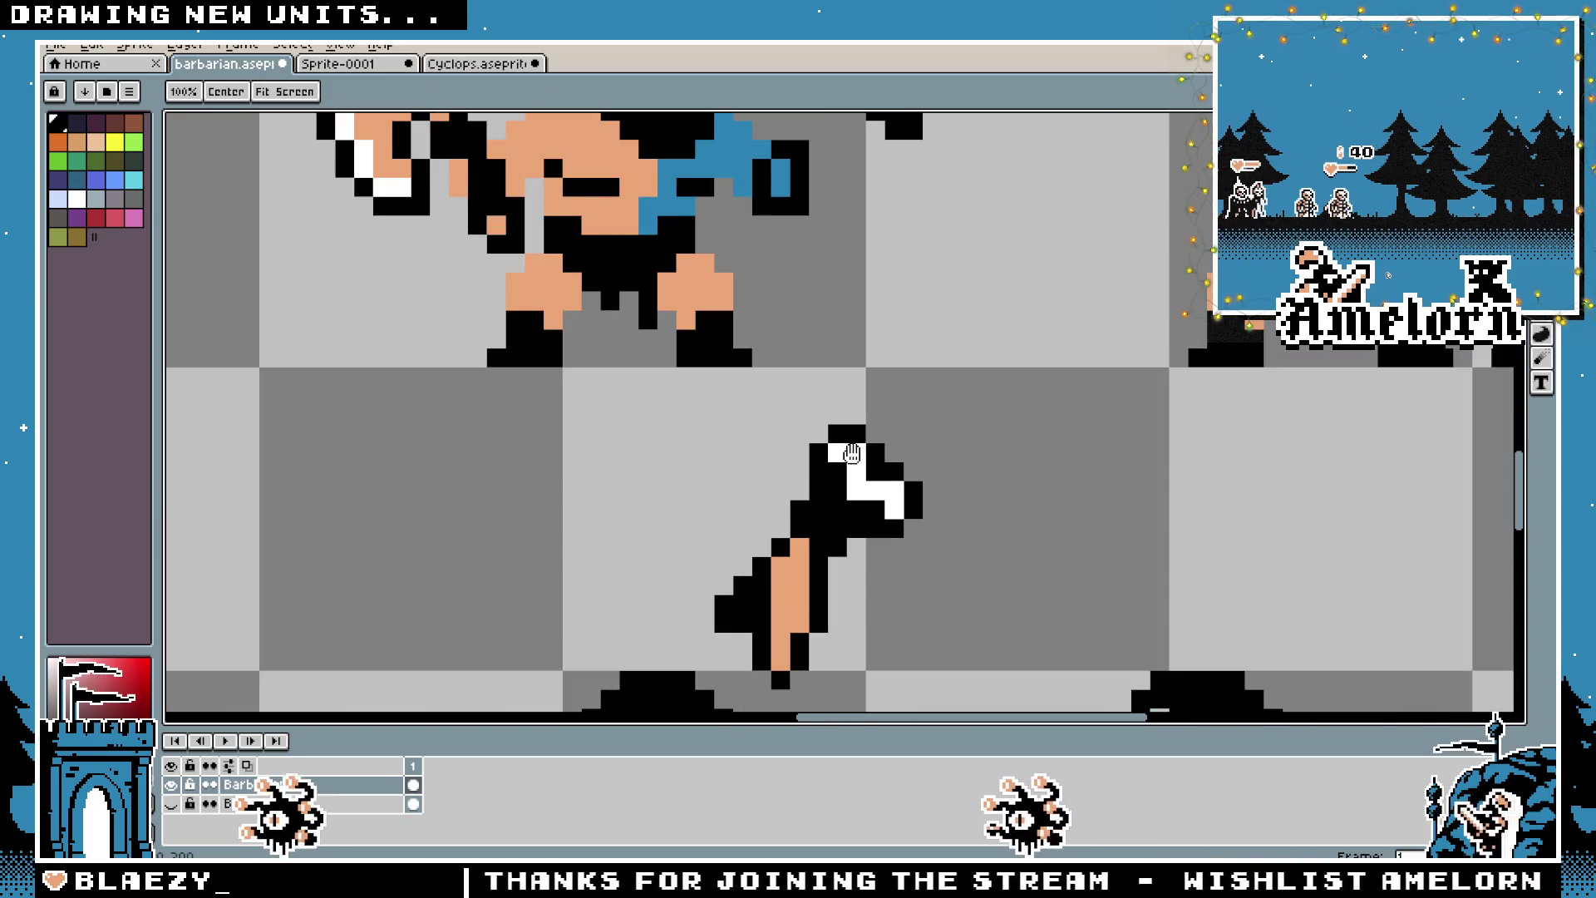
{"action": "scroll", "coordinate": [851, 532], "scroll_direction": "down", "scroll_amount": 2}
{"action": "scroll", "coordinate": [849, 531], "scroll_direction": "down", "scroll_amount": 3}
{"action": "scroll", "coordinate": [849, 530], "scroll_direction": "up", "scroll_amount": 5}
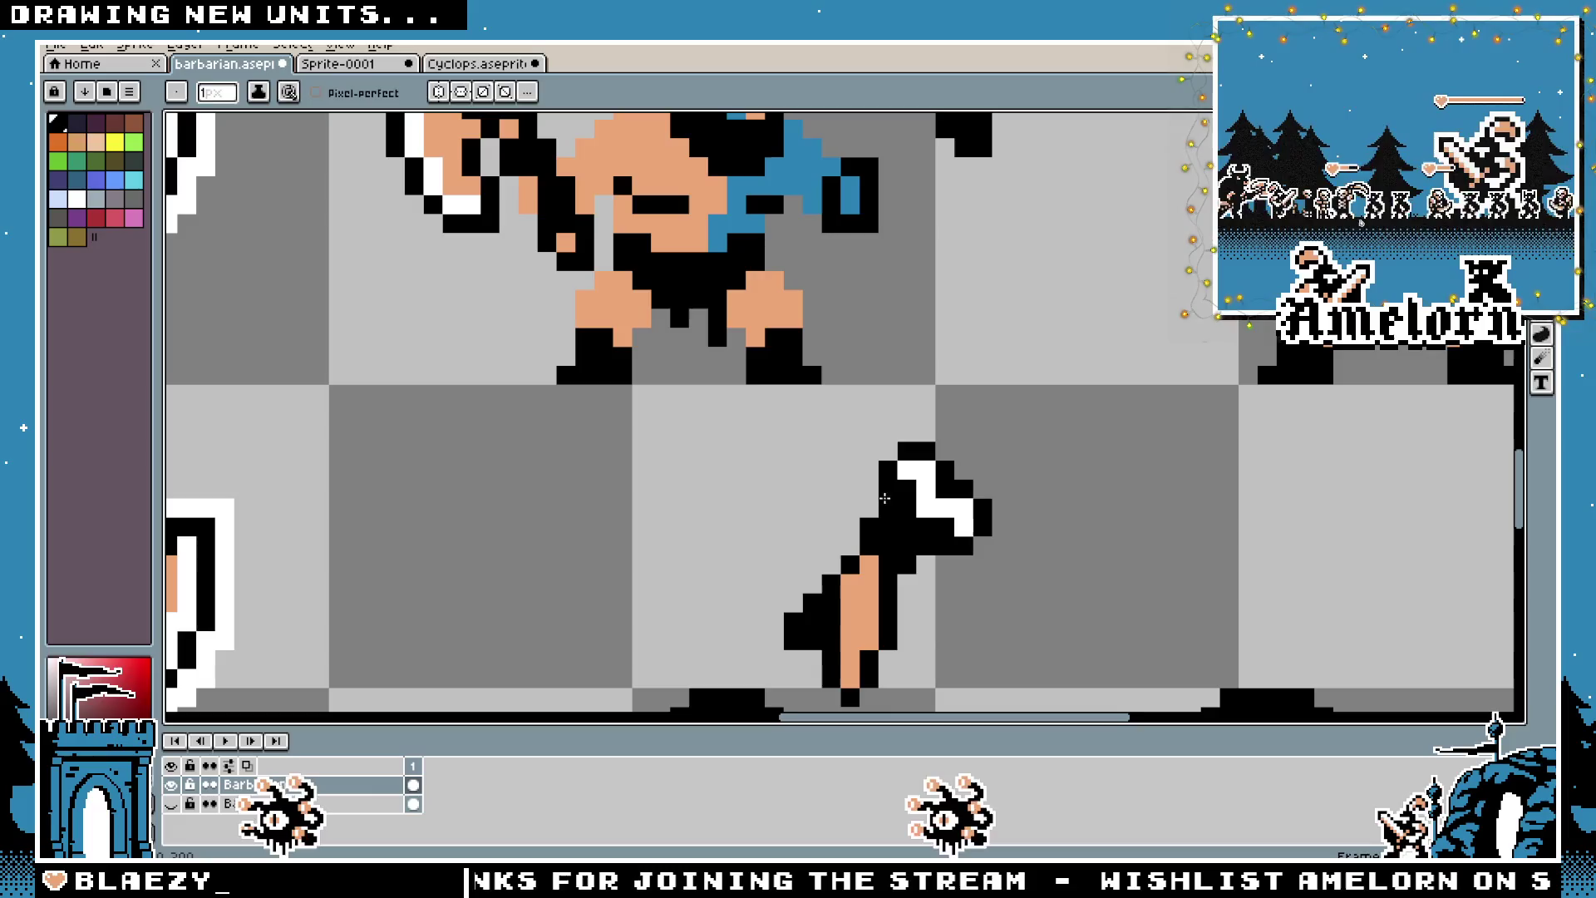
{"action": "left_click_drag", "start_coordinate": [921, 388], "coordinate": [680, 586]}
{"action": "scroll", "coordinate": [680, 587], "scroll_direction": "up", "scroll_amount": 1}
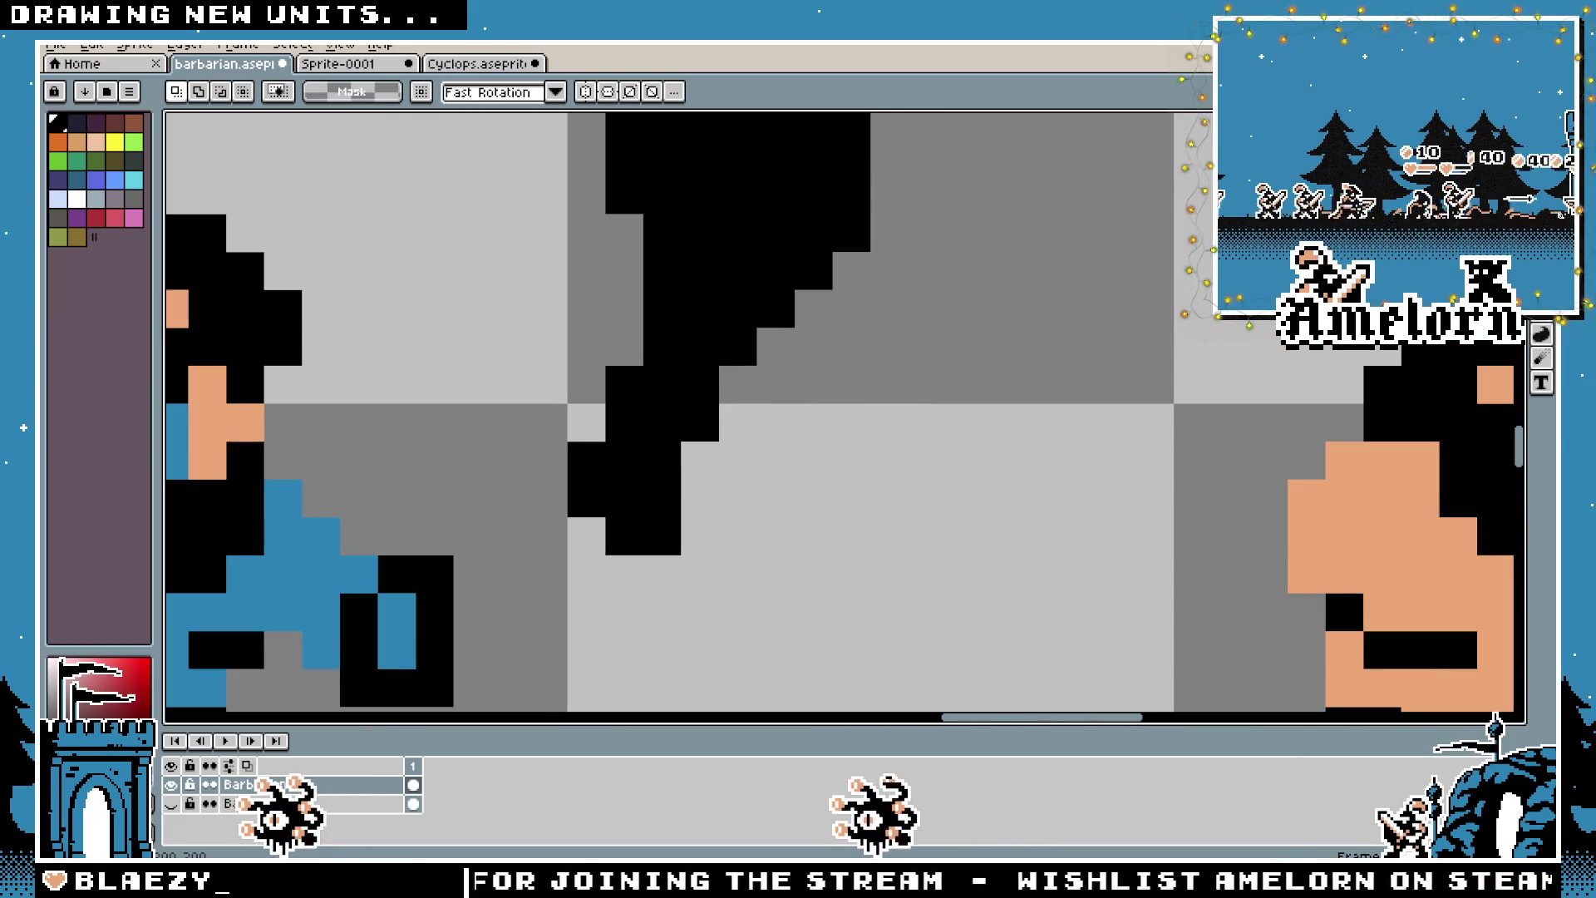
Move the finished axe next to the blue barbarian
{"action": "scroll", "coordinate": [927, 308], "scroll_direction": "down", "scroll_amount": 1}
{"action": "left_click_drag", "start_coordinate": [1035, 201], "coordinate": [803, 535]}
{"action": "left_click_drag", "start_coordinate": [922, 342], "coordinate": [788, 455]}
{"action": "key", "text": "Return"}
{"action": "scroll", "coordinate": [936, 465], "scroll_direction": "down", "scroll_amount": 3}
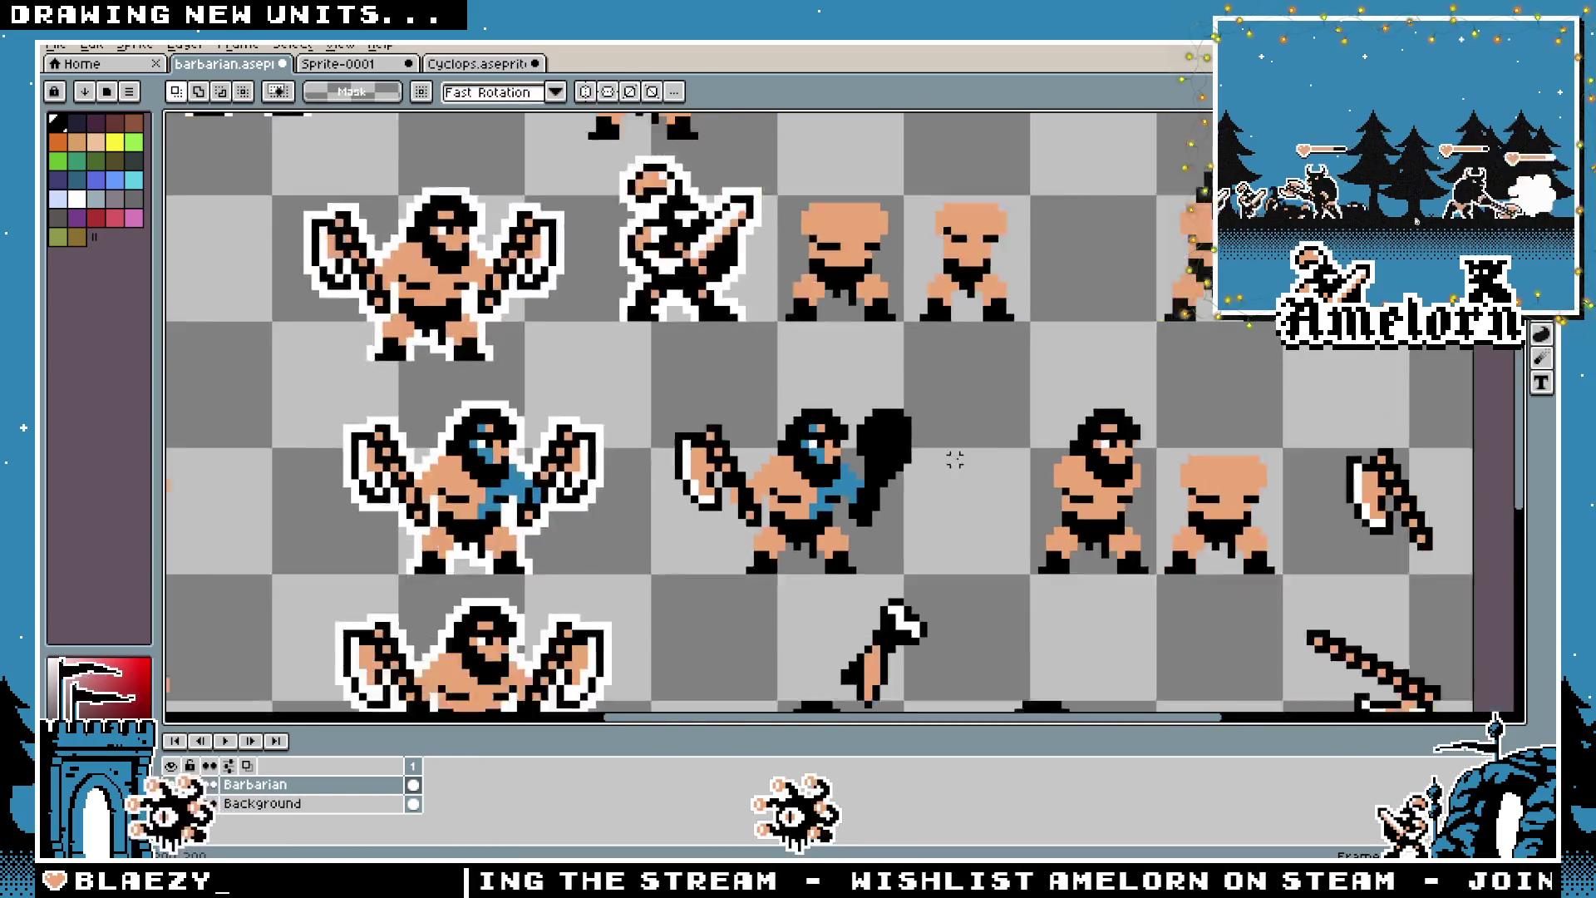
{"action": "scroll", "coordinate": [937, 478], "scroll_direction": "up", "scroll_amount": 2}
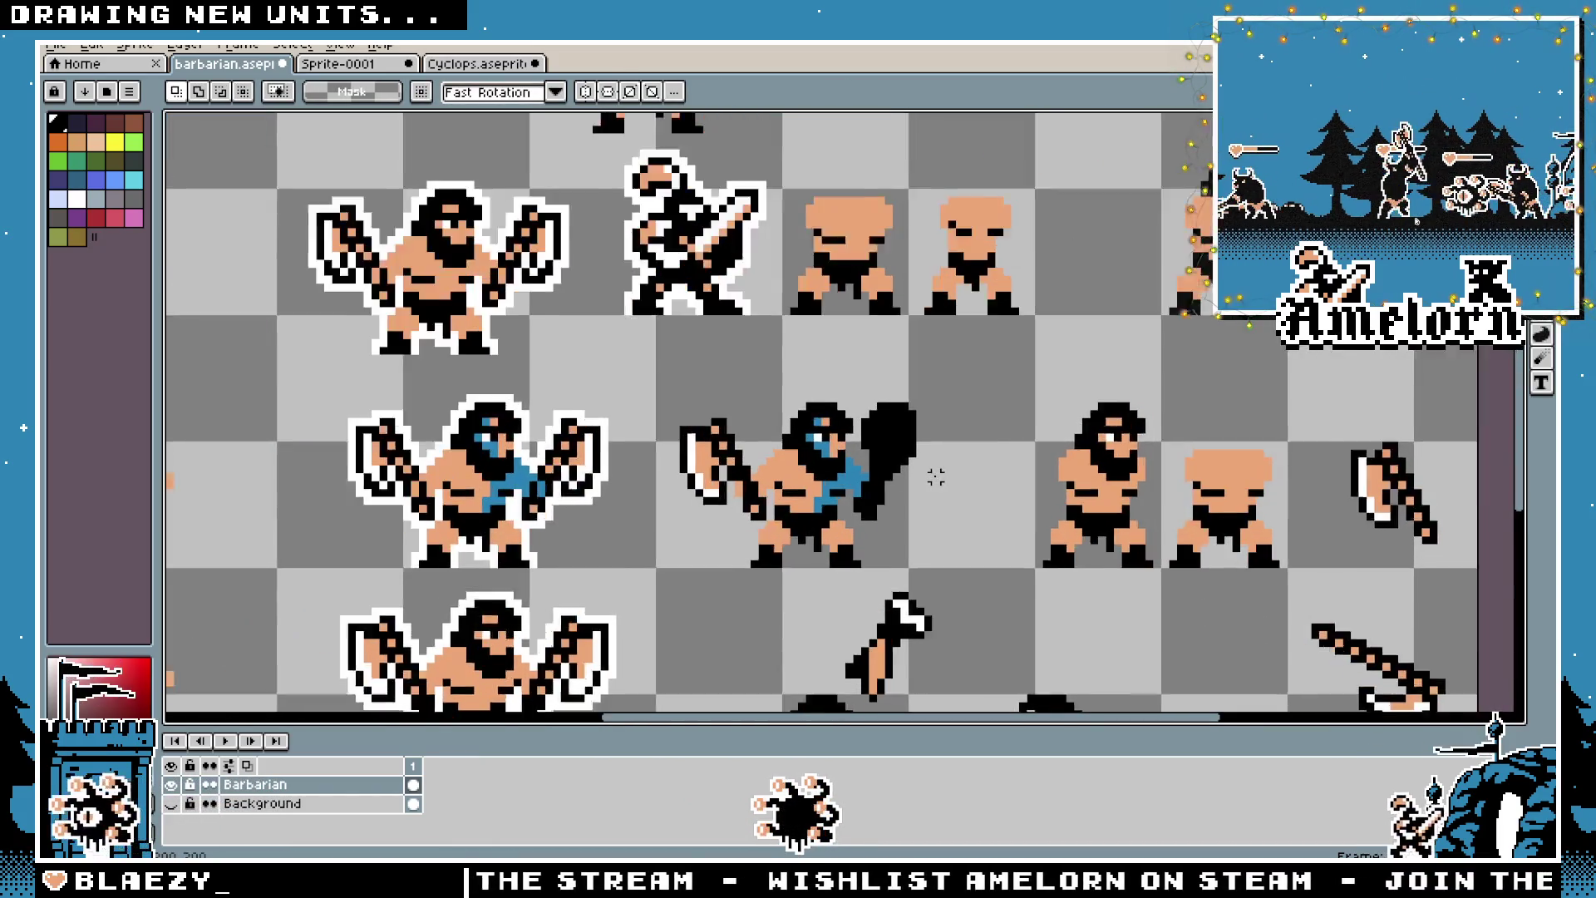
Shift the black club left toward the barbarian and save the sprite sheet
{"action": "left_click_drag", "start_coordinate": [839, 540], "coordinate": [997, 374]}
{"action": "mouse_move", "coordinate": [994, 453]}
{"action": "left_mouse_down"}
{"action": "mouse_move", "coordinate": [897, 447]}
{"action": "mouse_move", "coordinate": [1033, 405]}
{"action": "left_mouse_up"}
{"action": "key", "text": "Return"}
{"action": "key", "text": "ctrl+d"}
{"action": "scroll", "coordinate": [983, 411], "scroll_direction": "up", "scroll_amount": 1}
{"action": "key", "text": "ctrl+s"}
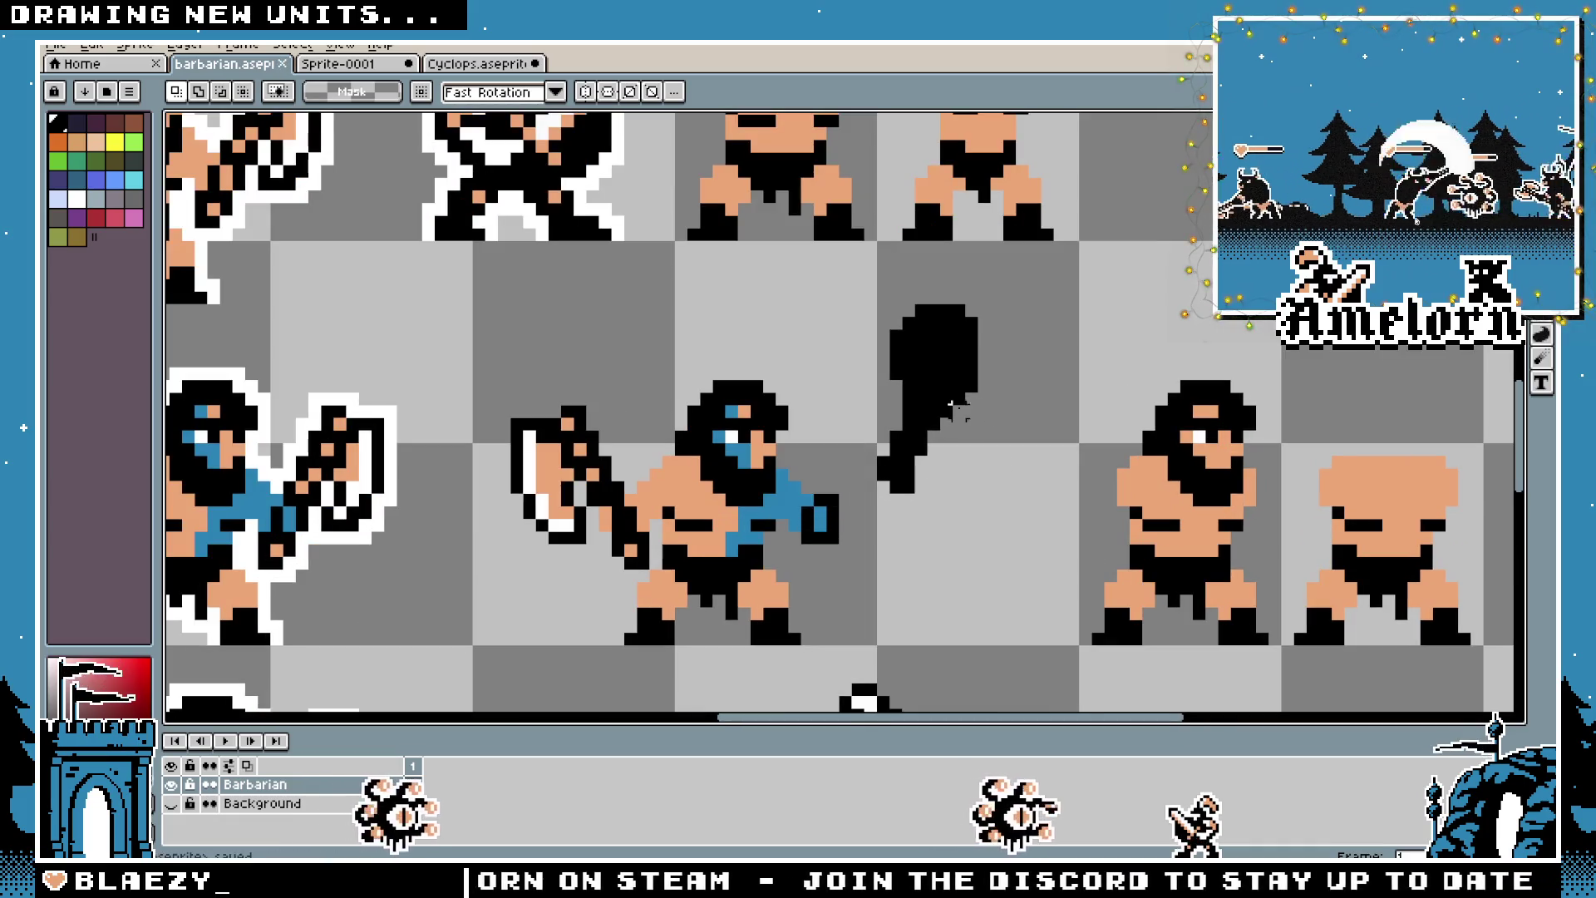
Reselect the club and move it again toward the barbarian's hand
{"action": "key", "text": "ctrl+shift+d"}
{"action": "scroll", "coordinate": [857, 549], "scroll_direction": "up", "scroll_amount": 2}
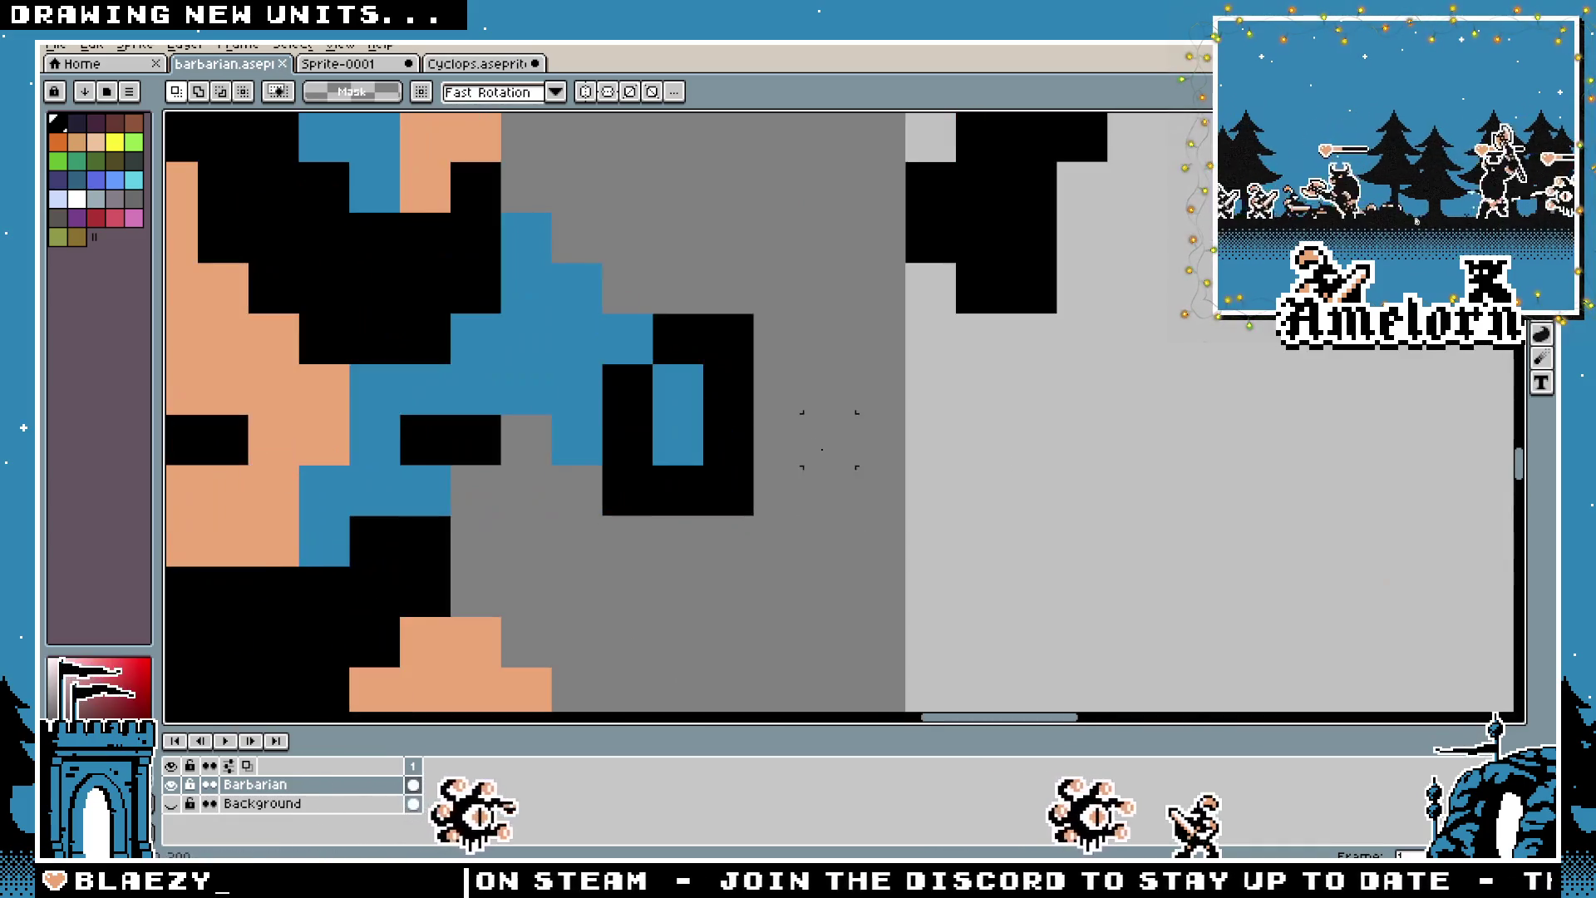
{"action": "mouse_move", "coordinate": [755, 316]}
{"action": "left_mouse_down"}
{"action": "mouse_move", "coordinate": [802, 413]}
{"action": "mouse_move", "coordinate": [865, 410]}
{"action": "mouse_move", "coordinate": [759, 527]}
{"action": "mouse_move", "coordinate": [741, 526]}
{"action": "left_mouse_up"}
{"action": "scroll", "coordinate": [756, 447], "scroll_direction": "down", "scroll_amount": 2}
{"action": "scroll", "coordinate": [925, 256], "scroll_direction": "up", "scroll_amount": 2}
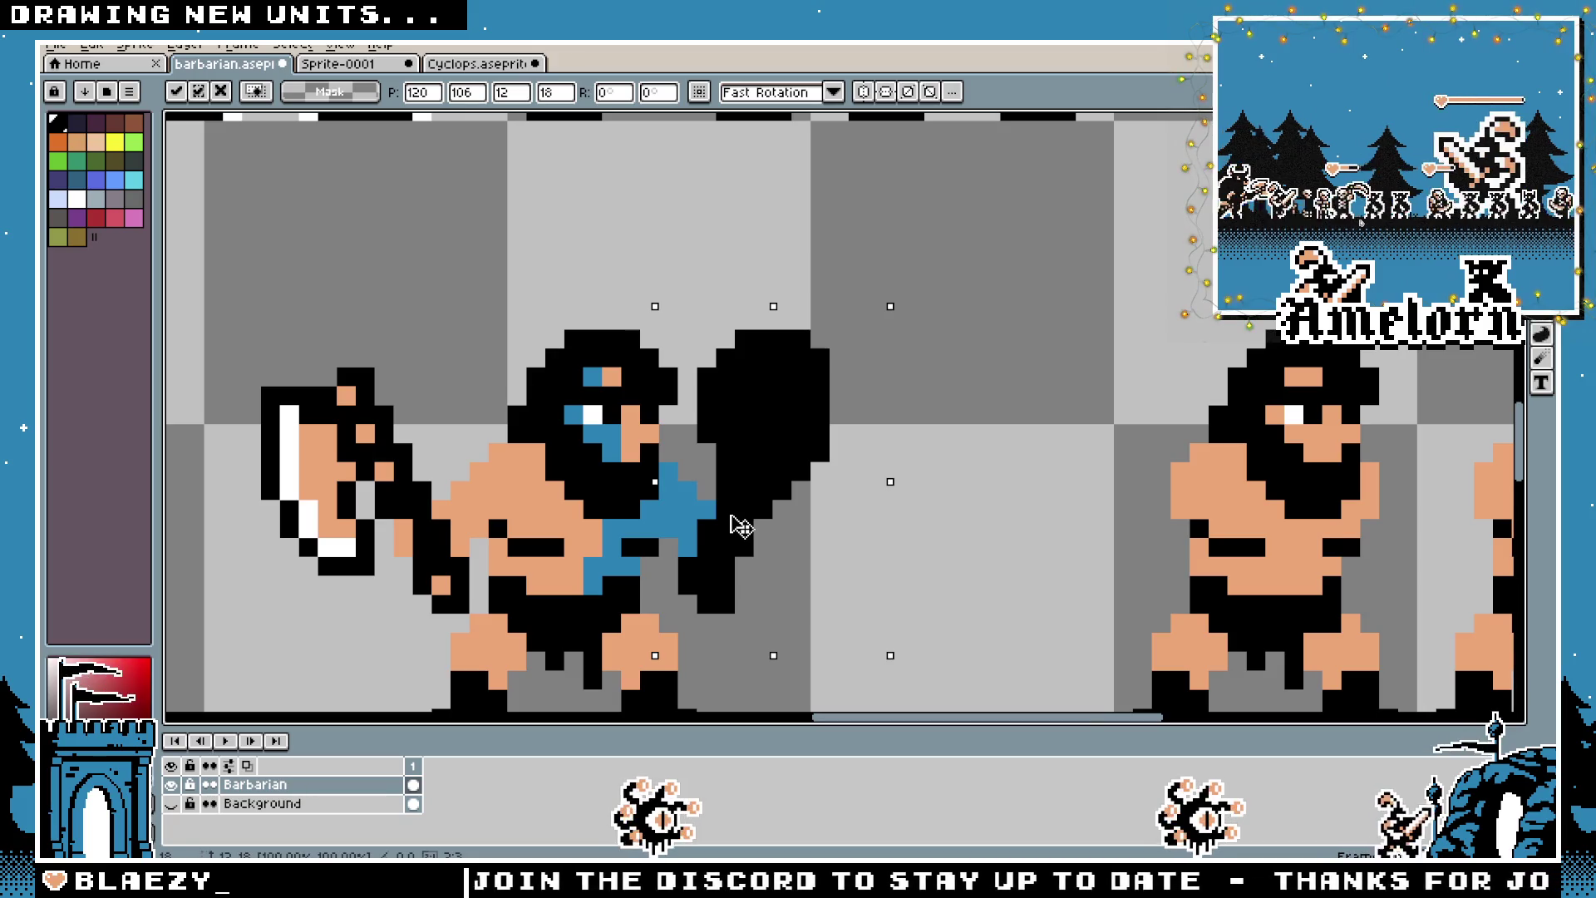
{"action": "key", "text": "Return"}
{"action": "key", "text": "ctrl+d"}
Extend the barbarian's blue arm wrap with two blue pixels
{"action": "key", "text": "b"}
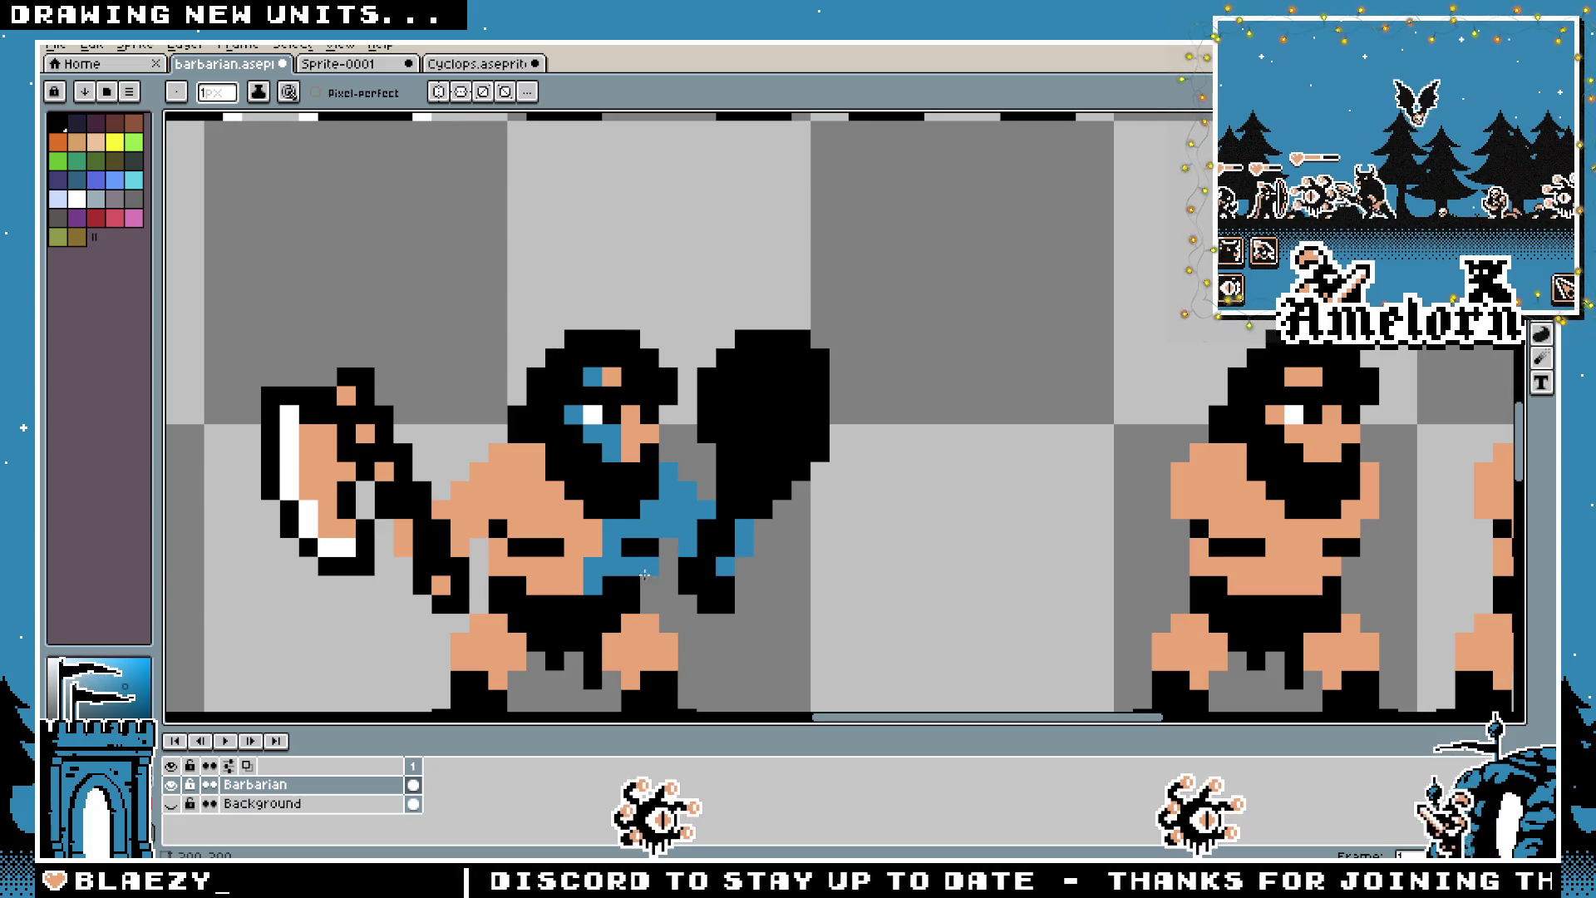
{"action": "scroll", "coordinate": [644, 572], "scroll_direction": "down", "scroll_amount": 3}
{"action": "scroll", "coordinate": [665, 574], "scroll_direction": "up", "scroll_amount": 3}
{"action": "left_click", "coordinate": [691, 565]}
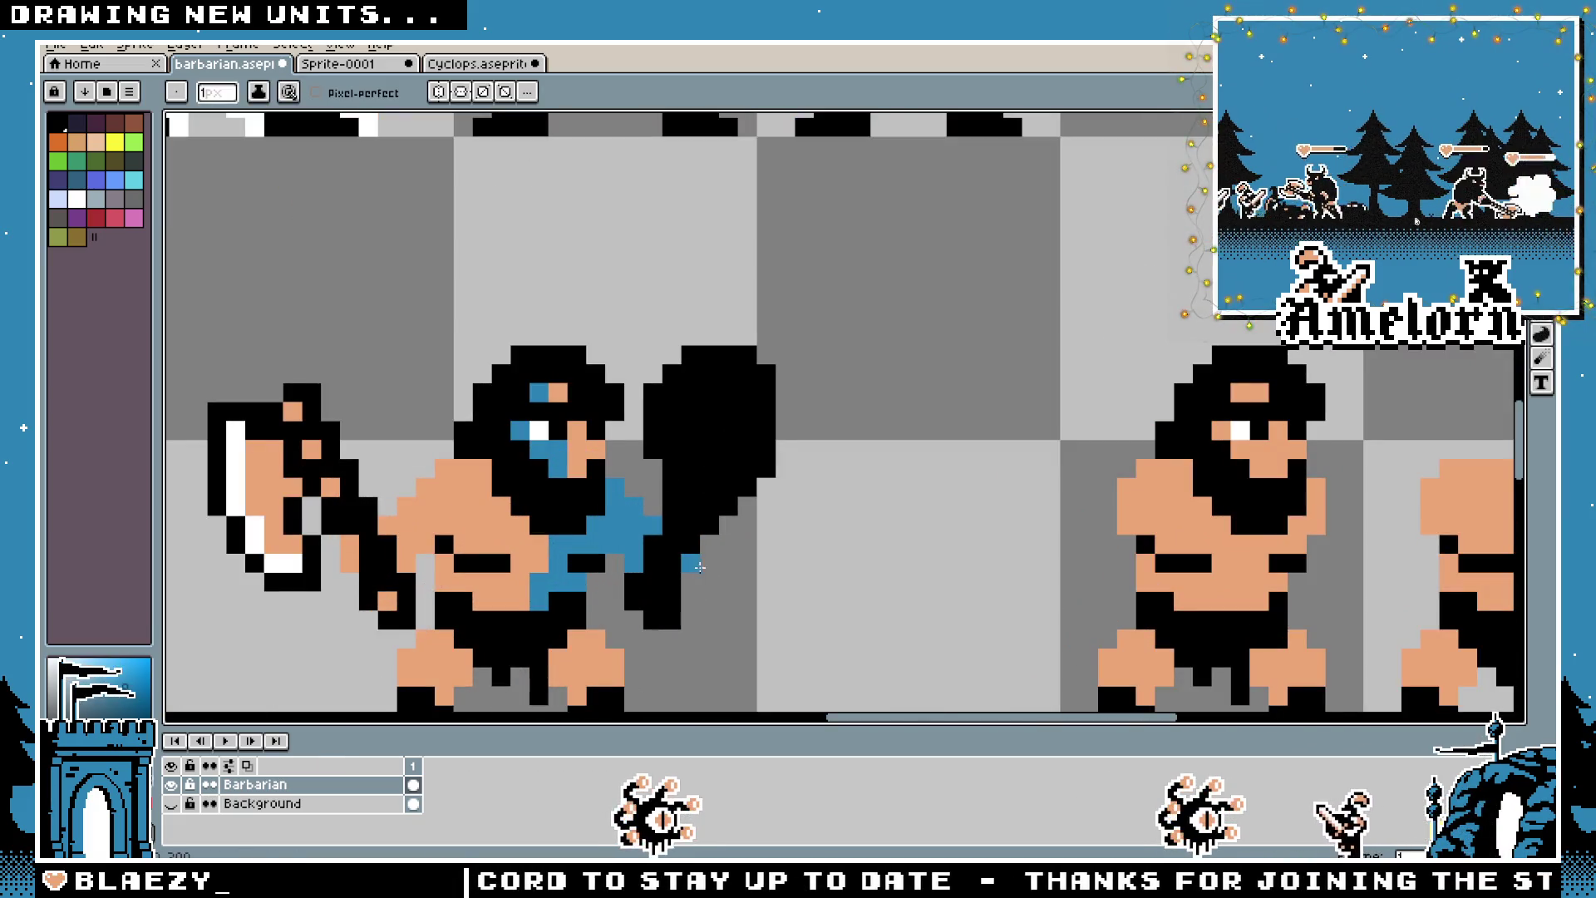
{"action": "key", "text": "ctrl+z"}
{"action": "key", "text": "ctrl+z"}
{"action": "key", "text": "ctrl+z"}
{"action": "key", "text": "b"}
{"action": "key", "text": "ctrl+d"}
{"action": "scroll", "coordinate": [830, 466], "scroll_direction": "up", "scroll_amount": 2}
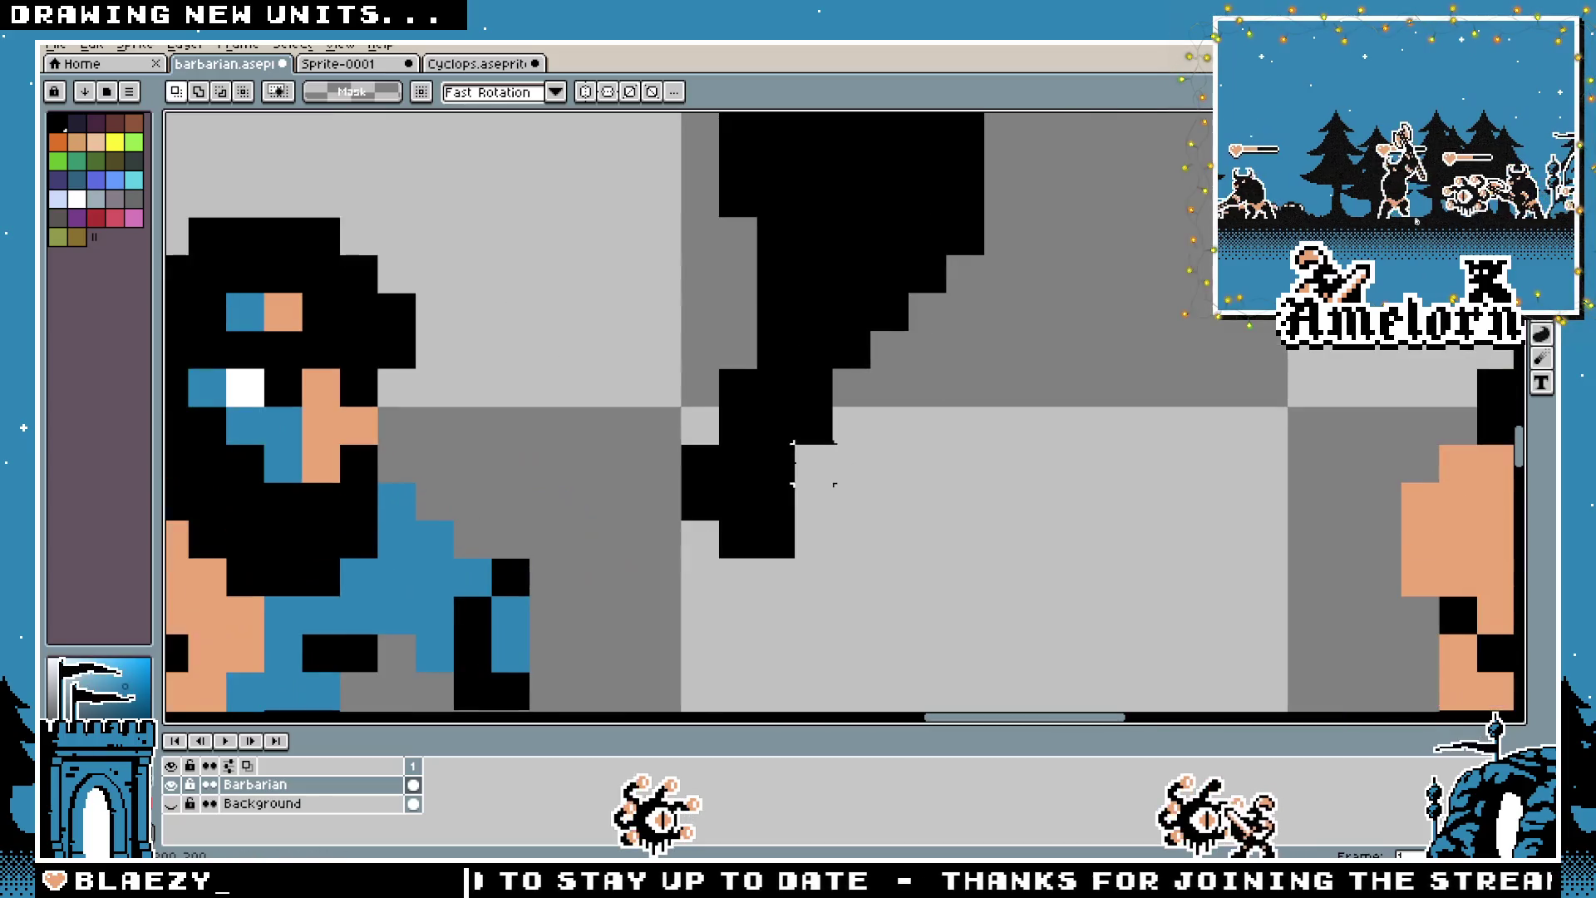
{"action": "left_click", "coordinate": [825, 391]}
{"action": "left_click", "coordinate": [818, 426]}
{"action": "scroll", "coordinate": [1152, 359], "scroll_direction": "down", "scroll_amount": 2}
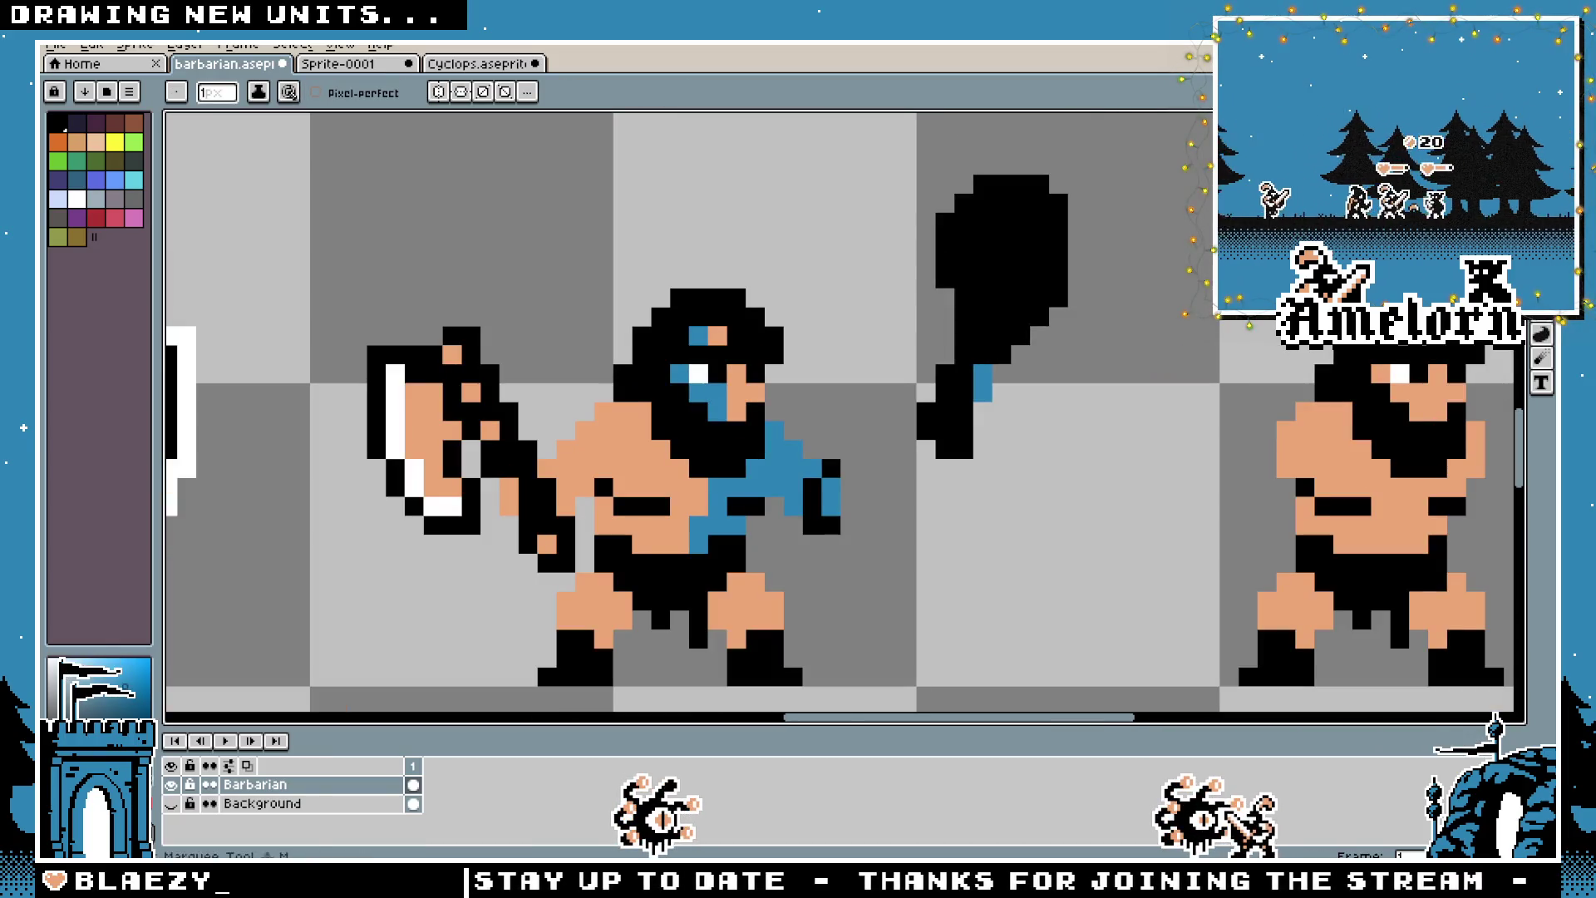
Box the black club and move it down-left against the barbarian's hand
{"action": "key", "text": "m"}
{"action": "left_click_drag", "start_coordinate": [875, 153], "coordinate": [1111, 464]}
{"action": "mouse_move", "coordinate": [1020, 295]}
{"action": "left_mouse_down"}
{"action": "mouse_move", "coordinate": [906, 427]}
{"action": "mouse_move", "coordinate": [886, 424]}
{"action": "mouse_move", "coordinate": [900, 412]}
{"action": "mouse_move", "coordinate": [878, 398]}
{"action": "left_mouse_up"}
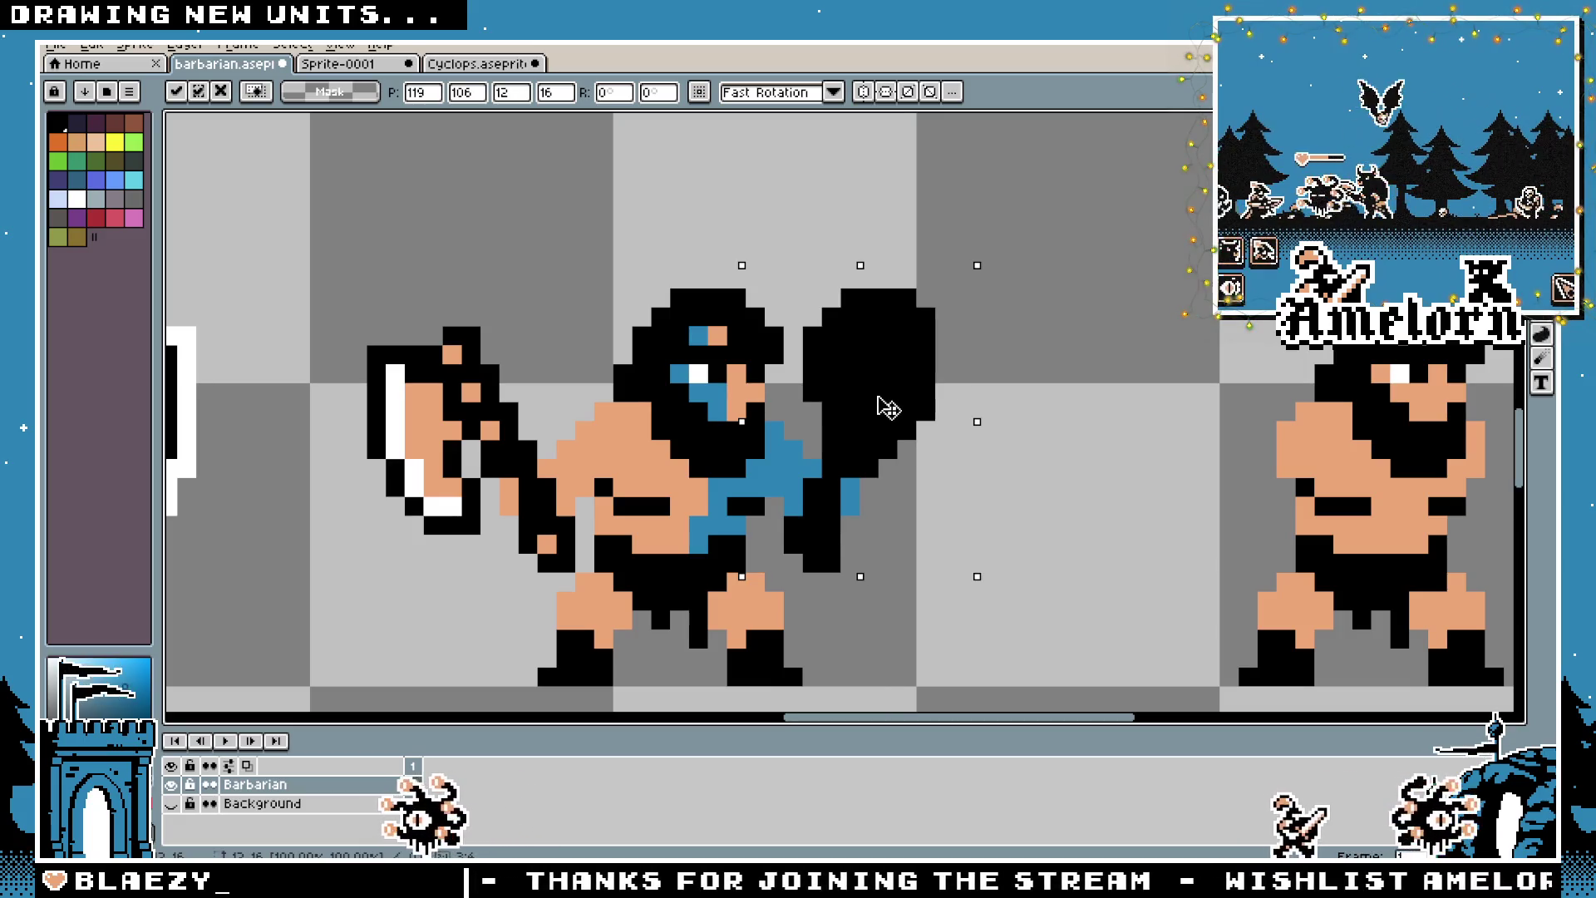
{"action": "key", "text": "Return"}
{"action": "left_click_drag", "start_coordinate": [877, 504], "coordinate": [448, 506]}
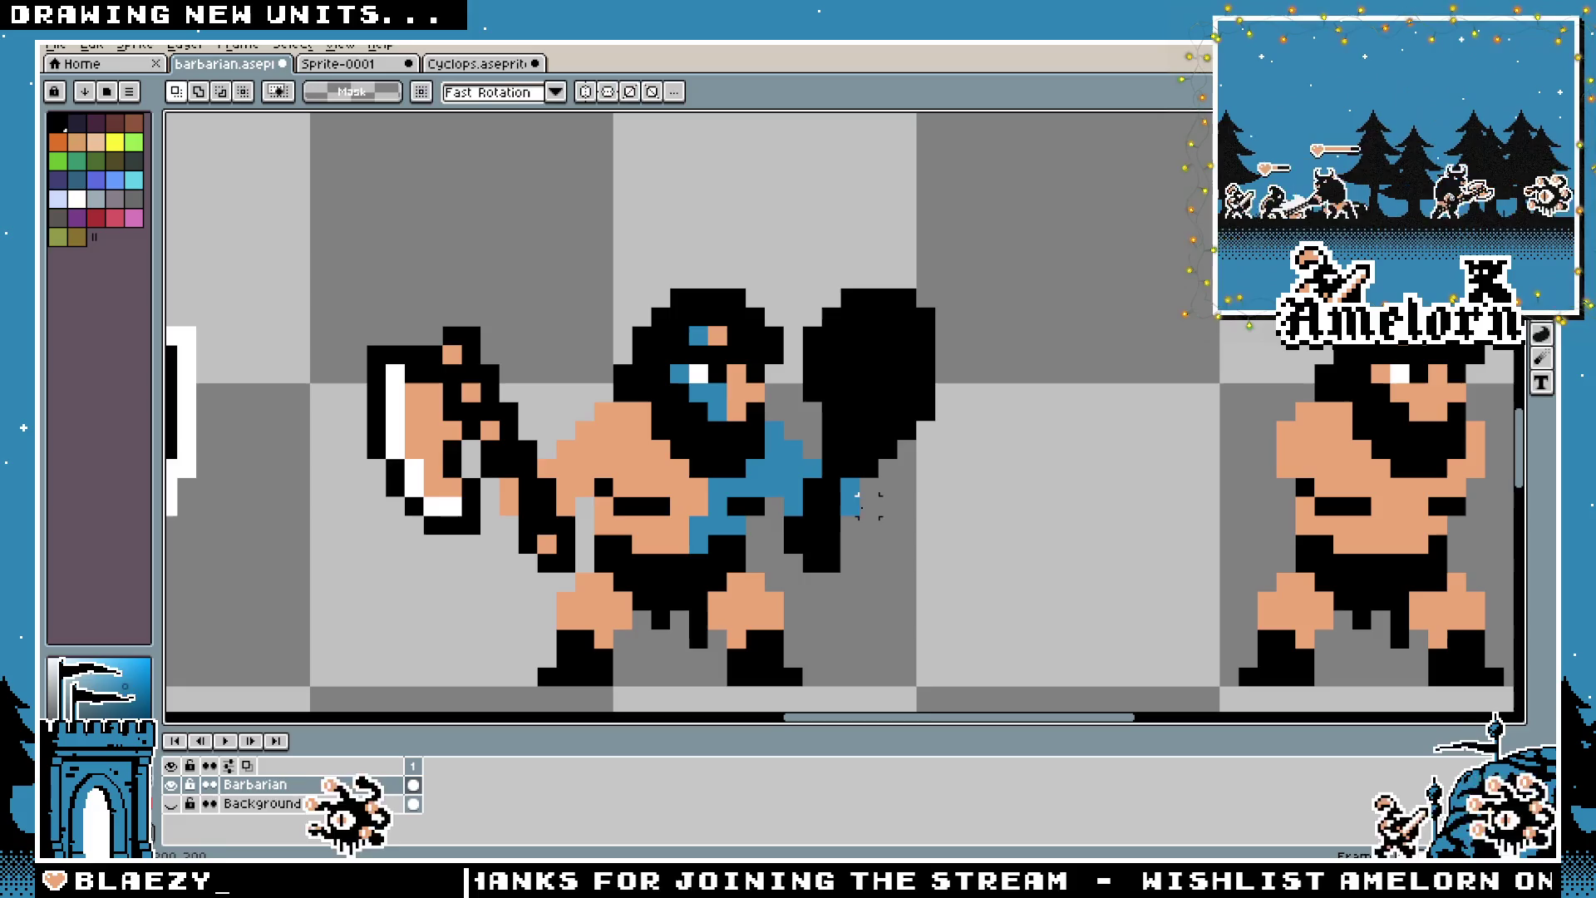
{"action": "key", "text": "ctrl+d"}
{"action": "scroll", "coordinate": [1040, 410], "scroll_direction": "down", "scroll_amount": 5}
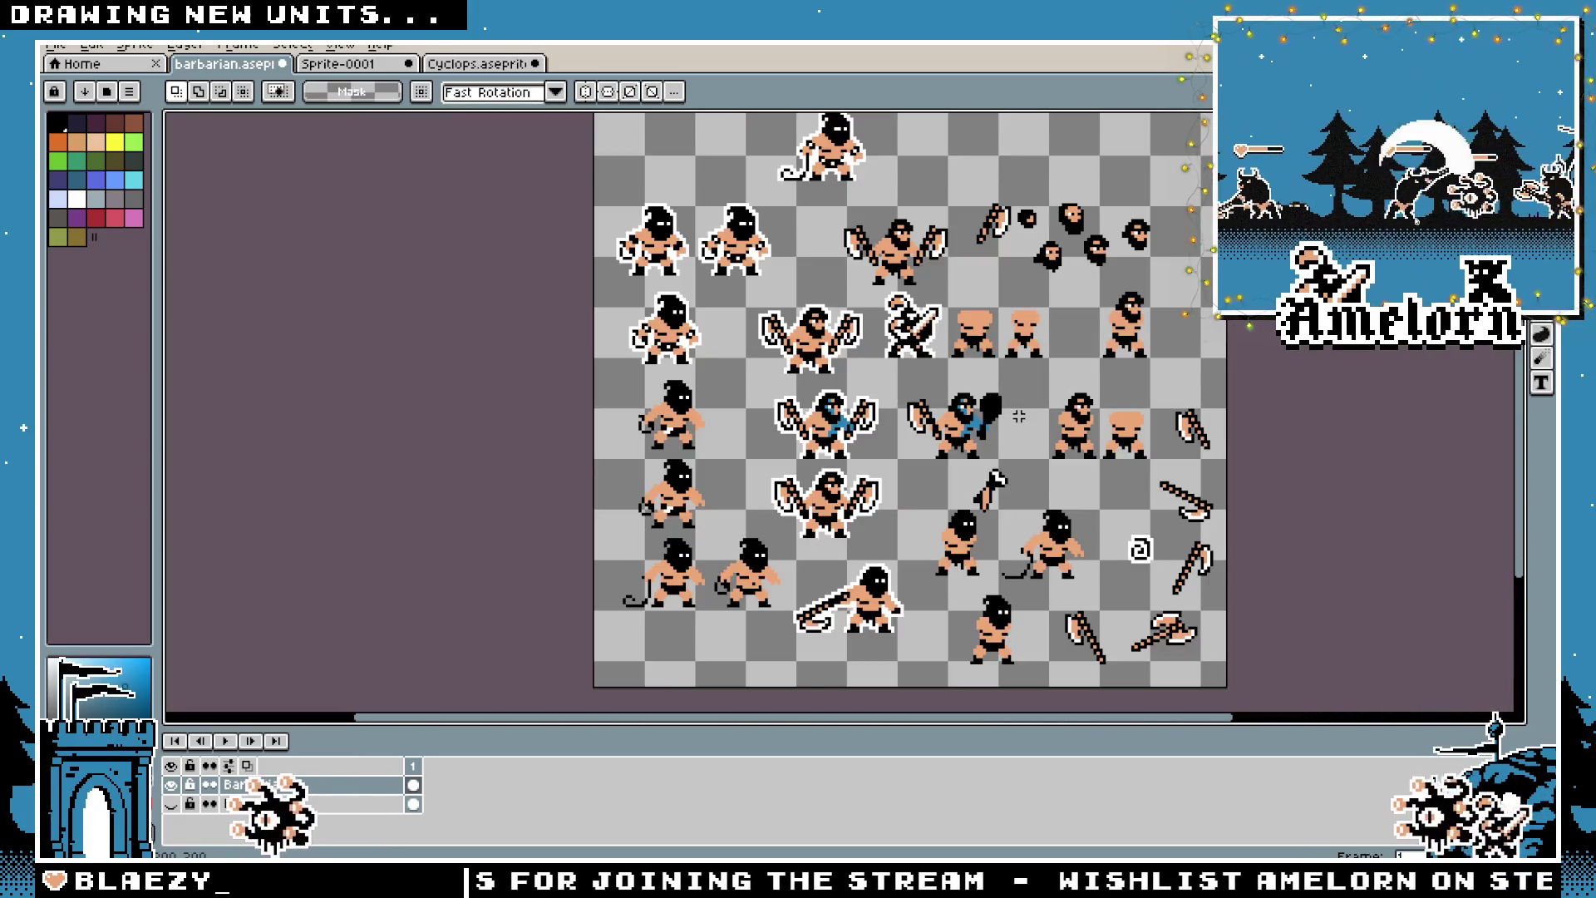
Move the club up and right away from the barbarian
{"action": "scroll", "coordinate": [1014, 411], "scroll_direction": "up", "scroll_amount": 4}
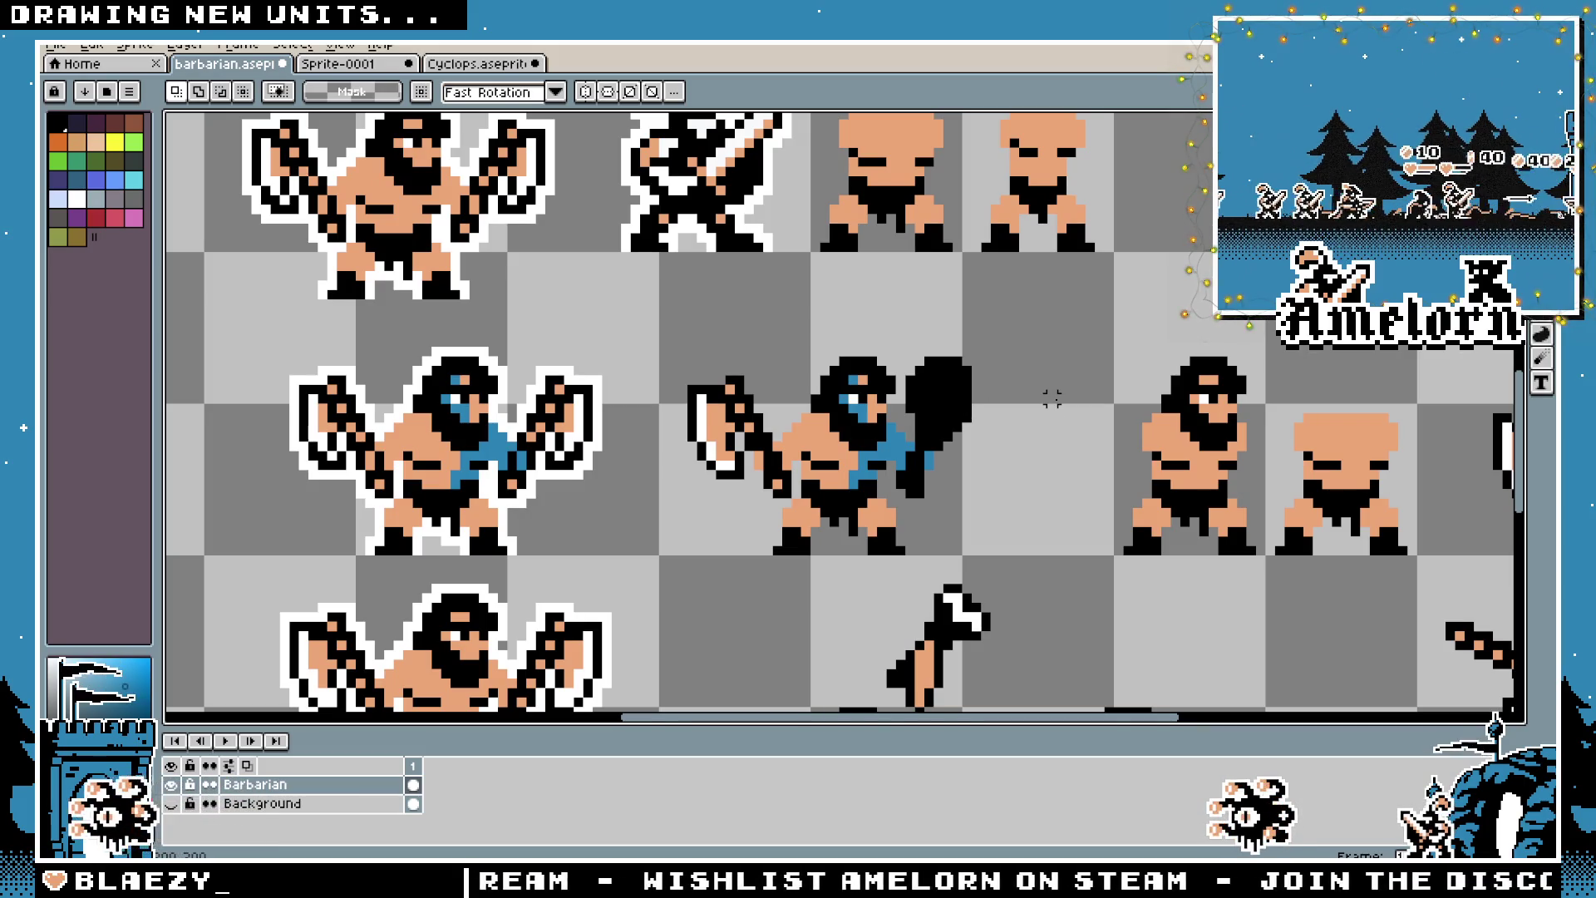
{"action": "left_click_drag", "start_coordinate": [992, 473], "coordinate": [1058, 417]}
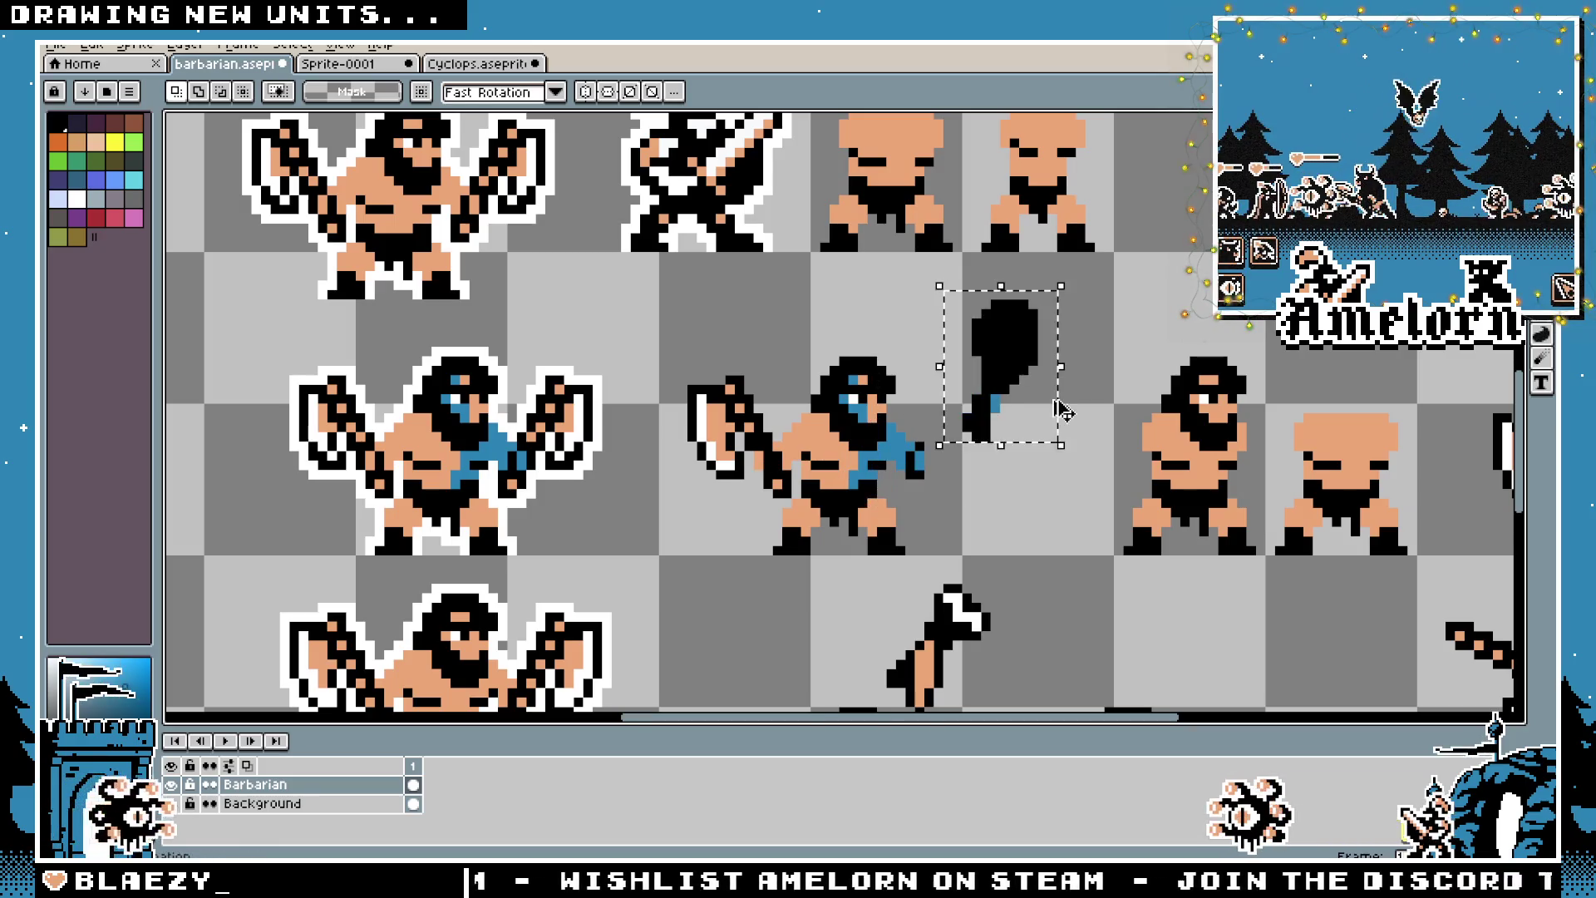
{"action": "key", "text": "ctrl+d"}
{"action": "scroll", "coordinate": [1041, 370], "scroll_direction": "up", "scroll_amount": 1}
{"action": "scroll", "coordinate": [909, 431], "scroll_direction": "up", "scroll_amount": 1}
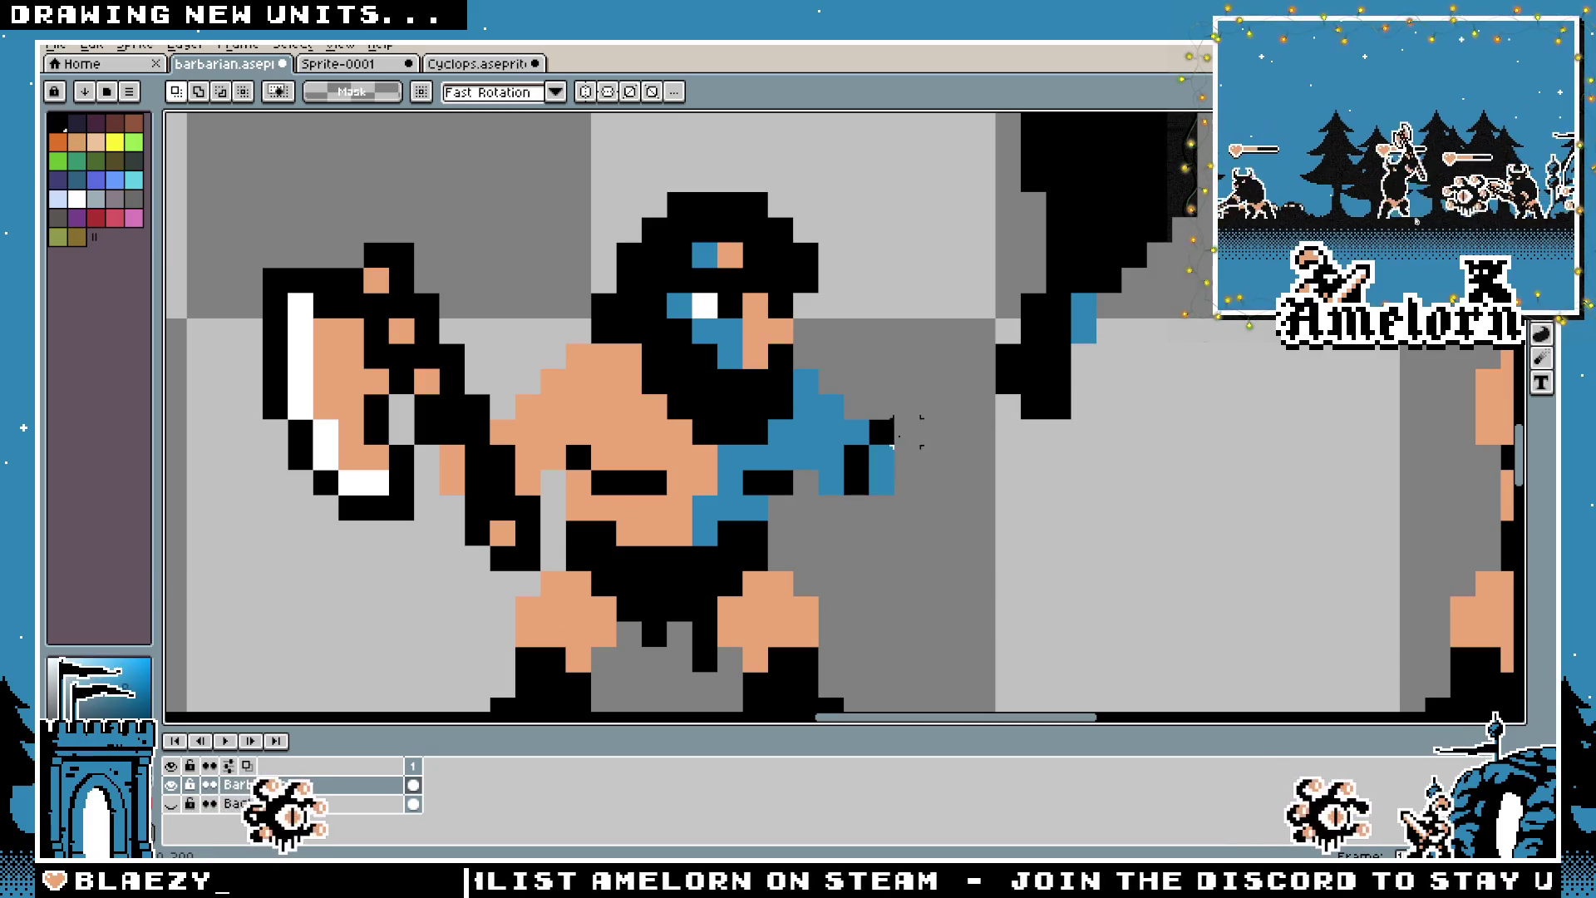
{"action": "key", "text": "b"}
{"action": "scroll", "coordinate": [857, 458], "scroll_direction": "down", "scroll_amount": 2}
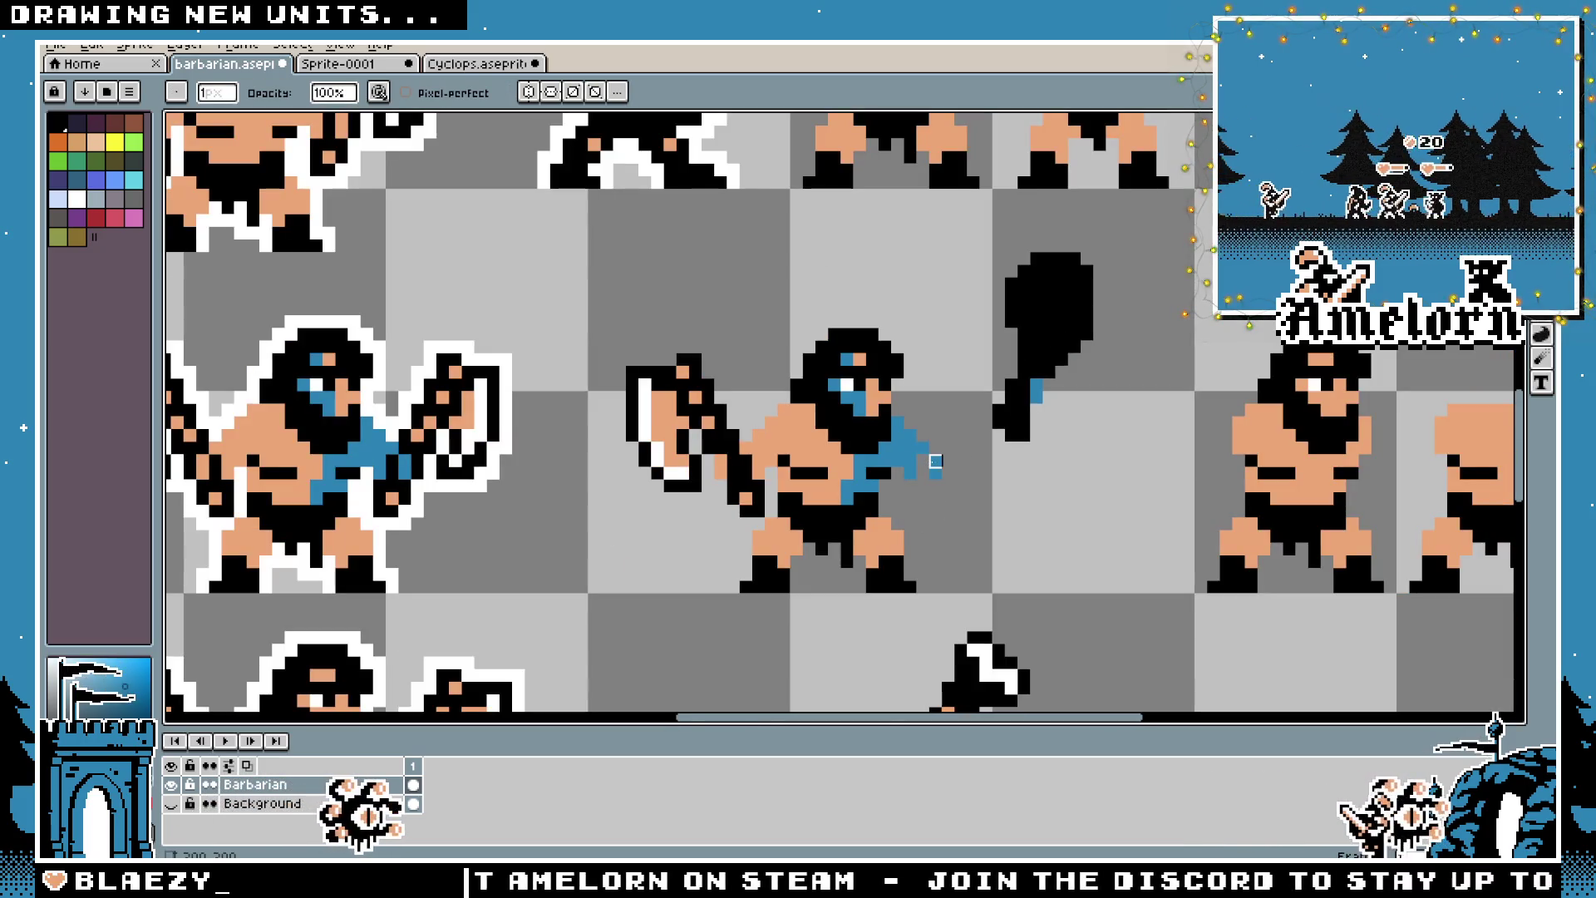
Select the black club and place it down-left beside the barbarian
{"action": "key", "text": "m"}
{"action": "scroll", "coordinate": [1124, 283], "scroll_direction": "up", "scroll_amount": 1}
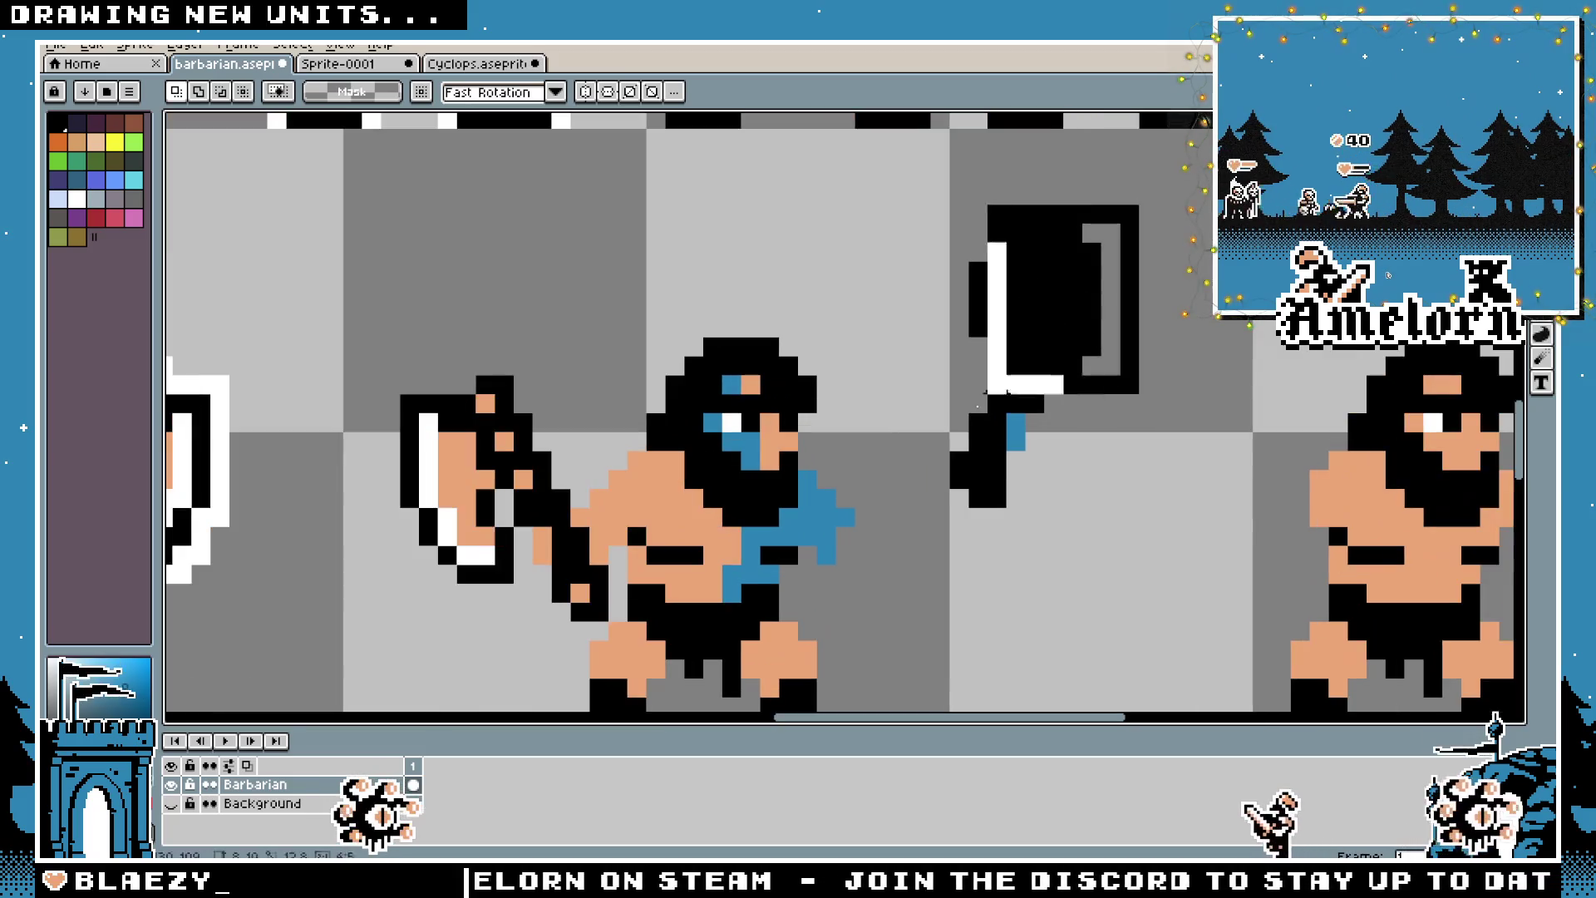
{"action": "left_click_drag", "start_coordinate": [854, 256], "coordinate": [1088, 586]}
{"action": "mouse_move", "coordinate": [1015, 463]}
{"action": "left_mouse_down"}
{"action": "mouse_move", "coordinate": [994, 521]}
{"action": "mouse_move", "coordinate": [606, 527]}
{"action": "mouse_move", "coordinate": [964, 524]}
{"action": "left_mouse_up"}
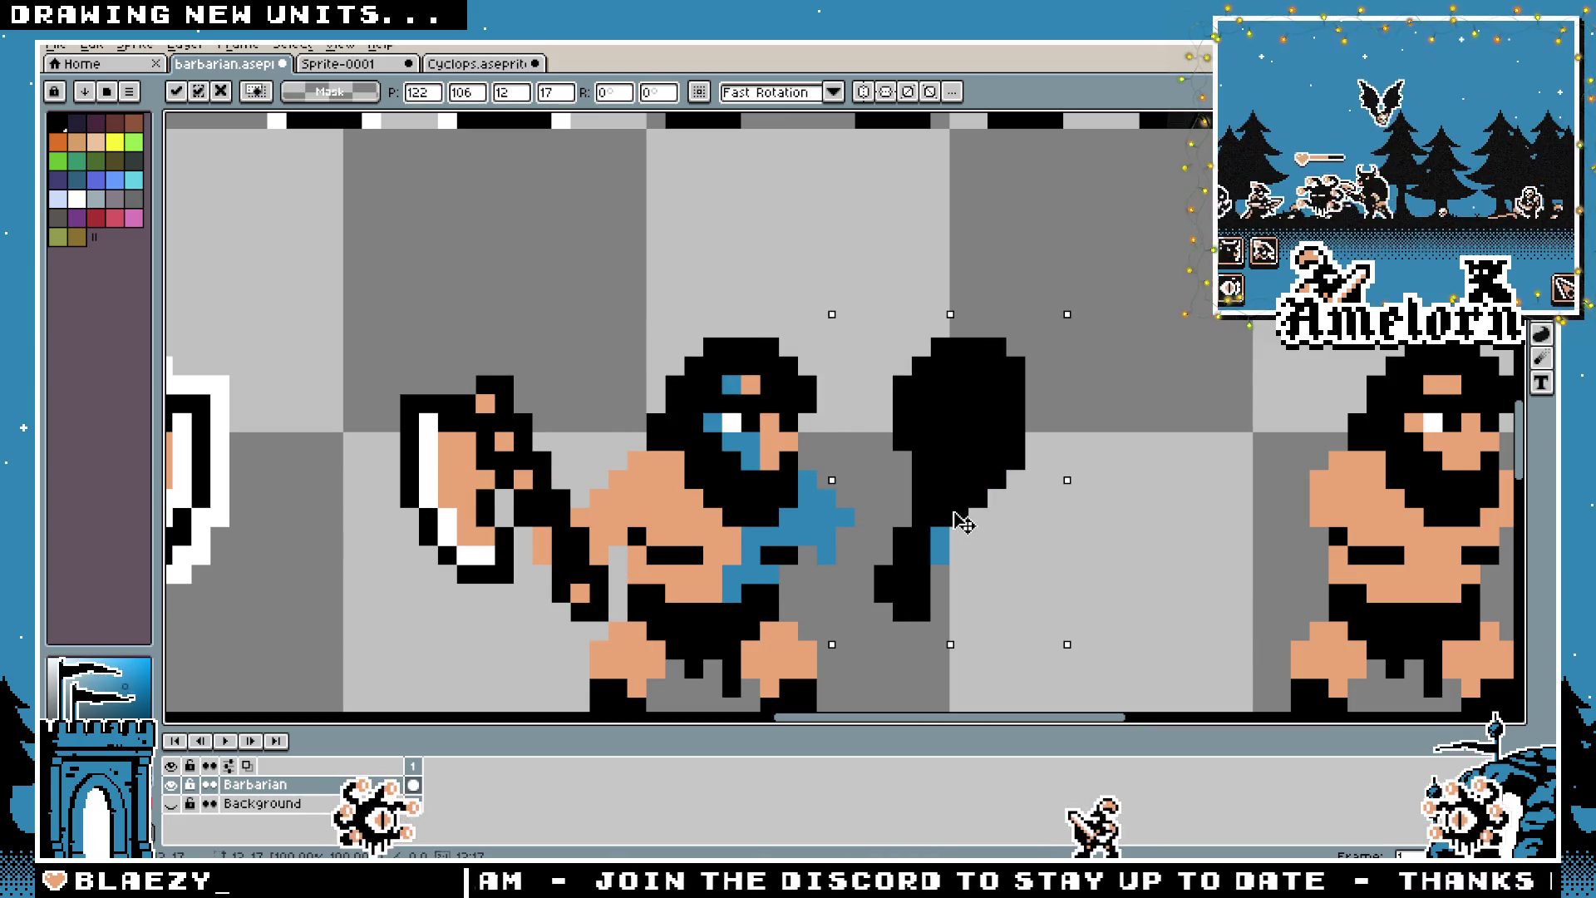
{"action": "key", "text": "Return"}
{"action": "scroll", "coordinate": [1147, 402], "scroll_direction": "down", "scroll_amount": 3}
{"action": "scroll", "coordinate": [1147, 403], "scroll_direction": "up", "scroll_amount": 1}
Reselect the club and fine-tune its position
{"action": "left_click_drag", "start_coordinate": [1105, 366], "coordinate": [1018, 521]}
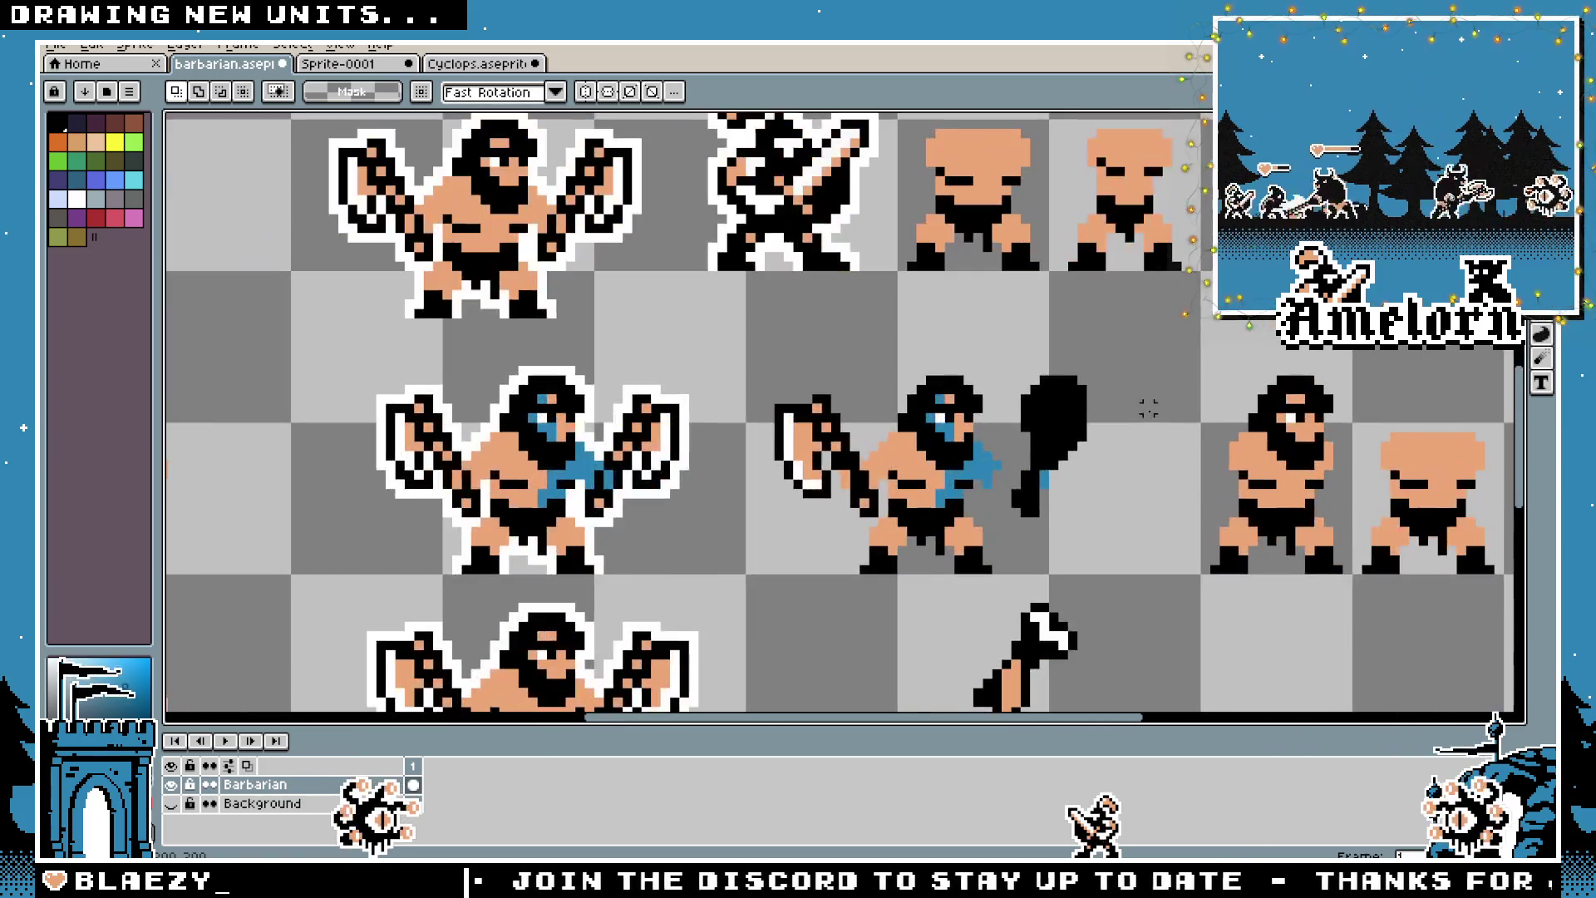
{"action": "left_click", "coordinate": [1047, 494]}
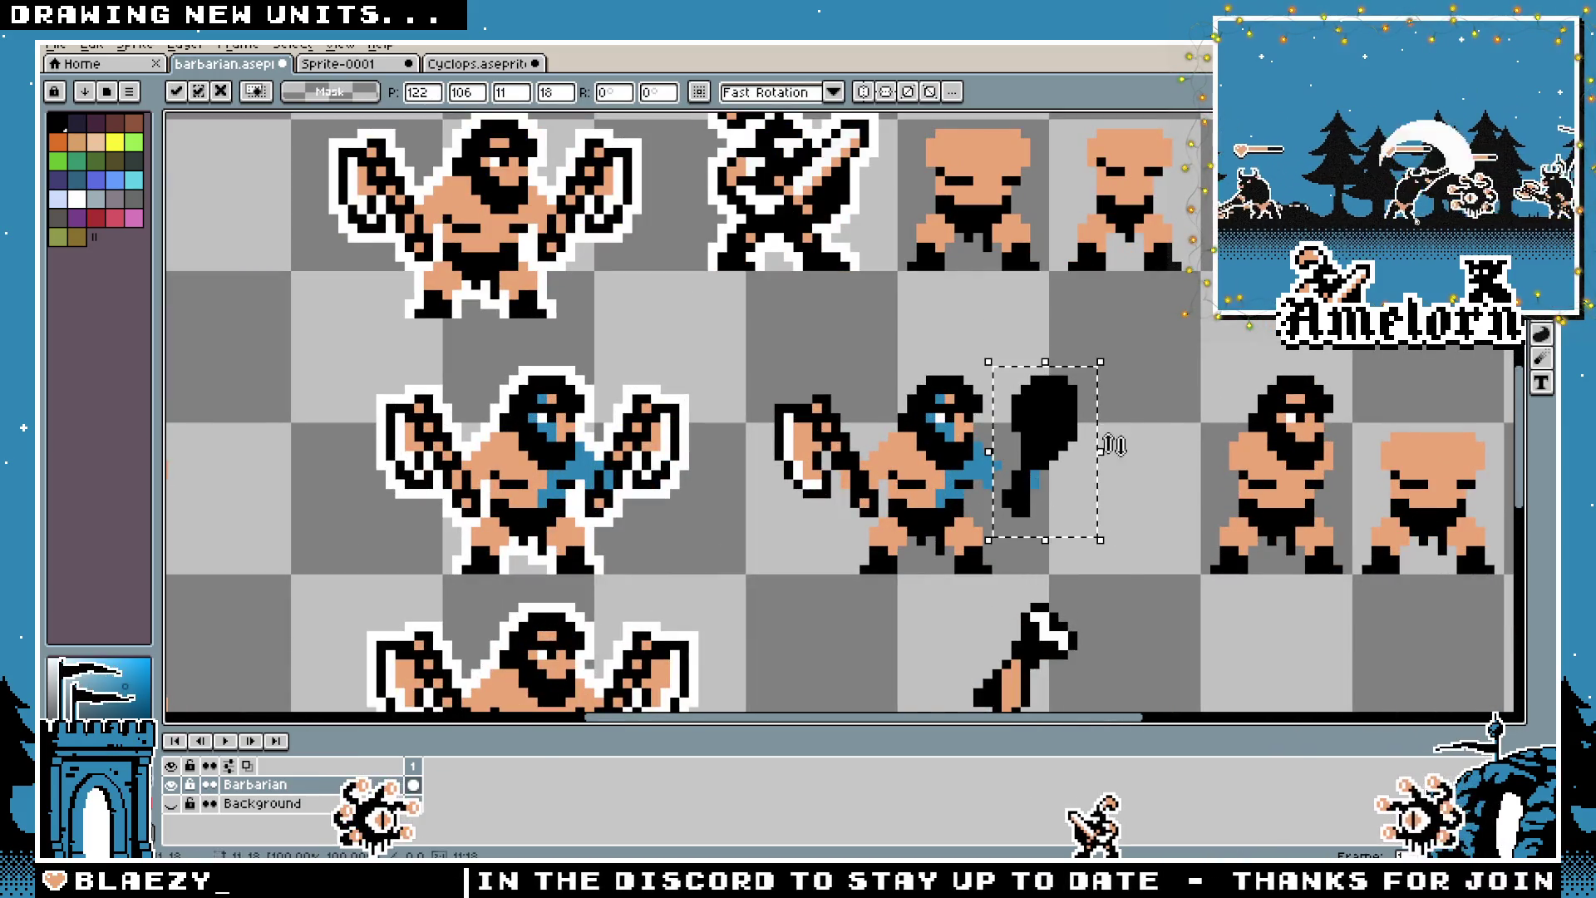
{"action": "left_click", "coordinate": [1147, 388]}
{"action": "scroll", "coordinate": [1148, 388], "scroll_direction": "up", "scroll_amount": 1}
{"action": "scroll", "coordinate": [1111, 424], "scroll_direction": "down", "scroll_amount": 1}
{"action": "scroll", "coordinate": [773, 382], "scroll_direction": "up", "scroll_amount": 2}
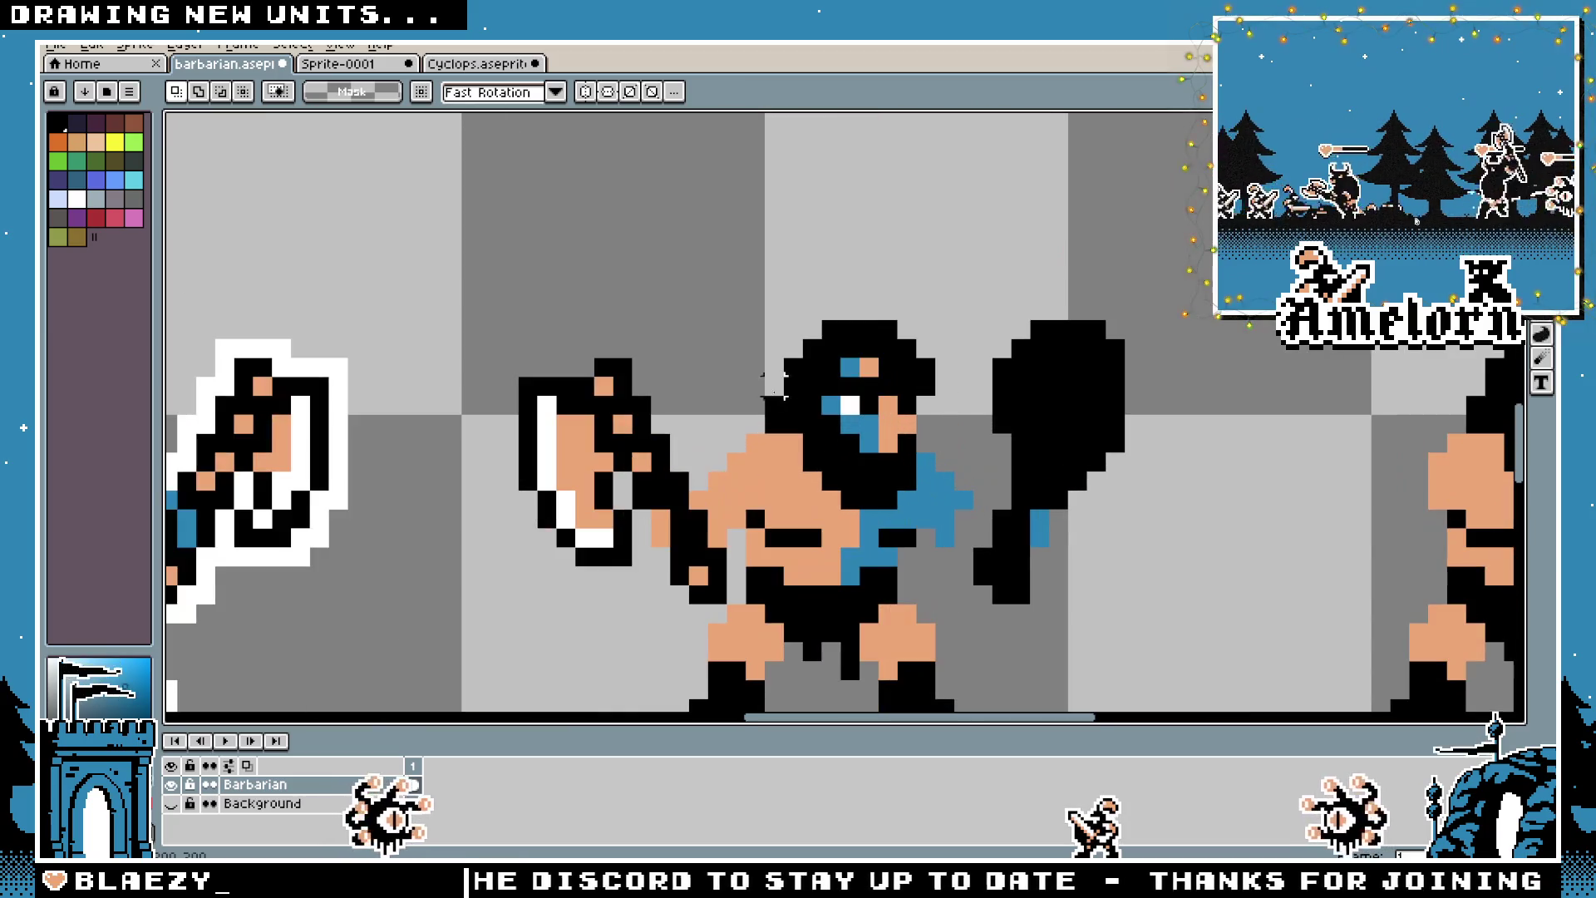
Delete the black strip beside the barbarian's head
{"action": "left_click_drag", "start_coordinate": [647, 392], "coordinate": [767, 419]}
{"action": "key", "text": "Delete"}
{"action": "key", "text": "ctrl+d"}
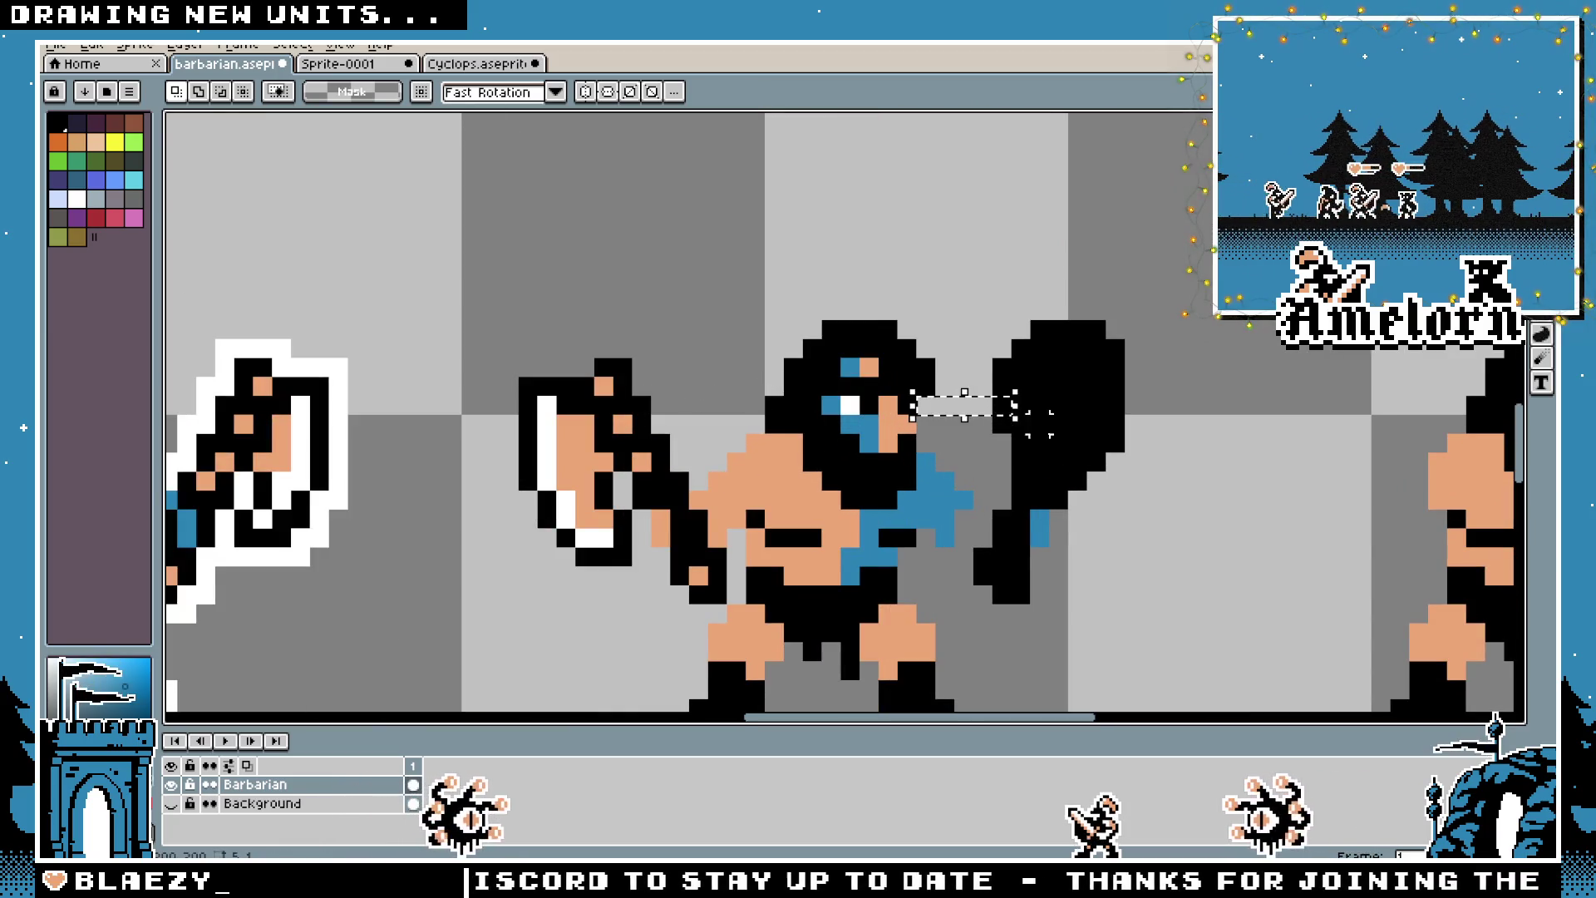
{"action": "scroll", "coordinate": [927, 405], "scroll_direction": "down", "scroll_amount": 3}
{"action": "scroll", "coordinate": [1078, 474], "scroll_direction": "up", "scroll_amount": 3}
Nudge the club one pixel to the right
{"action": "key", "text": "b"}
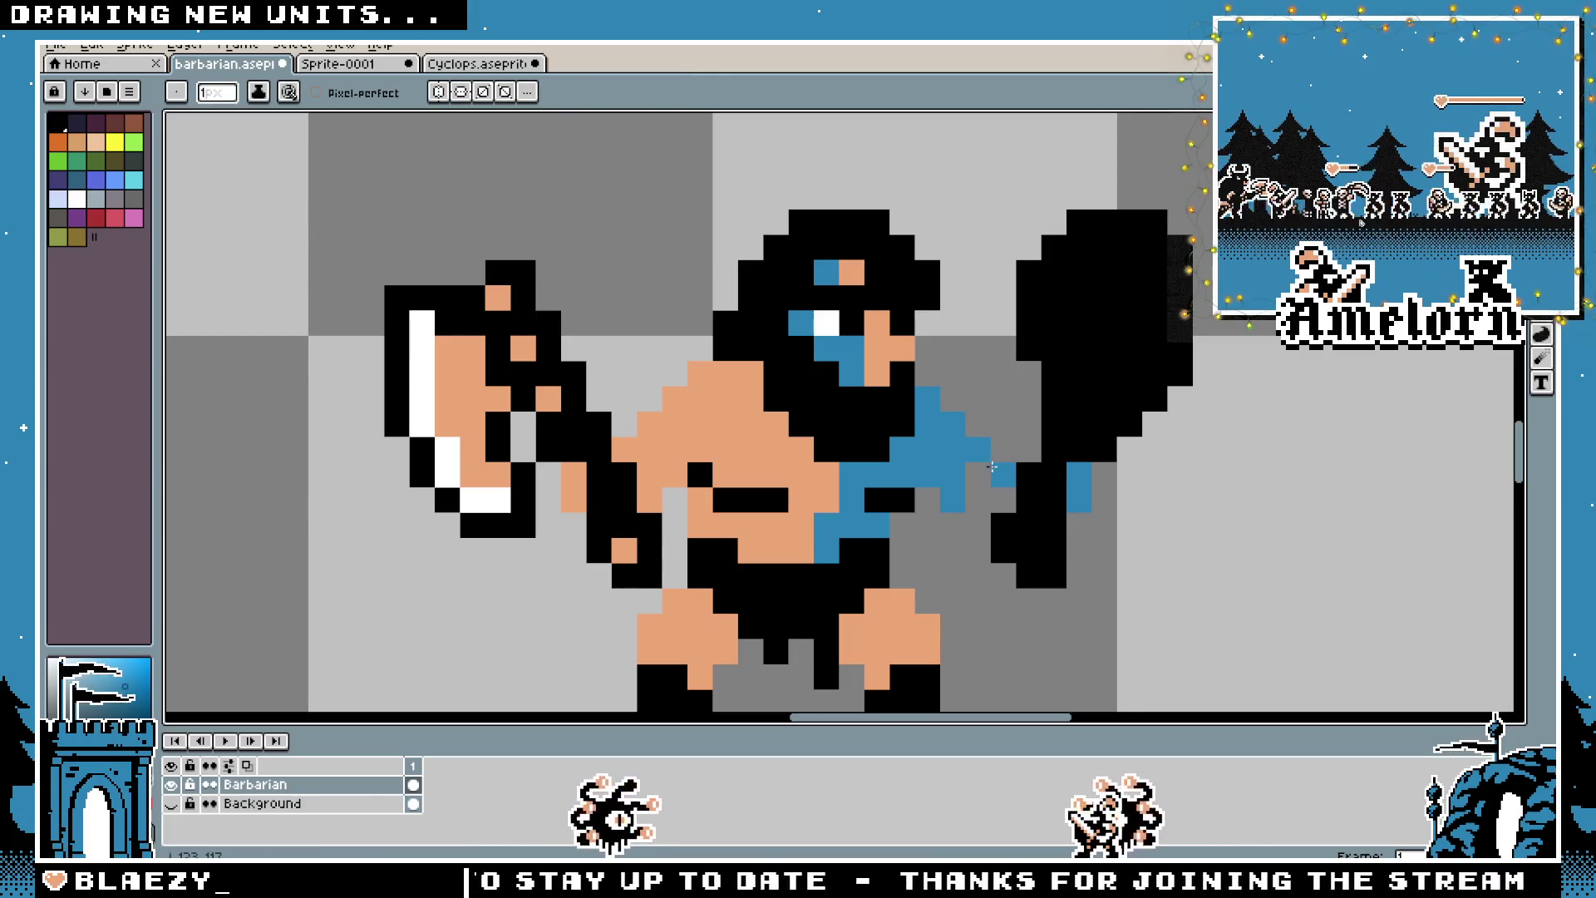
{"action": "scroll", "coordinate": [982, 517], "scroll_direction": "down", "scroll_amount": 3}
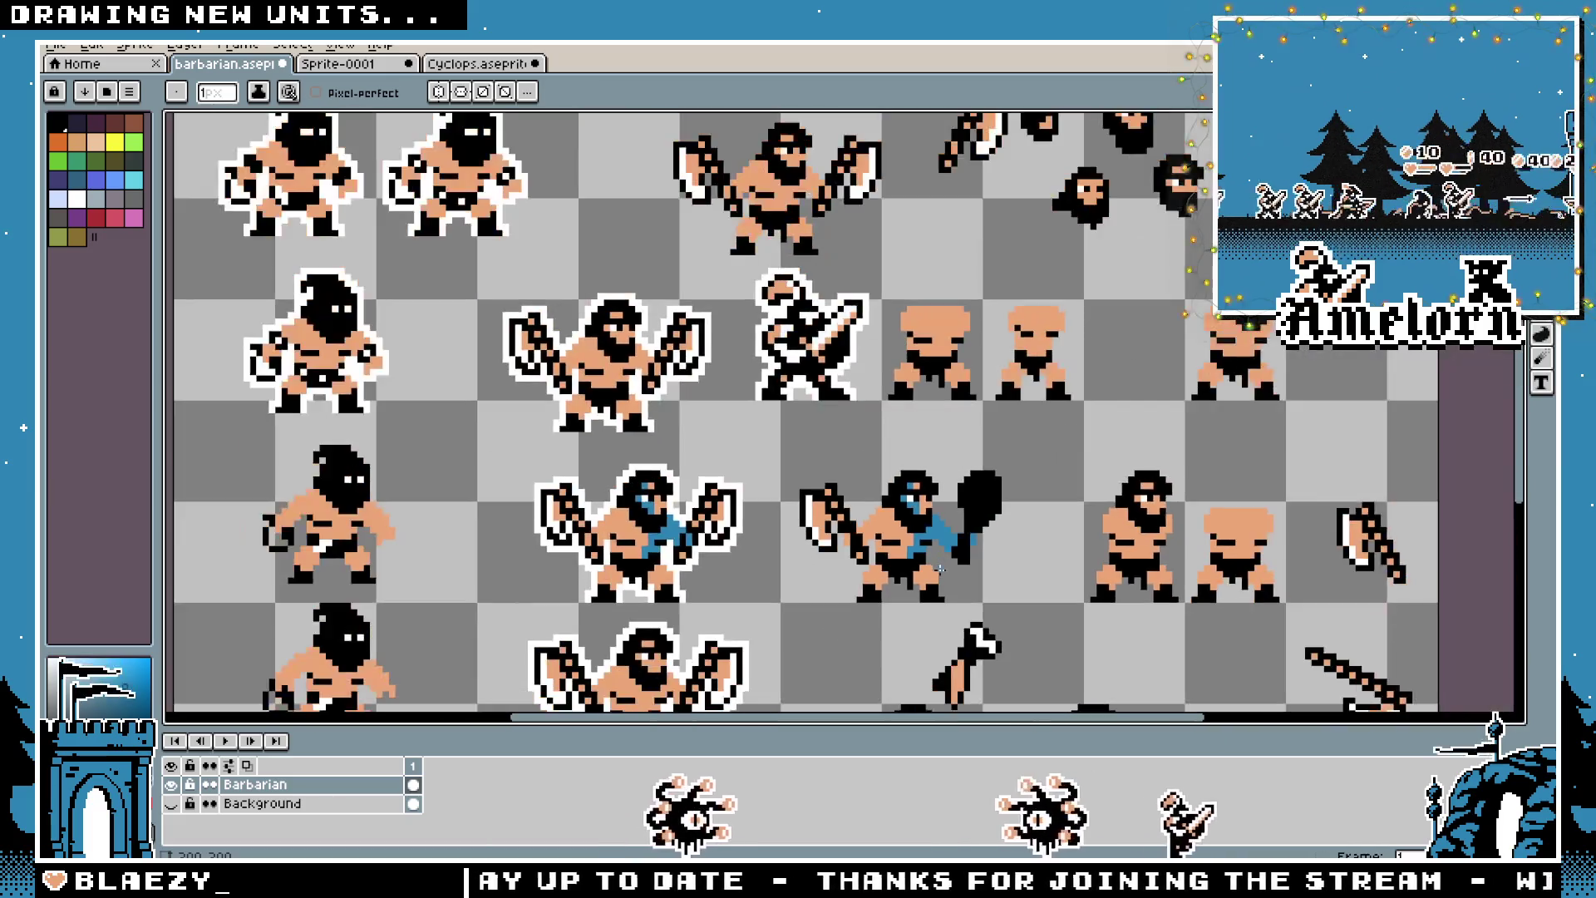
{"action": "scroll", "coordinate": [935, 504], "scroll_direction": "up", "scroll_amount": 3}
{"action": "key", "text": "e"}
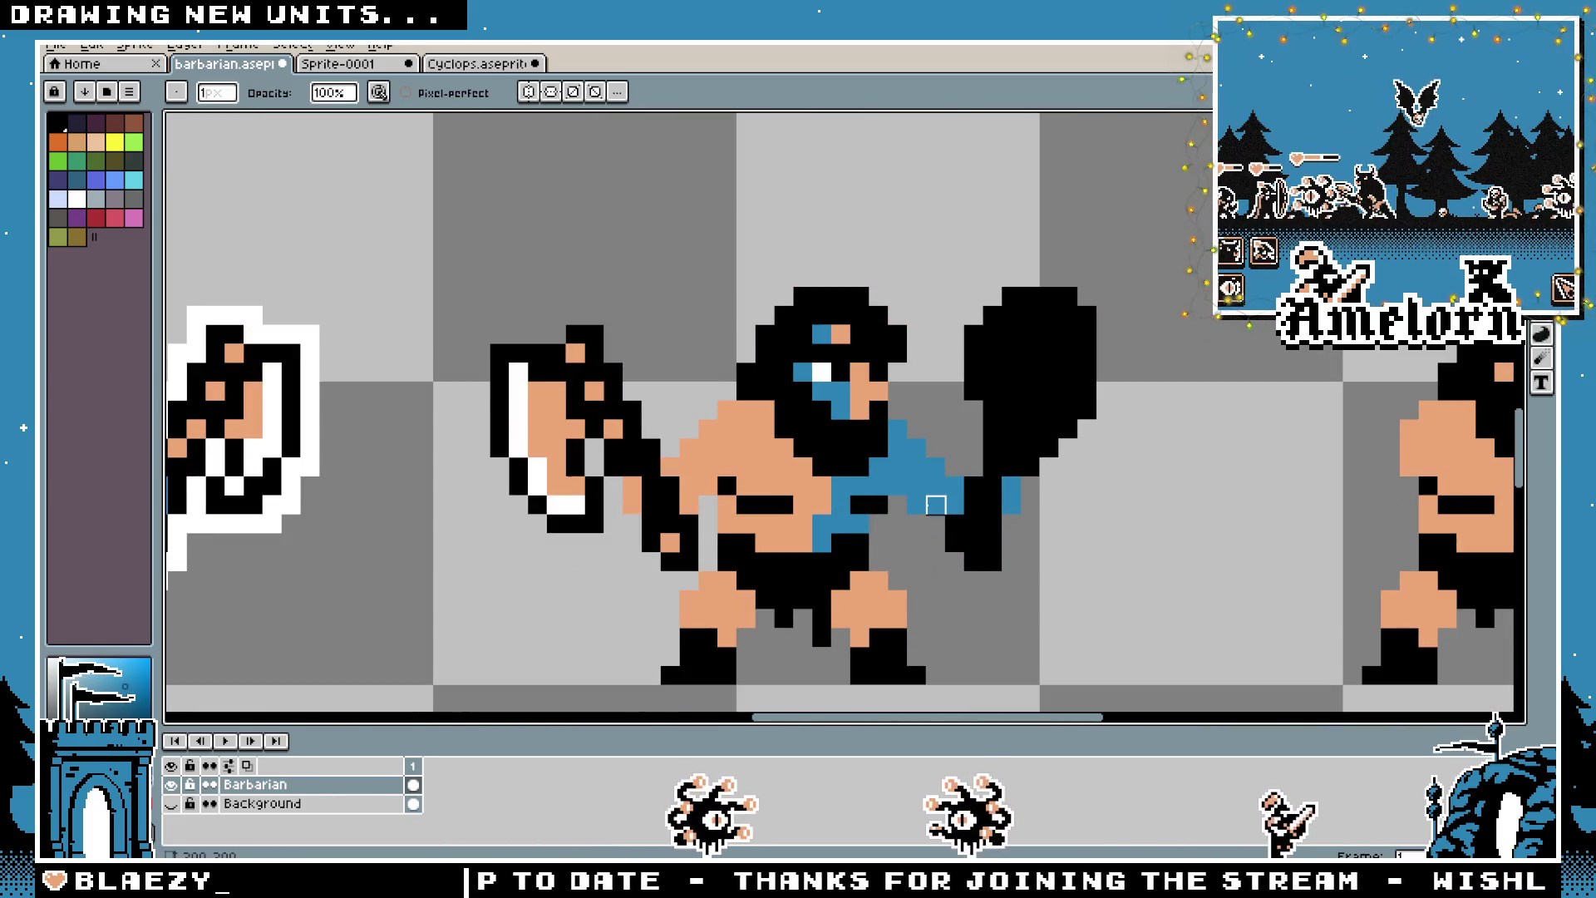
{"action": "scroll", "coordinate": [879, 600], "scroll_direction": "down", "scroll_amount": 3}
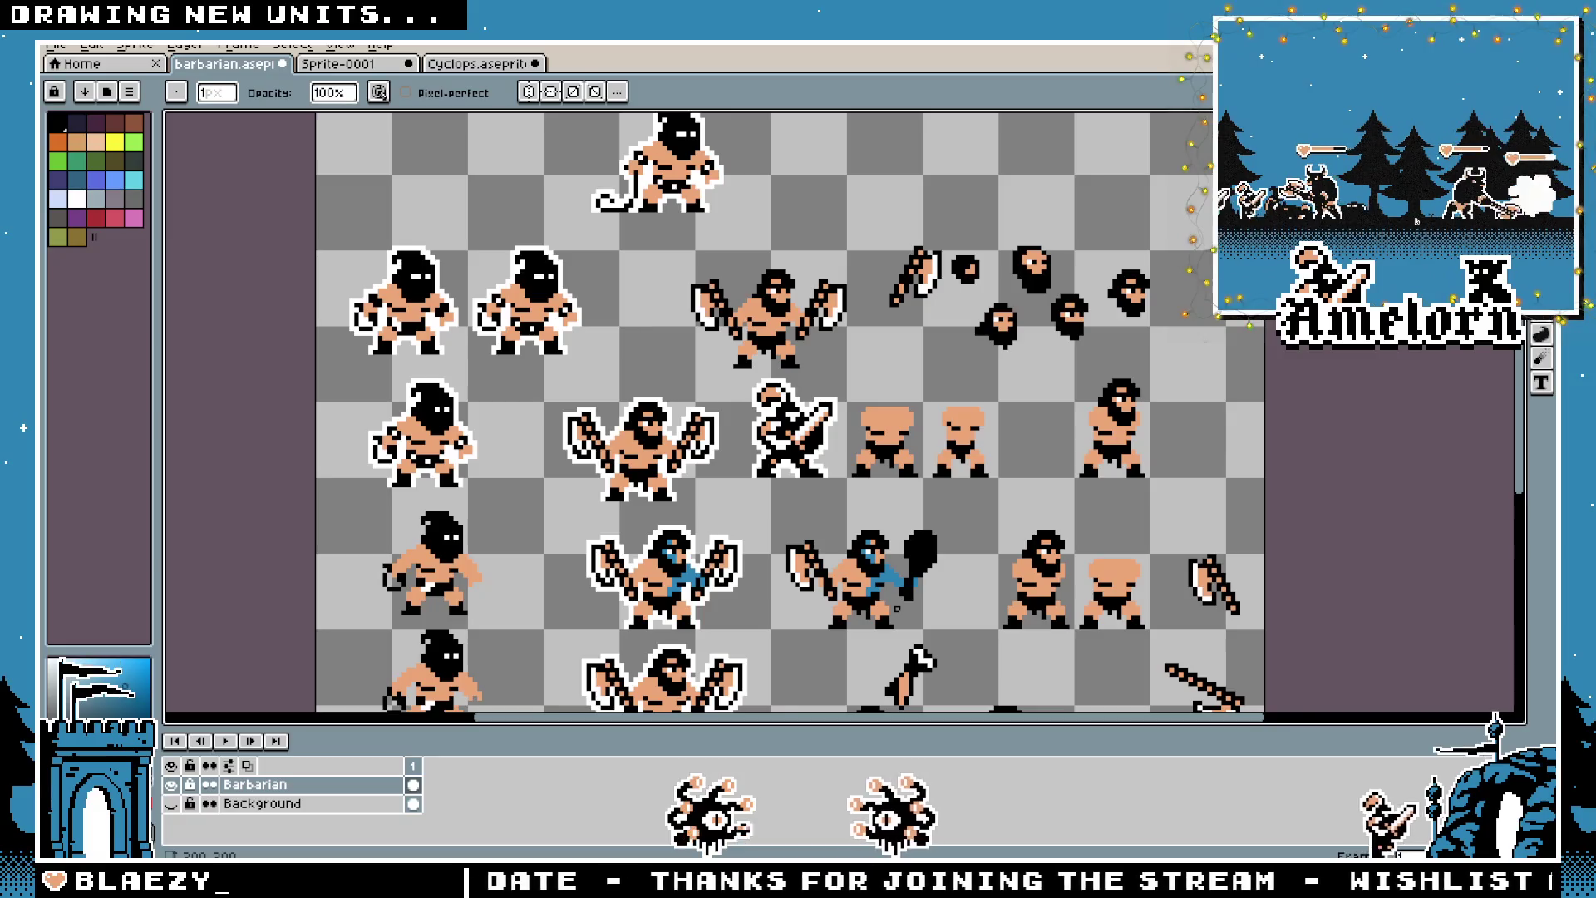
{"action": "scroll", "coordinate": [896, 609], "scroll_direction": "up", "scroll_amount": 3}
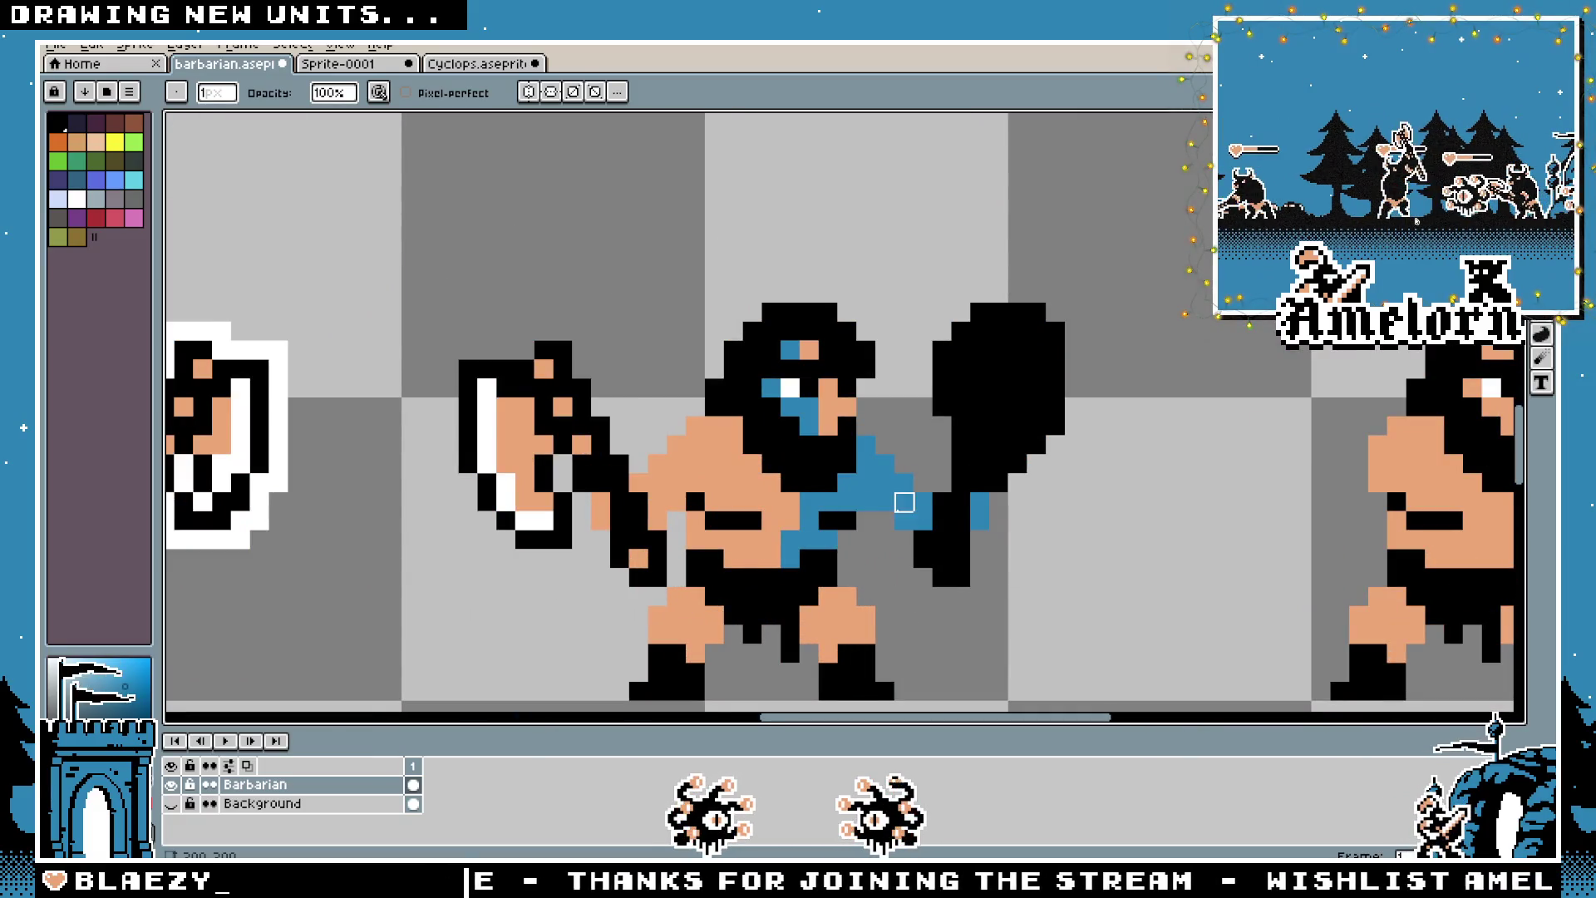
{"action": "key", "text": "v"}
{"action": "left_click_drag", "start_coordinate": [1020, 437], "coordinate": [1039, 434]}
Move the club left into the barbarian's hand and zoom in with the Pencil ready
{"action": "key", "text": "m"}
{"action": "key", "text": "ctrl+d"}
{"action": "mouse_move", "coordinate": [1145, 264]}
{"action": "left_mouse_down"}
{"action": "mouse_move", "coordinate": [965, 611]}
{"action": "mouse_move", "coordinate": [907, 611]}
{"action": "left_mouse_up"}
{"action": "left_click_drag", "start_coordinate": [1023, 482], "coordinate": [974, 484]}
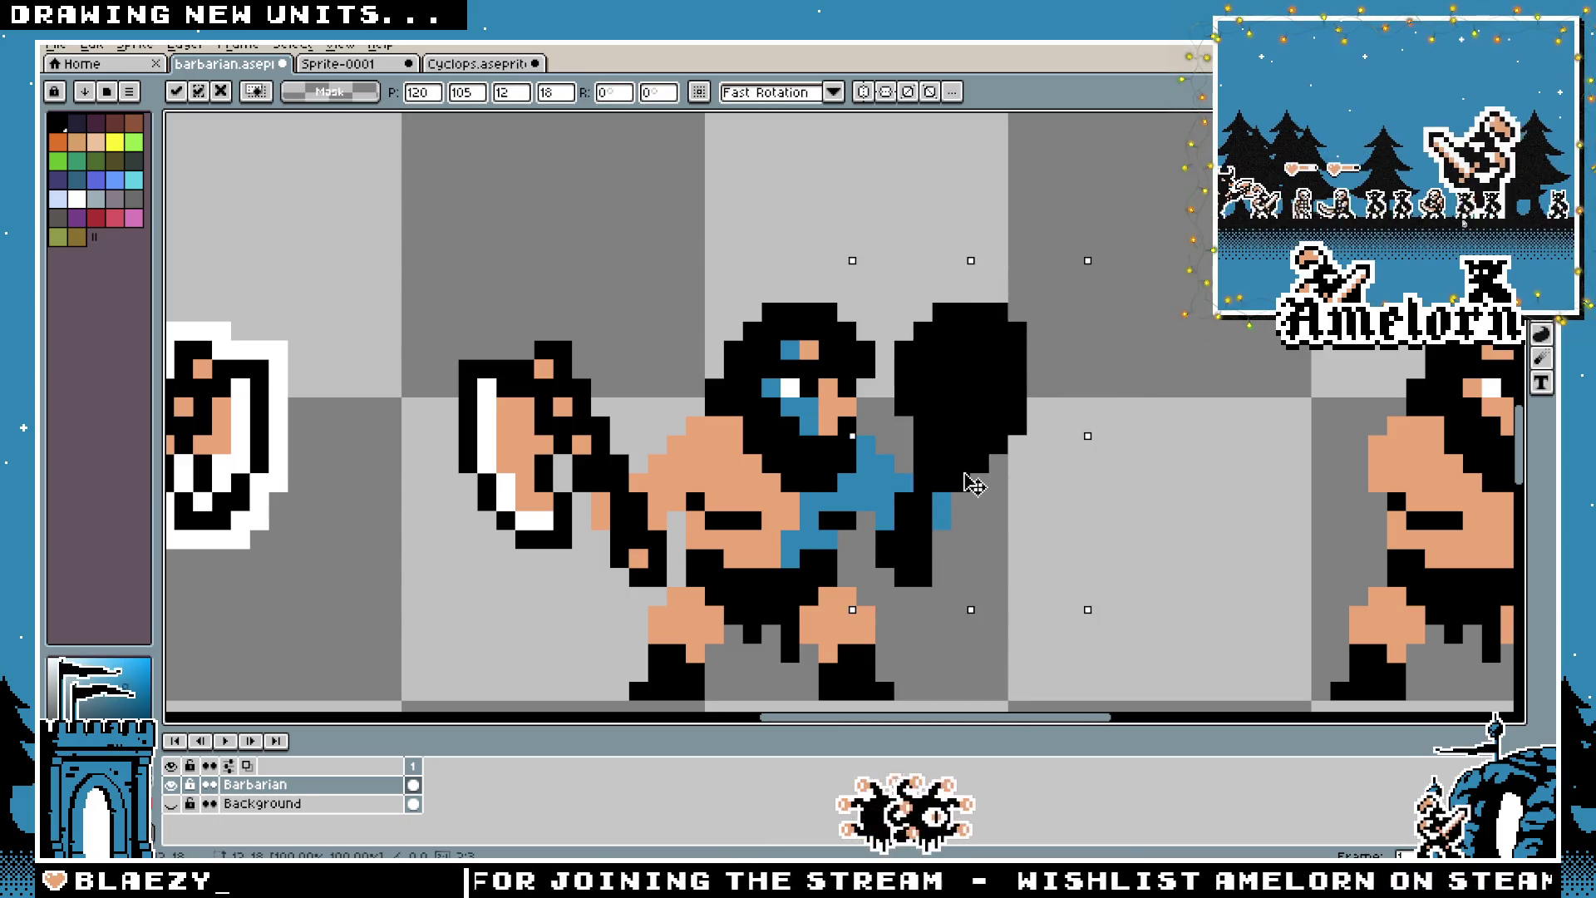
{"action": "key", "text": "Return"}
{"action": "scroll", "coordinate": [1101, 436], "scroll_direction": "down", "scroll_amount": 3}
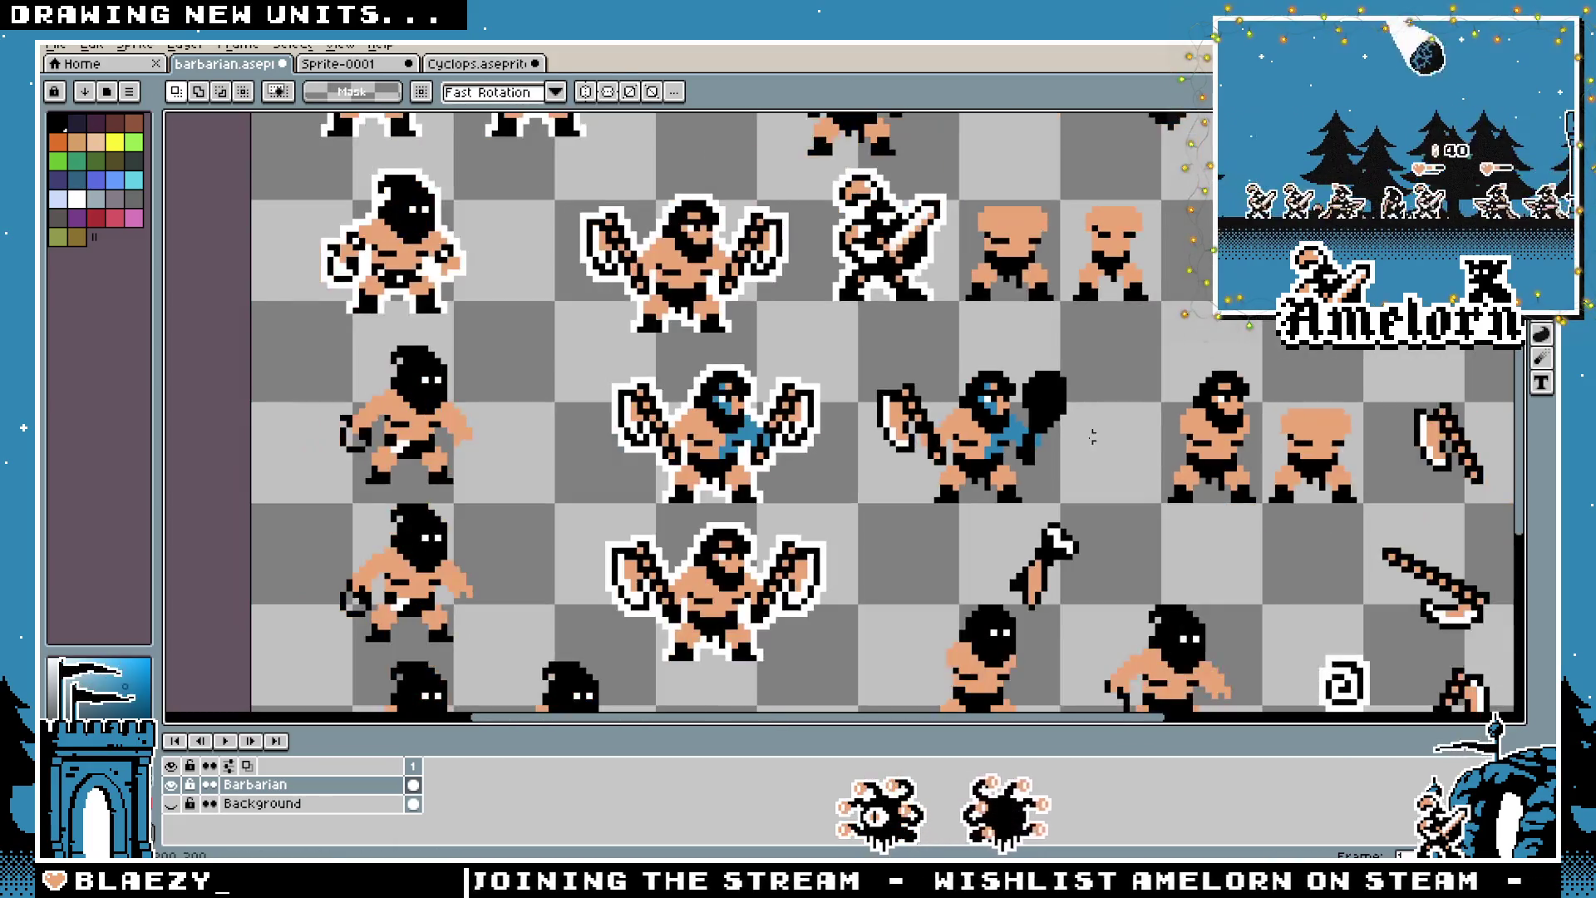
{"action": "scroll", "coordinate": [1005, 443], "scroll_direction": "up", "scroll_amount": 1}
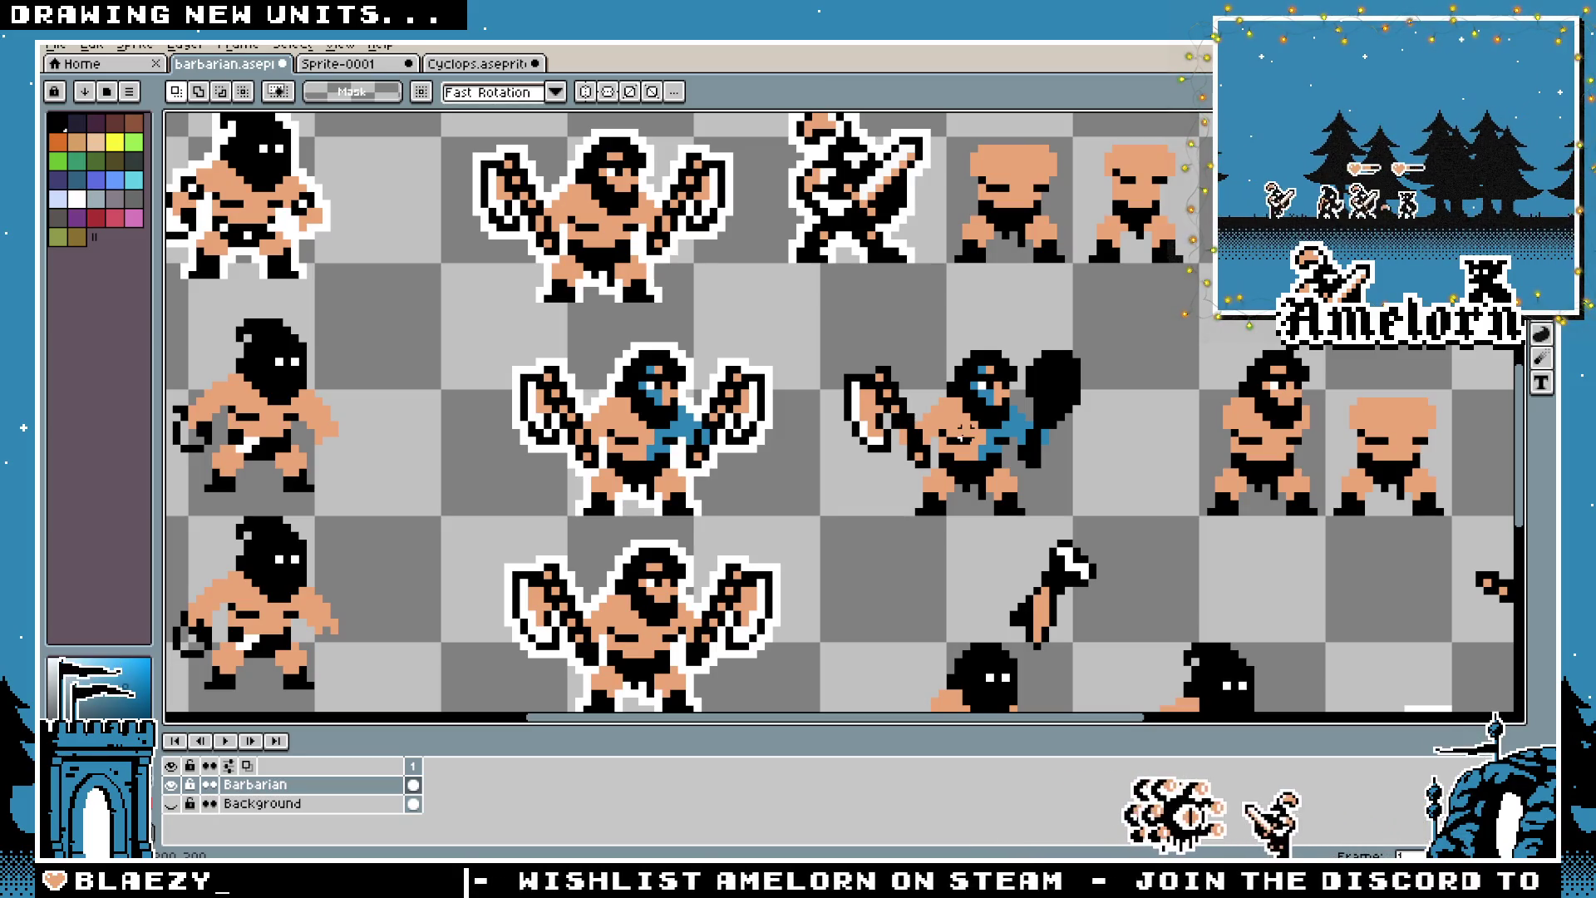
{"action": "scroll", "coordinate": [961, 432], "scroll_direction": "up", "scroll_amount": 1}
{"action": "key", "text": "b"}
{"action": "scroll", "coordinate": [925, 407], "scroll_direction": "up", "scroll_amount": 3}
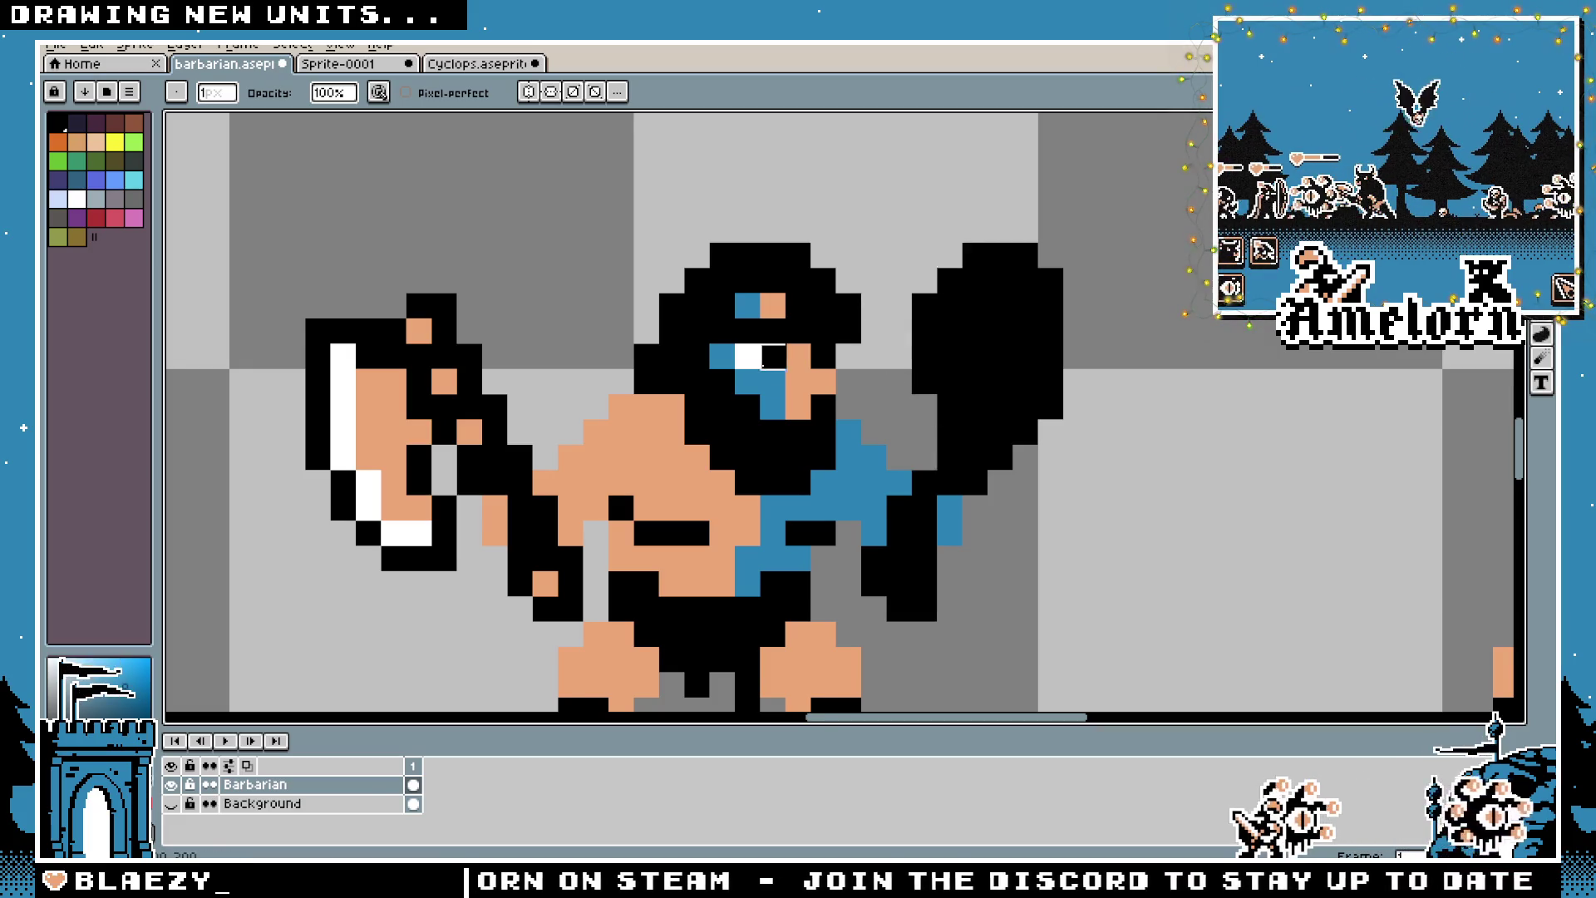
Undo to bring back the club pixels that were removed
{"action": "scroll", "coordinate": [766, 358], "scroll_direction": "down", "scroll_amount": 3}
{"action": "scroll", "coordinate": [782, 511], "scroll_direction": "up", "scroll_amount": 3}
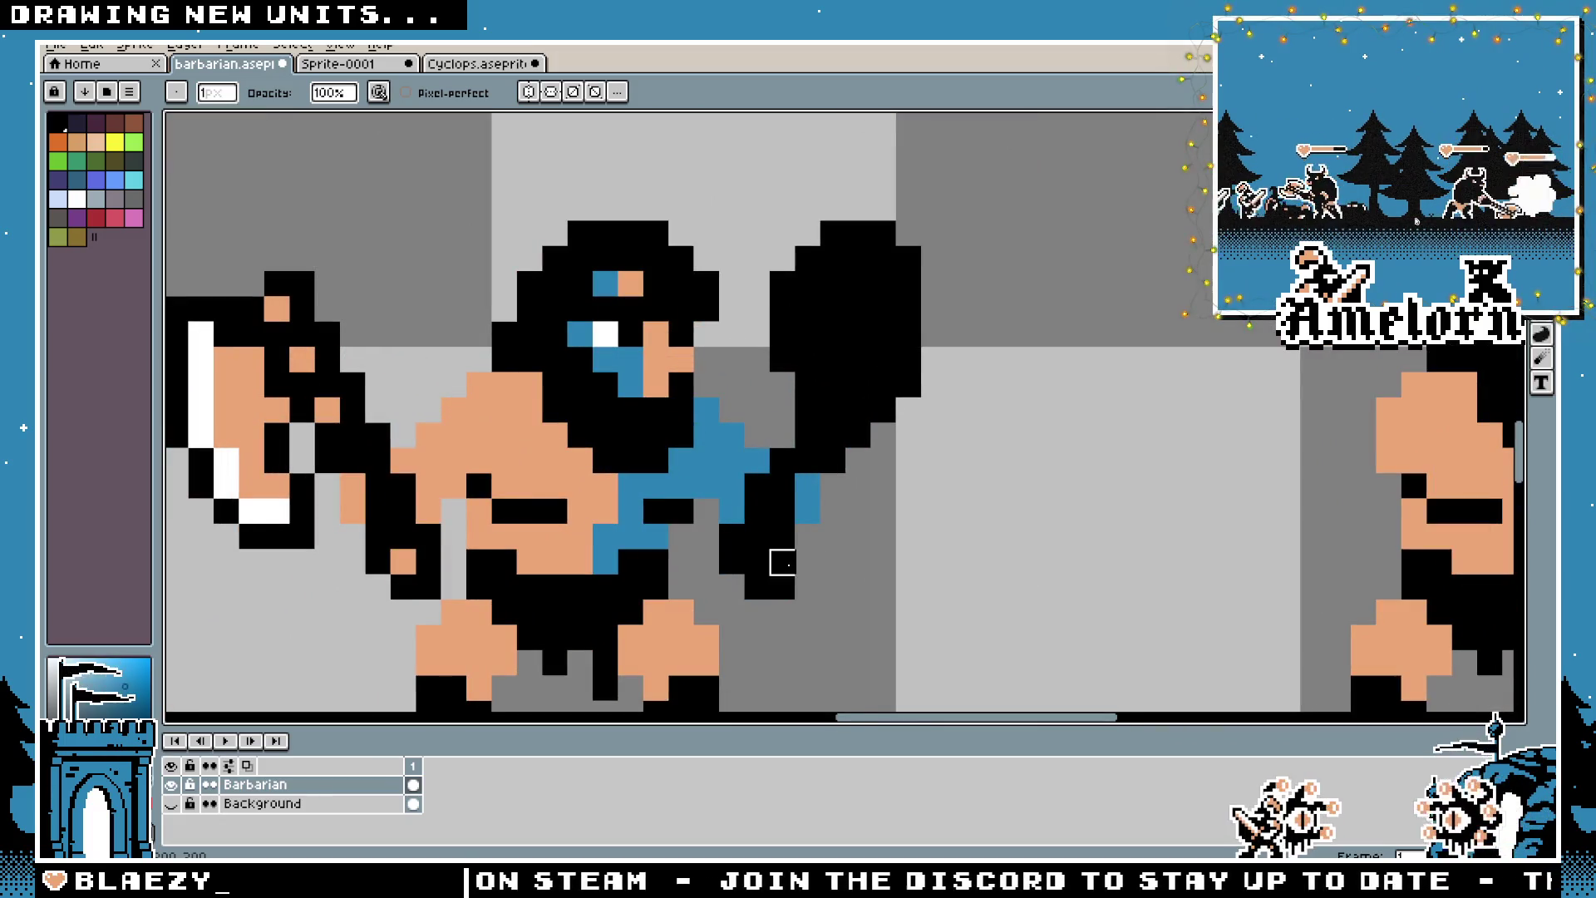
{"action": "key", "text": "e"}
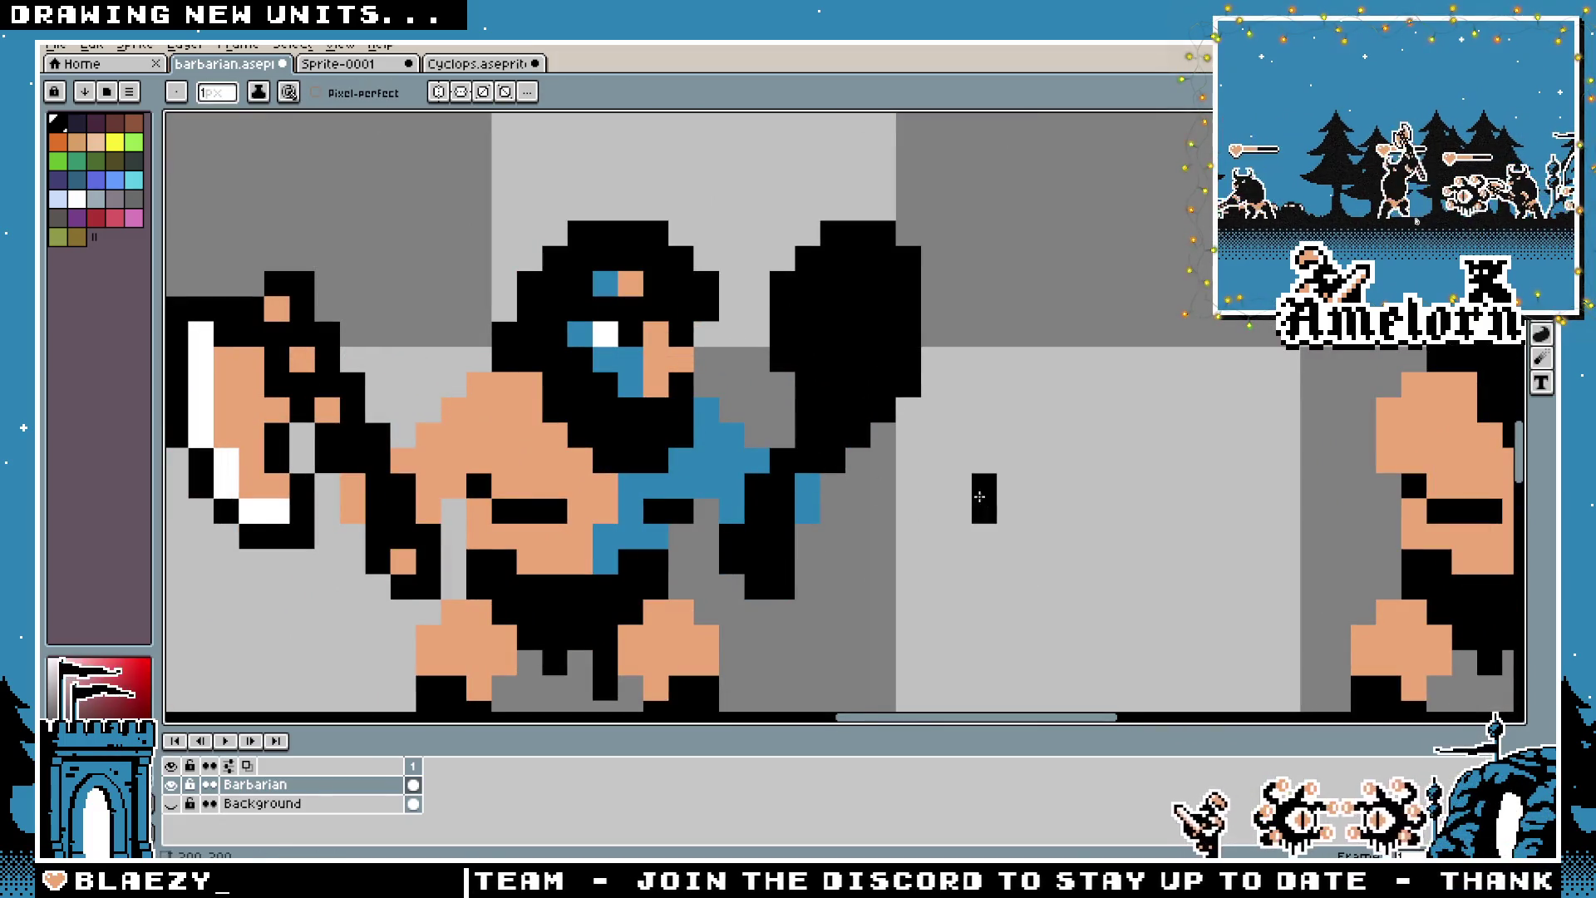
{"action": "key", "text": "v"}
{"action": "key", "text": "ctrl+z"}
{"action": "key", "text": "ctrl+z"}
{"action": "key", "text": "ctrl+z"}
{"action": "key", "text": "b"}
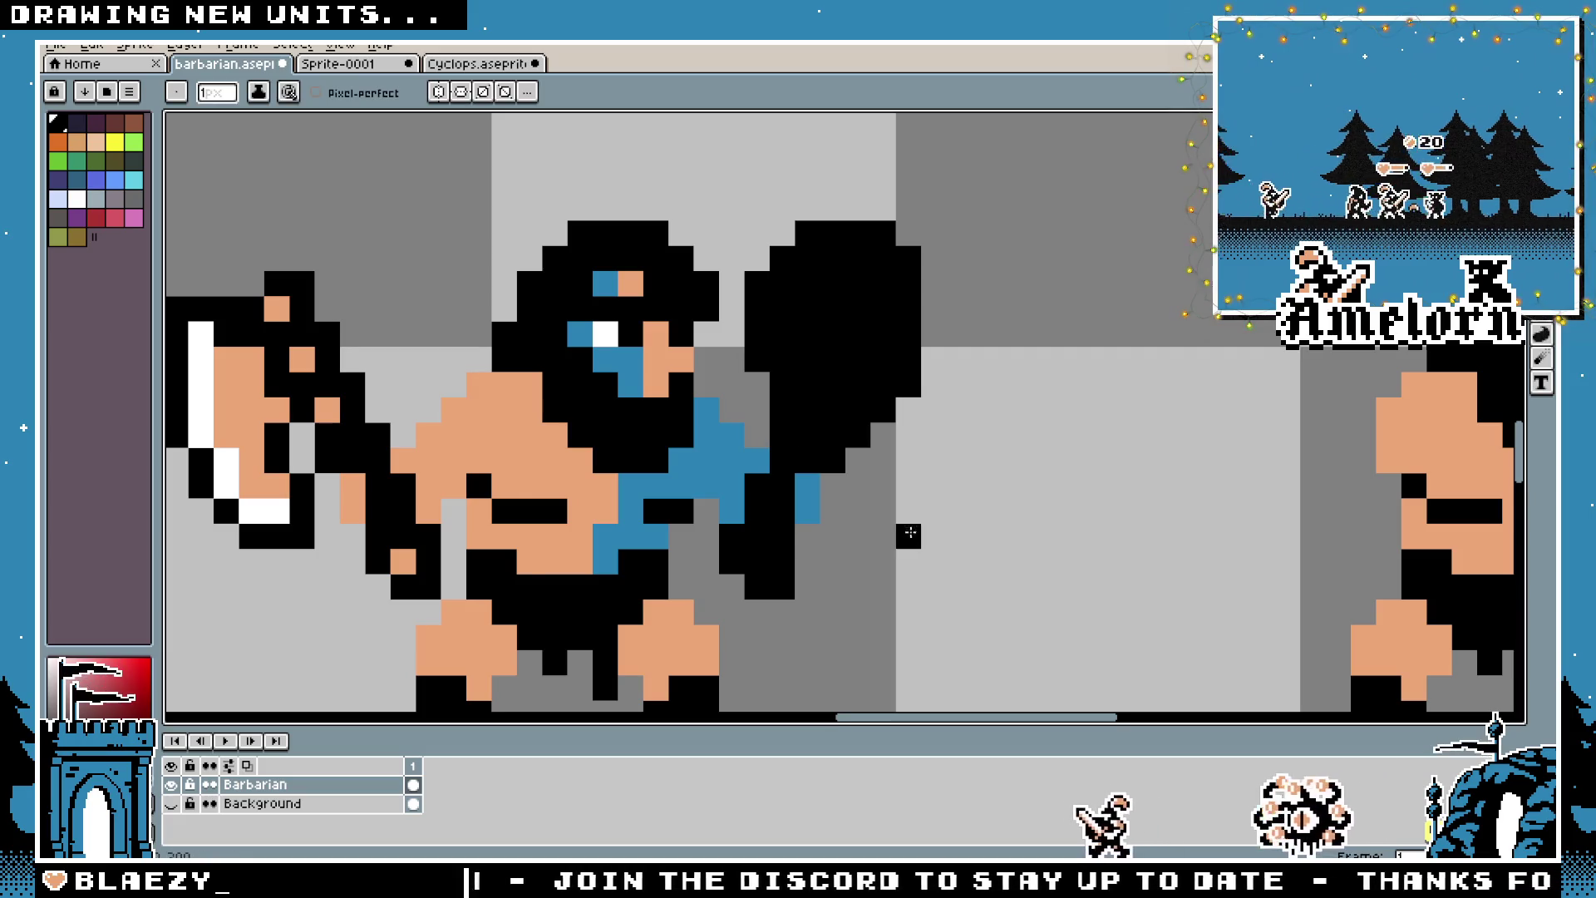
{"action": "scroll", "coordinate": [909, 535], "scroll_direction": "down", "scroll_amount": 3}
{"action": "scroll", "coordinate": [846, 462], "scroll_direction": "up", "scroll_amount": 3}
Erase a black column from the club's edge
{"action": "key", "text": "b"}
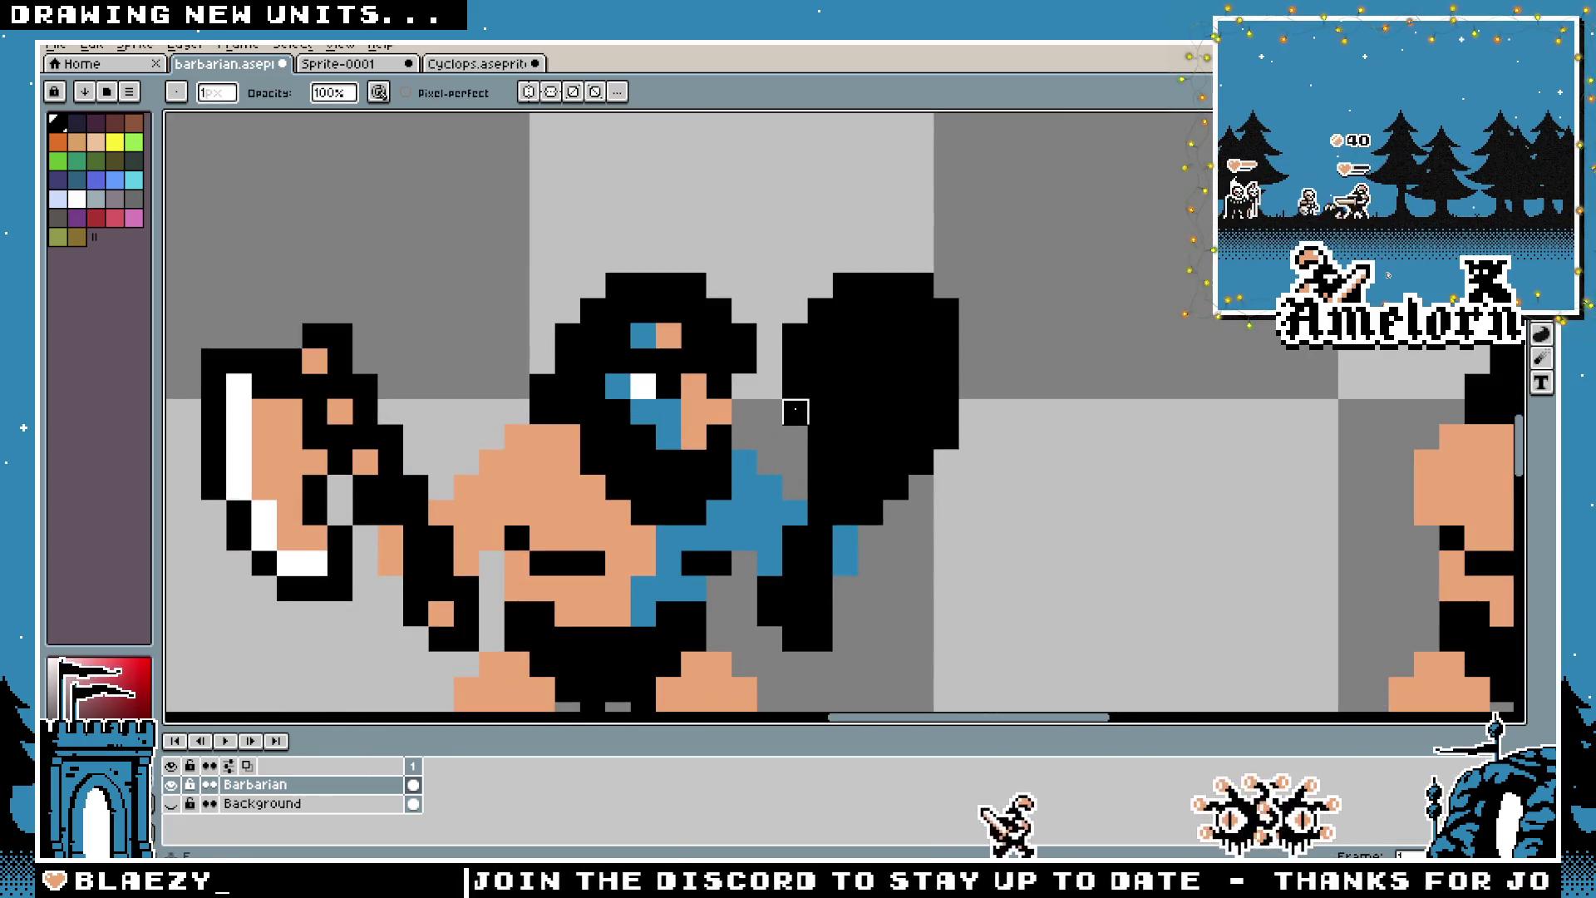
{"action": "left_click_drag", "start_coordinate": [794, 411], "coordinate": [770, 310]}
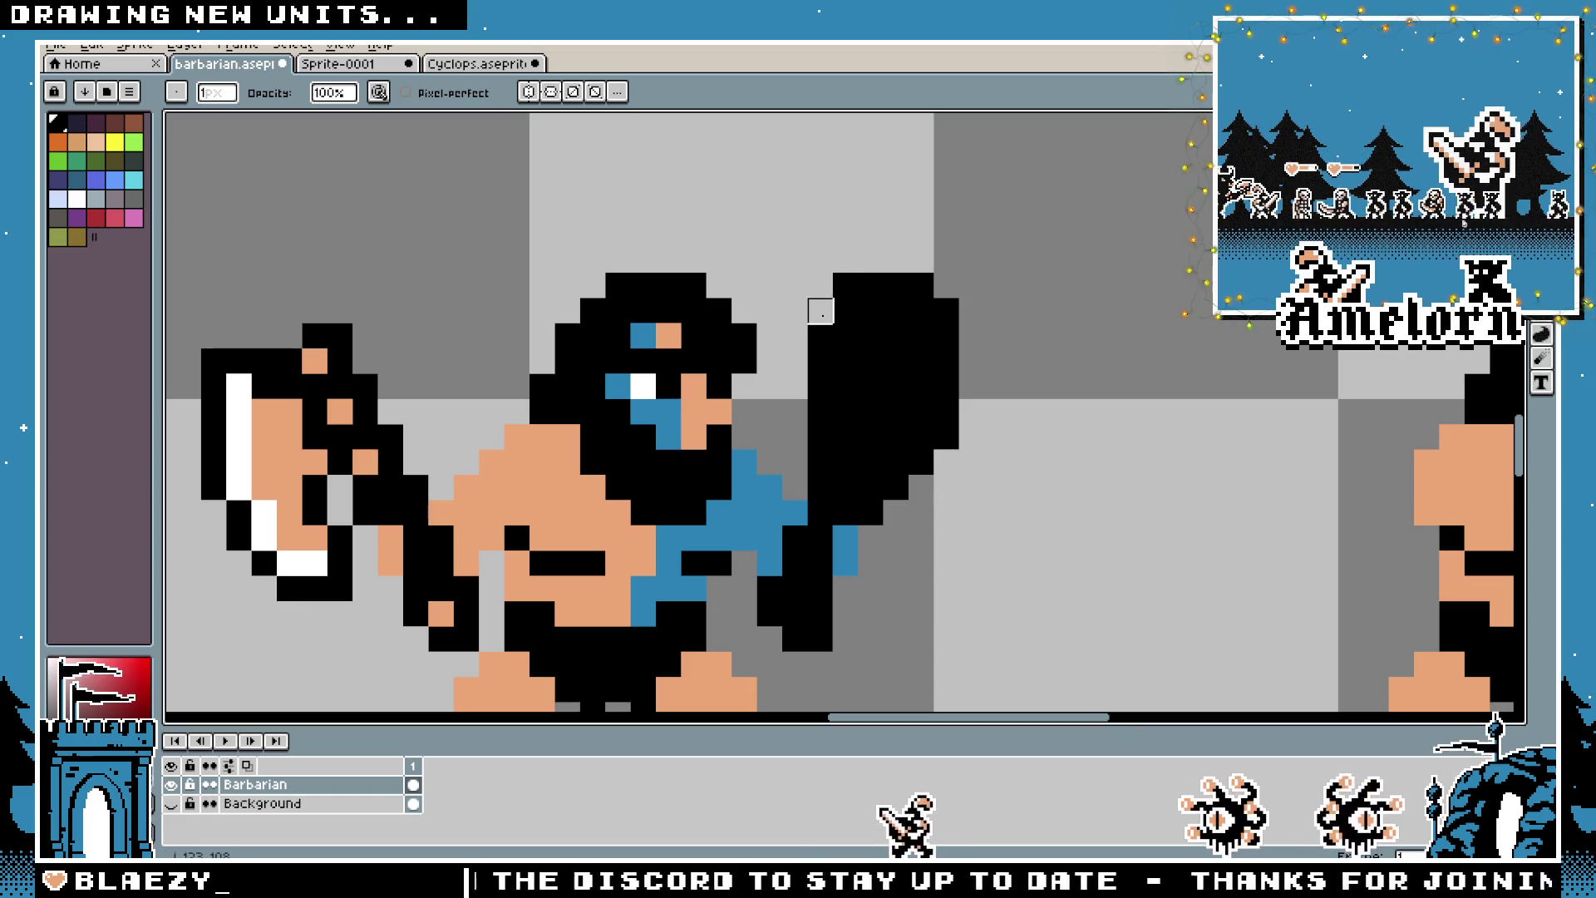
{"action": "scroll", "coordinate": [989, 458], "scroll_direction": "down", "scroll_amount": 4}
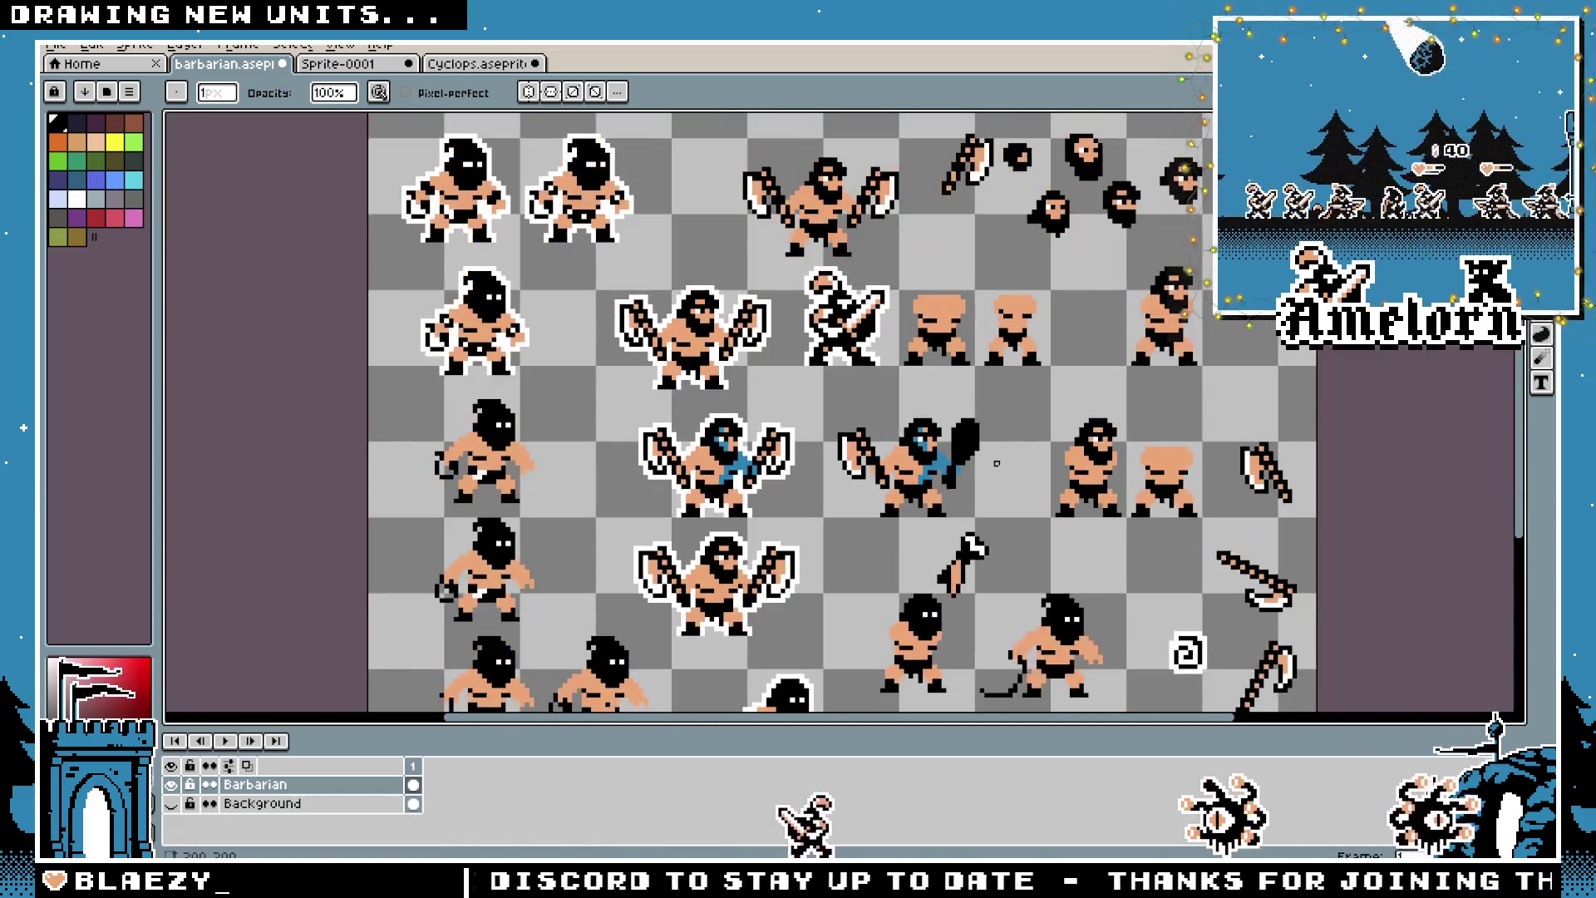
{"action": "scroll", "coordinate": [968, 472], "scroll_direction": "up", "scroll_amount": 4}
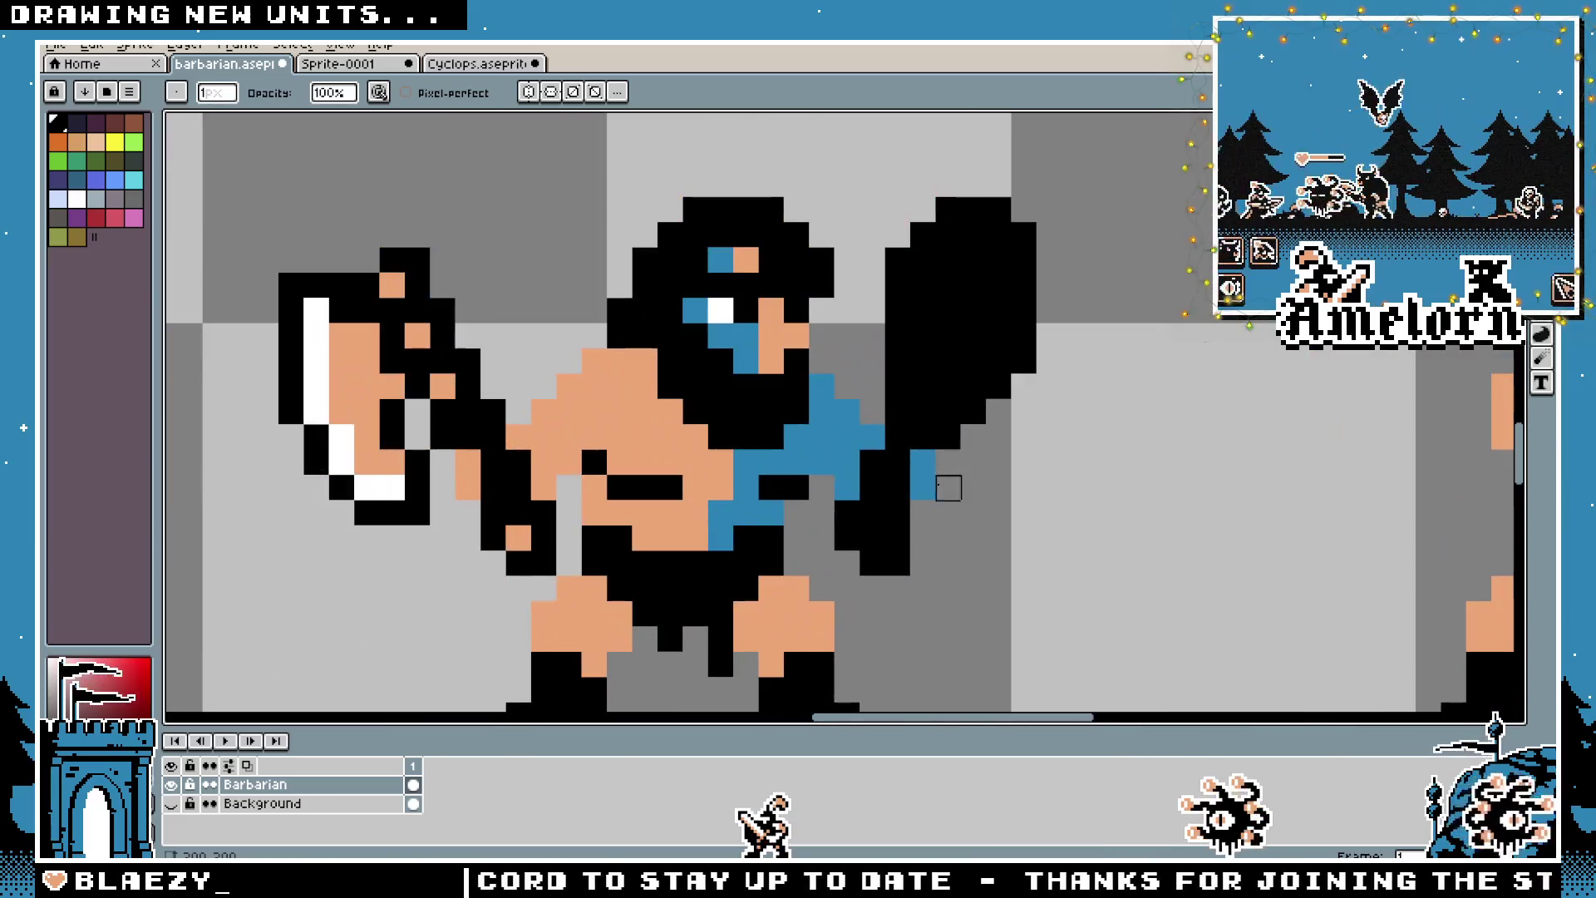
{"action": "scroll", "coordinate": [846, 597], "scroll_direction": "down", "scroll_amount": 2}
{"action": "scroll", "coordinate": [845, 597], "scroll_direction": "up", "scroll_amount": 4}
{"action": "scroll", "coordinate": [854, 467], "scroll_direction": "down", "scroll_amount": 2}
{"action": "scroll", "coordinate": [854, 467], "scroll_direction": "down", "scroll_amount": 1}
{"action": "scroll", "coordinate": [854, 495], "scroll_direction": "up", "scroll_amount": 3}
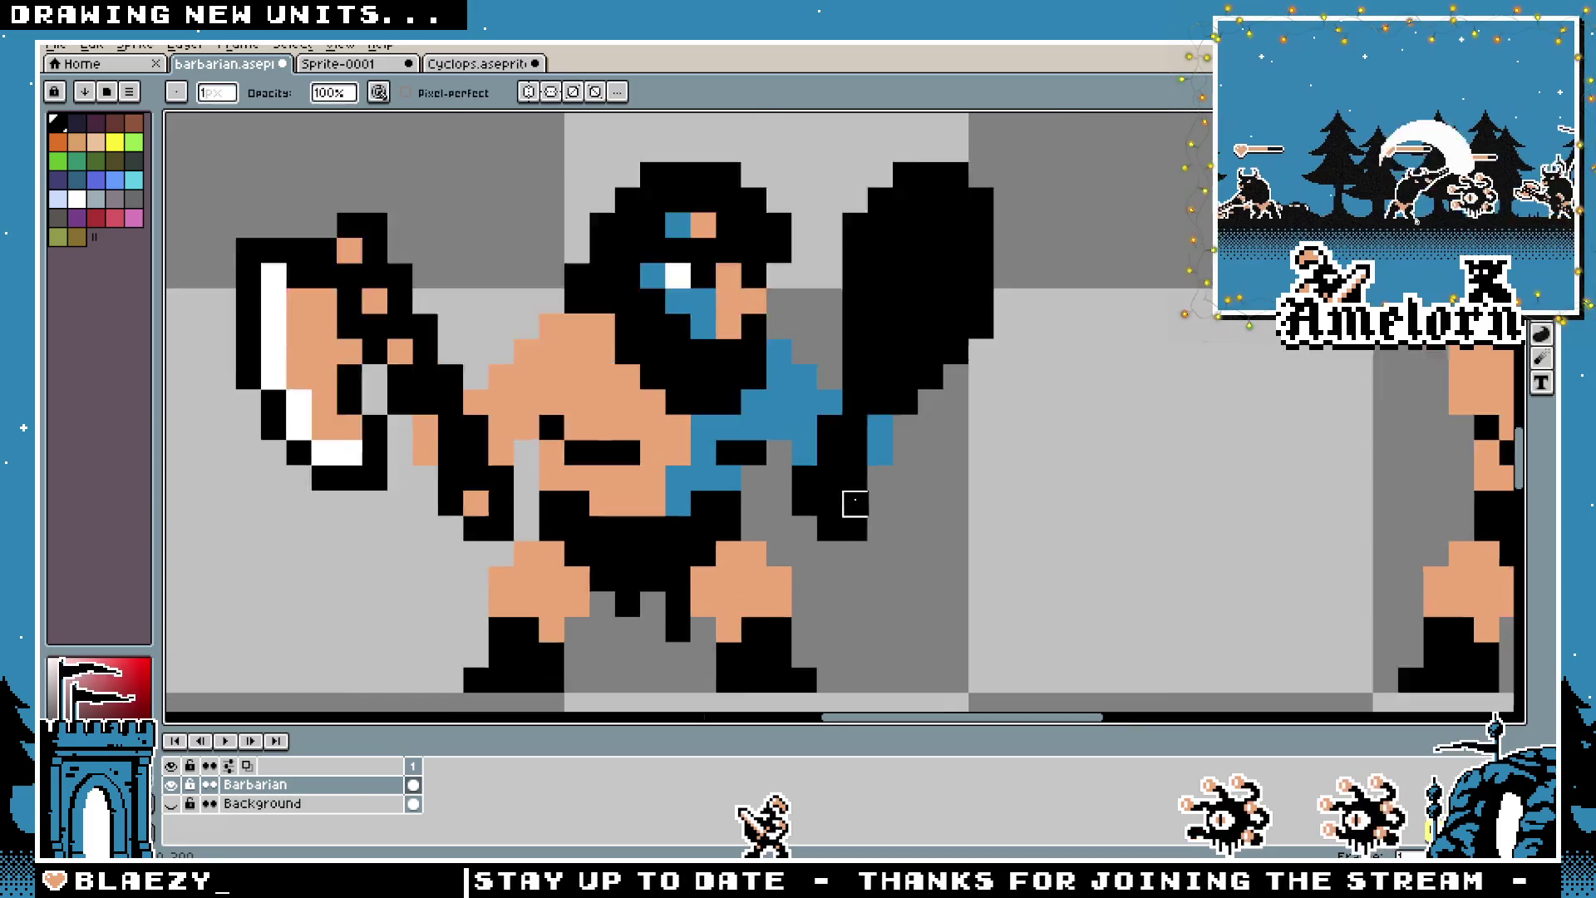
Erase two stray black pixels near the club's grip
{"action": "left_click_drag", "start_coordinate": [779, 505], "coordinate": [780, 467]}
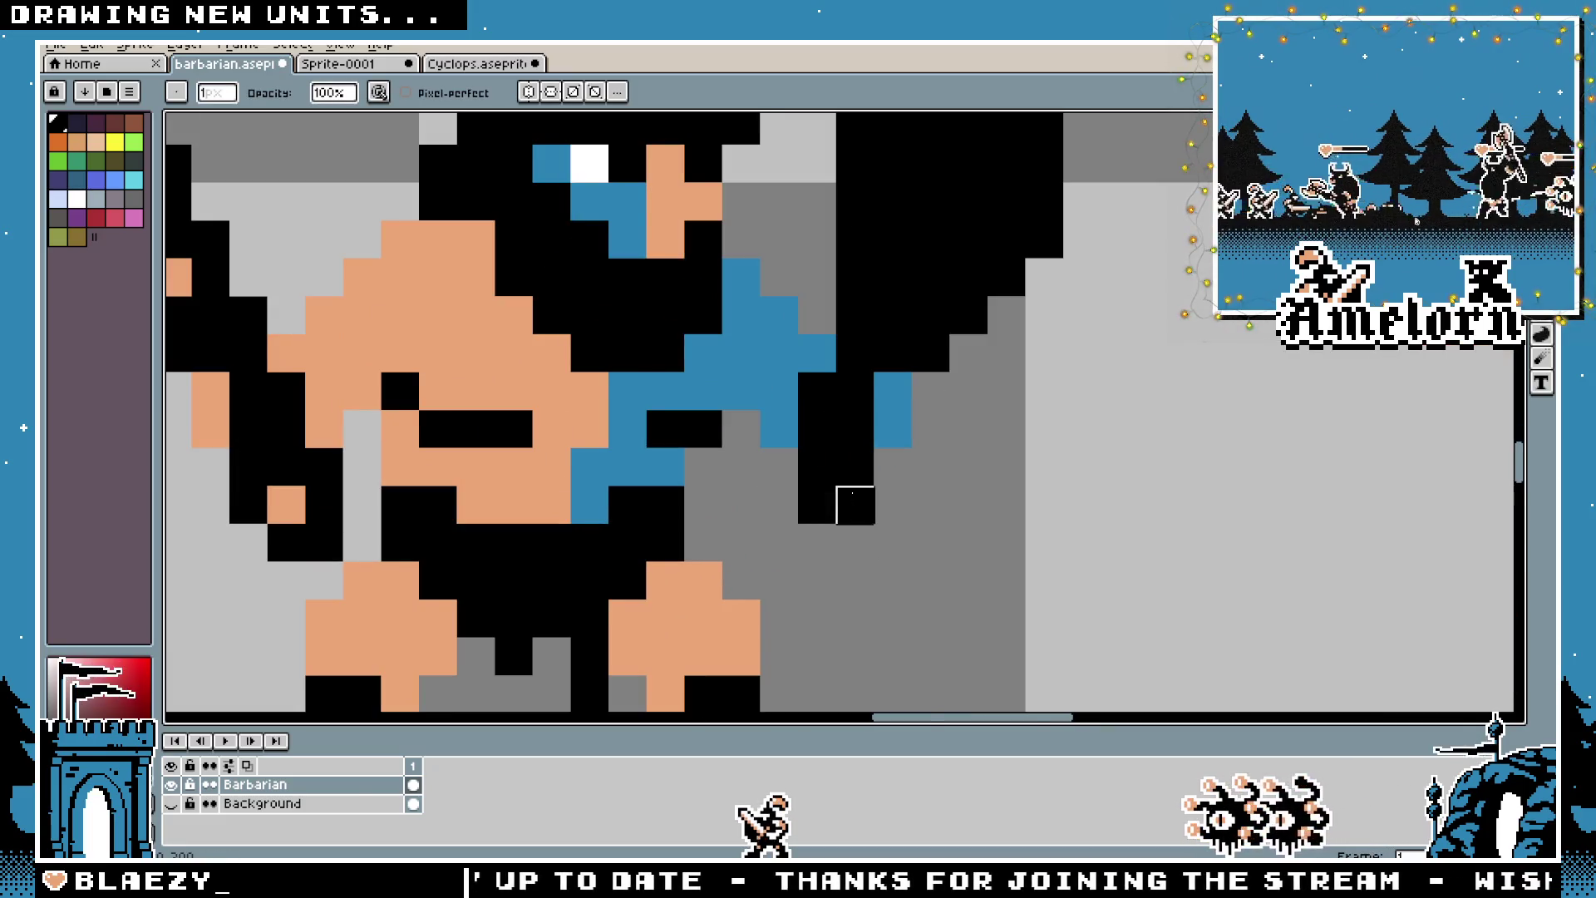
{"action": "scroll", "coordinate": [852, 495], "scroll_direction": "up", "scroll_amount": 2}
{"action": "scroll", "coordinate": [801, 451], "scroll_direction": "down", "scroll_amount": 2}
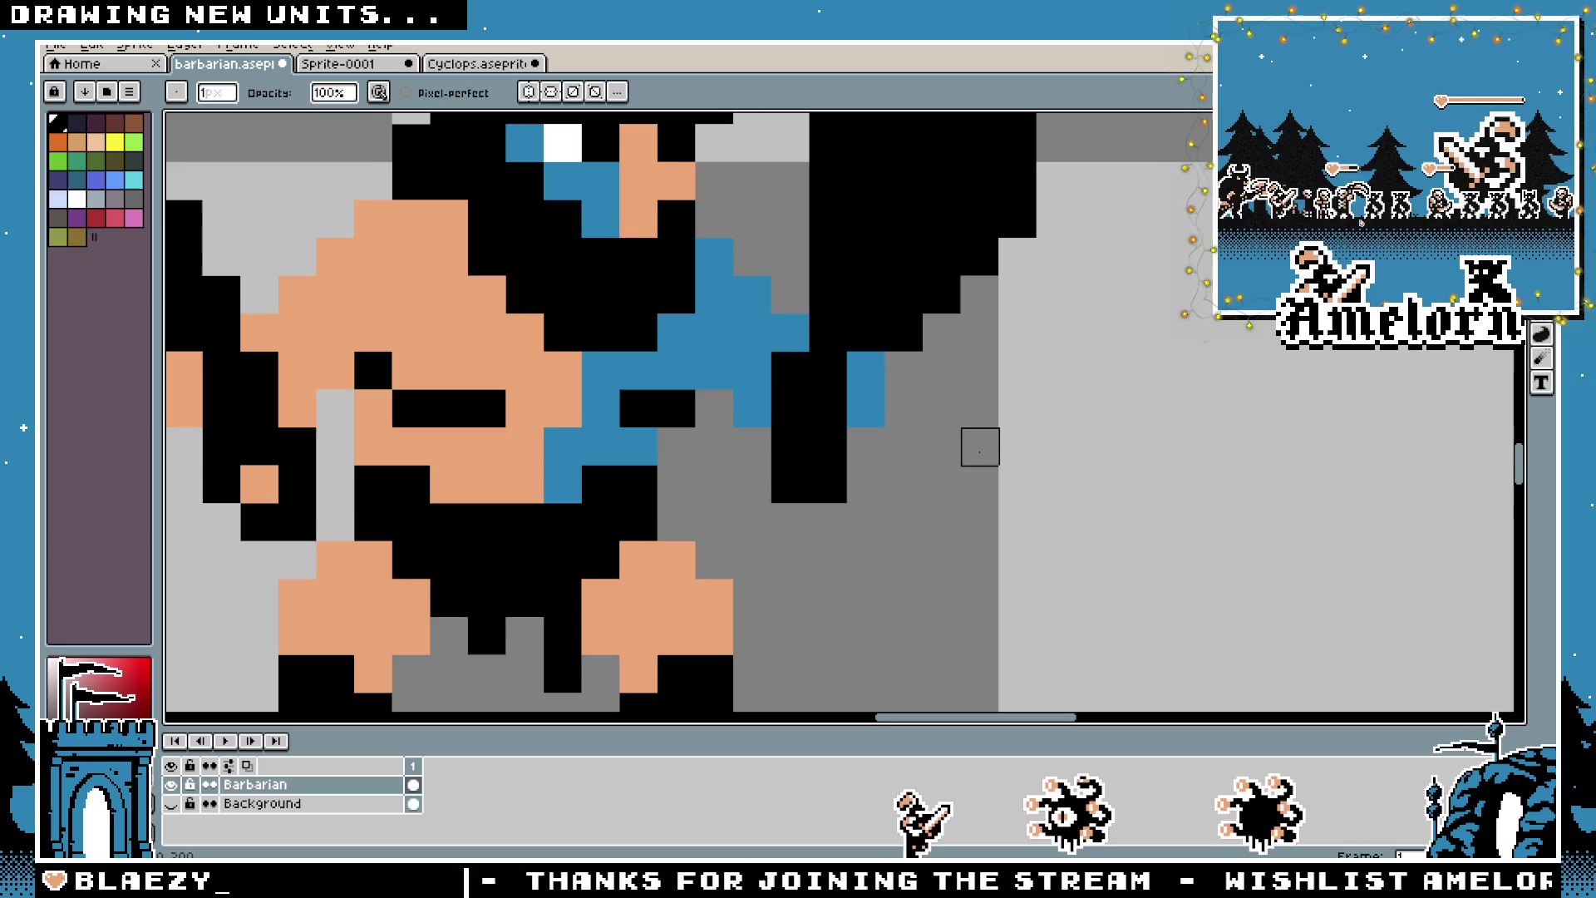
{"action": "scroll", "coordinate": [980, 452], "scroll_direction": "down", "scroll_amount": 3}
{"action": "scroll", "coordinate": [948, 477], "scroll_direction": "up", "scroll_amount": 3}
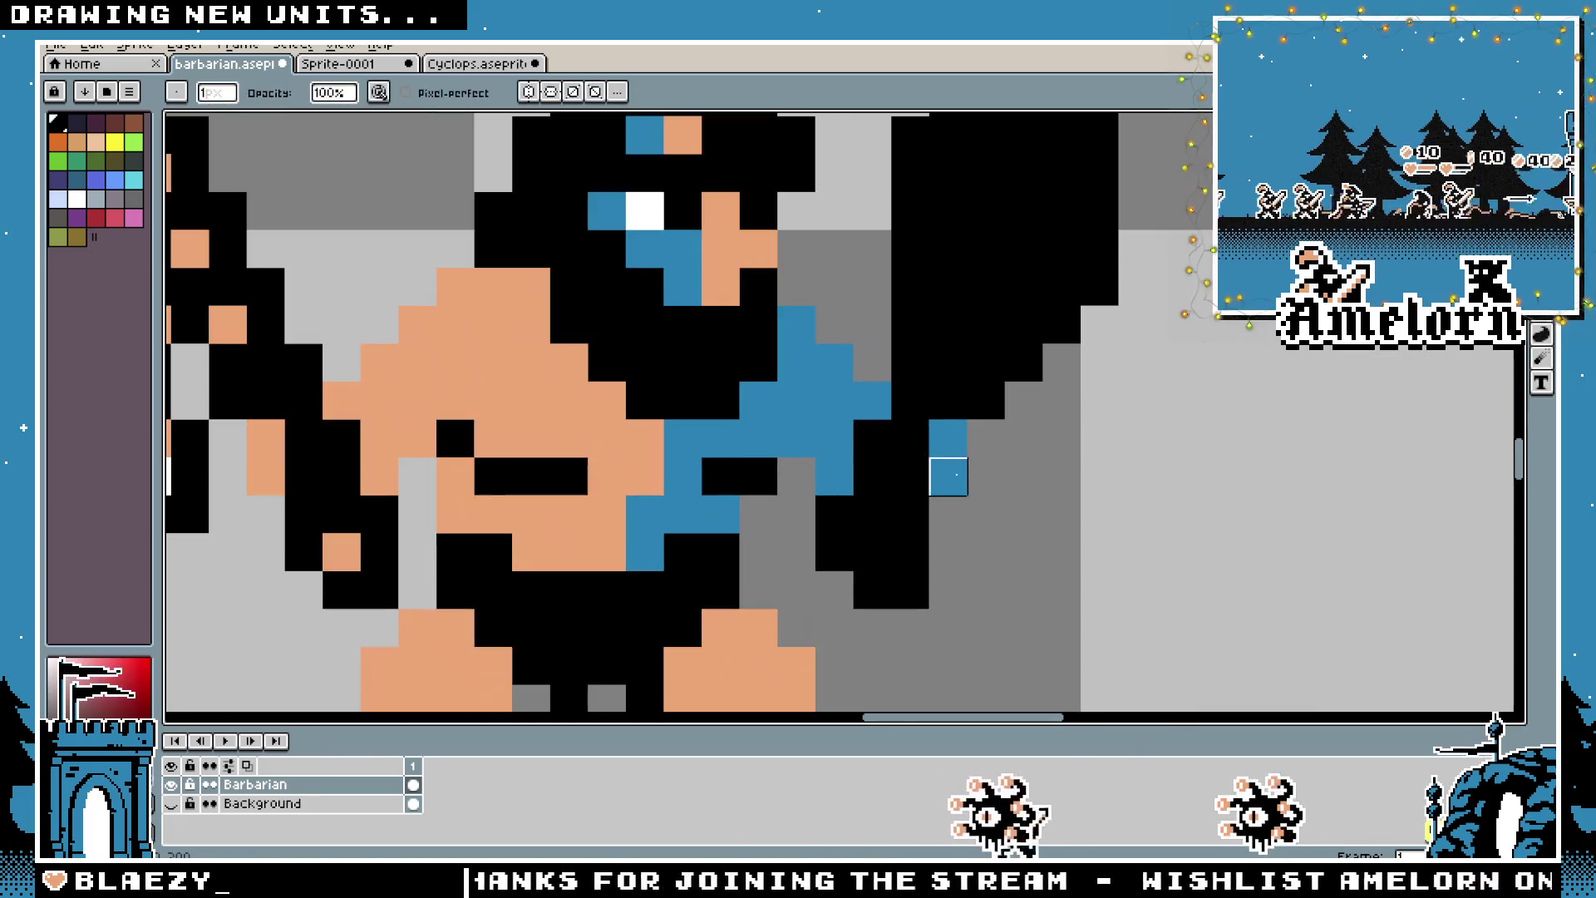
{"action": "scroll", "coordinate": [1076, 561], "scroll_direction": "down", "scroll_amount": 4}
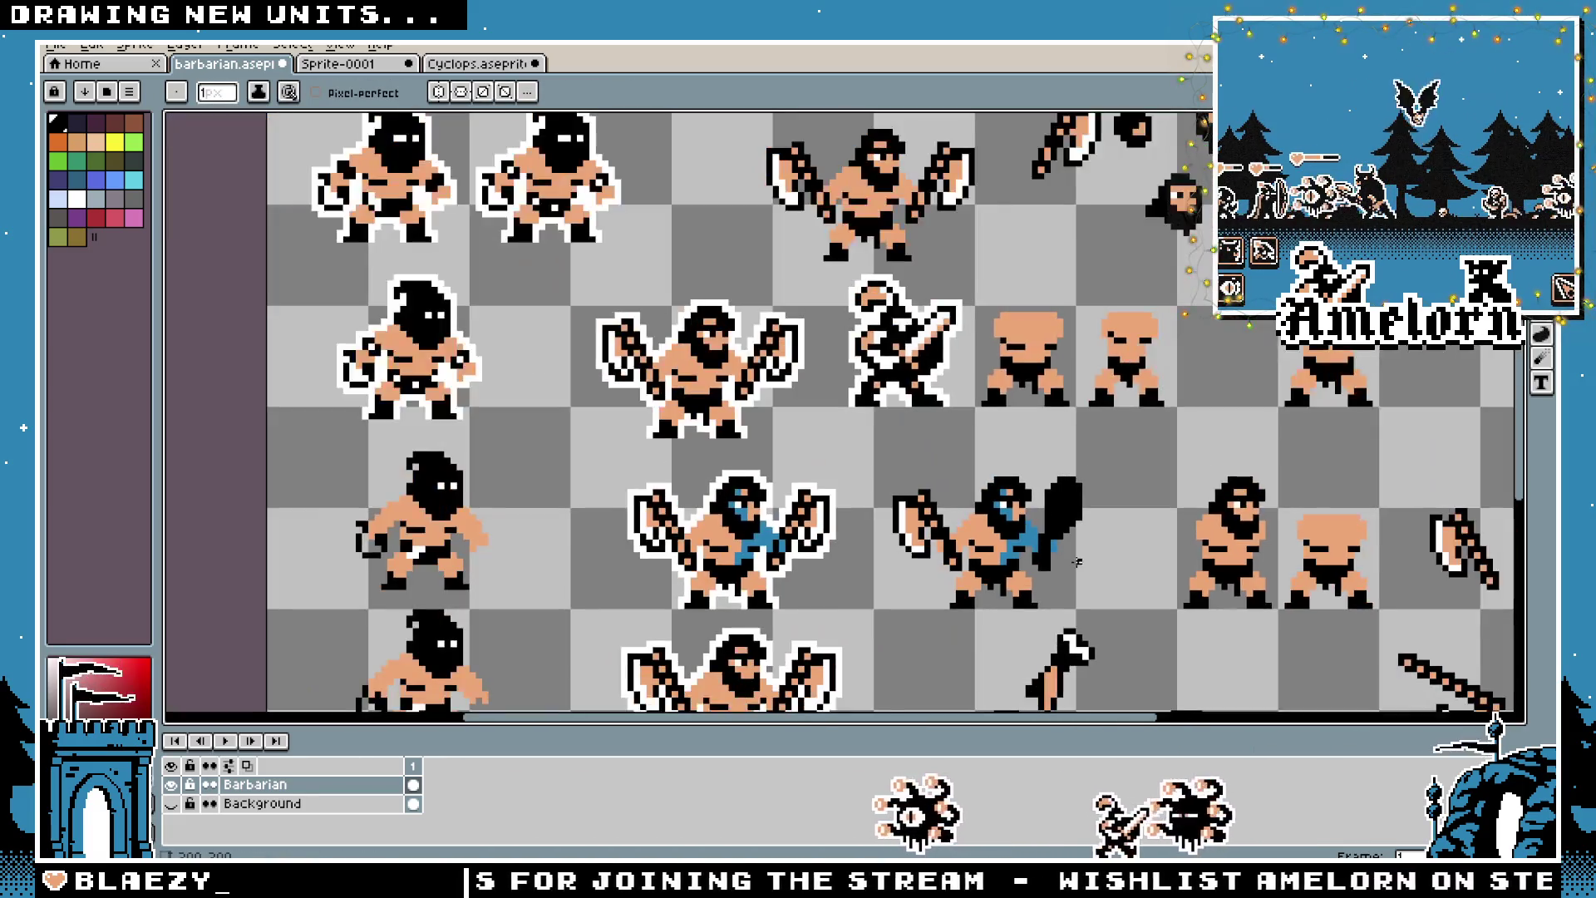
Paint blue pixels beside the club's grip and around the barbarian's hand
{"action": "scroll", "coordinate": [1076, 562], "scroll_direction": "up", "scroll_amount": 2}
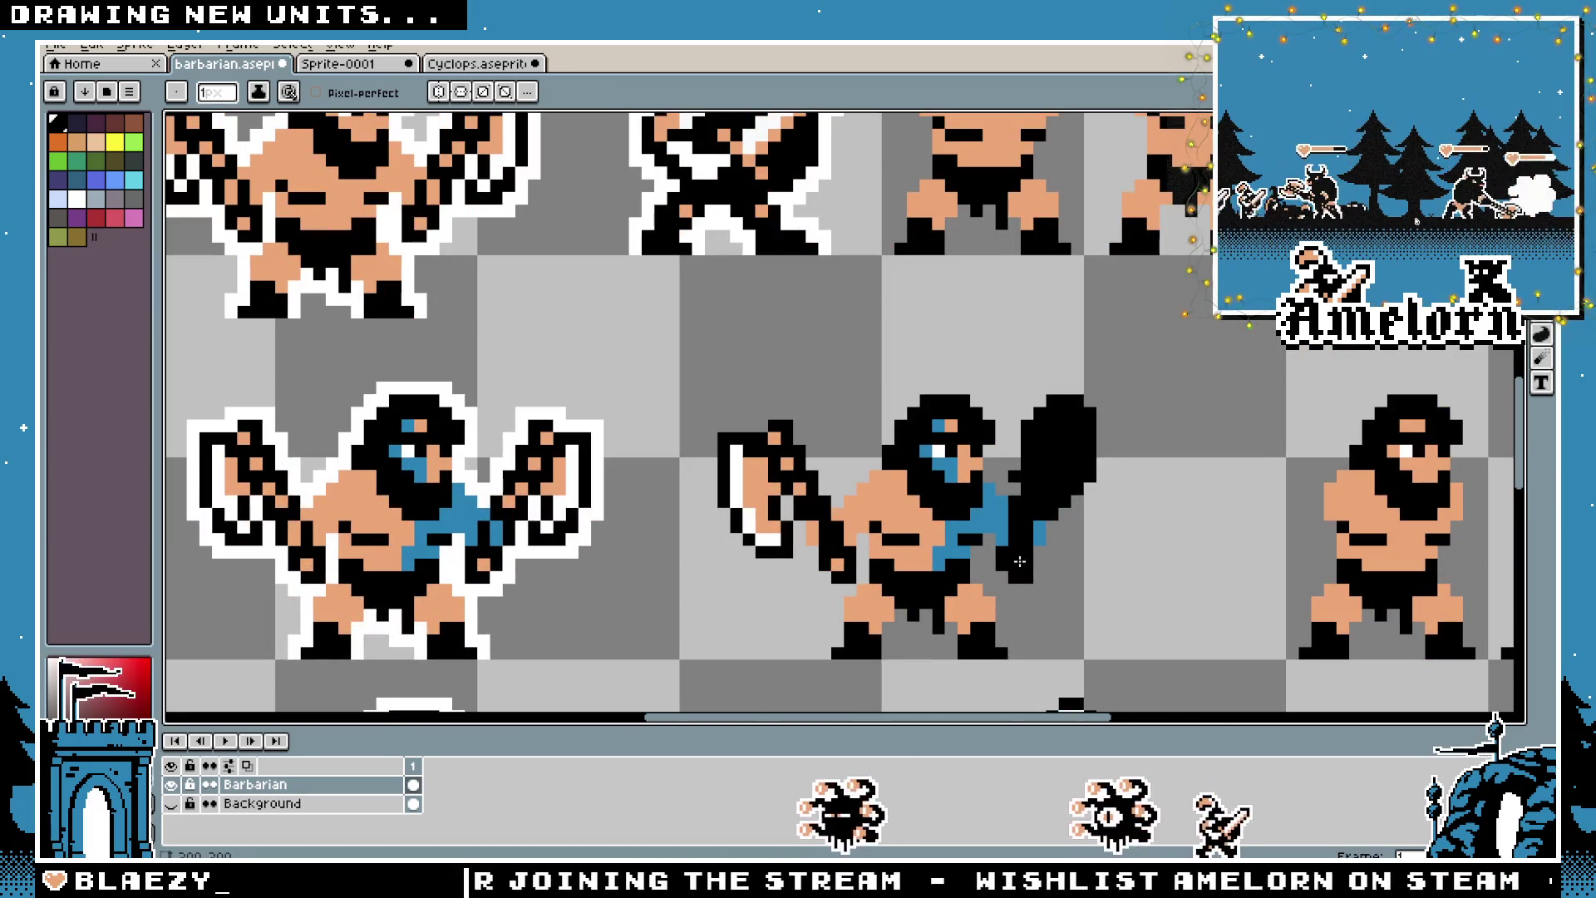
{"action": "key", "text": "v"}
{"action": "key", "text": "b"}
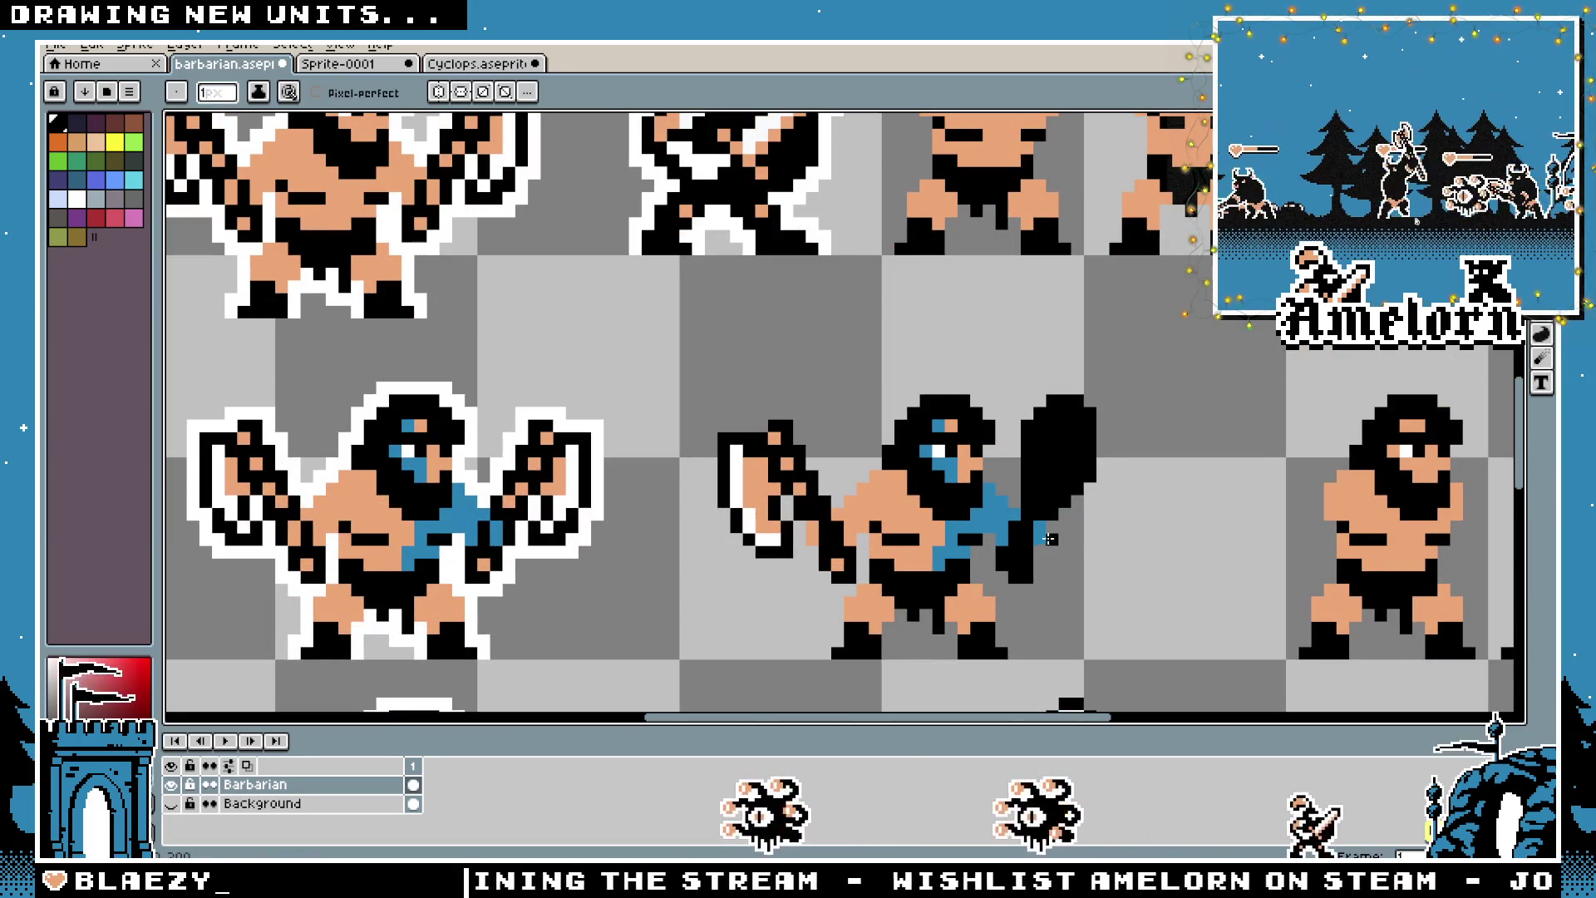
{"action": "scroll", "coordinate": [1097, 515], "scroll_direction": "up", "scroll_amount": 1}
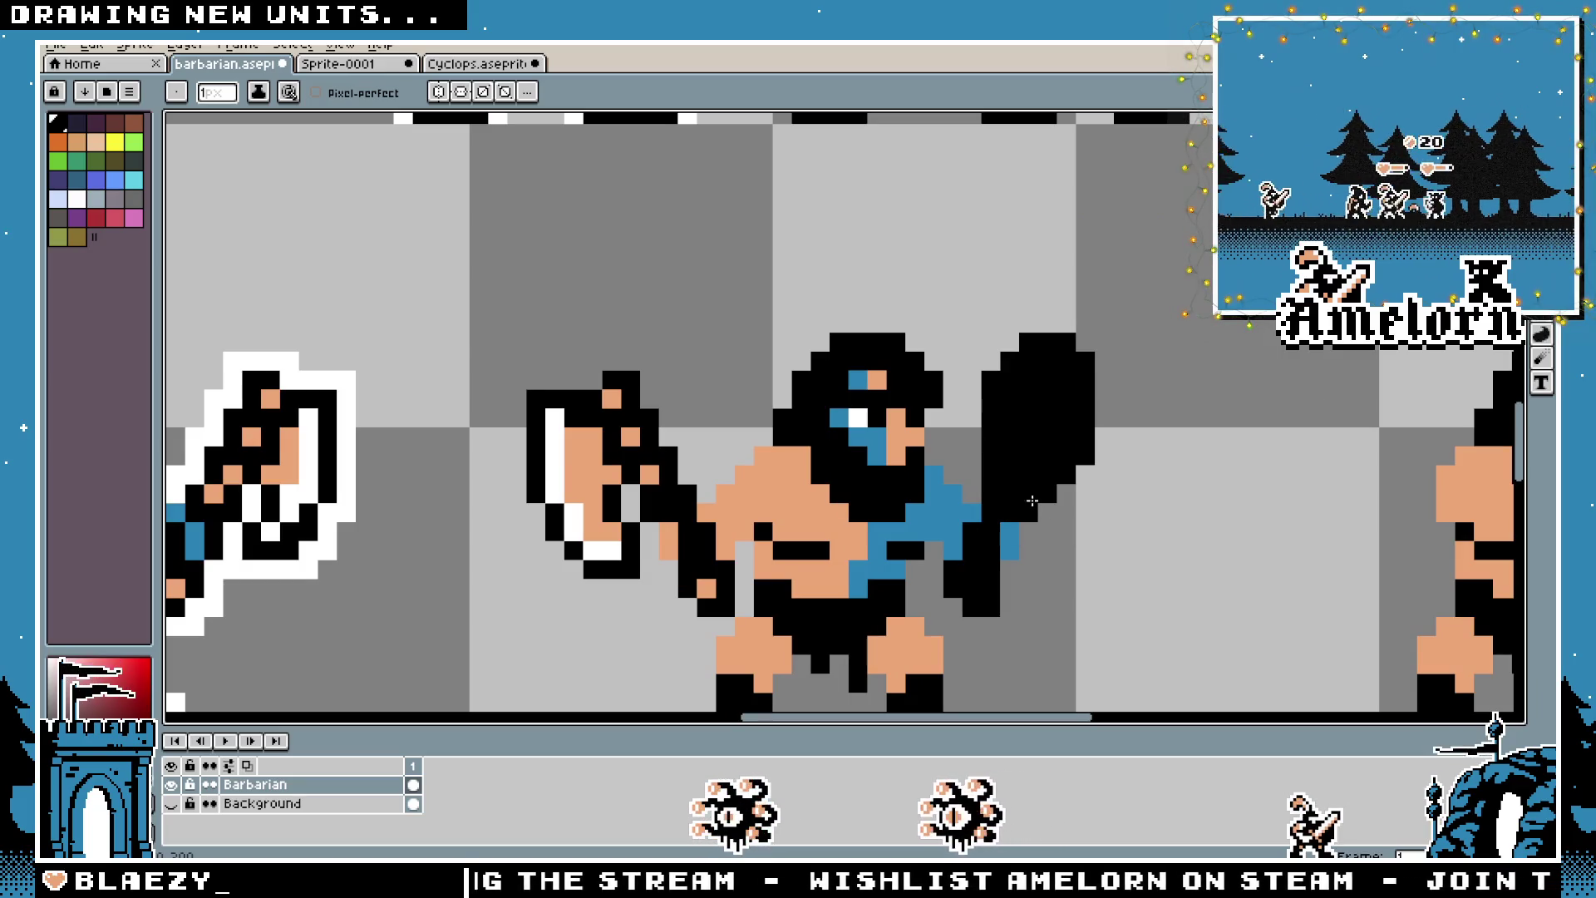
{"action": "scroll", "coordinate": [1038, 491], "scroll_direction": "up", "scroll_amount": 1}
{"action": "left_click", "coordinate": [961, 578]}
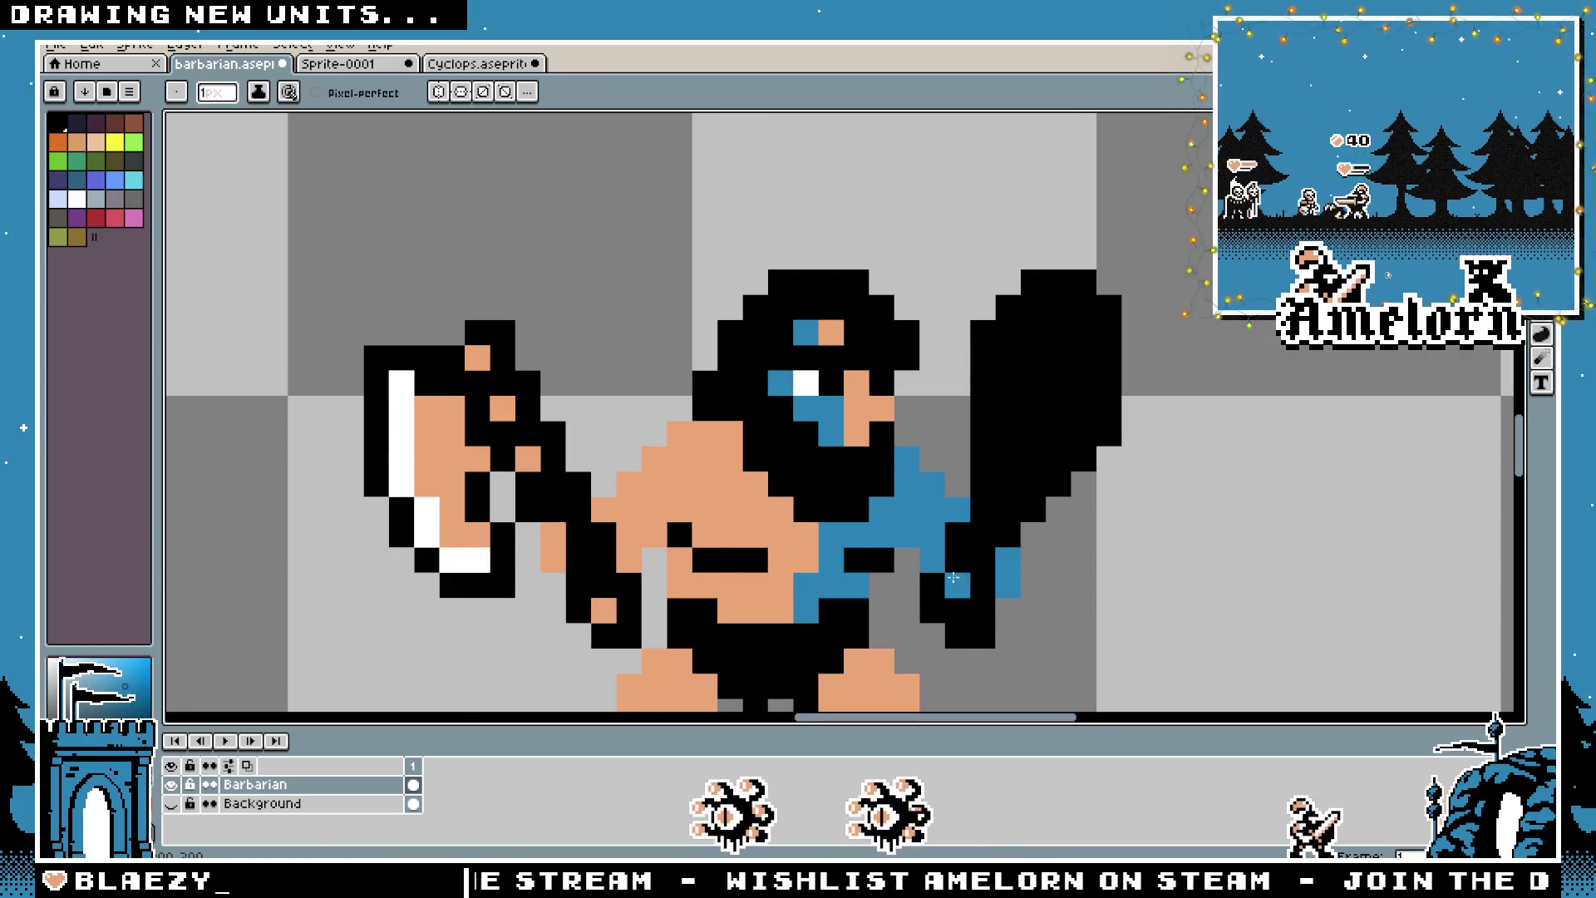
{"action": "scroll", "coordinate": [867, 588], "scroll_direction": "down", "scroll_amount": 3}
{"action": "scroll", "coordinate": [931, 615], "scroll_direction": "up", "scroll_amount": 3}
{"action": "left_click", "coordinate": [448, 518]}
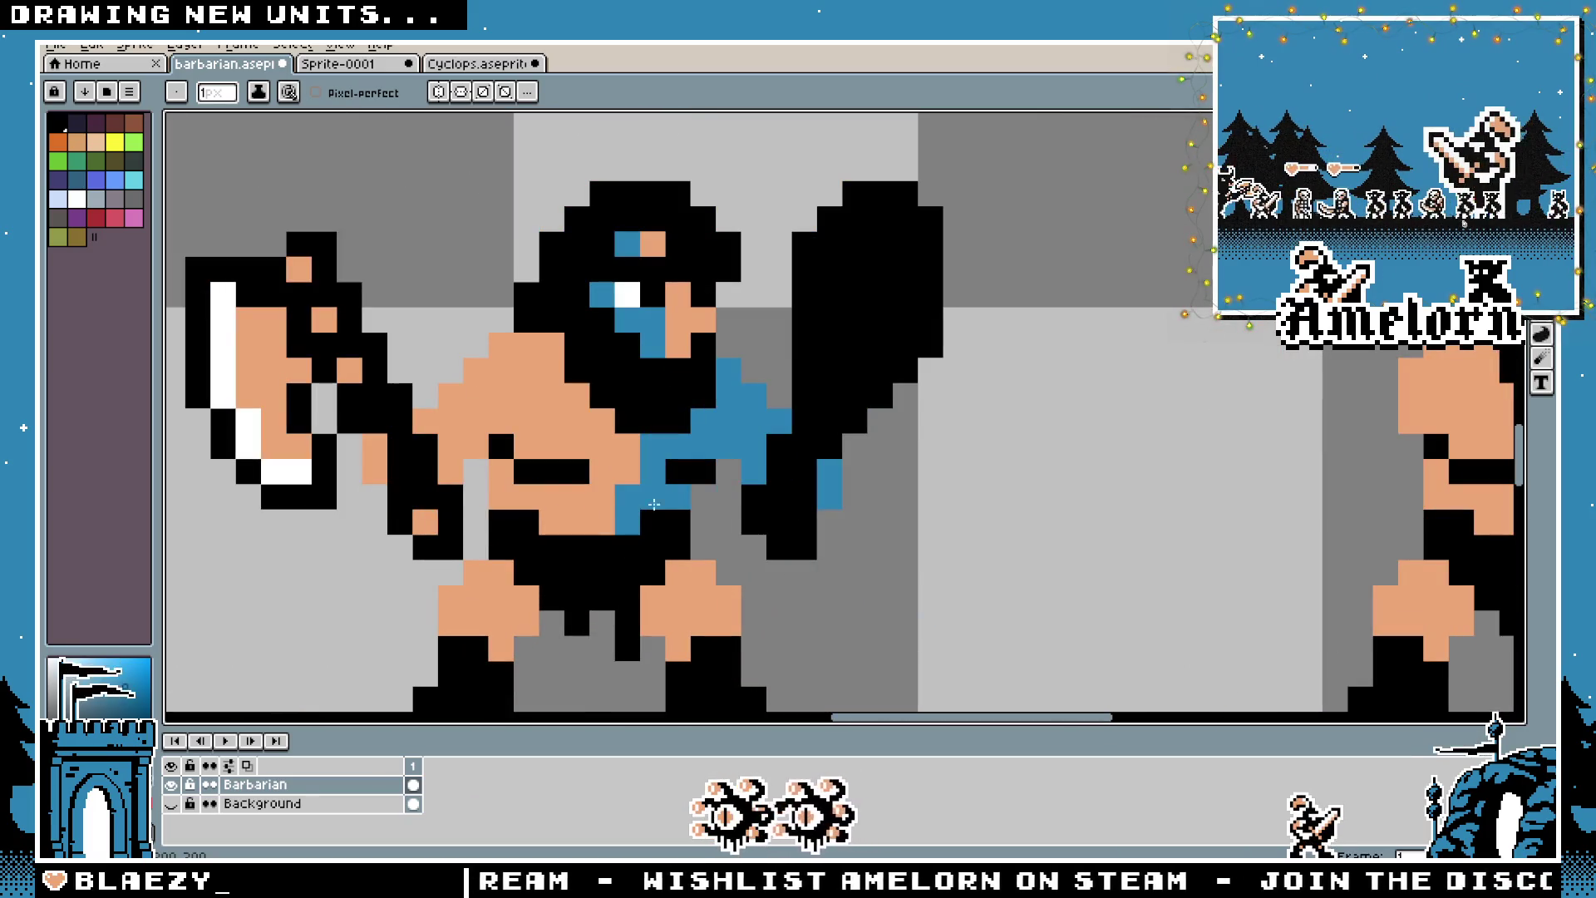
Select the black club with the rectangular marquee and nudge it up one pixel
{"action": "key", "text": "m"}
{"action": "mouse_move", "coordinate": [995, 155]}
{"action": "left_mouse_down"}
{"action": "mouse_move", "coordinate": [835, 434]}
{"action": "mouse_move", "coordinate": [794, 587]}
{"action": "left_mouse_up"}
{"action": "left_click_drag", "start_coordinate": [793, 433], "coordinate": [742, 535]}
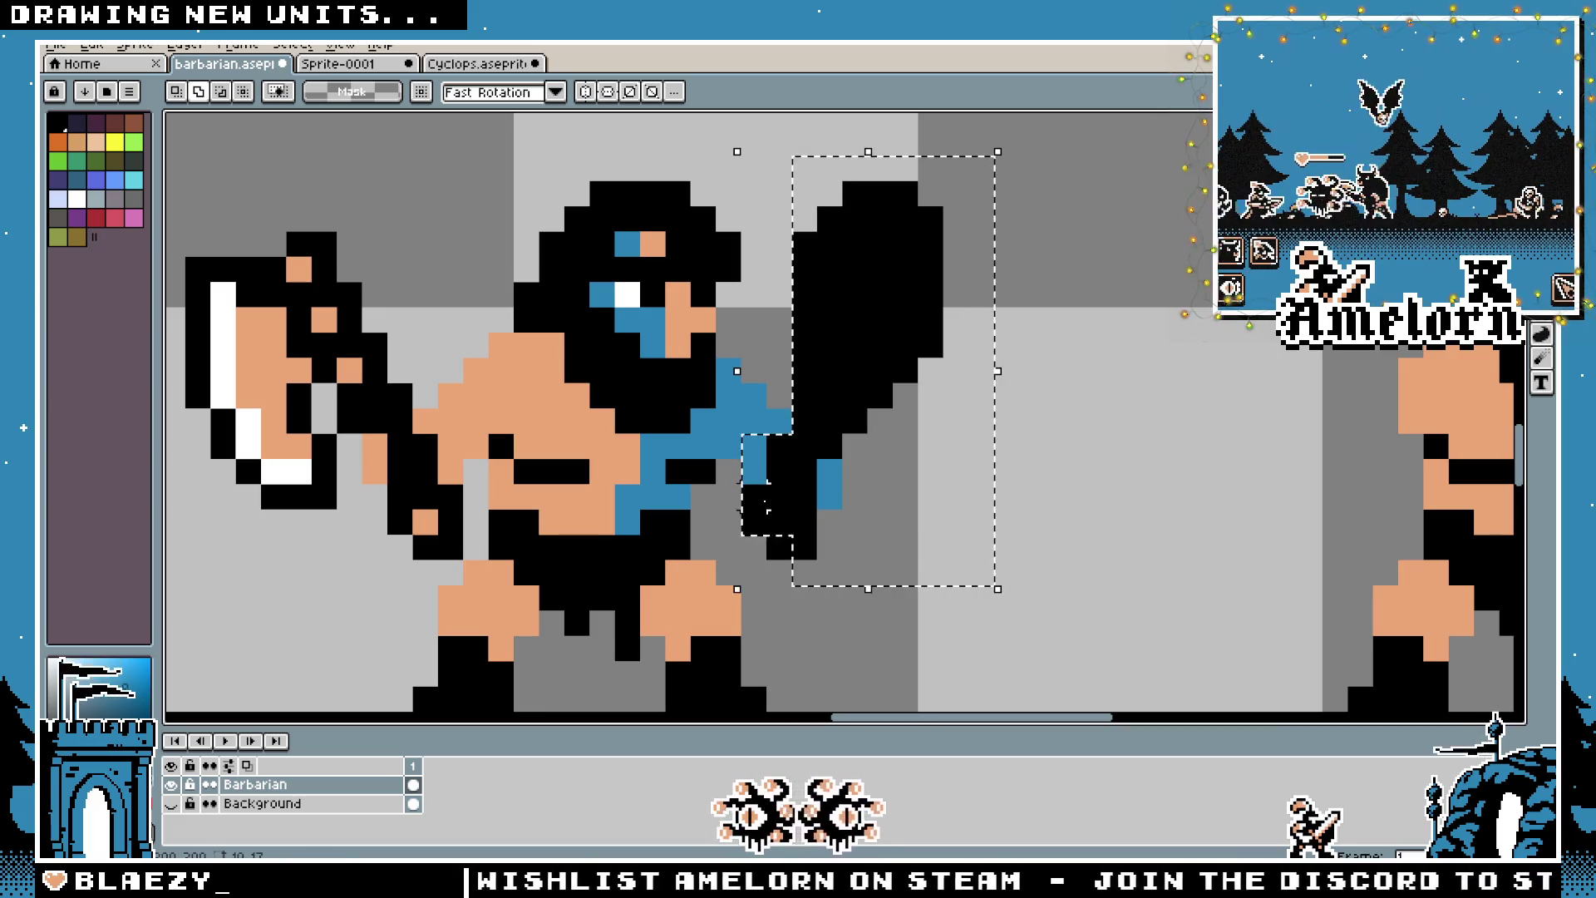
{"action": "key", "text": "Up"}
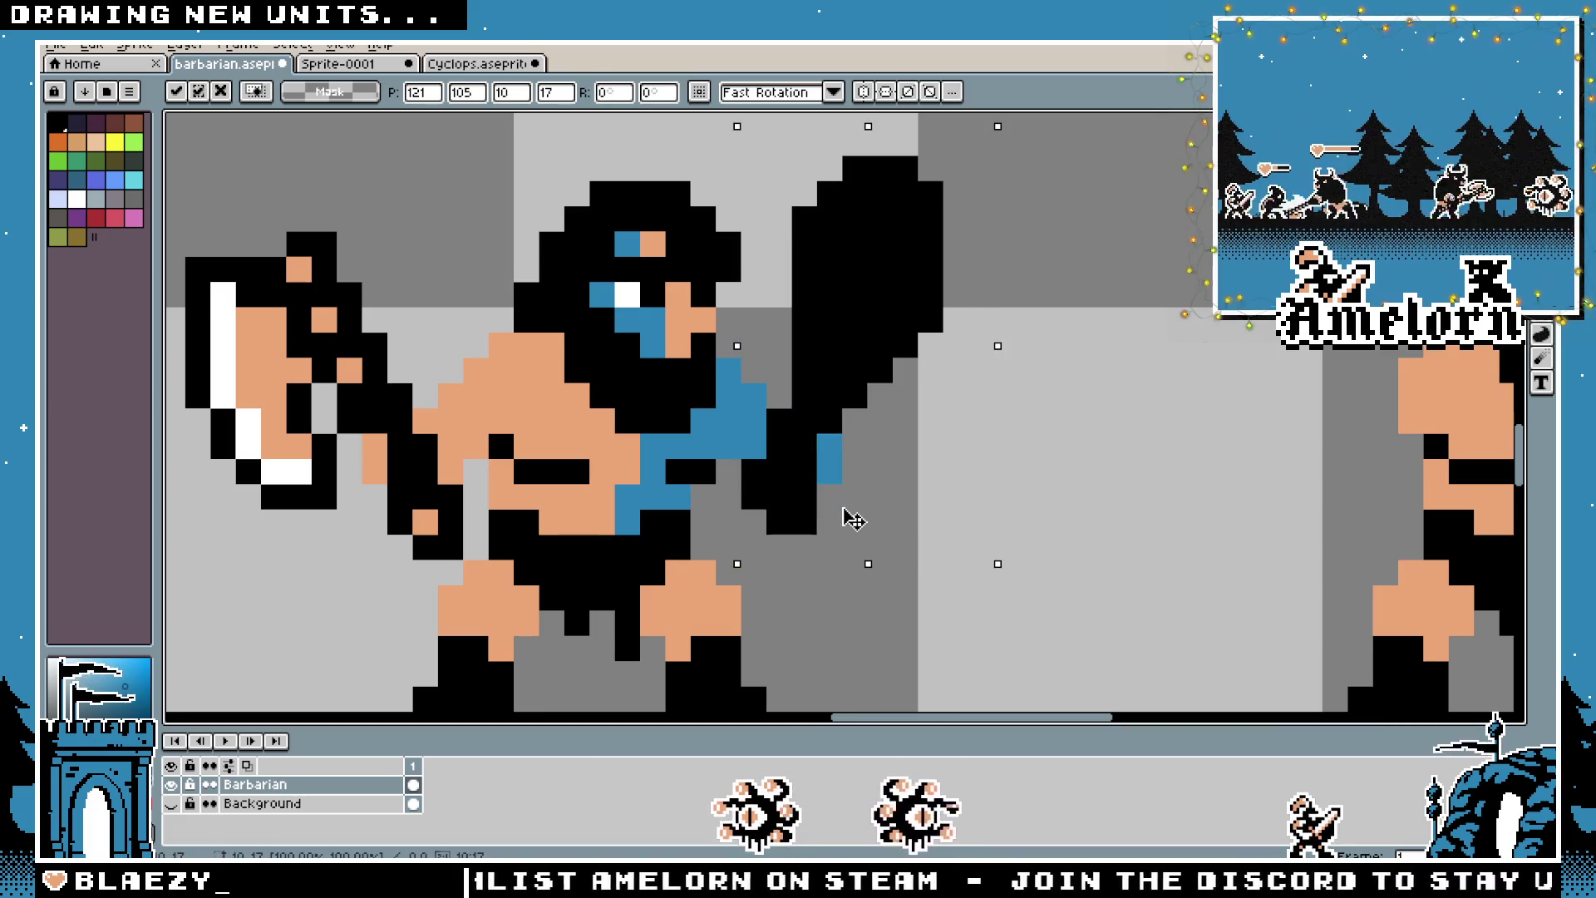
{"action": "key", "text": "Return"}
{"action": "scroll", "coordinate": [1021, 460], "scroll_direction": "down", "scroll_amount": 4}
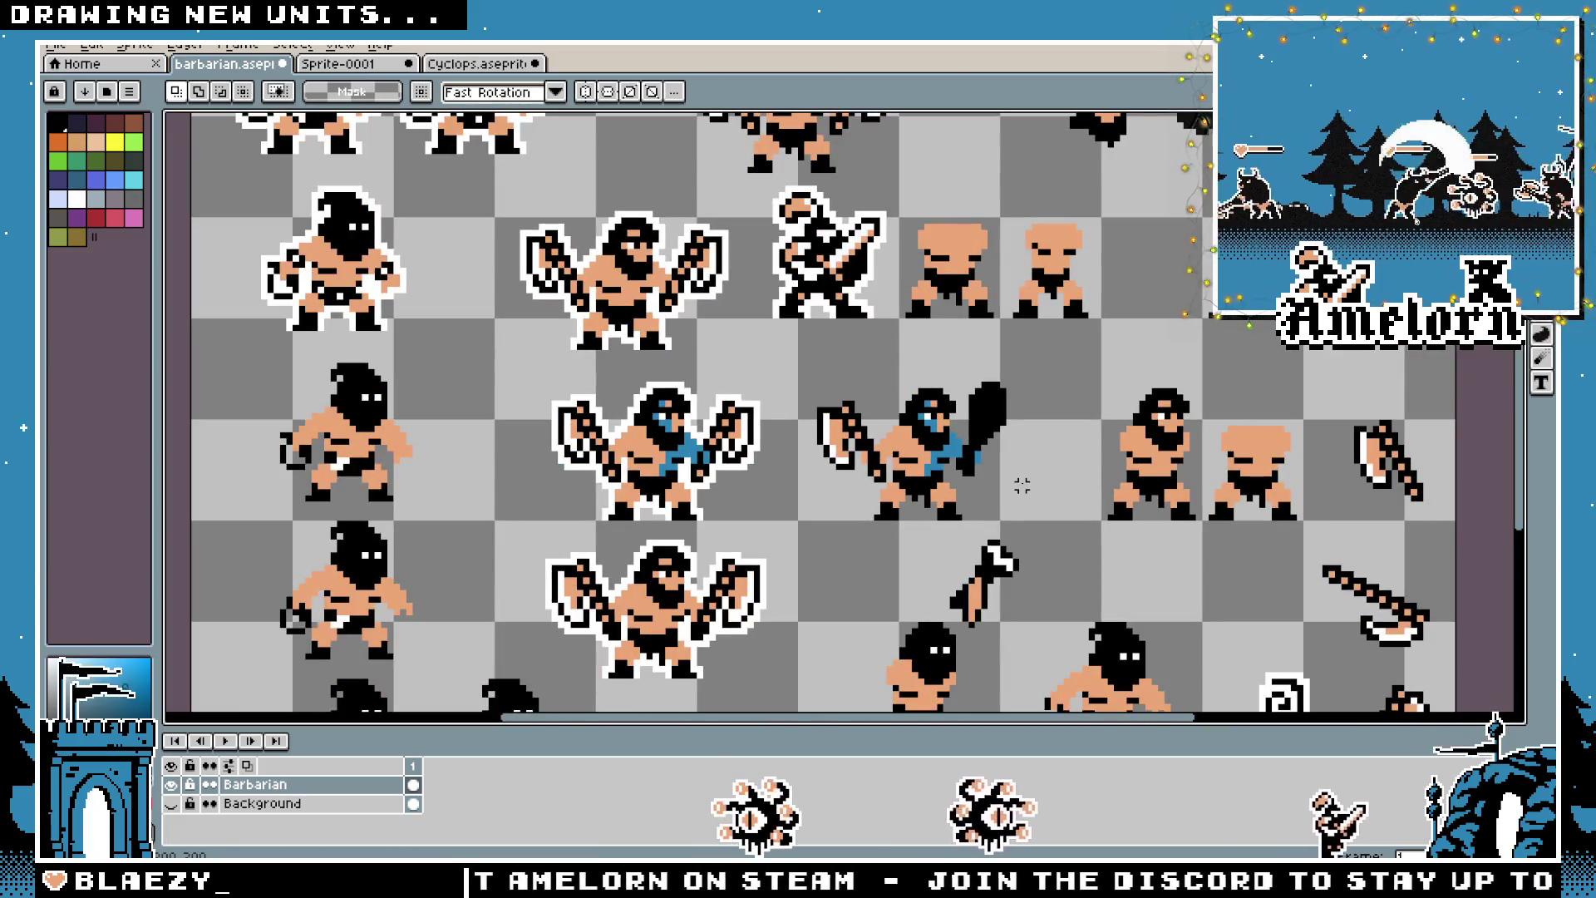
{"action": "scroll", "coordinate": [1022, 479], "scroll_direction": "up", "scroll_amount": 1}
{"action": "left_click_drag", "start_coordinate": [1022, 496], "coordinate": [936, 353]}
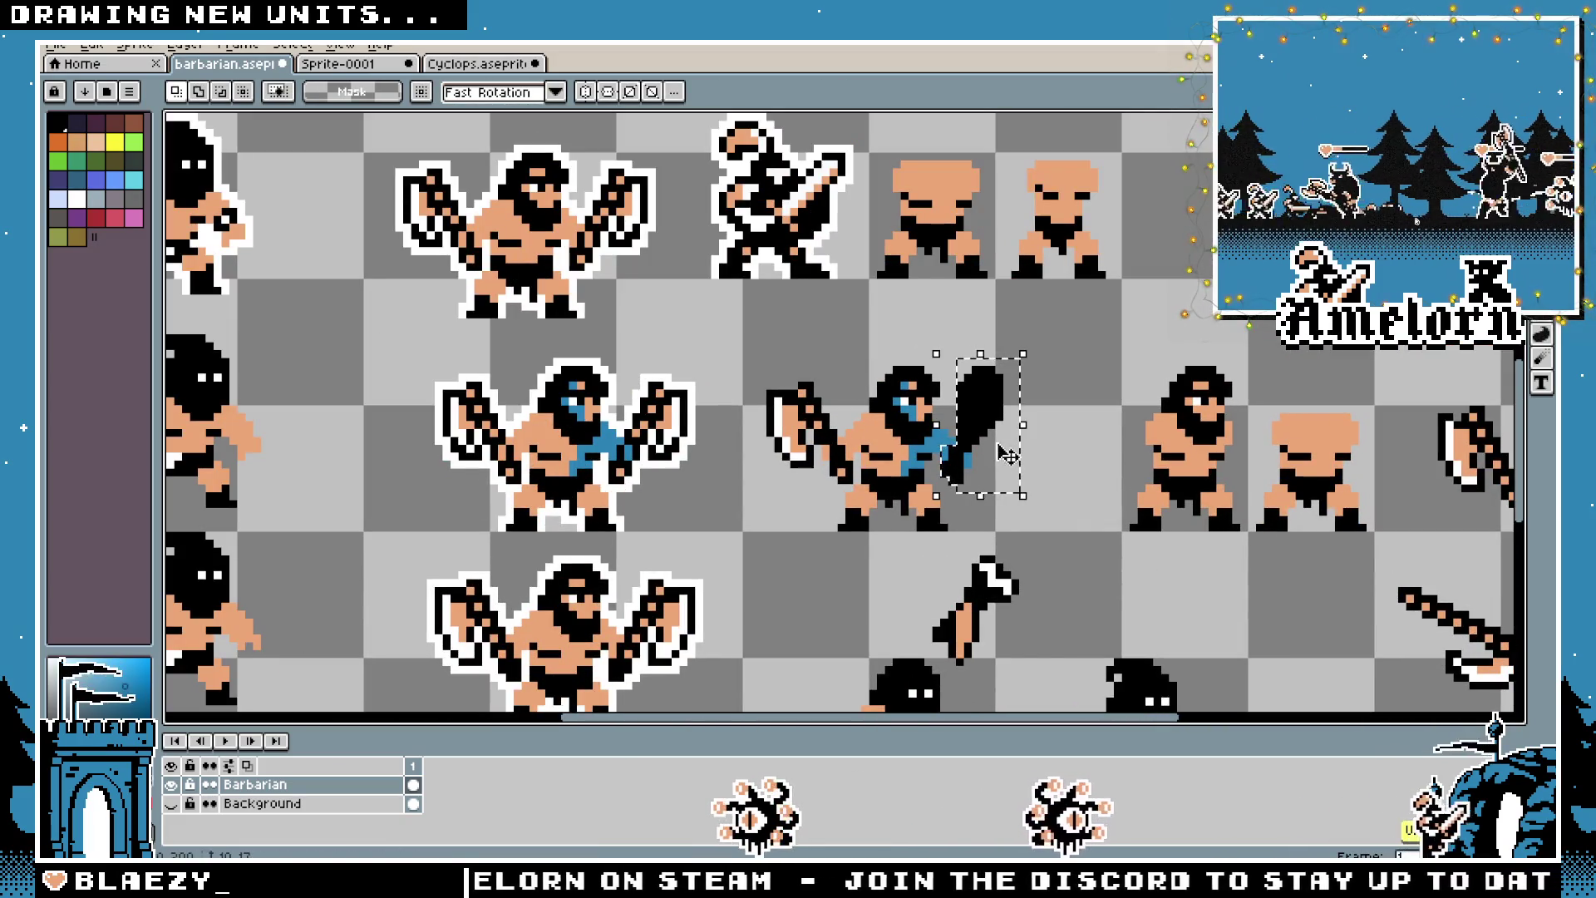
{"action": "left_click", "coordinate": [986, 450]}
{"action": "key", "text": "Return"}
{"action": "scroll", "coordinate": [937, 457], "scroll_direction": "up", "scroll_amount": 3}
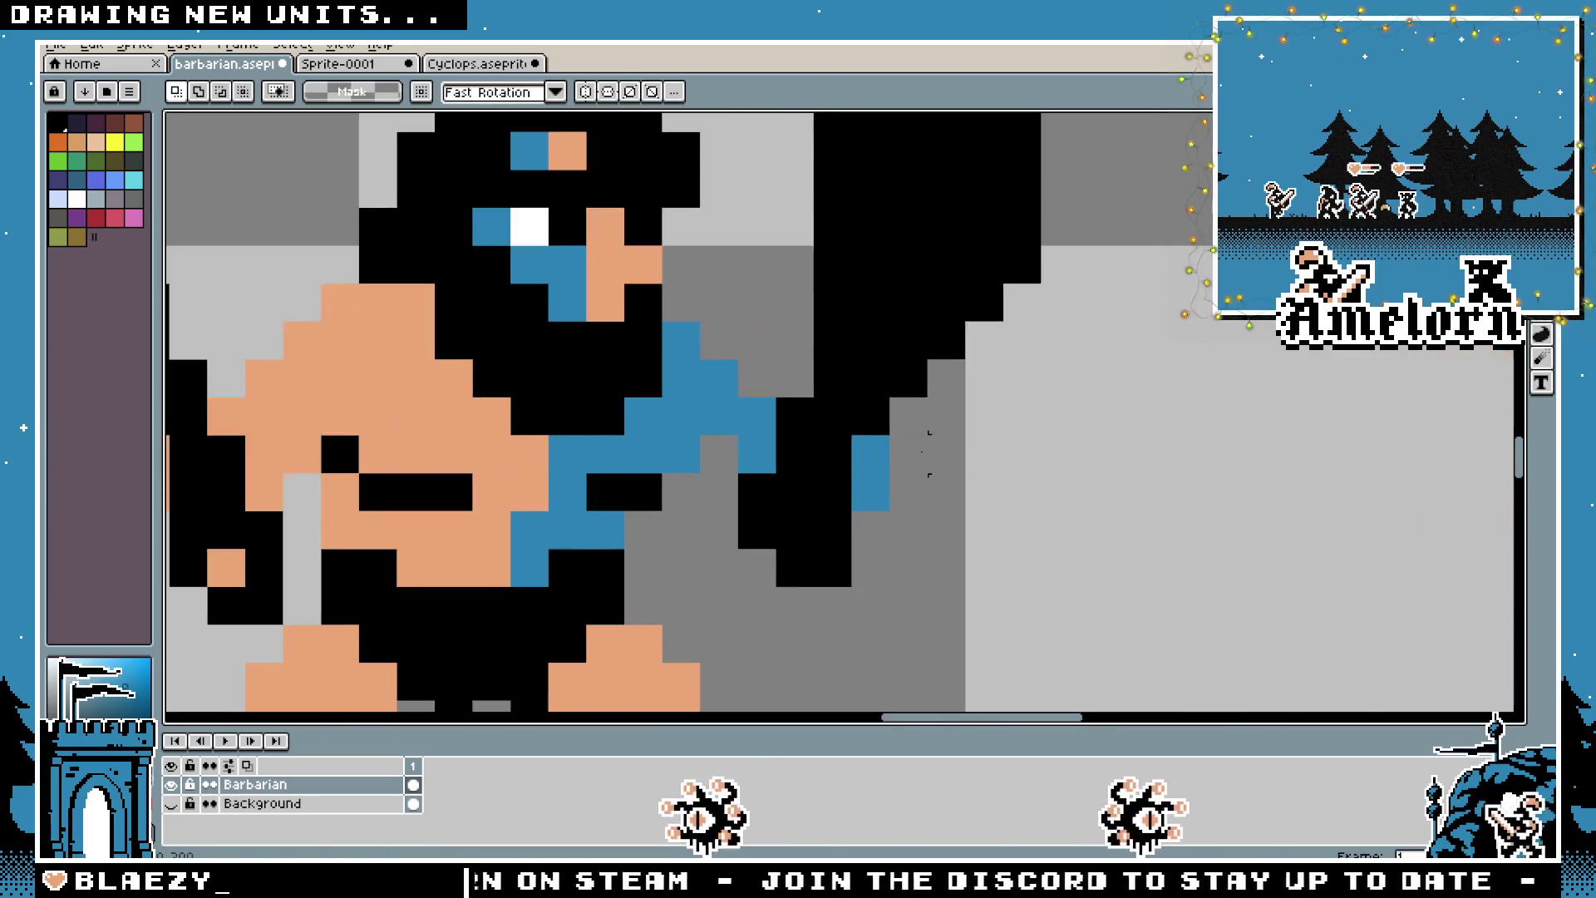
{"action": "key", "text": "b"}
{"action": "scroll", "coordinate": [713, 439], "scroll_direction": "down", "scroll_amount": 4}
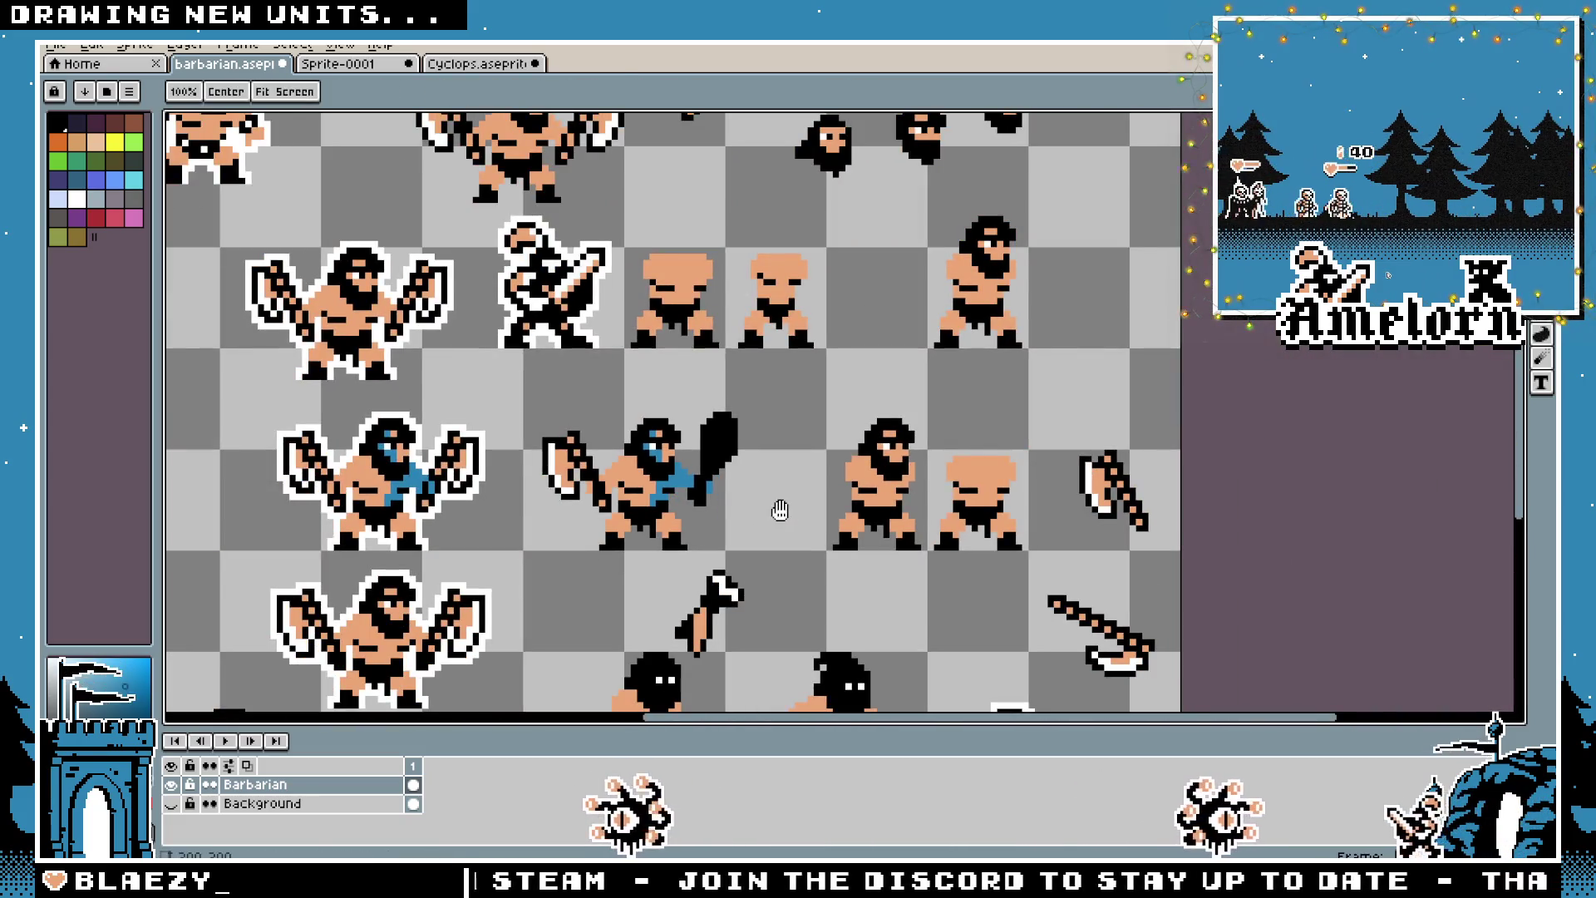
{"action": "scroll", "coordinate": [884, 524], "scroll_direction": "up", "scroll_amount": 3}
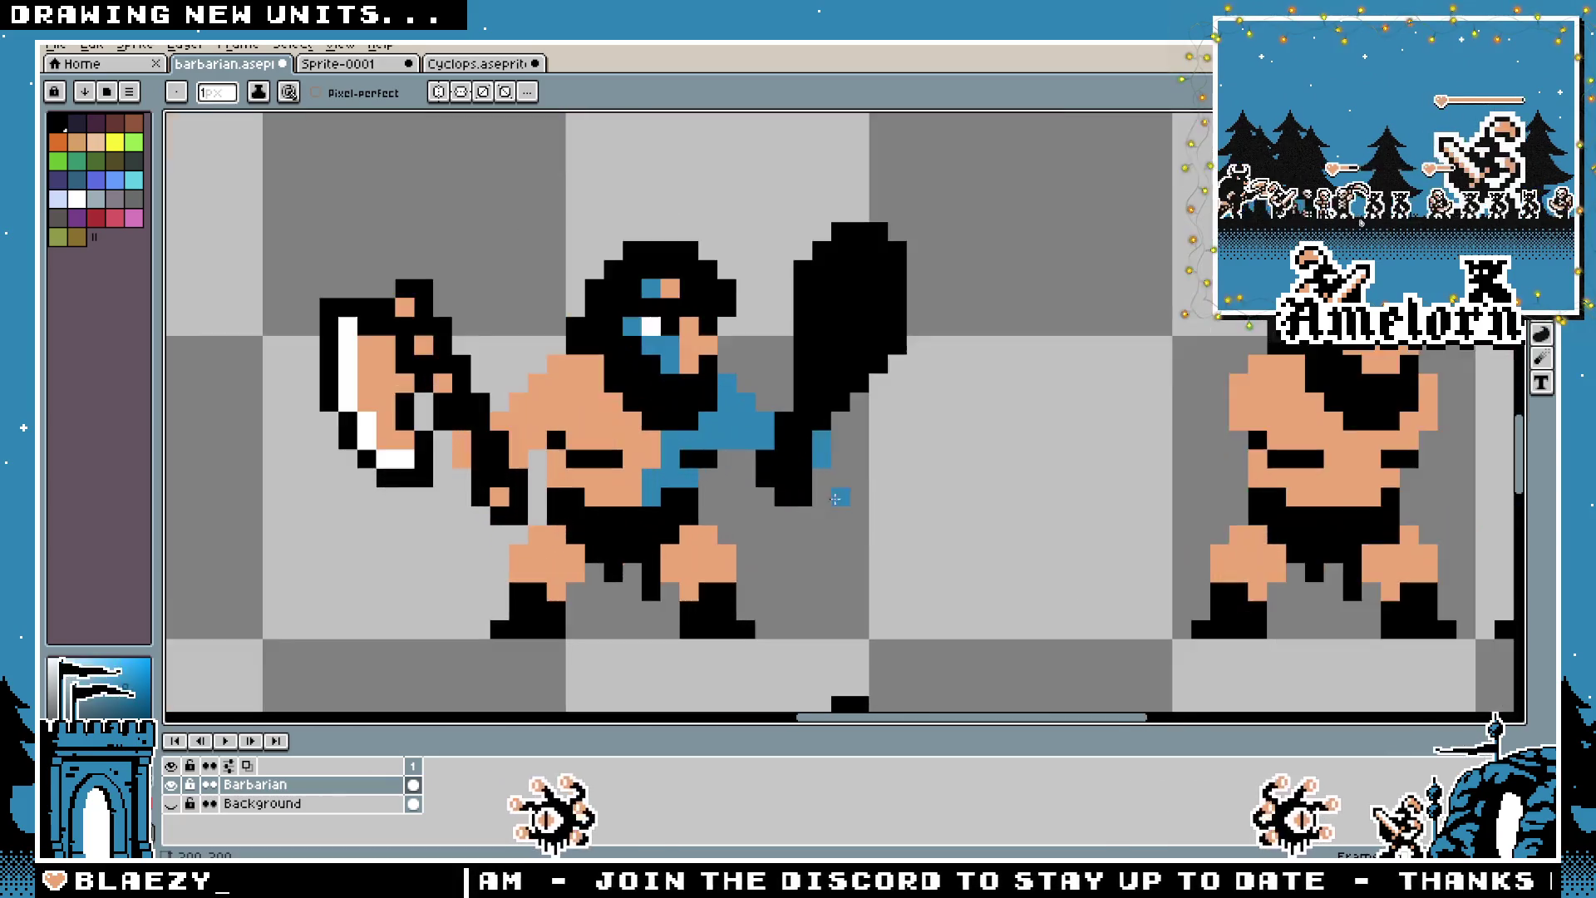
Paint a blue pixel near the barbarian's knee, then undo the latest club changes
{"action": "left_click", "coordinate": [744, 537]}
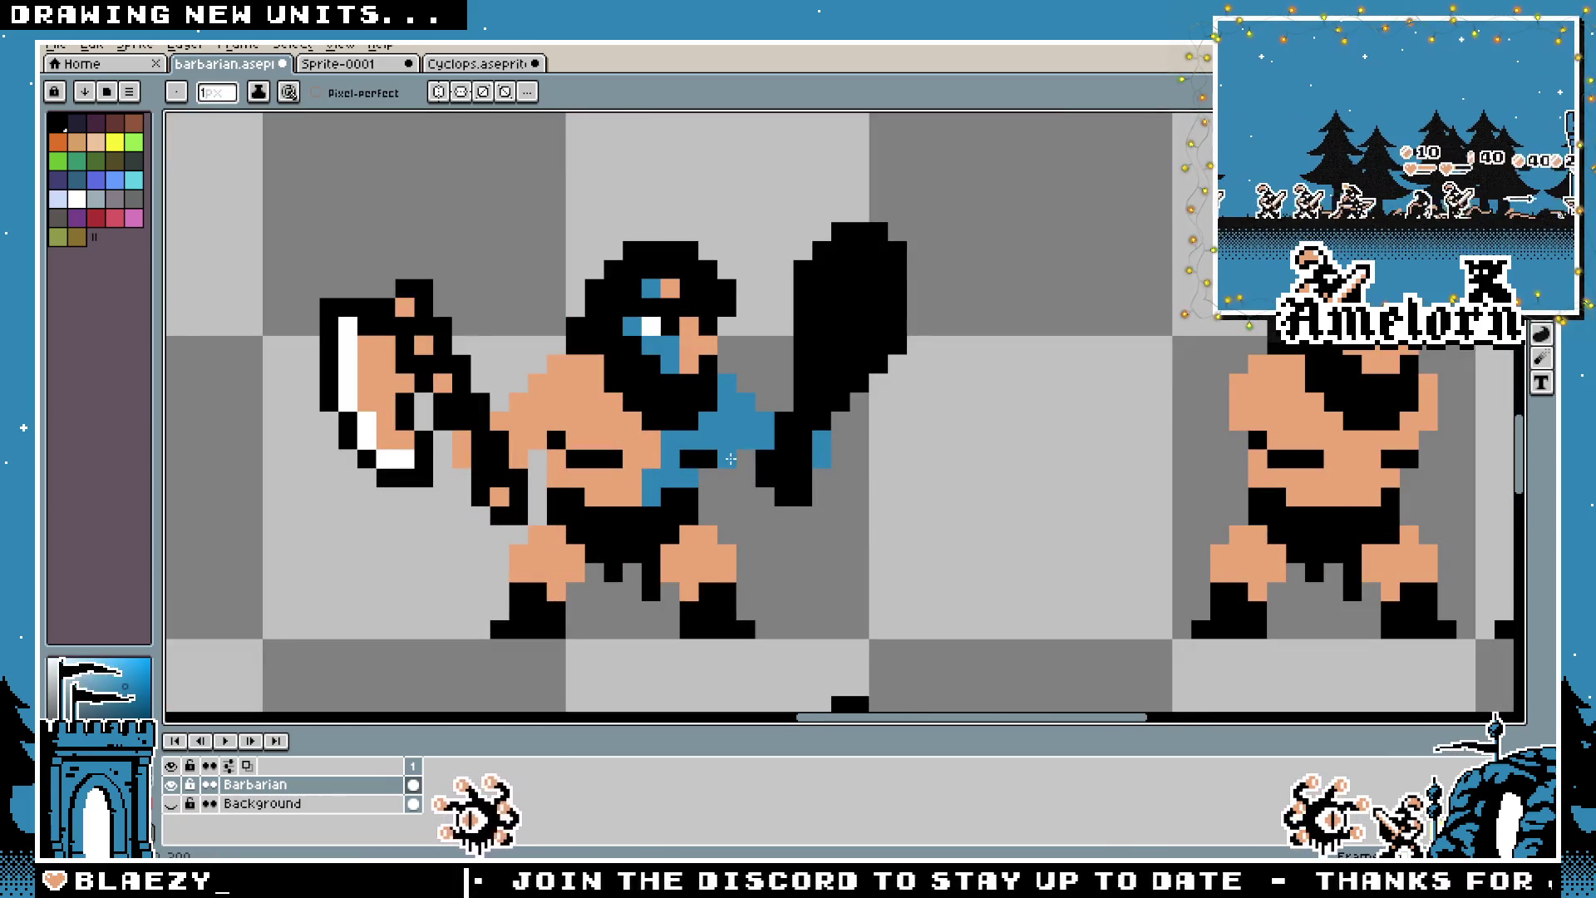
{"action": "scroll", "coordinate": [819, 535], "scroll_direction": "down", "scroll_amount": 3}
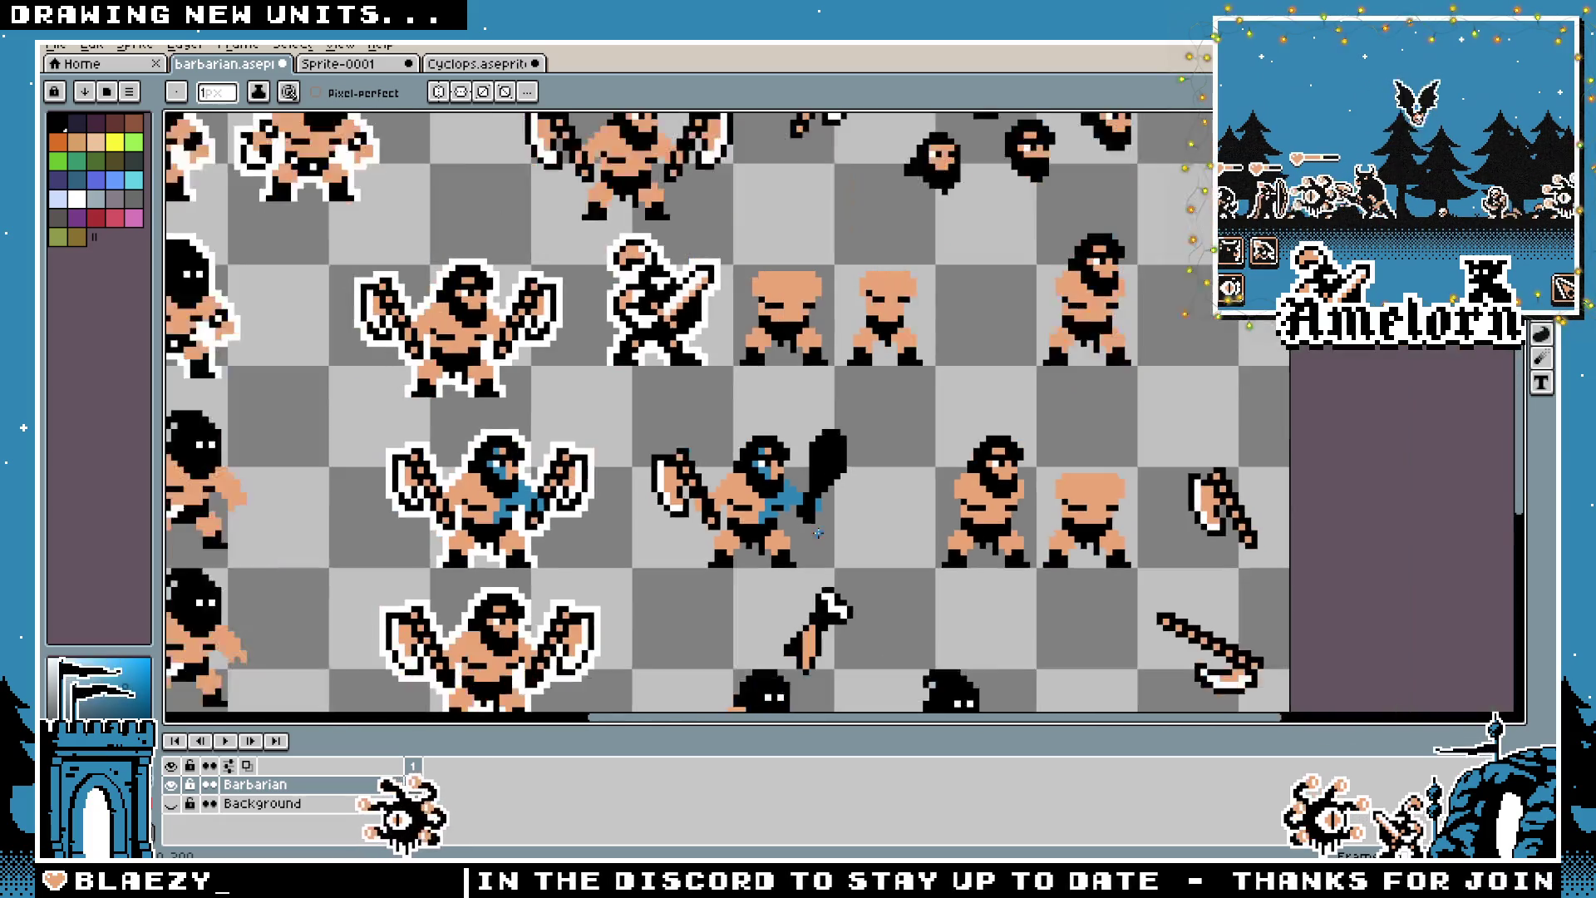
{"action": "scroll", "coordinate": [818, 533], "scroll_direction": "up", "scroll_amount": 2}
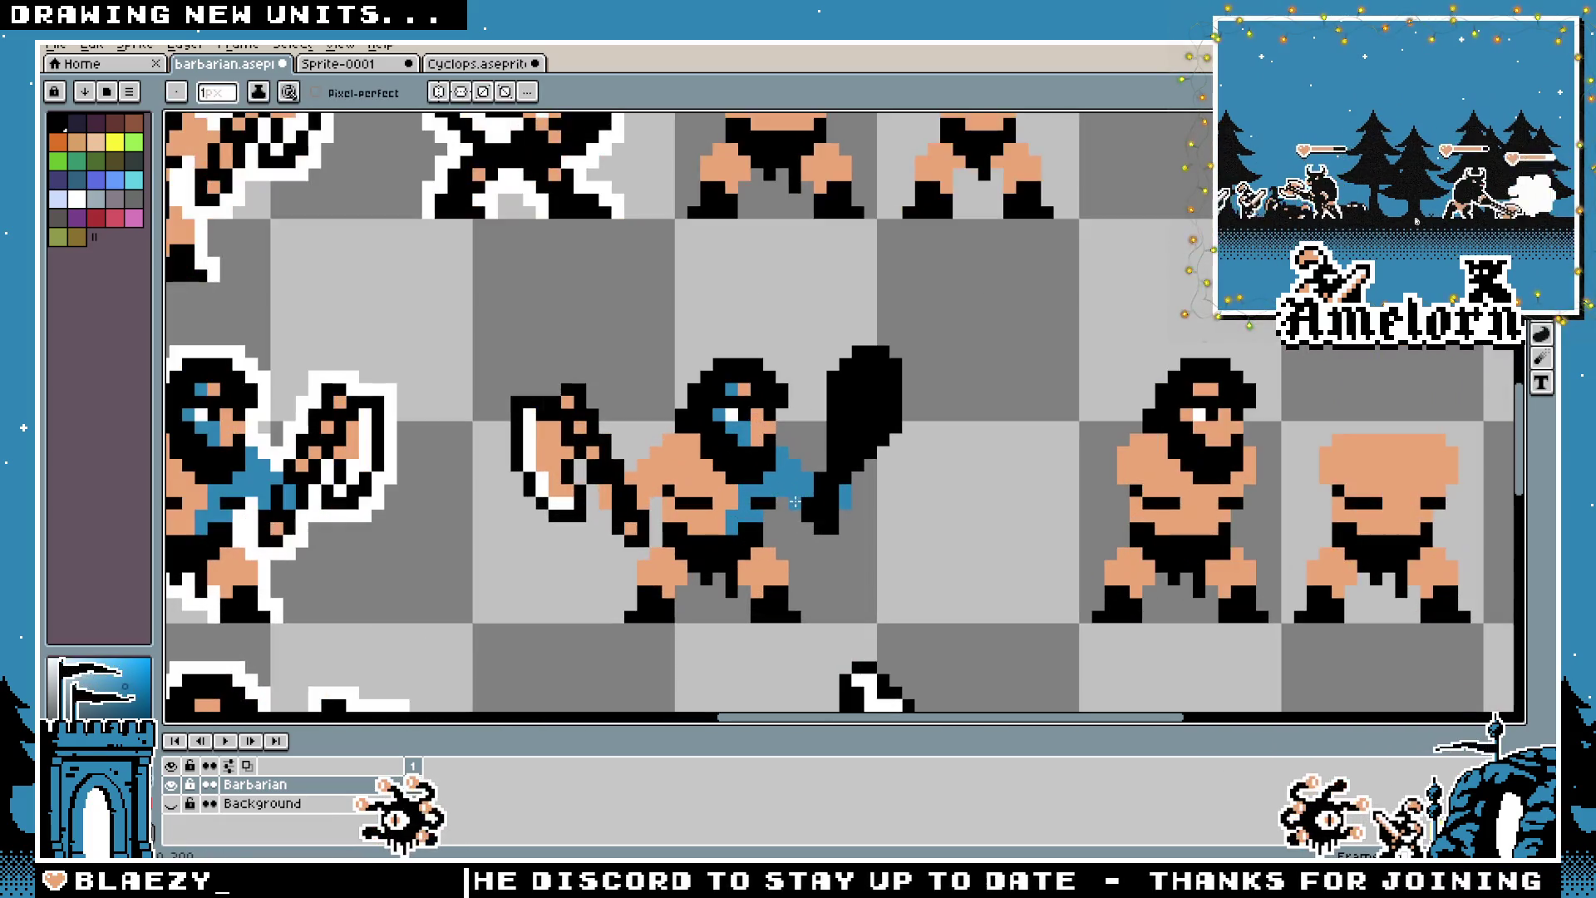
{"action": "scroll", "coordinate": [752, 548], "scroll_direction": "up", "scroll_amount": 1}
{"action": "scroll", "coordinate": [772, 543], "scroll_direction": "down", "scroll_amount": 2}
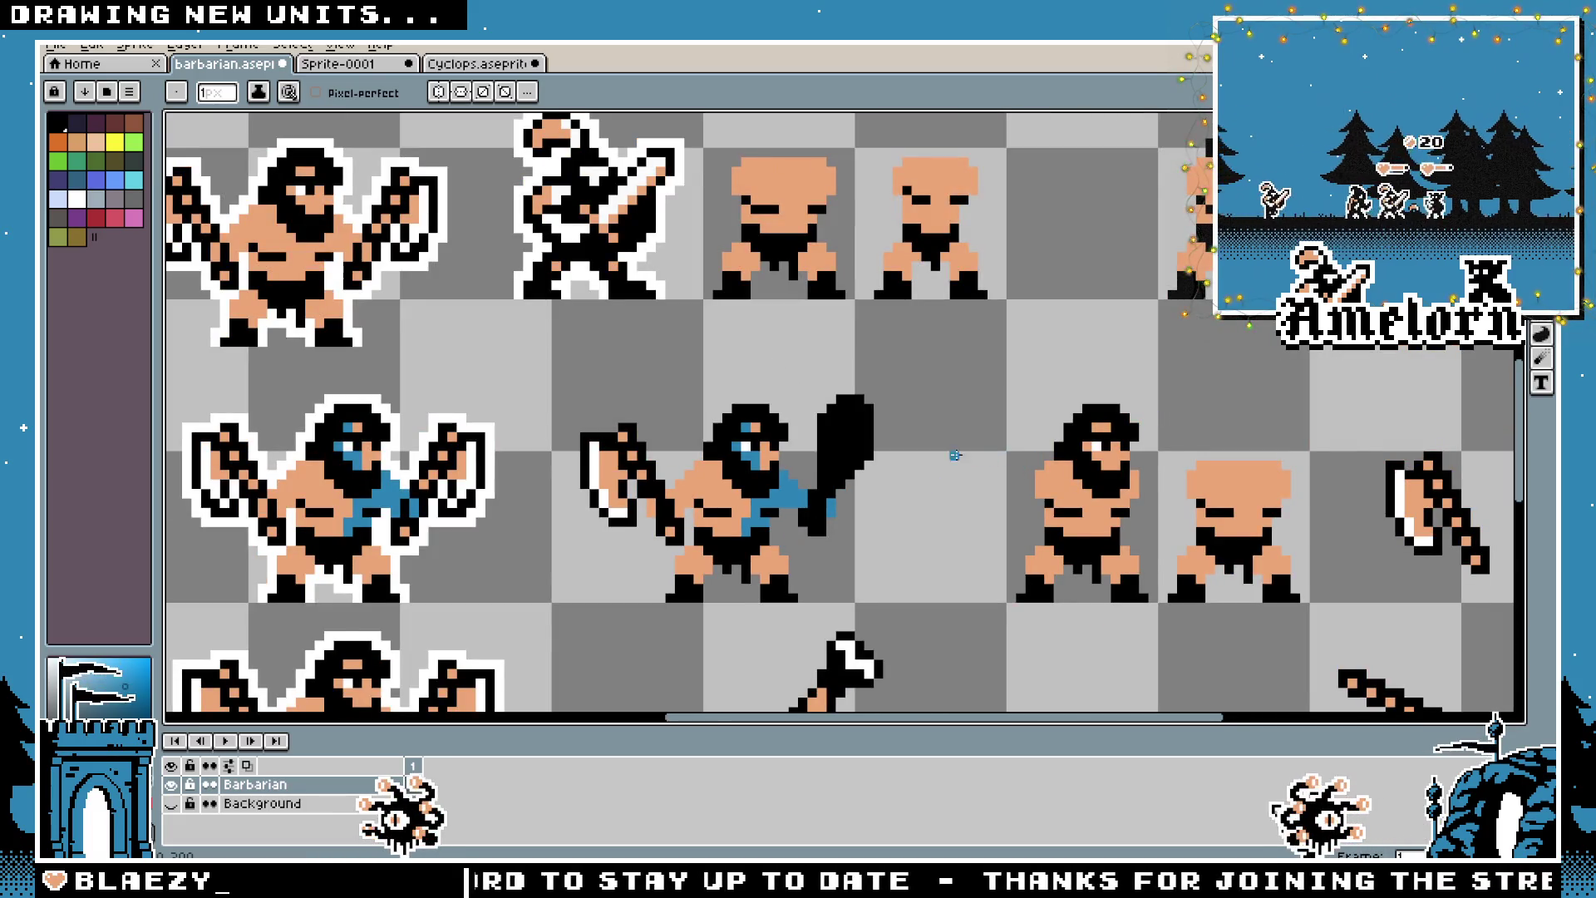
{"action": "scroll", "coordinate": [962, 454], "scroll_direction": "down", "scroll_amount": 3}
{"action": "scroll", "coordinate": [894, 472], "scroll_direction": "up", "scroll_amount": 5}
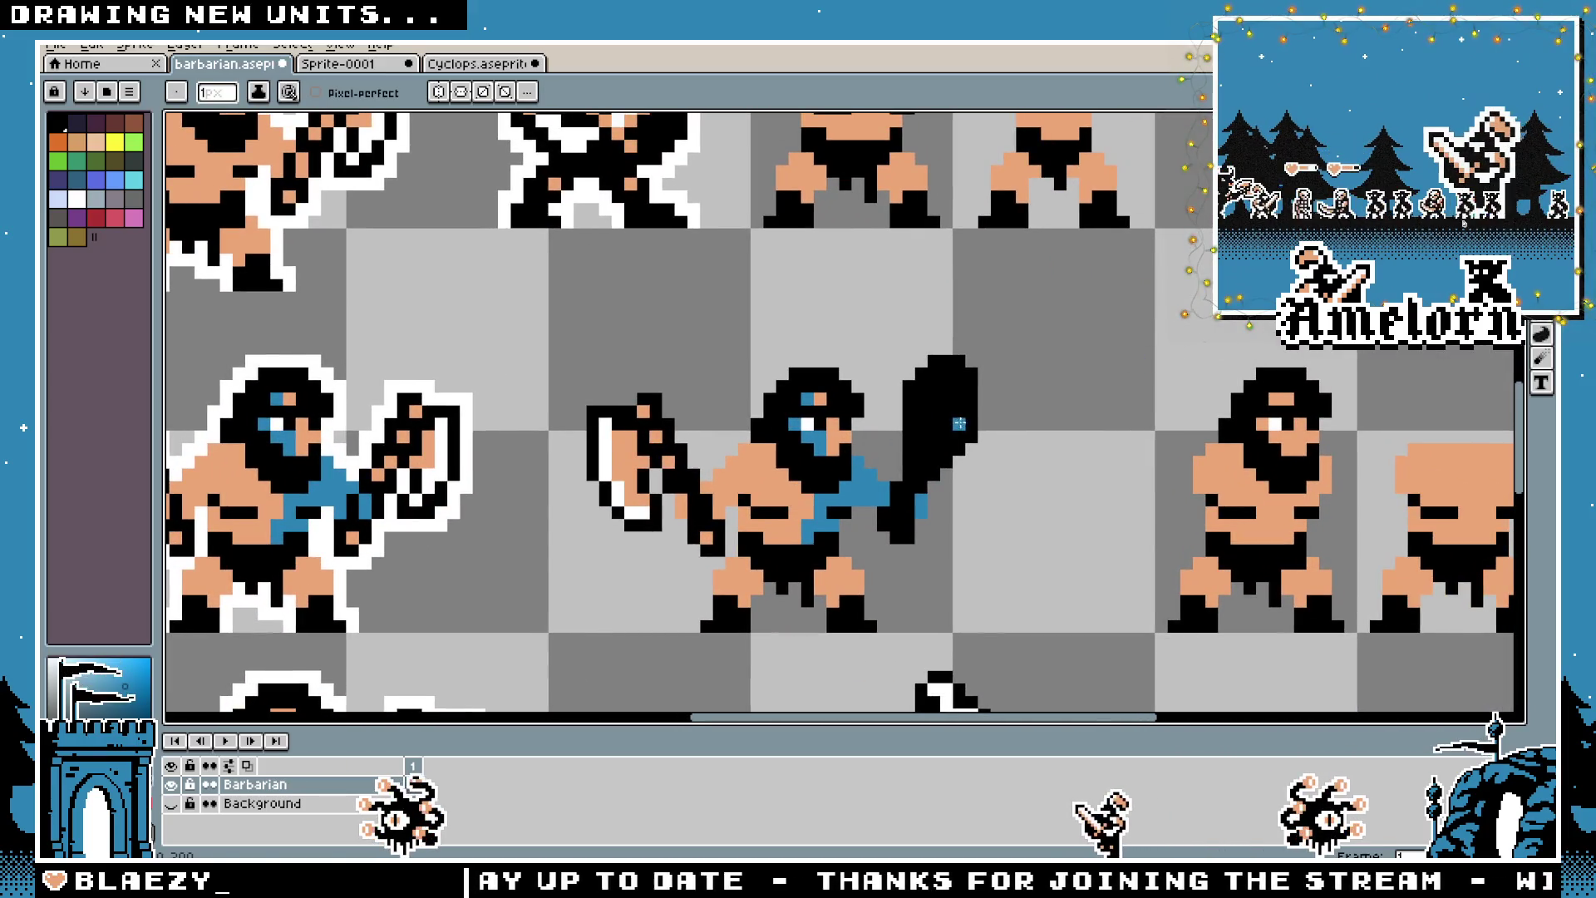
{"action": "scroll", "coordinate": [959, 424], "scroll_direction": "up", "scroll_amount": 2}
{"action": "scroll", "coordinate": [727, 472], "scroll_direction": "down", "scroll_amount": 3}
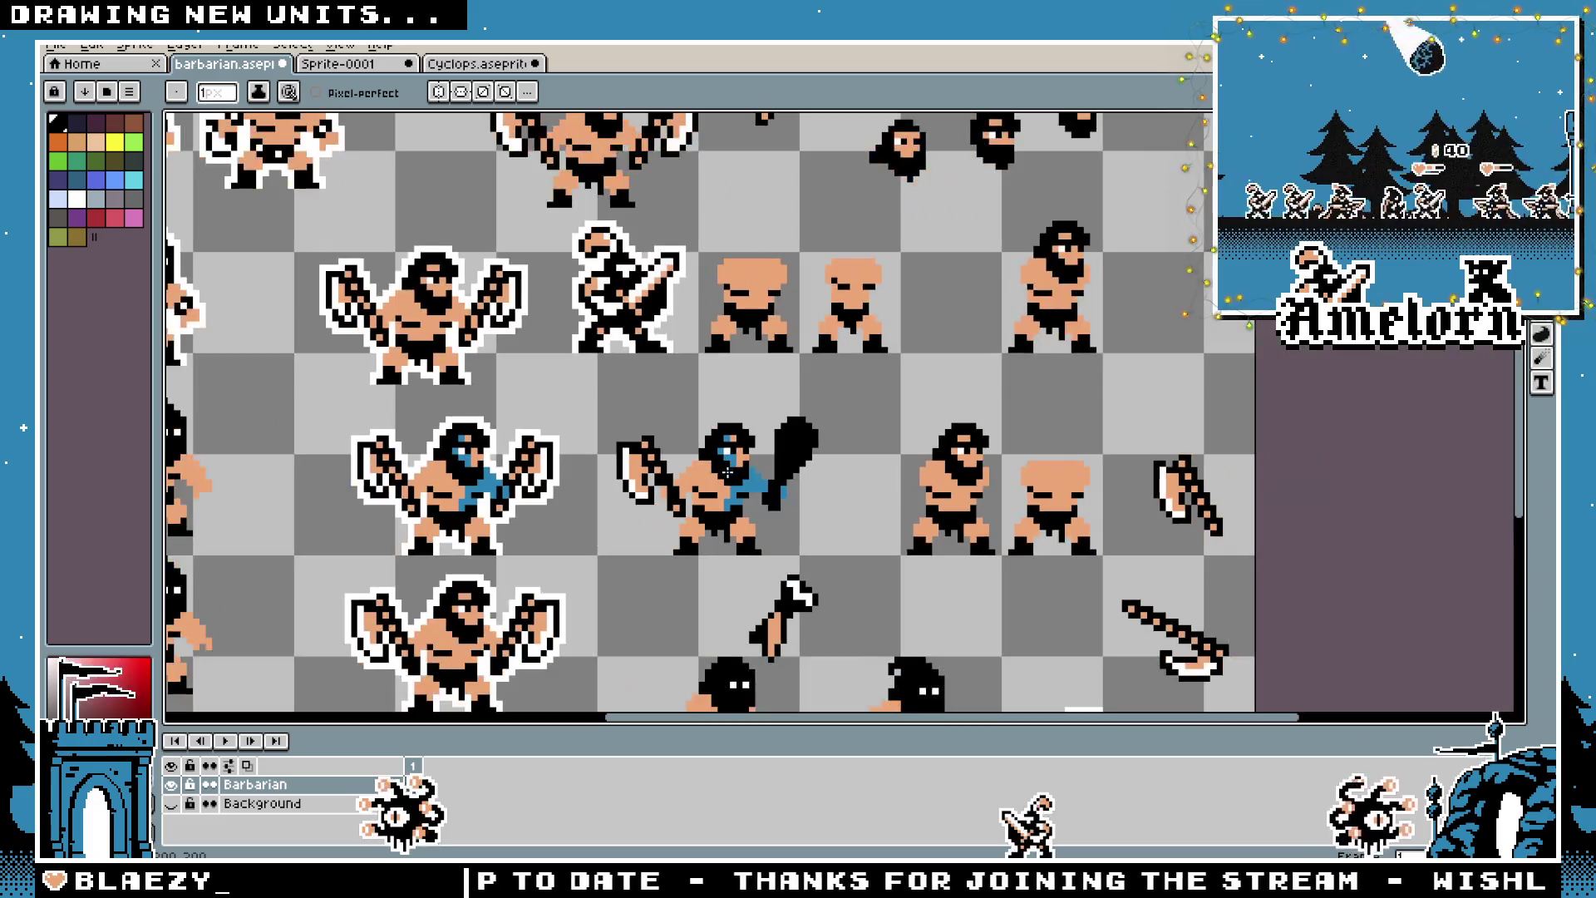
{"action": "scroll", "coordinate": [761, 507], "scroll_direction": "up", "scroll_amount": 2}
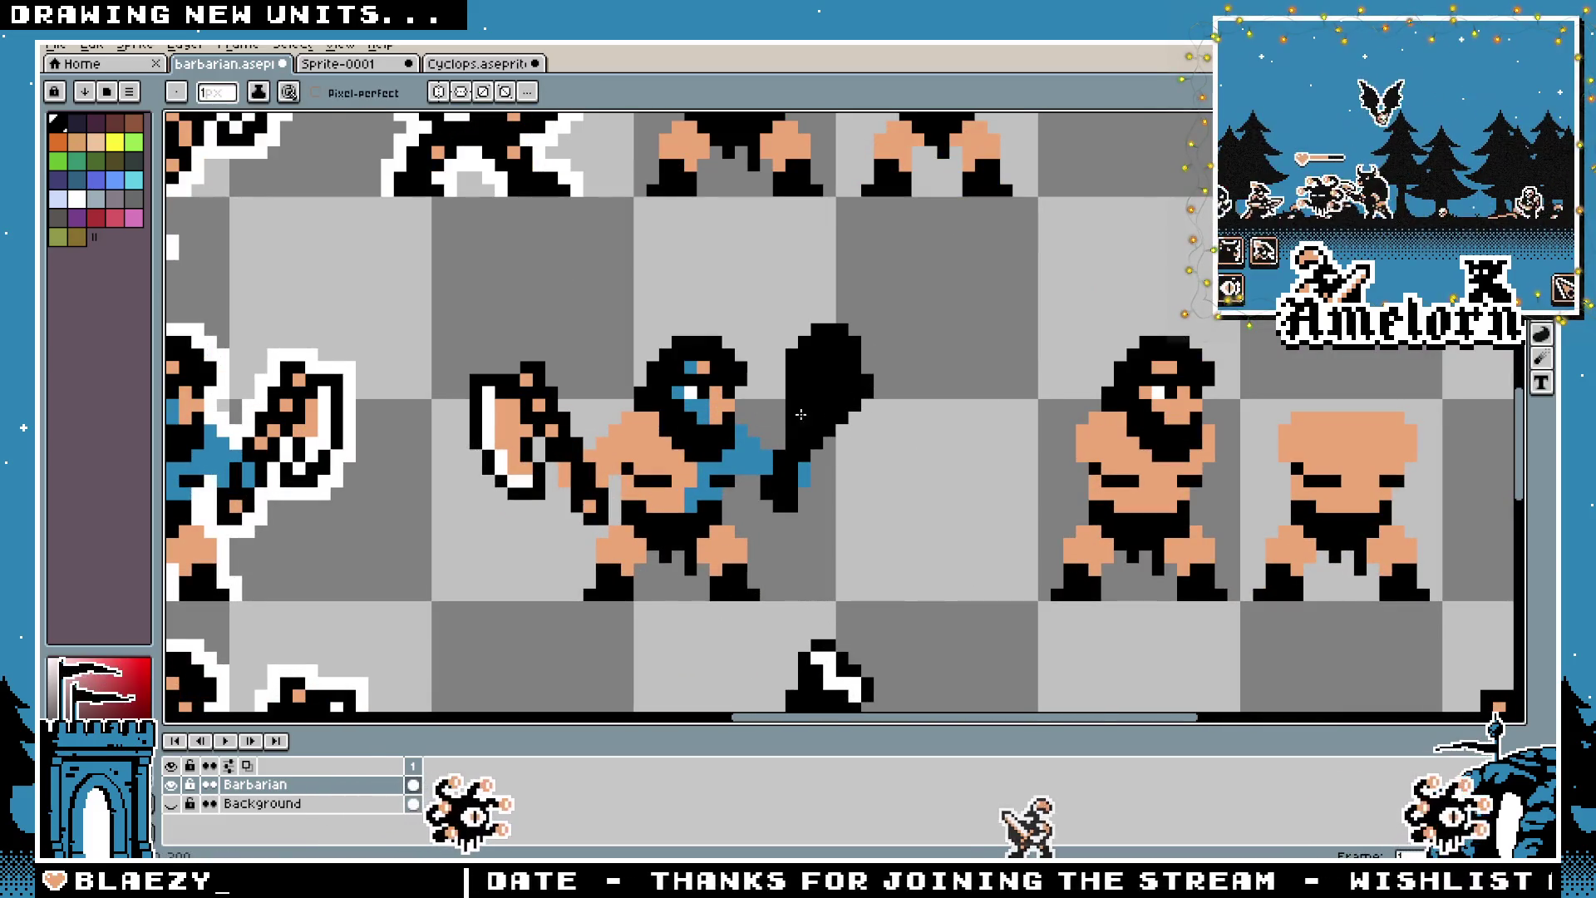
{"action": "scroll", "coordinate": [791, 366], "scroll_direction": "up", "scroll_amount": 1}
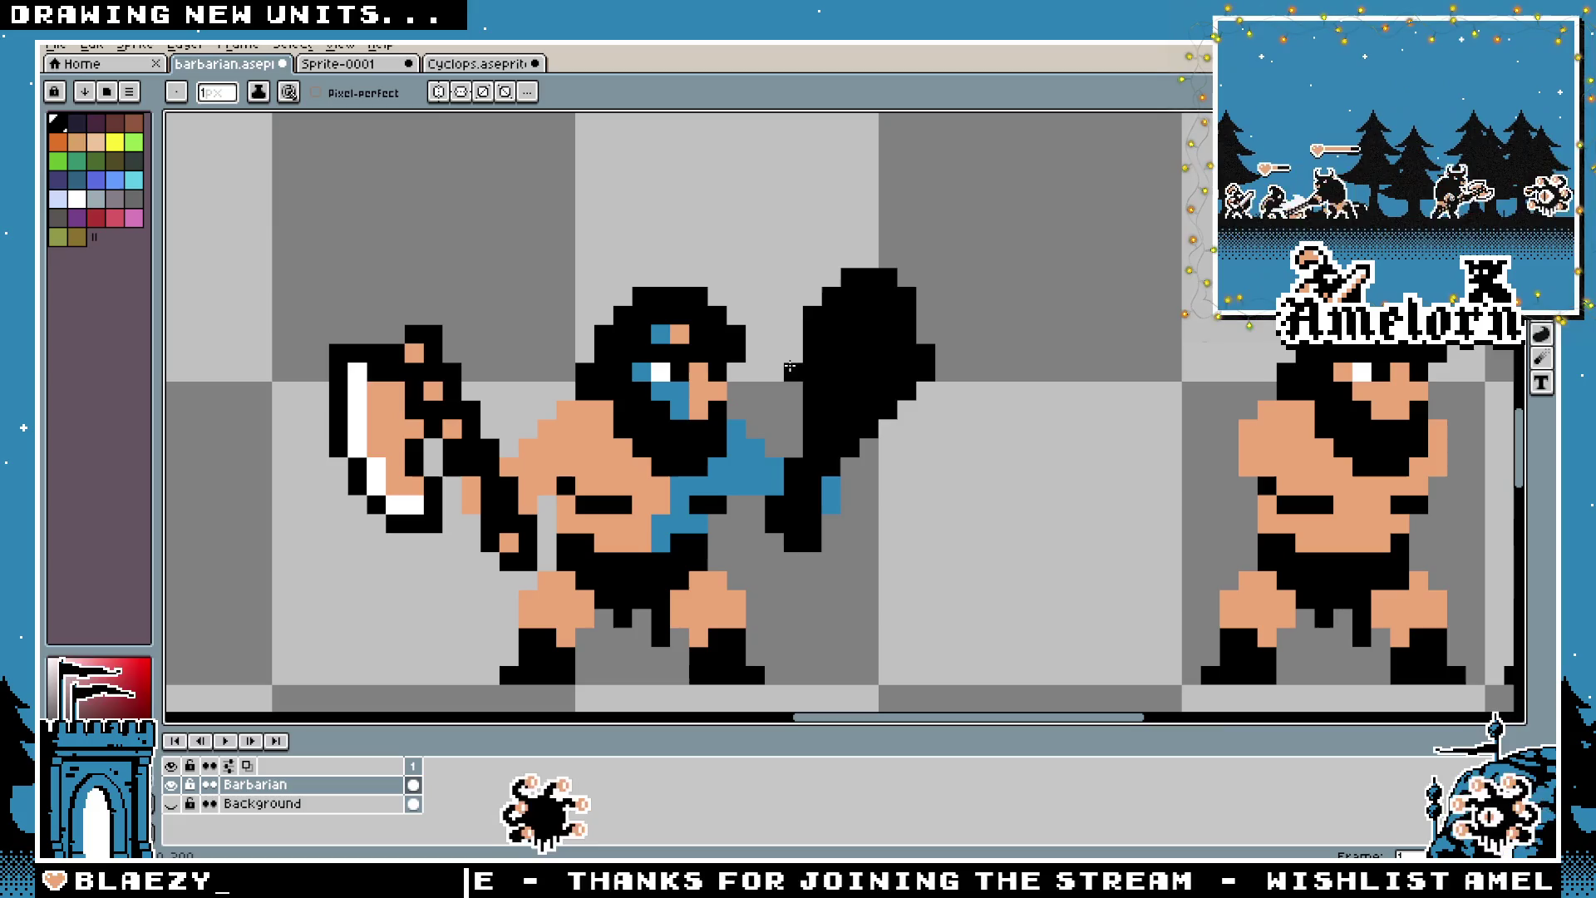
{"action": "scroll", "coordinate": [790, 367], "scroll_direction": "down", "scroll_amount": 3}
{"action": "scroll", "coordinate": [789, 431], "scroll_direction": "up", "scroll_amount": 3}
{"action": "key", "text": "ctrl+z"}
Add black pixels along the club's upper-right edge
{"action": "left_click", "coordinate": [764, 367]}
{"action": "scroll", "coordinate": [588, 446], "scroll_direction": "down", "scroll_amount": 3}
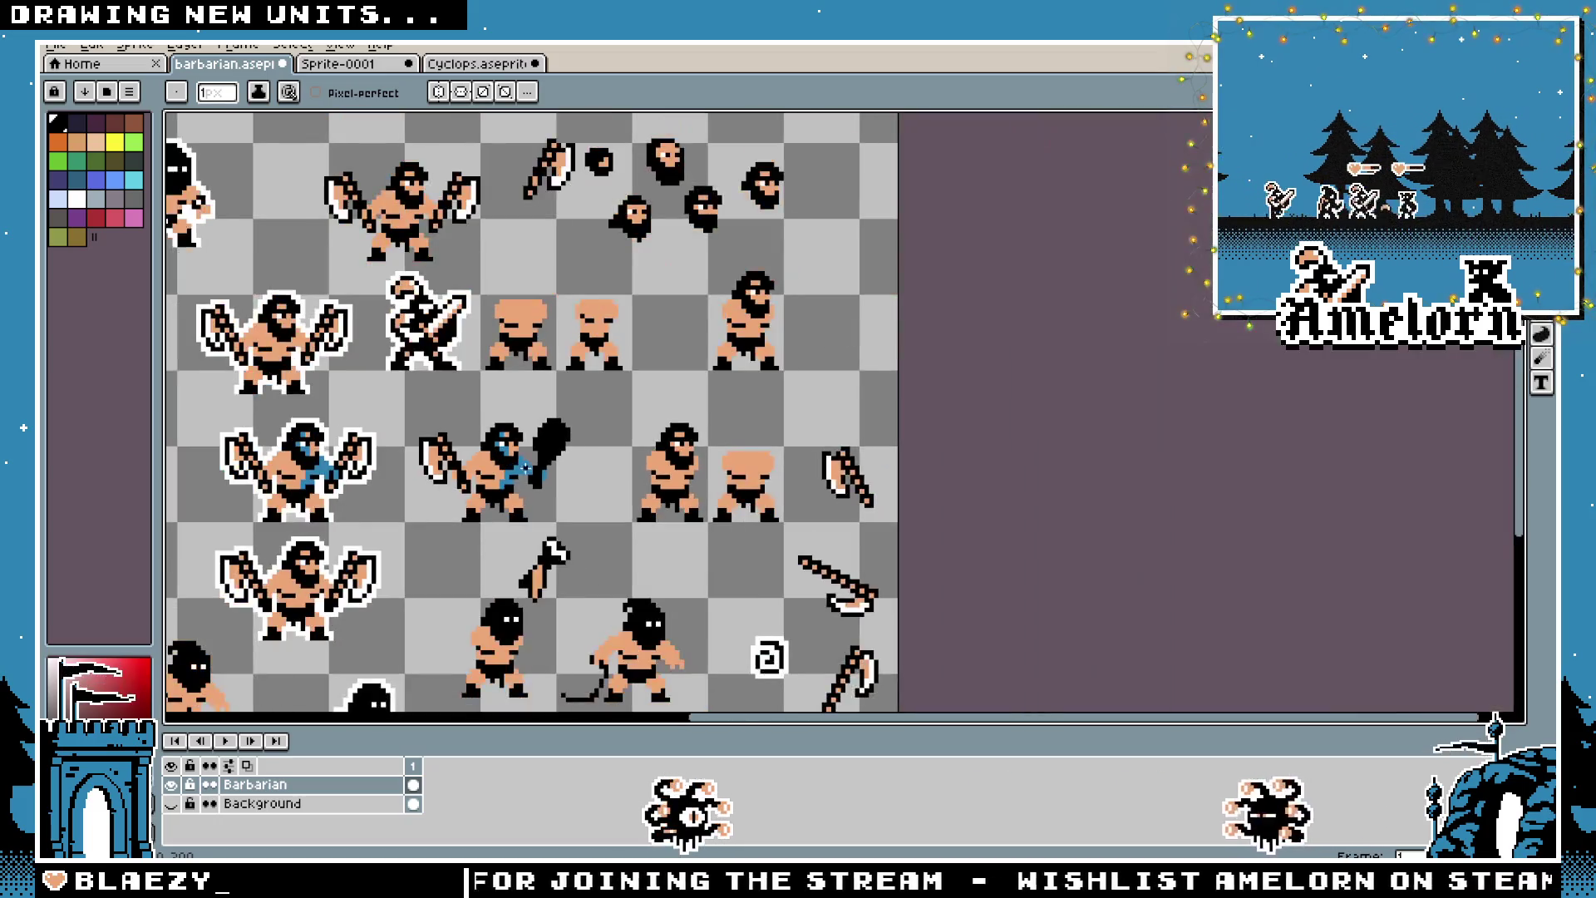
{"action": "key", "text": "v"}
{"action": "scroll", "coordinate": [744, 525], "scroll_direction": "up", "scroll_amount": 3}
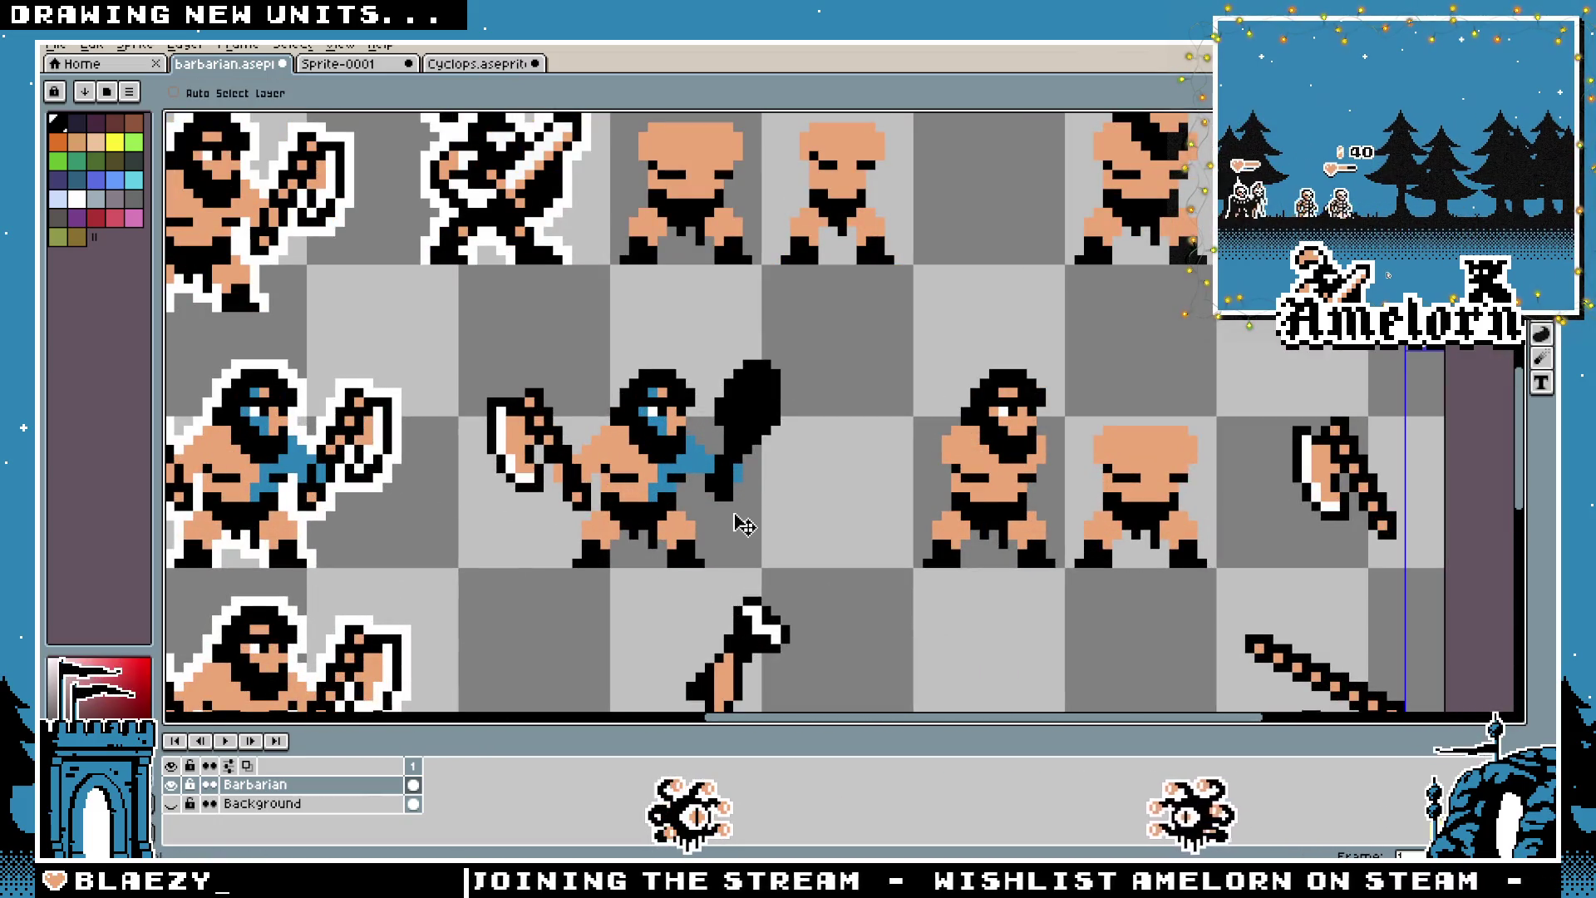
{"action": "key", "text": "b"}
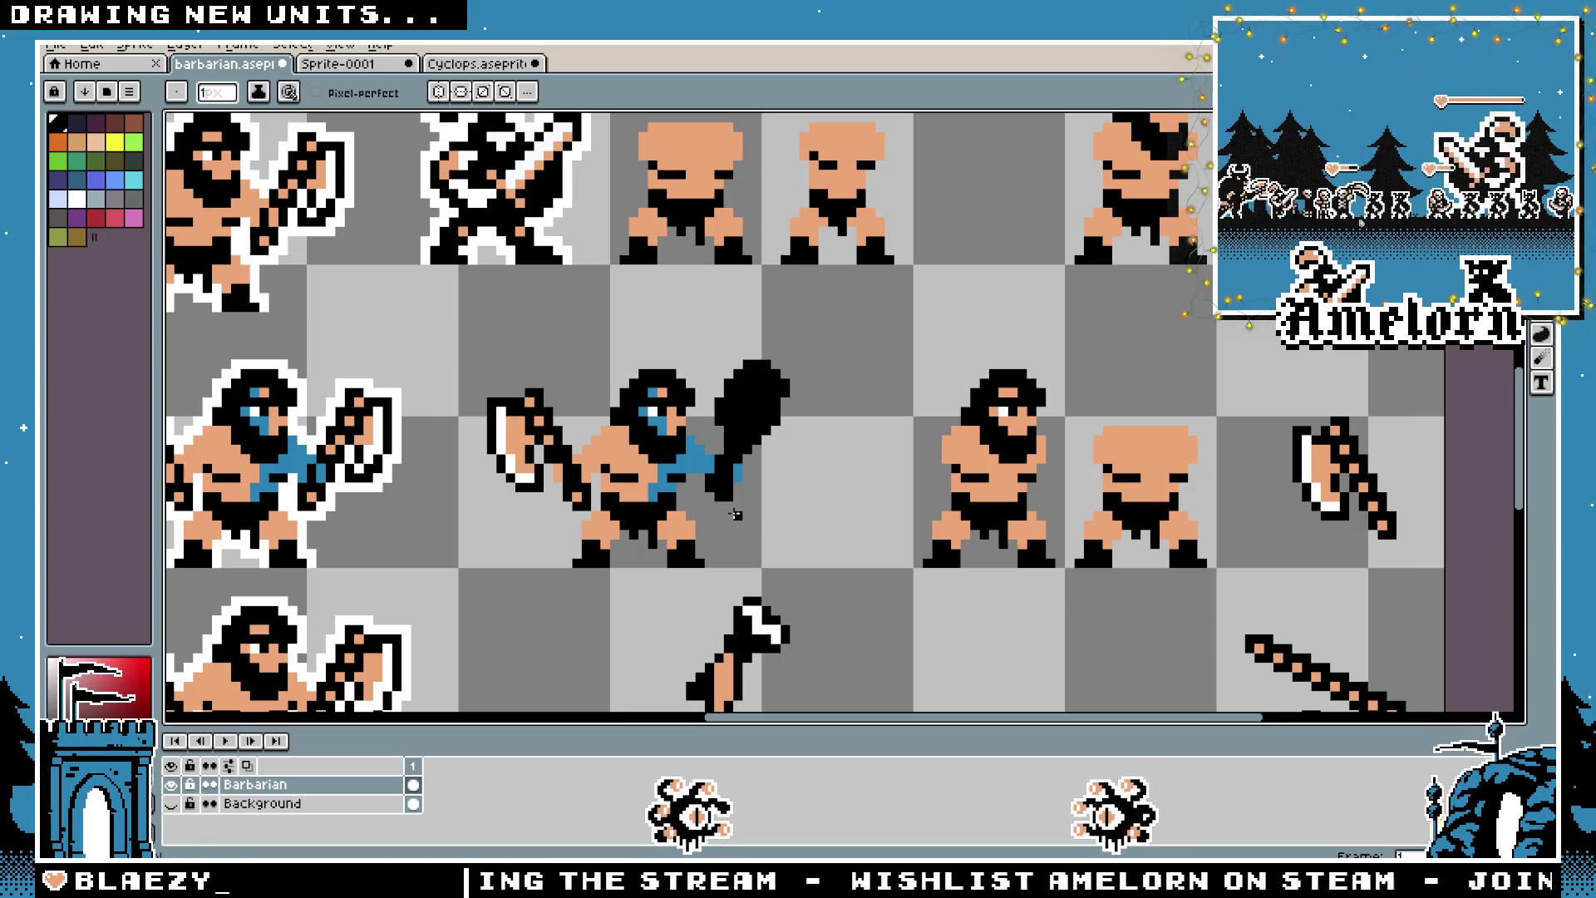
{"action": "scroll", "coordinate": [735, 513], "scroll_direction": "down", "scroll_amount": 3}
{"action": "scroll", "coordinate": [698, 513], "scroll_direction": "up", "scroll_amount": 3}
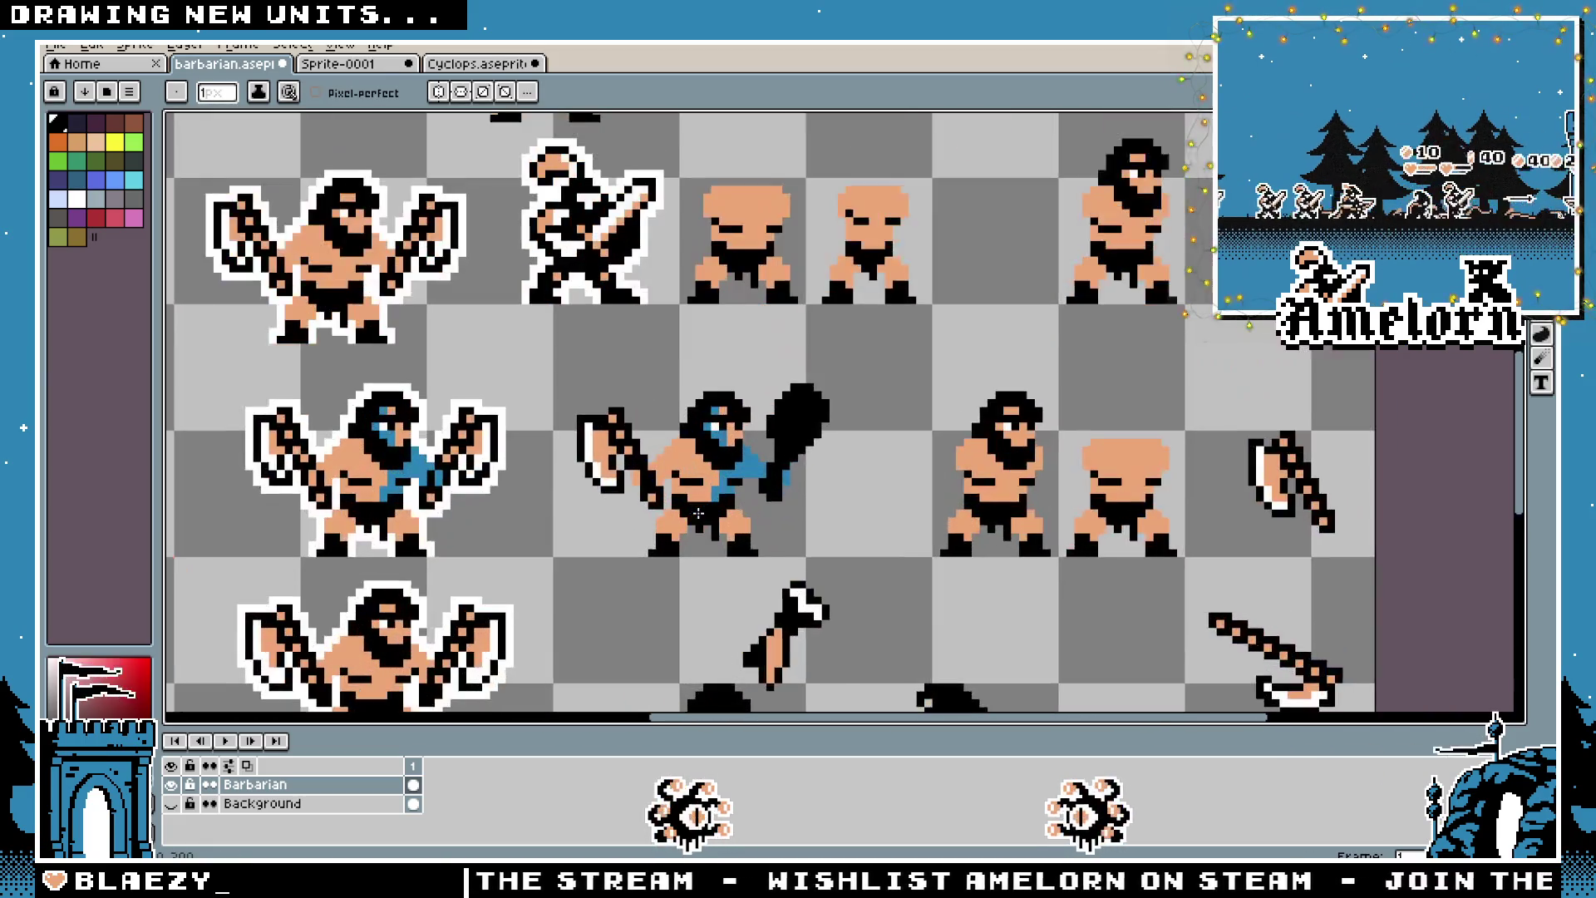
{"action": "scroll", "coordinate": [734, 481], "scroll_direction": "up", "scroll_amount": 1}
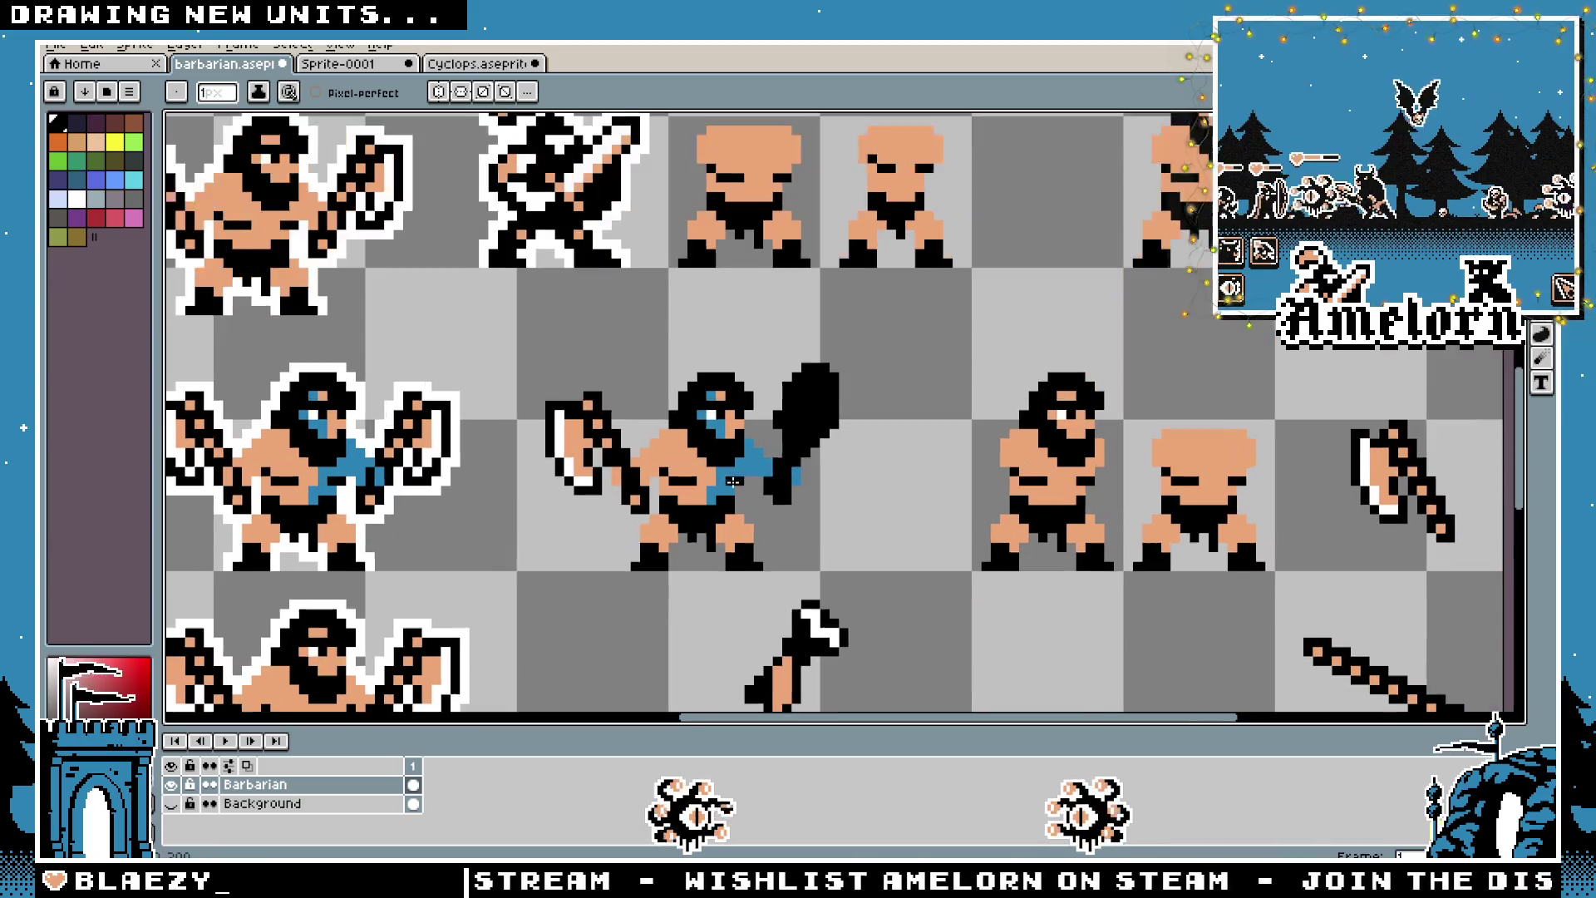
{"action": "scroll", "coordinate": [693, 442], "scroll_direction": "down", "scroll_amount": 1}
{"action": "scroll", "coordinate": [732, 445], "scroll_direction": "up", "scroll_amount": 1}
{"action": "scroll", "coordinate": [778, 443], "scroll_direction": "up", "scroll_amount": 2}
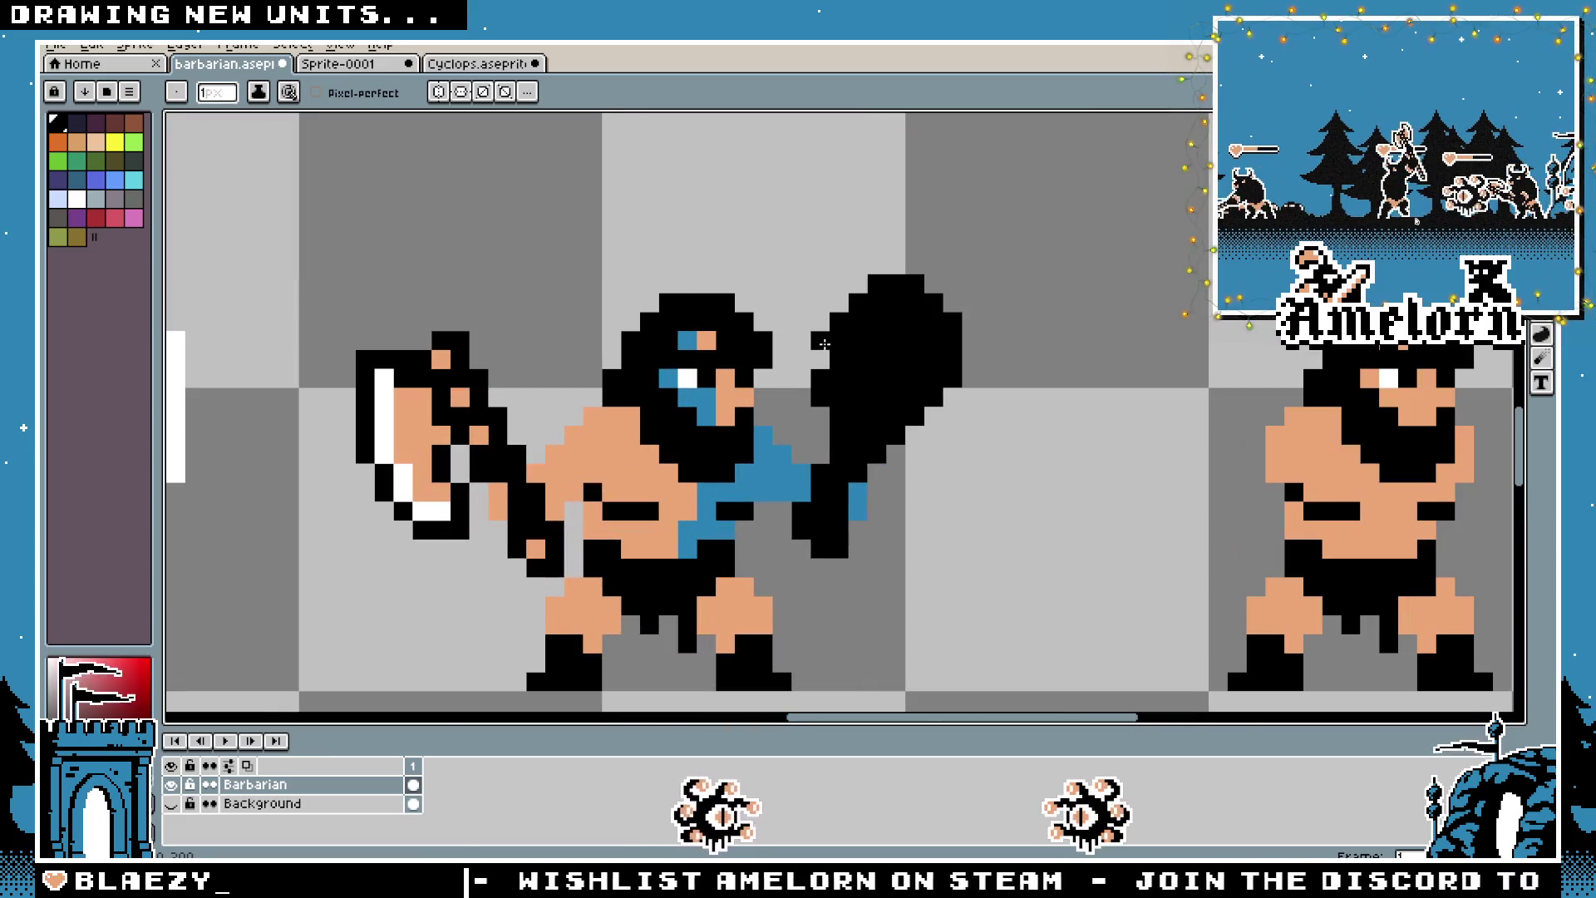
{"action": "left_click", "coordinate": [820, 359]}
{"action": "scroll", "coordinate": [820, 359], "scroll_direction": "down", "scroll_amount": 2}
{"action": "scroll", "coordinate": [848, 461], "scroll_direction": "up", "scroll_amount": 1}
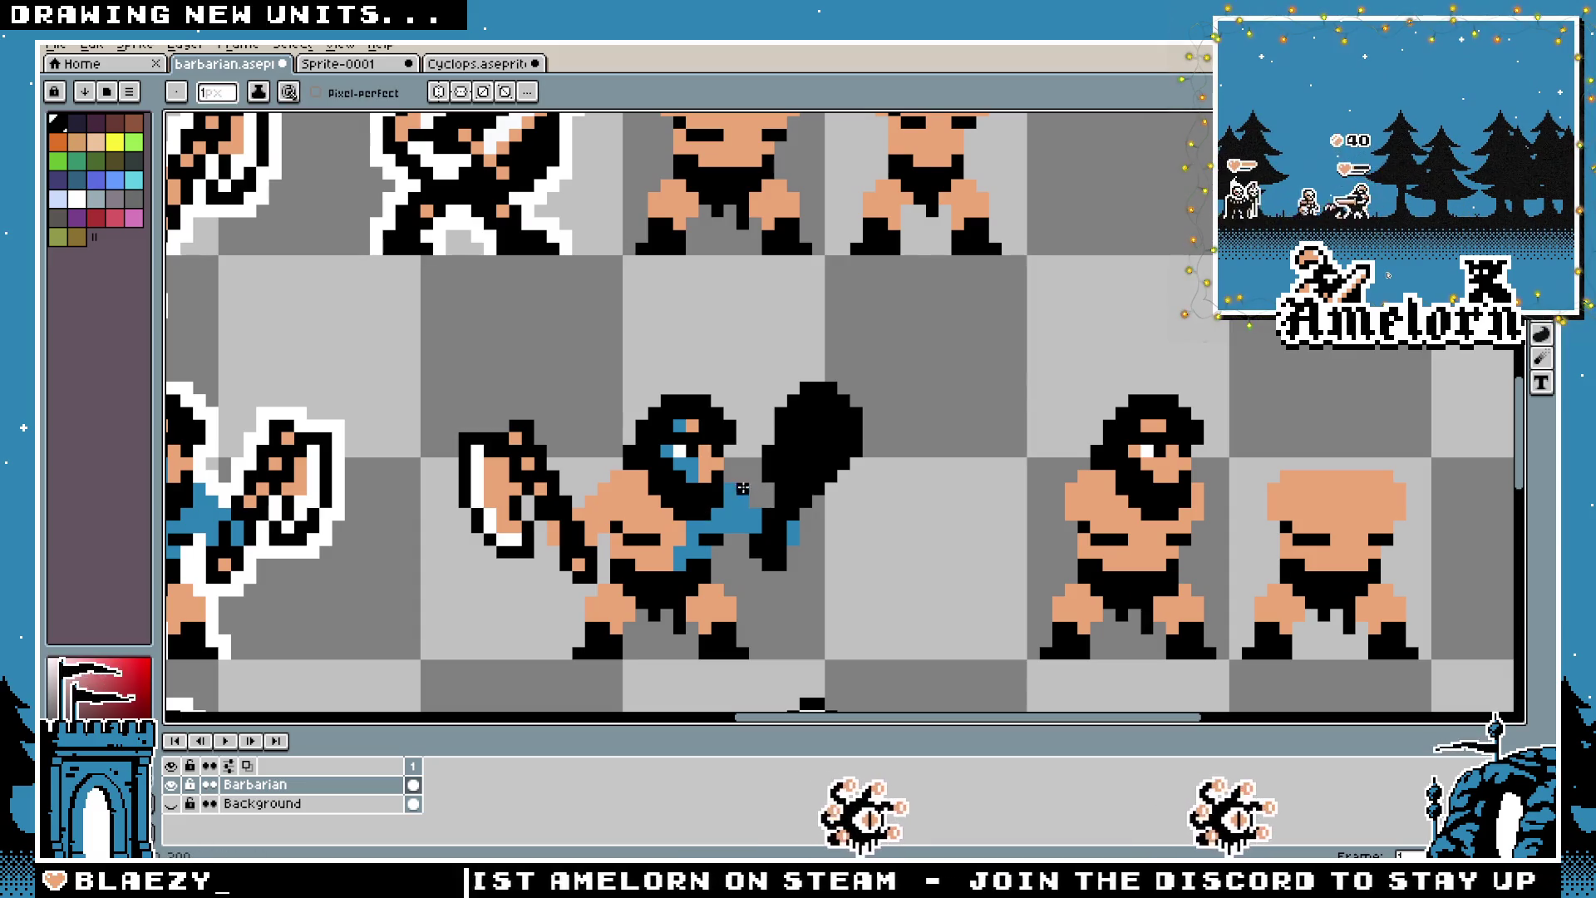
{"action": "scroll", "coordinate": [1049, 589], "scroll_direction": "down", "scroll_amount": 3}
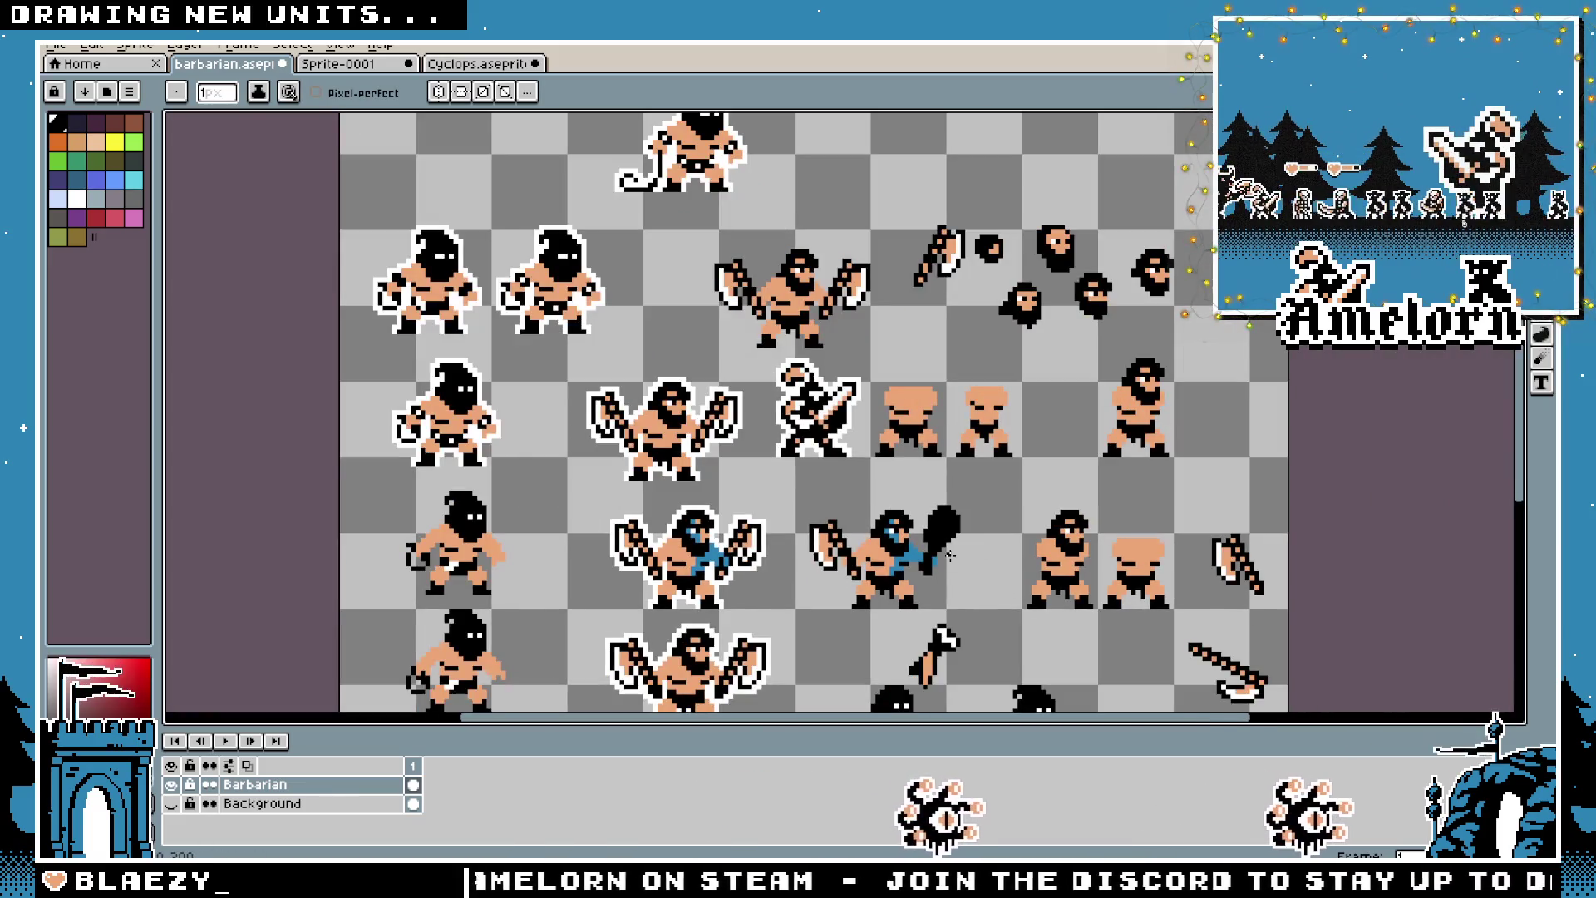
{"action": "scroll", "coordinate": [884, 541], "scroll_direction": "up", "scroll_amount": 5}
Replace a stray black pixel below the beard with one further along the club
{"action": "left_click", "coordinate": [604, 565]}
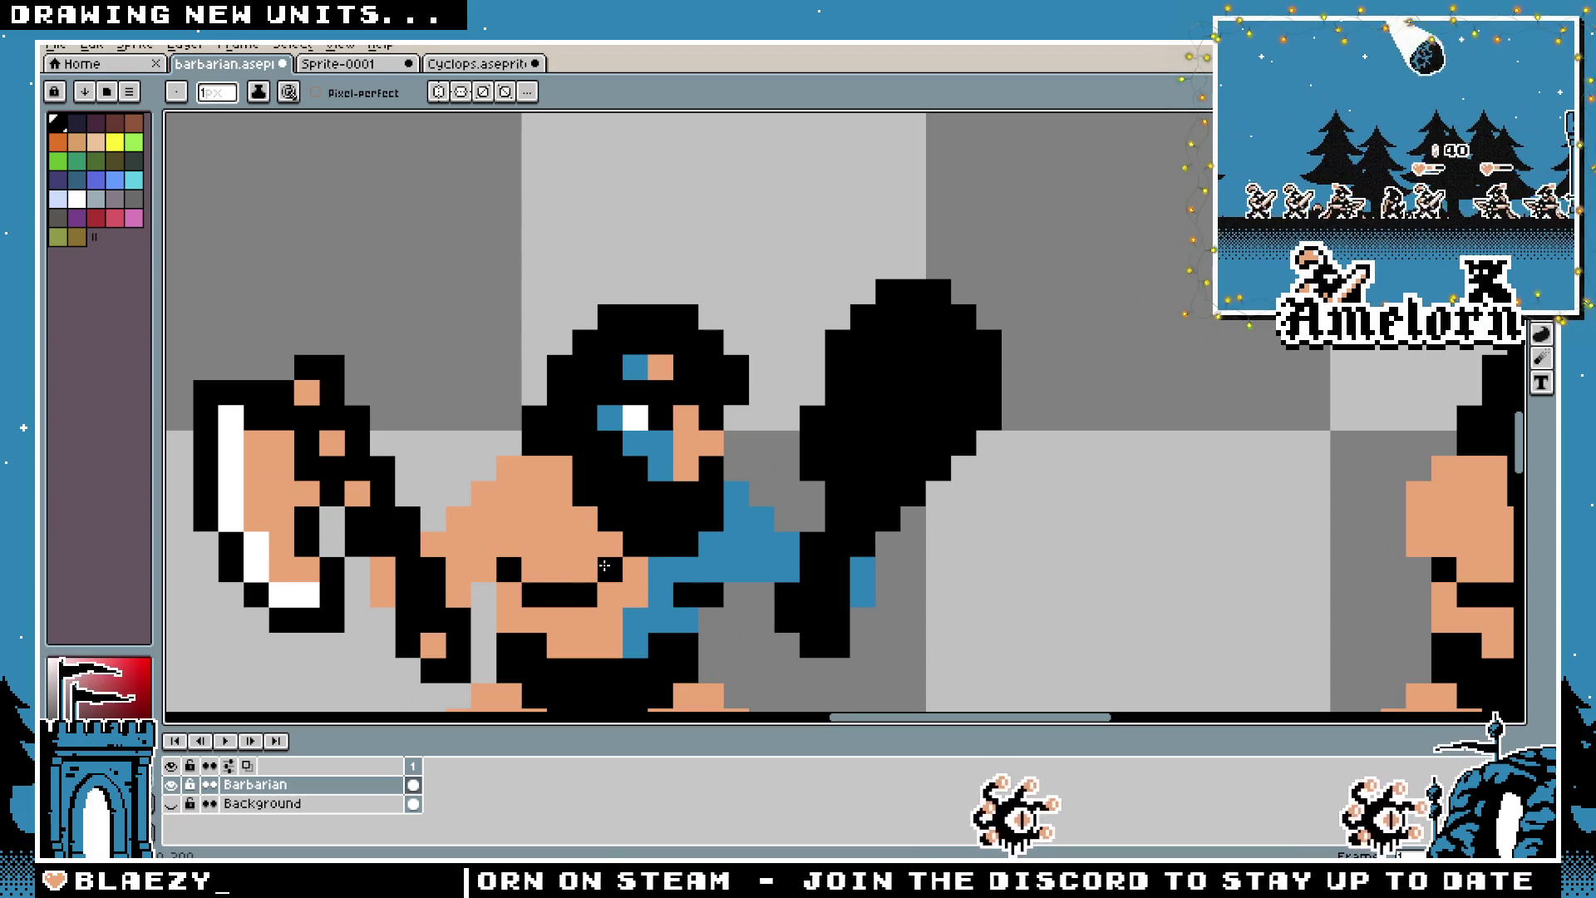
{"action": "key", "text": "ctrl+z"}
{"action": "key", "text": "ctrl+z"}
{"action": "left_click", "coordinate": [750, 588]}
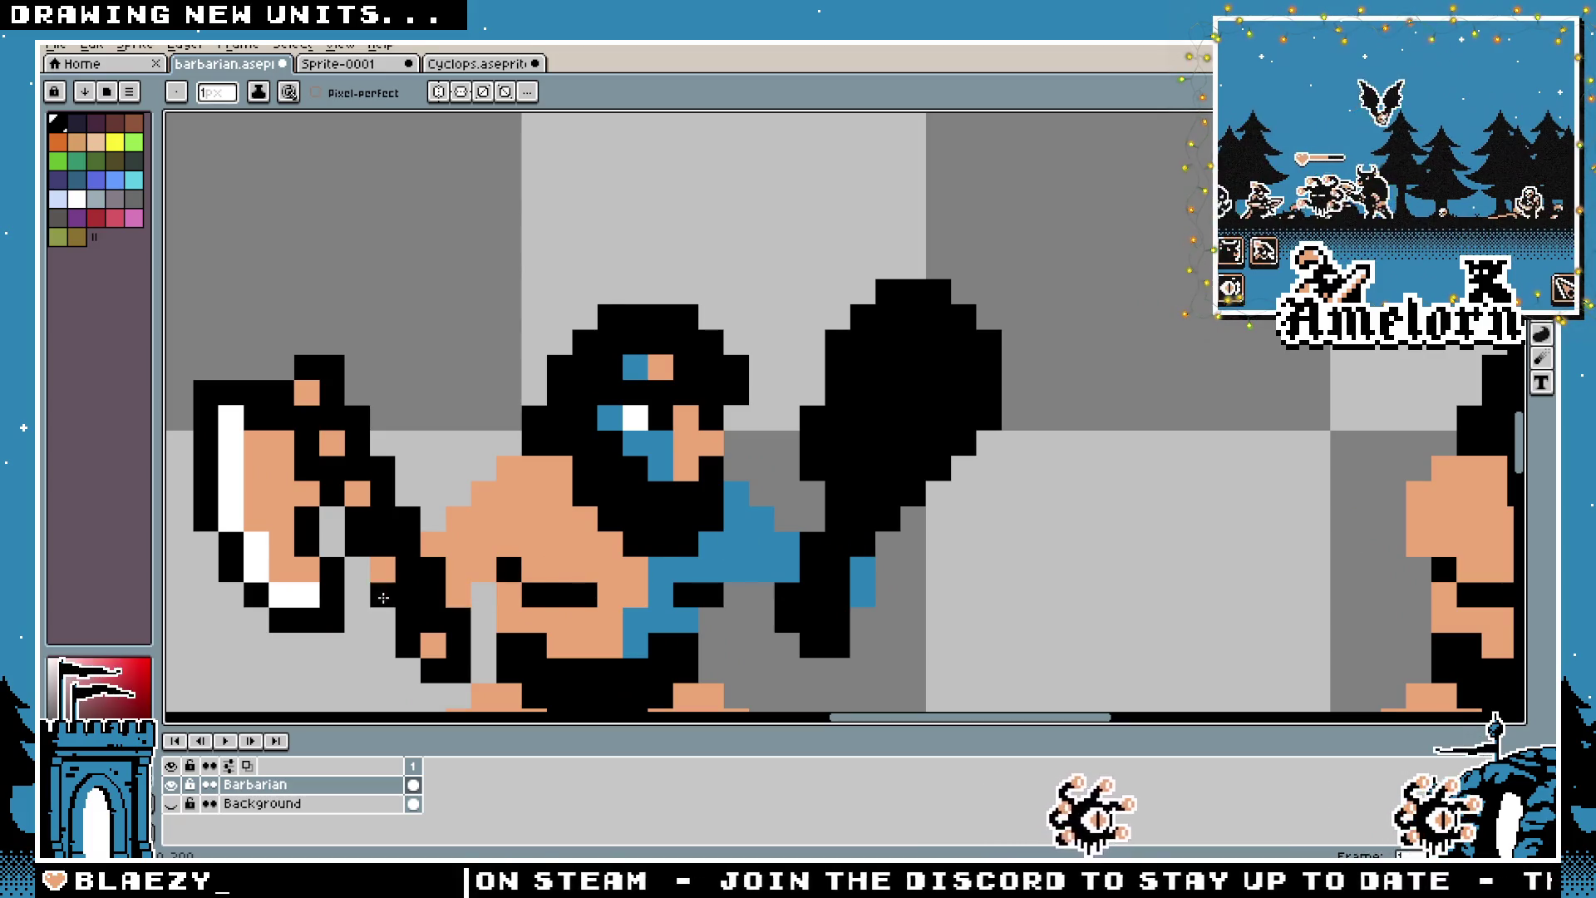
{"action": "scroll", "coordinate": [842, 604], "scroll_direction": "down", "scroll_amount": 4}
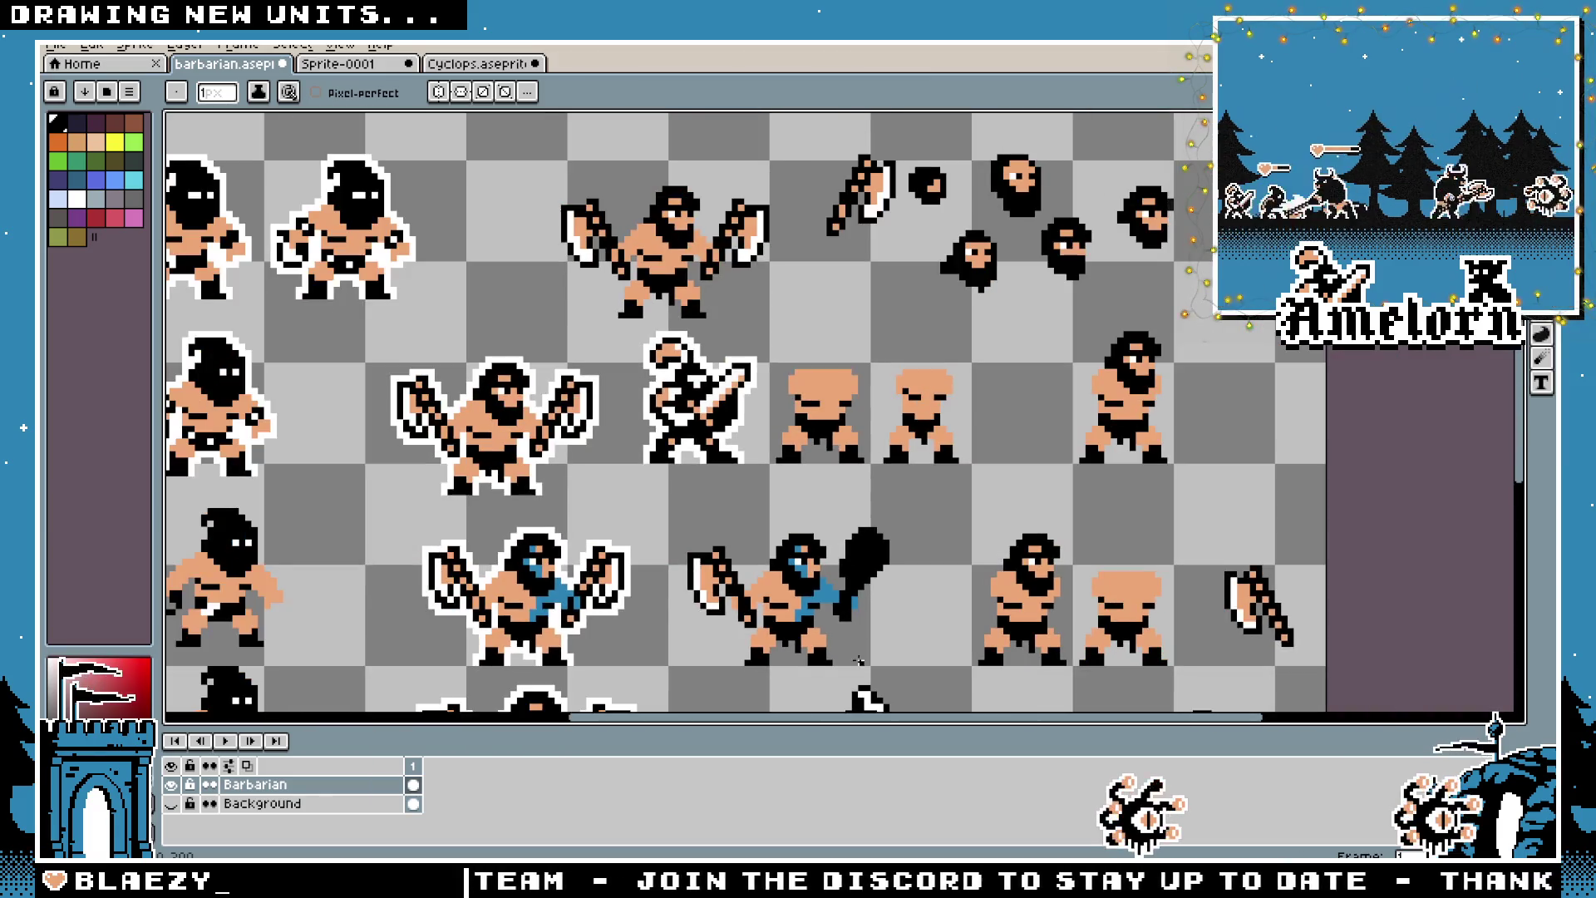
{"action": "left_click_drag", "start_coordinate": [804, 598], "coordinate": [806, 556]}
{"action": "scroll", "coordinate": [806, 555], "scroll_direction": "up", "scroll_amount": 3}
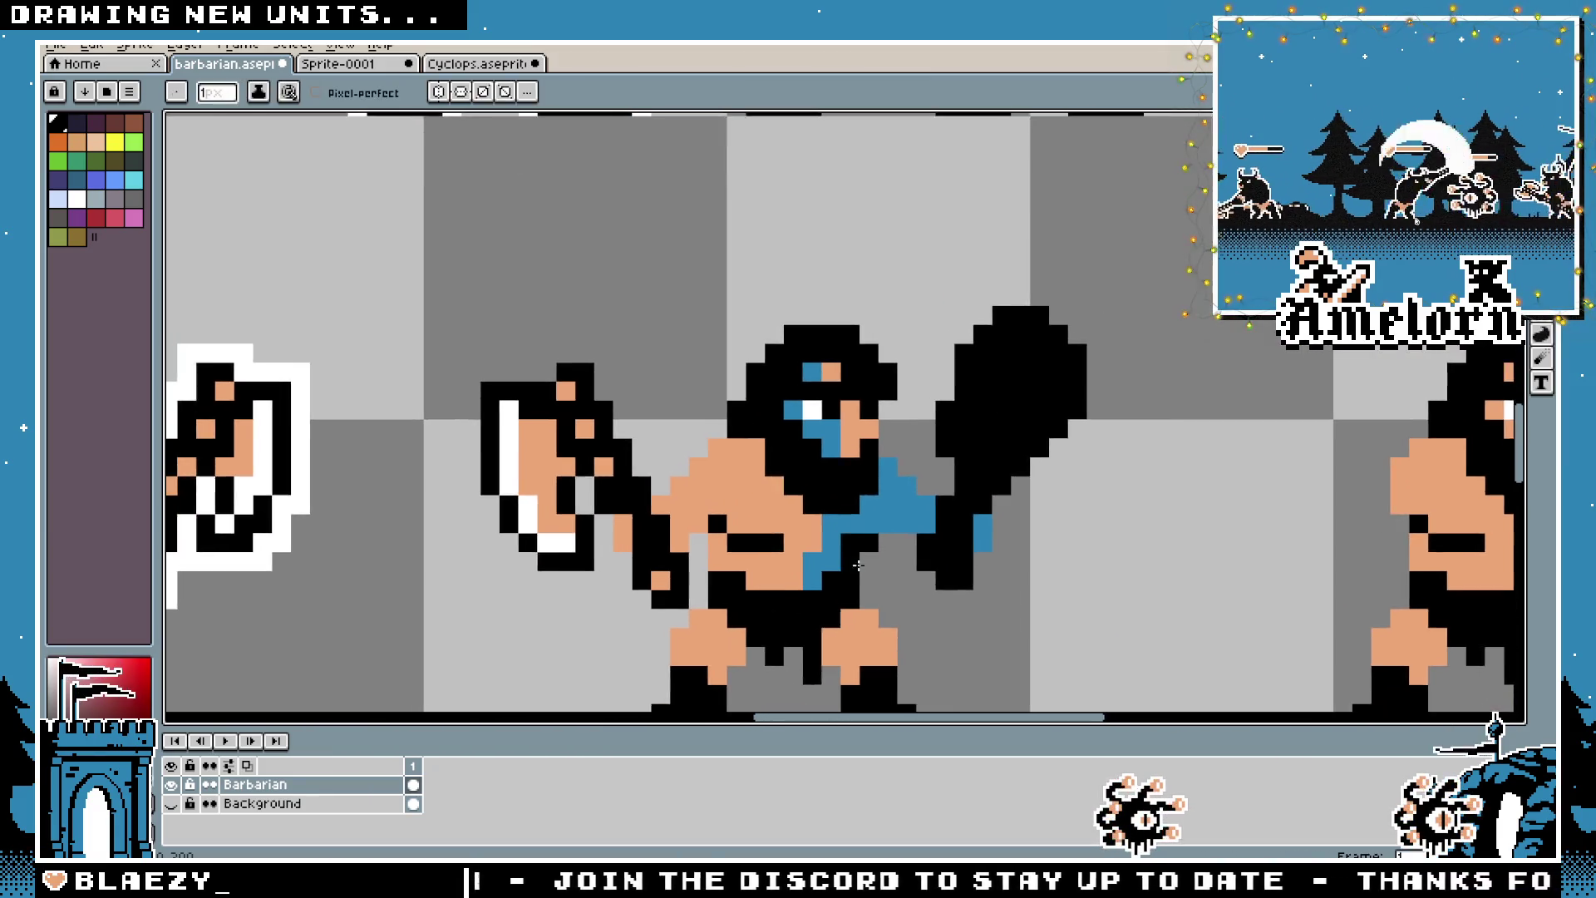
{"action": "scroll", "coordinate": [831, 556], "scroll_direction": "down", "scroll_amount": 3}
{"action": "scroll", "coordinate": [953, 568], "scroll_direction": "up", "scroll_amount": 1}
{"action": "key", "text": "b"}
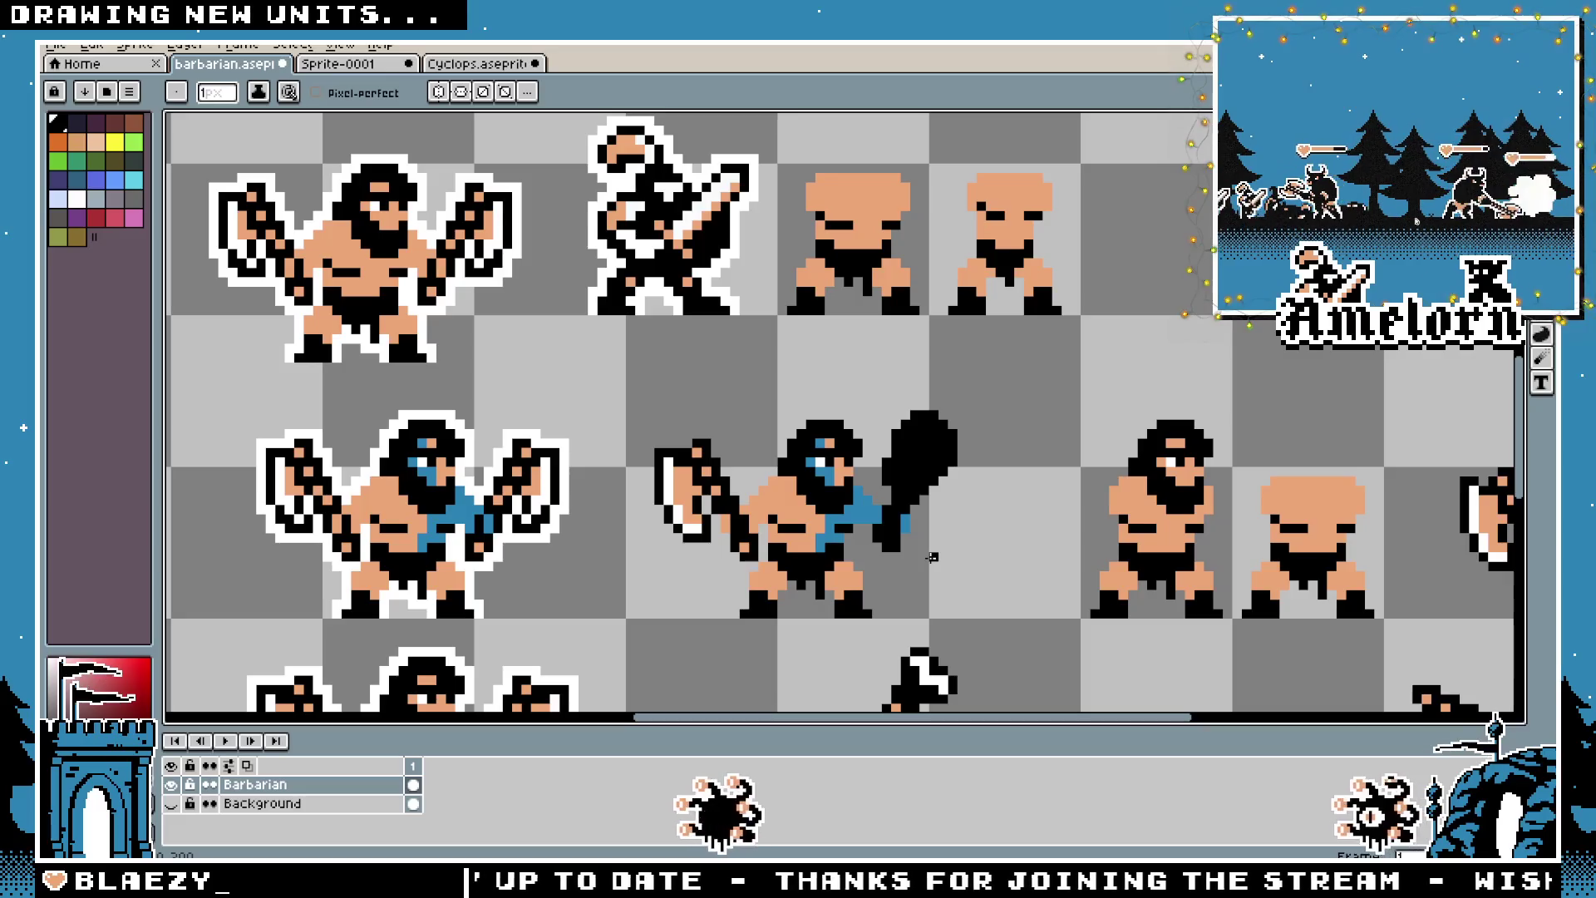
{"action": "key", "text": "m"}
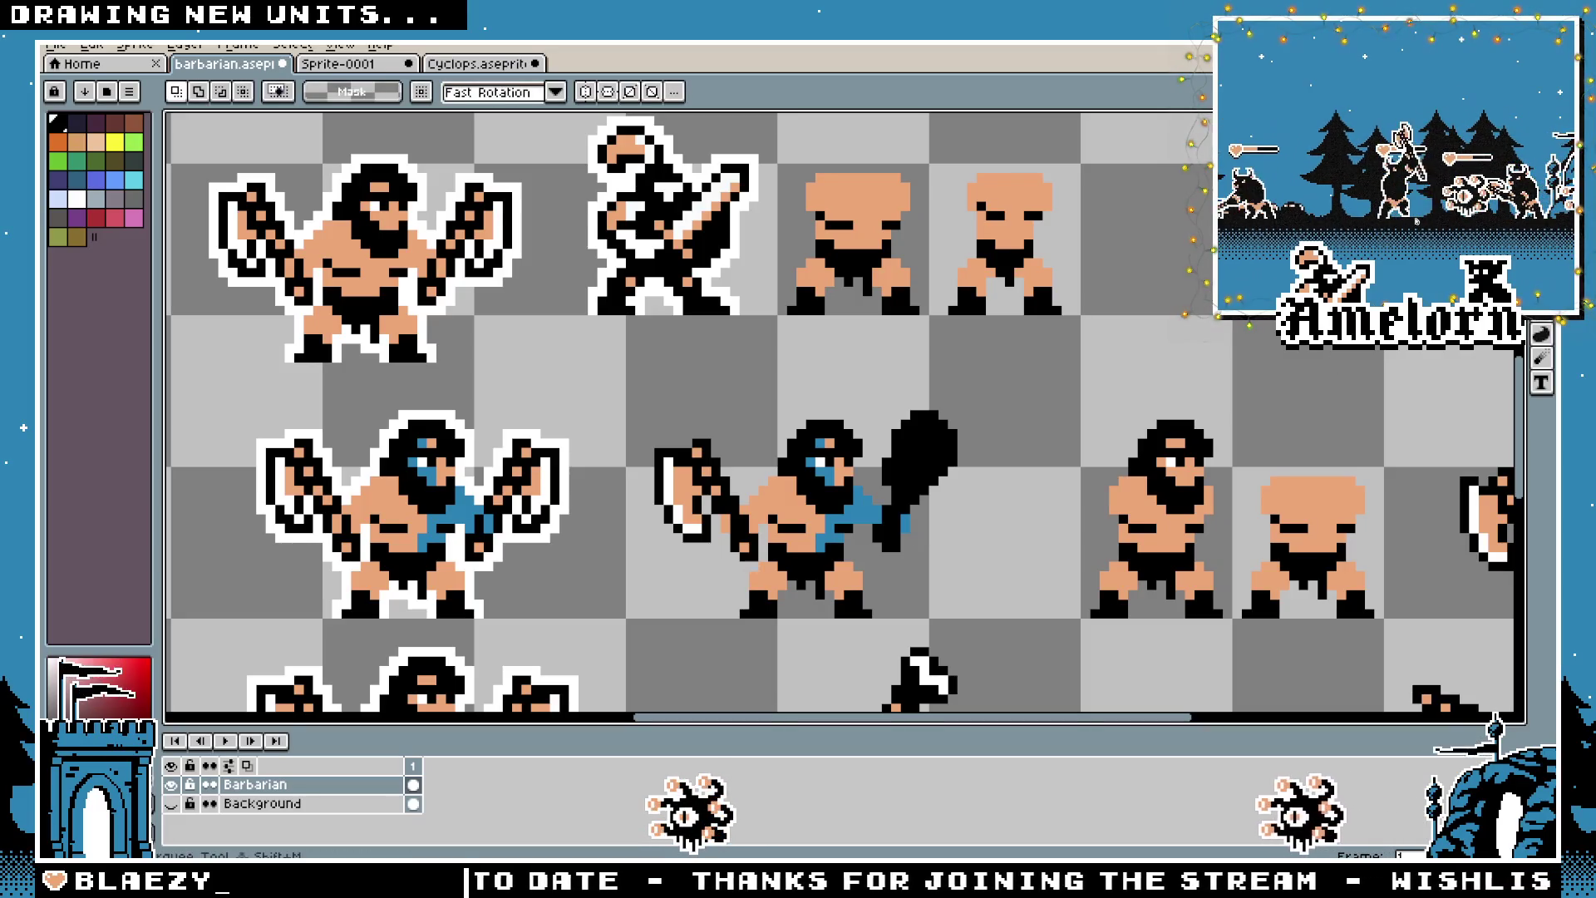
{"action": "scroll", "coordinate": [927, 527], "scroll_direction": "up", "scroll_amount": 2}
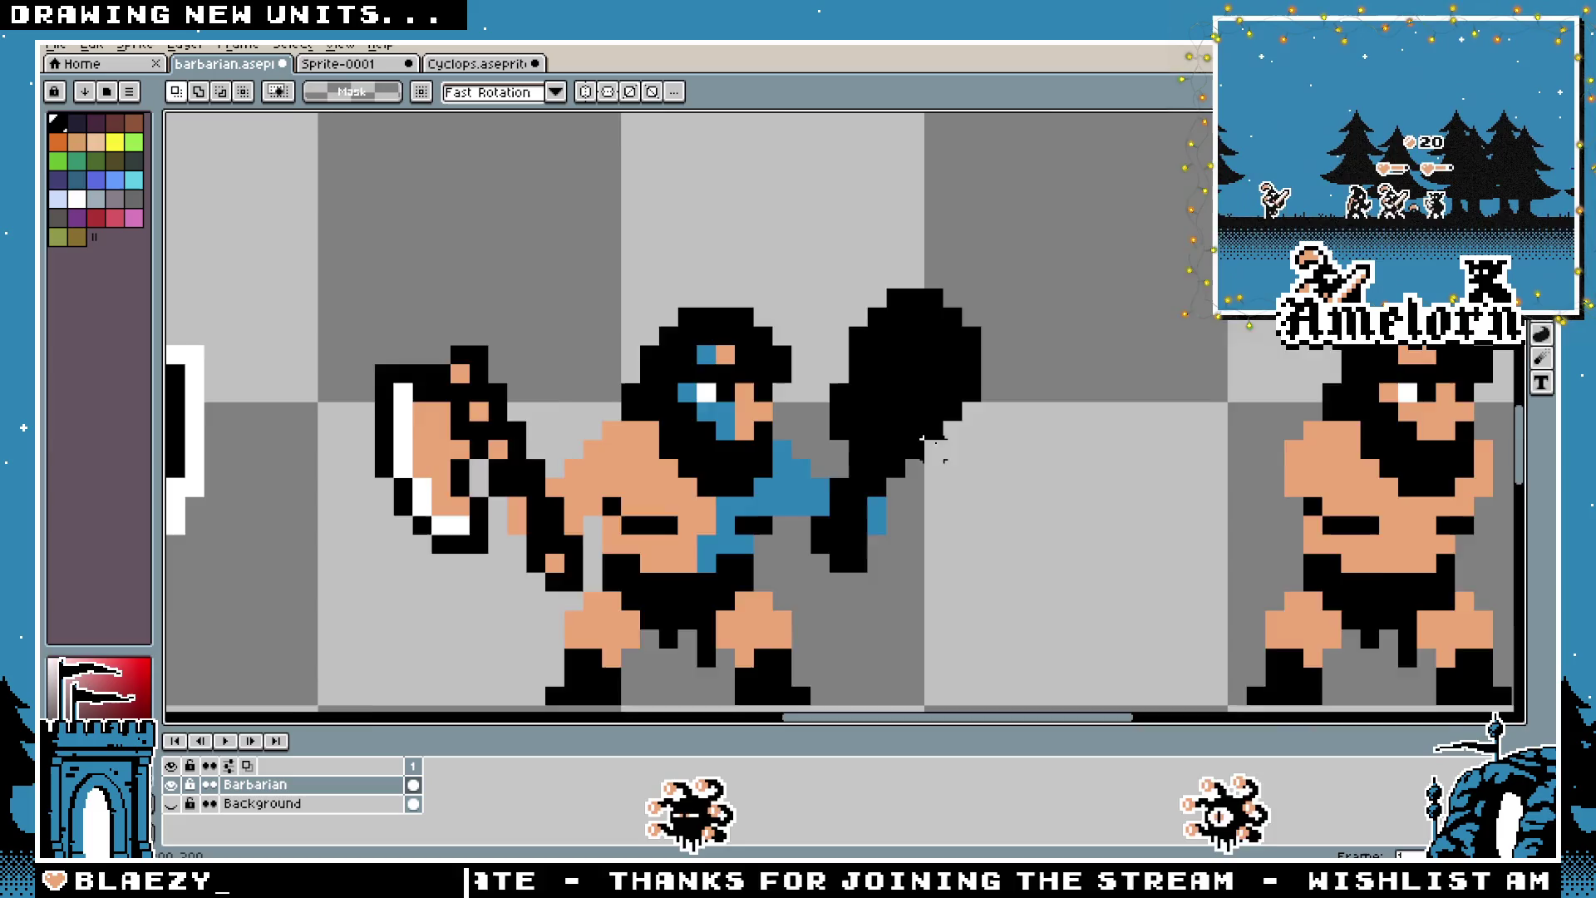
{"action": "scroll", "coordinate": [922, 439], "scroll_direction": "down", "scroll_amount": 3}
{"action": "scroll", "coordinate": [917, 492], "scroll_direction": "up", "scroll_amount": 2}
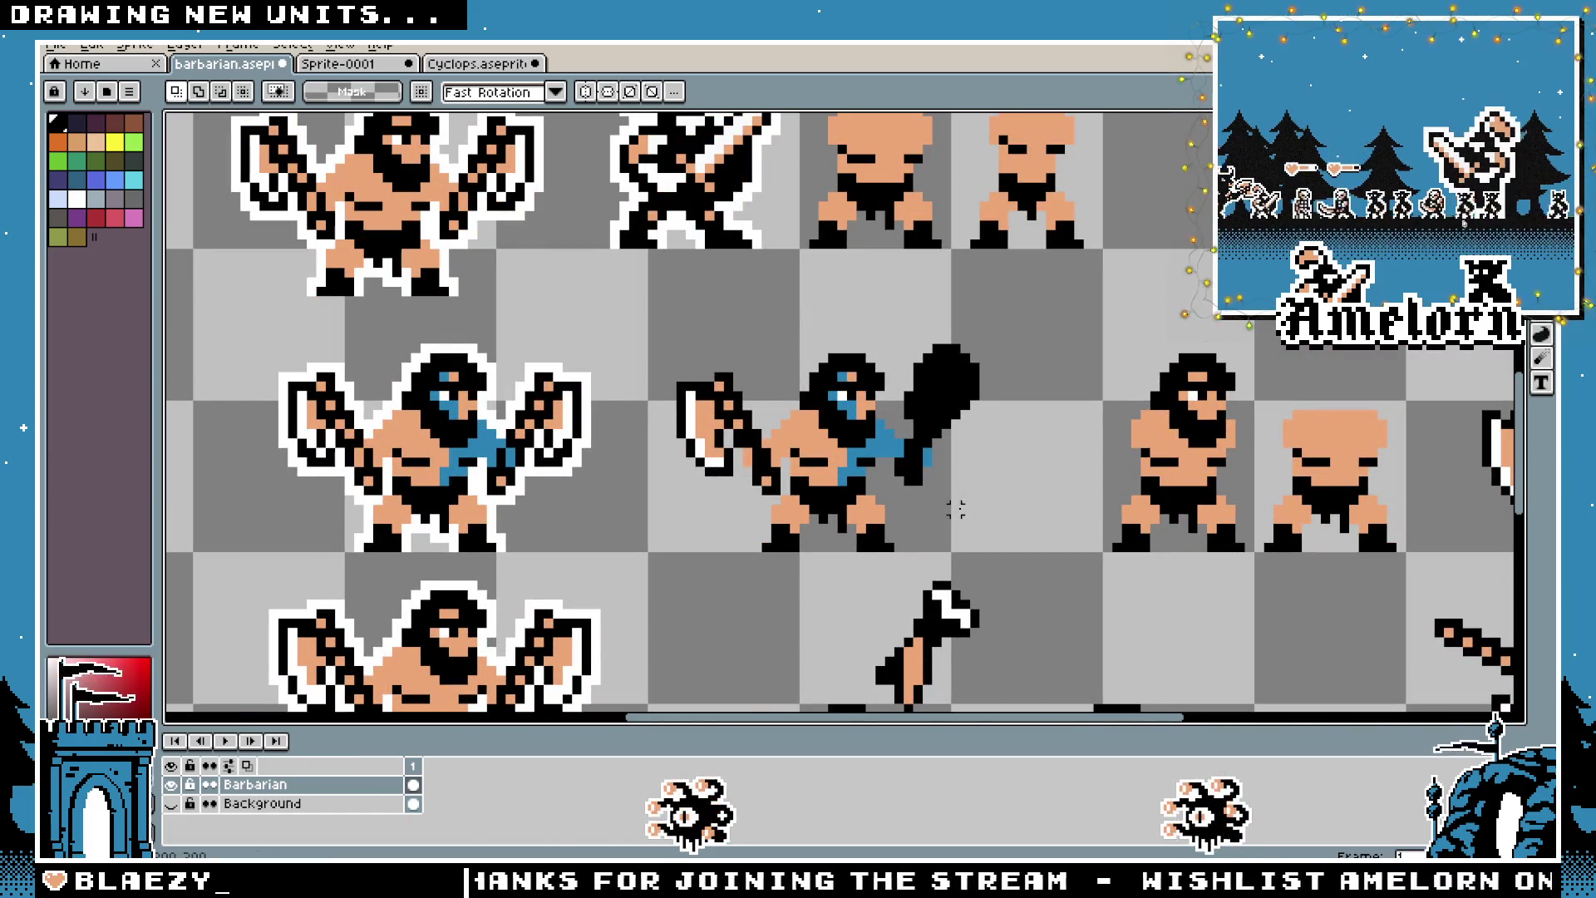
{"action": "scroll", "coordinate": [956, 471], "scroll_direction": "up", "scroll_amount": 2}
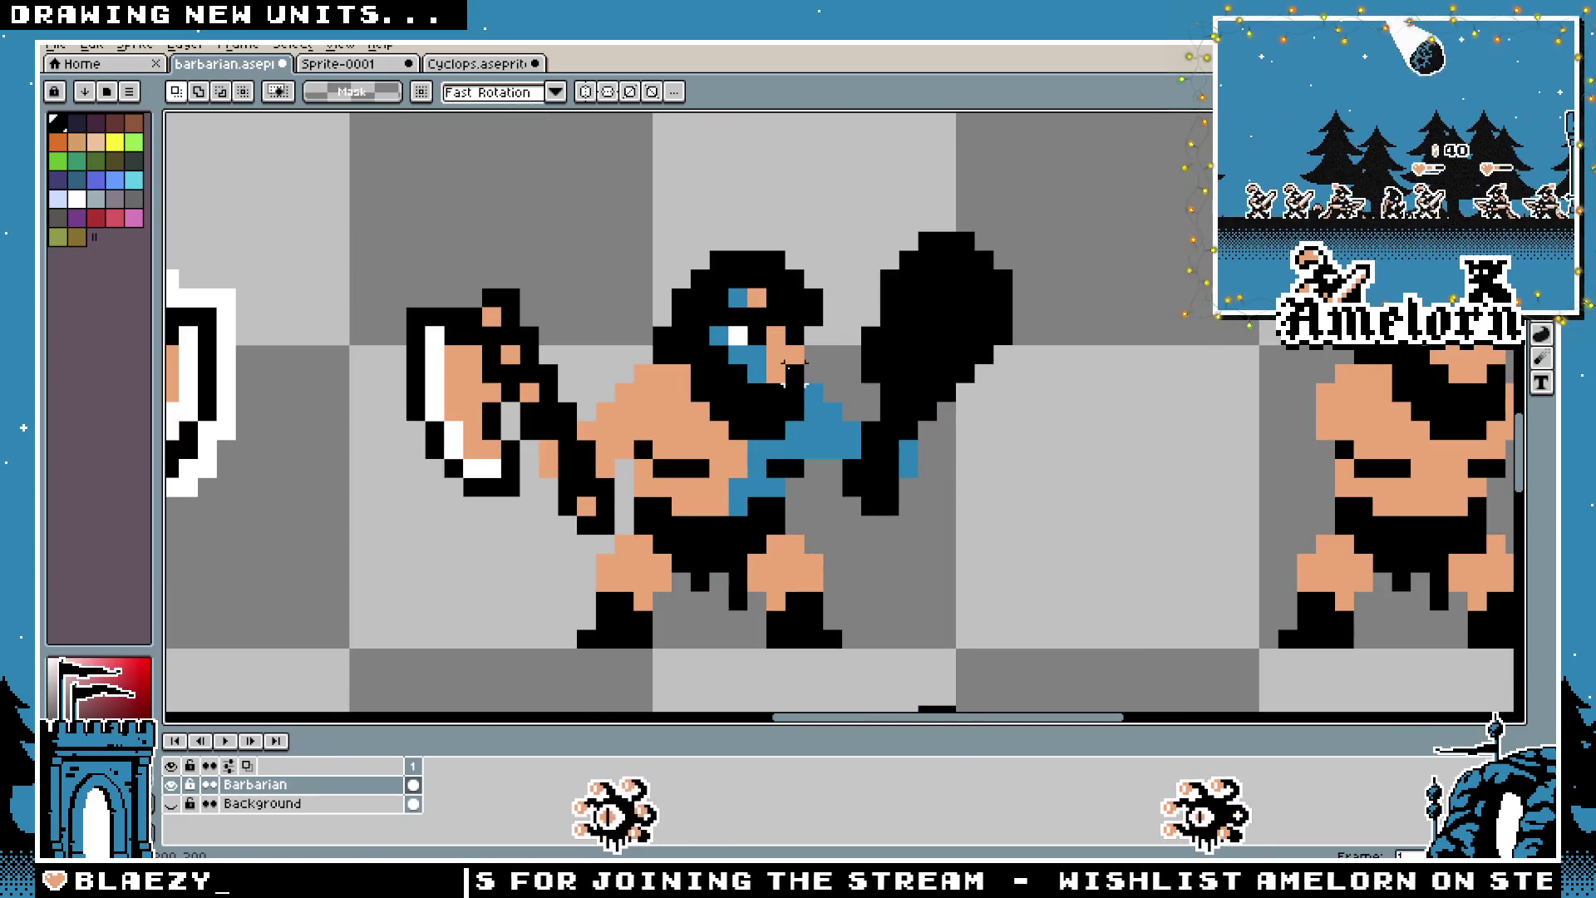
{"action": "key", "text": "b"}
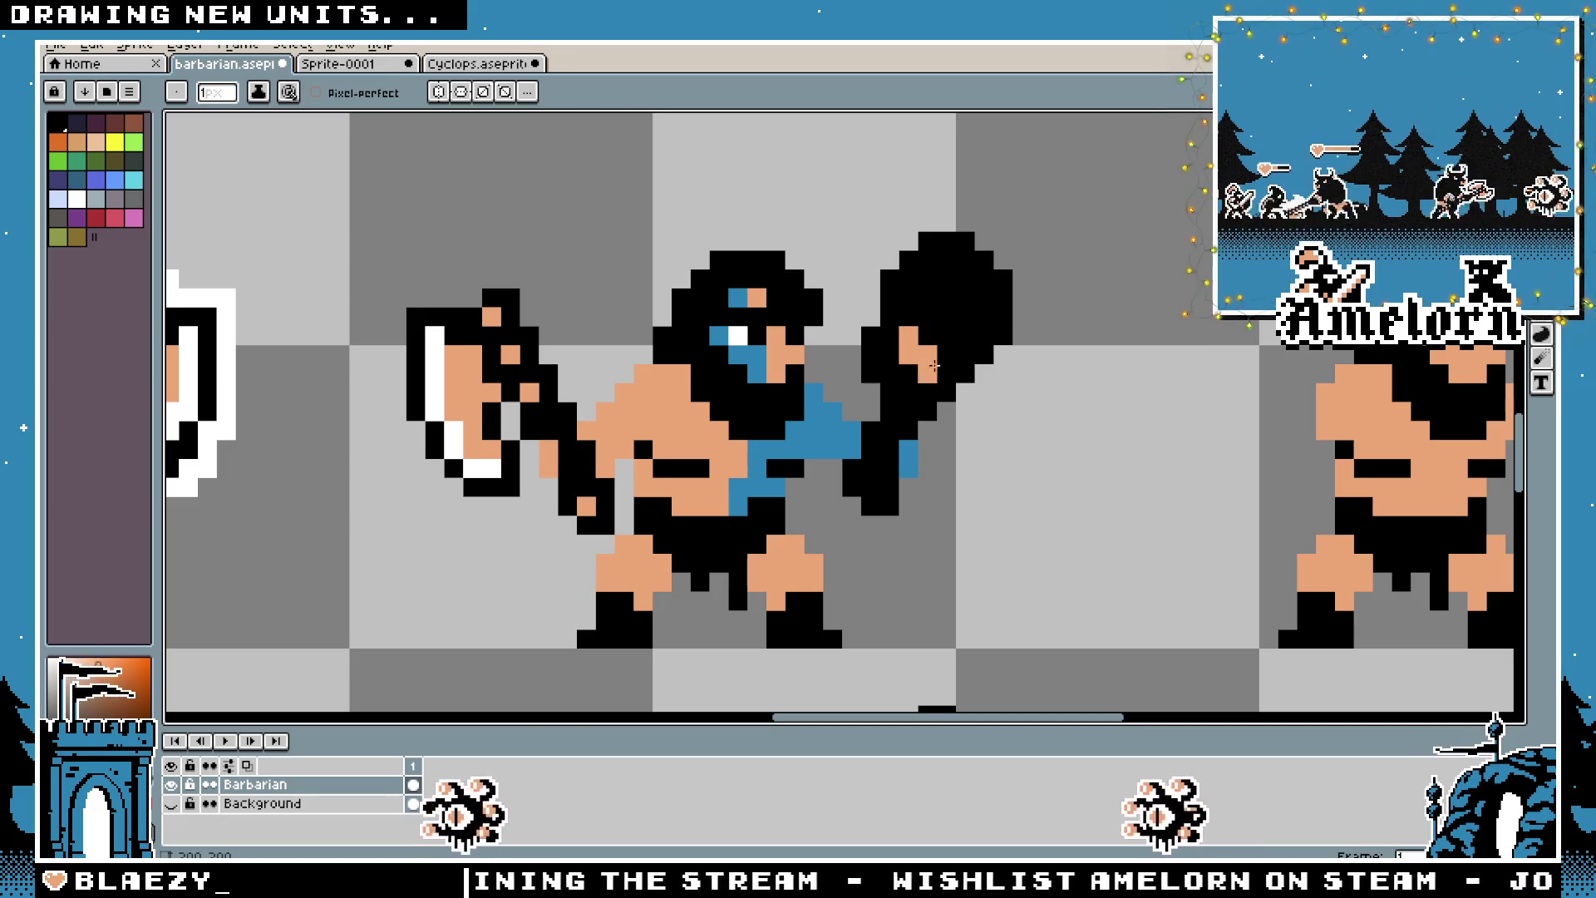
Paint skin-coloured finger pixels on the club, turning misplaced ones back to black
{"action": "left_click_drag", "start_coordinate": [927, 355], "coordinate": [945, 355]}
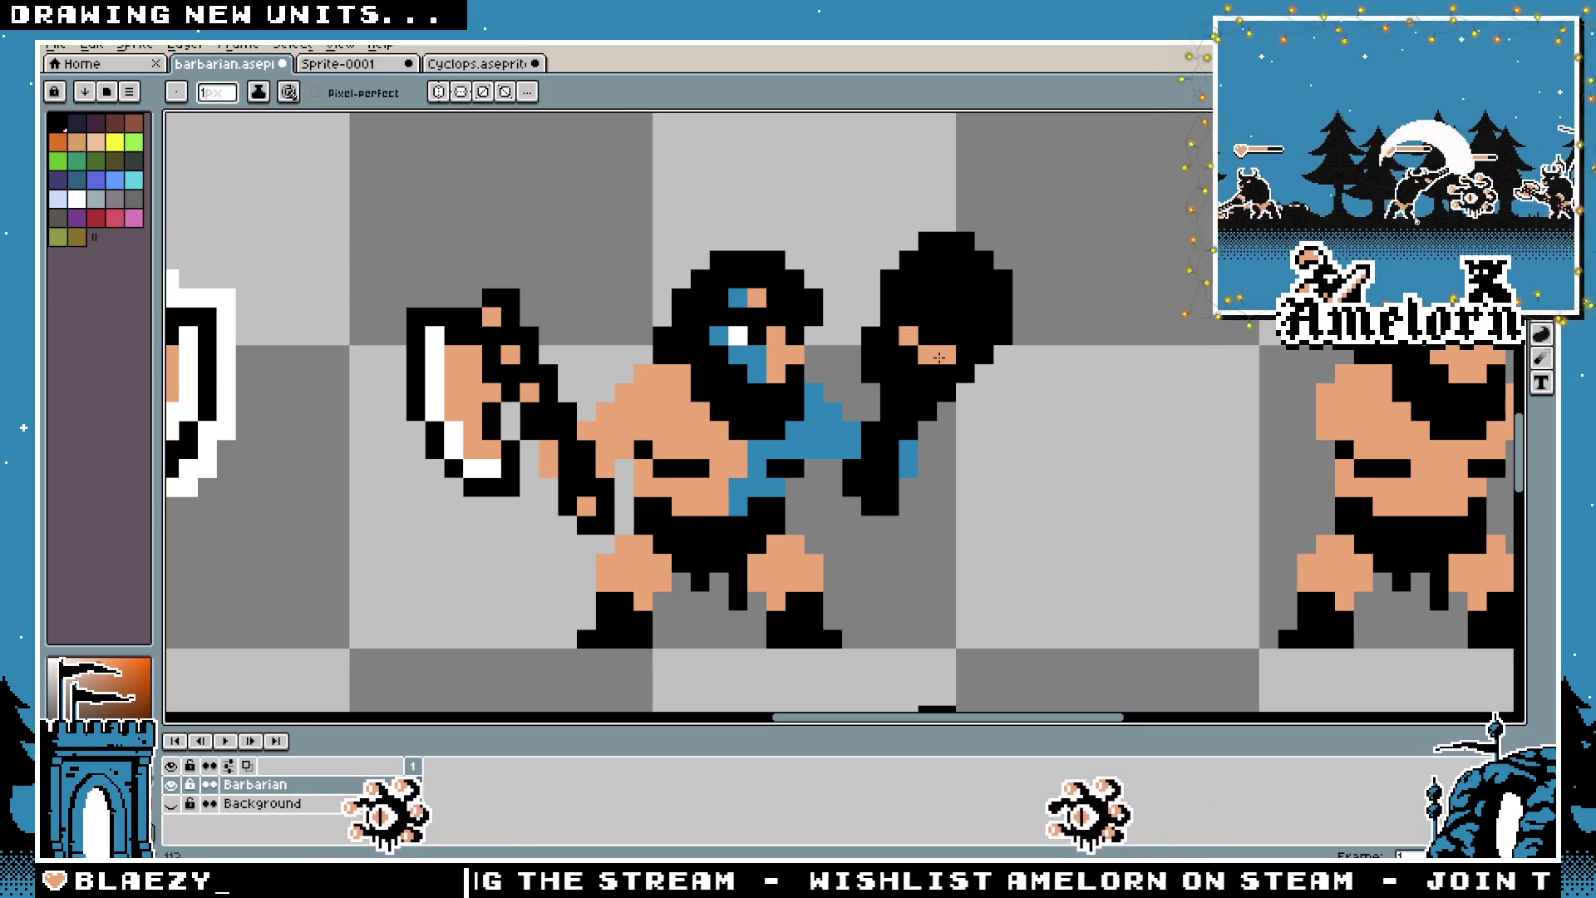
{"action": "left_click", "coordinate": [915, 384]}
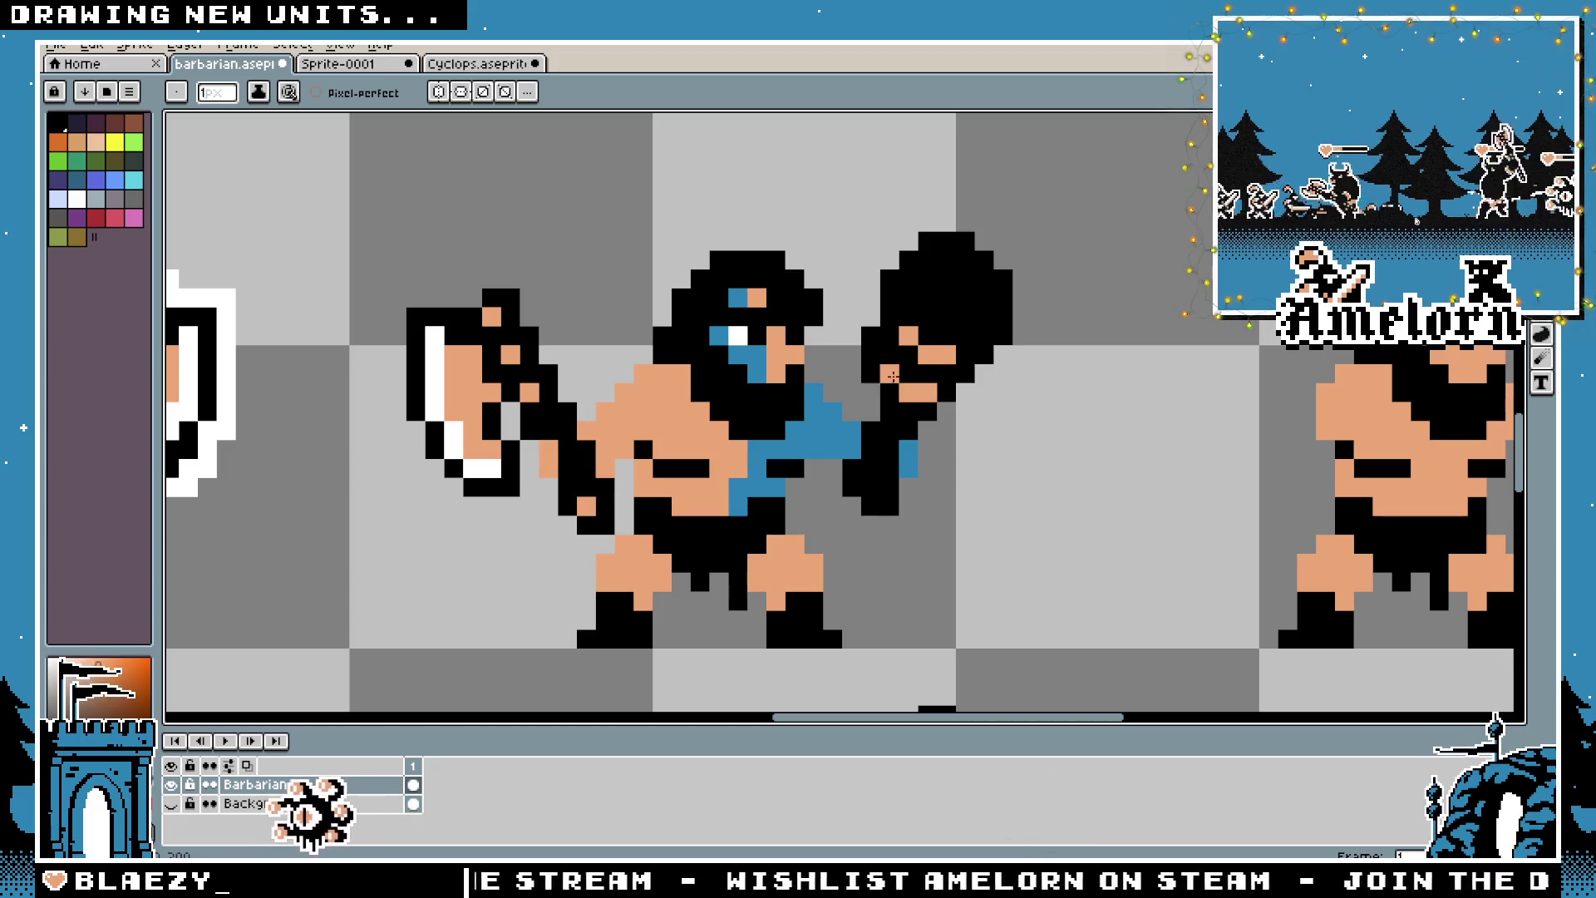
{"action": "right_click", "coordinate": [927, 391]}
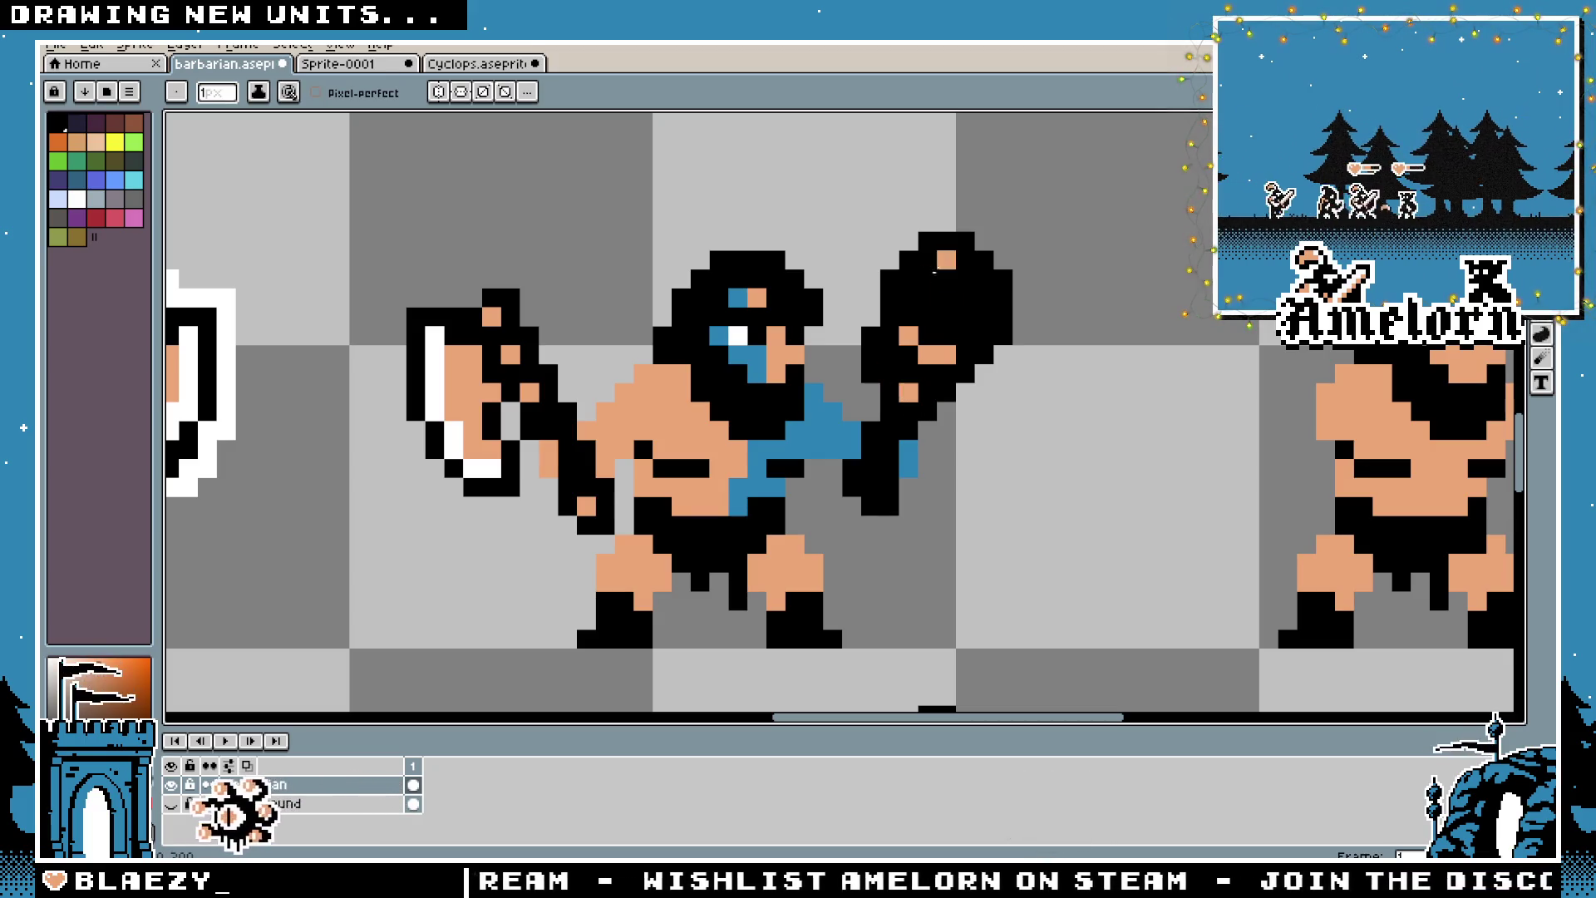
{"action": "left_click", "coordinate": [948, 335]}
{"action": "right_click", "coordinate": [948, 336]}
{"action": "left_click", "coordinate": [947, 279]}
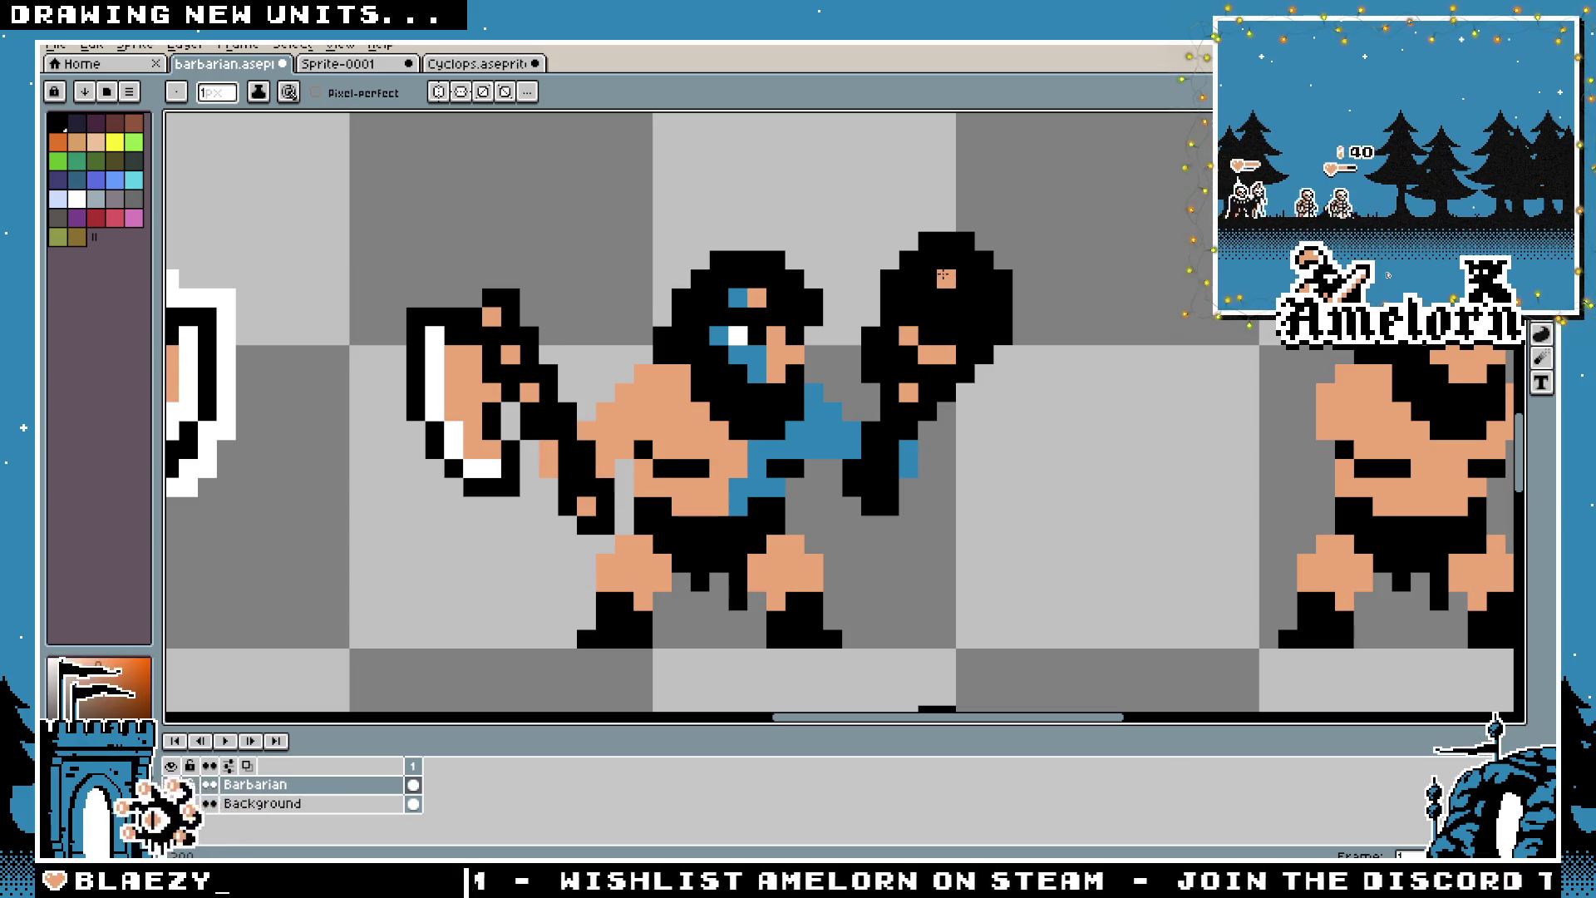
{"action": "left_click", "coordinate": [965, 297]}
{"action": "left_click", "coordinate": [983, 298]}
{"action": "left_click", "coordinate": [984, 317]}
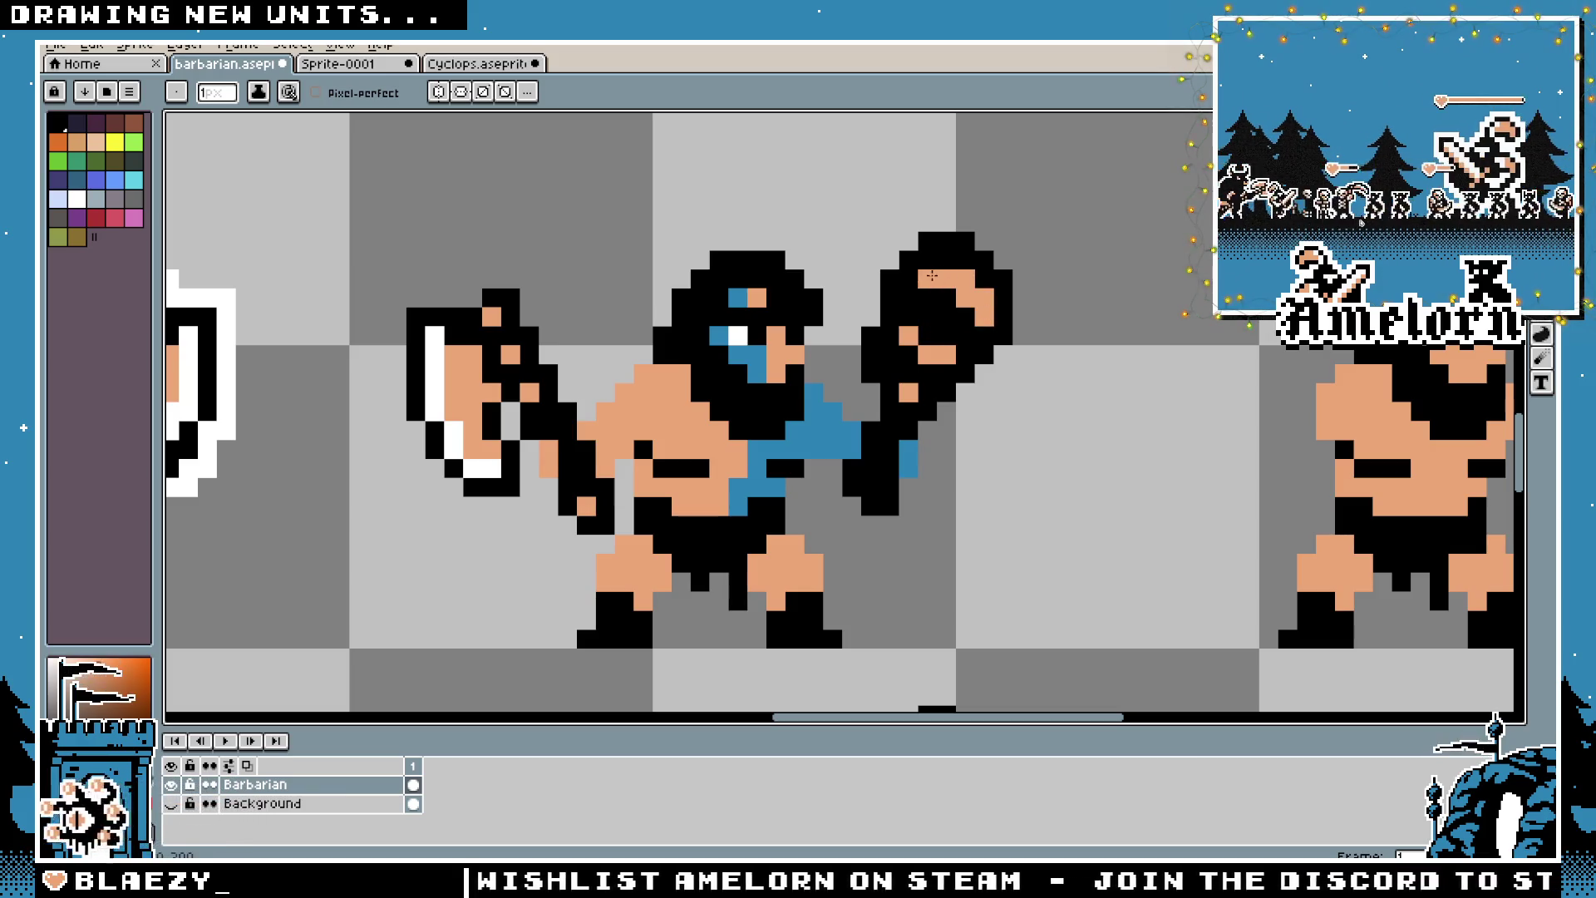
{"action": "left_click", "coordinate": [909, 297]}
{"action": "right_click", "coordinate": [910, 296]}
{"action": "right_click", "coordinate": [965, 299]}
{"action": "right_click", "coordinate": [955, 283]}
{"action": "left_click", "coordinate": [946, 259]}
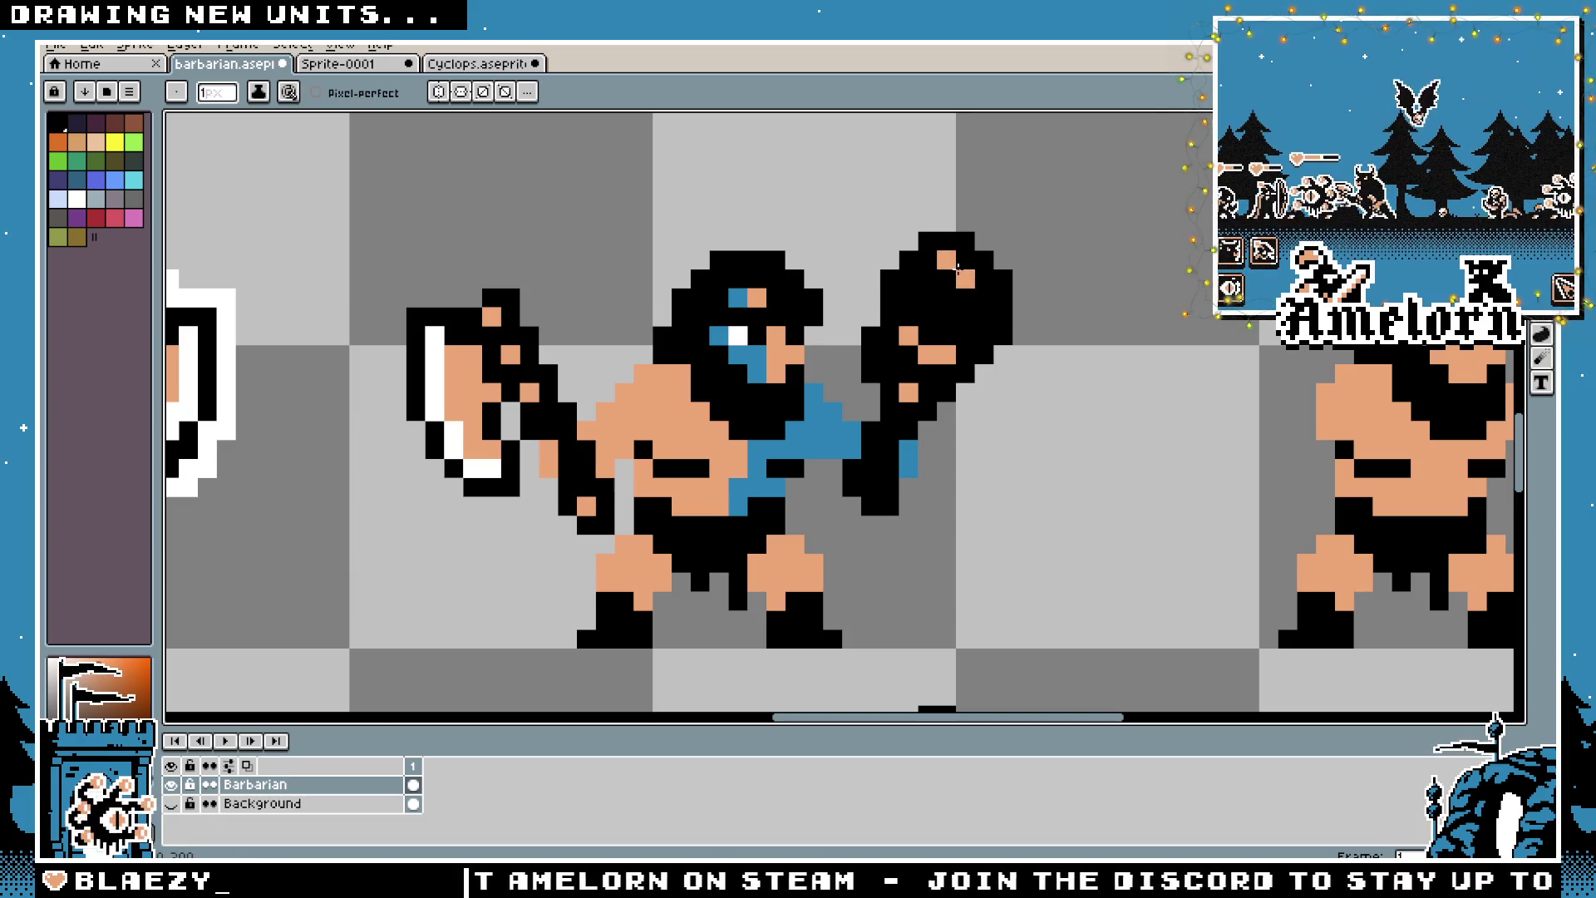
{"action": "left_click", "coordinate": [945, 279]}
Try a diagonal orange highlight on the club head, then undo it
{"action": "left_click", "coordinate": [965, 279]}
{"action": "left_click", "coordinate": [965, 296]}
{"action": "left_click", "coordinate": [984, 297]}
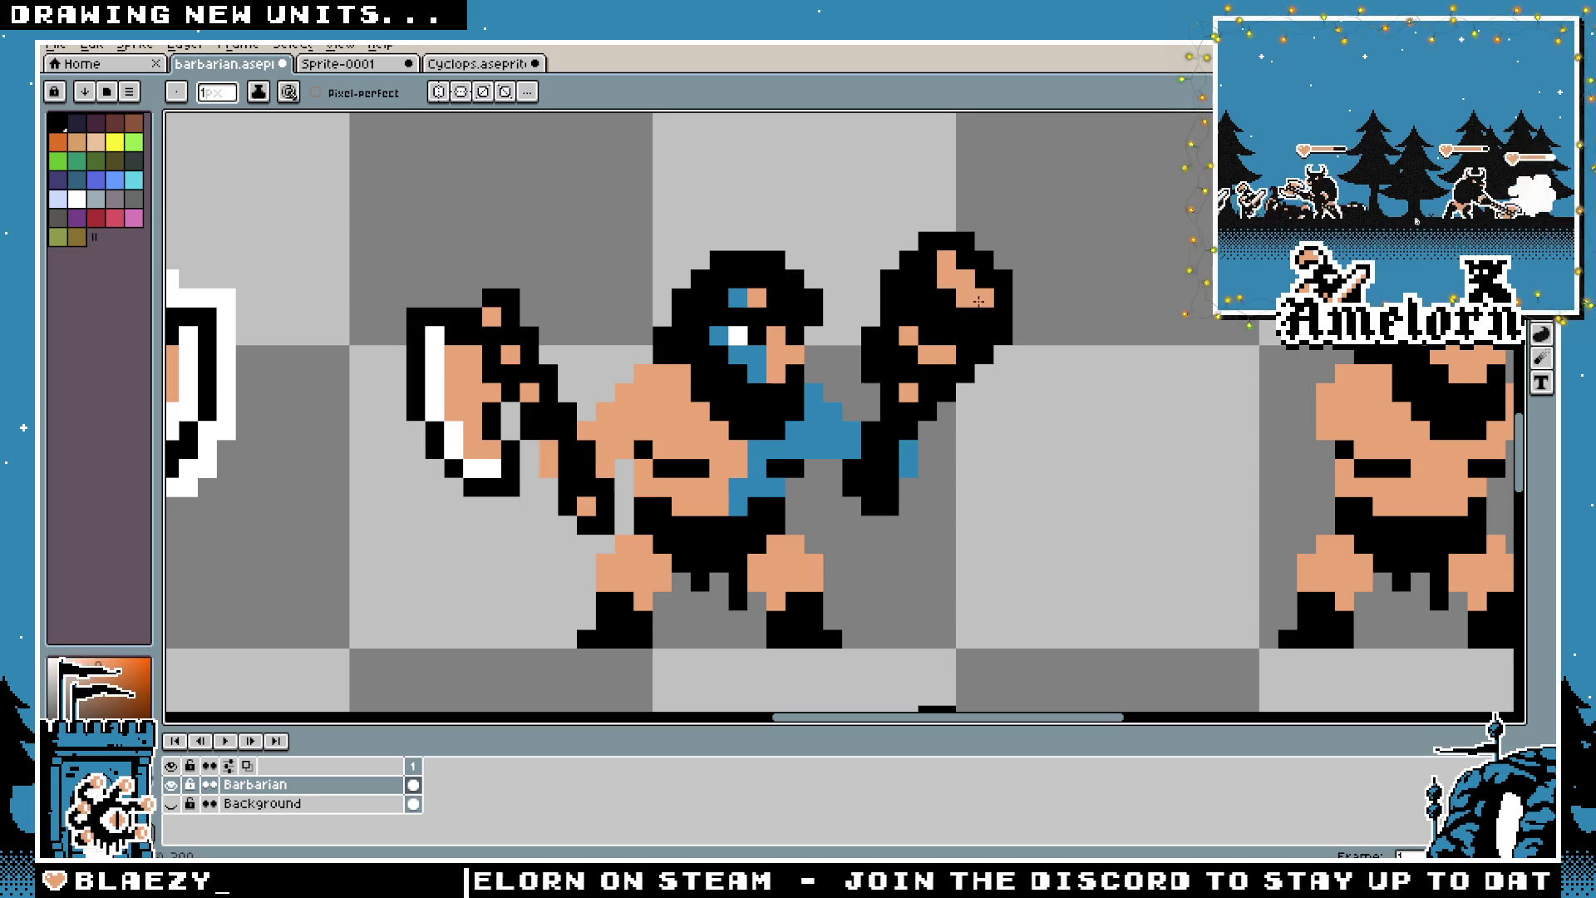
{"action": "left_click", "coordinate": [928, 260]}
{"action": "scroll", "coordinate": [929, 266], "scroll_direction": "down", "scroll_amount": 5}
{"action": "scroll", "coordinate": [966, 433], "scroll_direction": "up", "scroll_amount": 7}
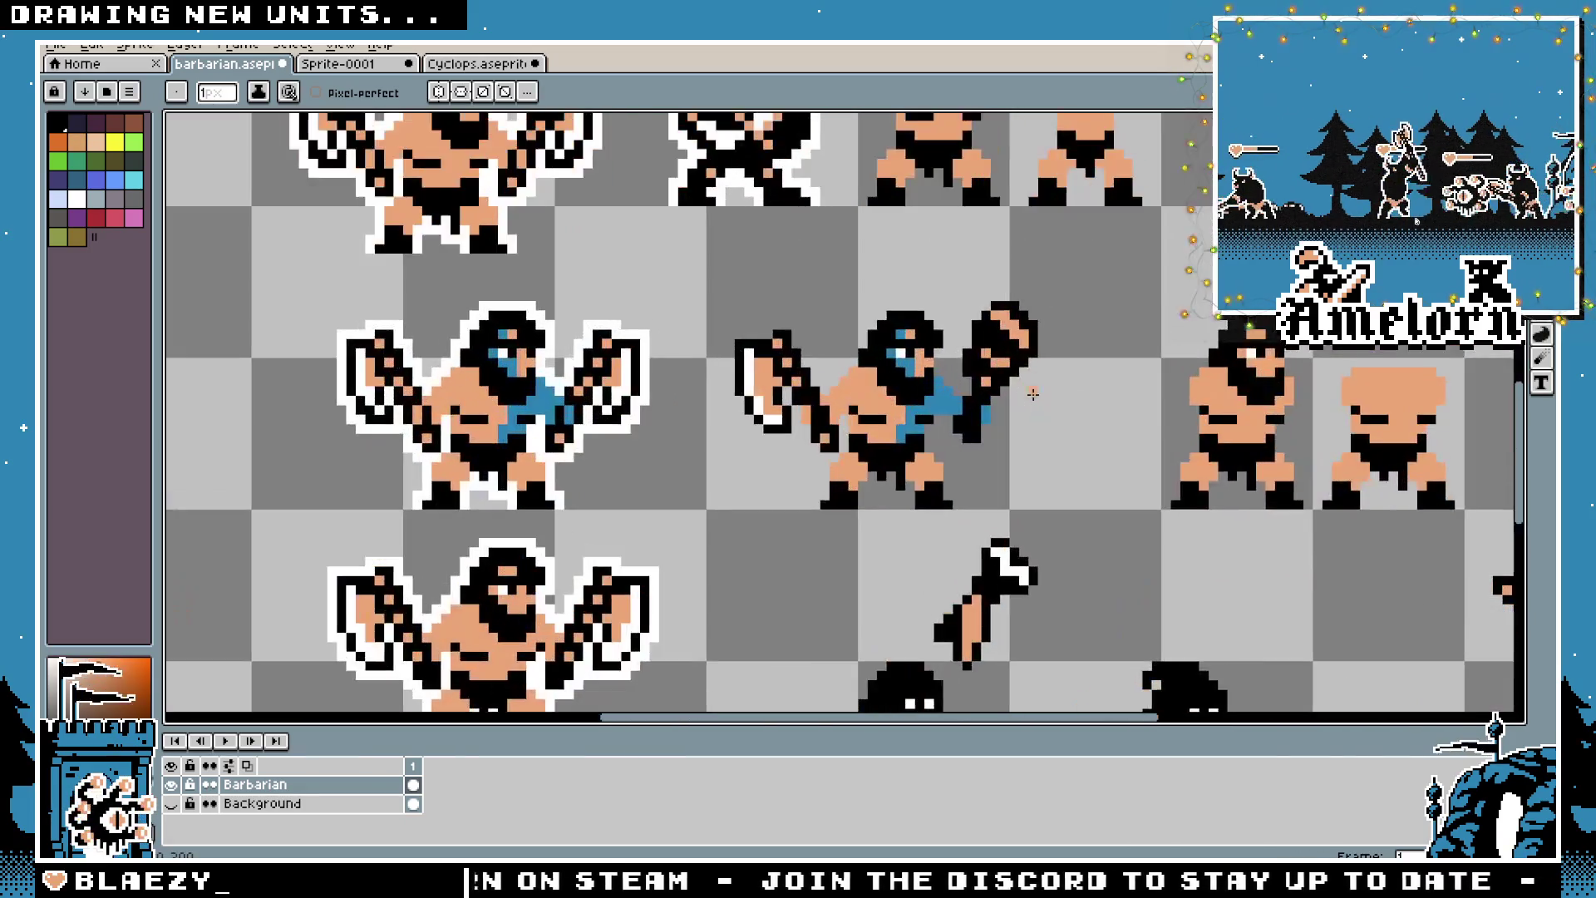
{"action": "key", "text": "ctrl+z"}
{"action": "key", "text": "ctrl+z"}
{"action": "key", "text": "ctrl+z"}
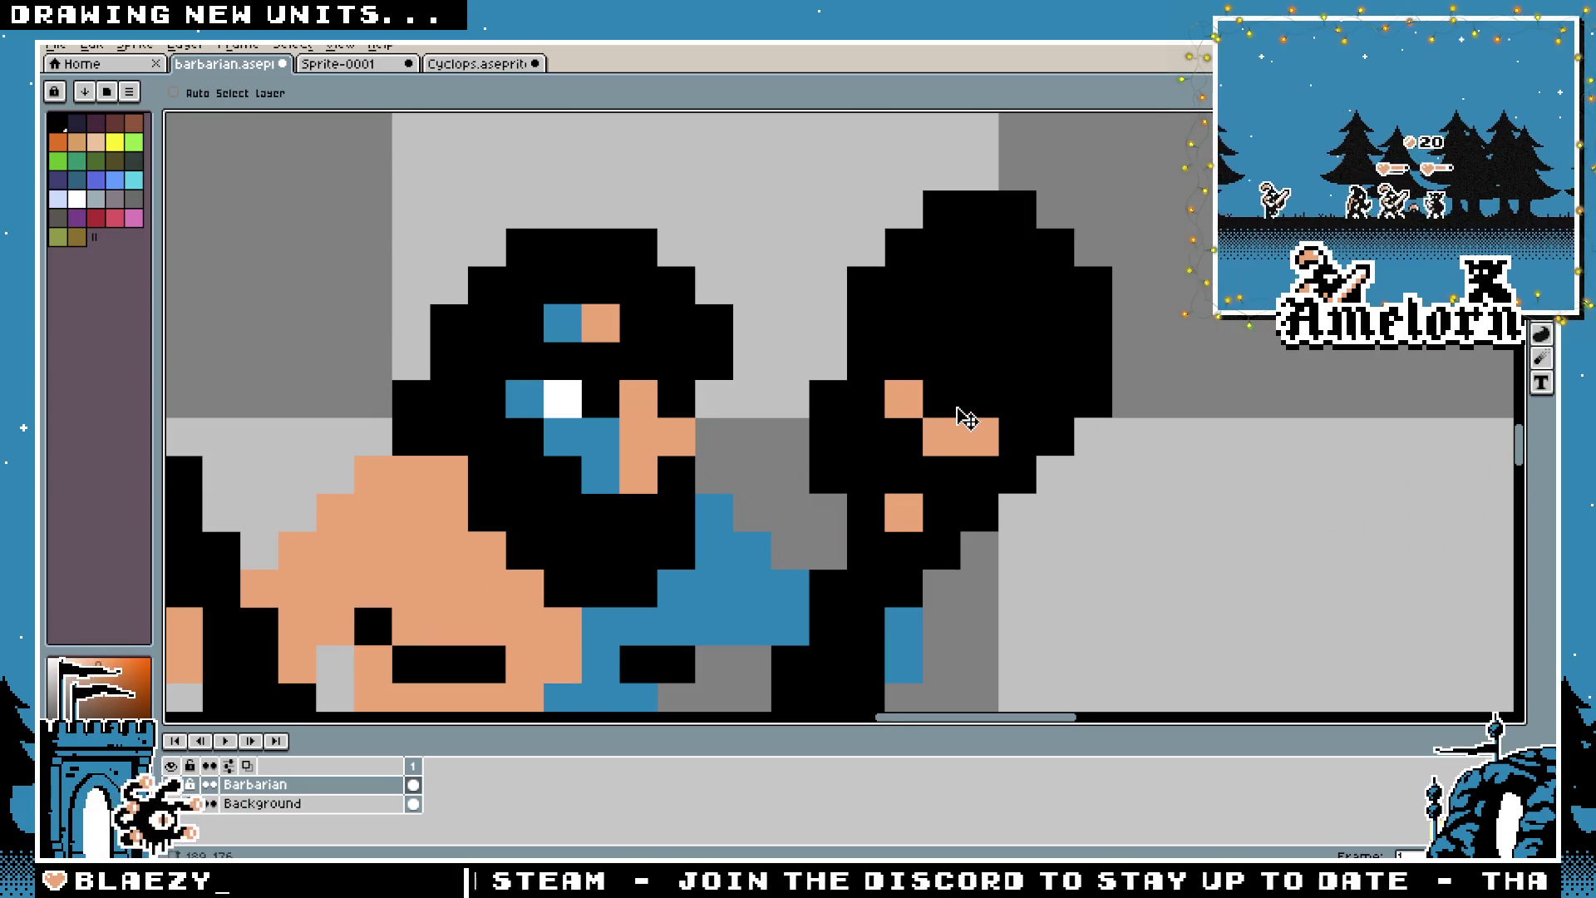
{"action": "key", "text": "b"}
Repaint the club head with a diagonal stroke and three more pixels to fill it
{"action": "mouse_move", "coordinate": [979, 247]}
{"action": "left_mouse_down"}
{"action": "mouse_move", "coordinate": [914, 302]}
{"action": "mouse_move", "coordinate": [864, 474]}
{"action": "left_mouse_up"}
{"action": "scroll", "coordinate": [997, 488], "scroll_direction": "down", "scroll_amount": 5}
{"action": "scroll", "coordinate": [997, 488], "scroll_direction": "down", "scroll_amount": 2}
{"action": "scroll", "coordinate": [989, 465], "scroll_direction": "up", "scroll_amount": 4}
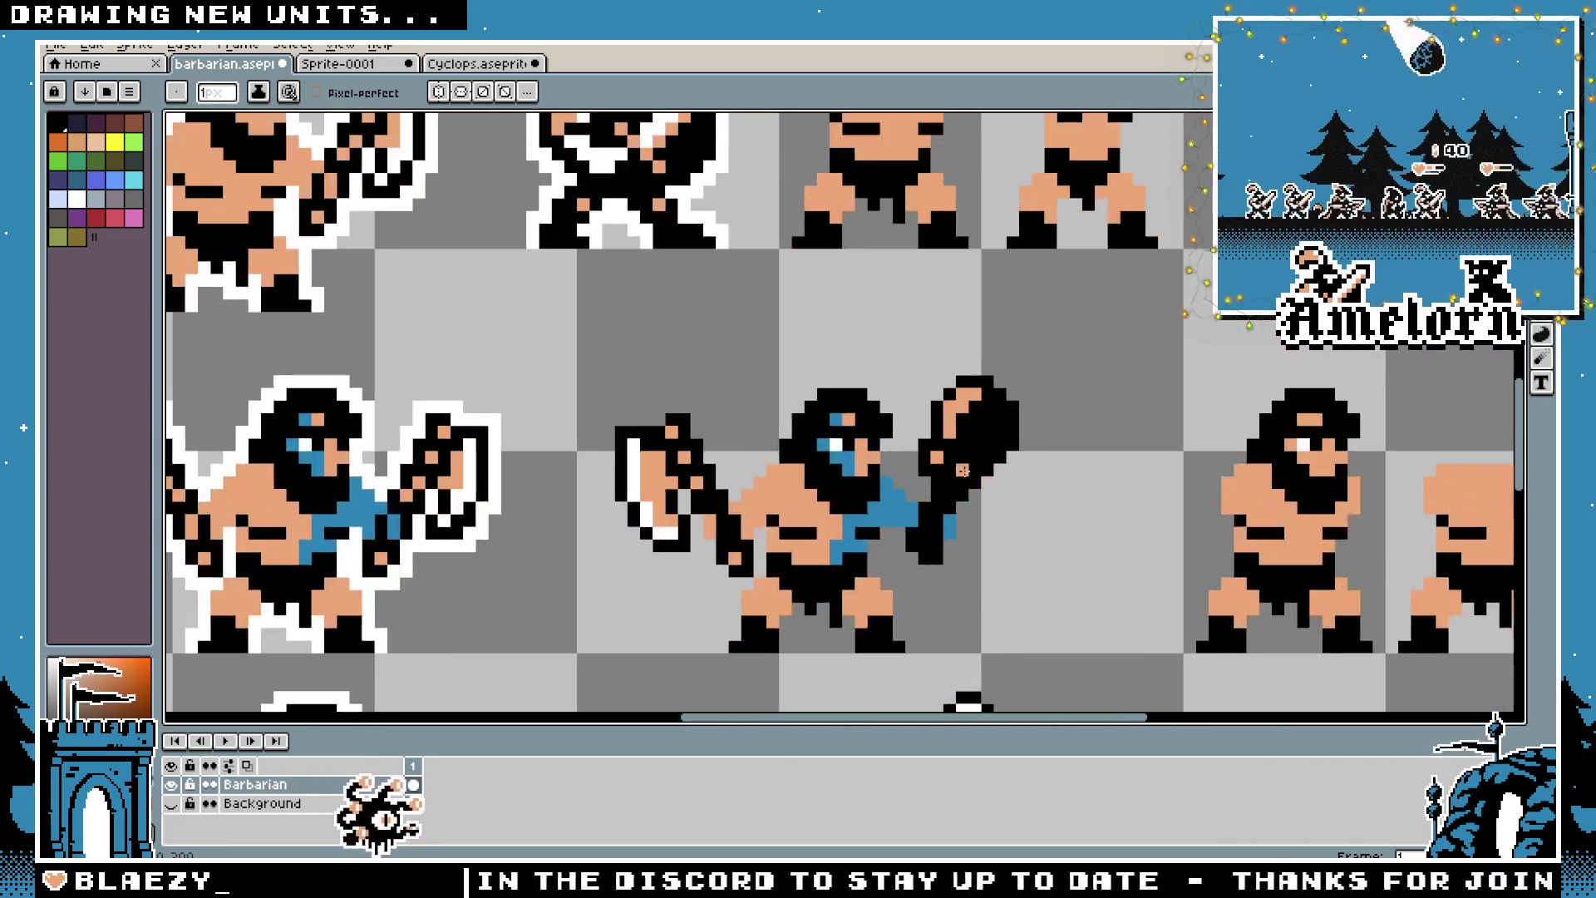
{"action": "left_click", "coordinate": [1024, 399]}
{"action": "left_click", "coordinate": [991, 437]}
{"action": "scroll", "coordinate": [910, 549], "scroll_direction": "down", "scroll_amount": 3}
{"action": "scroll", "coordinate": [908, 565], "scroll_direction": "up", "scroll_amount": 3}
{"action": "left_click", "coordinate": [932, 492]}
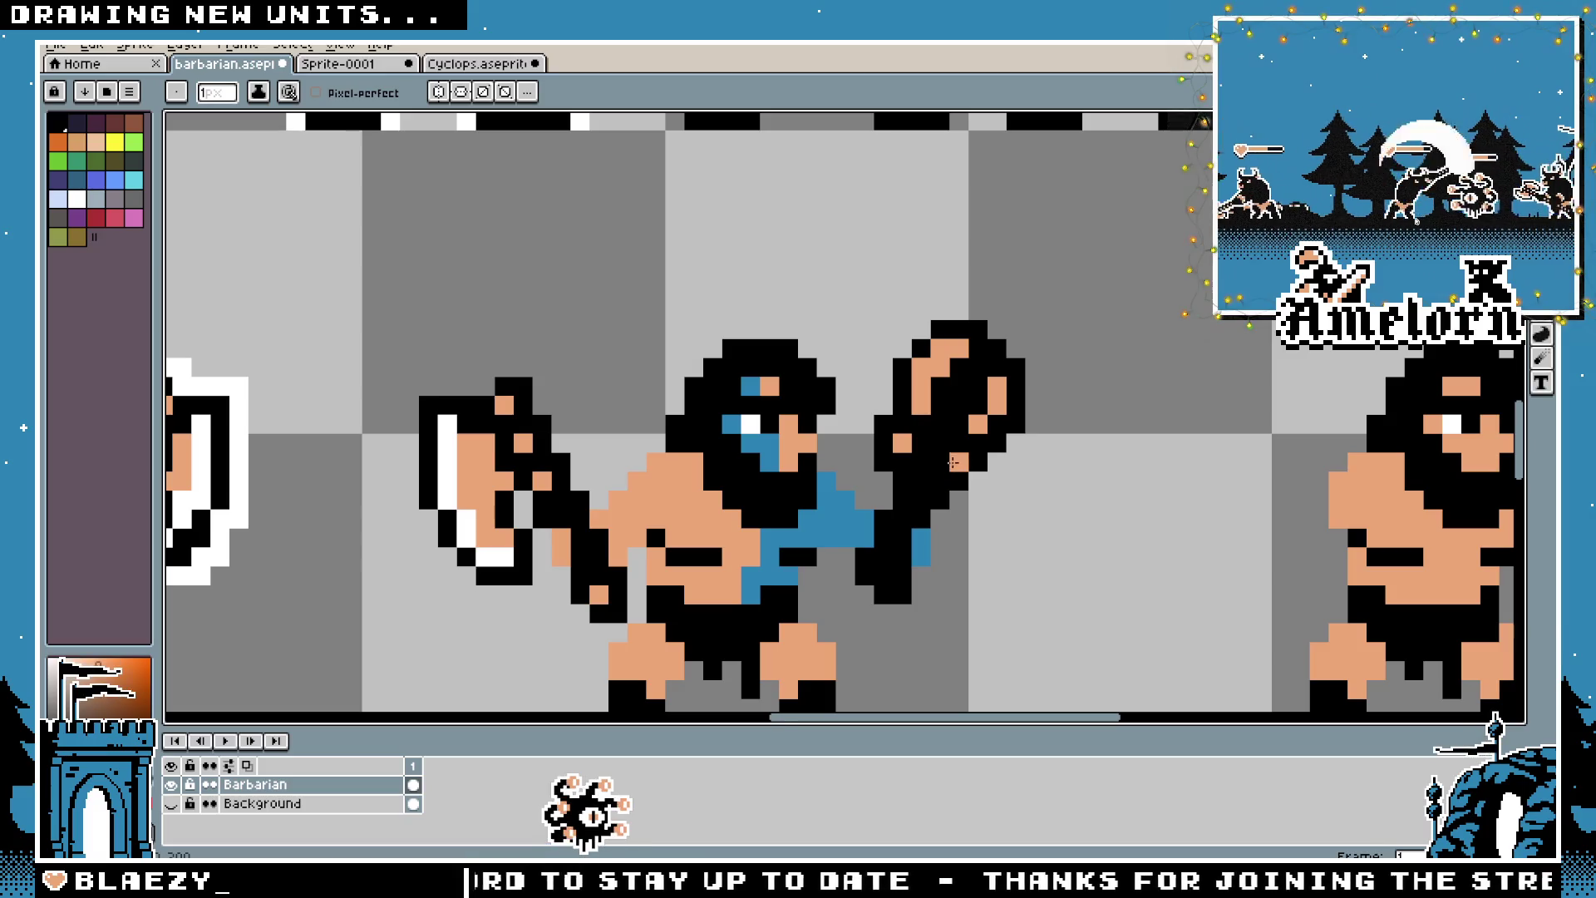
{"action": "scroll", "coordinate": [950, 458], "scroll_direction": "down", "scroll_amount": 2}
With the Pencil, add two black pixels up the club's left edge
{"action": "key", "text": "v"}
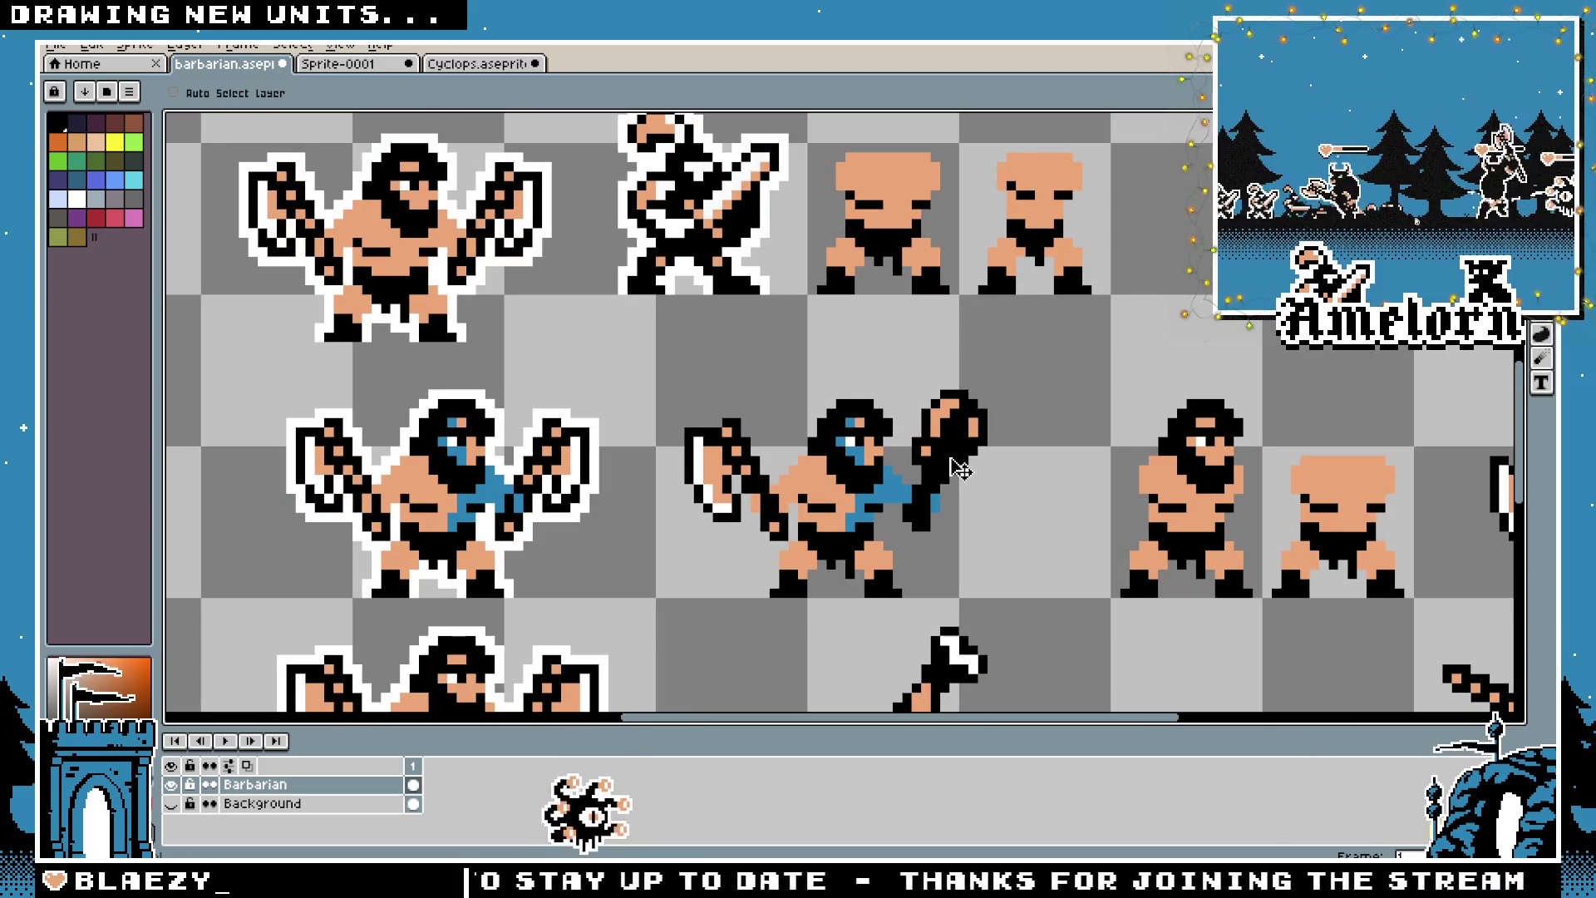
{"action": "key", "text": "b"}
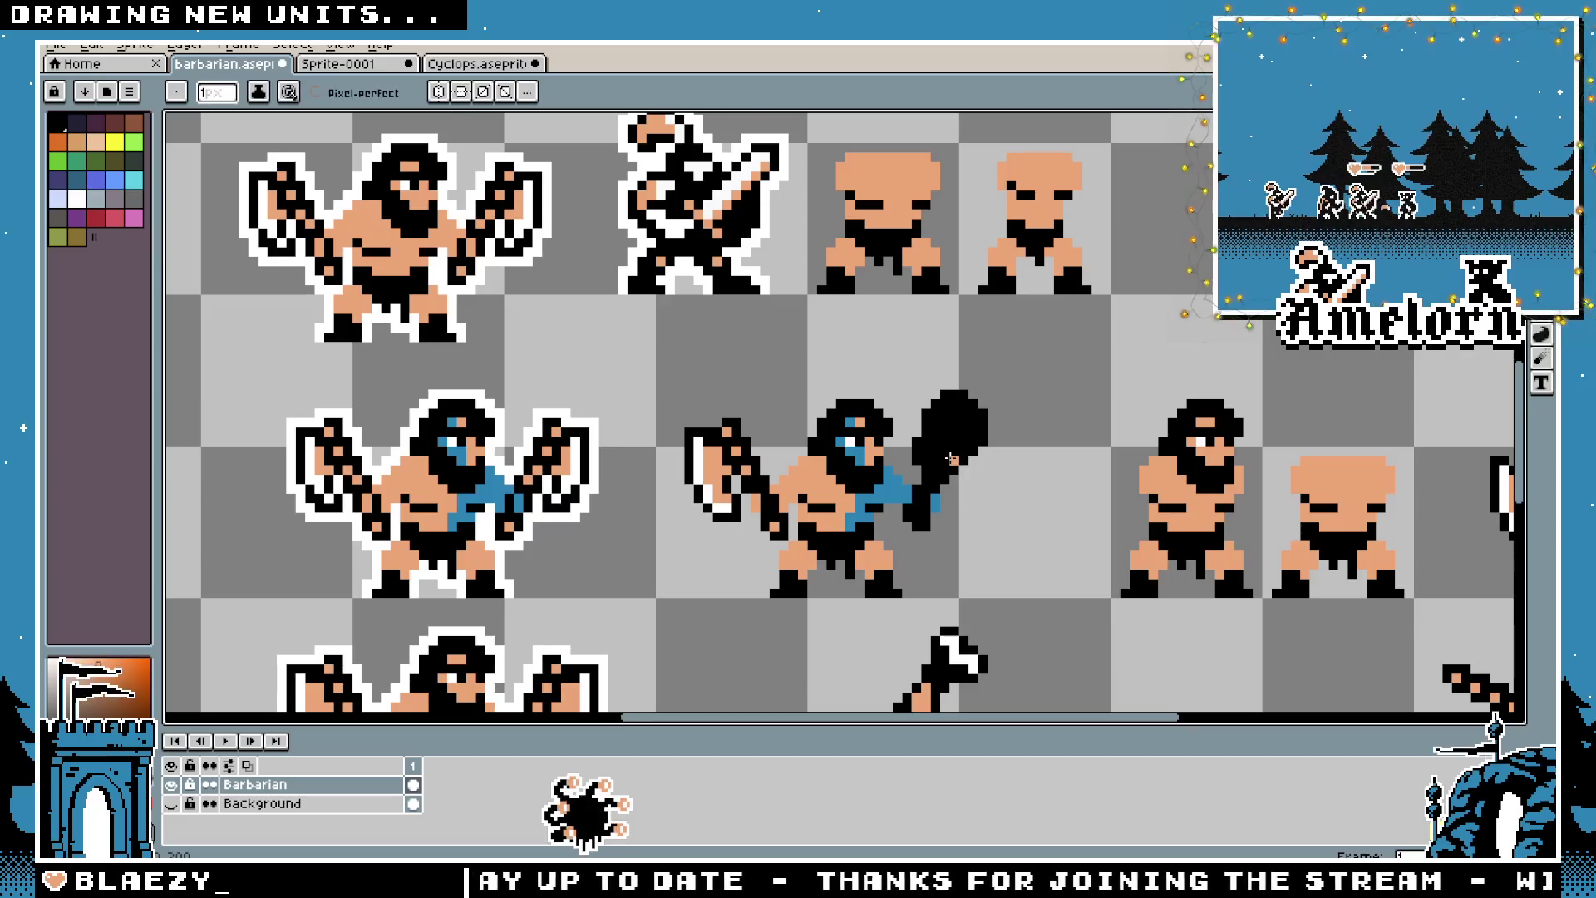
{"action": "scroll", "coordinate": [960, 470], "scroll_direction": "down", "scroll_amount": 3}
{"action": "scroll", "coordinate": [960, 474], "scroll_direction": "up", "scroll_amount": 1}
{"action": "scroll", "coordinate": [961, 474], "scroll_direction": "up", "scroll_amount": 6}
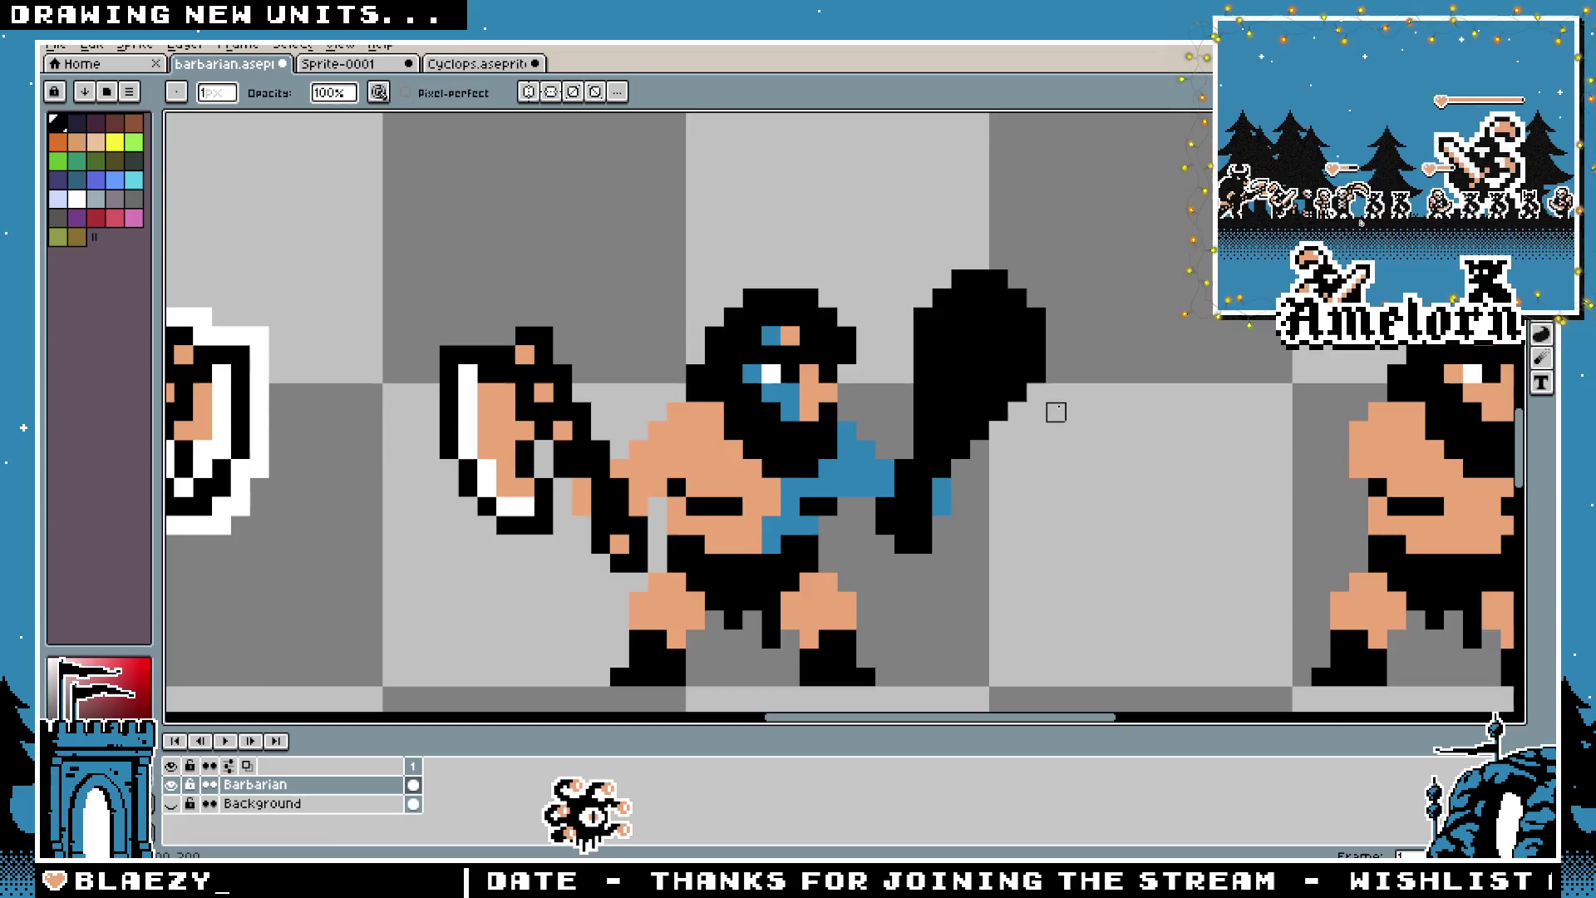
{"action": "scroll", "coordinate": [1045, 441], "scroll_direction": "down", "scroll_amount": 4}
{"action": "scroll", "coordinate": [1045, 446], "scroll_direction": "up", "scroll_amount": 5}
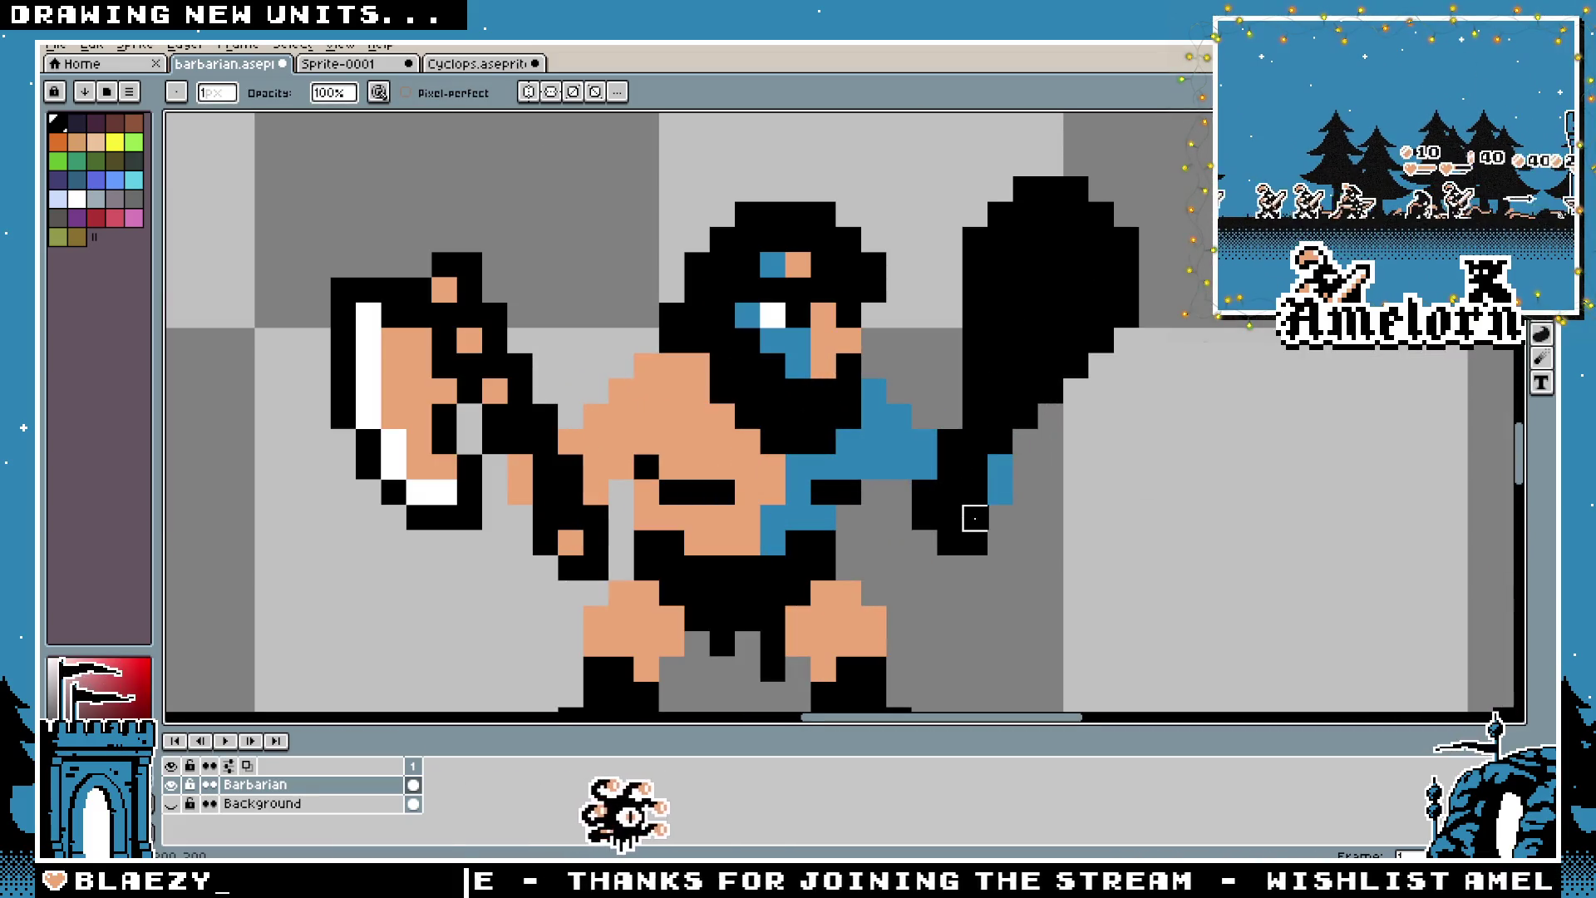
{"action": "scroll", "coordinate": [923, 591], "scroll_direction": "down", "scroll_amount": 4}
{"action": "scroll", "coordinate": [929, 603], "scroll_direction": "up", "scroll_amount": 4}
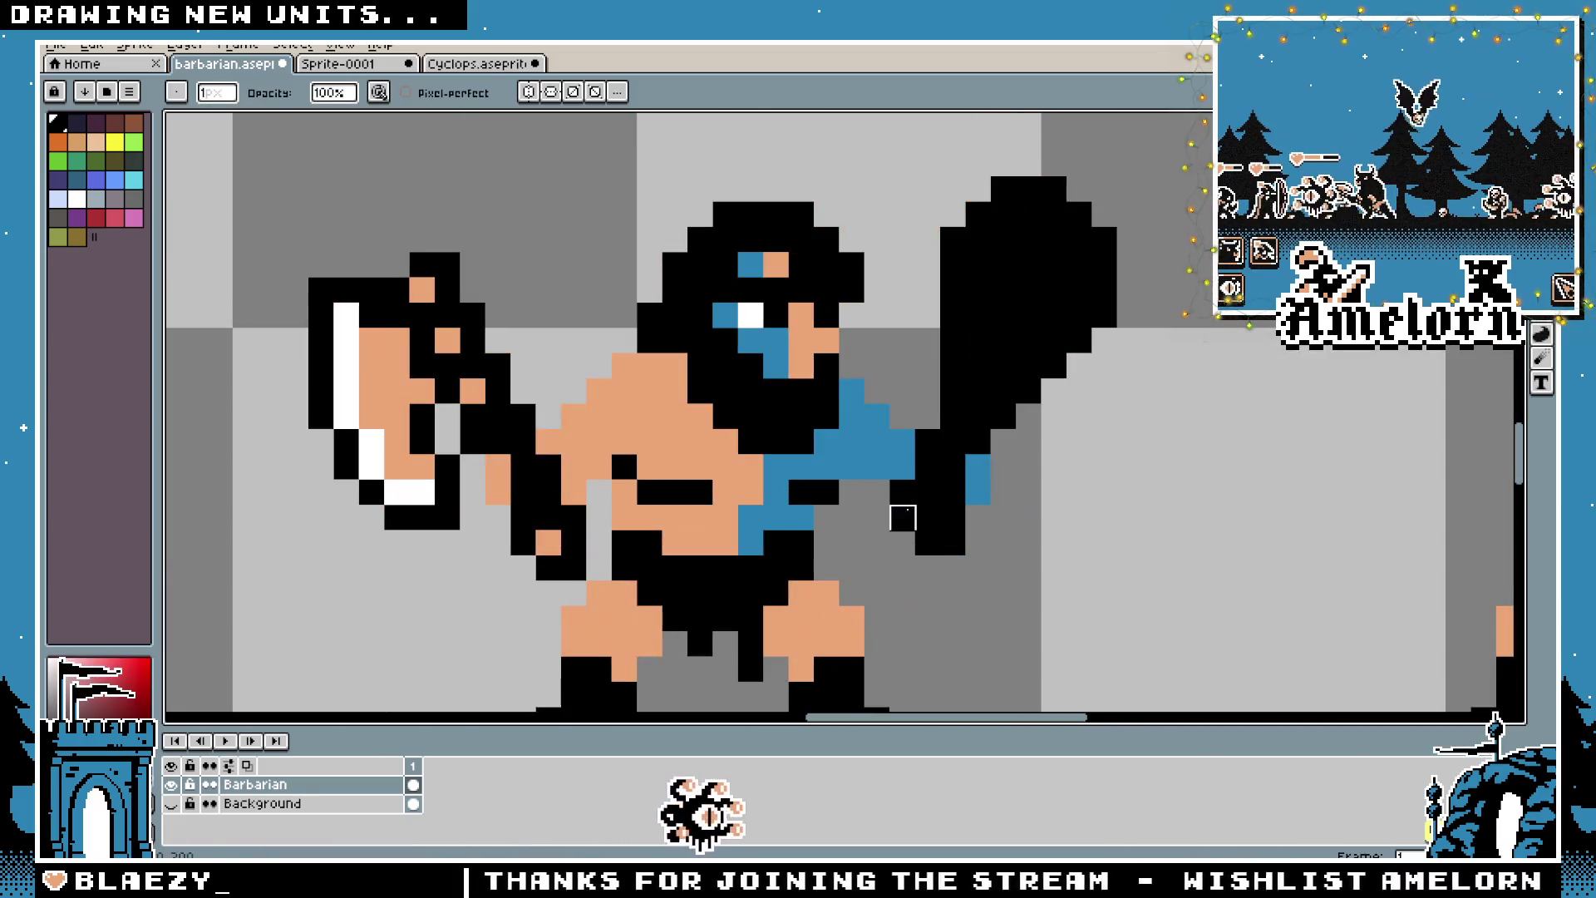
{"action": "scroll", "coordinate": [852, 618], "scroll_direction": "down", "scroll_amount": 1}
{"action": "scroll", "coordinate": [848, 607], "scroll_direction": "up", "scroll_amount": 1}
{"action": "scroll", "coordinate": [835, 567], "scroll_direction": "down", "scroll_amount": 4}
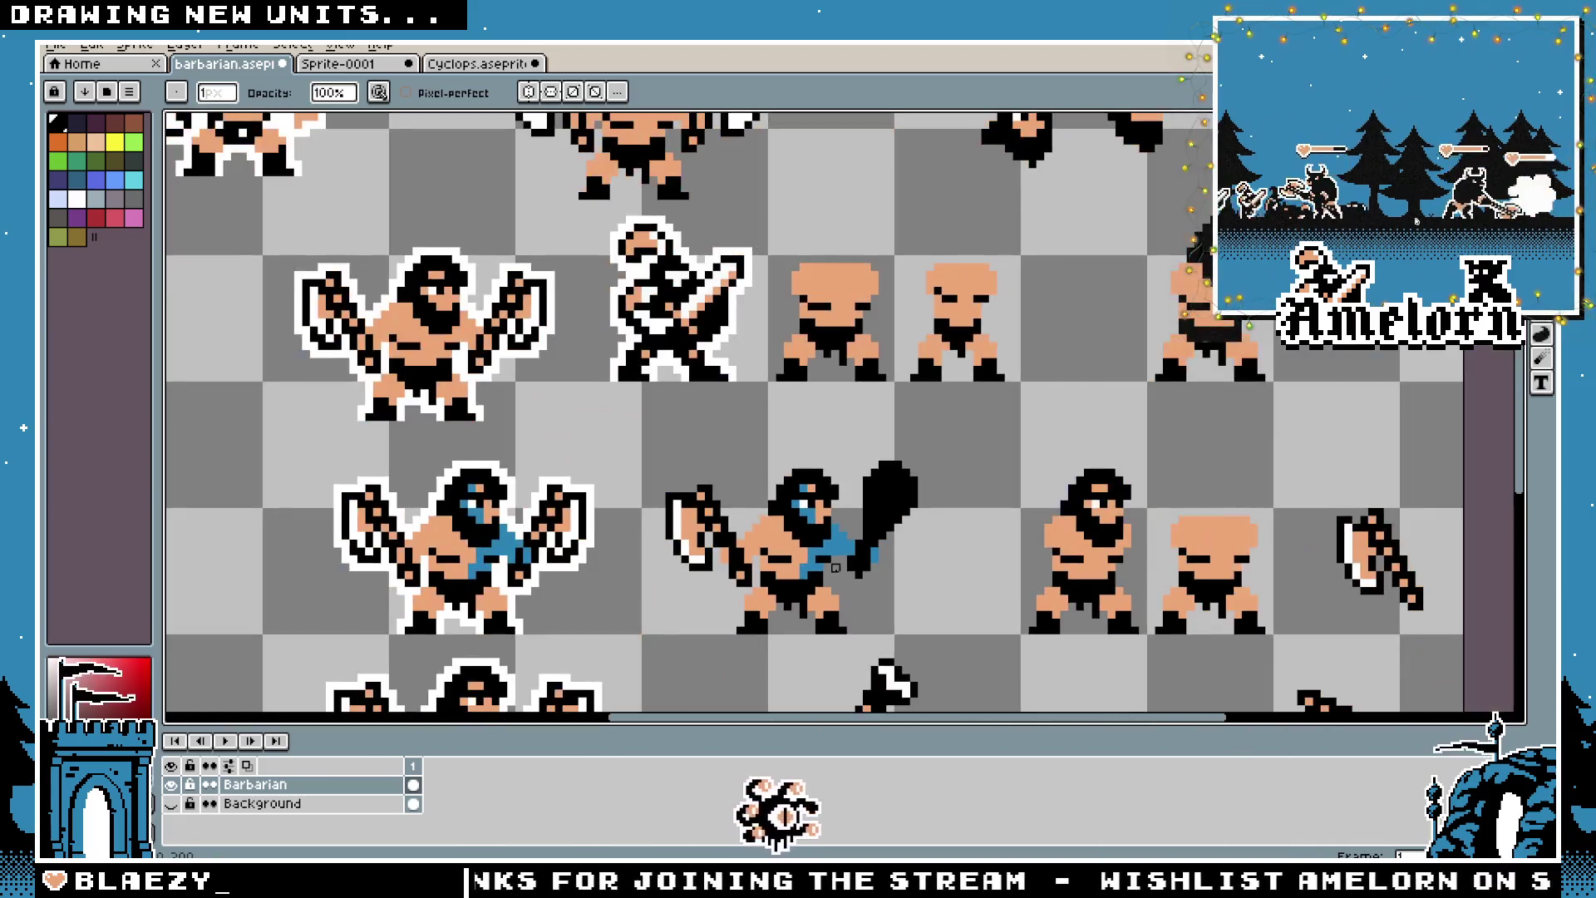
{"action": "scroll", "coordinate": [842, 591], "scroll_direction": "up", "scroll_amount": 4}
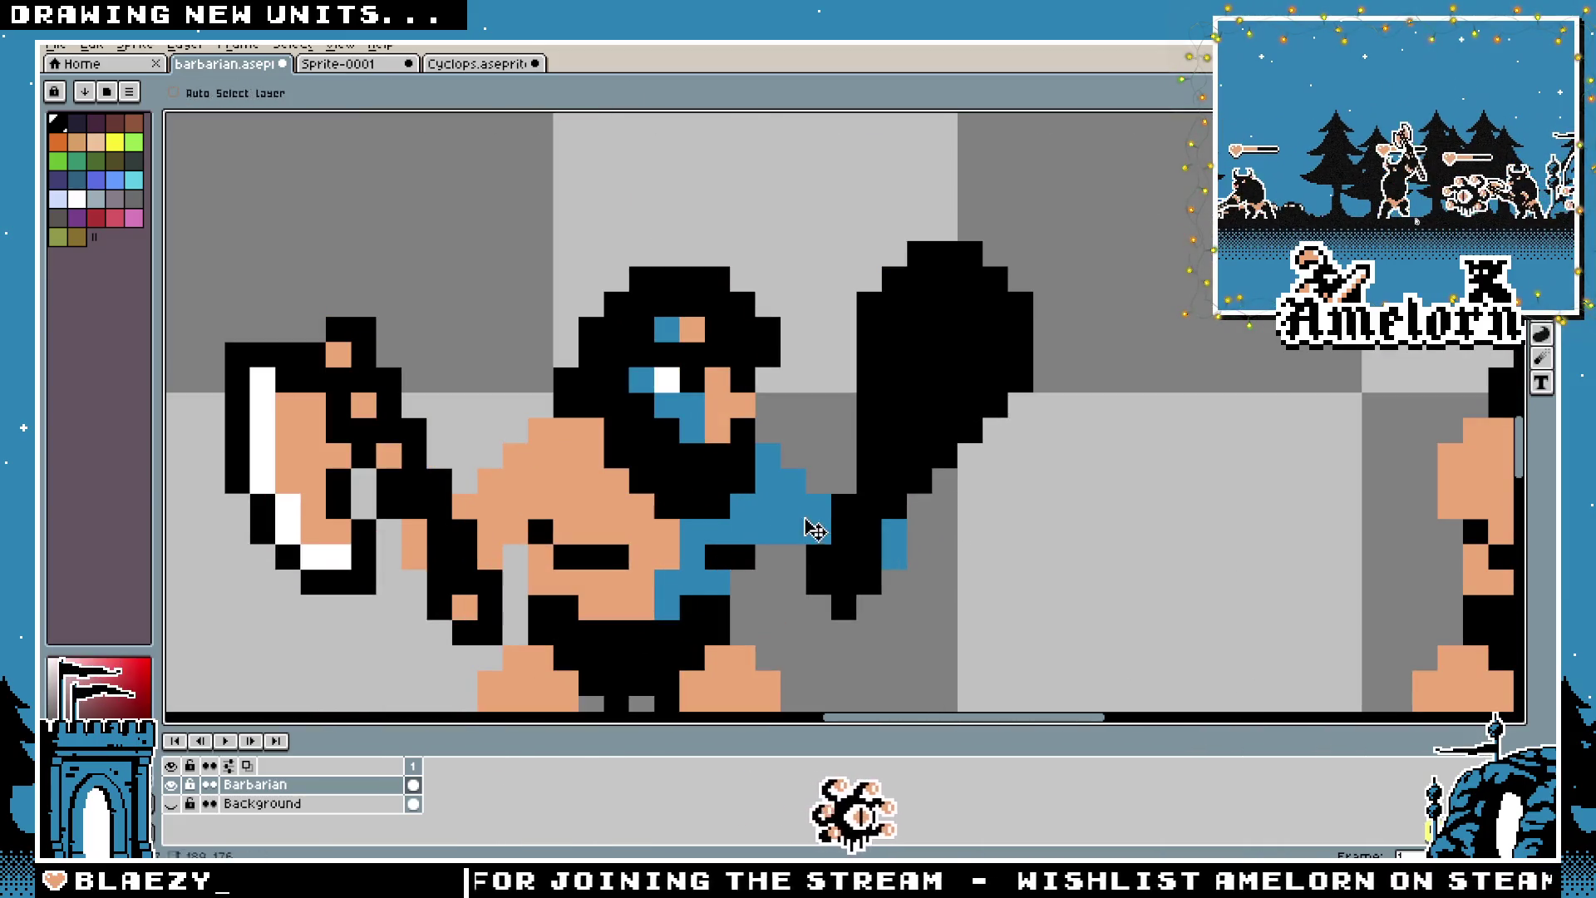
{"action": "scroll", "coordinate": [783, 564], "scroll_direction": "down", "scroll_amount": 4}
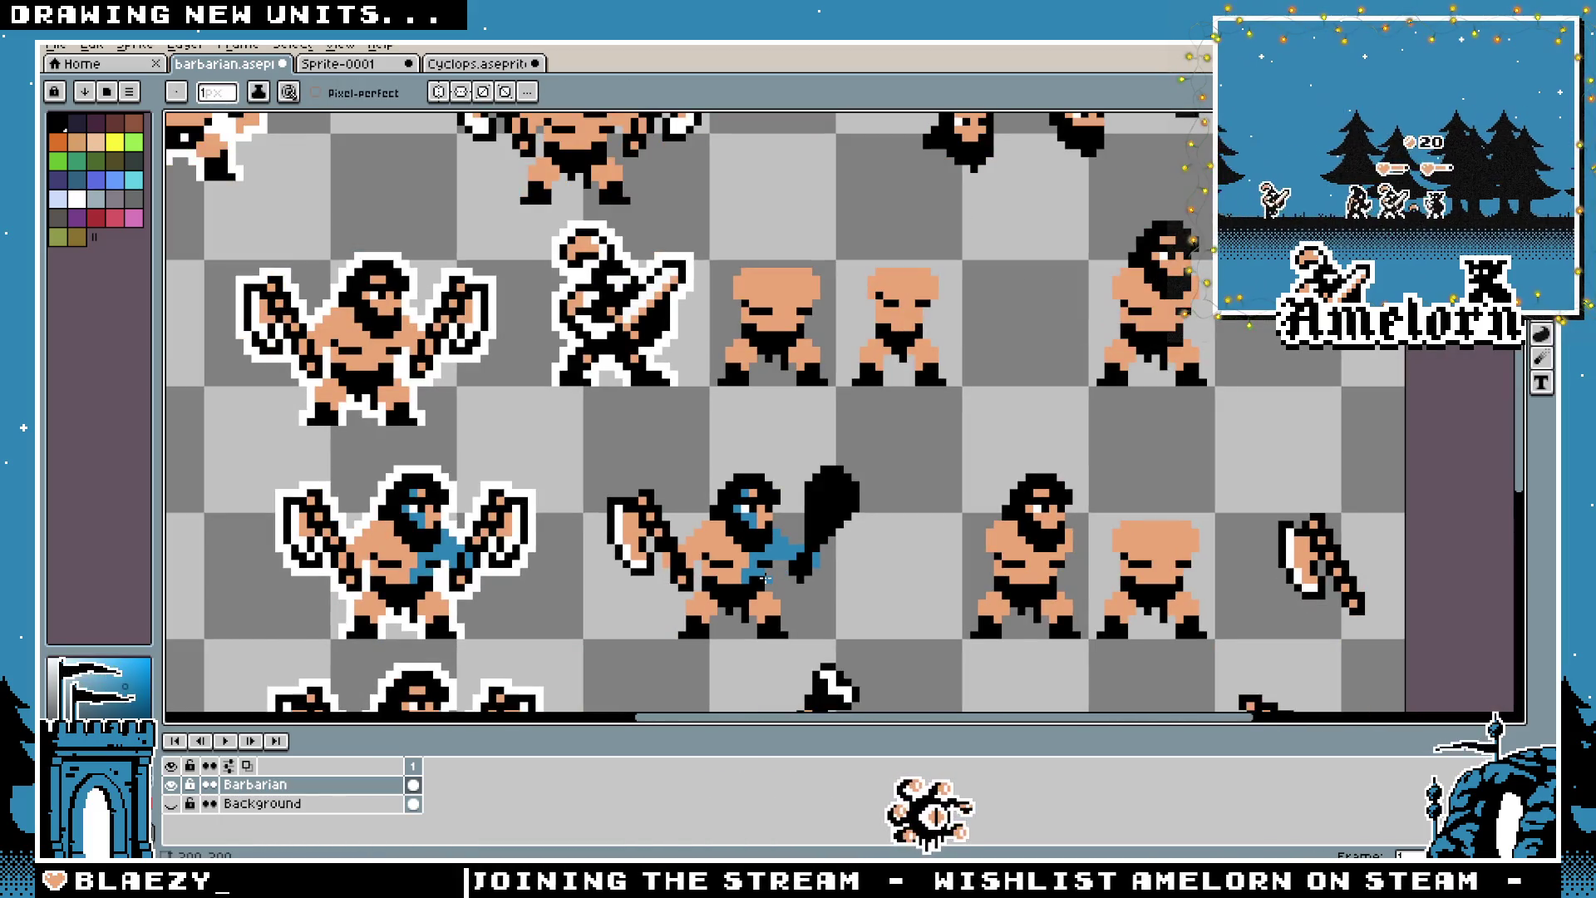
{"action": "scroll", "coordinate": [765, 579], "scroll_direction": "up", "scroll_amount": 4}
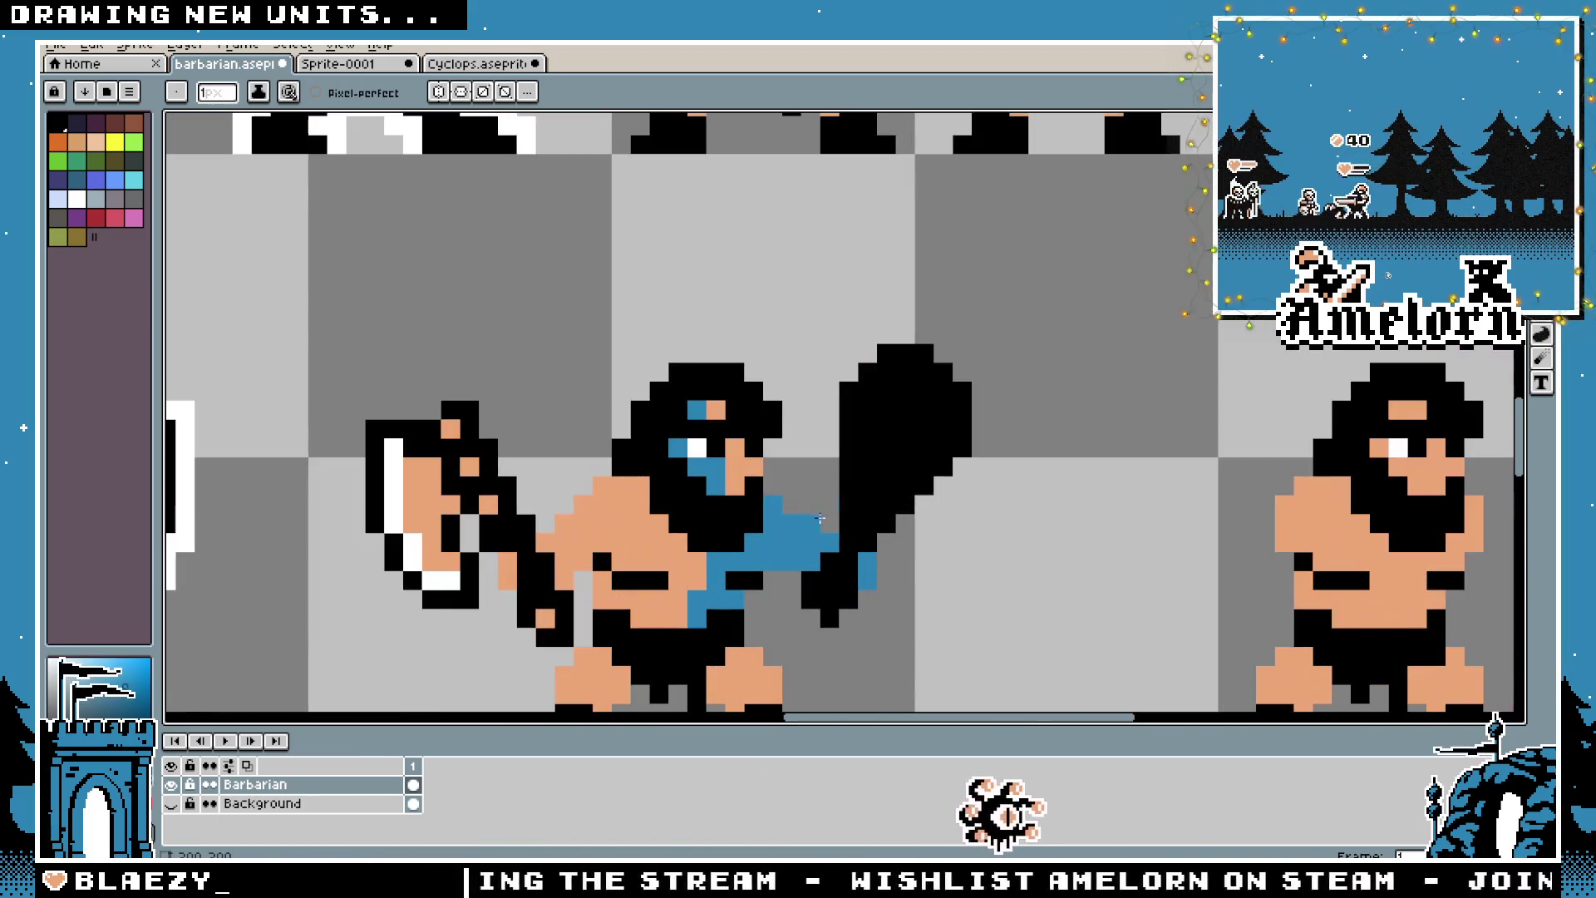
{"action": "left_click_drag", "start_coordinate": [836, 438], "coordinate": [836, 415]}
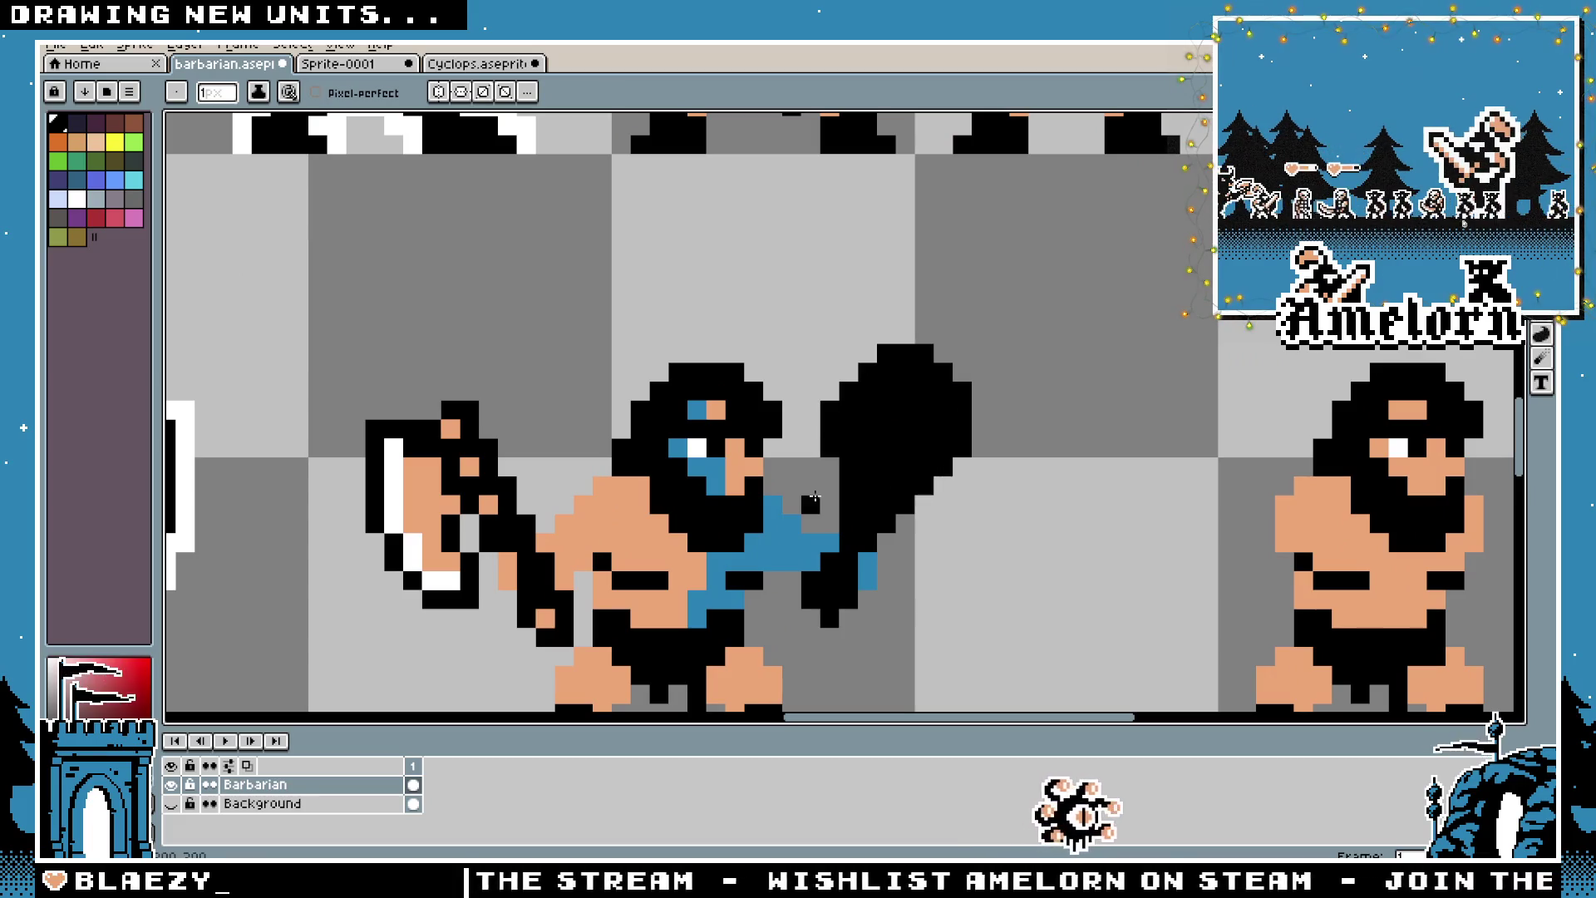
Zoom in and out to check the fuller left edge of the club
{"action": "scroll", "coordinate": [814, 497], "scroll_direction": "down", "scroll_amount": 4}
{"action": "scroll", "coordinate": [814, 497], "scroll_direction": "up", "scroll_amount": 4}
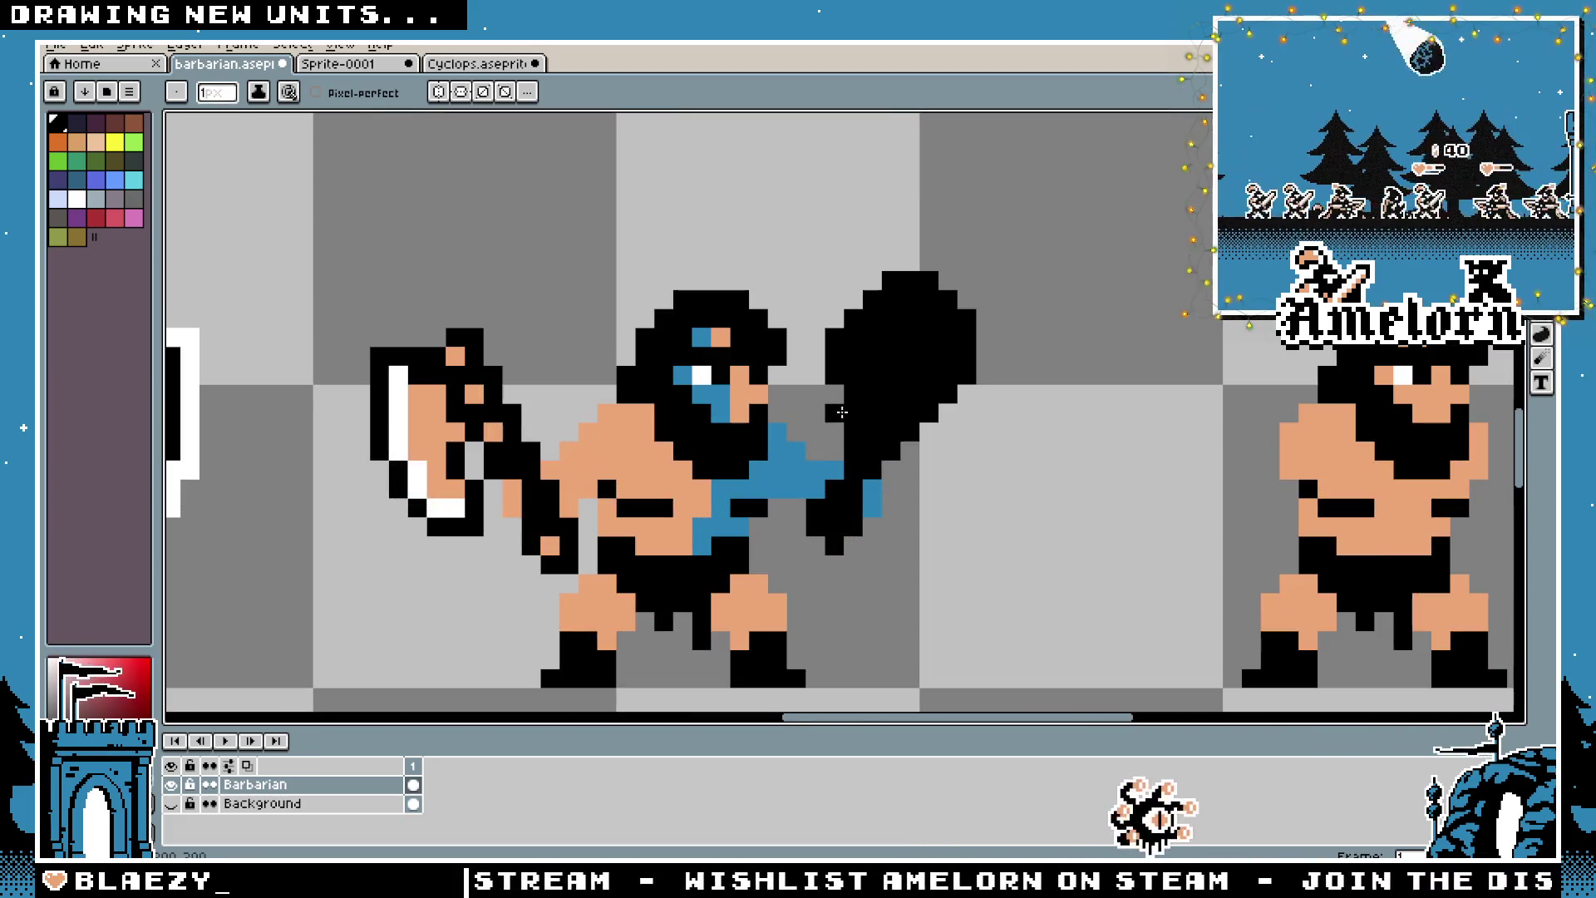
{"action": "scroll", "coordinate": [836, 409], "scroll_direction": "down", "scroll_amount": 4}
{"action": "scroll", "coordinate": [752, 474], "scroll_direction": "up", "scroll_amount": 4}
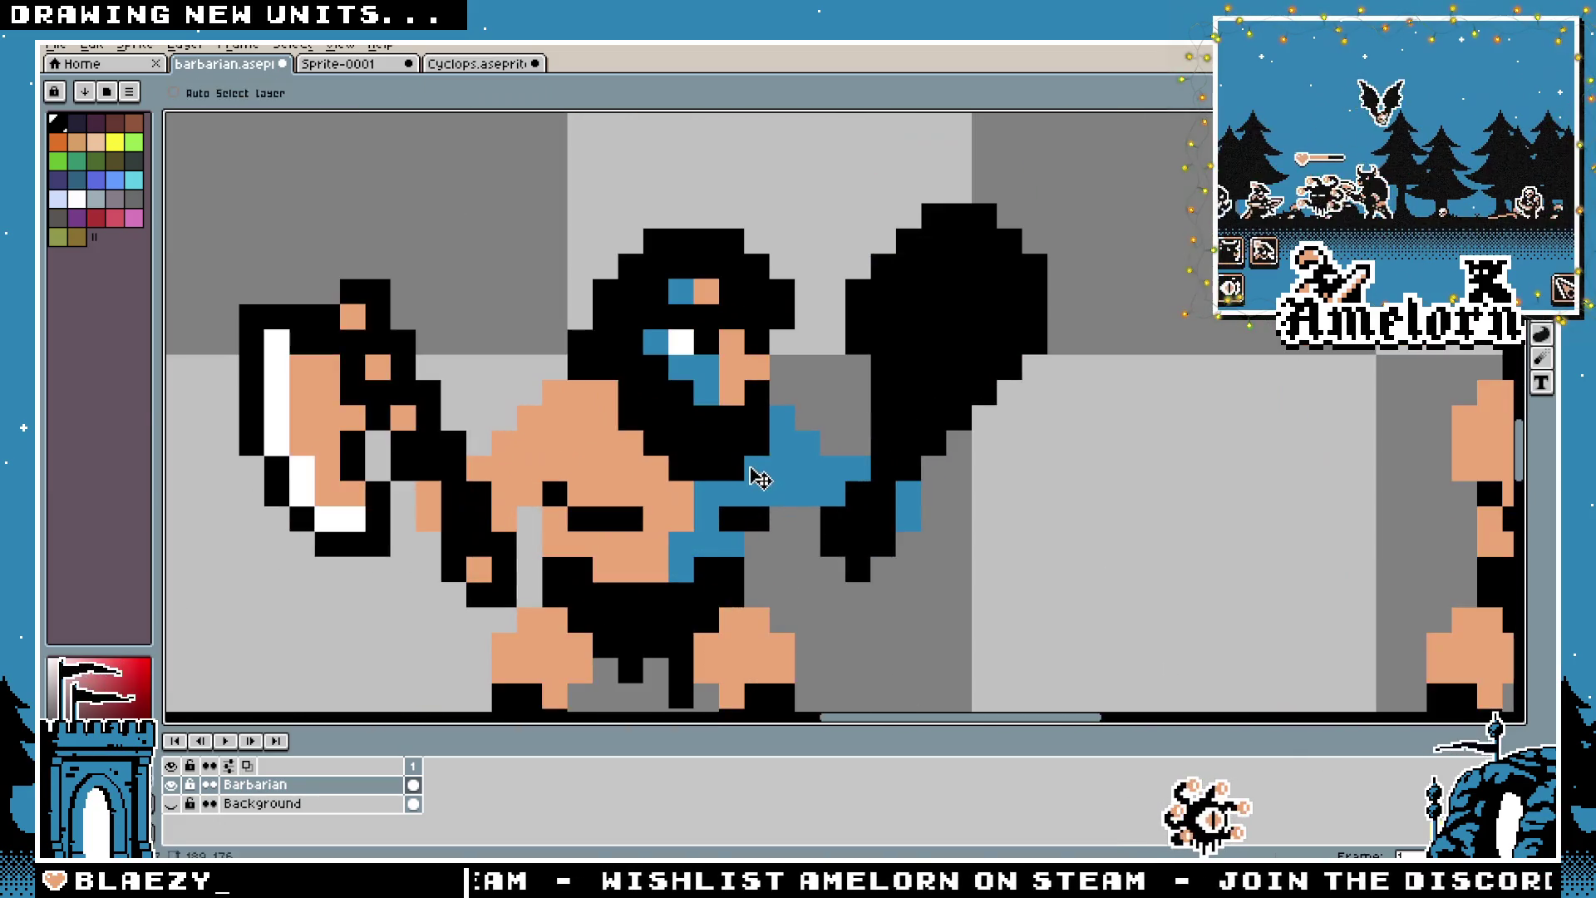
{"action": "scroll", "coordinate": [837, 399], "scroll_direction": "down", "scroll_amount": 4}
{"action": "scroll", "coordinate": [899, 300], "scroll_direction": "up", "scroll_amount": 3}
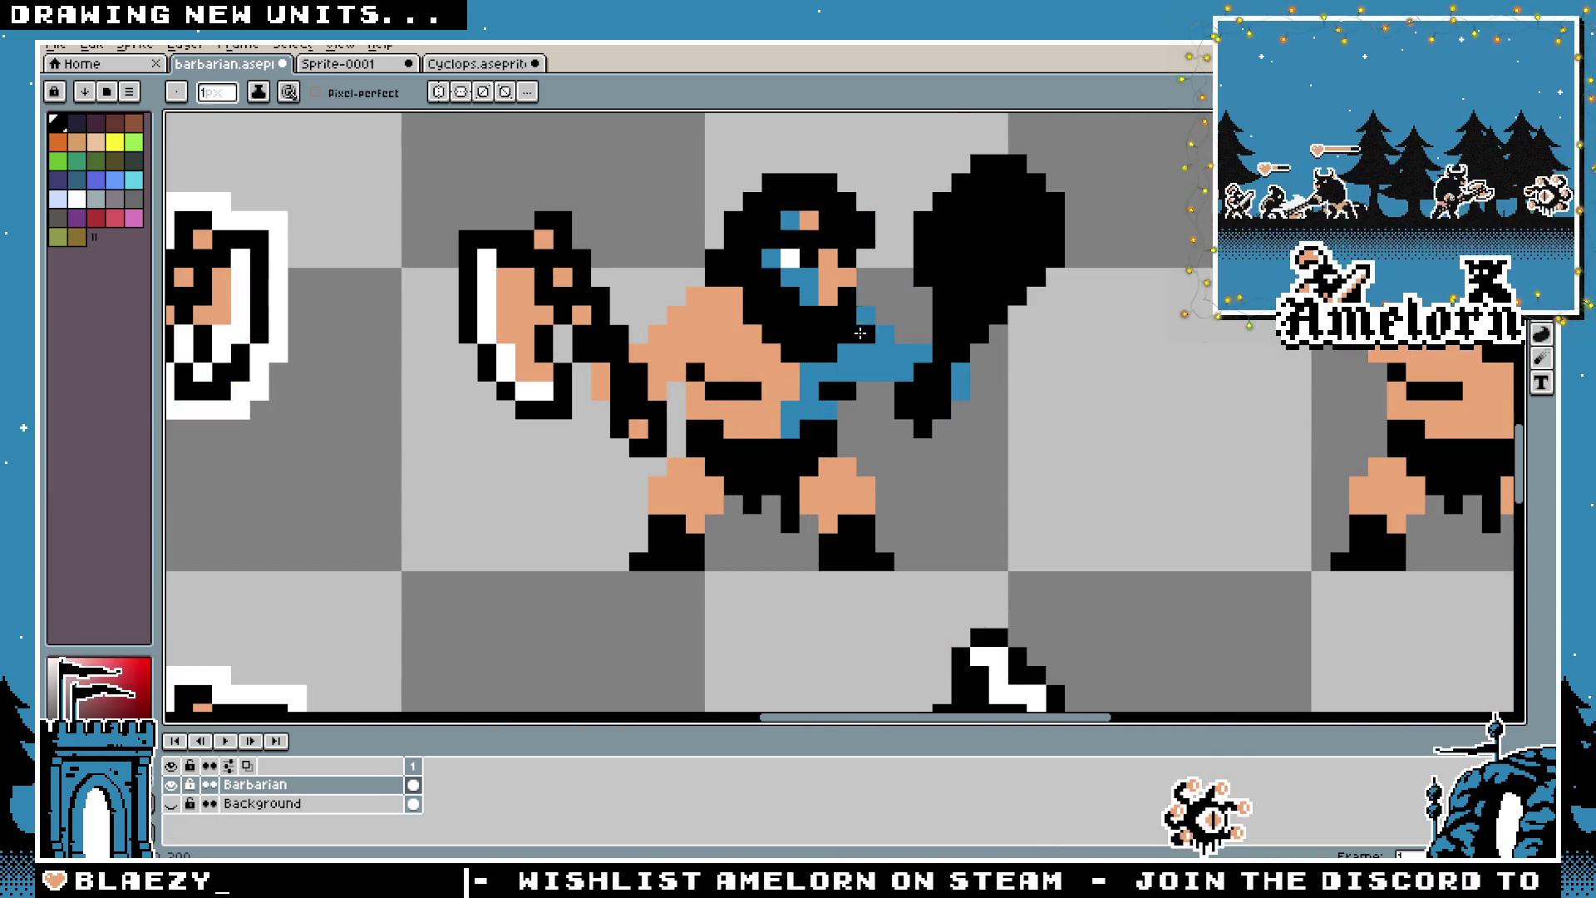
{"action": "scroll", "coordinate": [863, 326], "scroll_direction": "down", "scroll_amount": 3}
{"action": "scroll", "coordinate": [865, 340], "scroll_direction": "up", "scroll_amount": 1}
{"action": "scroll", "coordinate": [867, 362], "scroll_direction": "up", "scroll_amount": 2}
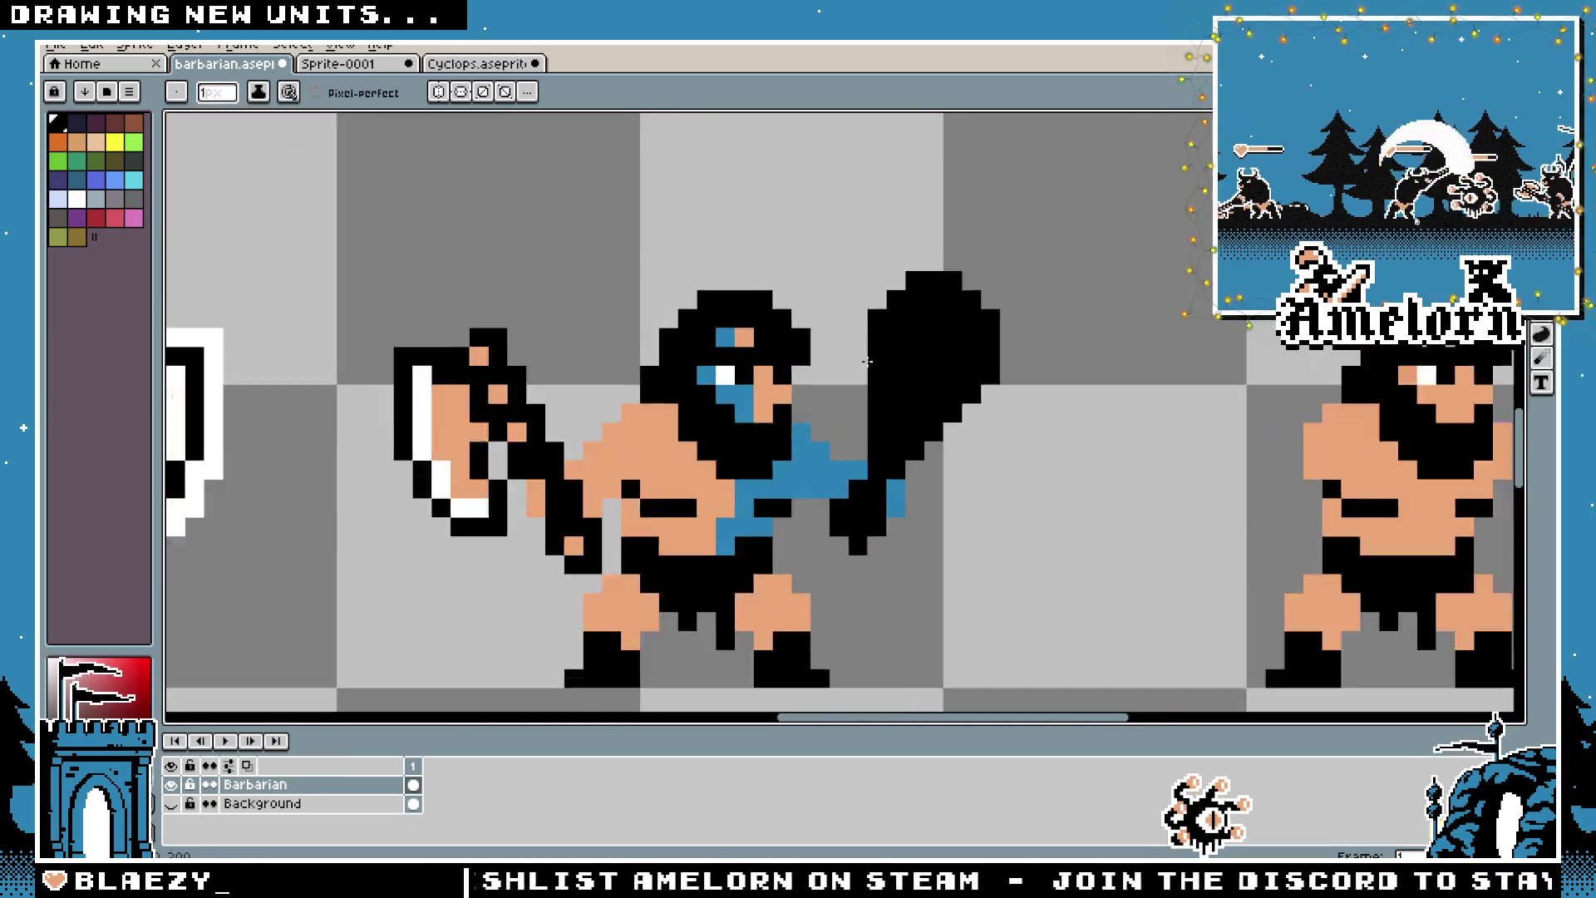
{"action": "scroll", "coordinate": [867, 366], "scroll_direction": "up", "scroll_amount": 1}
{"action": "scroll", "coordinate": [847, 465], "scroll_direction": "down", "scroll_amount": 3}
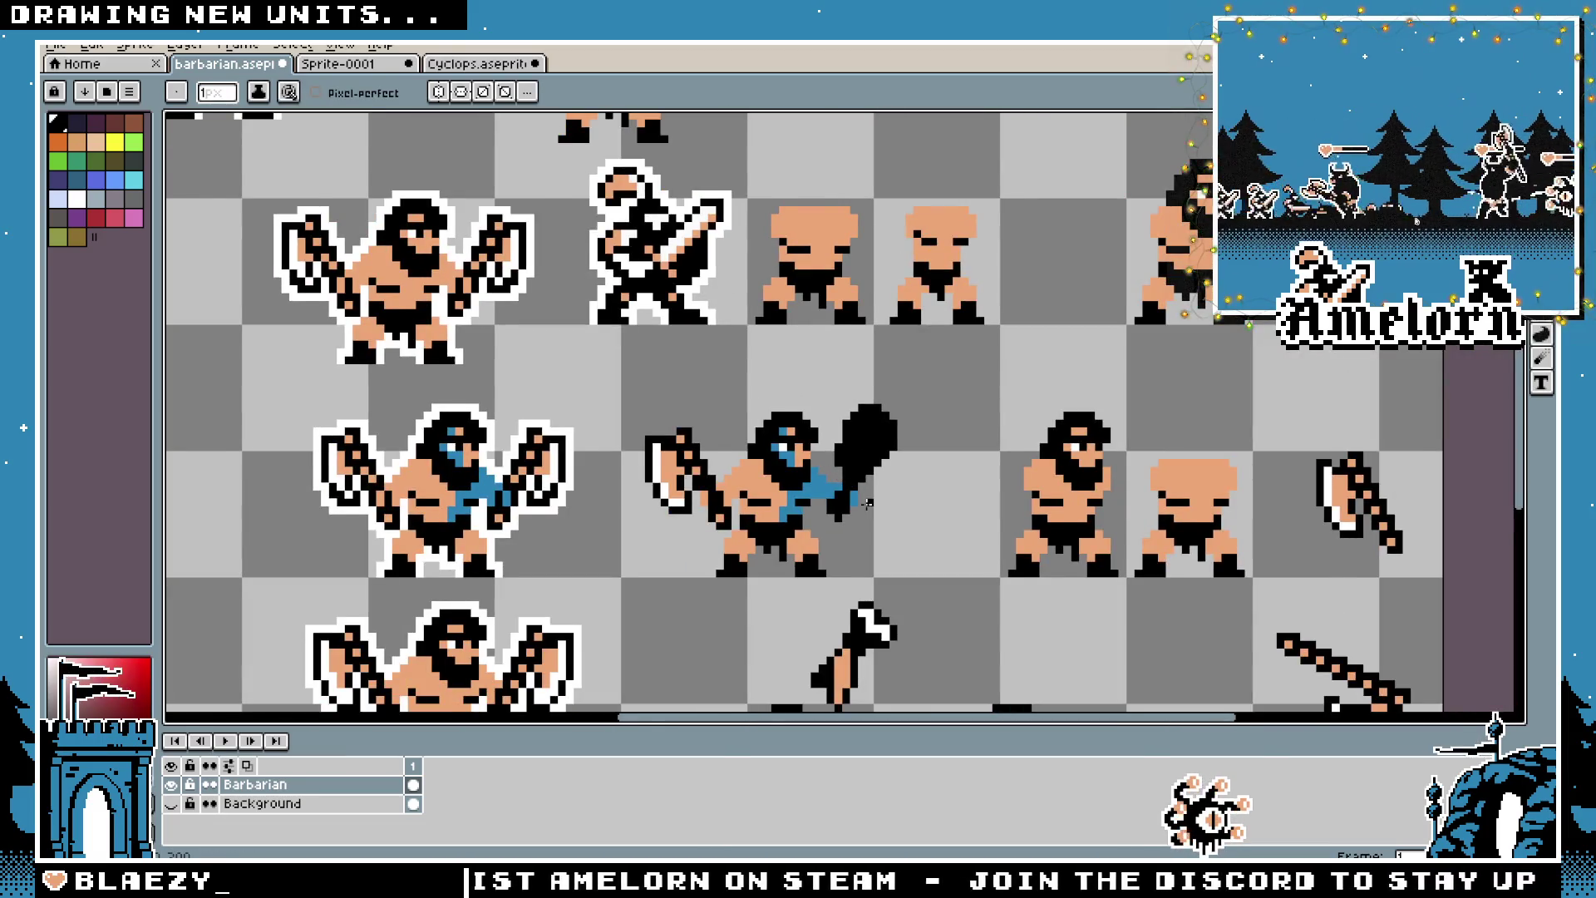
{"action": "scroll", "coordinate": [867, 502], "scroll_direction": "up", "scroll_amount": 1}
Sample a colour from the sprite with the eyedropper and recentre the view on the barbarian
{"action": "key", "text": "alt"}
{"action": "scroll", "coordinate": [897, 478], "scroll_direction": "up", "scroll_amount": 4}
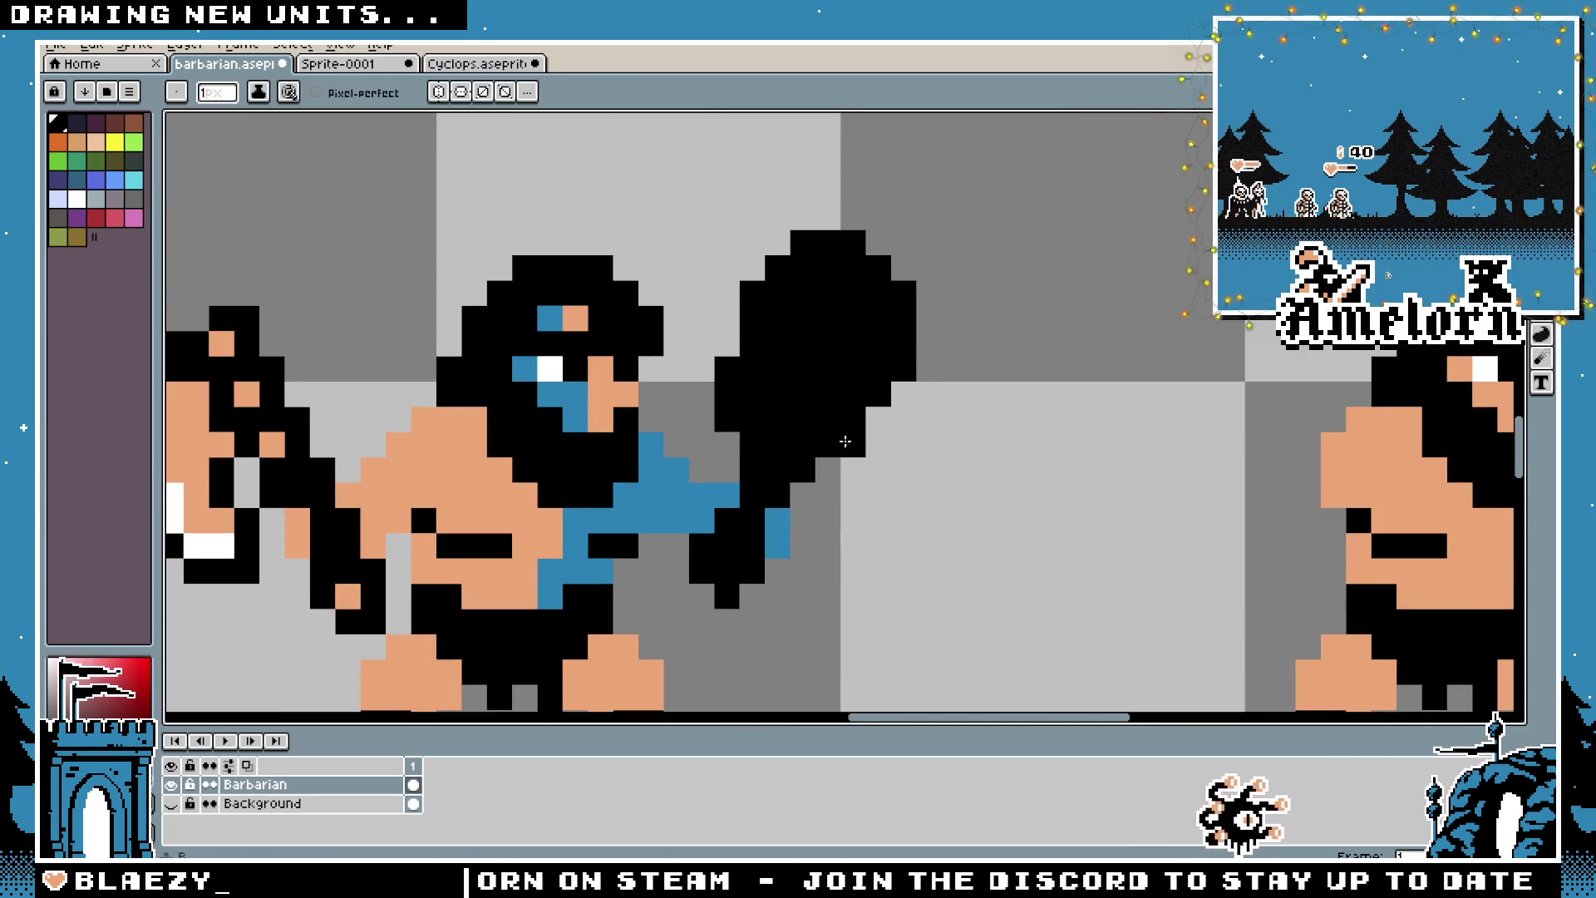
{"action": "scroll", "coordinate": [826, 488], "scroll_direction": "down", "scroll_amount": 3}
{"action": "scroll", "coordinate": [836, 402], "scroll_direction": "up", "scroll_amount": 3}
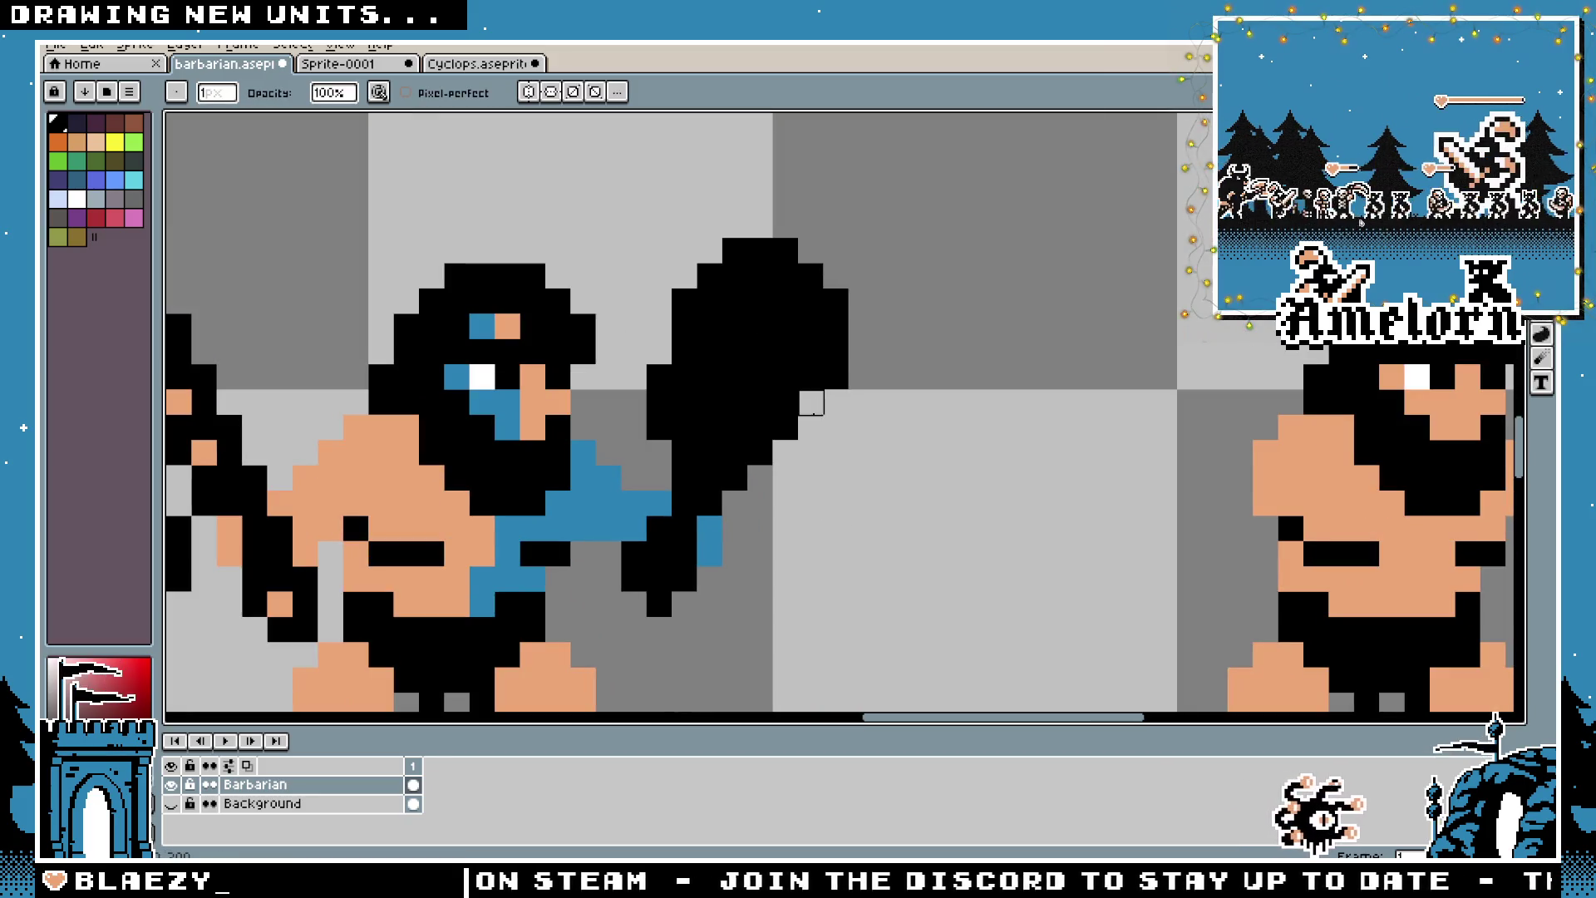
{"action": "scroll", "coordinate": [888, 504], "scroll_direction": "down", "scroll_amount": 3}
{"action": "scroll", "coordinate": [891, 509], "scroll_direction": "up", "scroll_amount": 2}
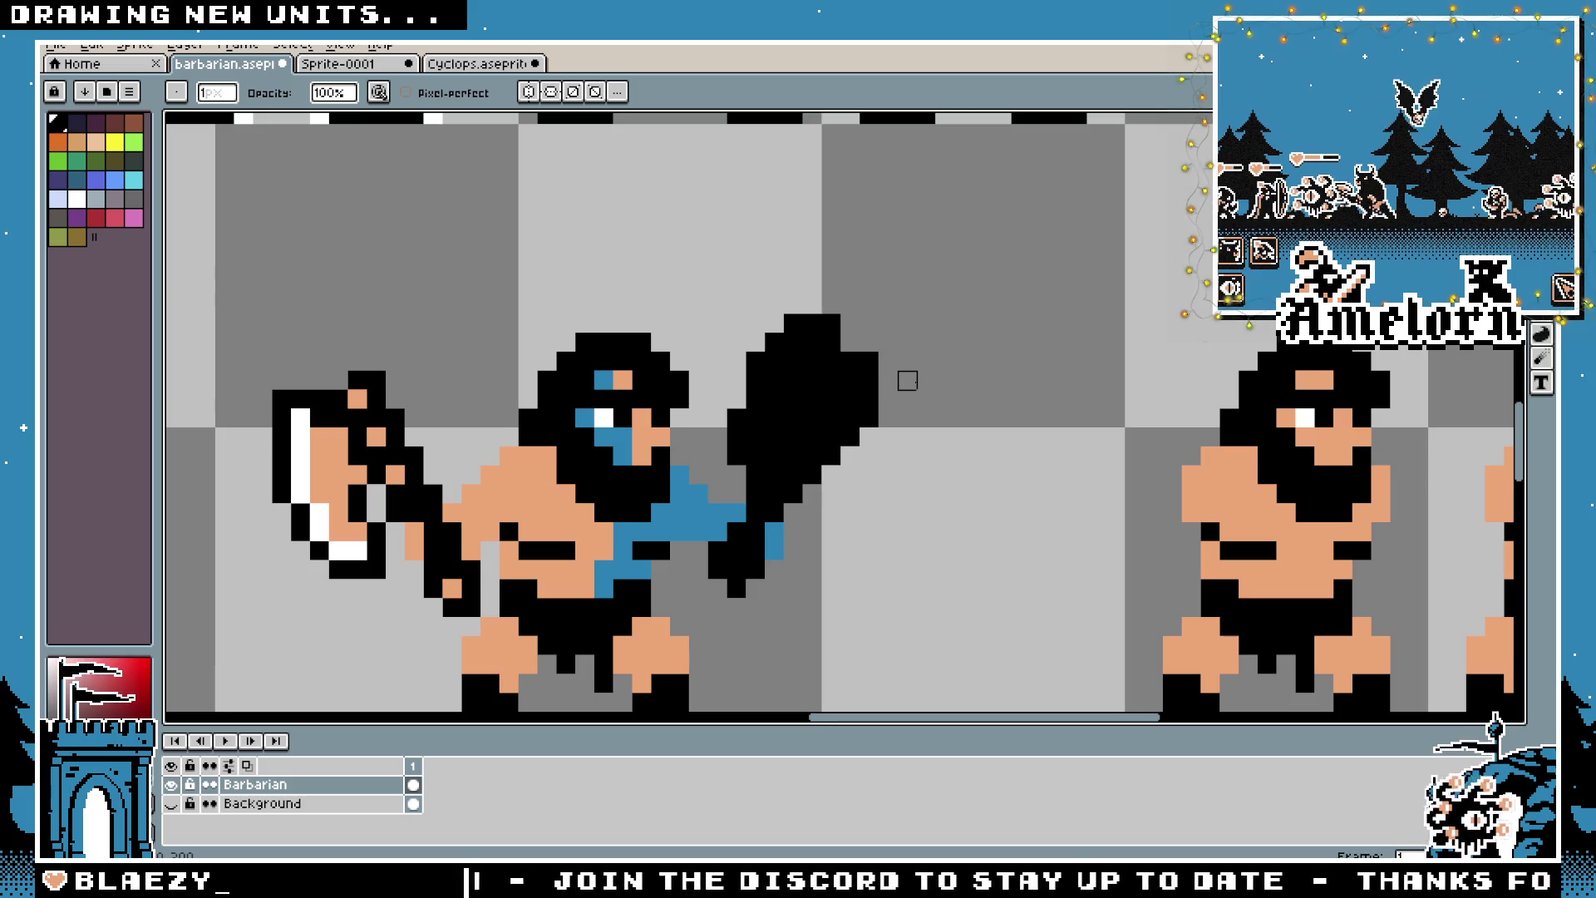
{"action": "scroll", "coordinate": [923, 462], "scroll_direction": "down", "scroll_amount": 3}
{"action": "scroll", "coordinate": [914, 475], "scroll_direction": "up", "scroll_amount": 3}
{"action": "left_click_drag", "start_coordinate": [874, 441], "coordinate": [966, 424]}
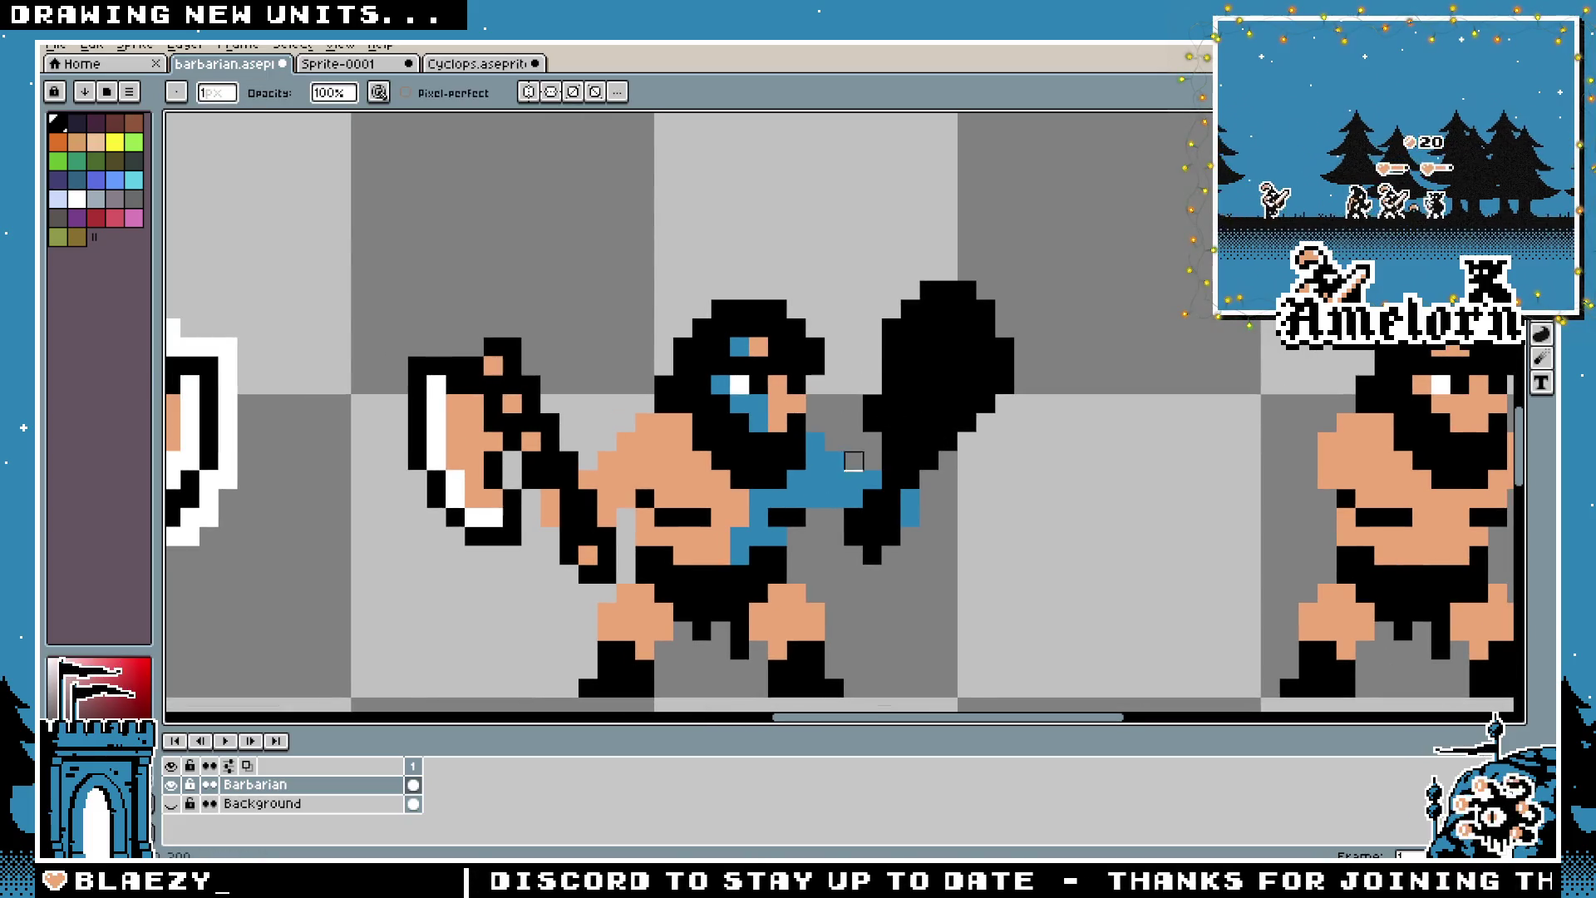
{"action": "scroll", "coordinate": [951, 489], "scroll_direction": "down", "scroll_amount": 4}
{"action": "scroll", "coordinate": [951, 489], "scroll_direction": "down", "scroll_amount": 2}
{"action": "scroll", "coordinate": [962, 502], "scroll_direction": "up", "scroll_amount": 3}
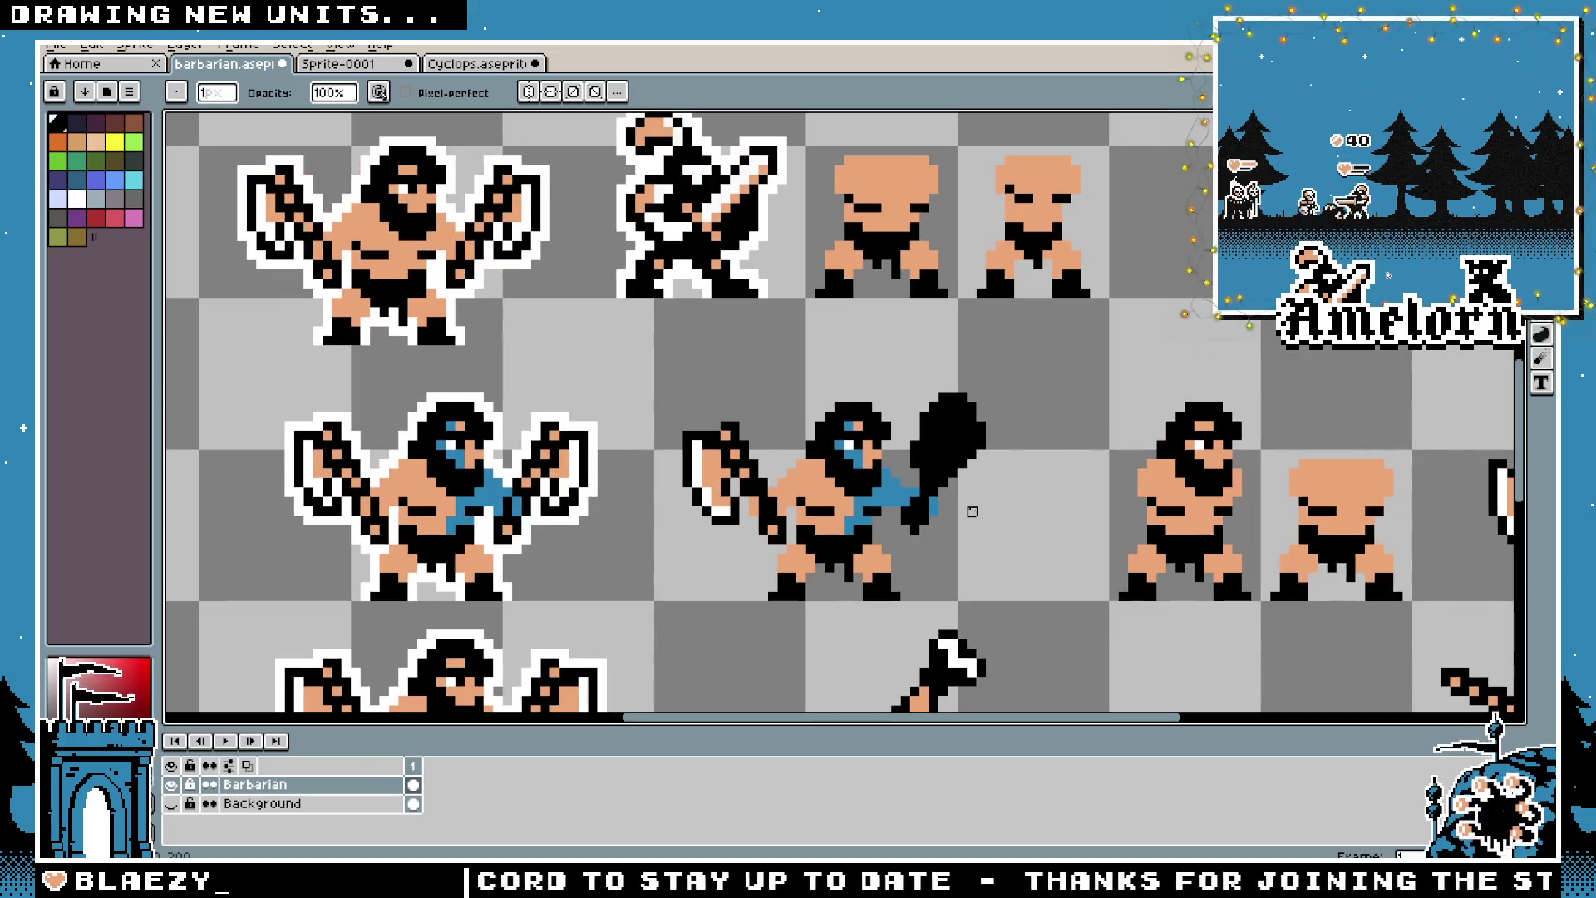
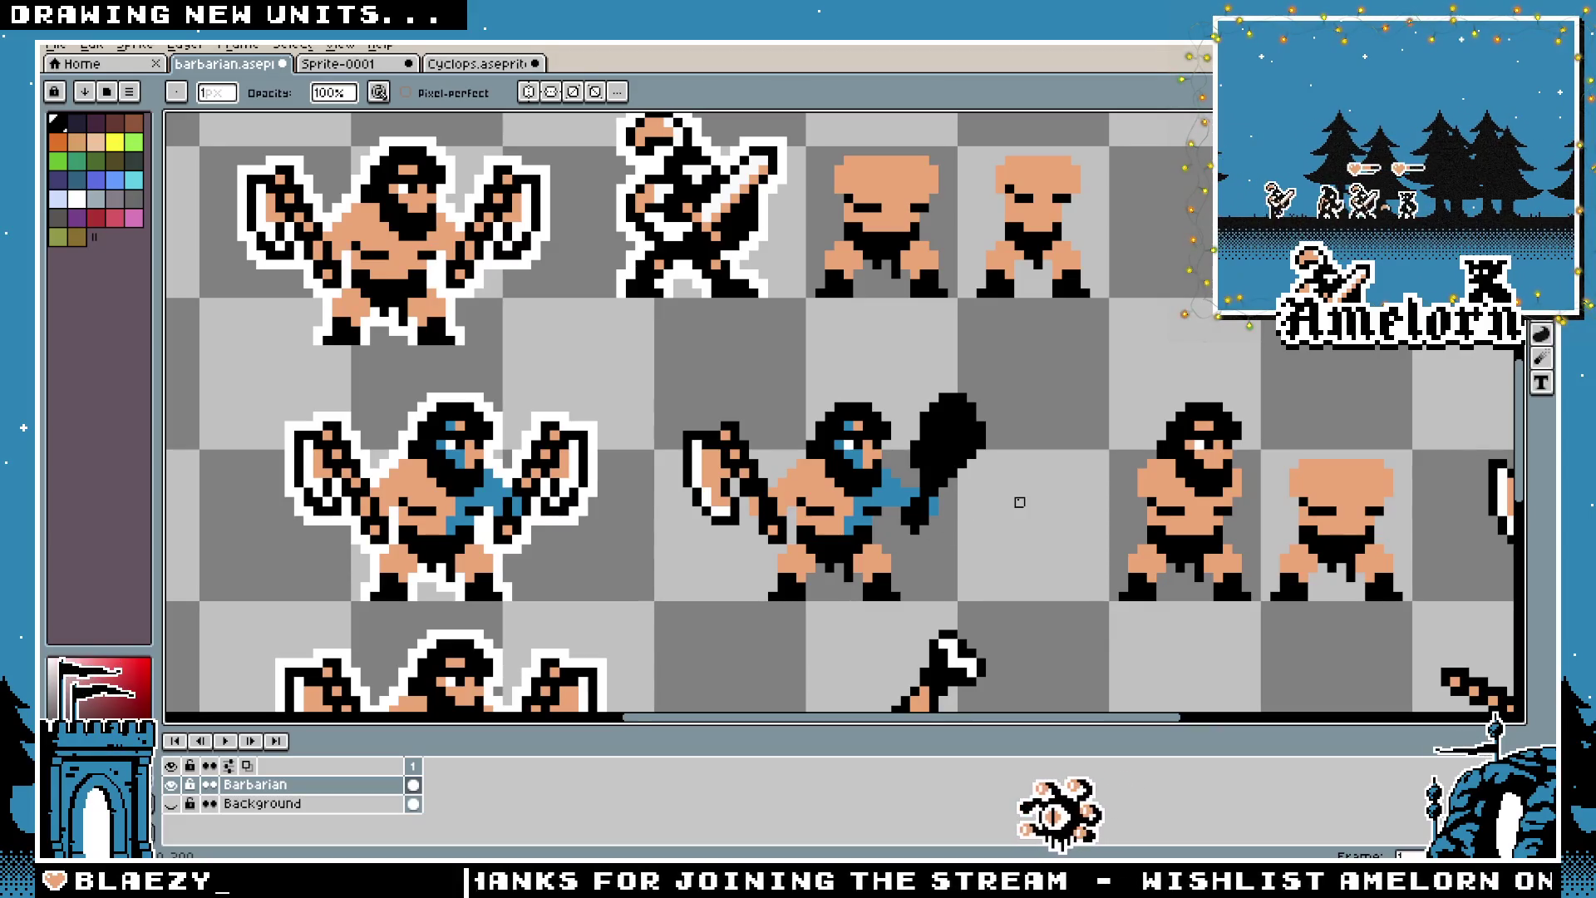
Trial-move the top-row sword barbarian beside the blue barbarian, then undo the move
{"action": "key", "text": "m"}
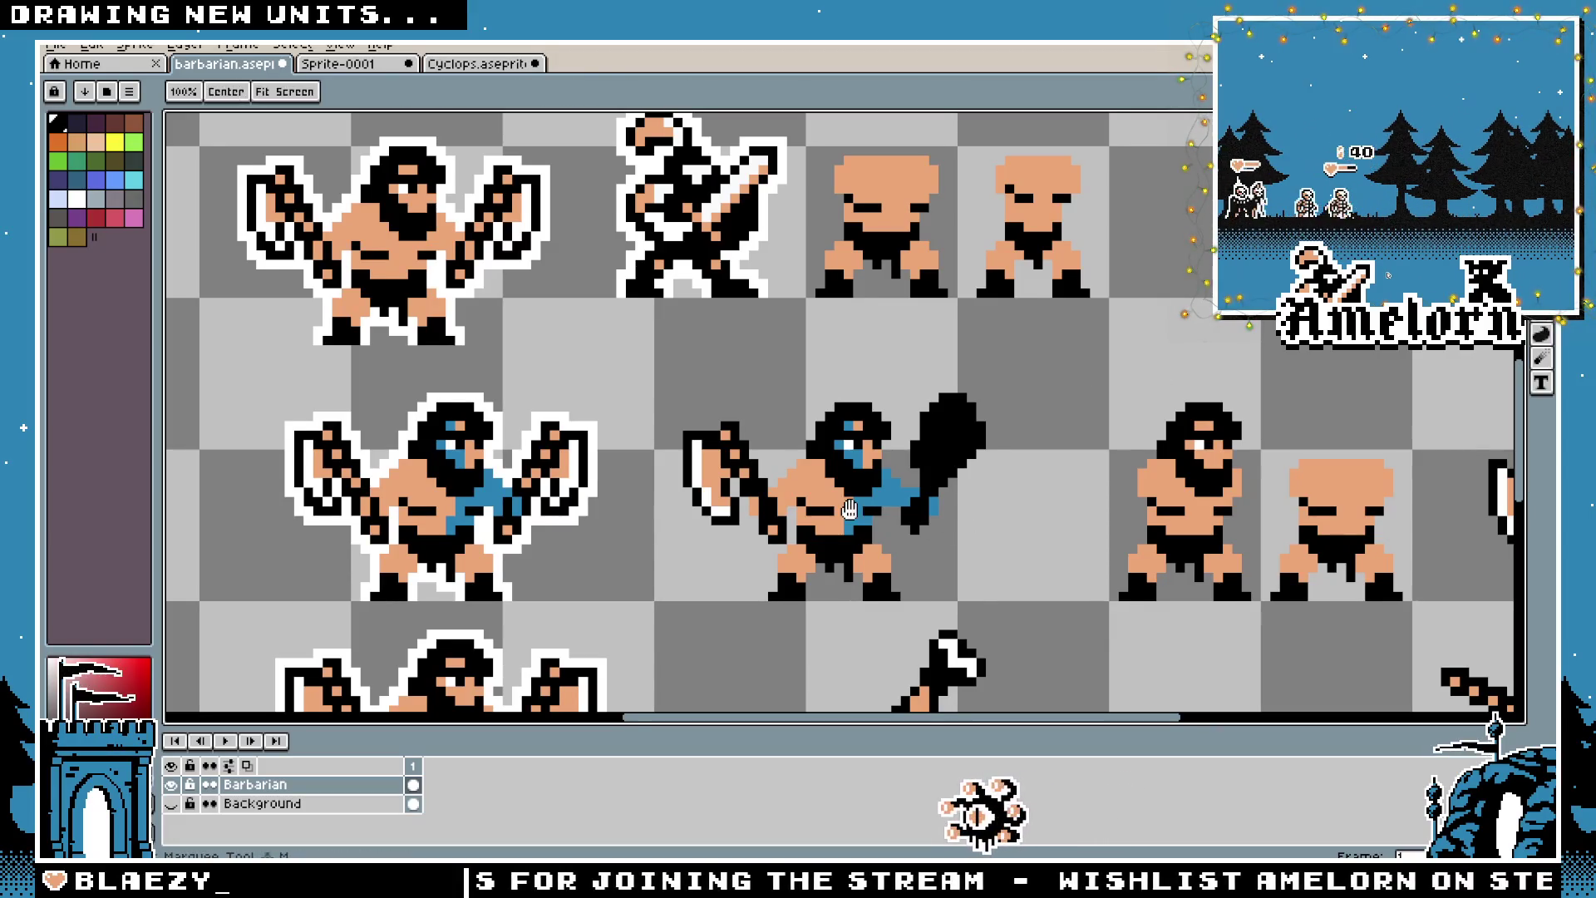
{"action": "scroll", "coordinate": [853, 509], "scroll_direction": "up", "scroll_amount": 1}
{"action": "scroll", "coordinate": [815, 553], "scroll_direction": "down", "scroll_amount": 1}
{"action": "left_click_drag", "start_coordinate": [636, 172], "coordinate": [810, 346]}
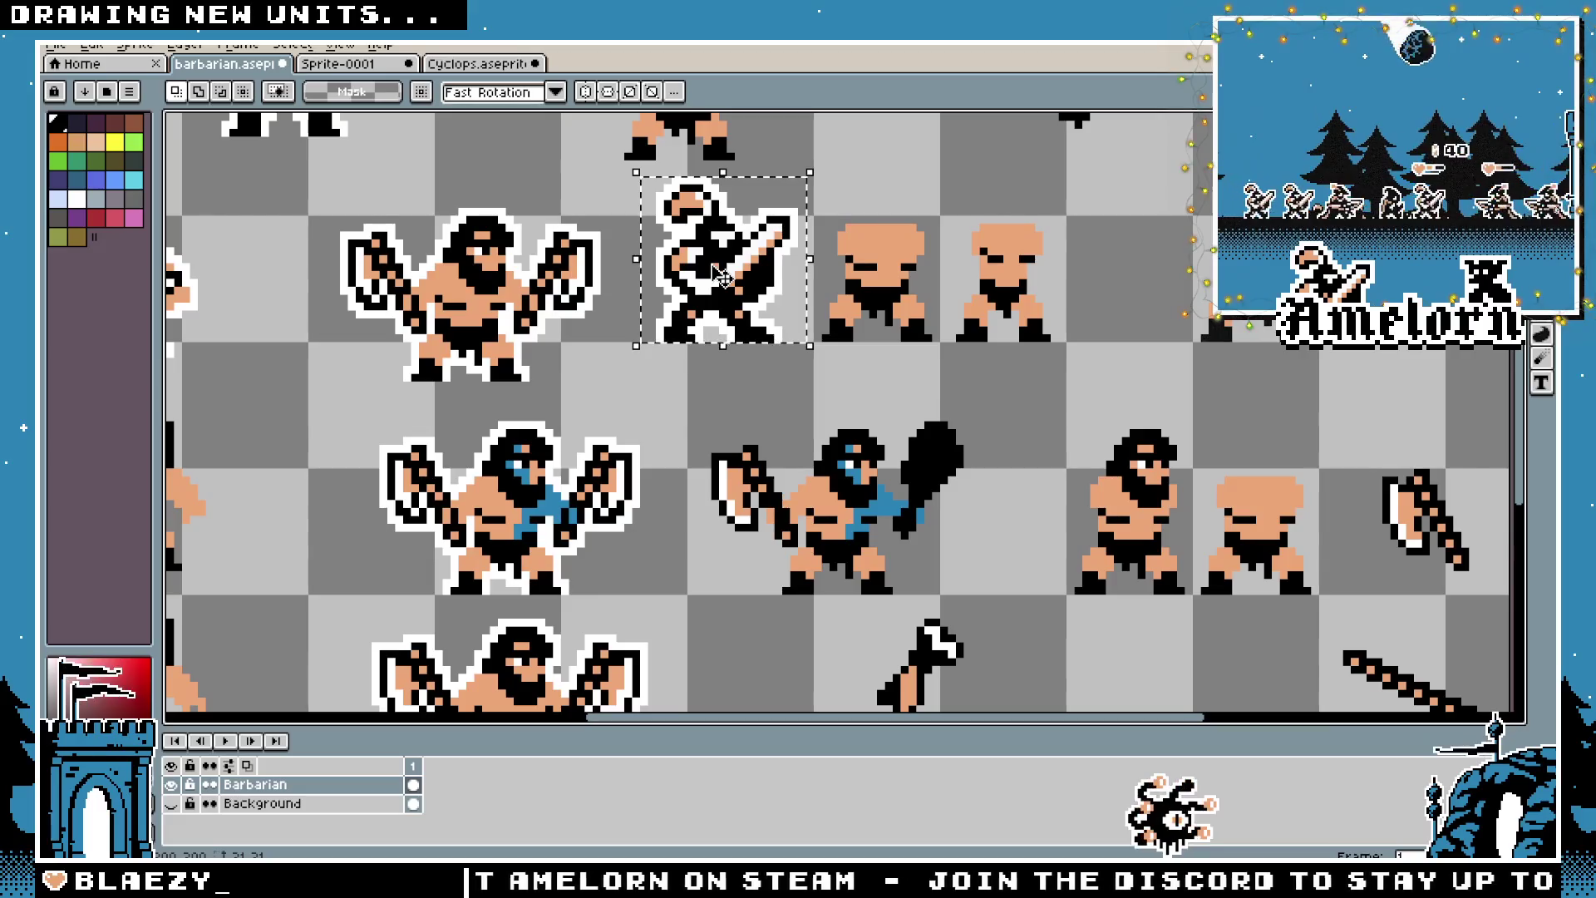
{"action": "mouse_move", "coordinate": [728, 281]}
{"action": "left_mouse_down"}
{"action": "mouse_move", "coordinate": [718, 516]}
{"action": "mouse_move", "coordinate": [748, 538]}
{"action": "left_mouse_up"}
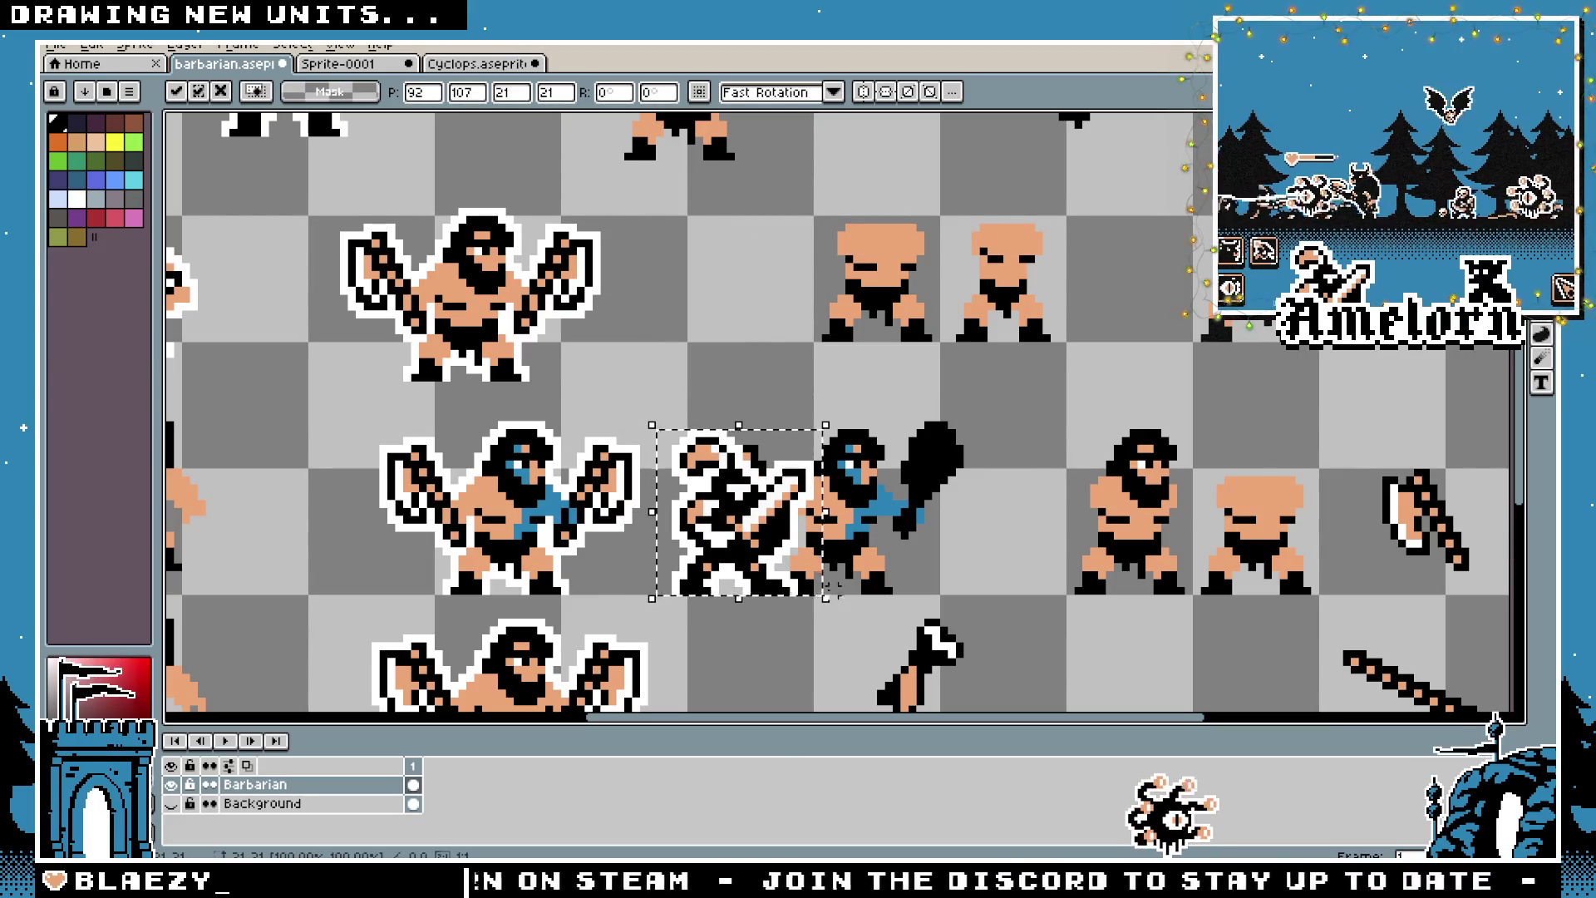
{"action": "left_click", "coordinate": [1045, 598]}
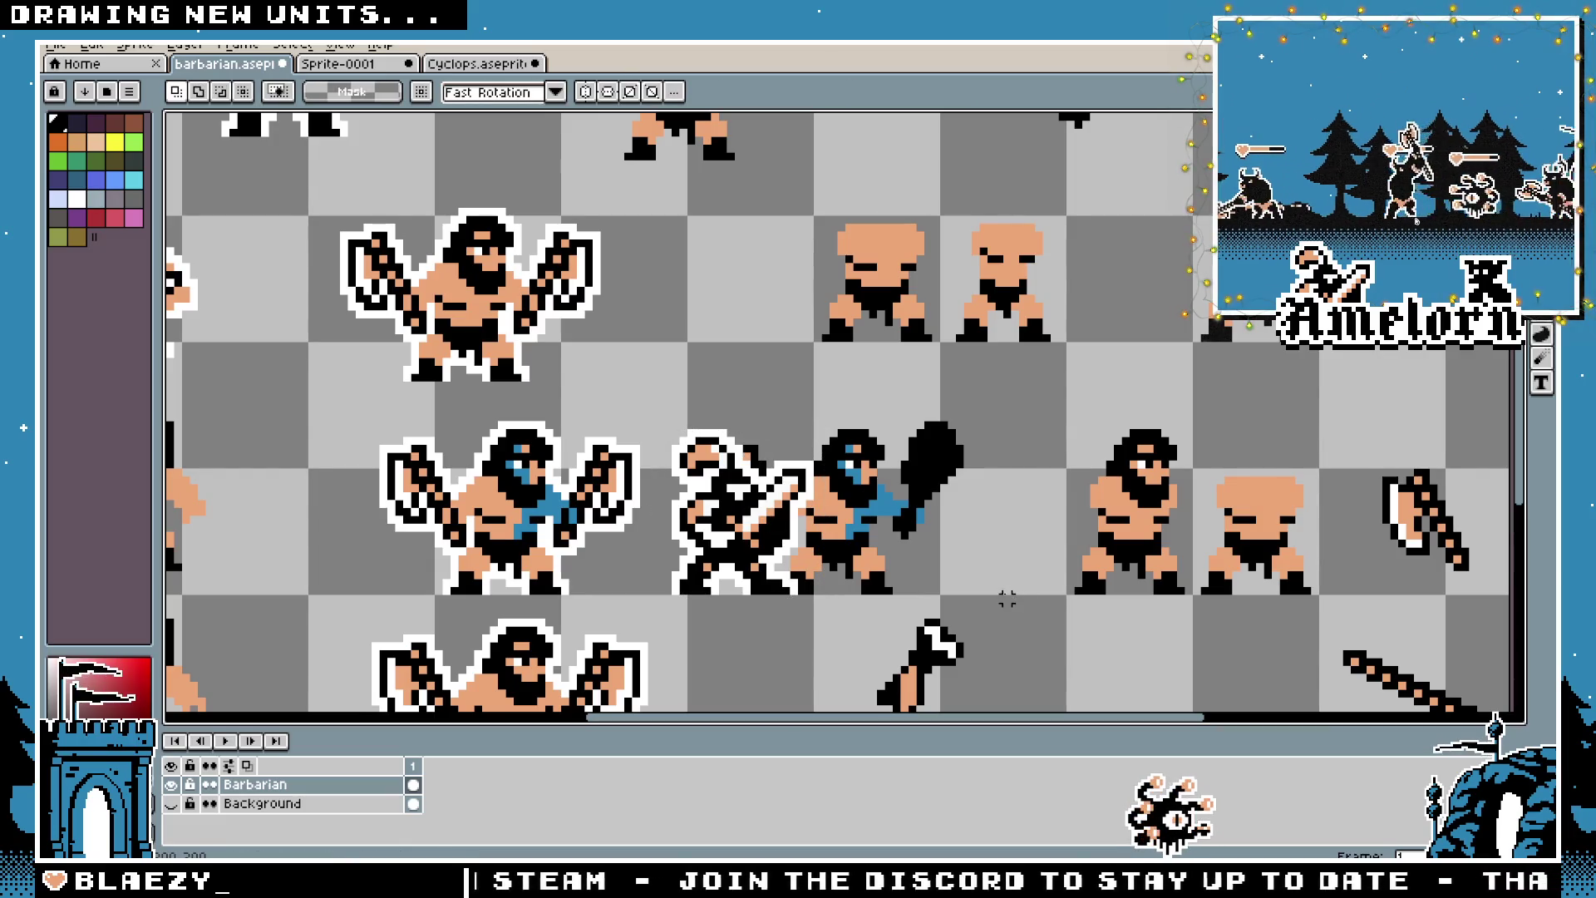
{"action": "key", "text": "ctrl+z"}
{"action": "key", "text": "ctrl+z"}
{"action": "key", "text": "ctrl+z"}
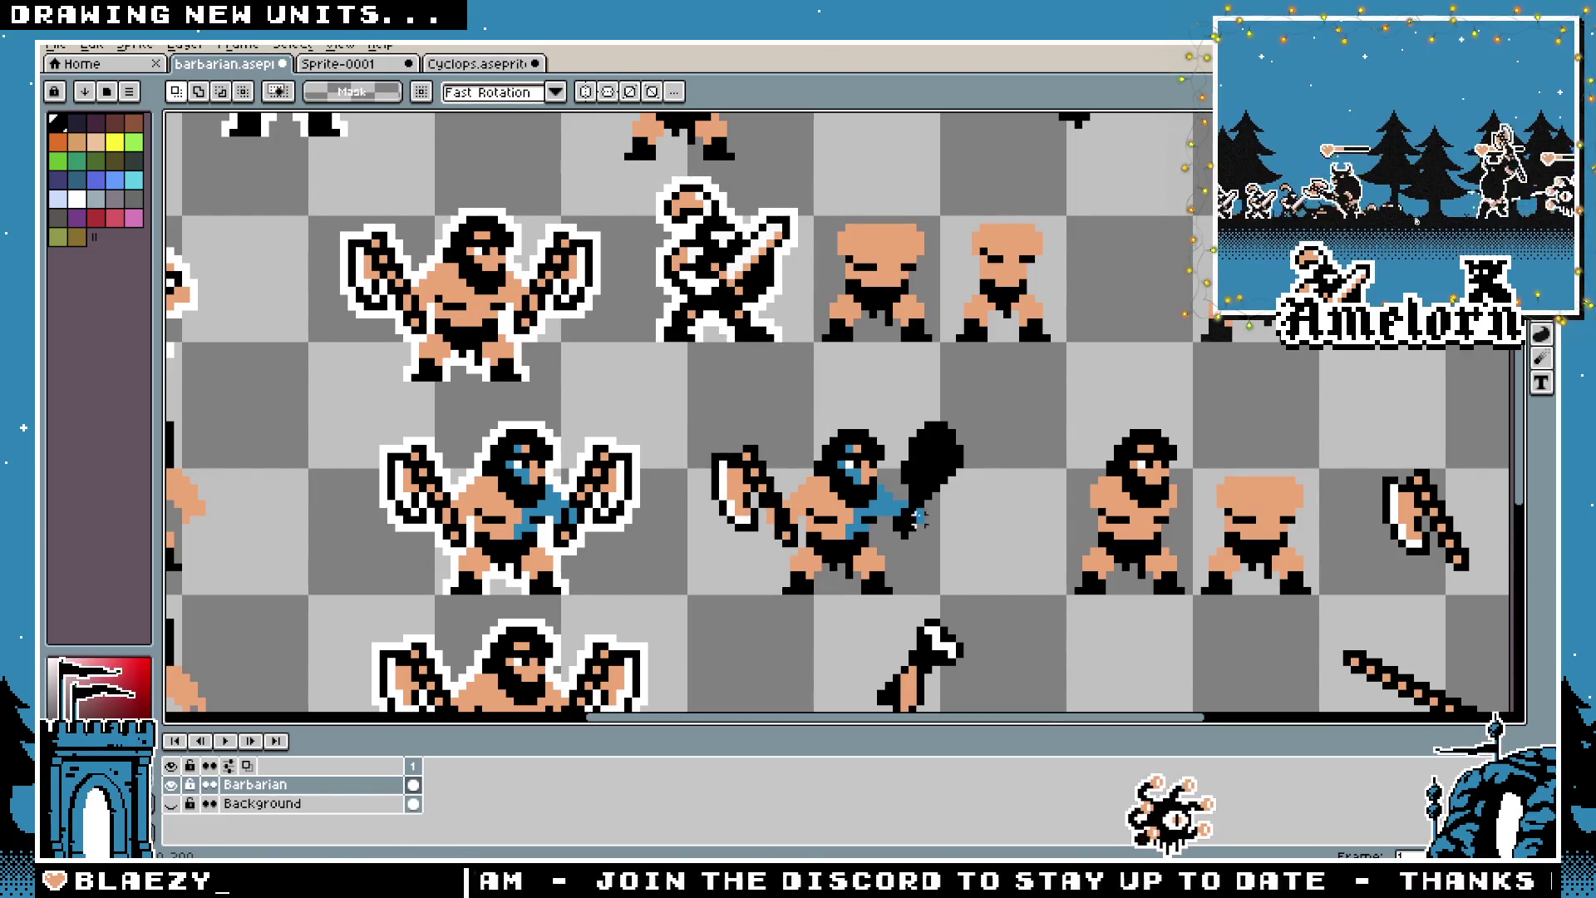
Draw a rectangular selection around the blue club barbarian
{"action": "scroll", "coordinate": [914, 496], "scroll_direction": "up", "scroll_amount": 1}
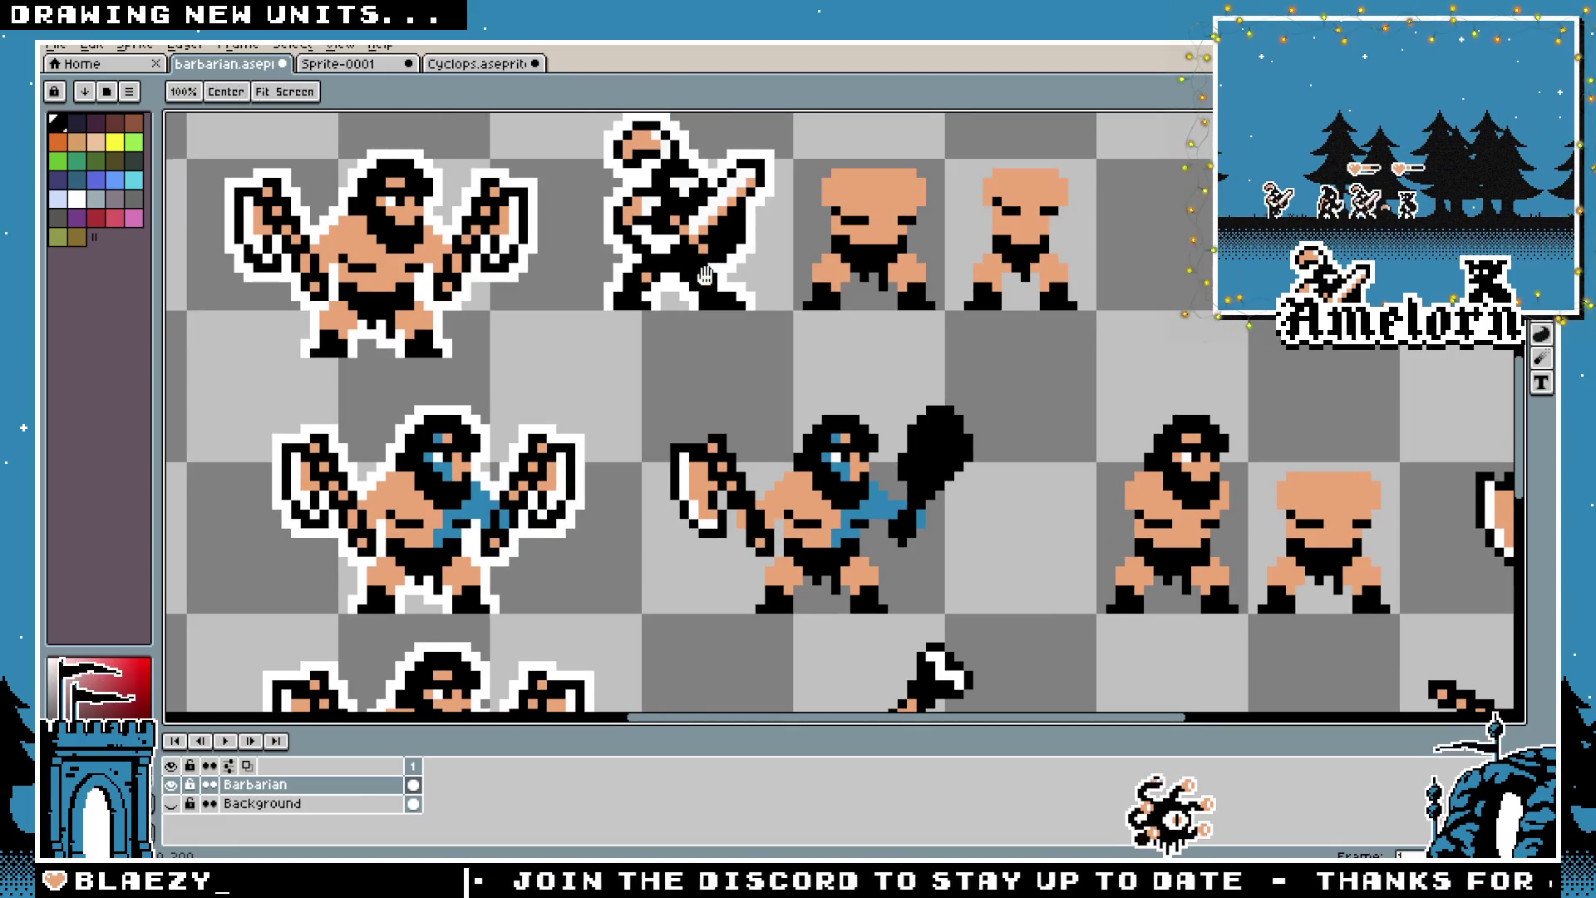
{"action": "left_click_drag", "start_coordinate": [826, 482], "coordinate": [868, 611]}
{"action": "scroll", "coordinate": [849, 490], "scroll_direction": "down", "scroll_amount": 1}
{"action": "scroll", "coordinate": [869, 572], "scroll_direction": "up", "scroll_amount": 1}
{"action": "left_click_drag", "start_coordinate": [961, 456], "coordinate": [659, 698]}
{"action": "mouse_move", "coordinate": [1015, 440]}
{"action": "left_mouse_down"}
{"action": "mouse_move", "coordinate": [688, 698]}
{"action": "mouse_move", "coordinate": [664, 696]}
{"action": "left_mouse_up"}
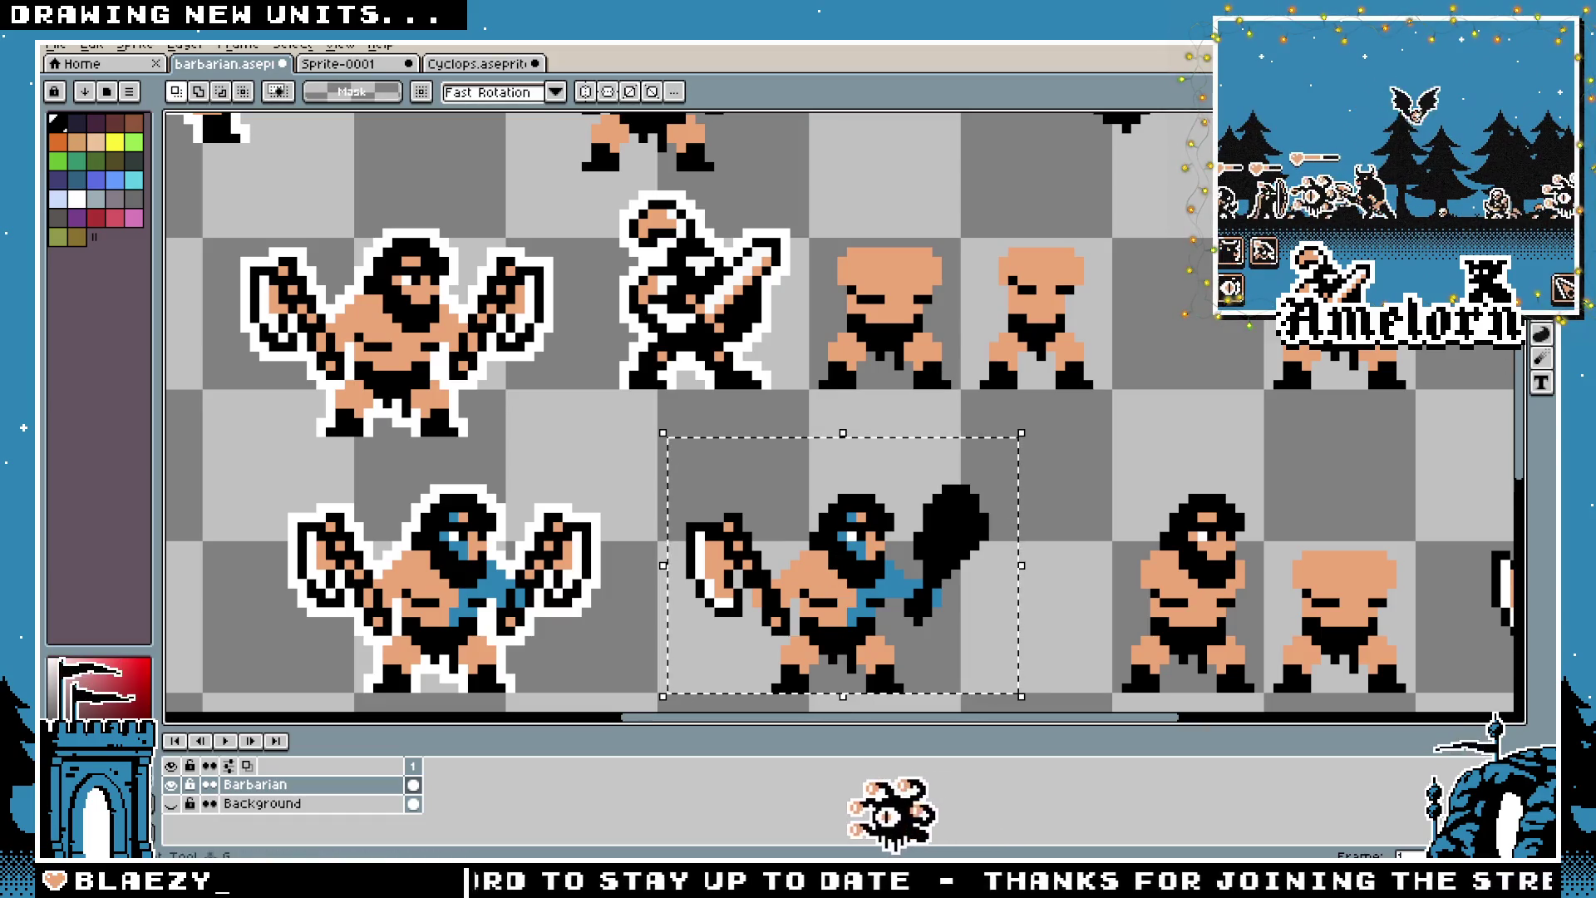
{"action": "key", "text": "g"}
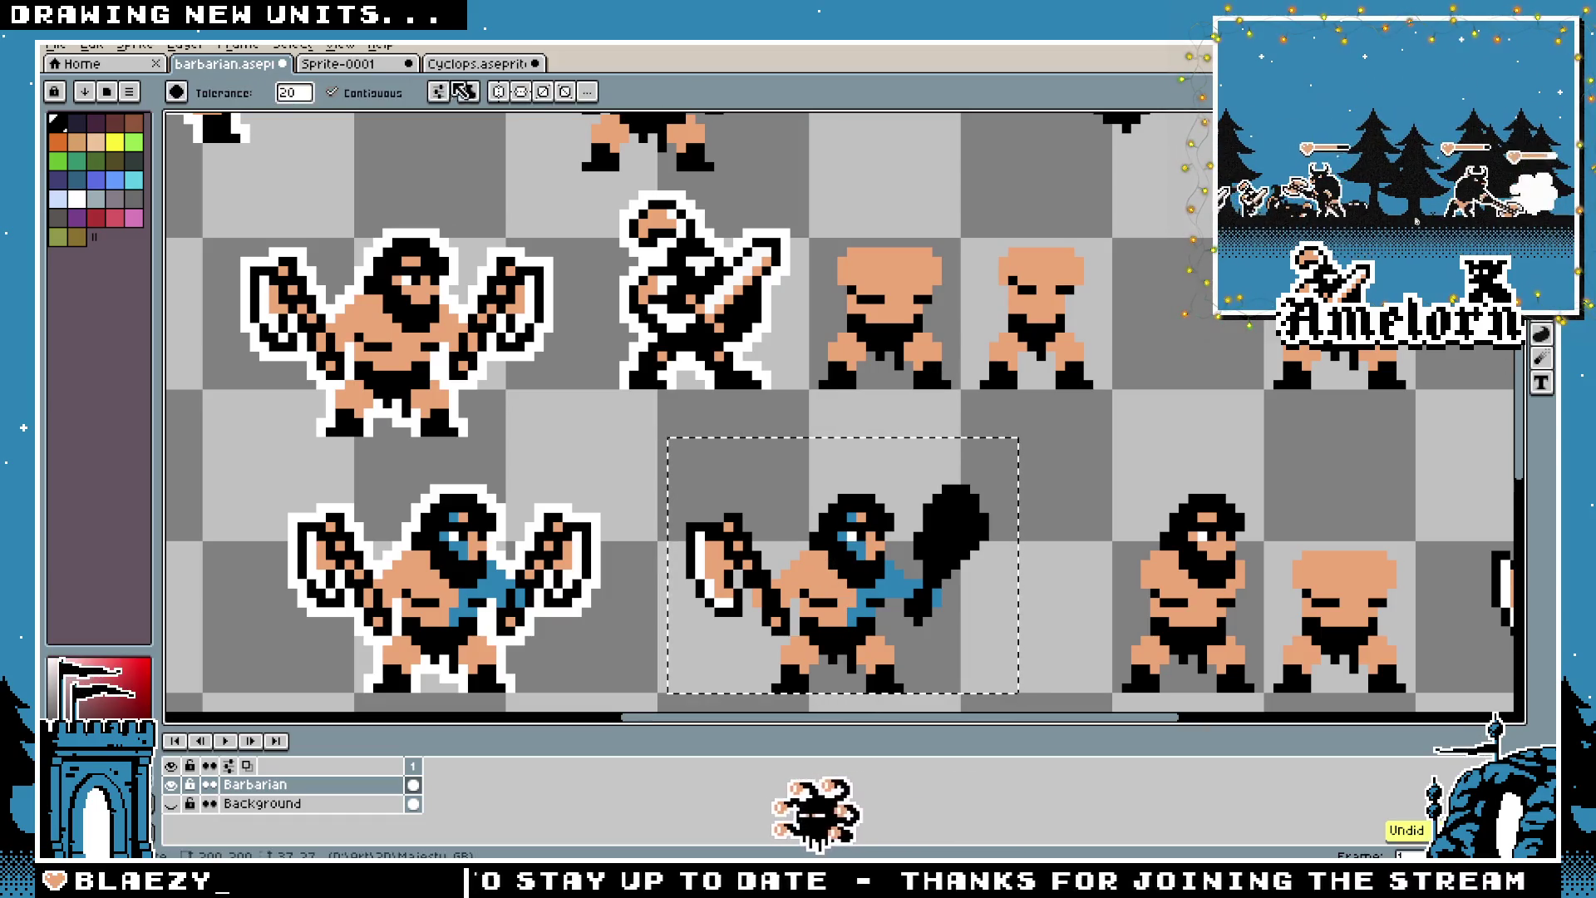
{"action": "left_click", "coordinate": [336, 63]}
{"action": "left_click", "coordinate": [332, 92]}
{"action": "left_click", "coordinate": [225, 64]}
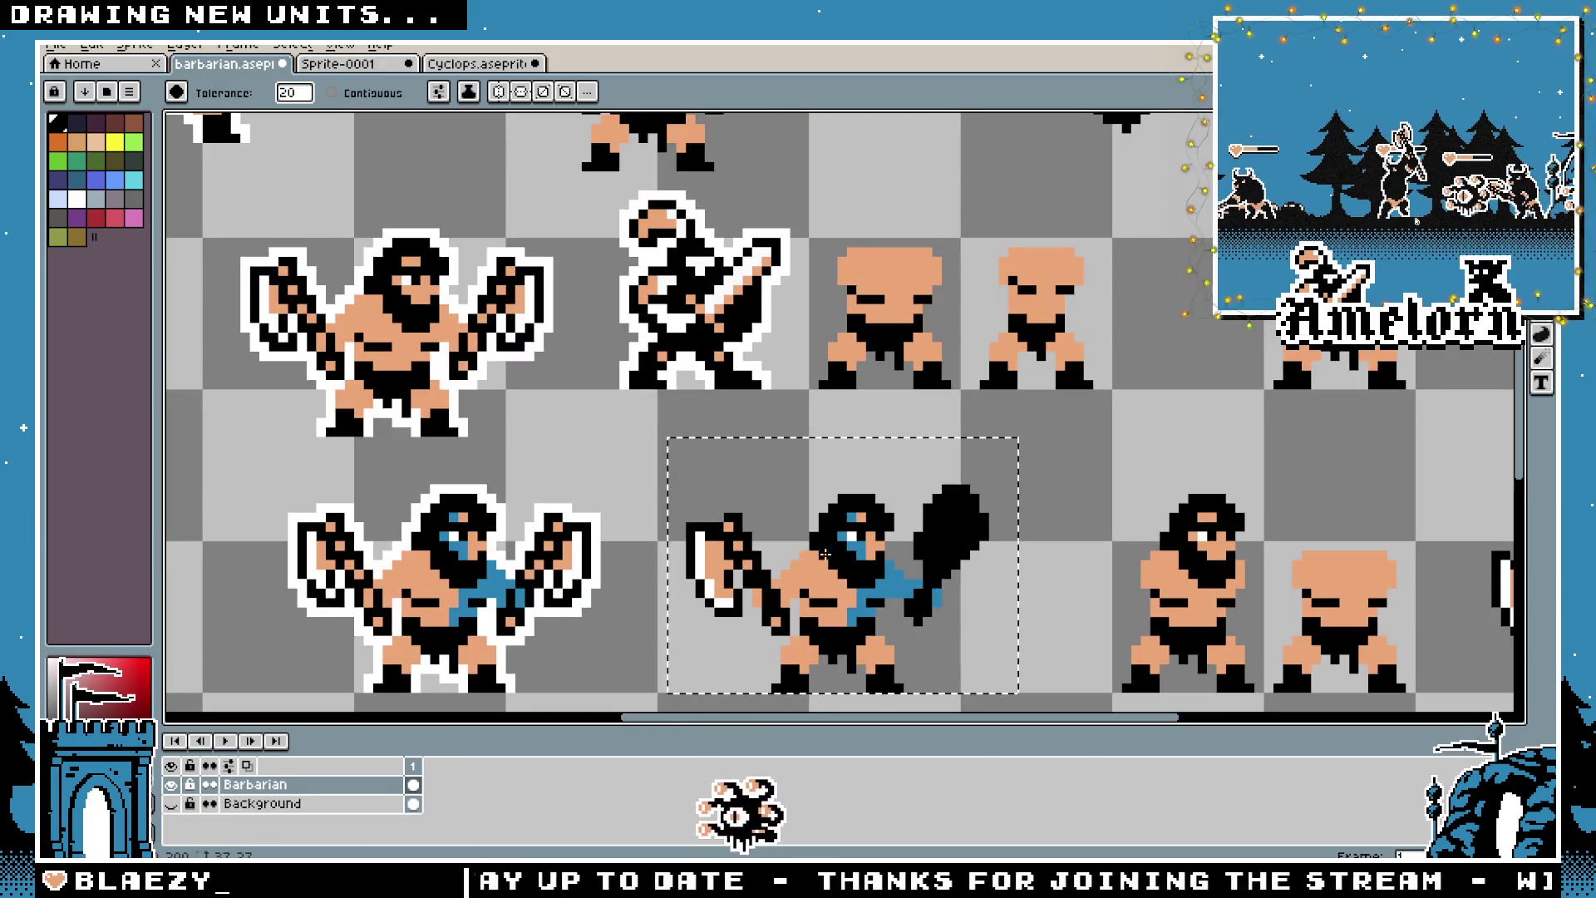
{"action": "left_click", "coordinate": [845, 546]}
{"action": "left_click", "coordinate": [885, 594]}
{"action": "left_click", "coordinate": [713, 573]}
{"action": "left_click", "coordinate": [835, 603]}
{"action": "scroll", "coordinate": [836, 603], "scroll_direction": "down", "scroll_amount": 3}
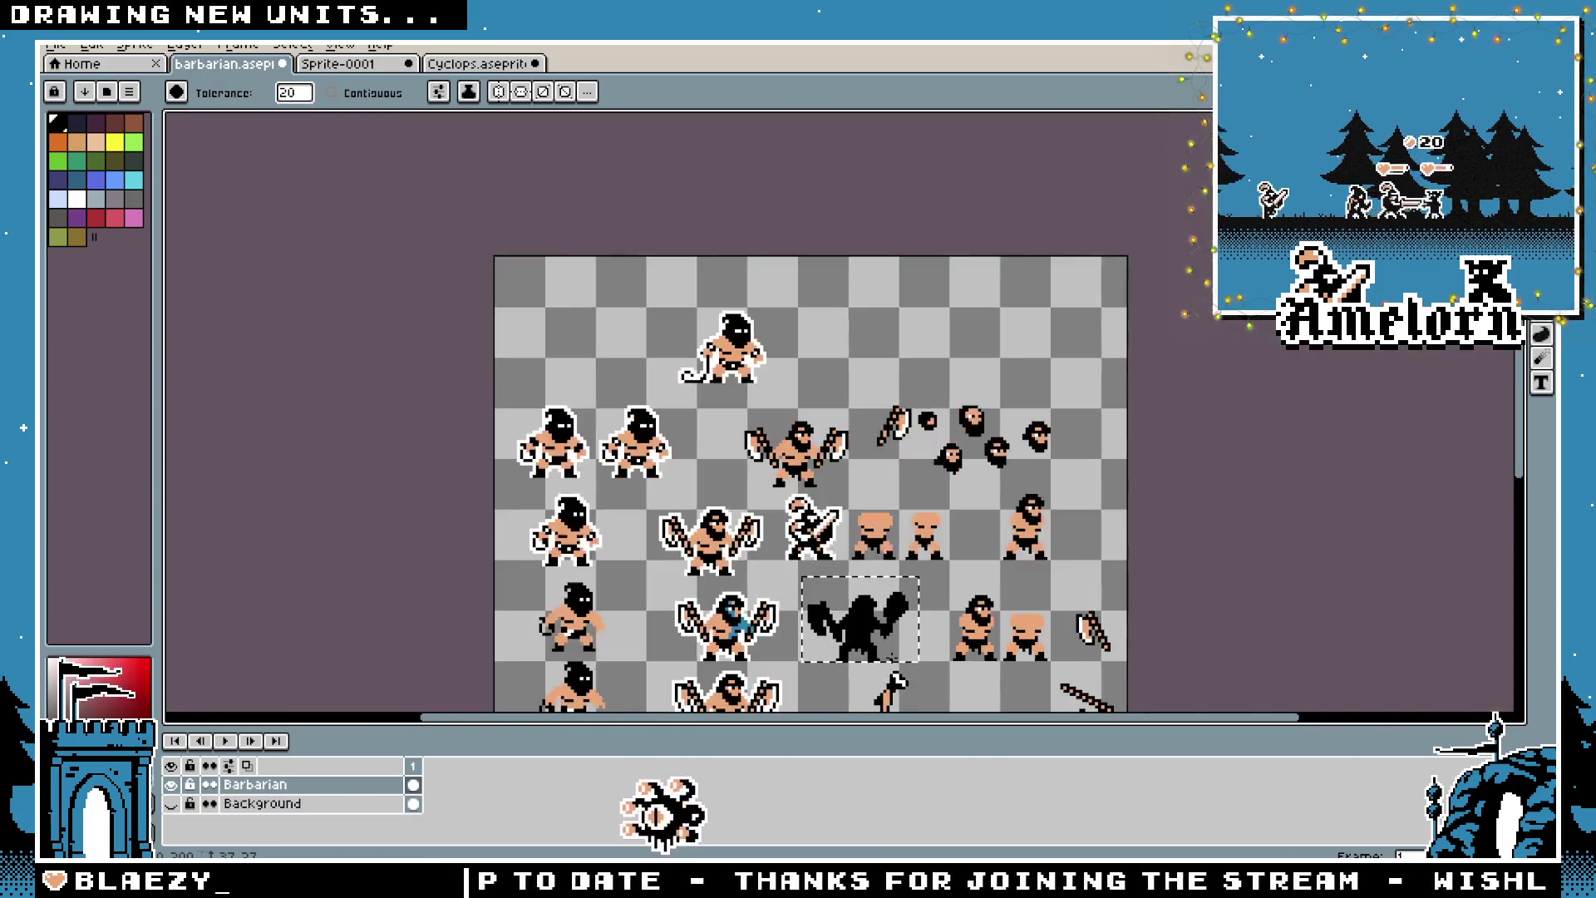
{"action": "scroll", "coordinate": [828, 539], "scroll_direction": "up", "scroll_amount": 3}
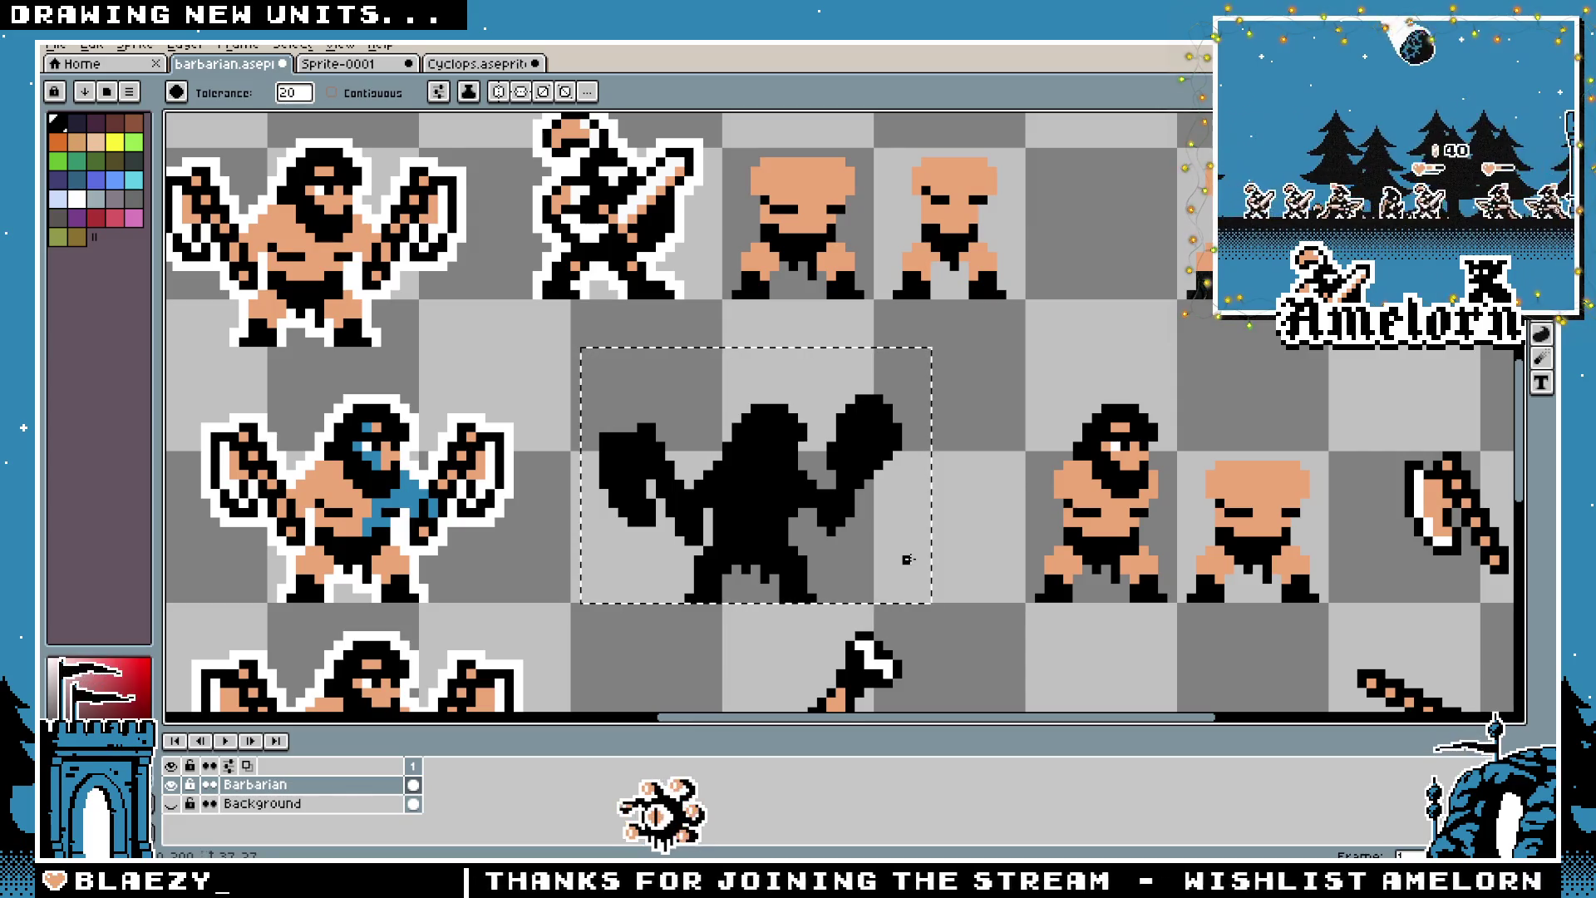
{"action": "key", "text": "ctrl+z"}
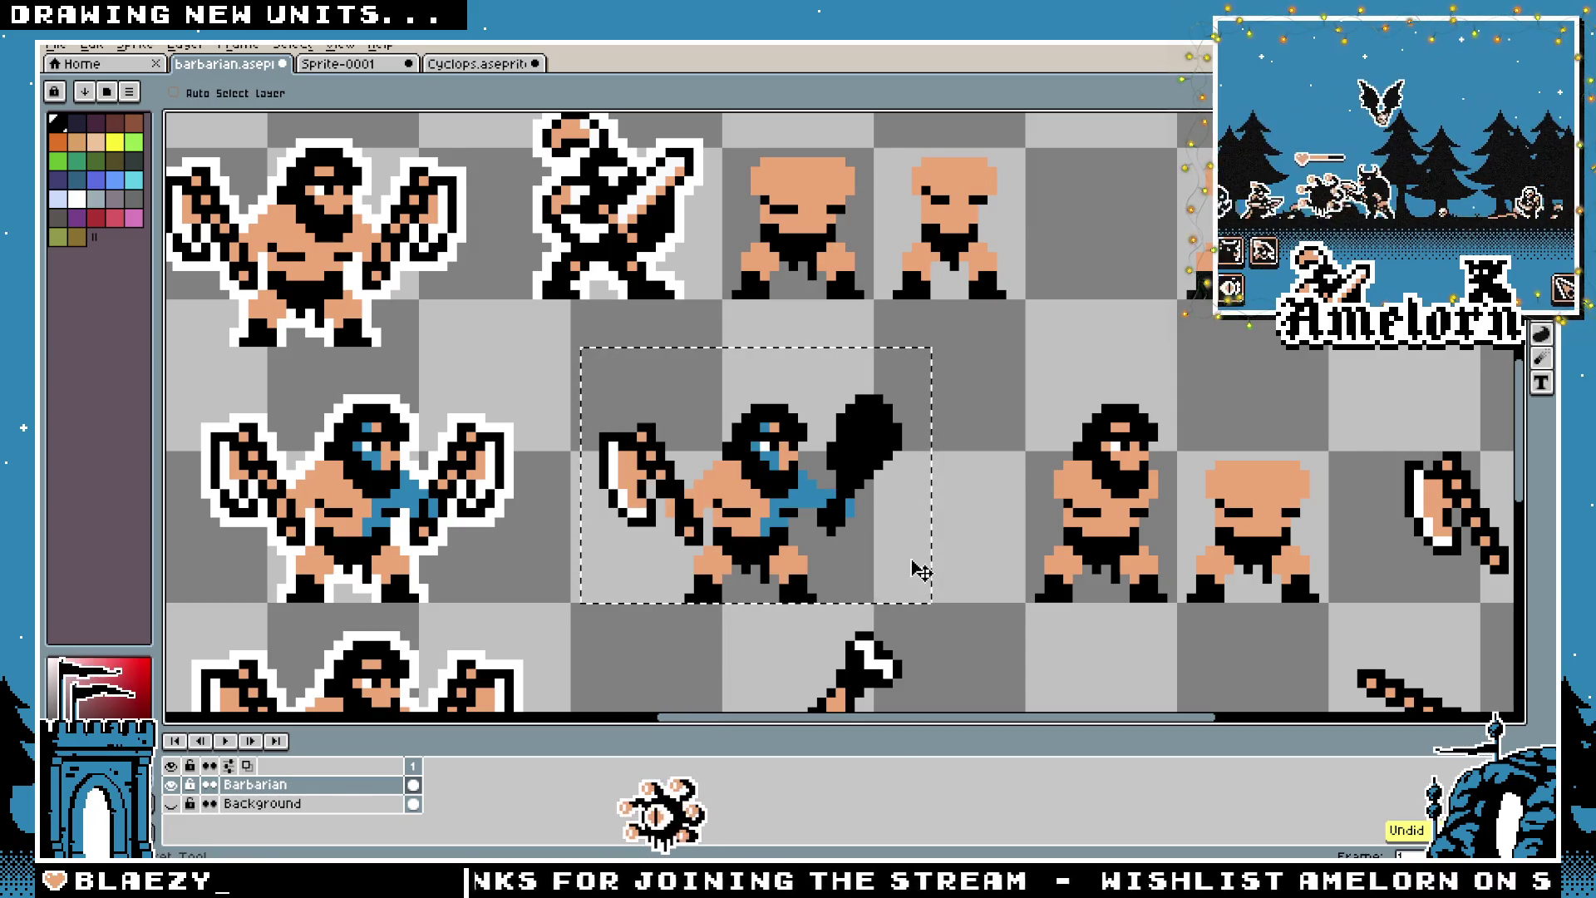
{"action": "key", "text": "m"}
{"action": "left_click_drag", "start_coordinate": [878, 222], "coordinate": [982, 429]}
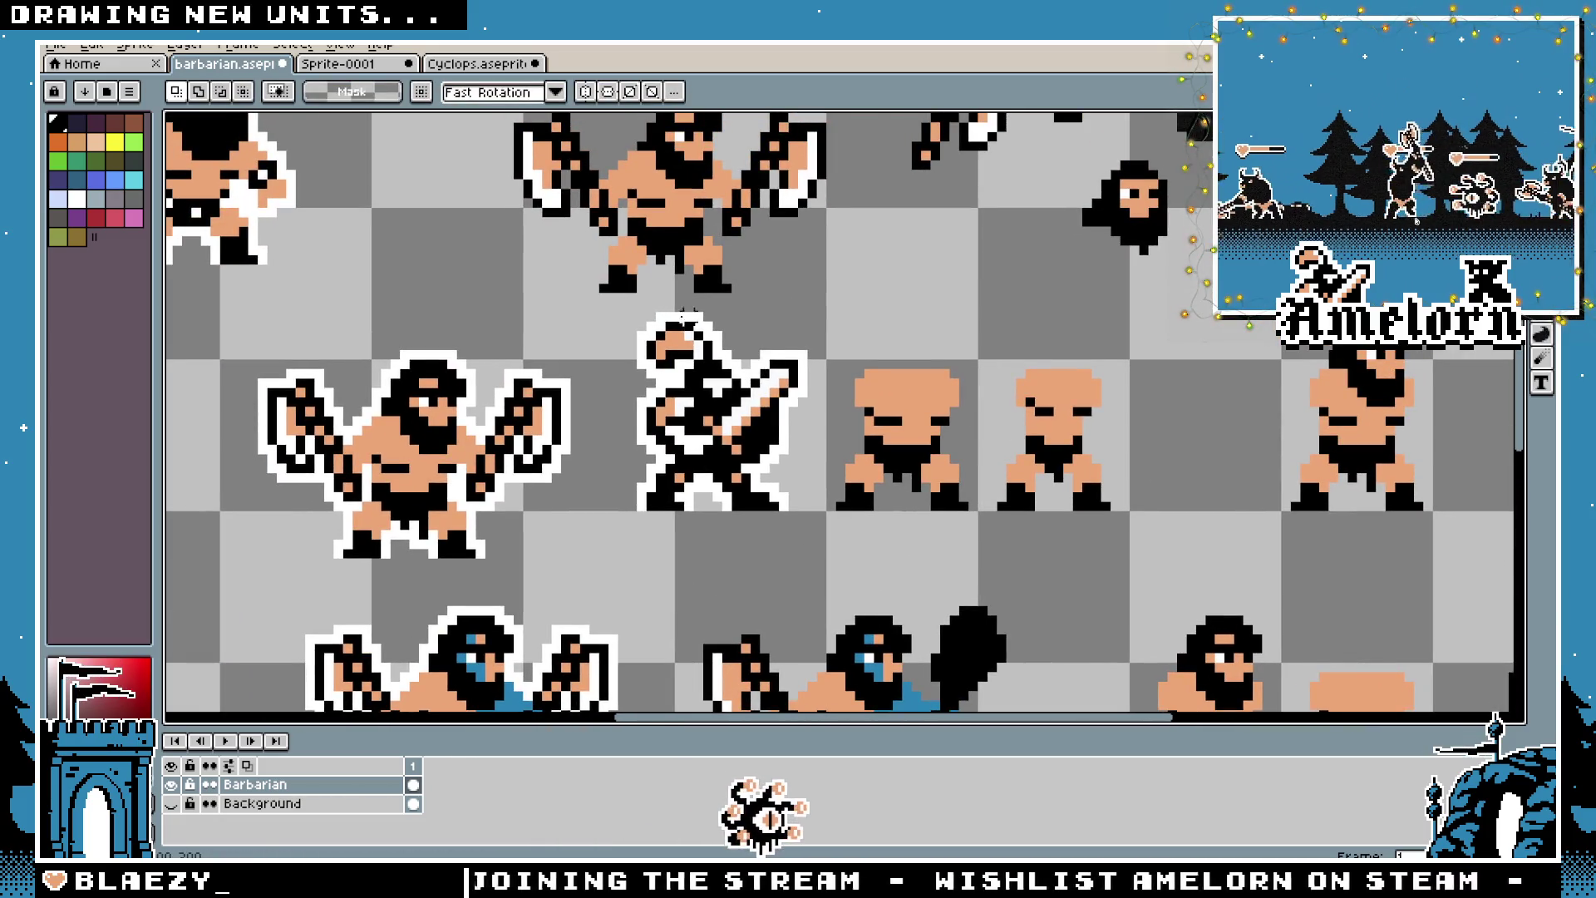
{"action": "left_click_drag", "start_coordinate": [634, 309], "coordinate": [811, 515]}
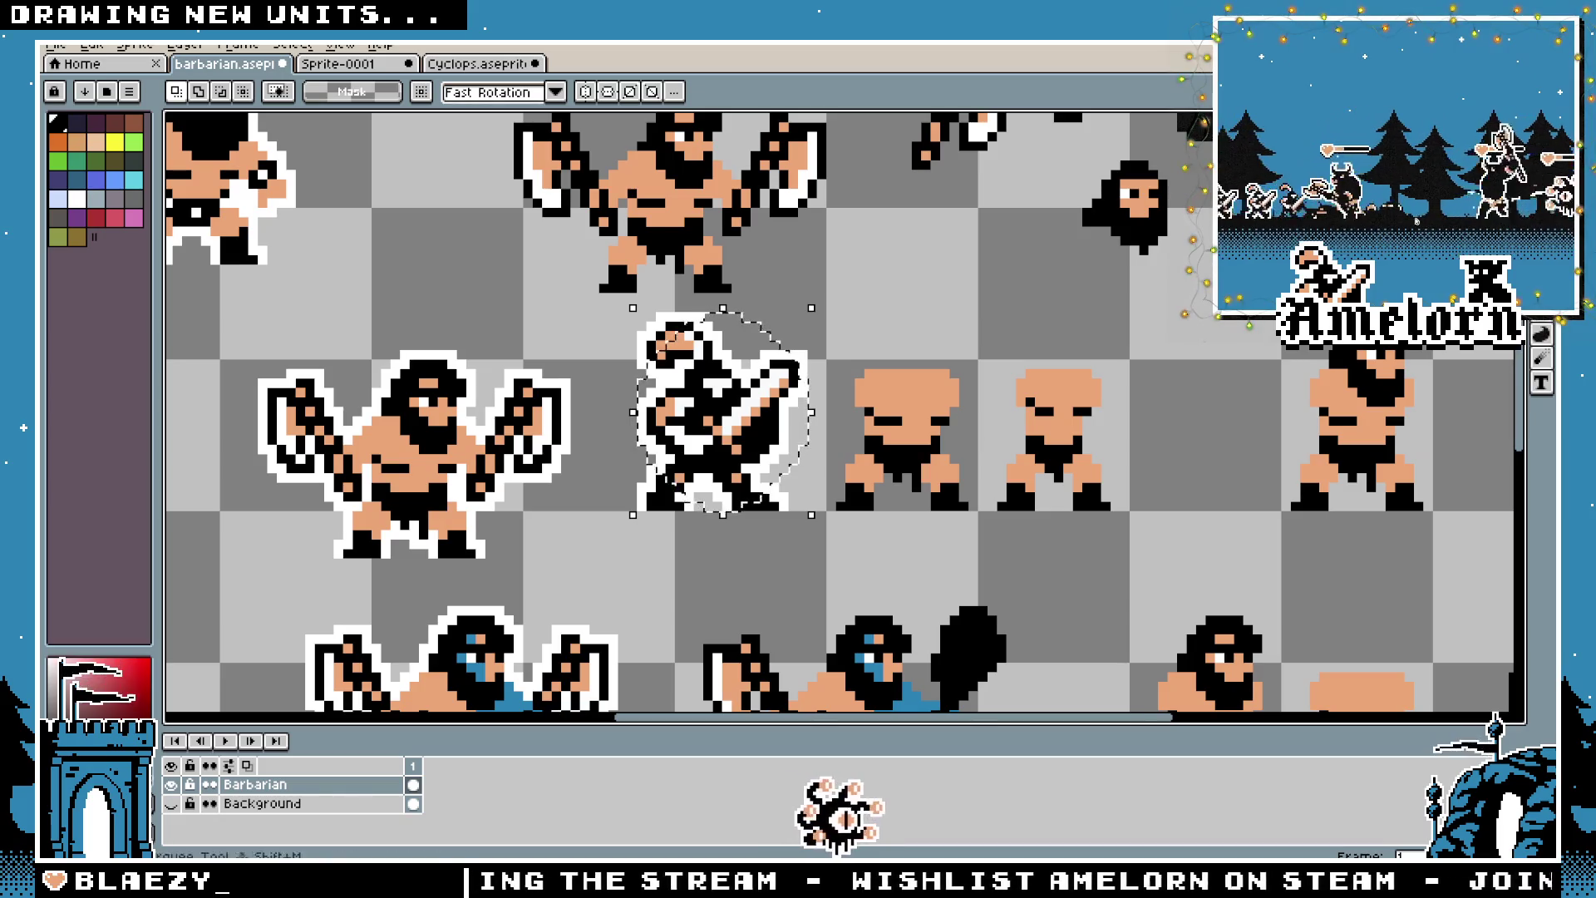
{"action": "key", "text": "ctrl+d"}
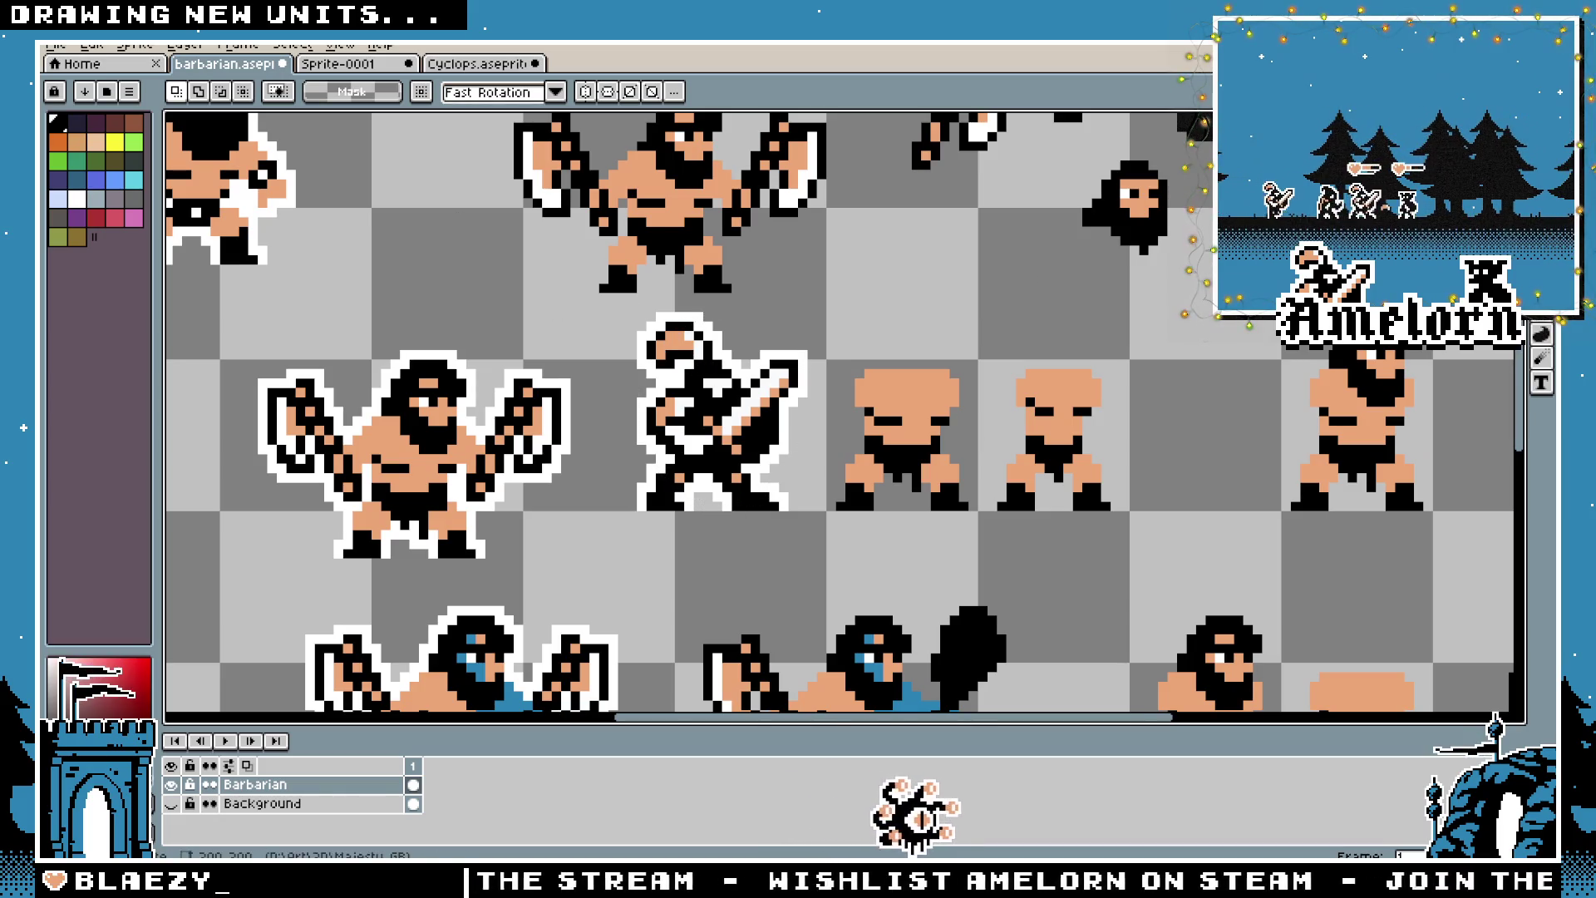
{"action": "mouse_move", "coordinate": [629, 315]}
{"action": "left_mouse_down"}
{"action": "mouse_move", "coordinate": [803, 451]}
{"action": "mouse_move", "coordinate": [811, 505]}
{"action": "left_mouse_up"}
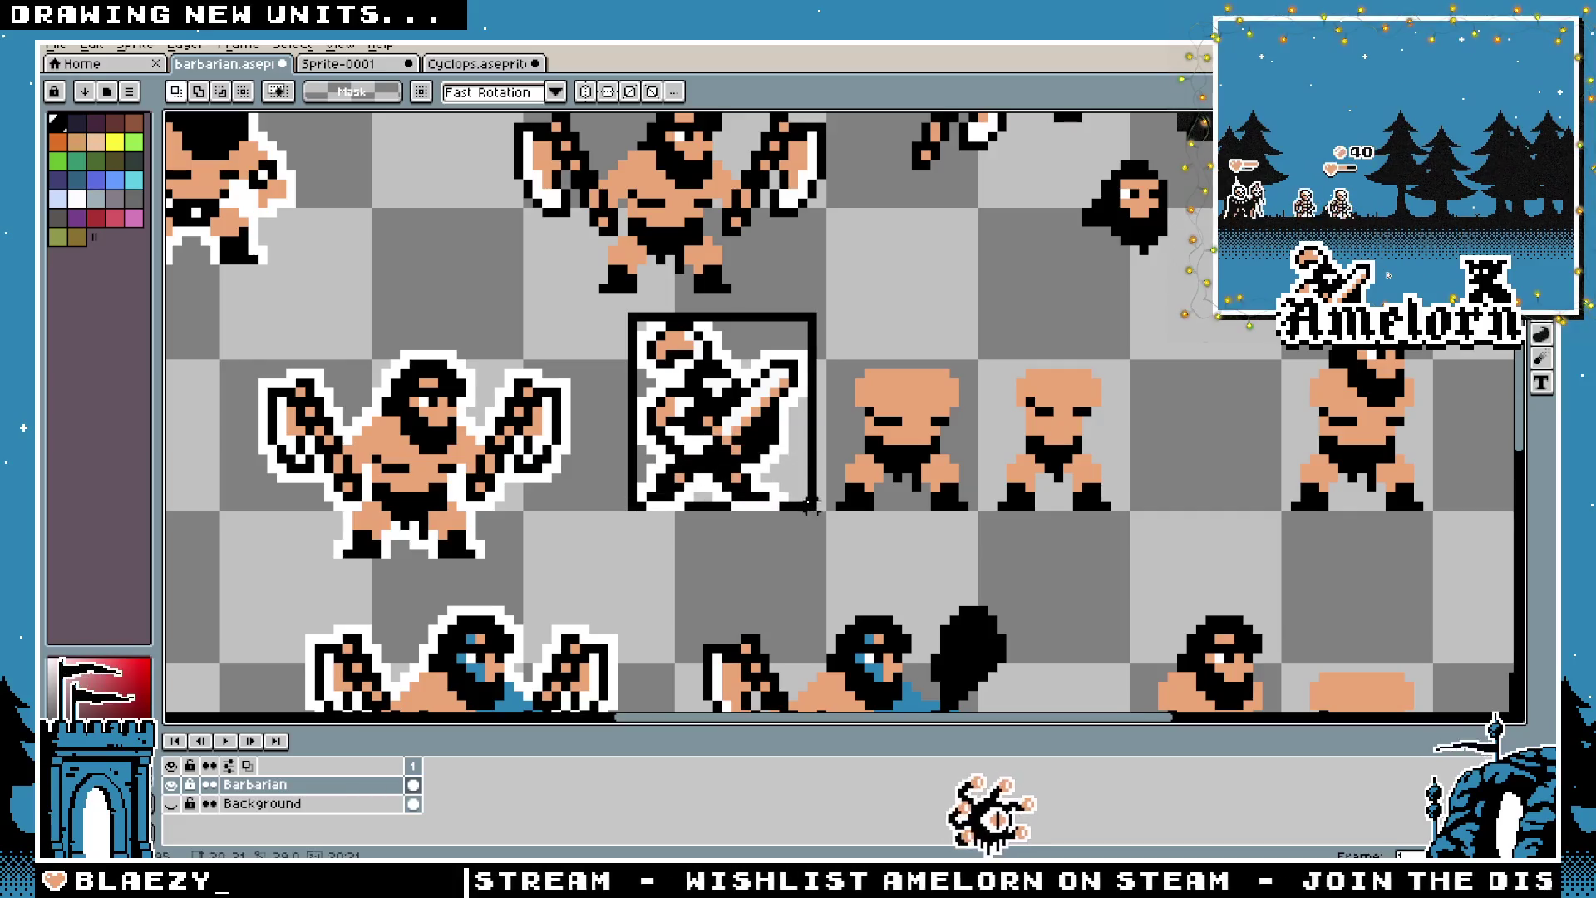
{"action": "key", "text": "w"}
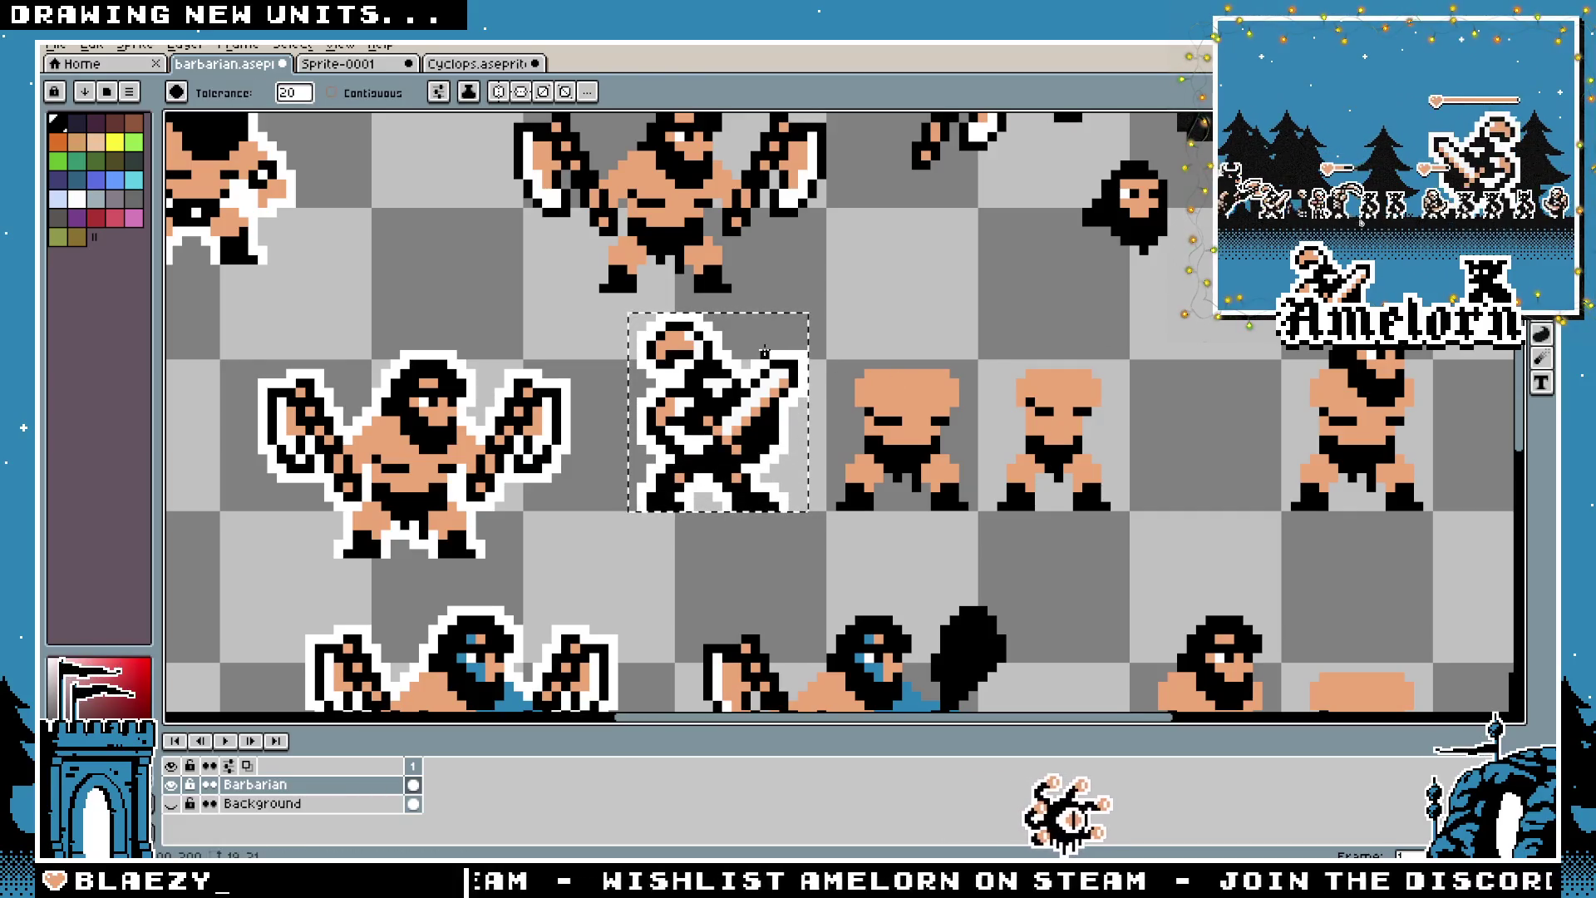
{"action": "scroll", "coordinate": [765, 353], "scroll_direction": "up", "scroll_amount": 1}
{"action": "left_click", "coordinate": [707, 355]}
{"action": "key", "text": "ctrl+z"}
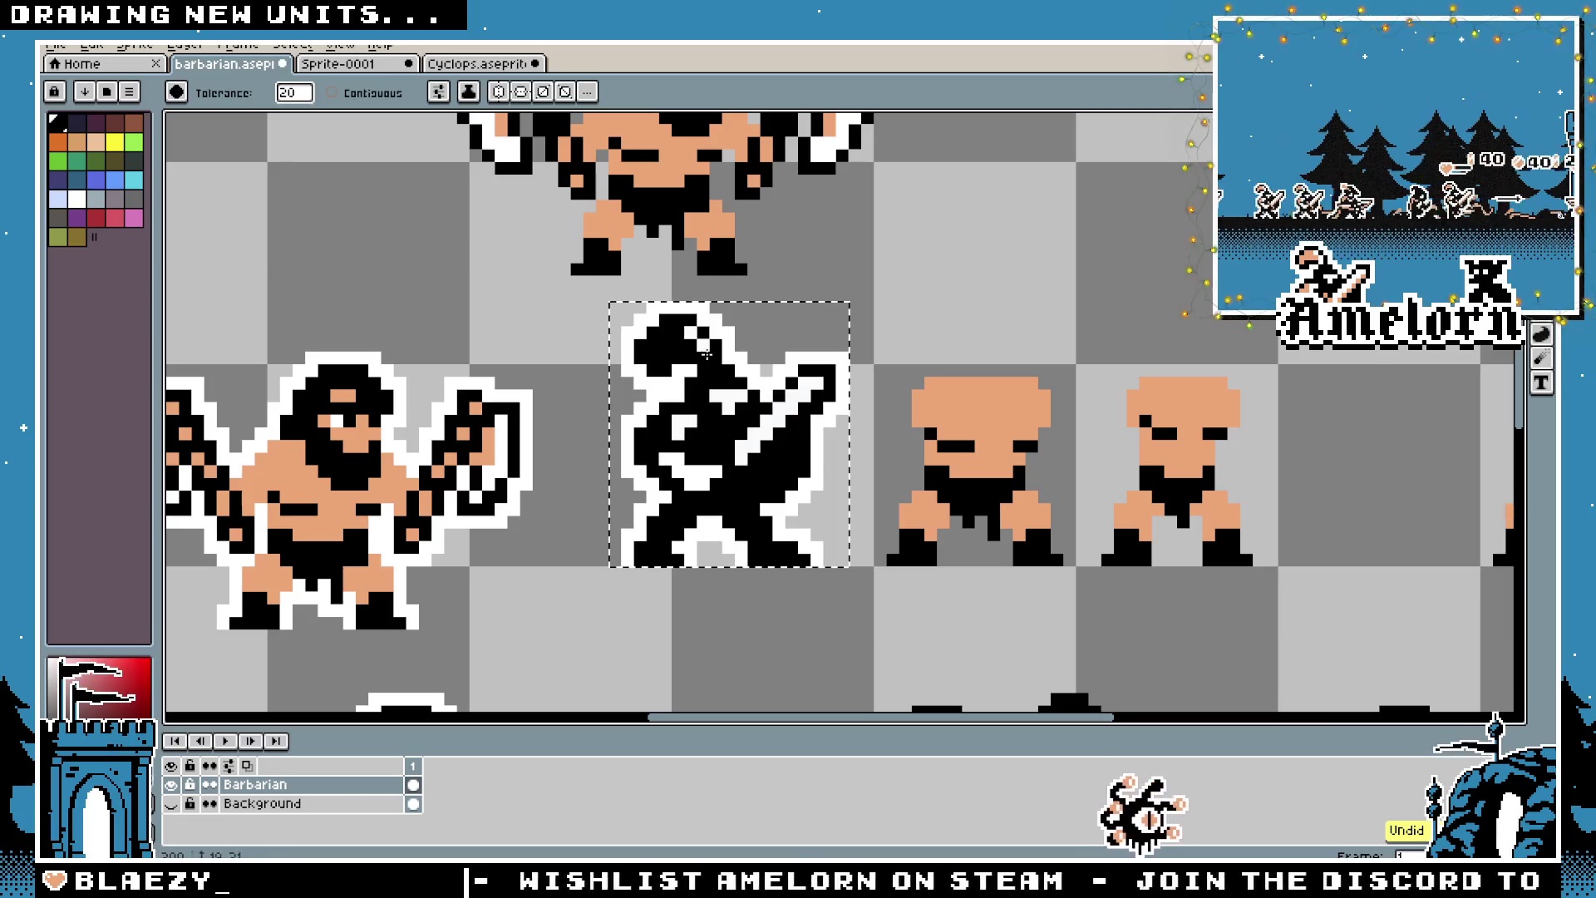
{"action": "scroll", "coordinate": [710, 374], "scroll_direction": "down", "scroll_amount": 3}
{"action": "scroll", "coordinate": [657, 415], "scroll_direction": "up", "scroll_amount": 2}
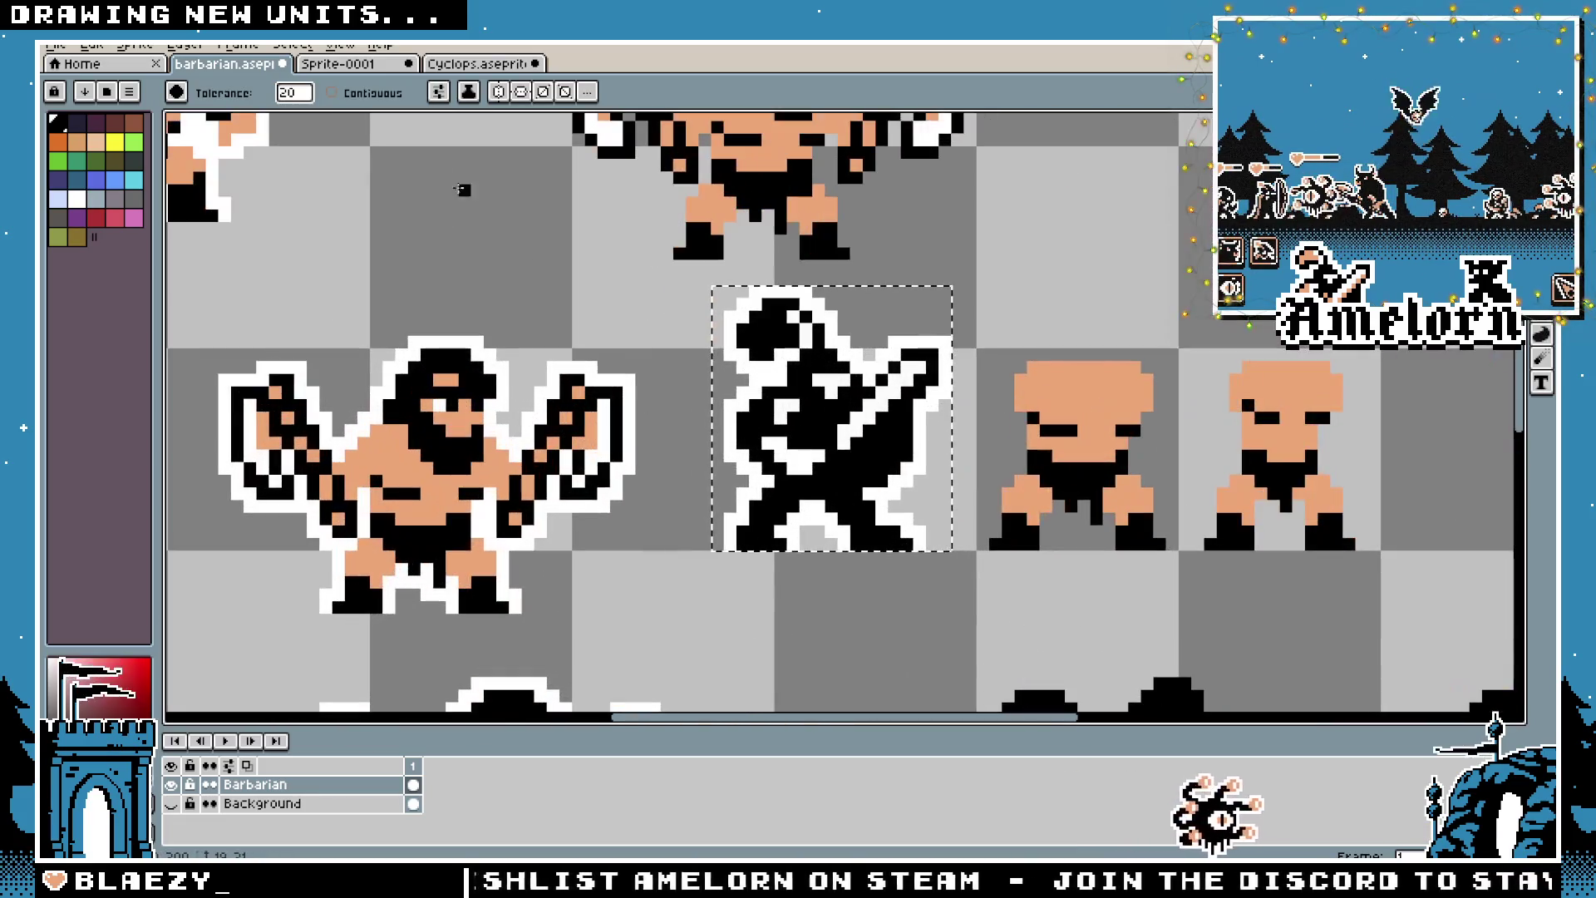
{"action": "left_click", "coordinate": [333, 92]}
{"action": "scroll", "coordinate": [802, 377], "scroll_direction": "up", "scroll_amount": 1}
{"action": "left_click", "coordinate": [848, 386]}
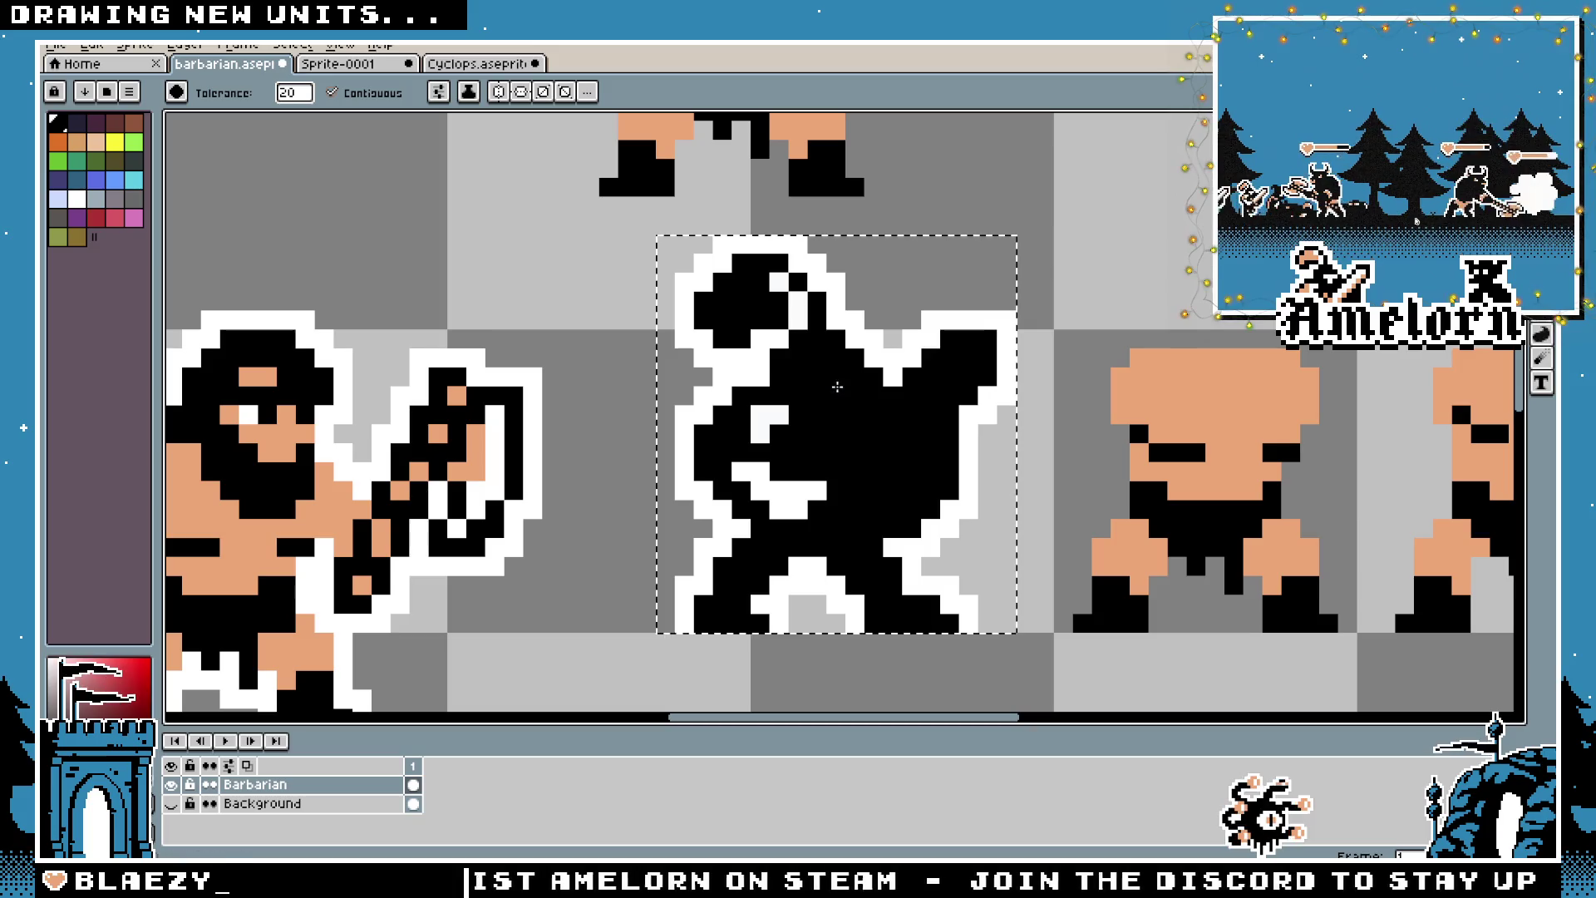
{"action": "left_click", "coordinate": [769, 424]}
{"action": "left_click", "coordinate": [777, 490]}
{"action": "left_click", "coordinate": [798, 312]}
{"action": "left_click", "coordinate": [781, 284]}
{"action": "scroll", "coordinate": [783, 288], "scroll_direction": "down", "scroll_amount": 4}
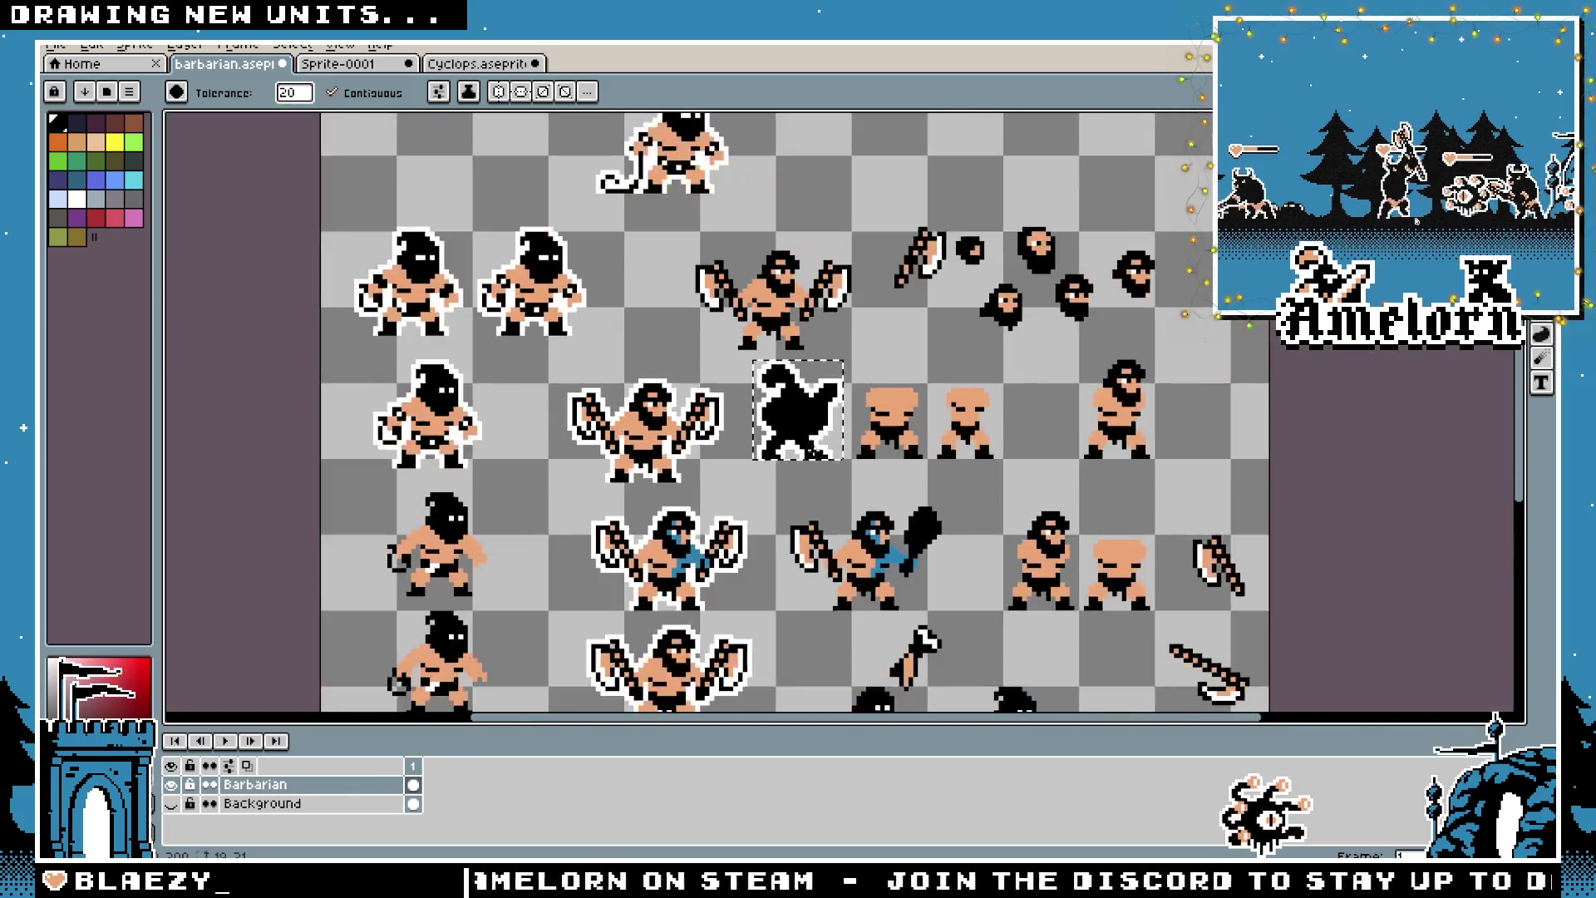
{"action": "scroll", "coordinate": [828, 475], "scroll_direction": "up", "scroll_amount": 3}
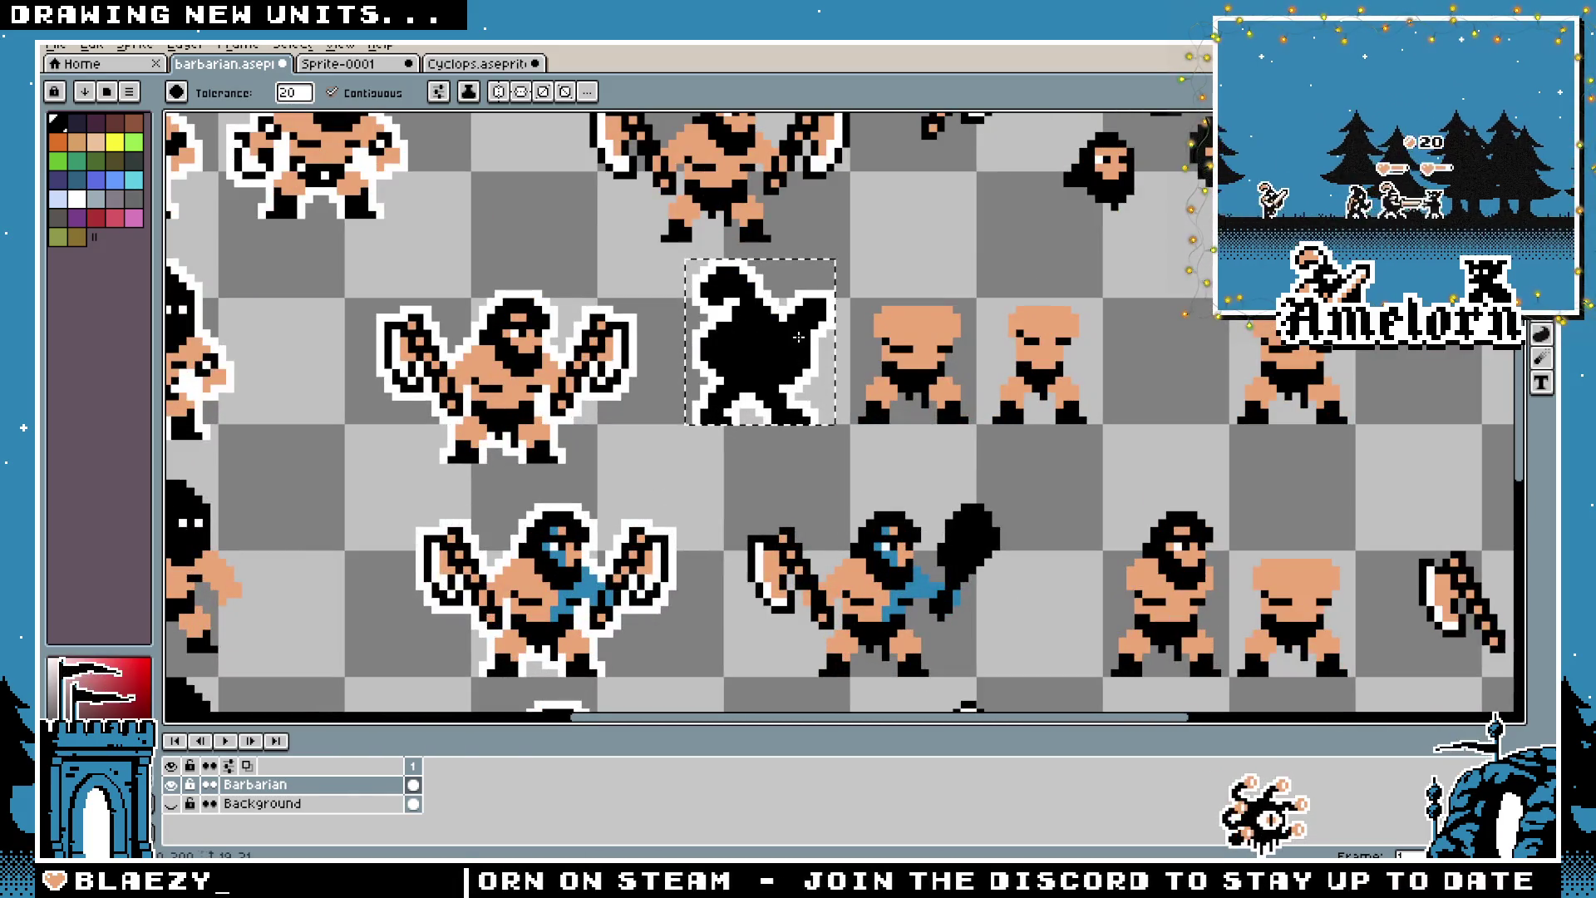
{"action": "scroll", "coordinate": [728, 391], "scroll_direction": "down", "scroll_amount": 2}
{"action": "scroll", "coordinate": [740, 432], "scroll_direction": "up", "scroll_amount": 3}
{"action": "key", "text": "v"}
{"action": "key", "text": "ctrl+z"}
{"action": "key", "text": "ctrl+z"}
{"action": "key", "text": "ctrl+z"}
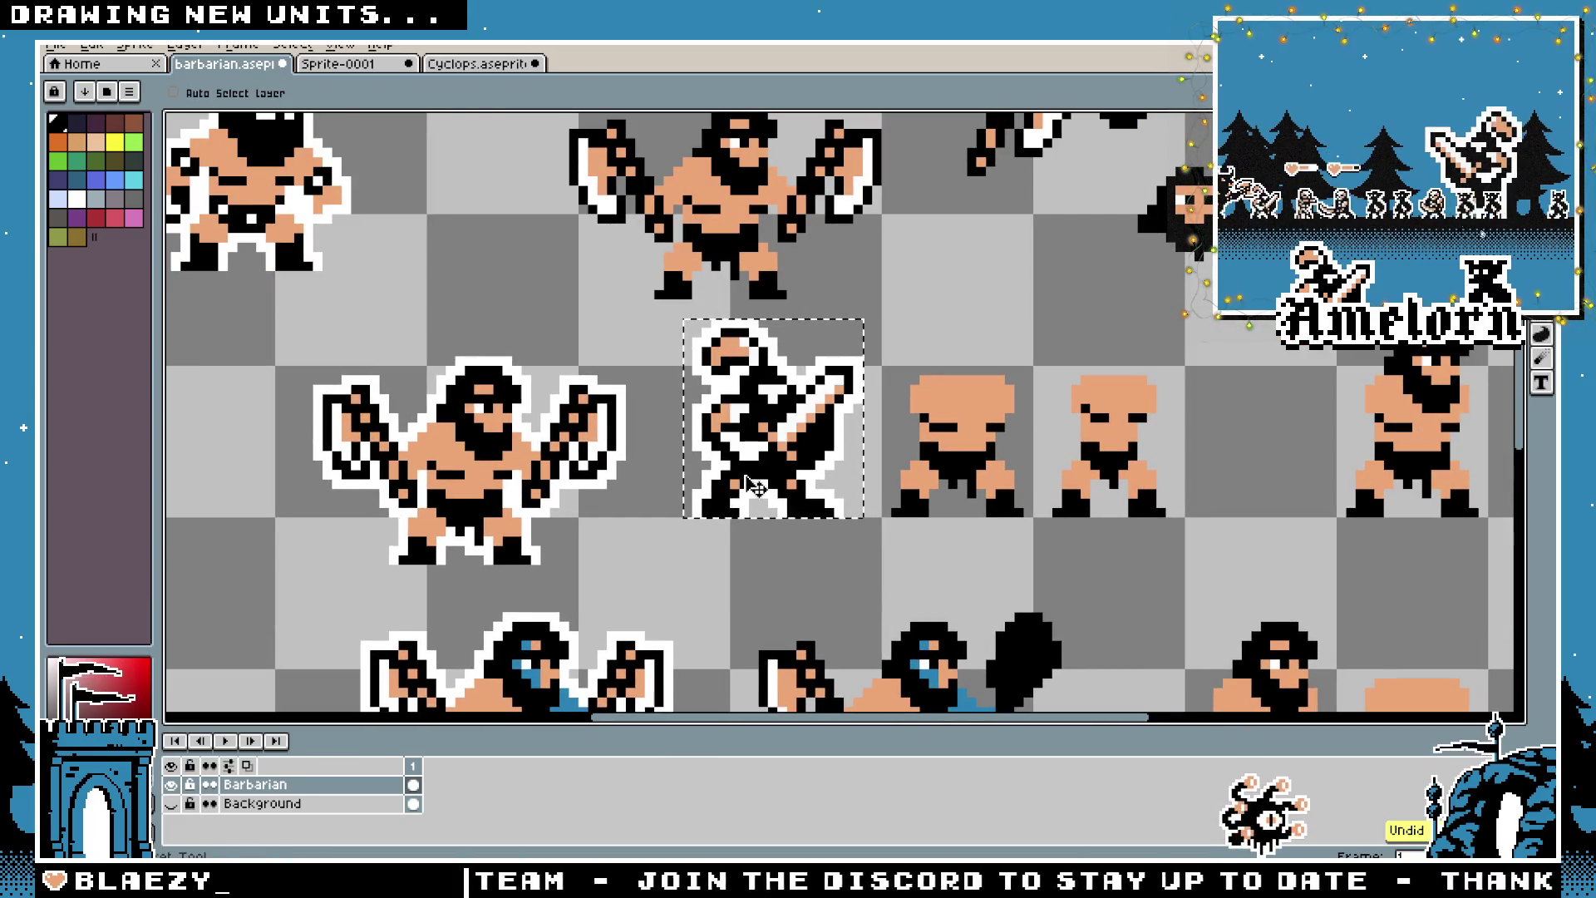
{"action": "key", "text": "g"}
{"action": "left_click_drag", "start_coordinate": [839, 616], "coordinate": [700, 364]}
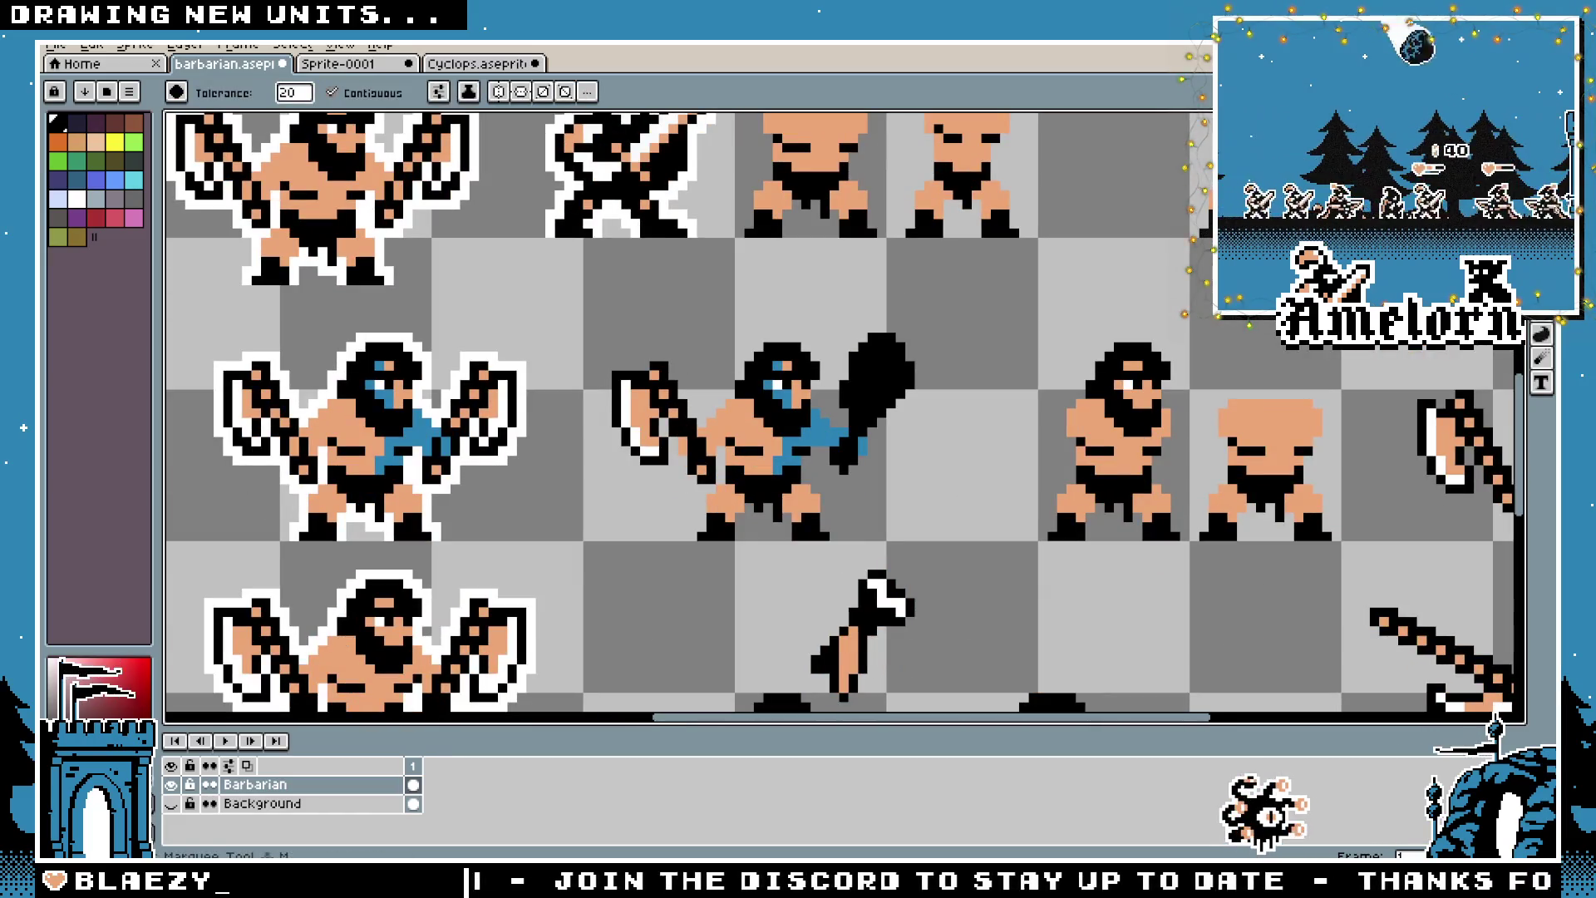
Zoom in on the club and pick white from its highlight with the Pencil
{"action": "key", "text": "m"}
{"action": "scroll", "coordinate": [795, 335], "scroll_direction": "up", "scroll_amount": 3}
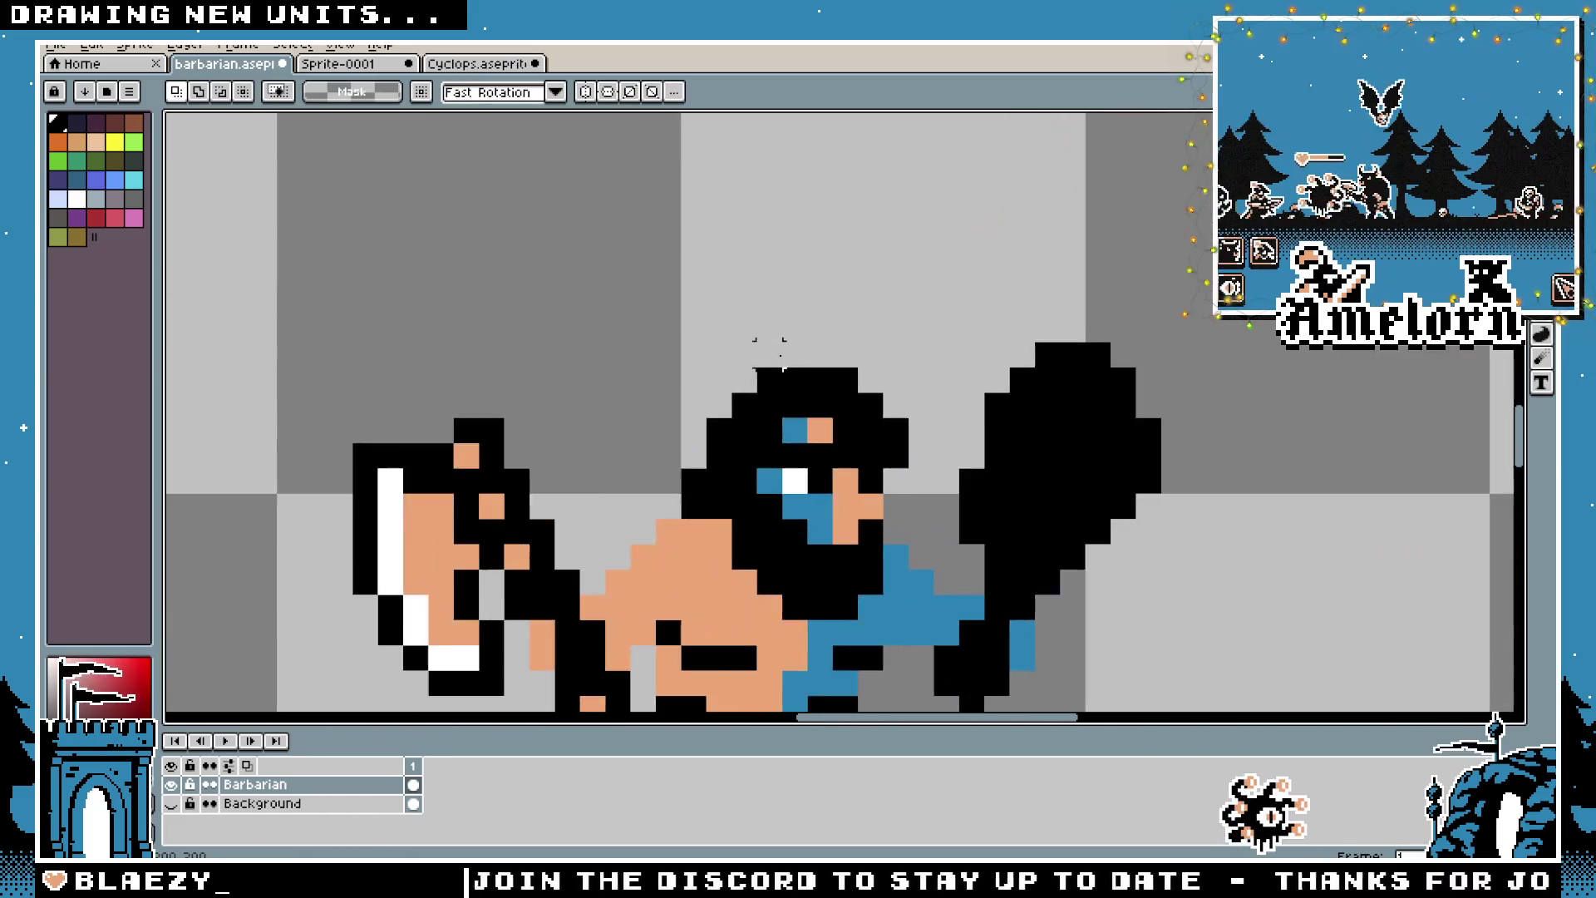
{"action": "scroll", "coordinate": [990, 433], "scroll_direction": "down", "scroll_amount": 1}
{"action": "key", "text": "b"}
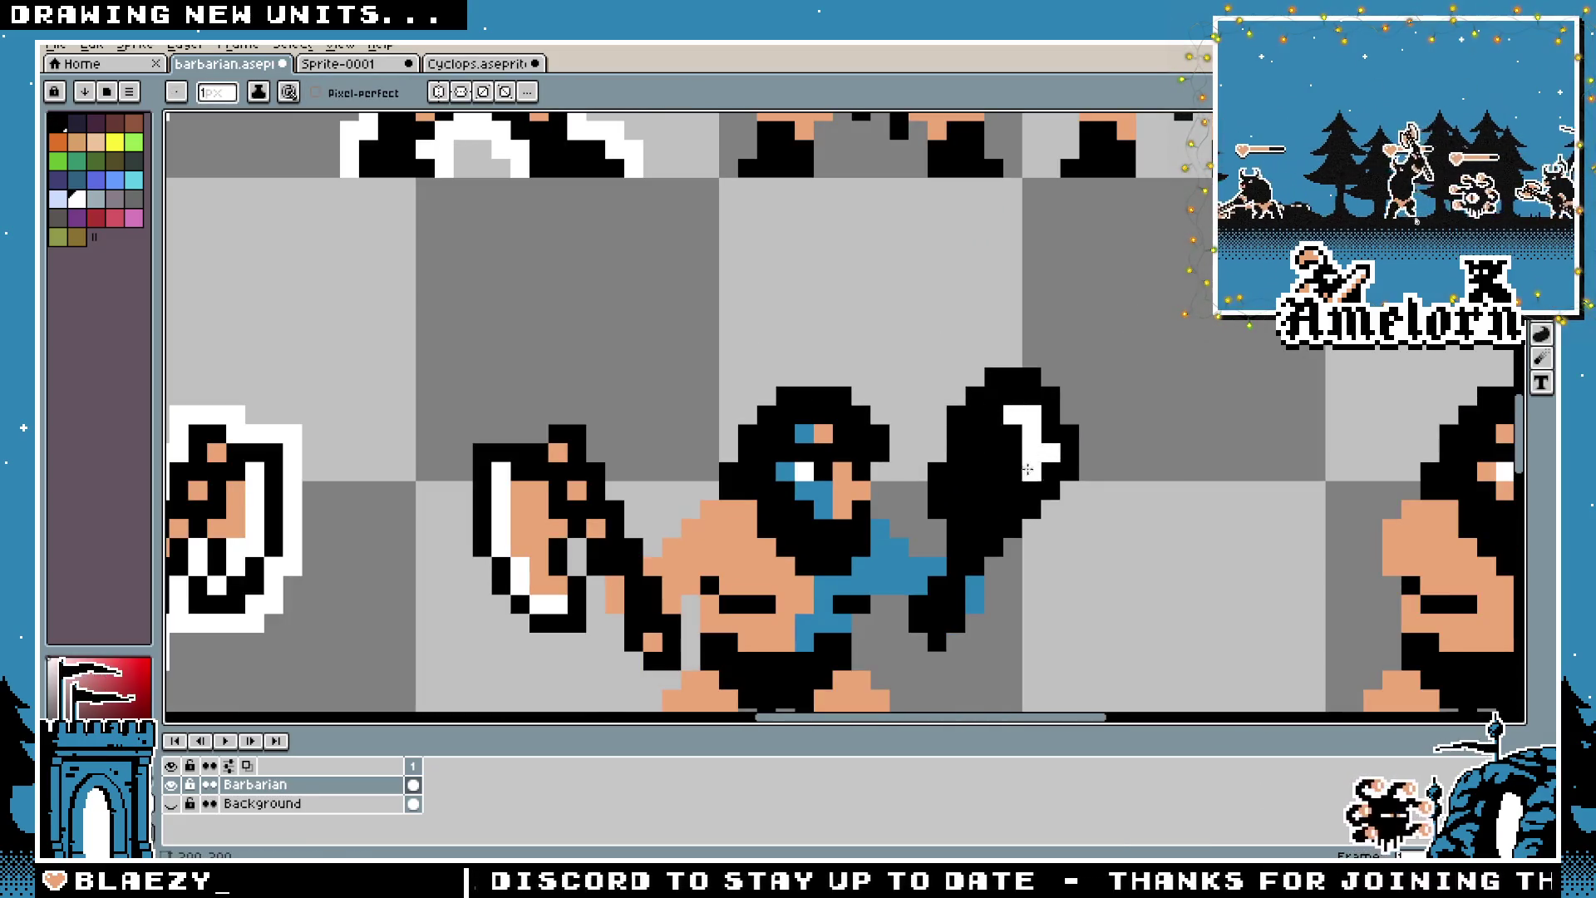
{"action": "scroll", "coordinate": [975, 528], "scroll_direction": "down", "scroll_amount": 4}
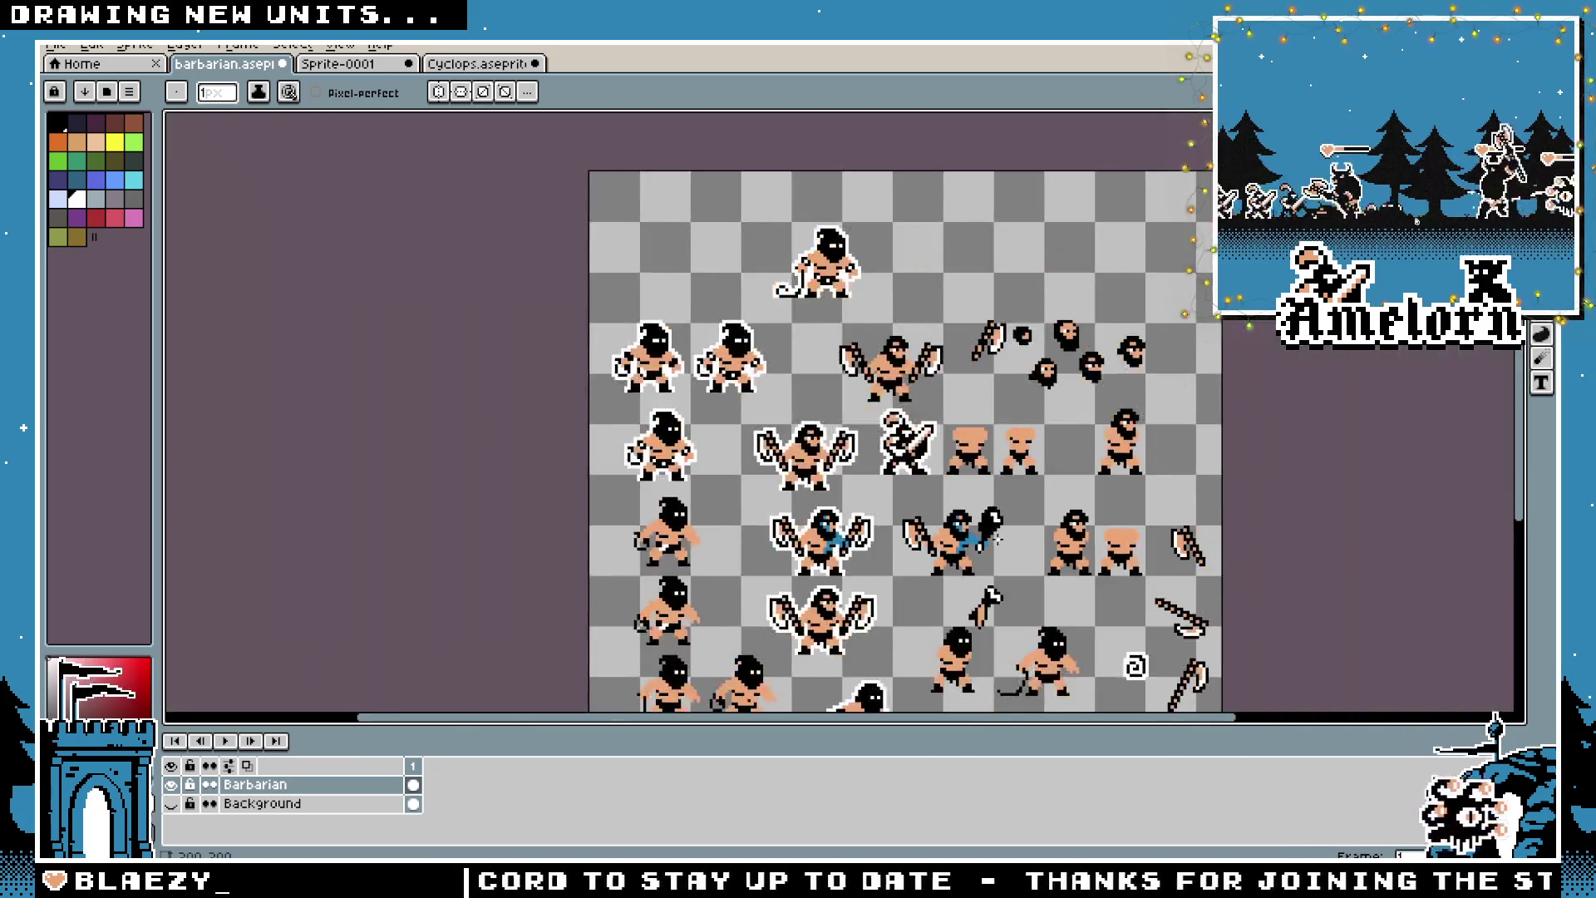
{"action": "scroll", "coordinate": [964, 478], "scroll_direction": "up", "scroll_amount": 2}
{"action": "scroll", "coordinate": [964, 477], "scroll_direction": "up", "scroll_amount": 2}
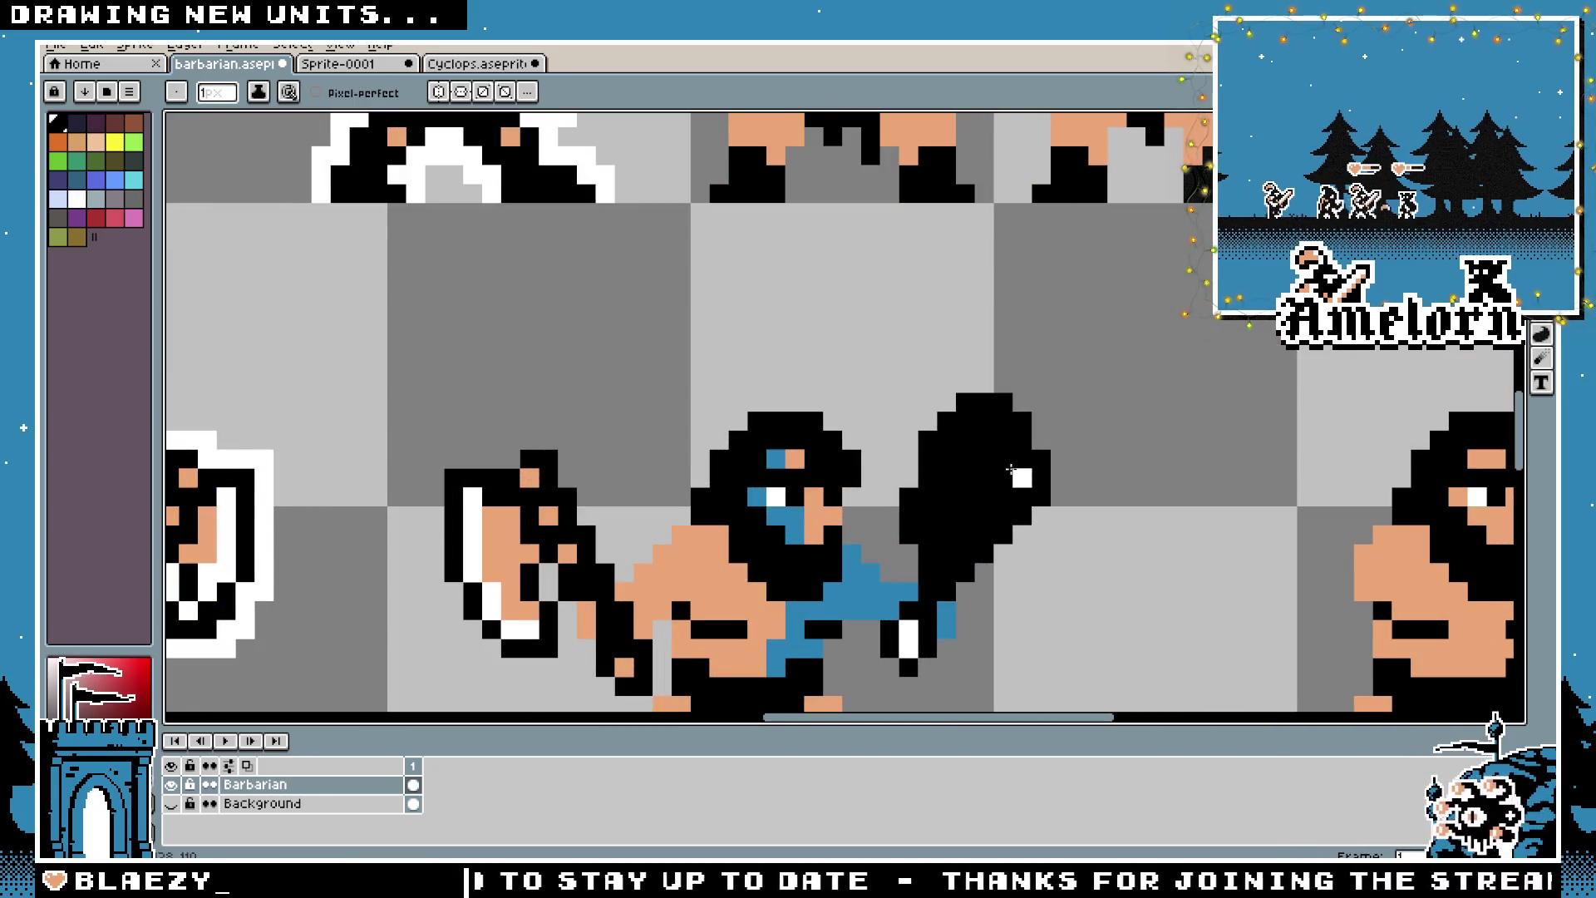
{"action": "left_click", "coordinate": [910, 630], "text": "alt"}
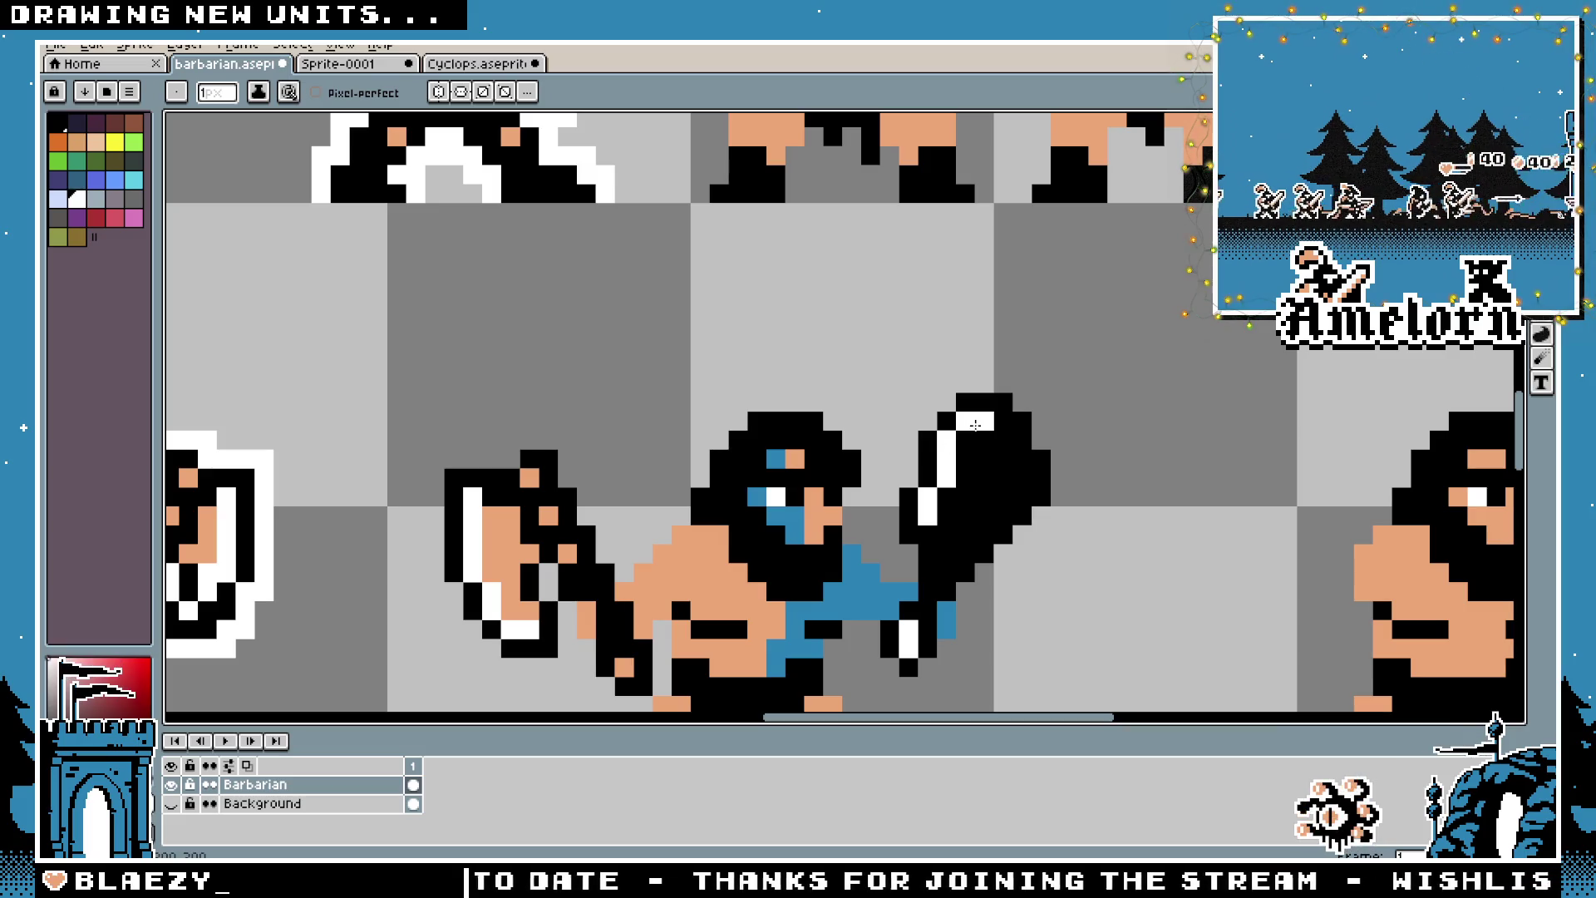
Undo the white highlight strokes so the club becomes solid black
{"action": "scroll", "coordinate": [974, 424], "scroll_direction": "down", "scroll_amount": 4}
{"action": "scroll", "coordinate": [973, 337], "scroll_direction": "up", "scroll_amount": 5}
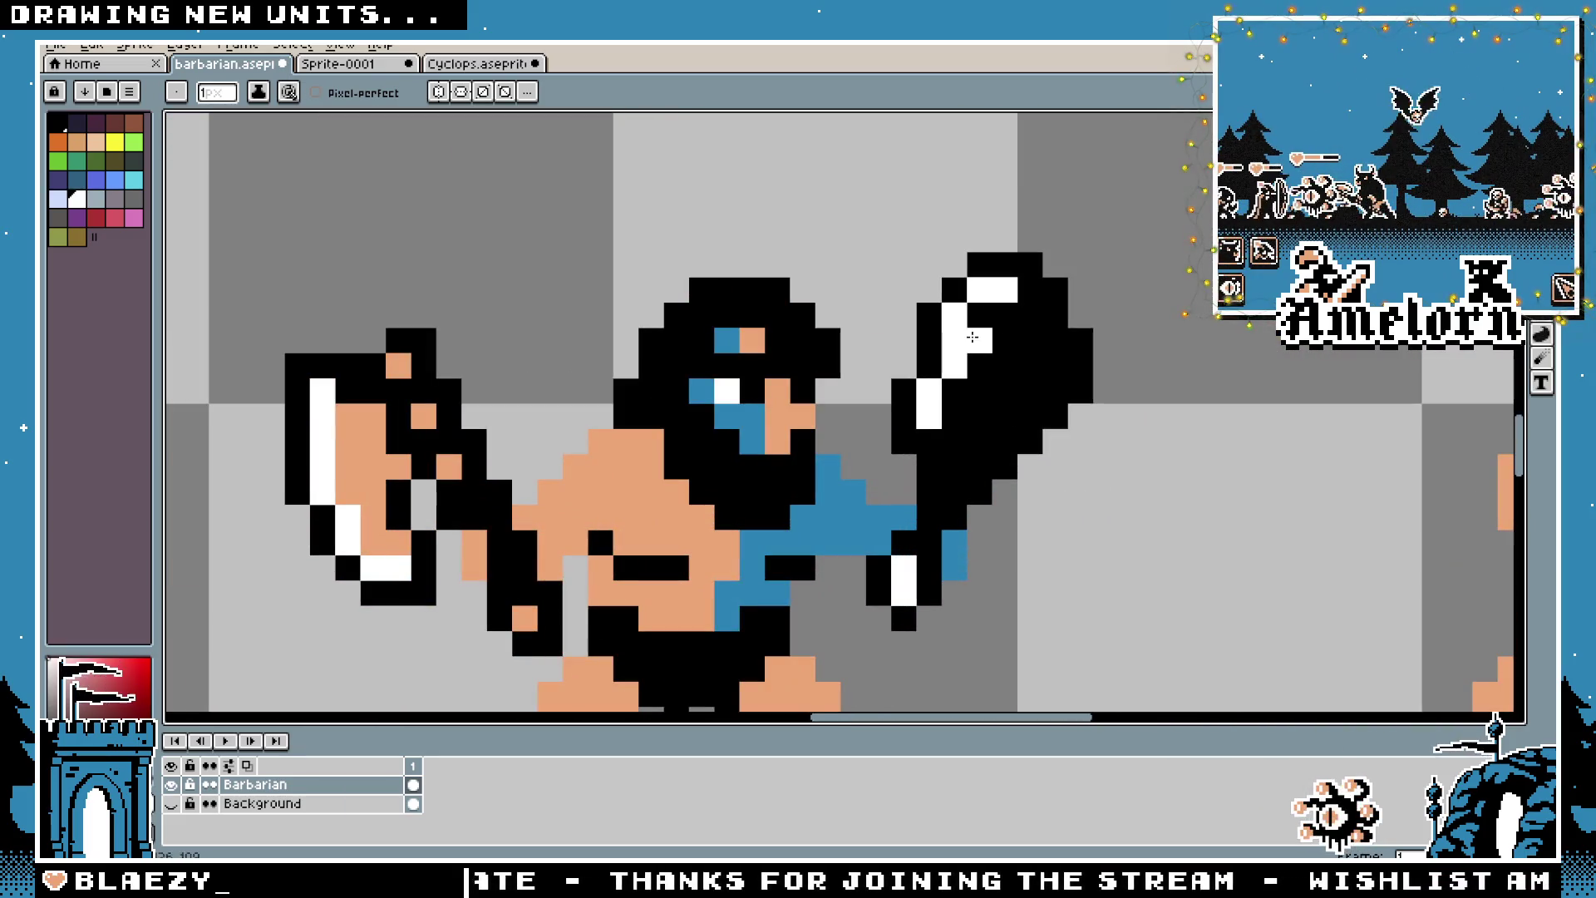
{"action": "scroll", "coordinate": [1010, 366], "scroll_direction": "down", "scroll_amount": 4}
{"action": "scroll", "coordinate": [1004, 431], "scroll_direction": "up", "scroll_amount": 3}
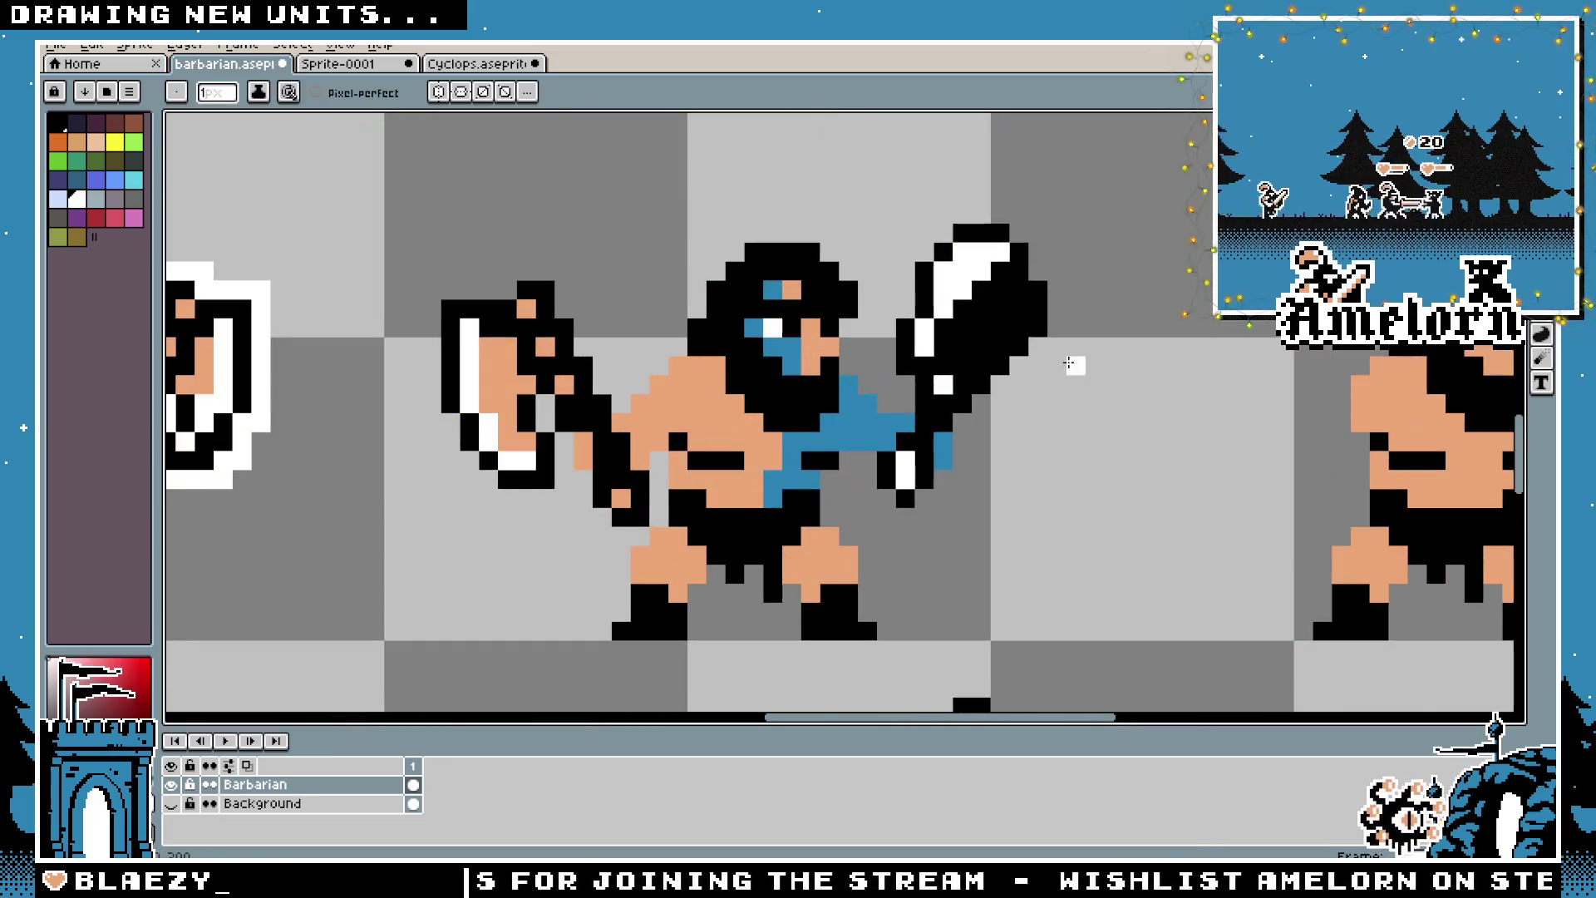
{"action": "scroll", "coordinate": [1069, 359], "scroll_direction": "down", "scroll_amount": 3}
{"action": "scroll", "coordinate": [986, 475], "scroll_direction": "up", "scroll_amount": 3}
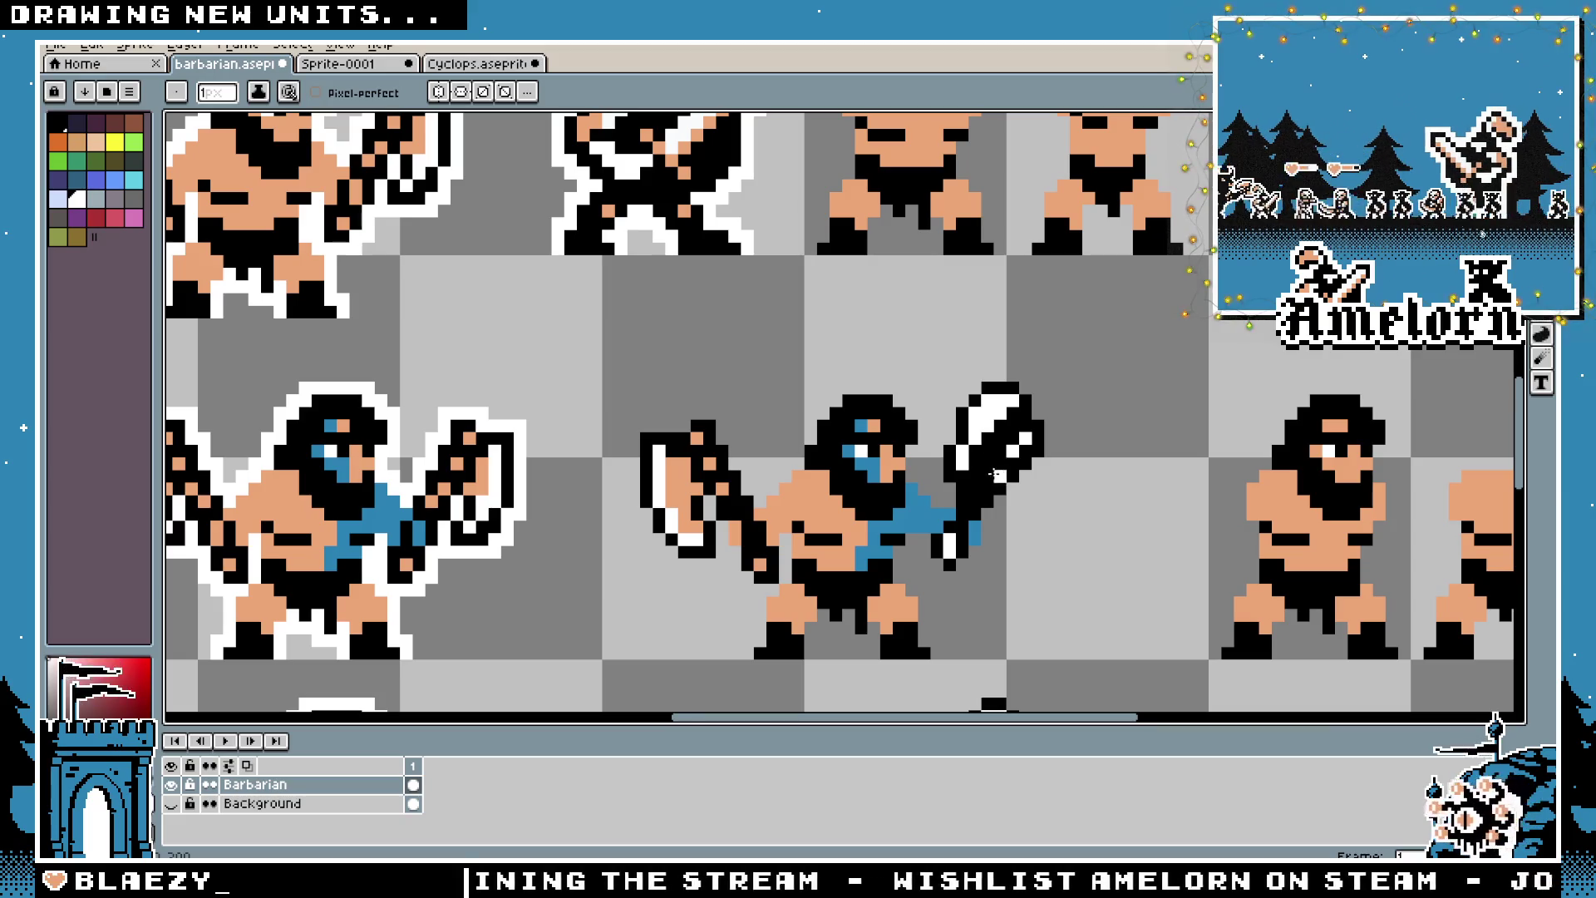
{"action": "scroll", "coordinate": [910, 513], "scroll_direction": "down", "scroll_amount": 3}
{"action": "scroll", "coordinate": [956, 499], "scroll_direction": "up", "scroll_amount": 2}
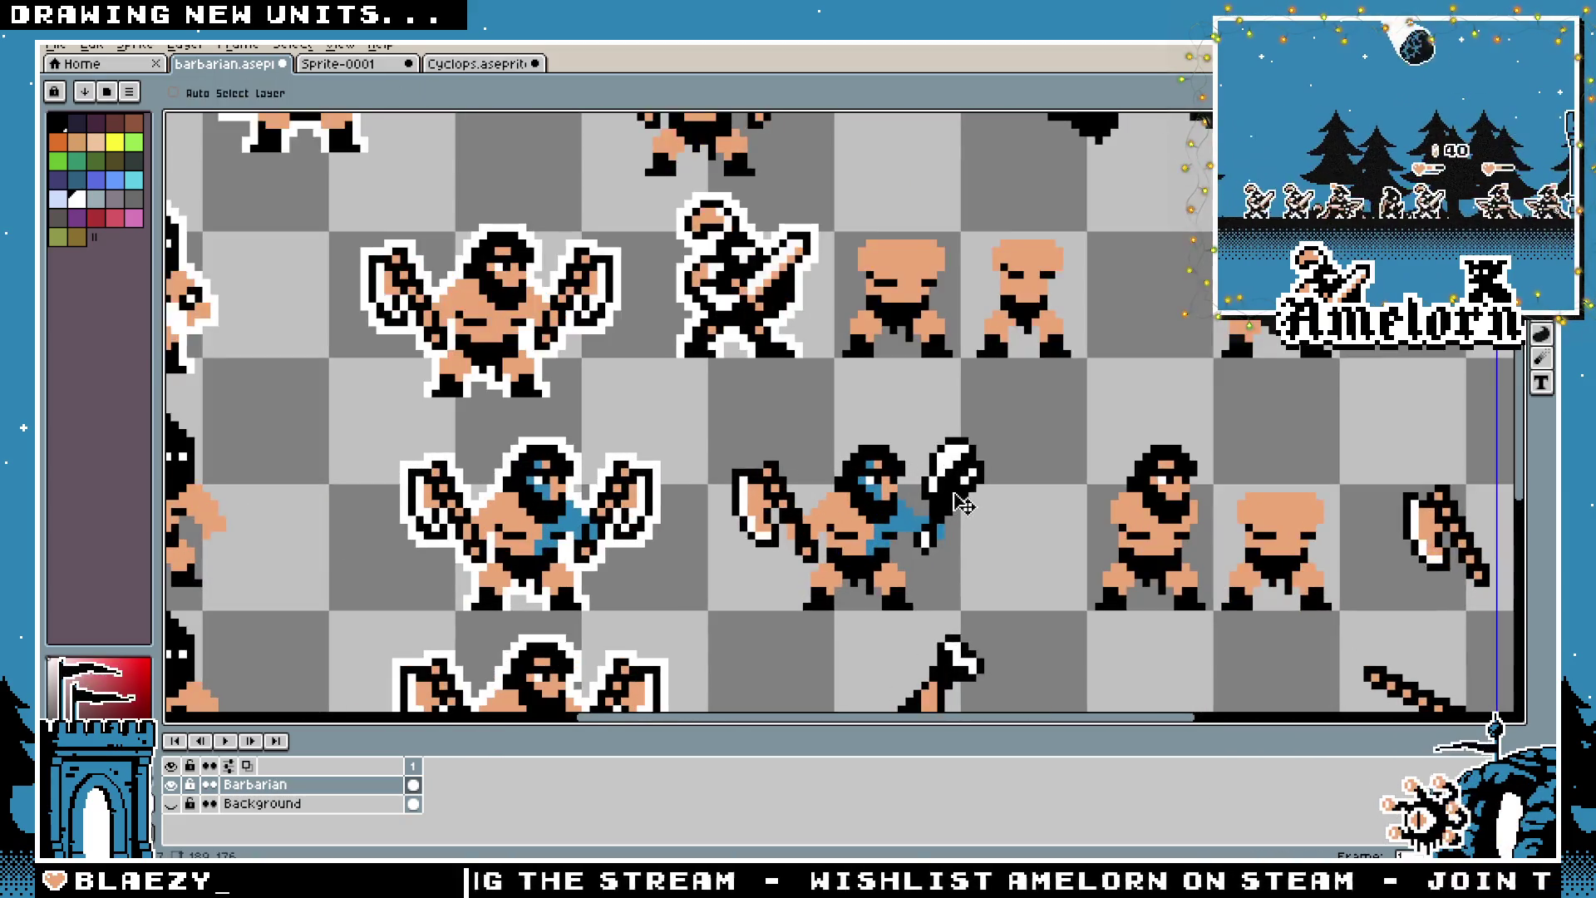
{"action": "scroll", "coordinate": [972, 487], "scroll_direction": "up", "scroll_amount": 2}
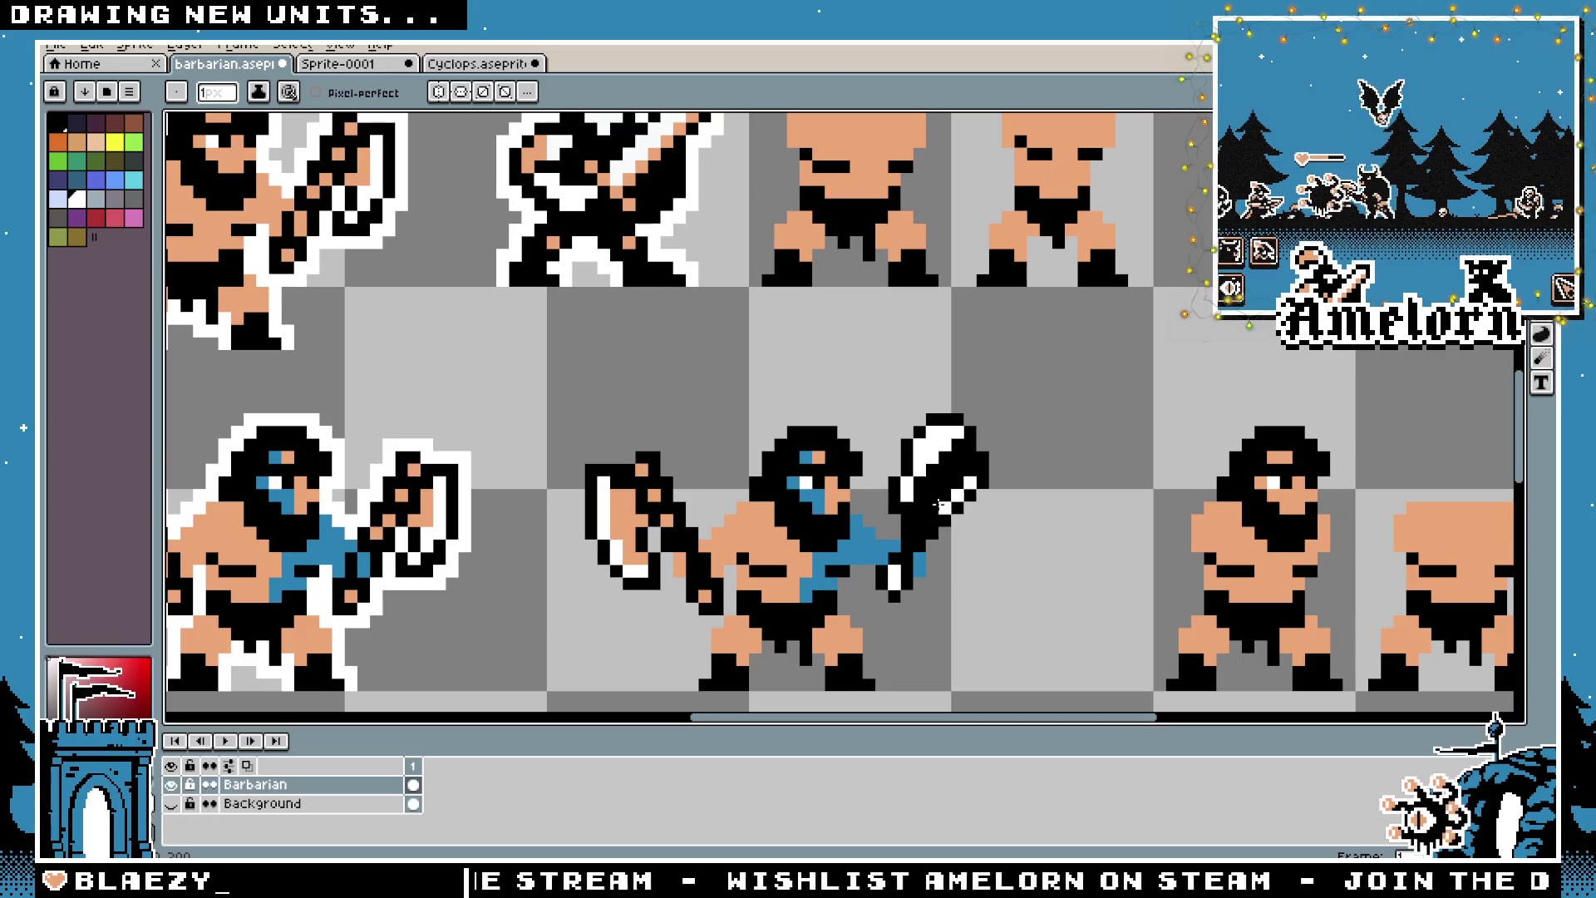
{"action": "scroll", "coordinate": [943, 509], "scroll_direction": "down", "scroll_amount": 4}
{"action": "scroll", "coordinate": [925, 540], "scroll_direction": "up", "scroll_amount": 4}
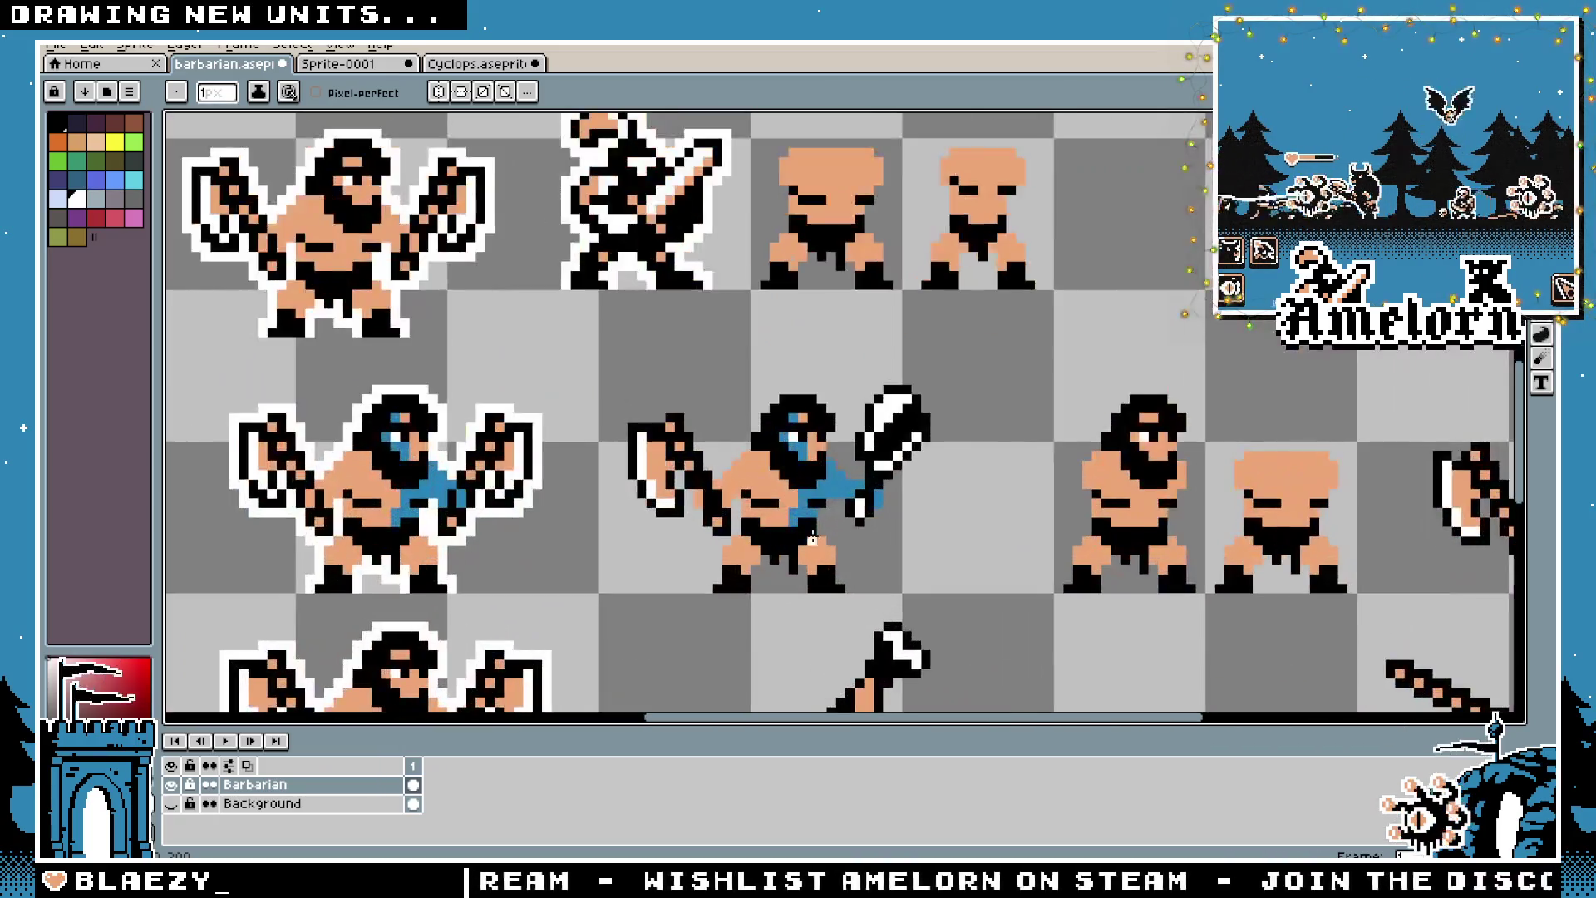
{"action": "scroll", "coordinate": [925, 540], "scroll_direction": "up", "scroll_amount": 1}
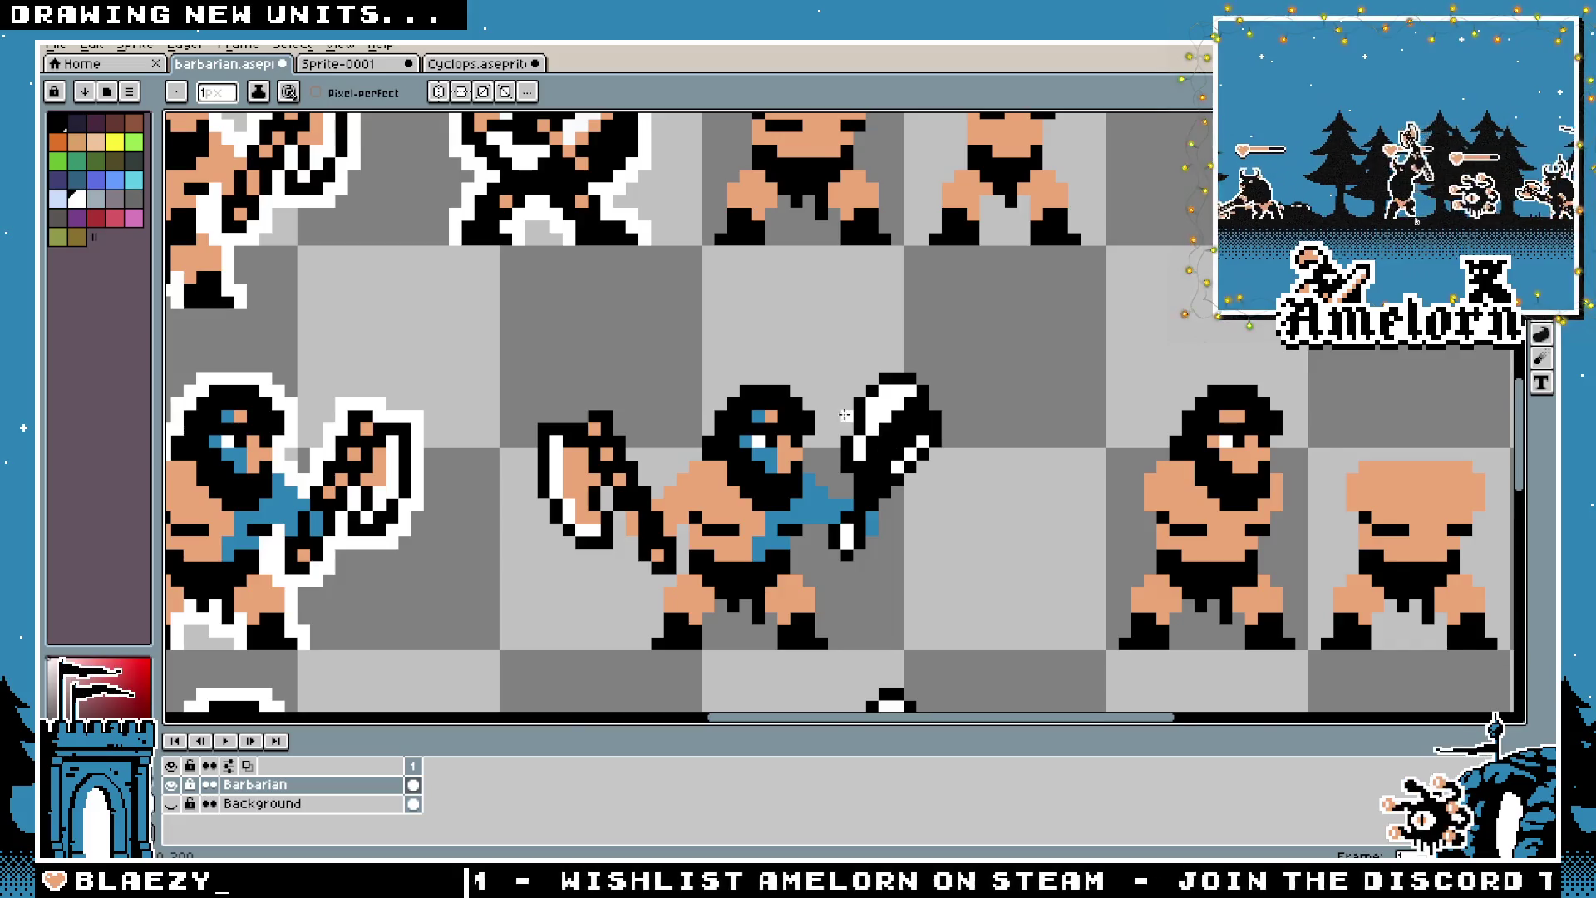
{"action": "scroll", "coordinate": [909, 490], "scroll_direction": "down", "scroll_amount": 1}
{"action": "scroll", "coordinate": [872, 421], "scroll_direction": "up", "scroll_amount": 3}
{"action": "scroll", "coordinate": [873, 422], "scroll_direction": "down", "scroll_amount": 3}
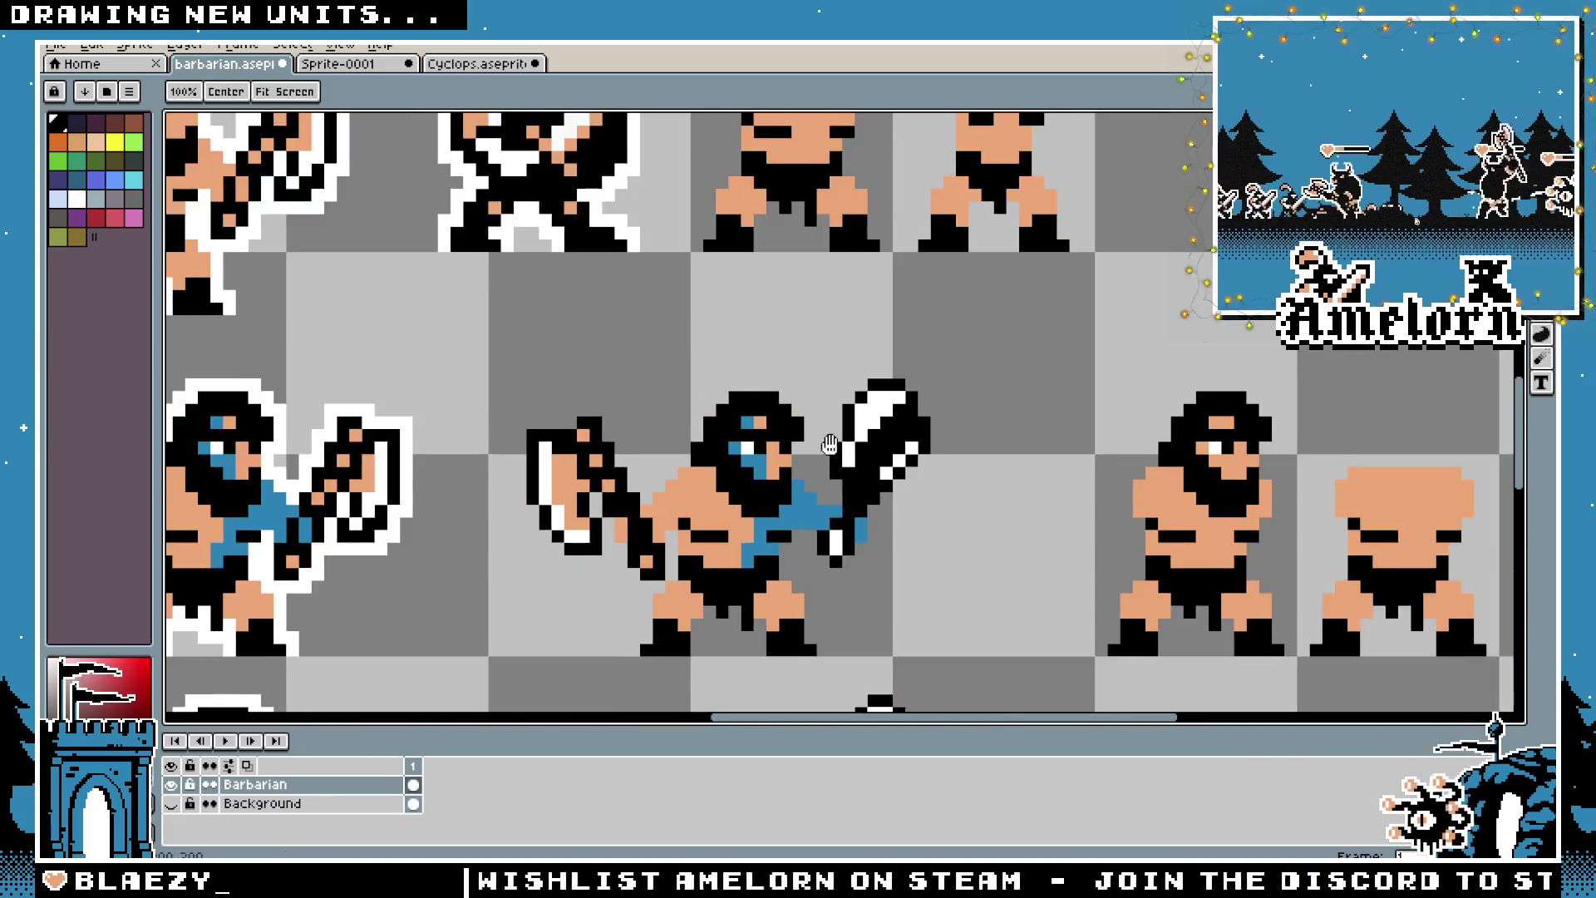
{"action": "scroll", "coordinate": [920, 561], "scroll_direction": "up", "scroll_amount": 3}
{"action": "scroll", "coordinate": [935, 536], "scroll_direction": "down", "scroll_amount": 3}
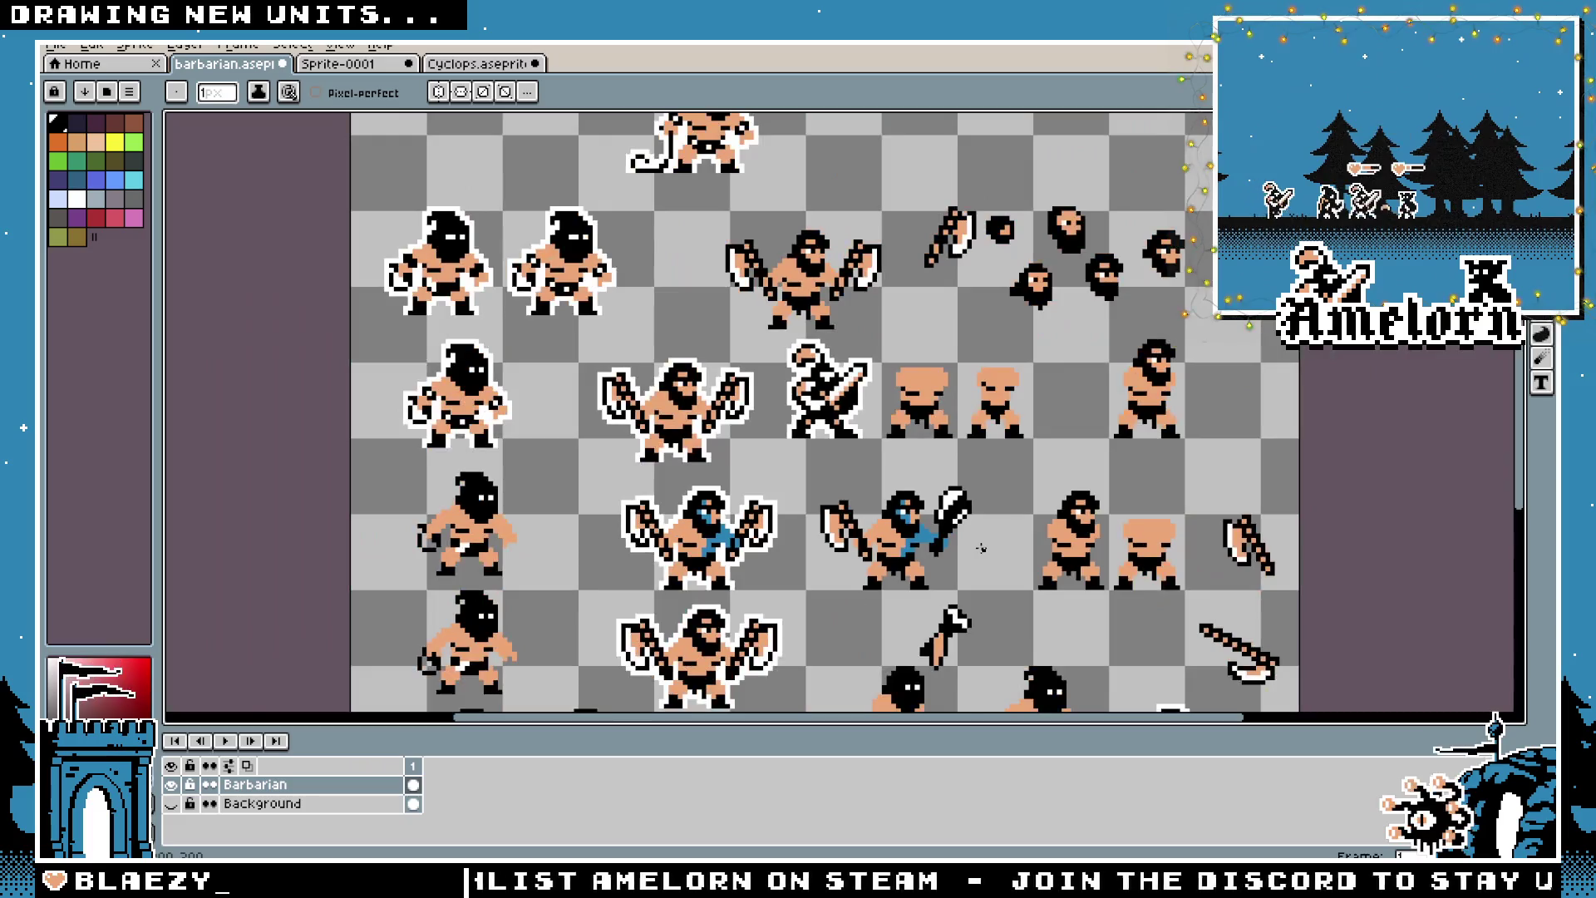
{"action": "scroll", "coordinate": [973, 544], "scroll_direction": "up", "scroll_amount": 2}
{"action": "scroll", "coordinate": [891, 406], "scroll_direction": "up", "scroll_amount": 2}
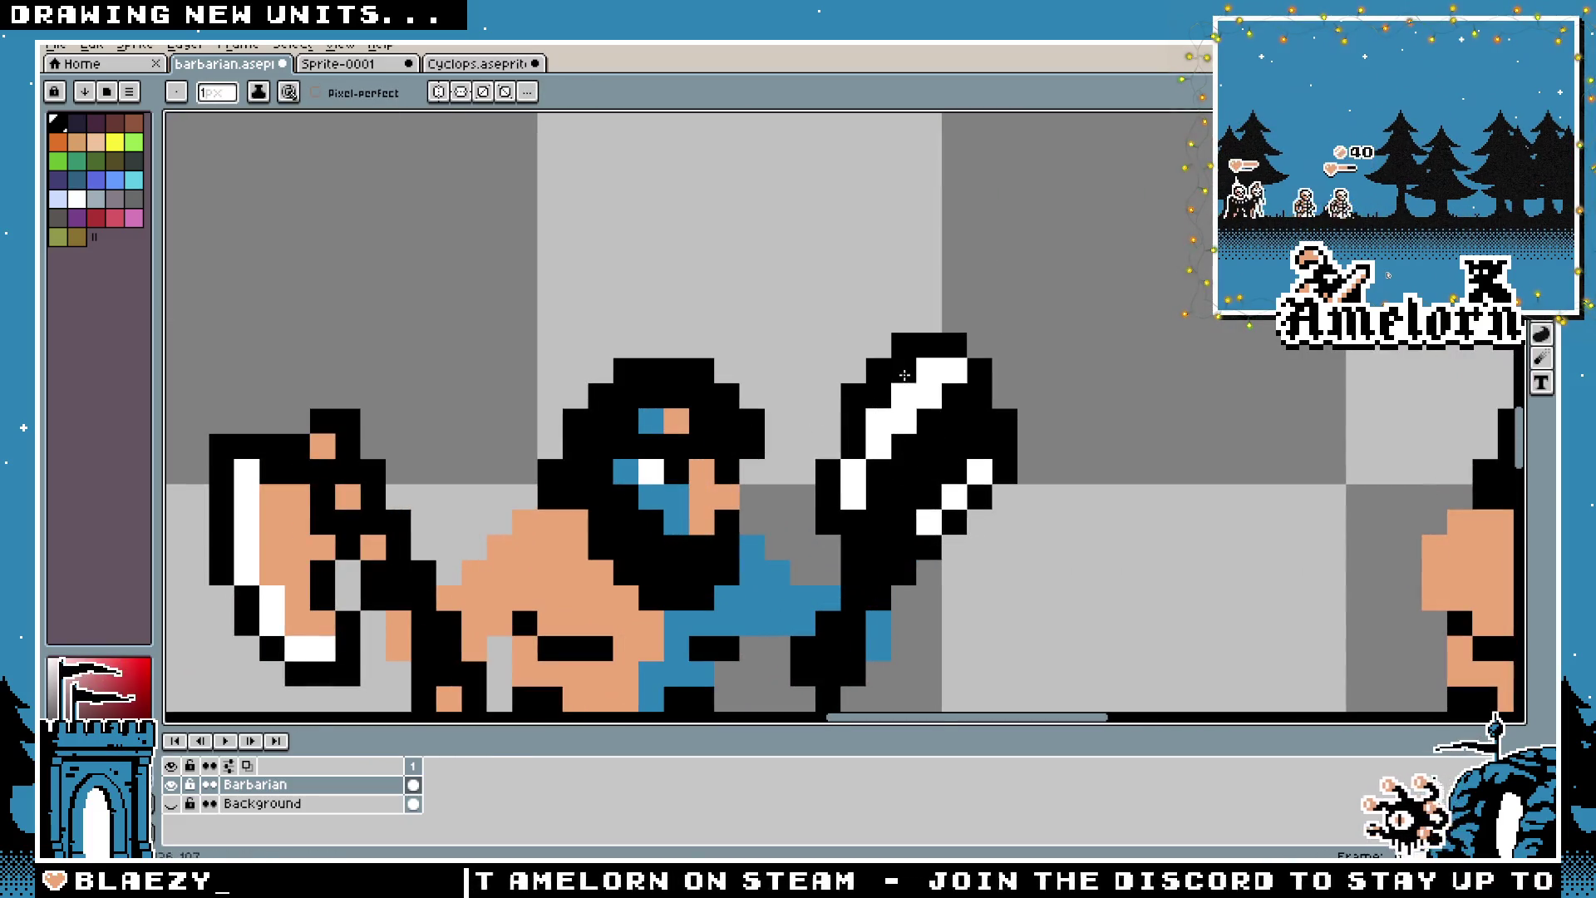
{"action": "scroll", "coordinate": [958, 376], "scroll_direction": "down", "scroll_amount": 3}
{"action": "scroll", "coordinate": [948, 432], "scroll_direction": "up", "scroll_amount": 2}
{"action": "key", "text": "v"}
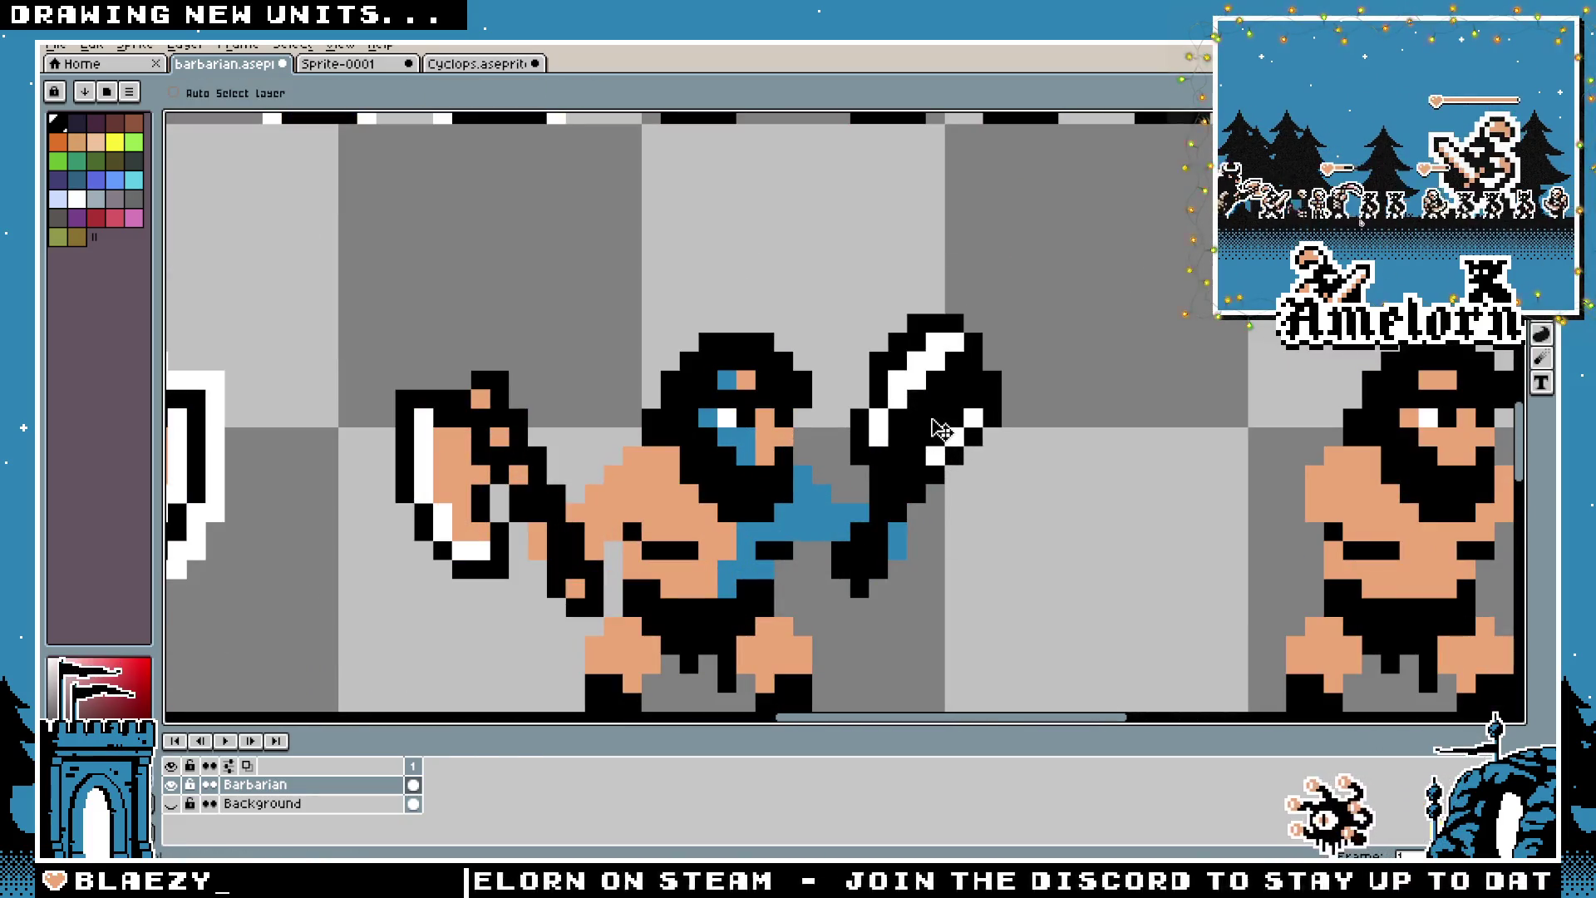
{"action": "key", "text": "ctrl+z"}
{"action": "key", "text": "ctrl+z"}
{"action": "key", "text": "ctrl+z"}
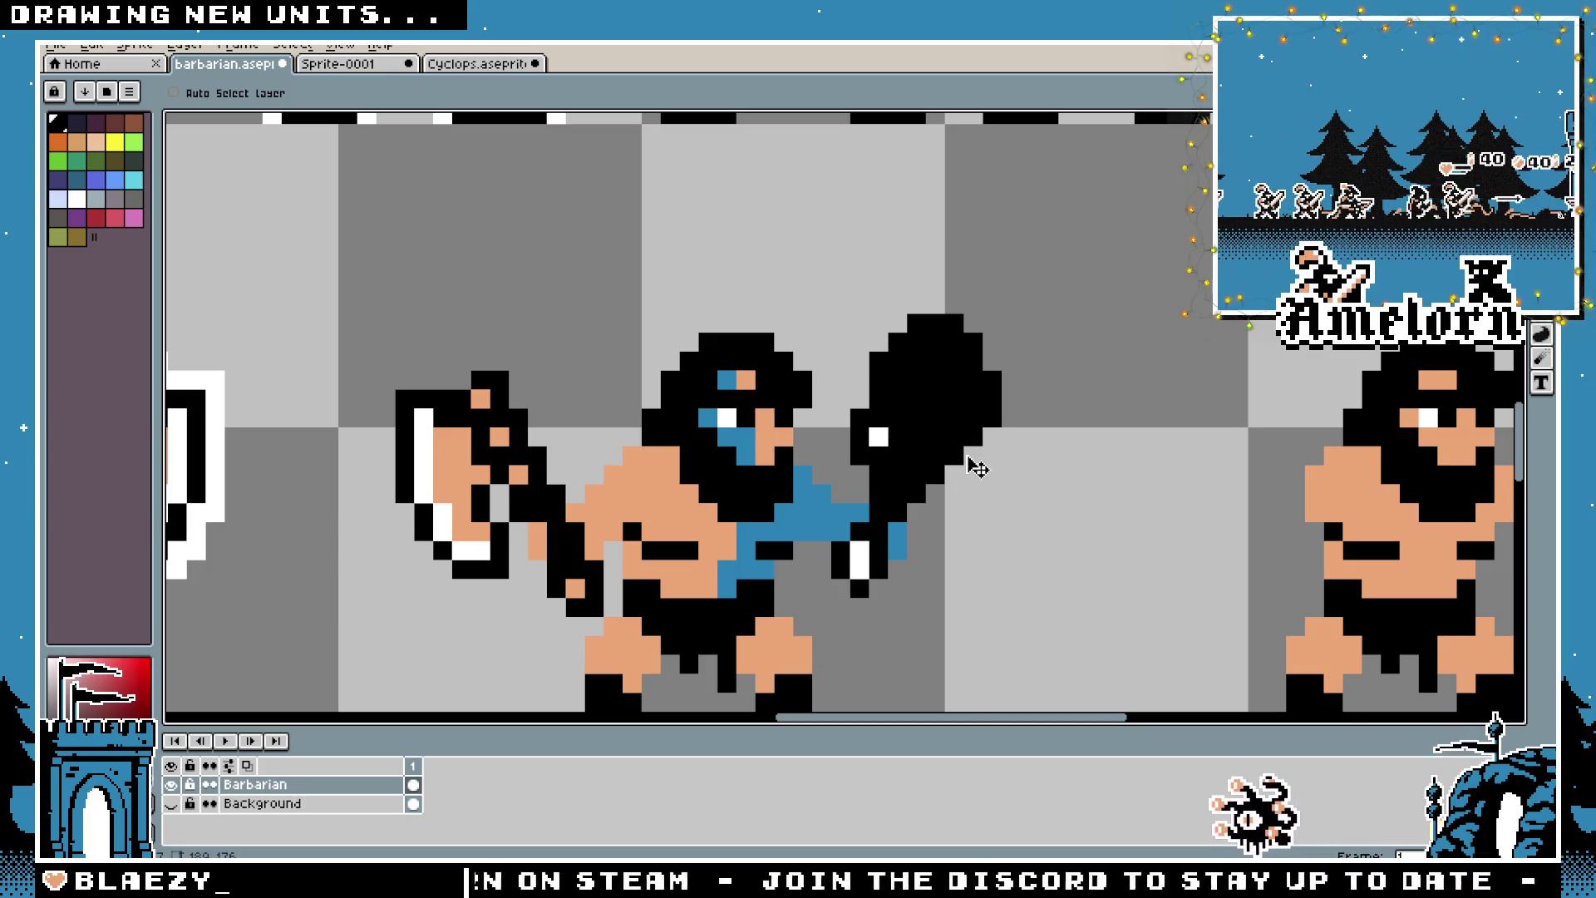
{"action": "key", "text": "ctrl+z"}
{"action": "key", "text": "ctrl+z"}
{"action": "key", "text": "ctrl+z"}
Marquee-select the club-wielding barbarian
{"action": "key", "text": "m"}
{"action": "scroll", "coordinate": [969, 463], "scroll_direction": "down", "scroll_amount": 2}
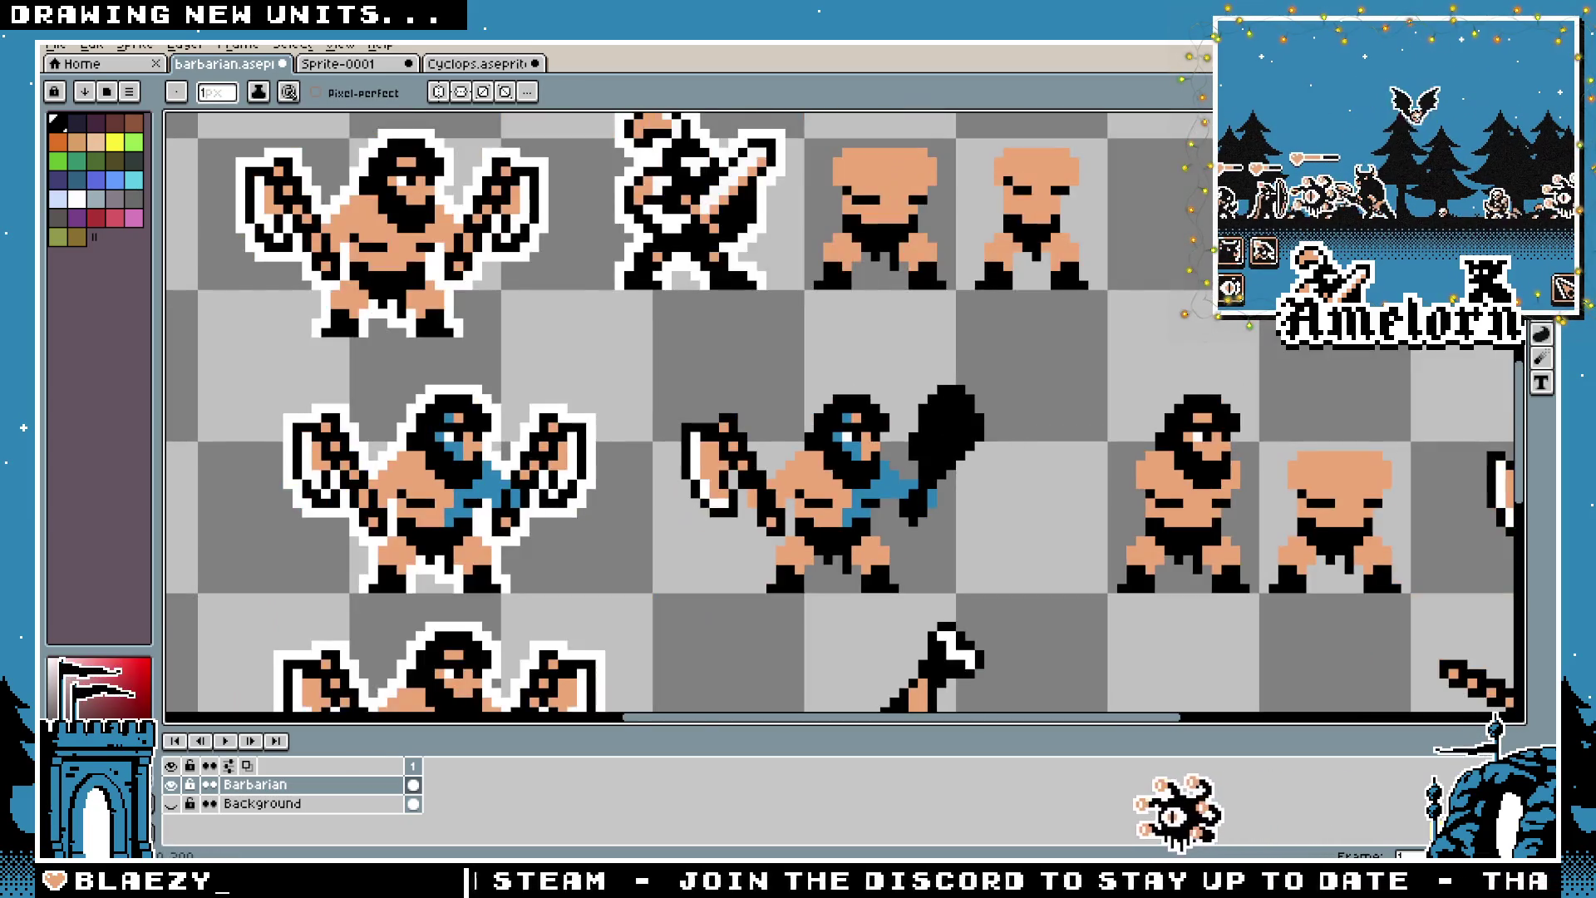
{"action": "scroll", "coordinate": [940, 466], "scroll_direction": "down", "scroll_amount": 1}
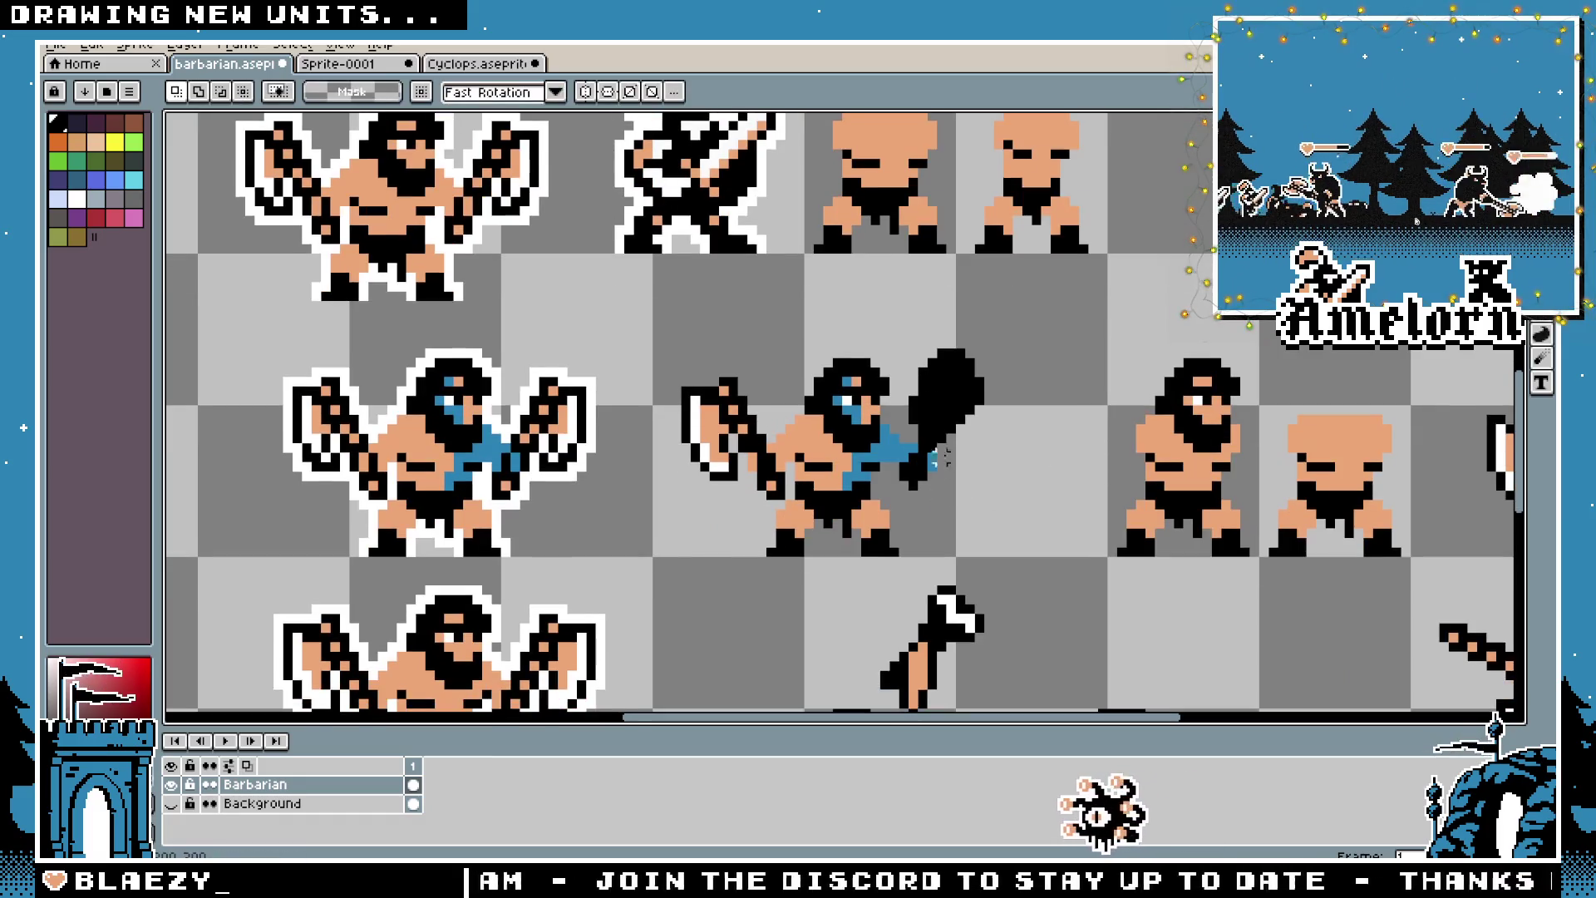
{"action": "mouse_move", "coordinate": [1011, 312]}
{"action": "left_mouse_down"}
{"action": "mouse_move", "coordinate": [695, 552]}
{"action": "mouse_move", "coordinate": [659, 561]}
{"action": "left_mouse_up"}
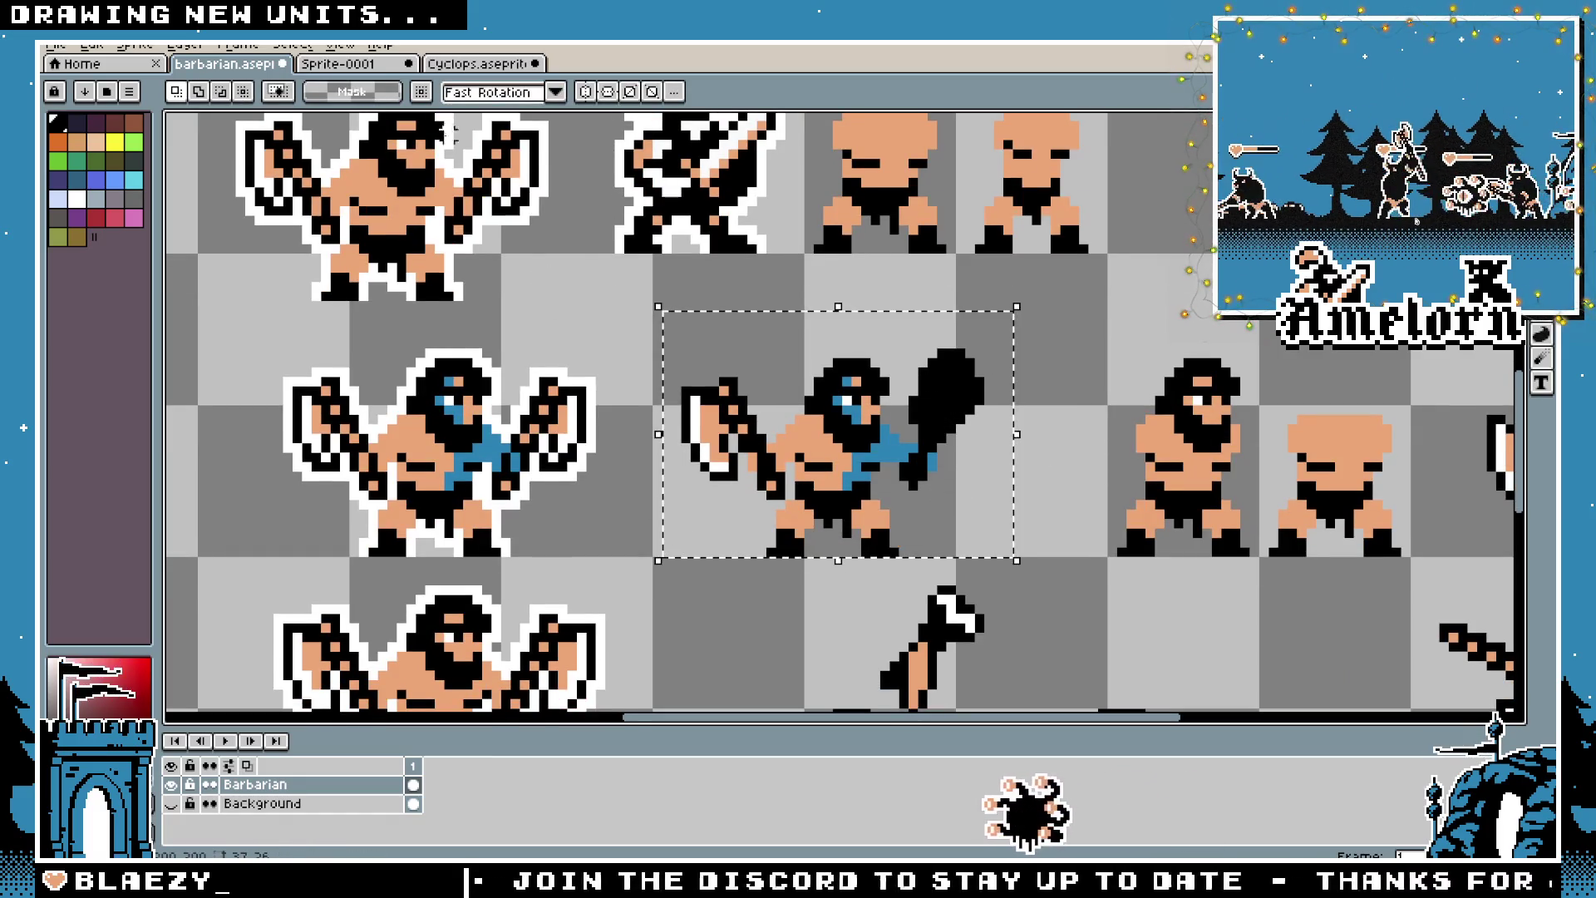
Paste the barbarian into Sprite-0001 and position it beside the winged barbarian
{"action": "left_click", "coordinate": [356, 66]}
{"action": "key", "text": "ctrl+v"}
{"action": "left_click_drag", "start_coordinate": [831, 453], "coordinate": [1127, 551]}
{"action": "left_click", "coordinate": [951, 371]}
{"action": "scroll", "coordinate": [570, 573], "scroll_direction": "up", "scroll_amount": 2}
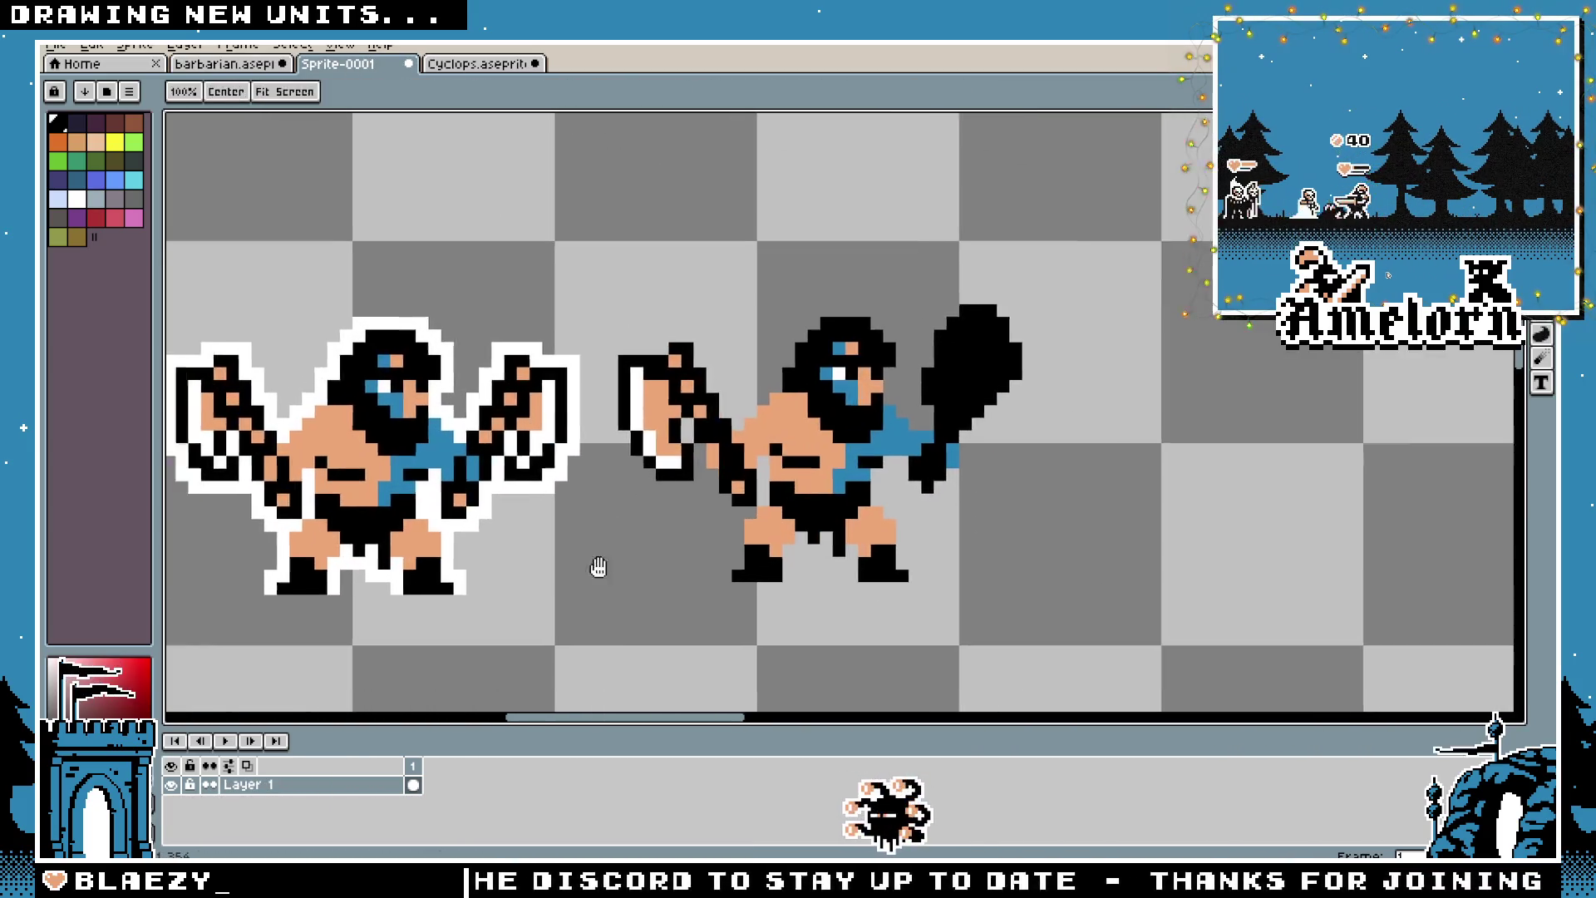
{"action": "left_click_drag", "start_coordinate": [609, 574], "coordinate": [1180, 583]}
{"action": "left_click_drag", "start_coordinate": [1315, 247], "coordinate": [827, 622]}
{"action": "left_click_drag", "start_coordinate": [1024, 456], "coordinate": [1037, 468]}
{"action": "key", "text": "i"}
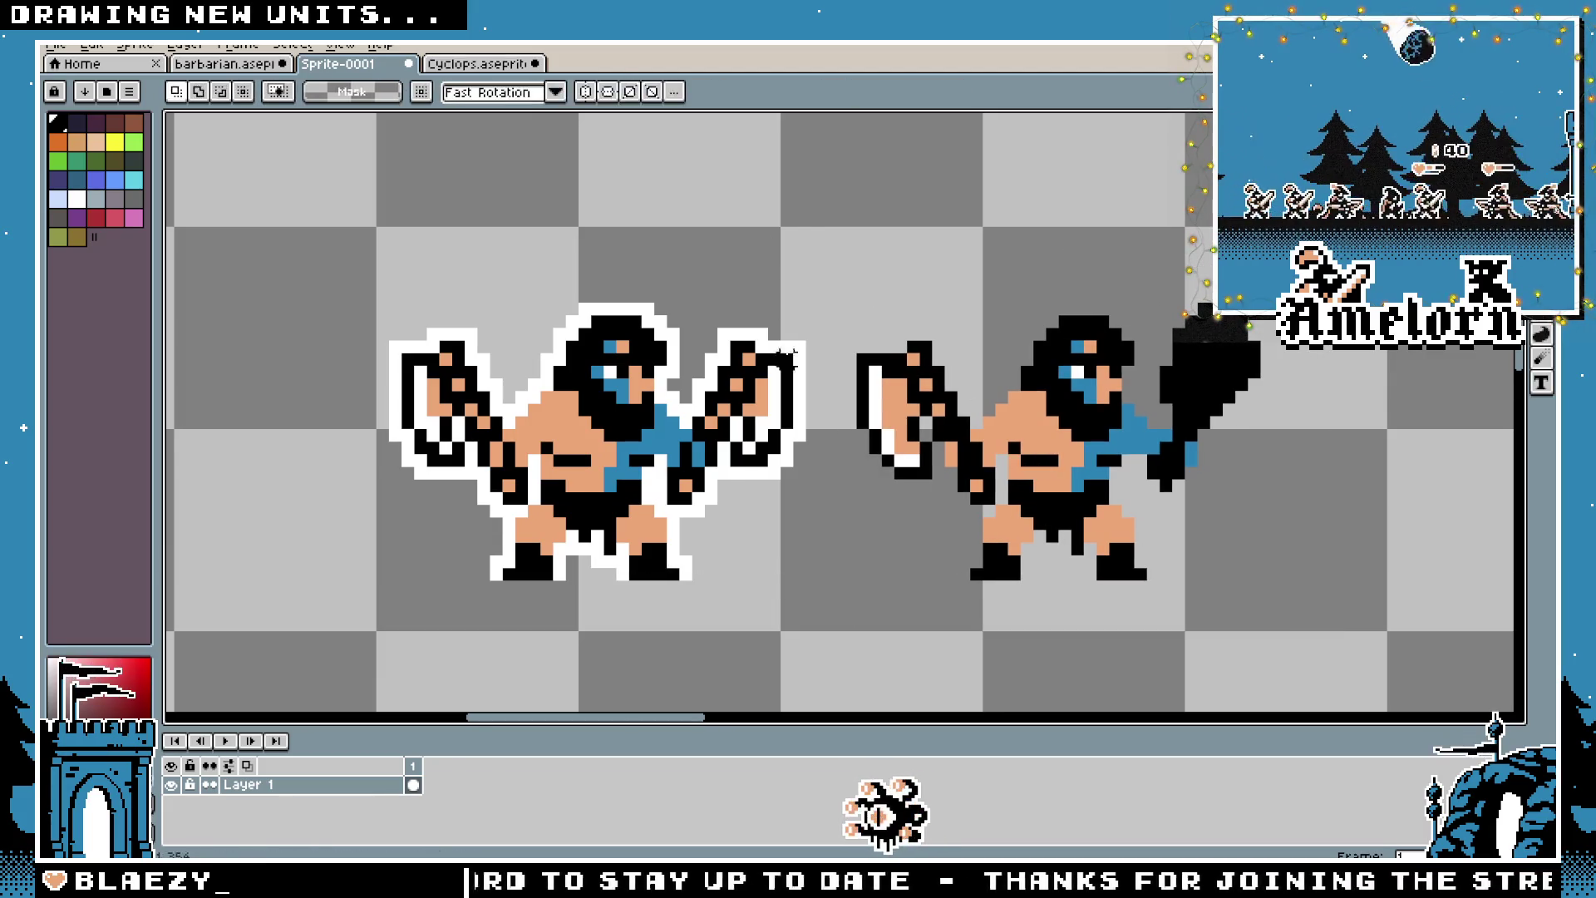
Give the pasted barbarian a white outline with Shift+O, then deselect
{"action": "key", "text": "m"}
{"action": "left_click_drag", "start_coordinate": [1353, 223], "coordinate": [827, 585]}
{"action": "key", "text": "shift+o"}
{"action": "key", "text": "Return"}
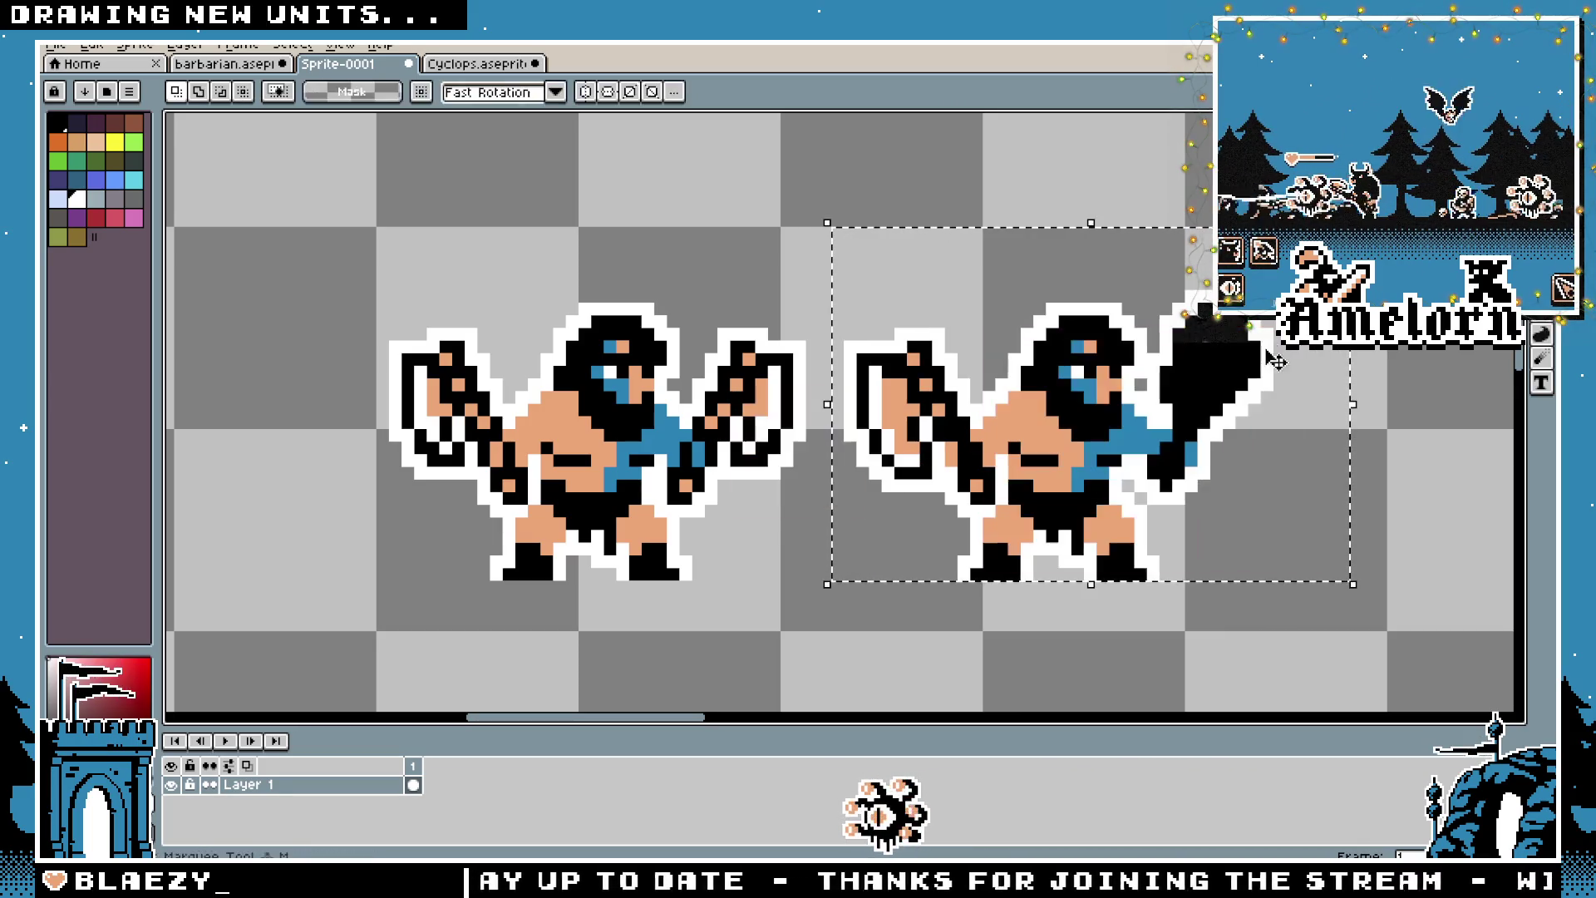
{"action": "key", "text": "ctrl+d"}
Paint the club's white outline edge black, then paste the barbarian back onto the barbarian sheet
{"action": "scroll", "coordinate": [1127, 270], "scroll_direction": "down", "scroll_amount": 4}
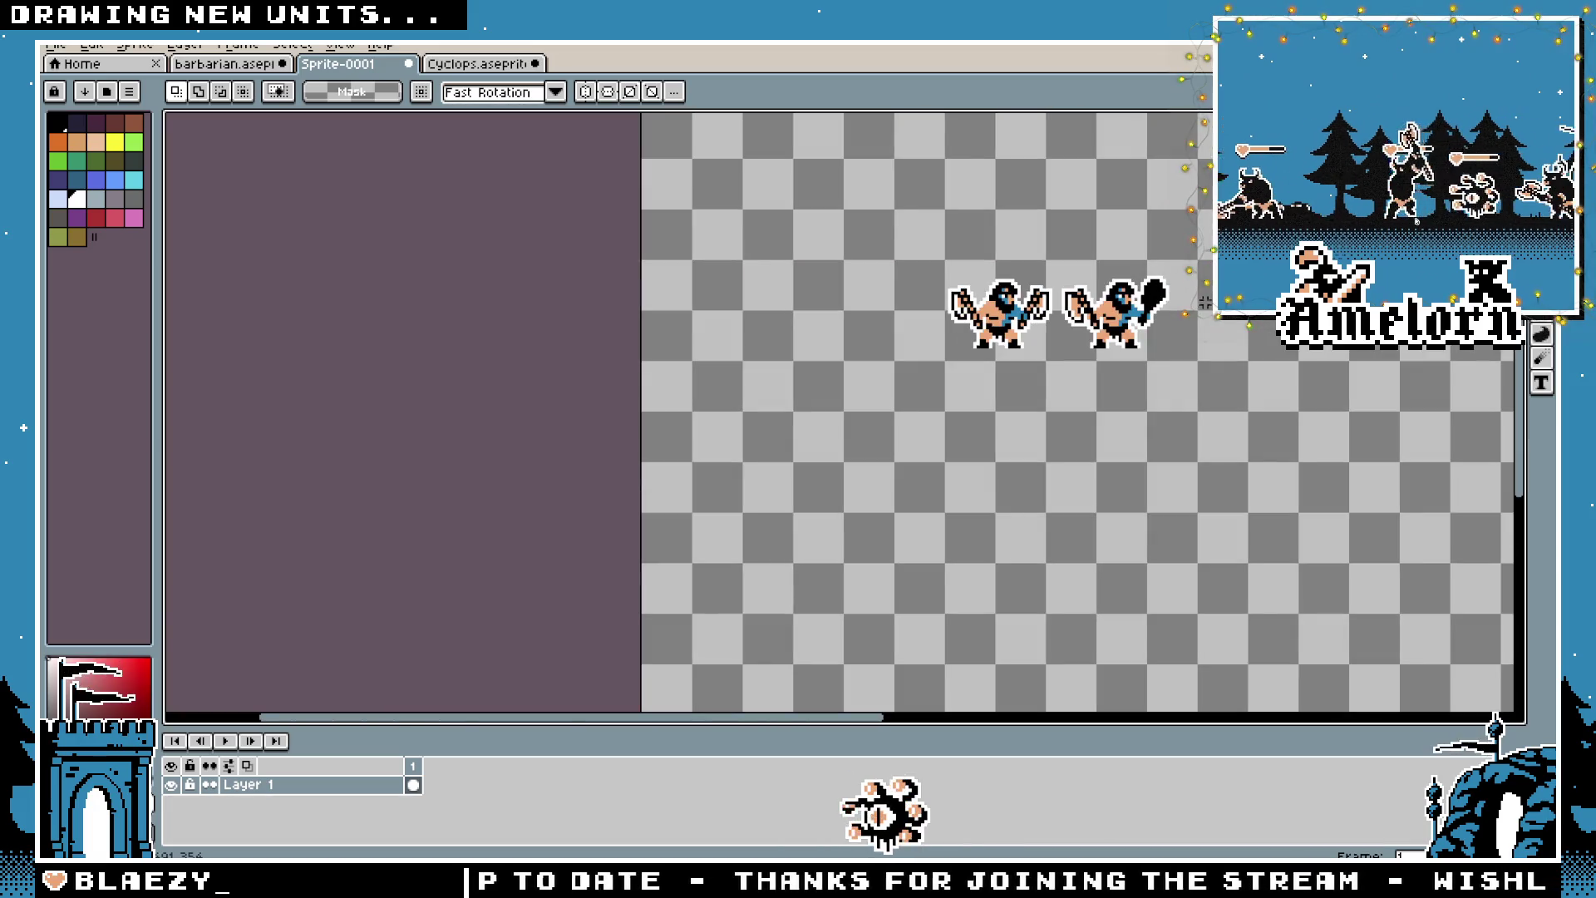
{"action": "left_click_drag", "start_coordinate": [1206, 302], "coordinate": [1015, 399]}
{"action": "scroll", "coordinate": [1006, 397], "scroll_direction": "up", "scroll_amount": 3}
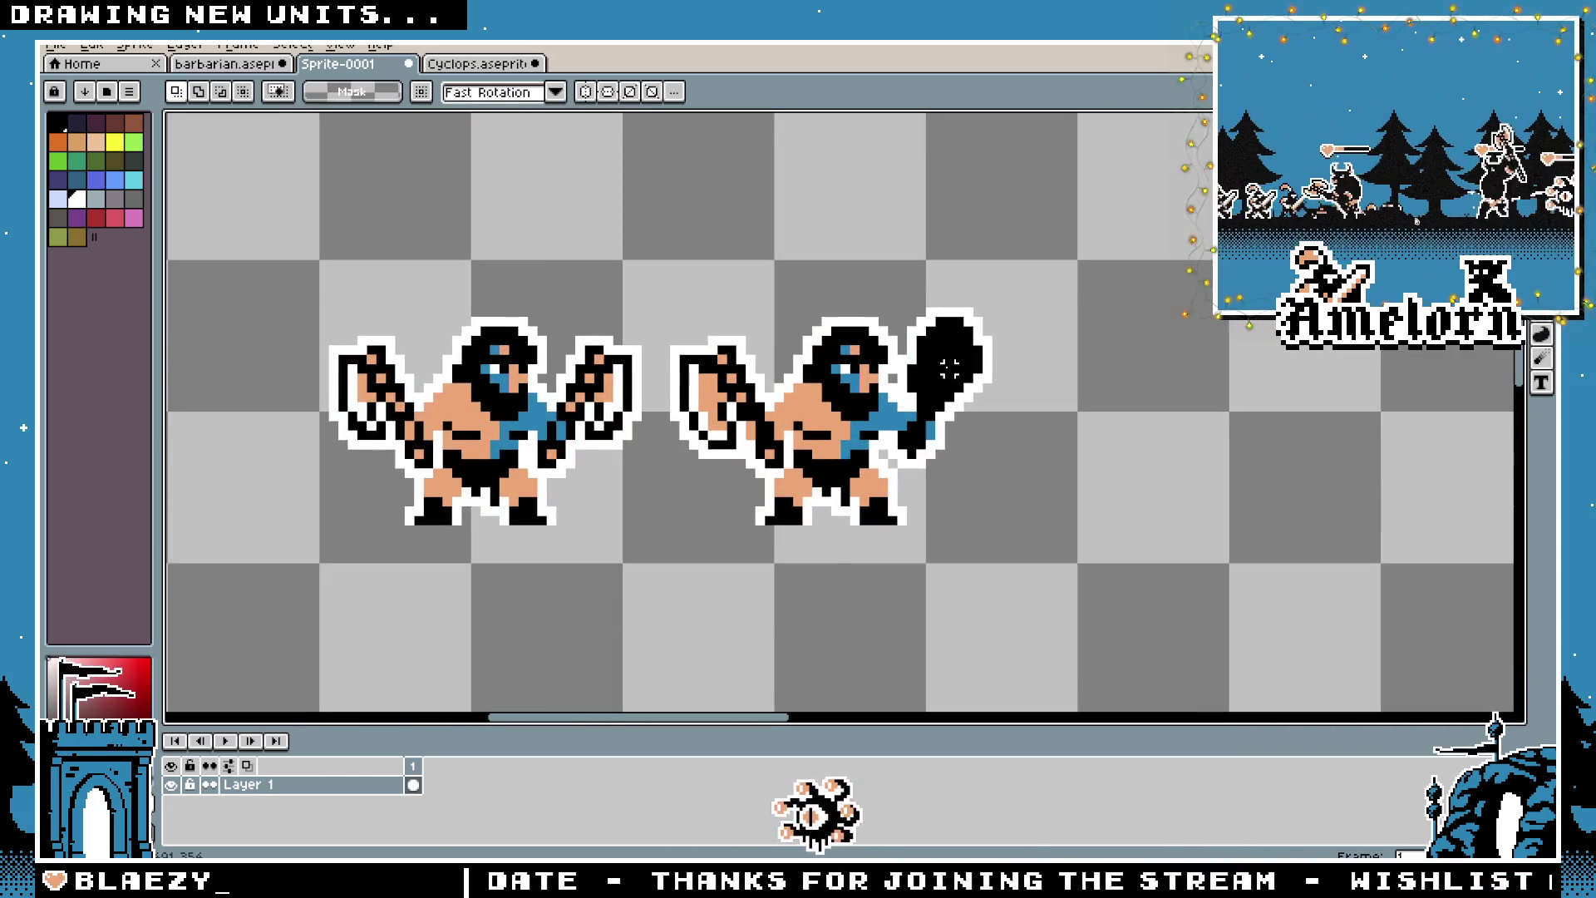
{"action": "scroll", "coordinate": [949, 369], "scroll_direction": "up", "scroll_amount": 2}
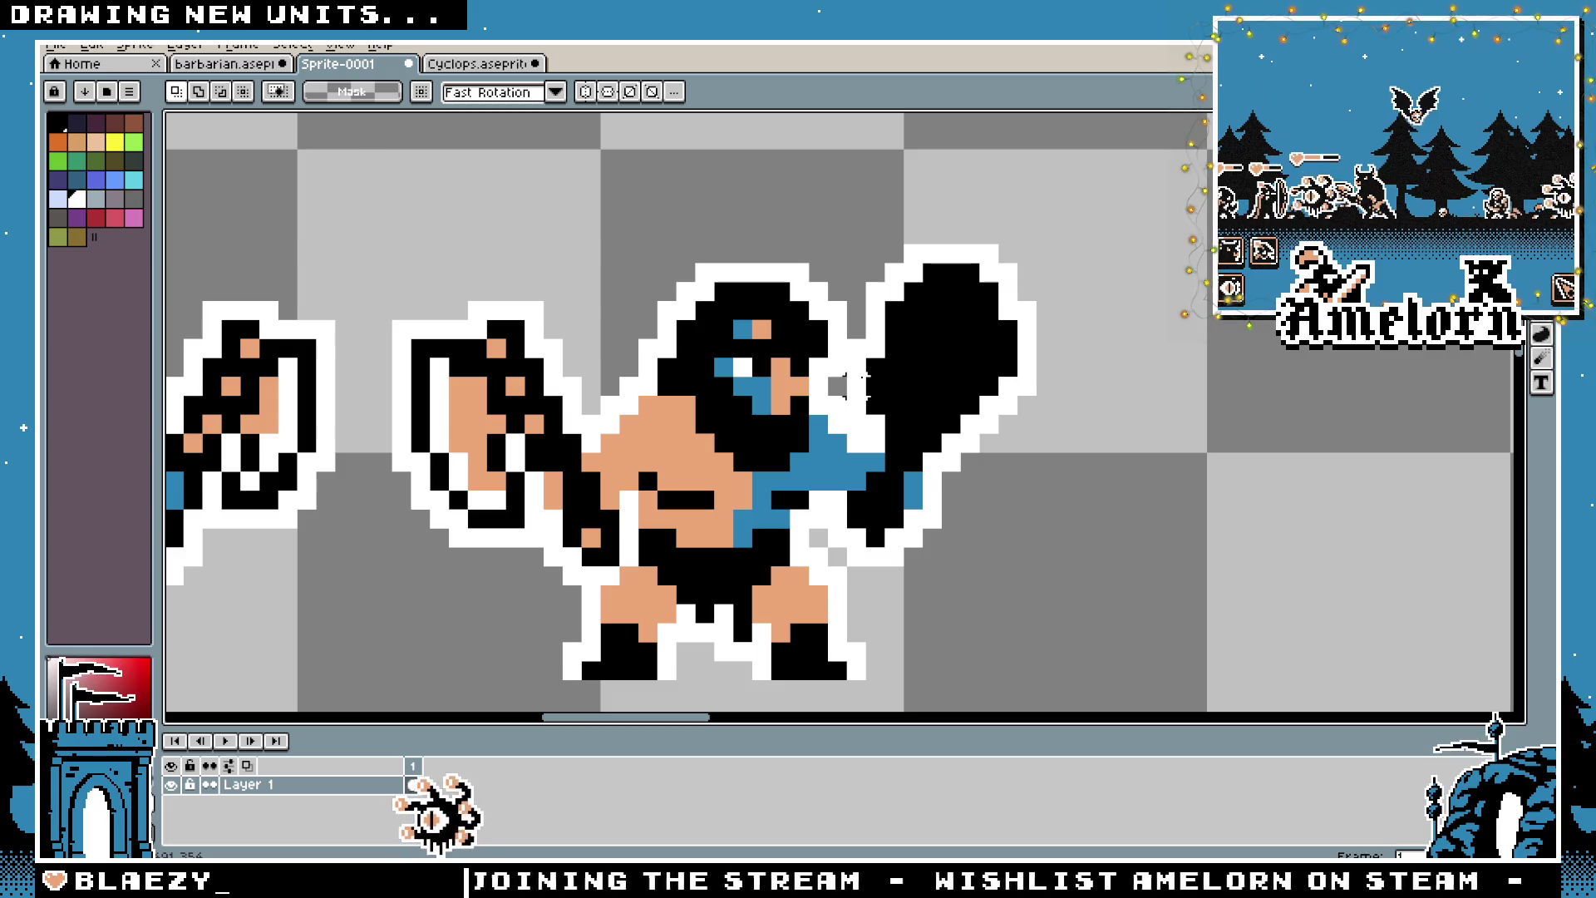
{"action": "left_click_drag", "start_coordinate": [877, 358], "coordinate": [877, 411]}
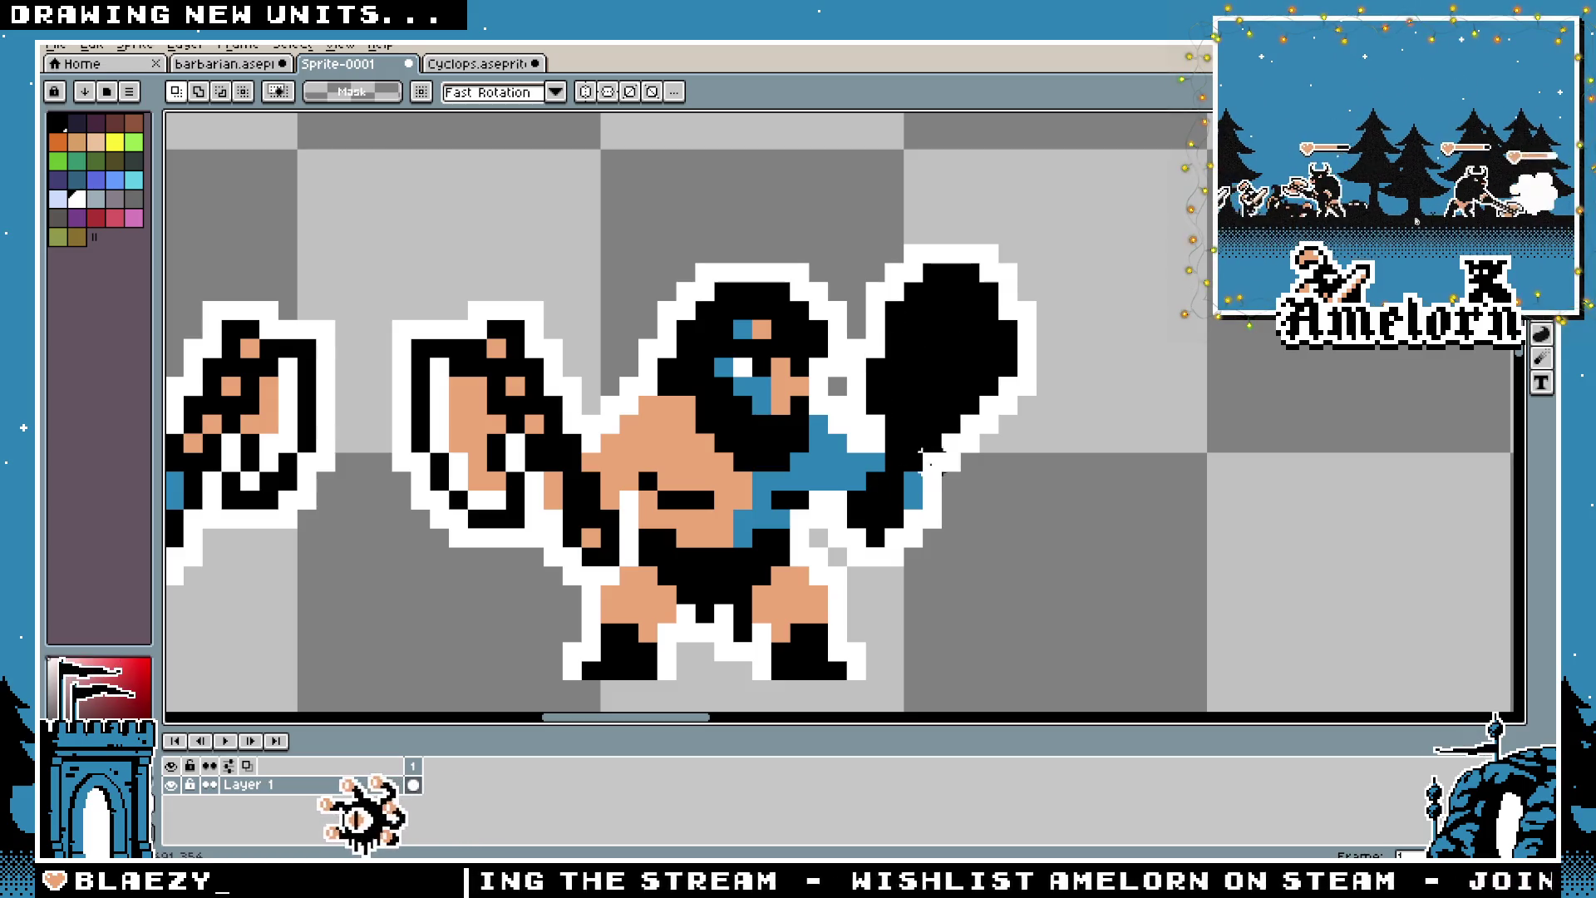
{"action": "scroll", "coordinate": [881, 366], "scroll_direction": "up", "scroll_amount": 1}
{"action": "scroll", "coordinate": [852, 382], "scroll_direction": "down", "scroll_amount": 1}
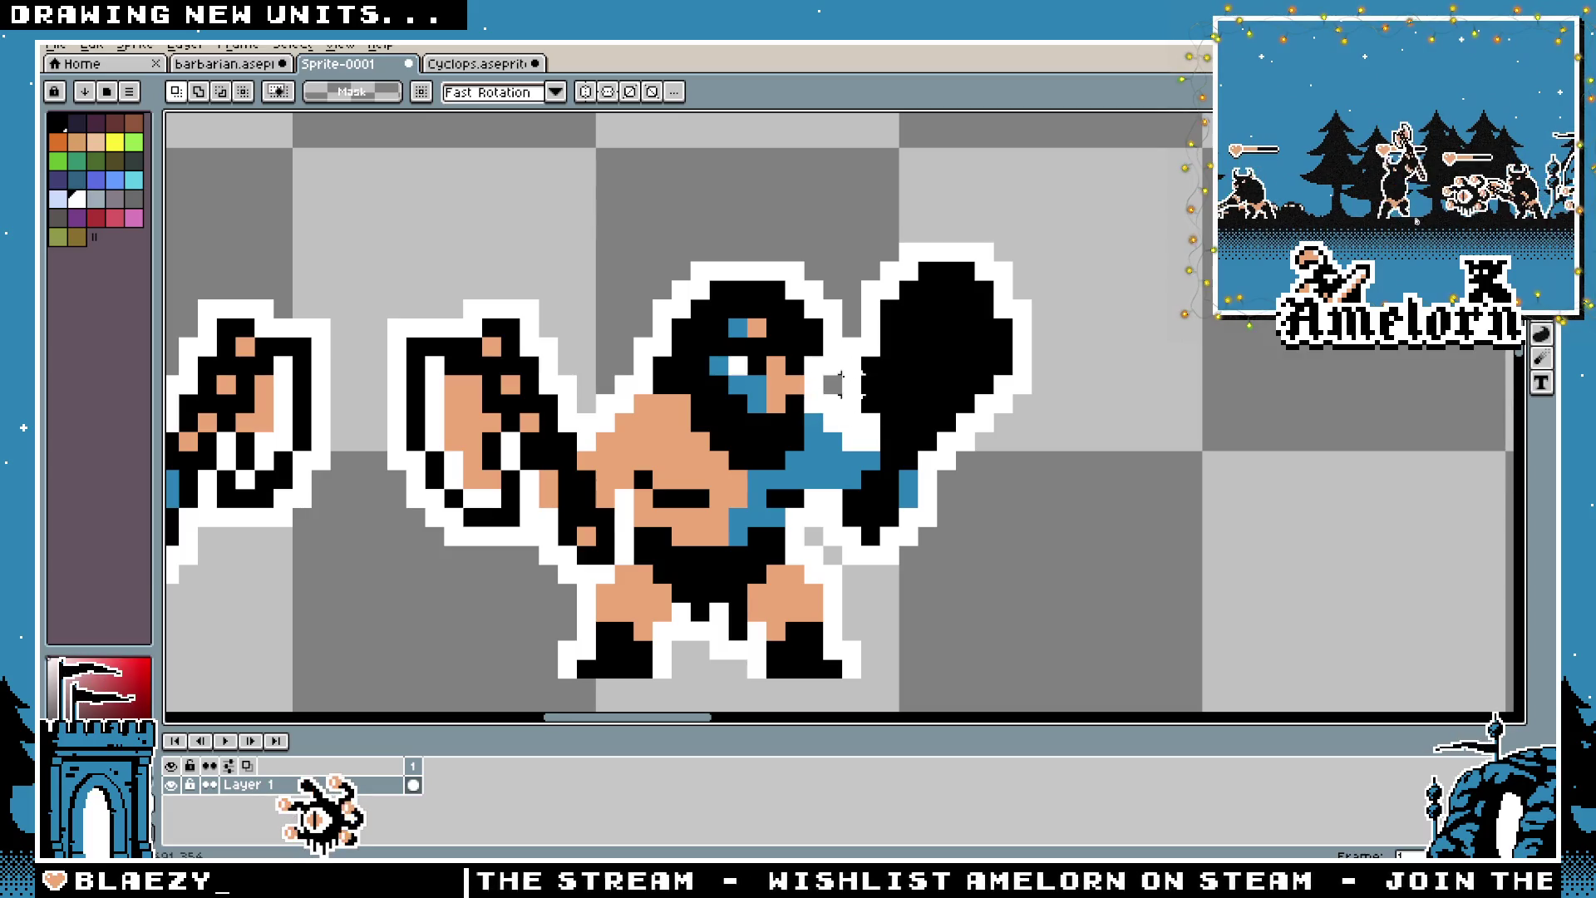
{"action": "left_click", "coordinate": [272, 63]}
{"action": "key", "text": "ctrl+v"}
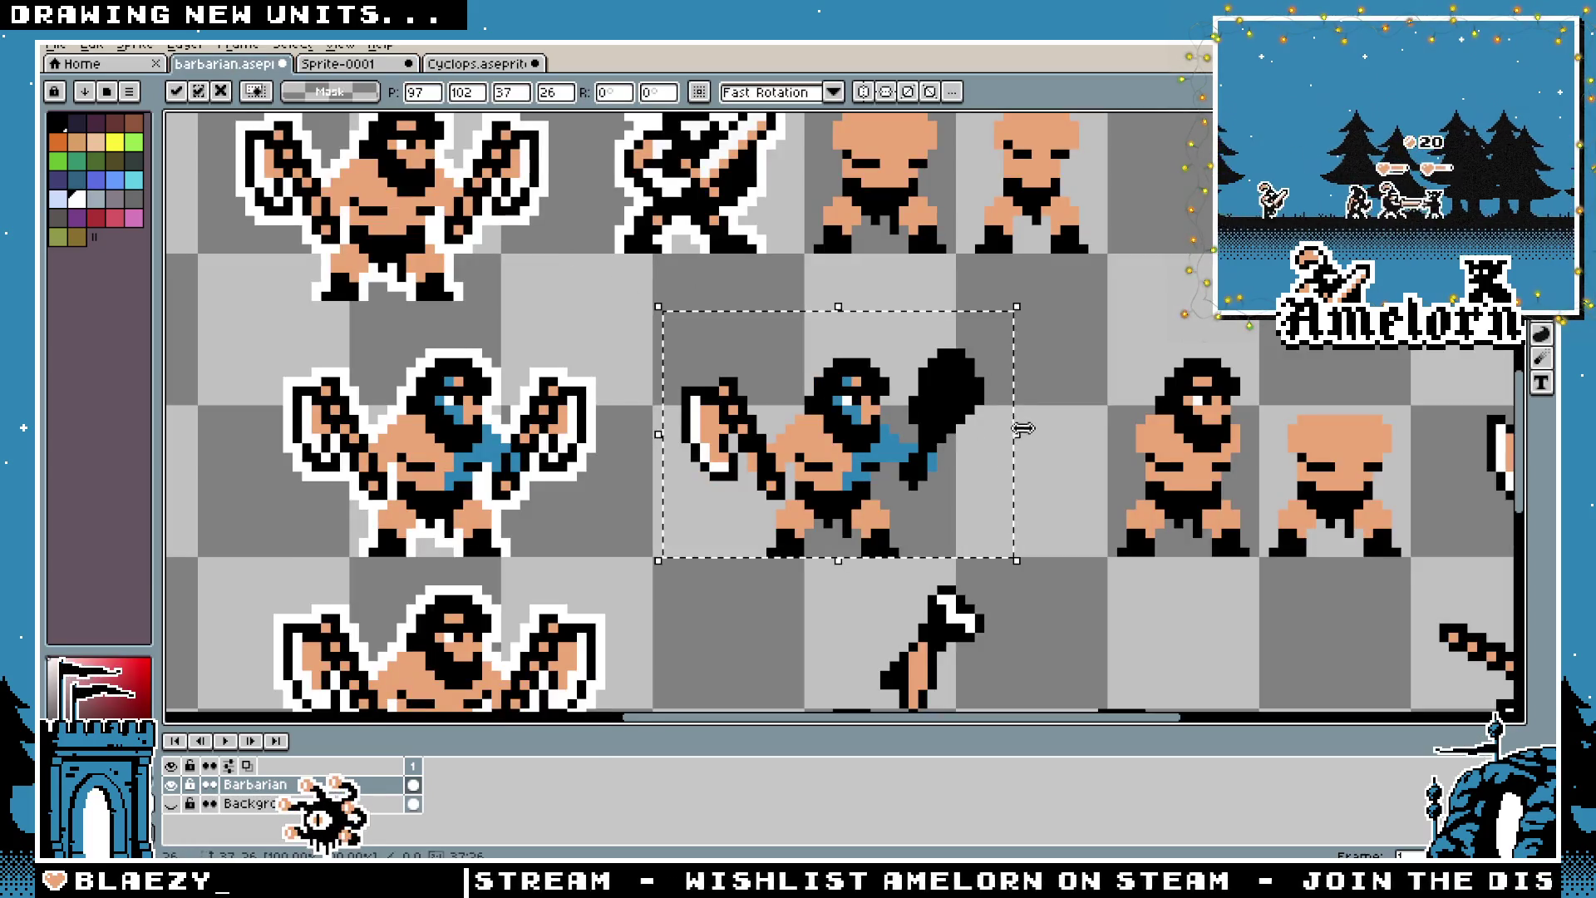
Commit the paste and nudge the blue barbarian's club slightly right
{"action": "scroll", "coordinate": [1023, 428], "scroll_direction": "up", "scroll_amount": 2}
{"action": "key", "text": "Return"}
{"action": "left_click_drag", "start_coordinate": [1056, 254], "coordinate": [803, 601]}
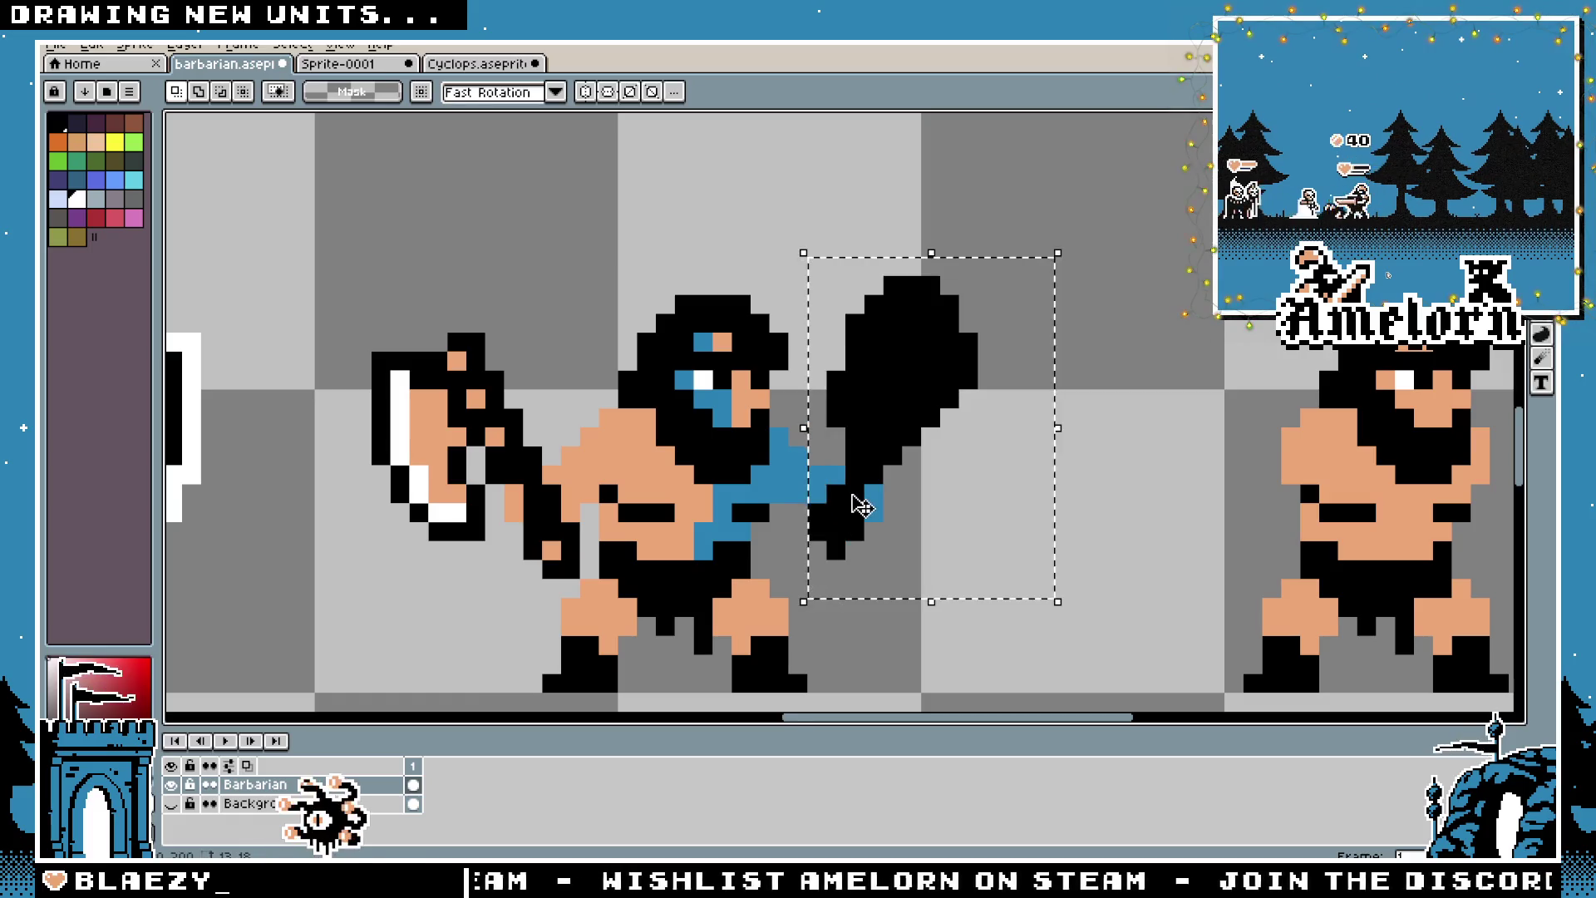
{"action": "left_click_drag", "start_coordinate": [861, 504], "coordinate": [879, 504]}
{"action": "key", "text": "ctrl+d"}
{"action": "scroll", "coordinate": [795, 451], "scroll_direction": "up", "scroll_amount": 1}
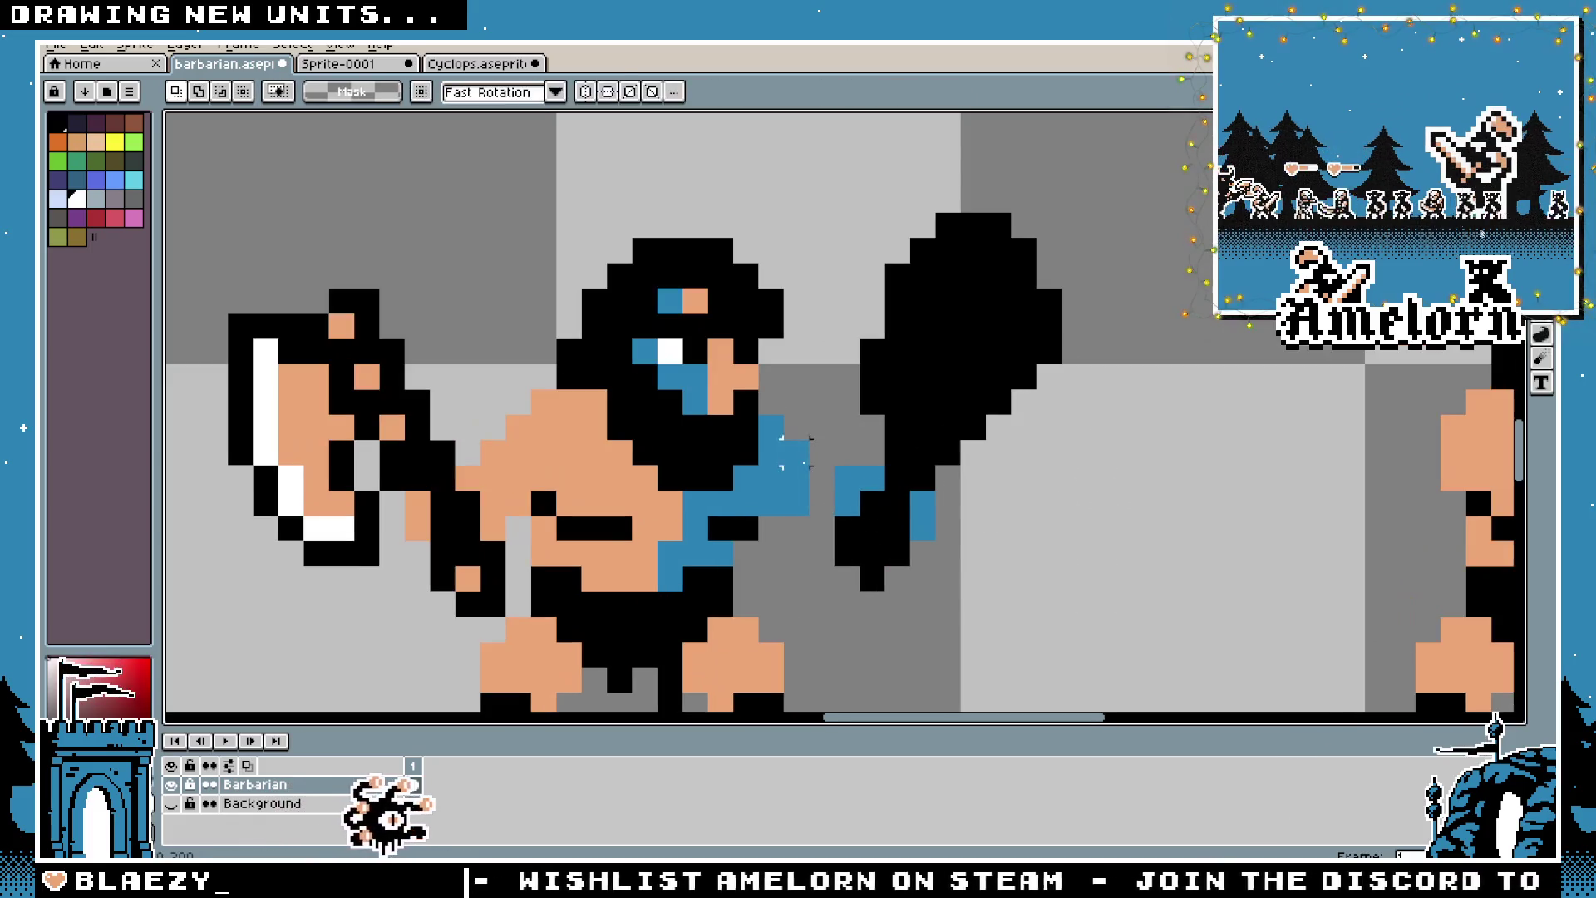
{"action": "key", "text": "b"}
Save the sprite sheet as barbarian.aseprite
{"action": "scroll", "coordinate": [964, 515], "scroll_direction": "down", "scroll_amount": 3}
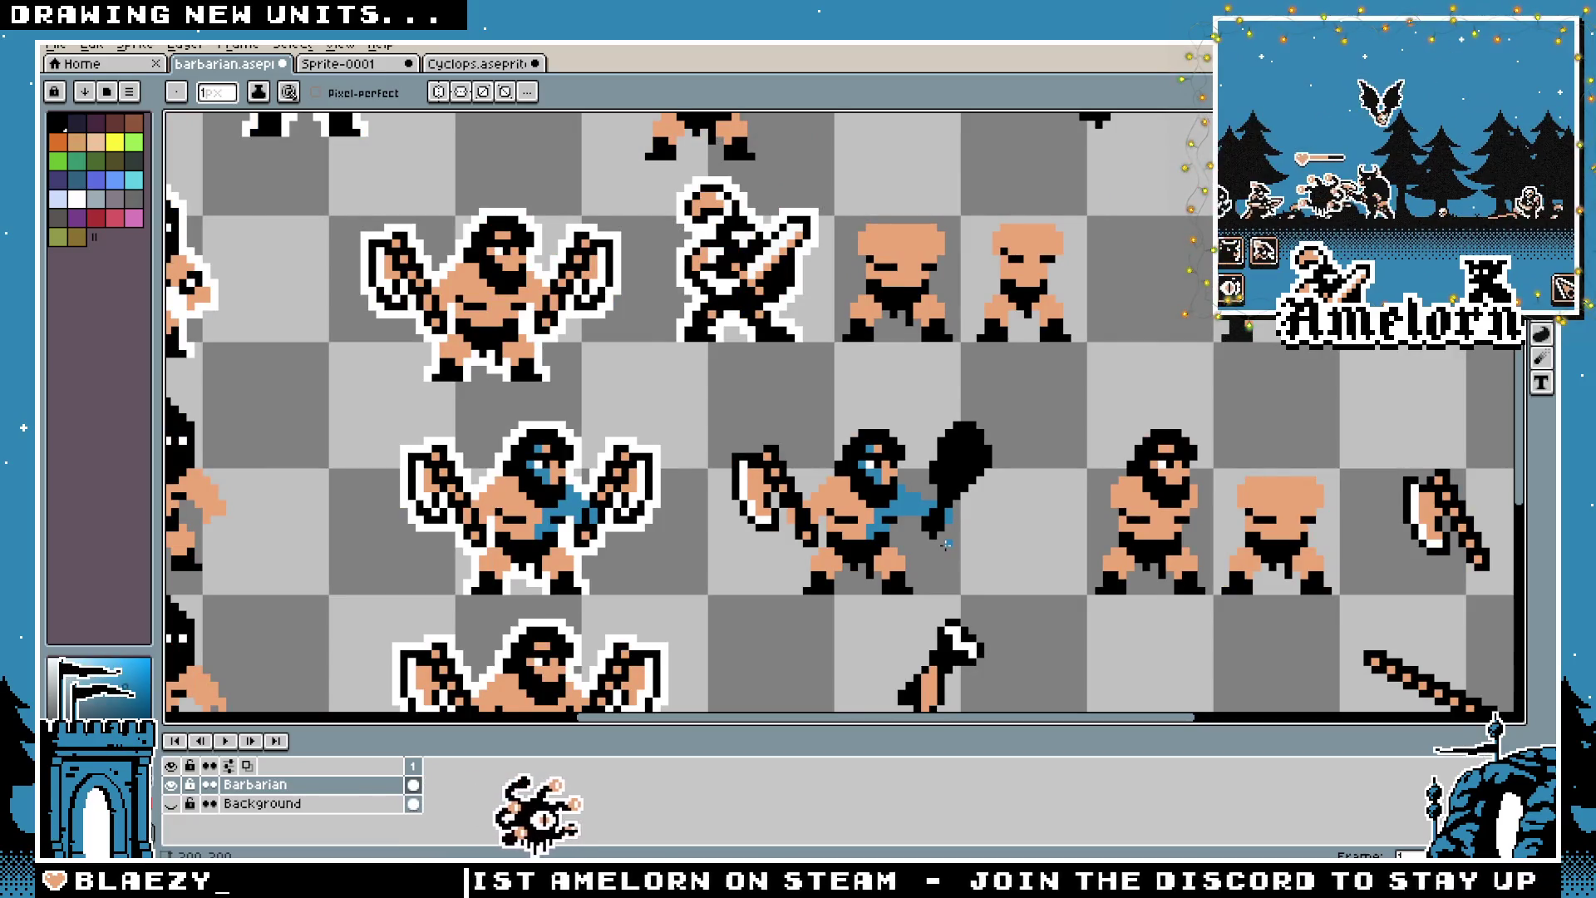
{"action": "scroll", "coordinate": [946, 545], "scroll_direction": "up", "scroll_amount": 4}
{"action": "scroll", "coordinate": [970, 517], "scroll_direction": "down", "scroll_amount": 3}
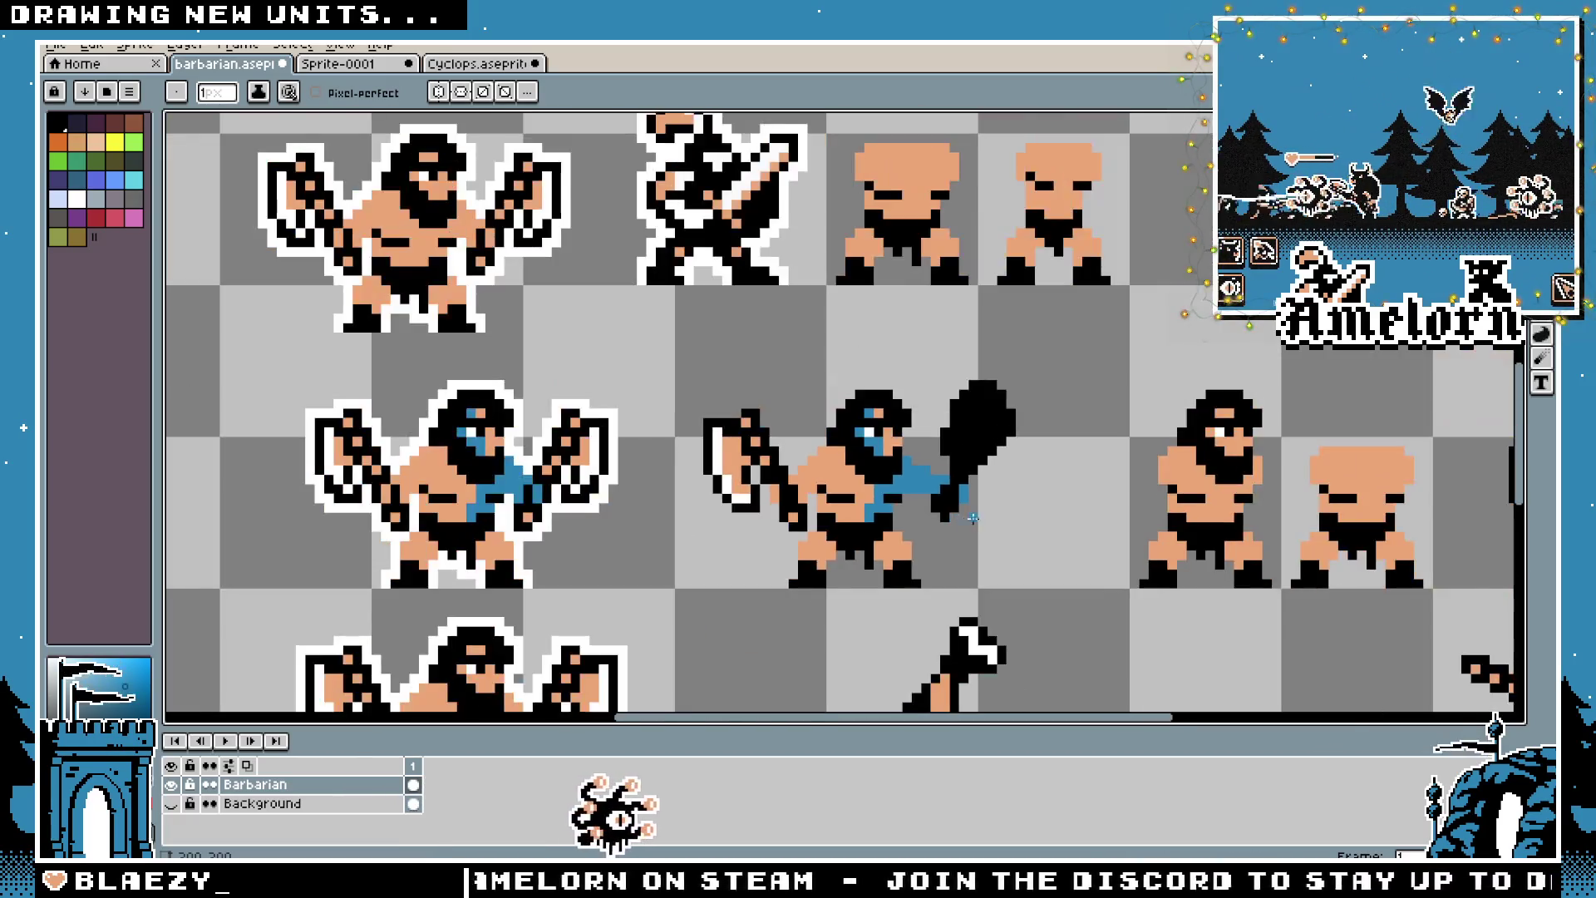
{"action": "scroll", "coordinate": [970, 518], "scroll_direction": "up", "scroll_amount": 1}
{"action": "scroll", "coordinate": [960, 458], "scroll_direction": "up", "scroll_amount": 1}
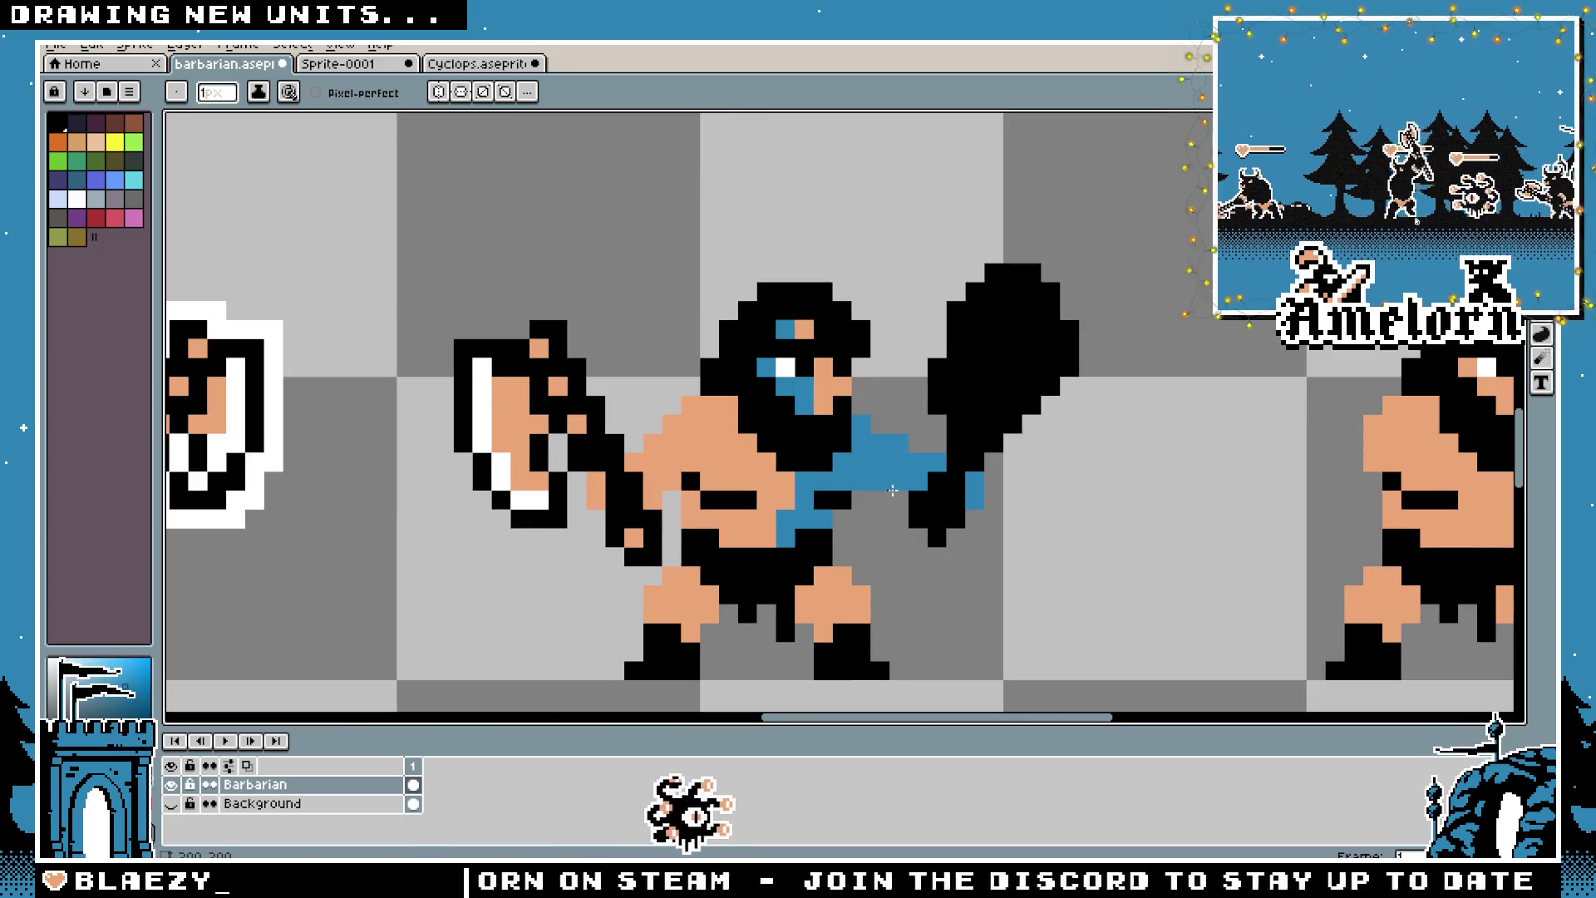
{"action": "scroll", "coordinate": [1110, 571], "scroll_direction": "down", "scroll_amount": 1}
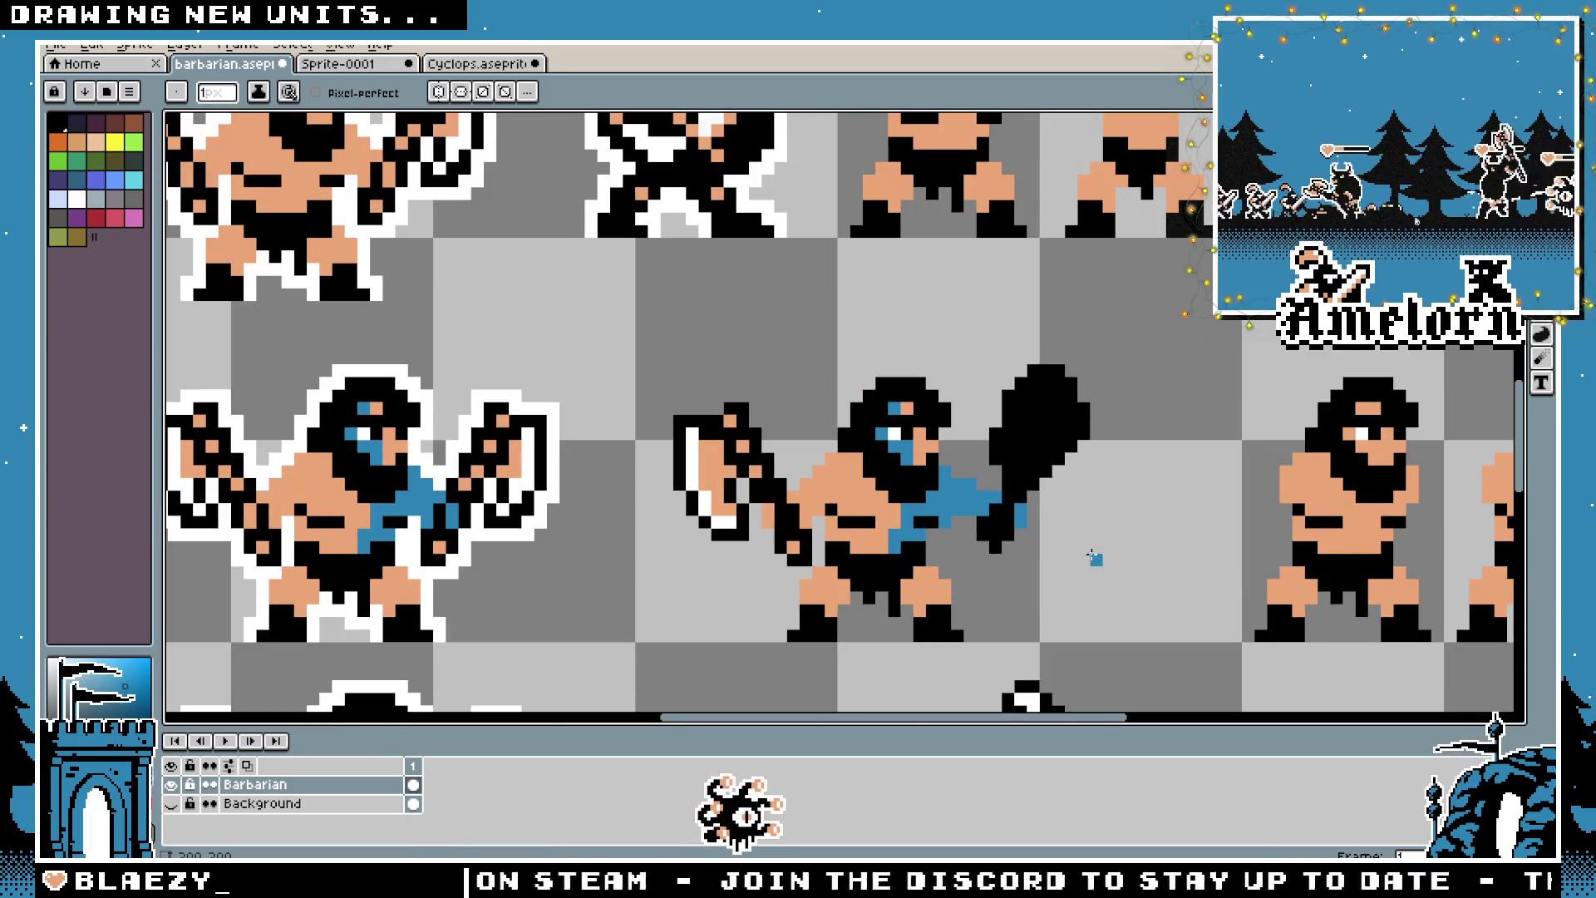
{"action": "scroll", "coordinate": [1094, 557], "scroll_direction": "down", "scroll_amount": 2}
{"action": "scroll", "coordinate": [964, 524], "scroll_direction": "up", "scroll_amount": 3}
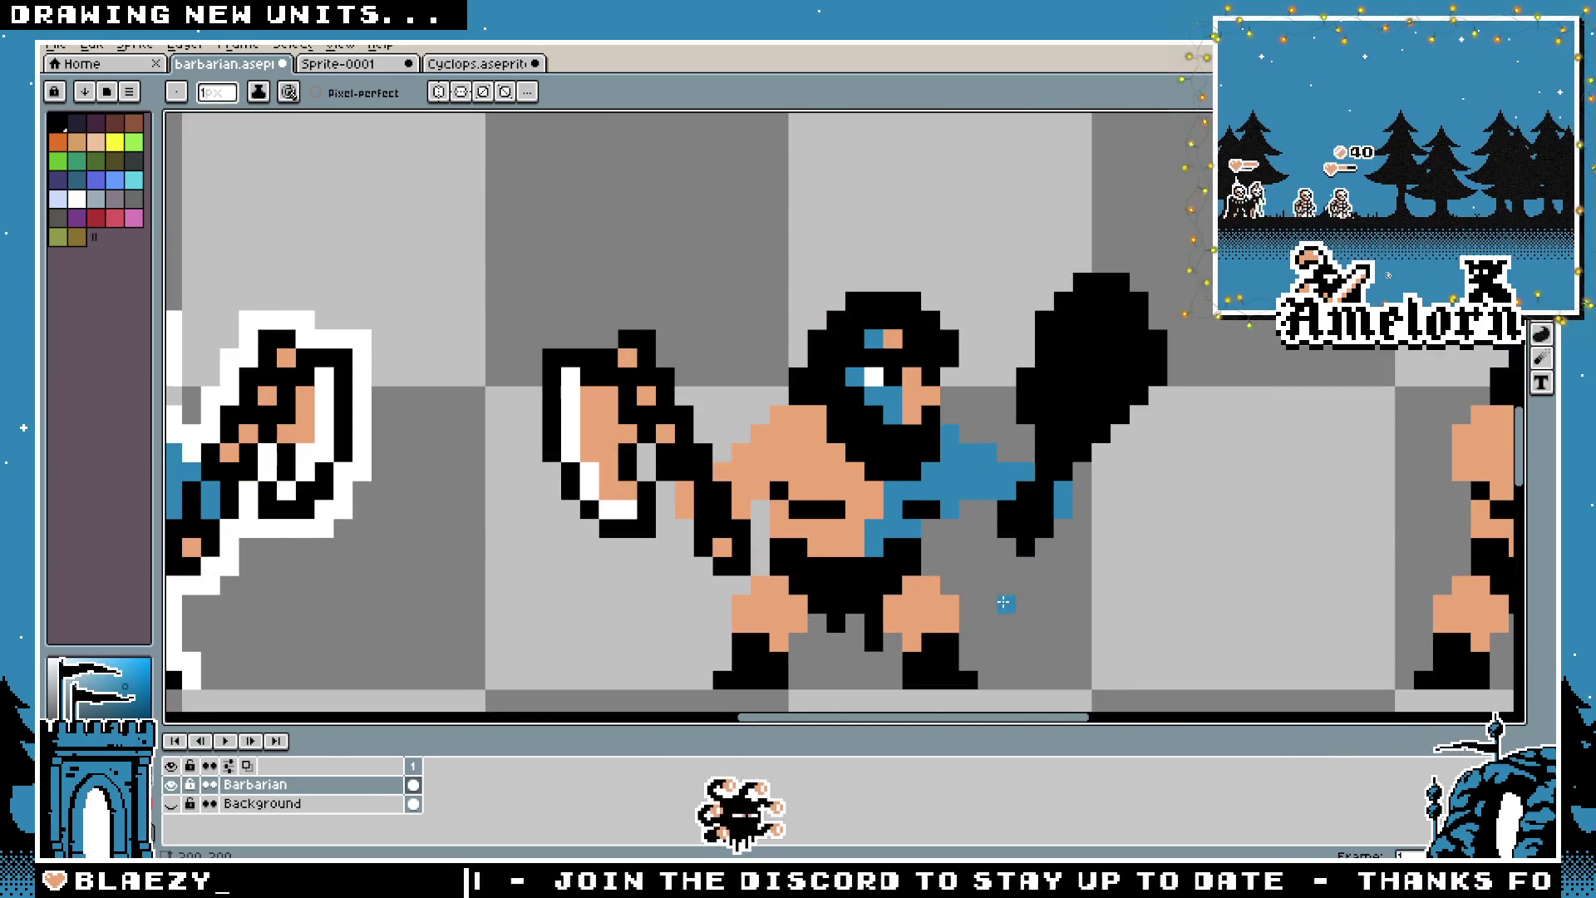
{"action": "scroll", "coordinate": [1005, 602], "scroll_direction": "down", "scroll_amount": 2}
{"action": "scroll", "coordinate": [986, 580], "scroll_direction": "up", "scroll_amount": 3}
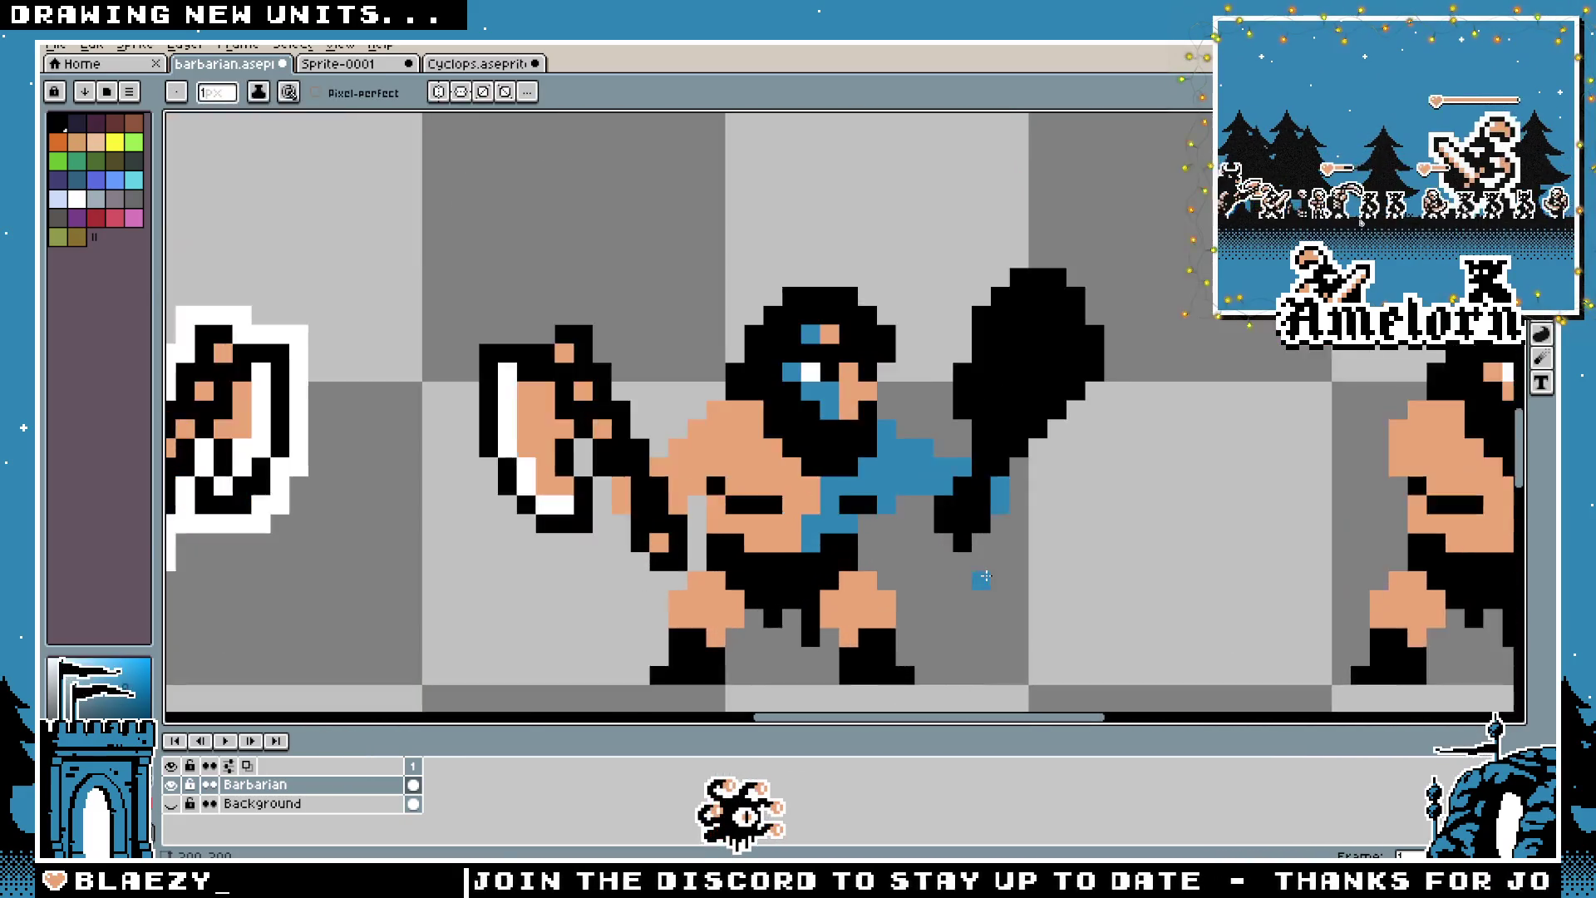
{"action": "key", "text": "ctrl+s"}
{"action": "scroll", "coordinate": [981, 561], "scroll_direction": "up", "scroll_amount": 1}
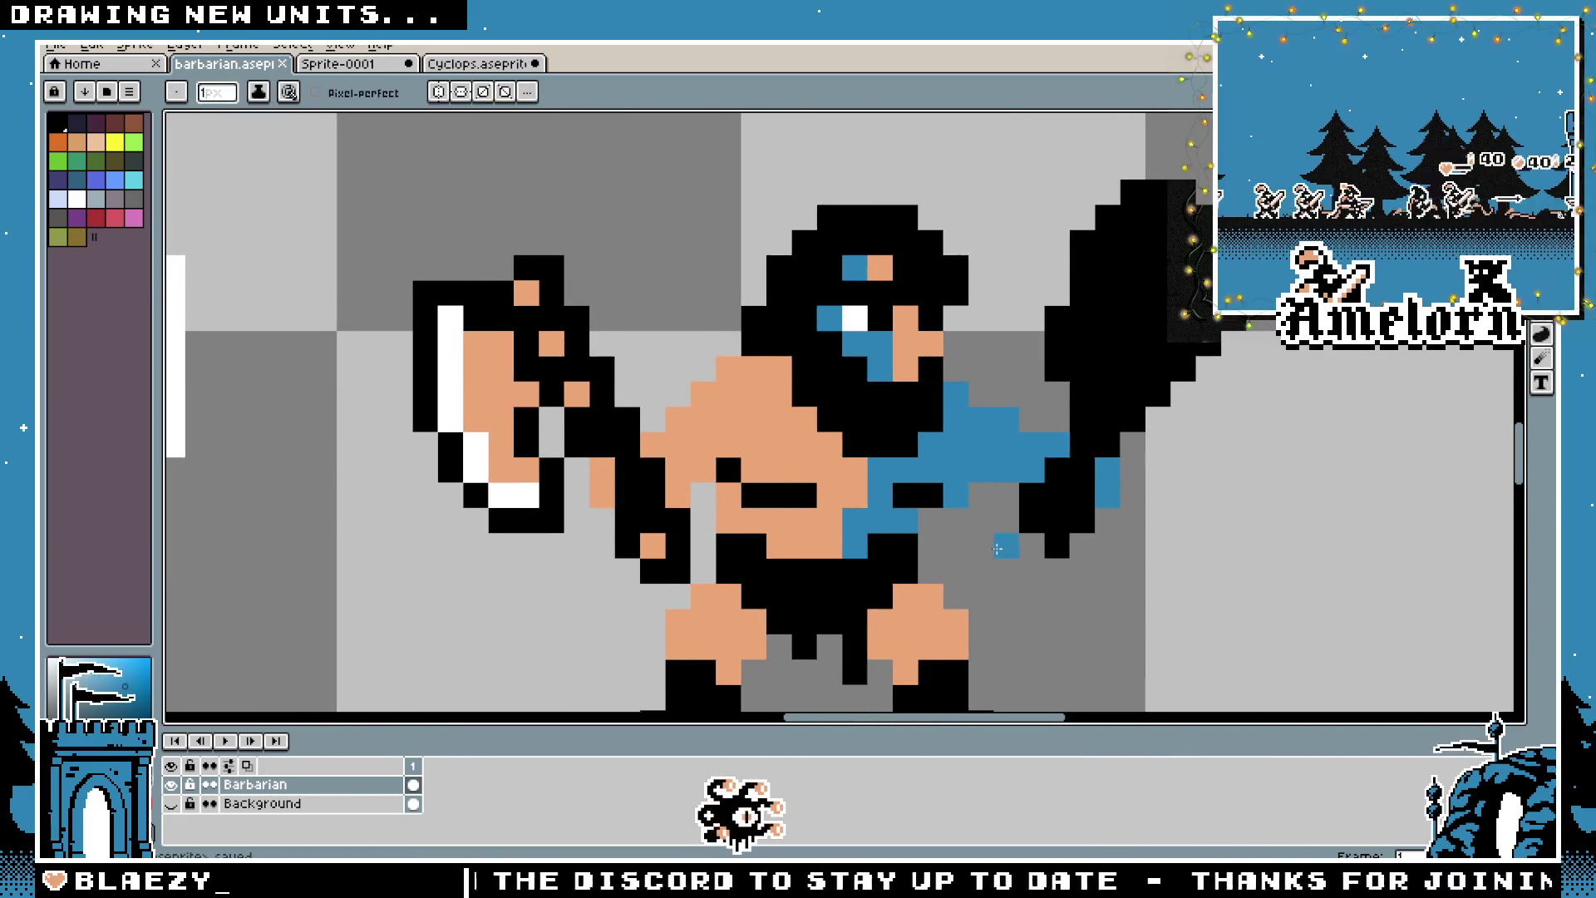
{"action": "scroll", "coordinate": [997, 548], "scroll_direction": "down", "scroll_amount": 3}
Select the blue club barbarian, then delete the old barbarian copy on Sprite-0001
{"action": "key", "text": "m"}
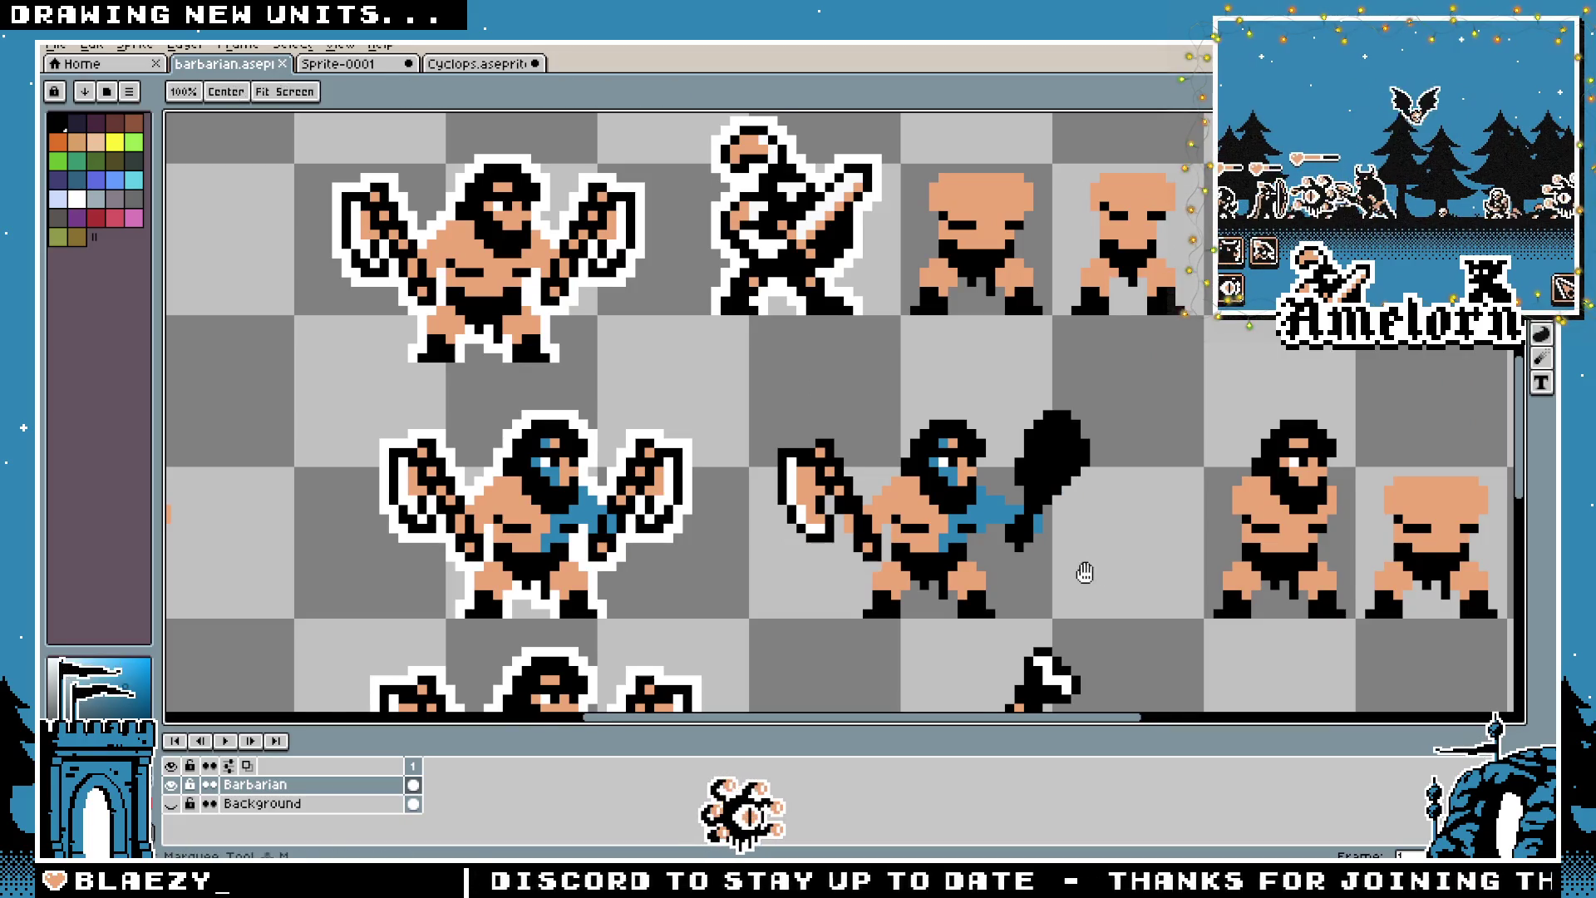
{"action": "left_click_drag", "start_coordinate": [1088, 573], "coordinate": [1043, 530]}
{"action": "left_click_drag", "start_coordinate": [1062, 340], "coordinate": [773, 551]}
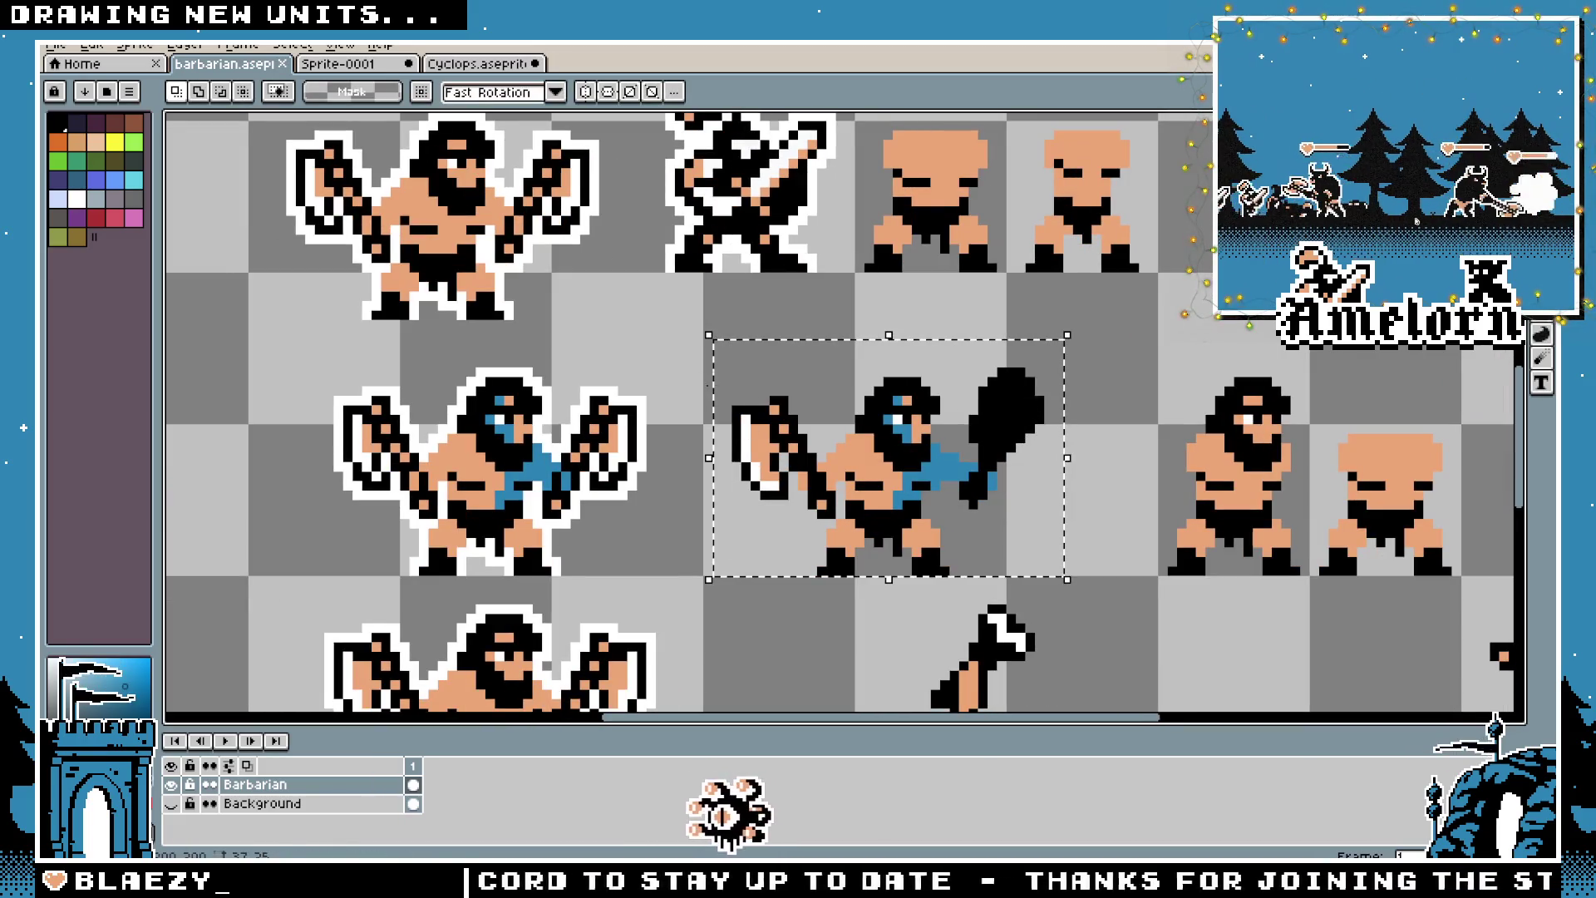
{"action": "left_click", "coordinate": [366, 64]}
{"action": "scroll", "coordinate": [929, 407], "scroll_direction": "down", "scroll_amount": 2}
{"action": "scroll", "coordinate": [929, 407], "scroll_direction": "down", "scroll_amount": 1}
{"action": "mouse_move", "coordinate": [1059, 321]}
{"action": "left_mouse_down"}
{"action": "mouse_move", "coordinate": [788, 534]}
{"action": "mouse_move", "coordinate": [710, 527]}
{"action": "mouse_move", "coordinate": [702, 542]}
{"action": "left_mouse_up"}
{"action": "key", "text": "Delete"}
Paste the club-wielding barbarian and place it beside the first barbarian
{"action": "key", "text": "ctrl+v"}
{"action": "mouse_move", "coordinate": [574, 326]}
{"action": "left_mouse_down"}
{"action": "mouse_move", "coordinate": [770, 457]}
{"action": "mouse_move", "coordinate": [580, 432]}
{"action": "mouse_move", "coordinate": [895, 432]}
{"action": "left_mouse_up"}
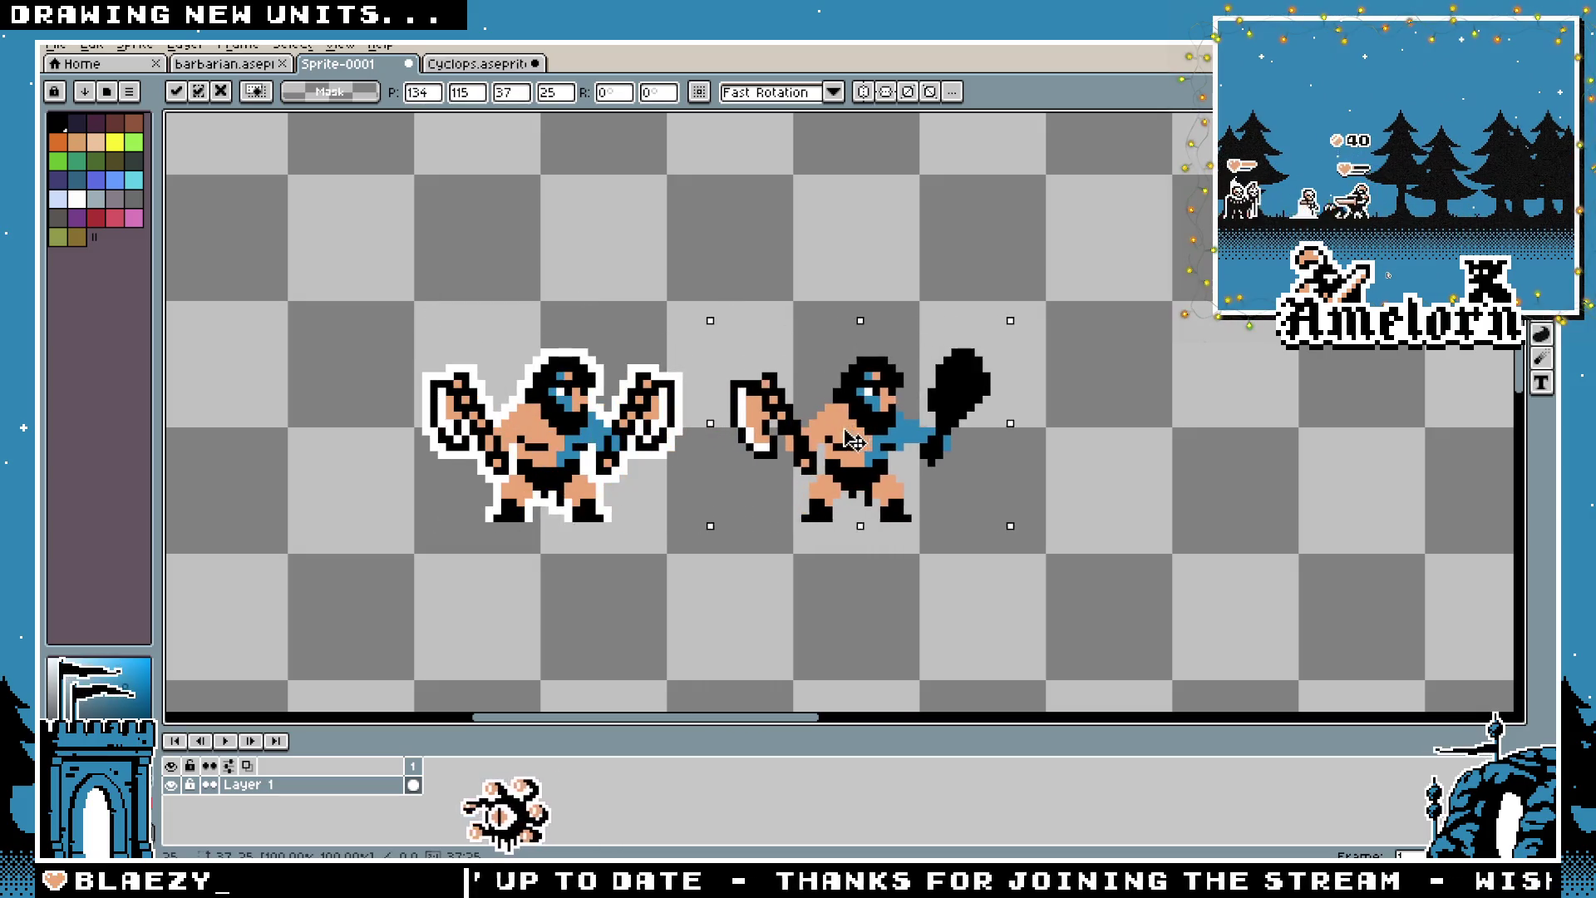
{"action": "mouse_move", "coordinate": [1068, 318]}
{"action": "left_mouse_down"}
{"action": "mouse_move", "coordinate": [926, 446]}
{"action": "mouse_move", "coordinate": [706, 522]}
{"action": "left_mouse_up"}
Pick white and apply a white outline to the new barbarian
{"action": "scroll", "coordinate": [778, 467], "scroll_direction": "up", "scroll_amount": 1}
{"action": "key", "text": "i"}
{"action": "left_click", "coordinate": [737, 377]}
{"action": "key", "text": "shift+o"}
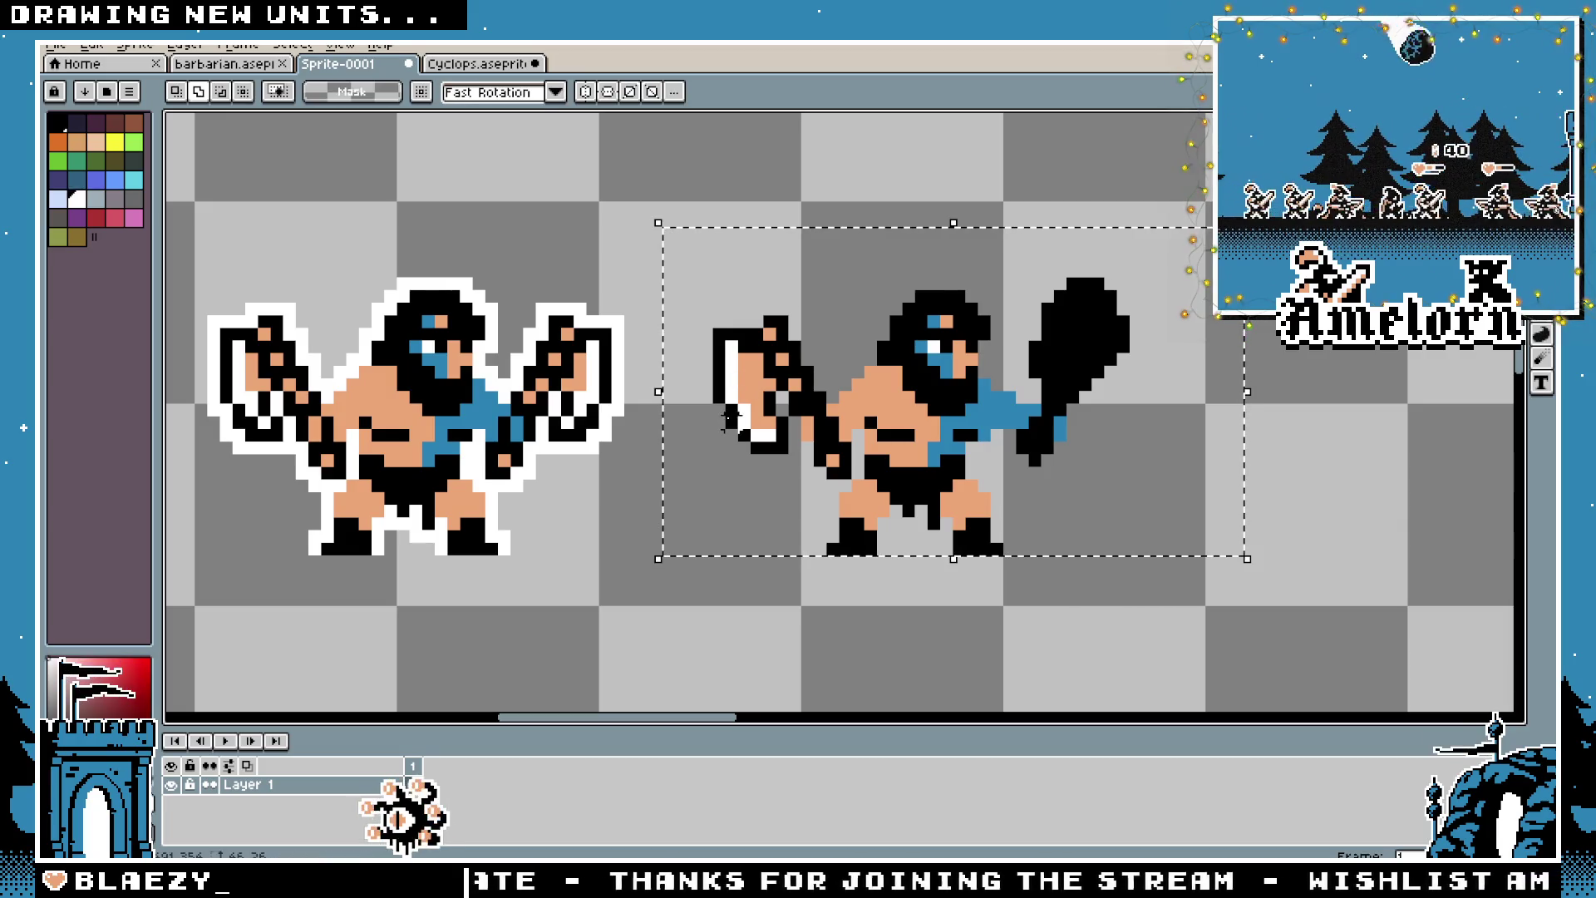
{"action": "left_click", "coordinate": [1260, 366]}
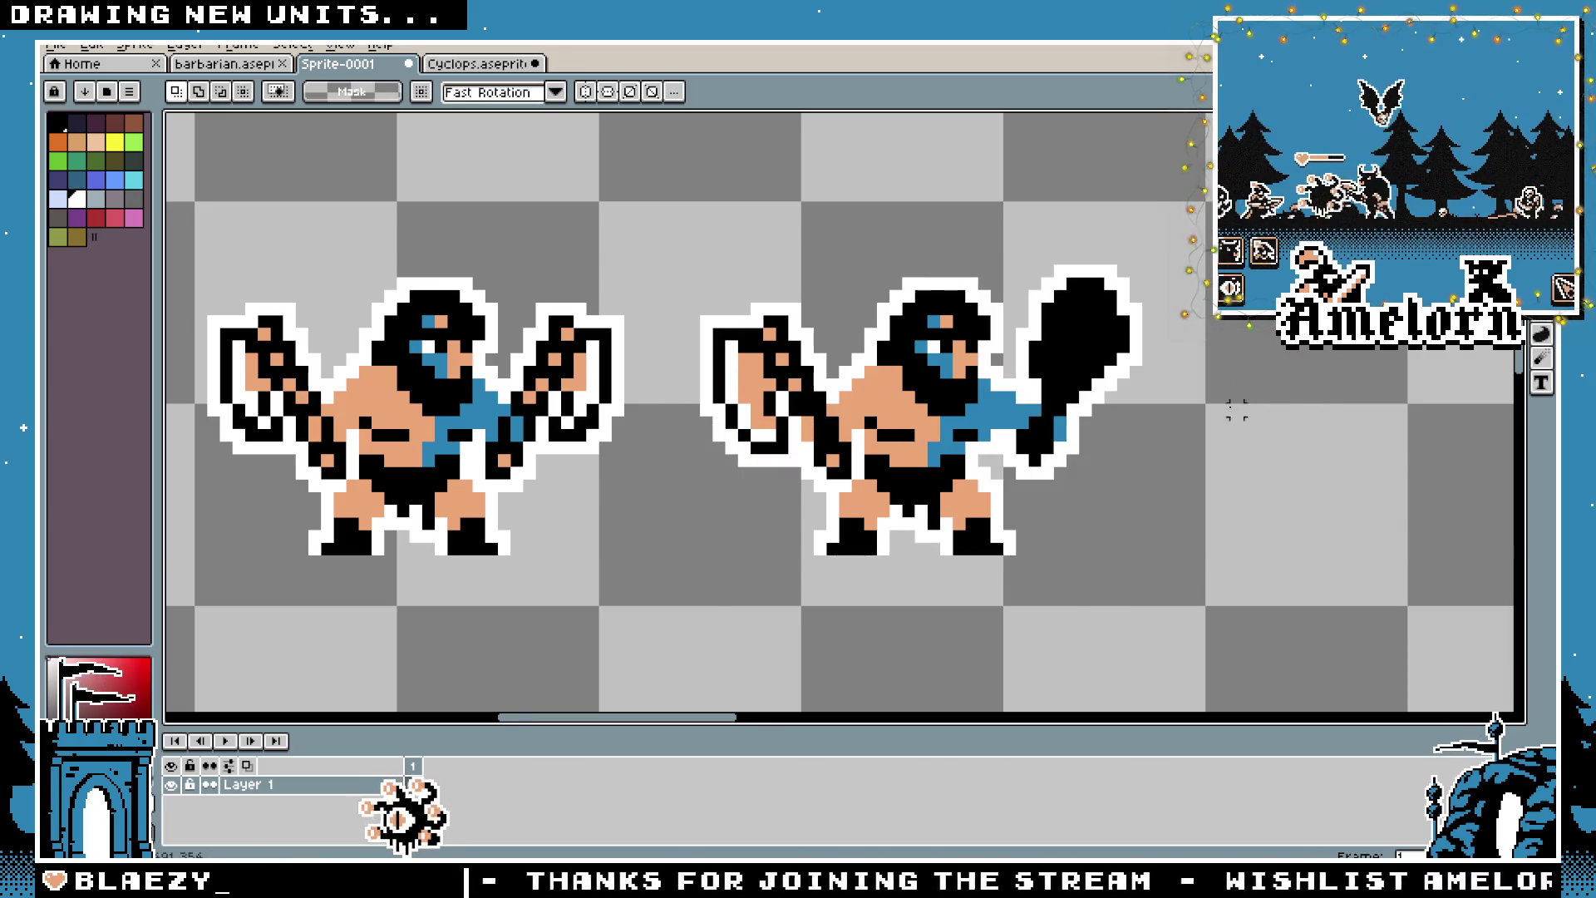
{"action": "scroll", "coordinate": [1193, 420], "scroll_direction": "down", "scroll_amount": 3}
{"action": "key", "text": "ctrl+d"}
{"action": "scroll", "coordinate": [1210, 421], "scroll_direction": "up", "scroll_amount": 2}
{"action": "mouse_move", "coordinate": [1209, 421]}
{"action": "left_mouse_down"}
{"action": "mouse_move", "coordinate": [1098, 495]}
{"action": "mouse_move", "coordinate": [1063, 496]}
{"action": "left_mouse_up"}
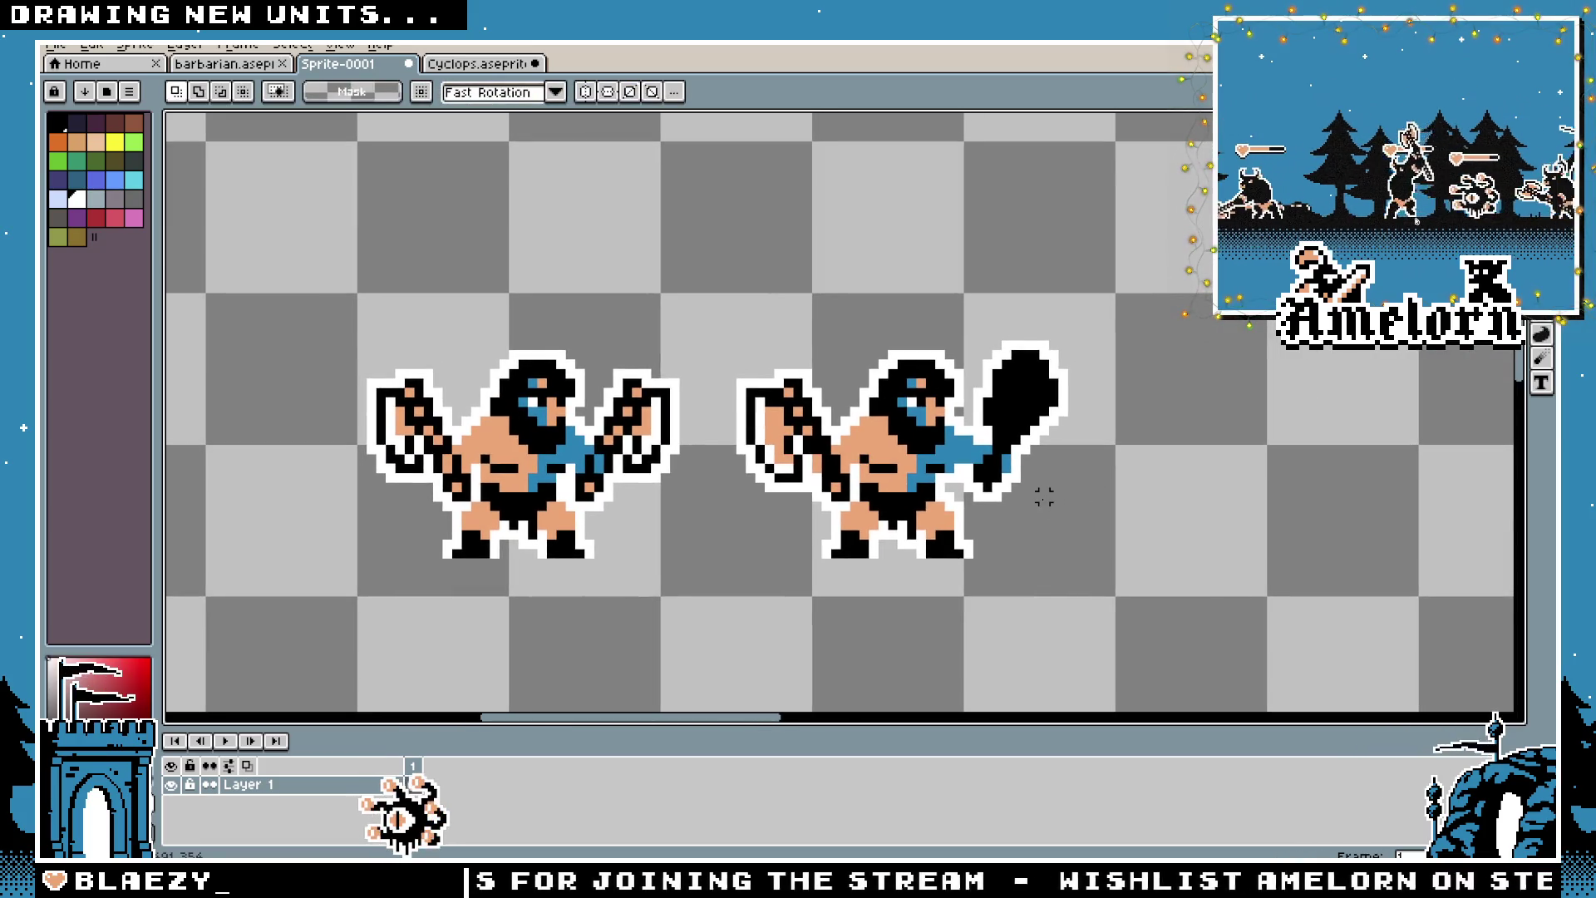
{"action": "scroll", "coordinate": [1039, 499], "scroll_direction": "down", "scroll_amount": 2}
{"action": "scroll", "coordinate": [1030, 511], "scroll_direction": "up", "scroll_amount": 2}
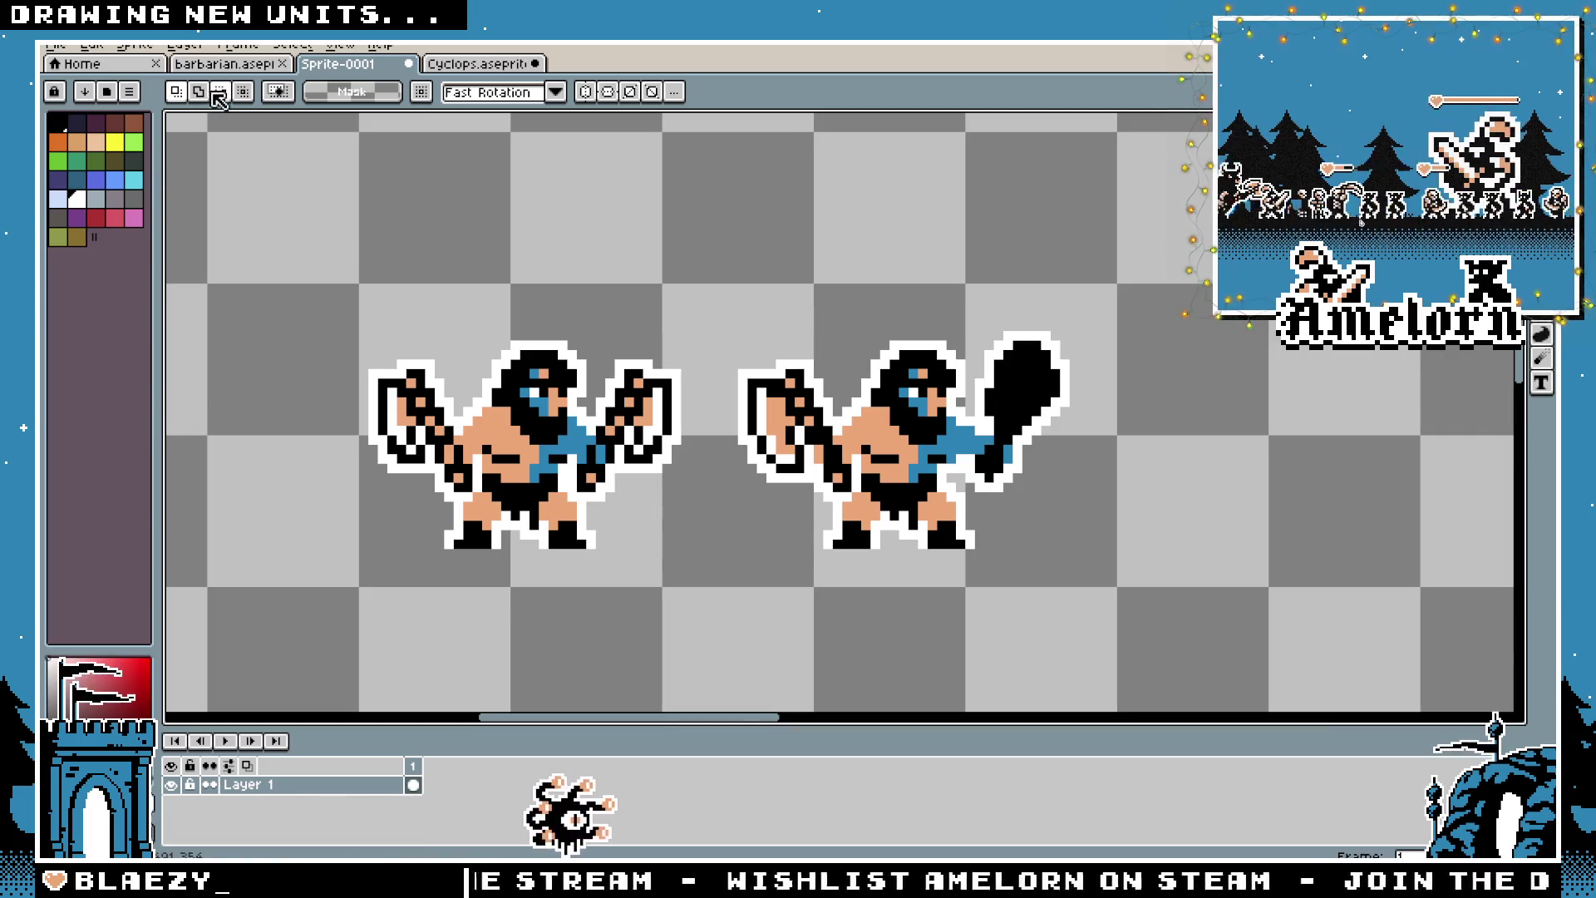
On the barbarian sheet, undo edits until the middle barbarian's club is gone
{"action": "key", "text": "ctrl+shift+Tab"}
{"action": "left_click_drag", "start_coordinate": [1072, 342], "coordinate": [702, 567]}
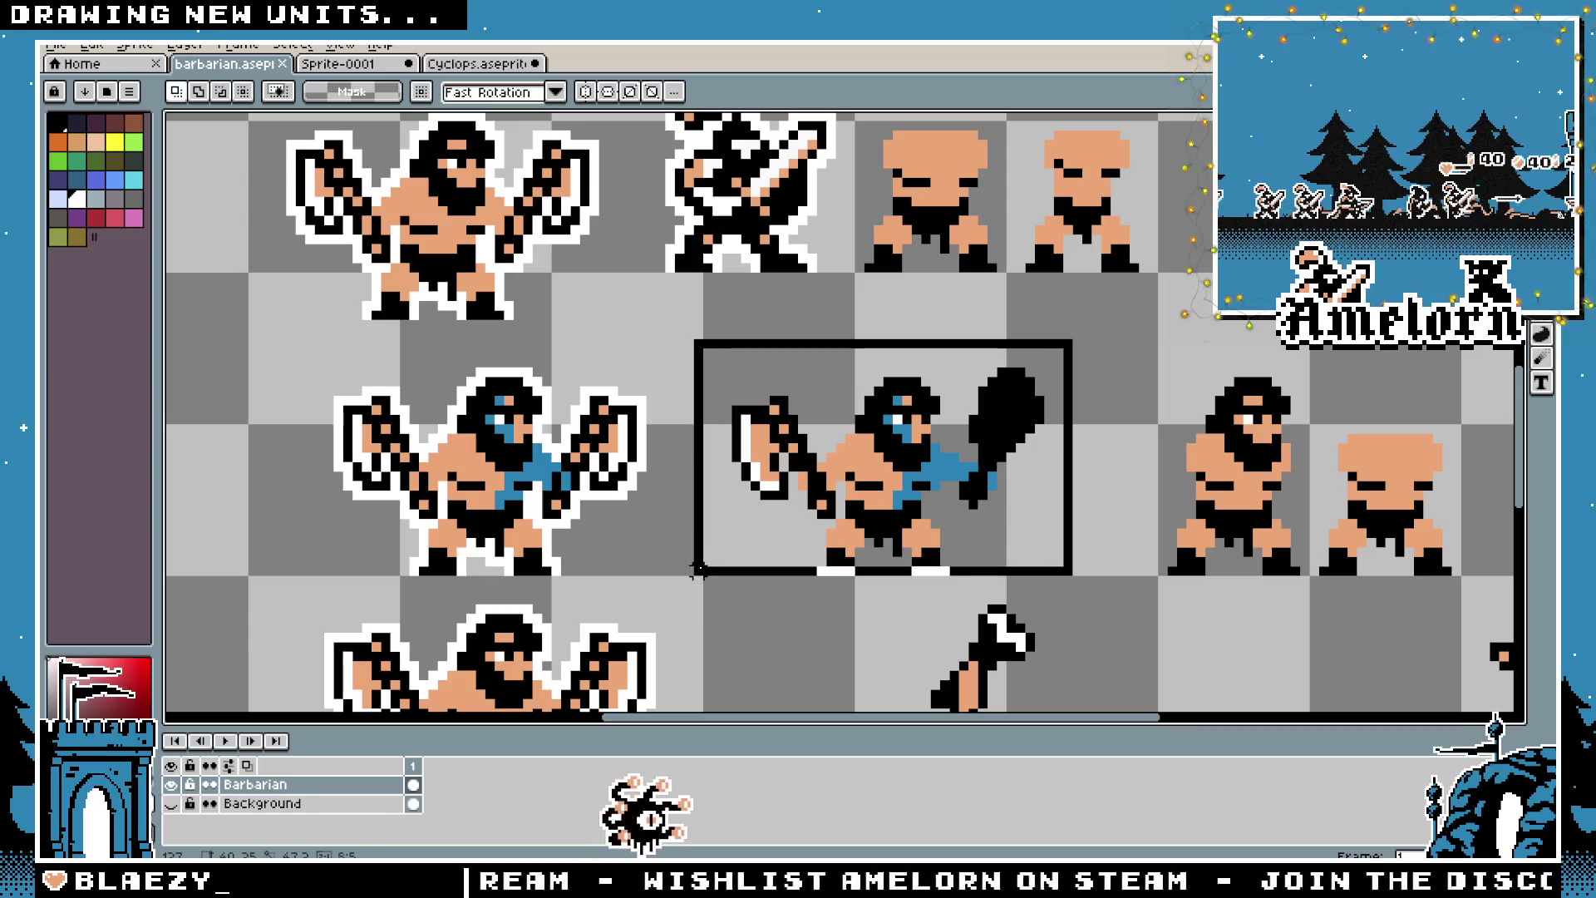
{"action": "key", "text": "ctrl+d"}
{"action": "mouse_move", "coordinate": [1063, 345]}
{"action": "left_mouse_down"}
{"action": "mouse_move", "coordinate": [776, 570]}
{"action": "mouse_move", "coordinate": [706, 572]}
{"action": "left_mouse_up"}
{"action": "key", "text": "ctrl+d"}
{"action": "key", "text": "ctrl+z"}
{"action": "key", "text": "ctrl+z"}
{"action": "key", "text": "ctrl+z"}
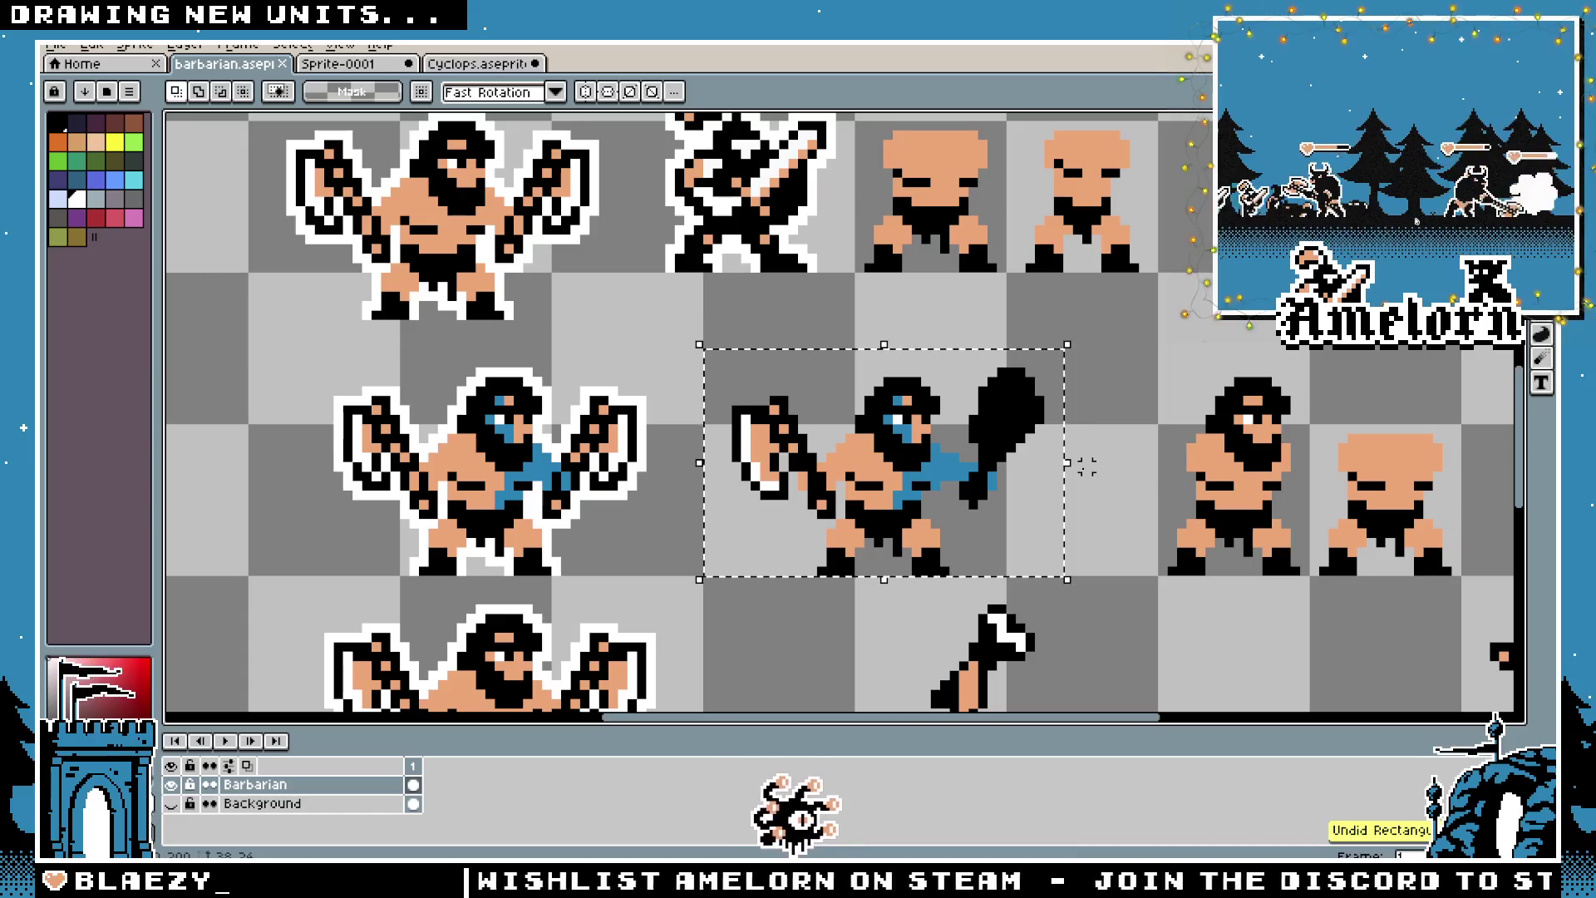
{"action": "key", "text": "ctrl+z"}
{"action": "key", "text": "ctrl+z"}
{"action": "key", "text": "ctrl+z"}
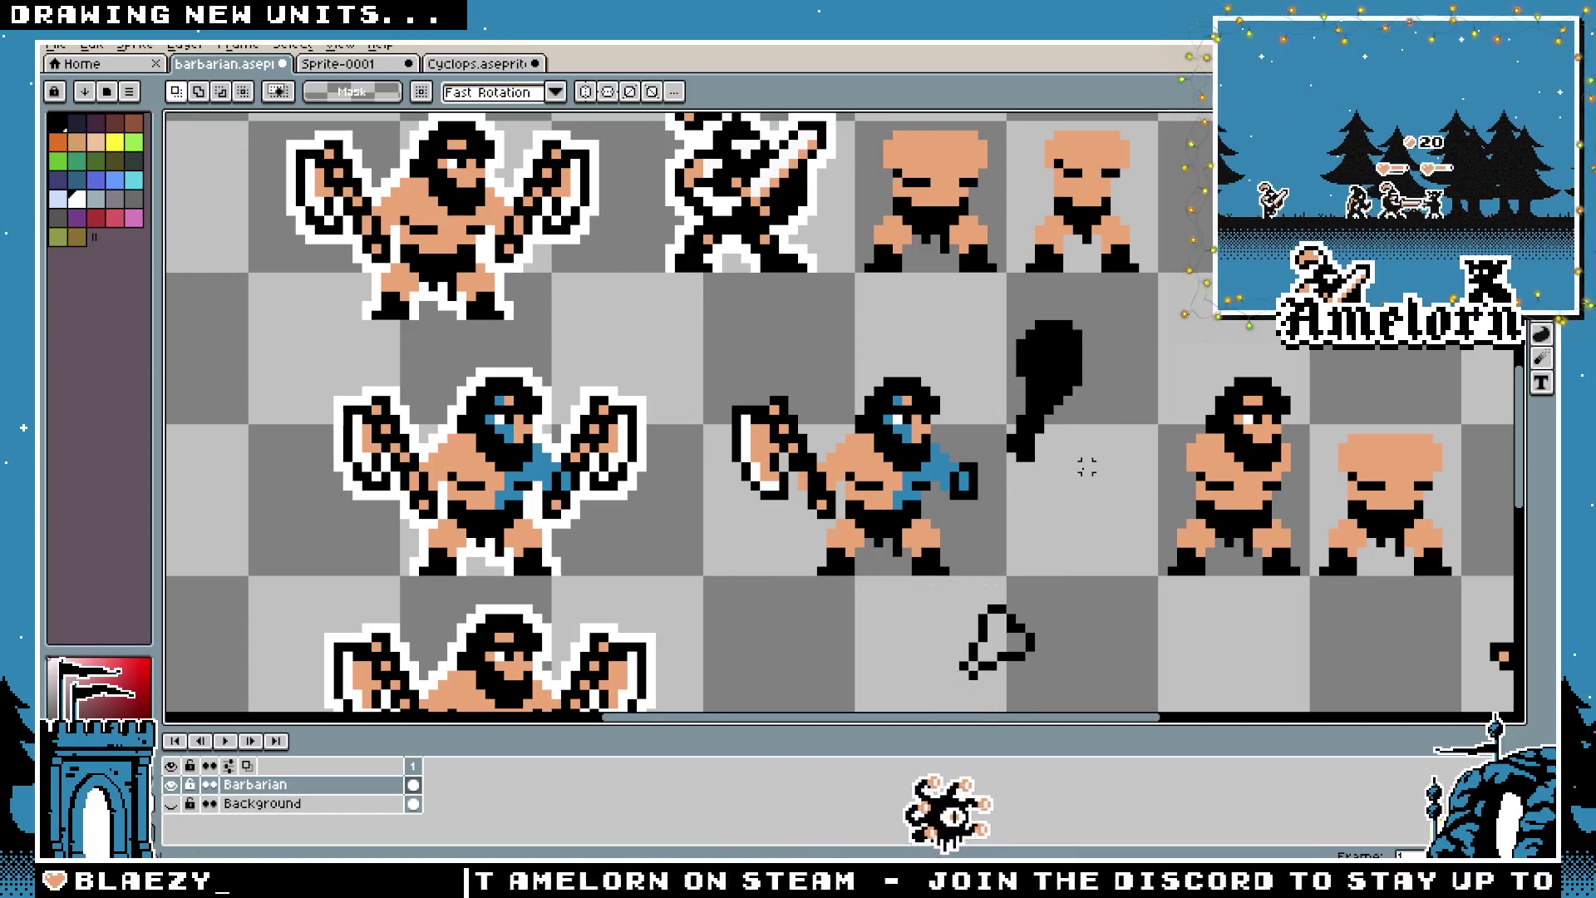
{"action": "key", "text": "ctrl+z"}
{"action": "key", "text": "ctrl+z"}
{"action": "key", "text": "ctrl+z"}
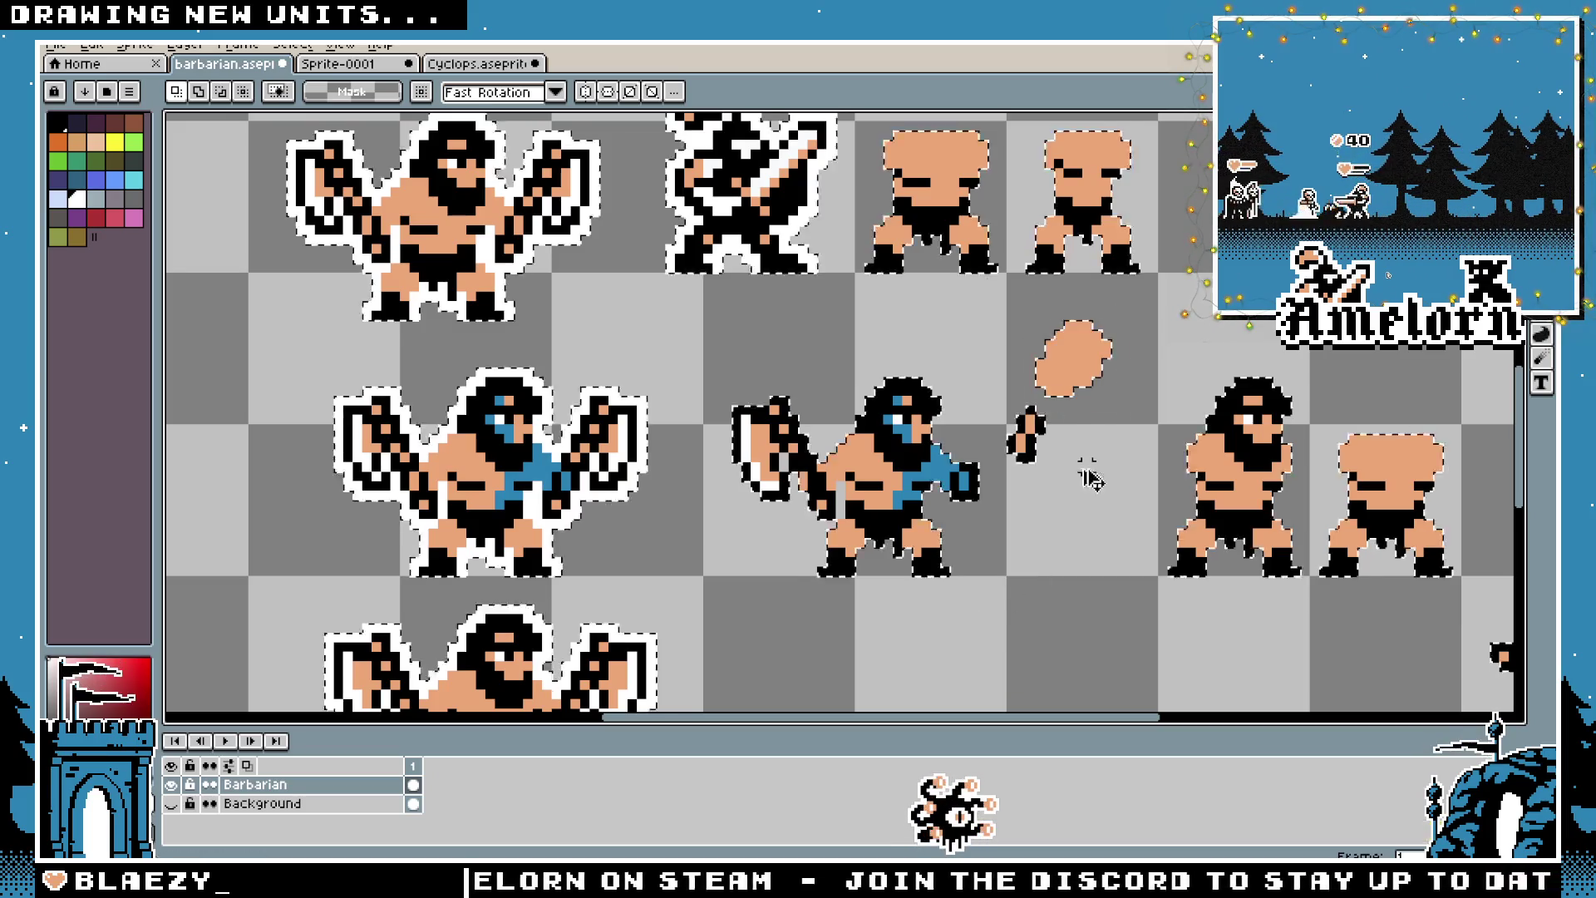
{"action": "key", "text": "ctrl+z"}
{"action": "key", "text": "ctrl+z"}
{"action": "key", "text": "ctrl+z"}
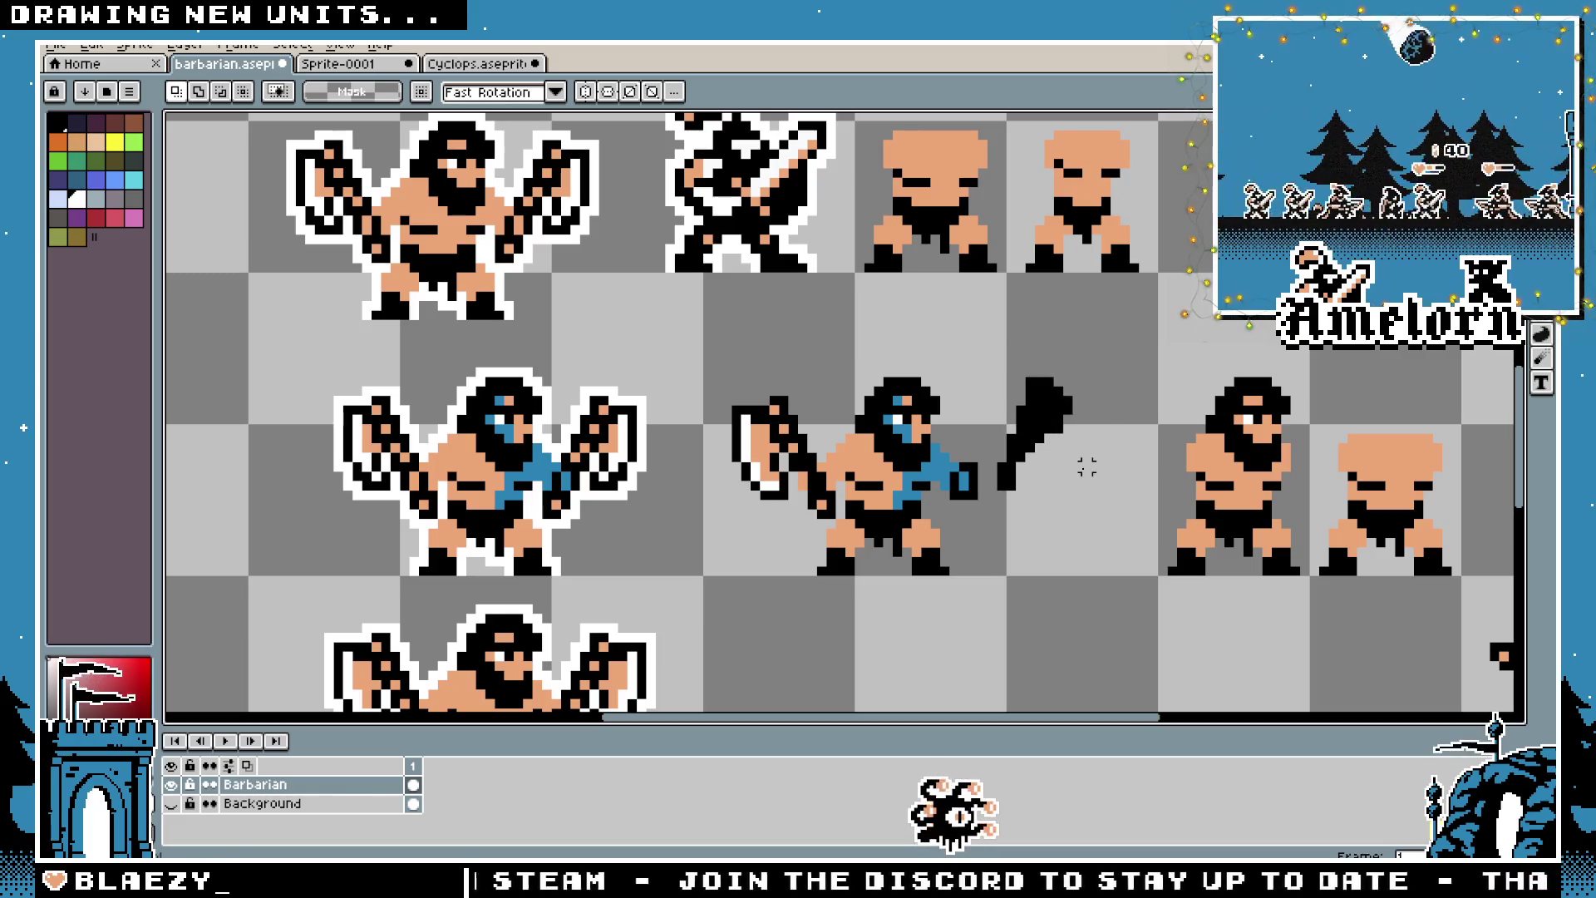
{"action": "key", "text": "ctrl+z"}
{"action": "key", "text": "ctrl+z"}
{"action": "key", "text": "ctrl+z"}
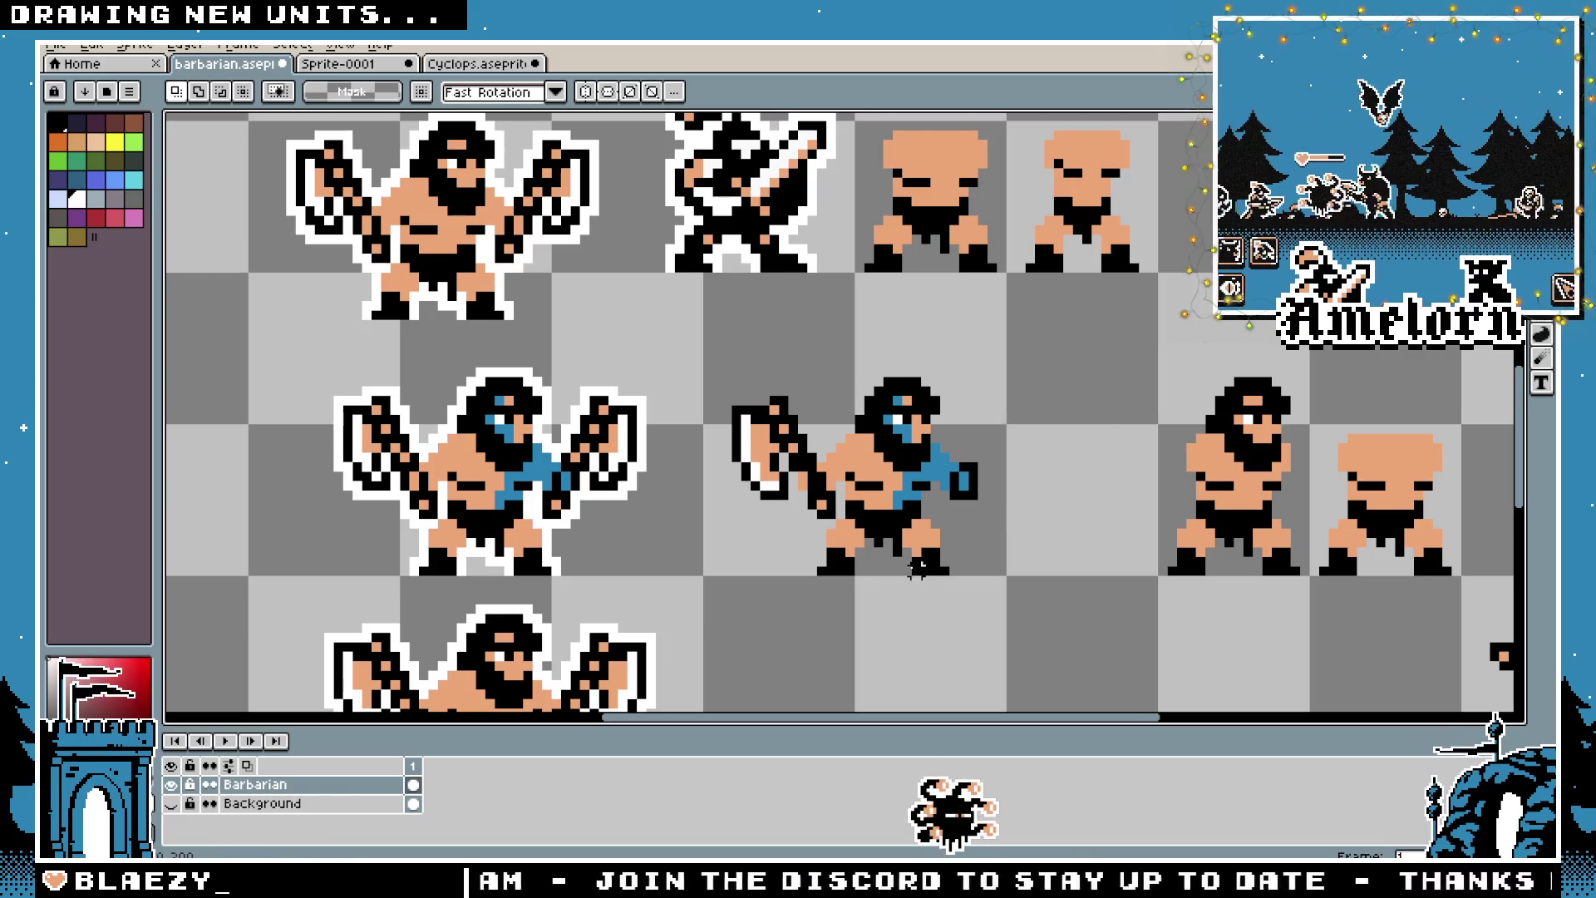
Move the two hooded figures down slightly
{"action": "scroll", "coordinate": [903, 568], "scroll_direction": "down", "scroll_amount": 1}
{"action": "left_click_drag", "start_coordinate": [956, 613], "coordinate": [820, 356]}
{"action": "left_click_drag", "start_coordinate": [673, 407], "coordinate": [1015, 583]}
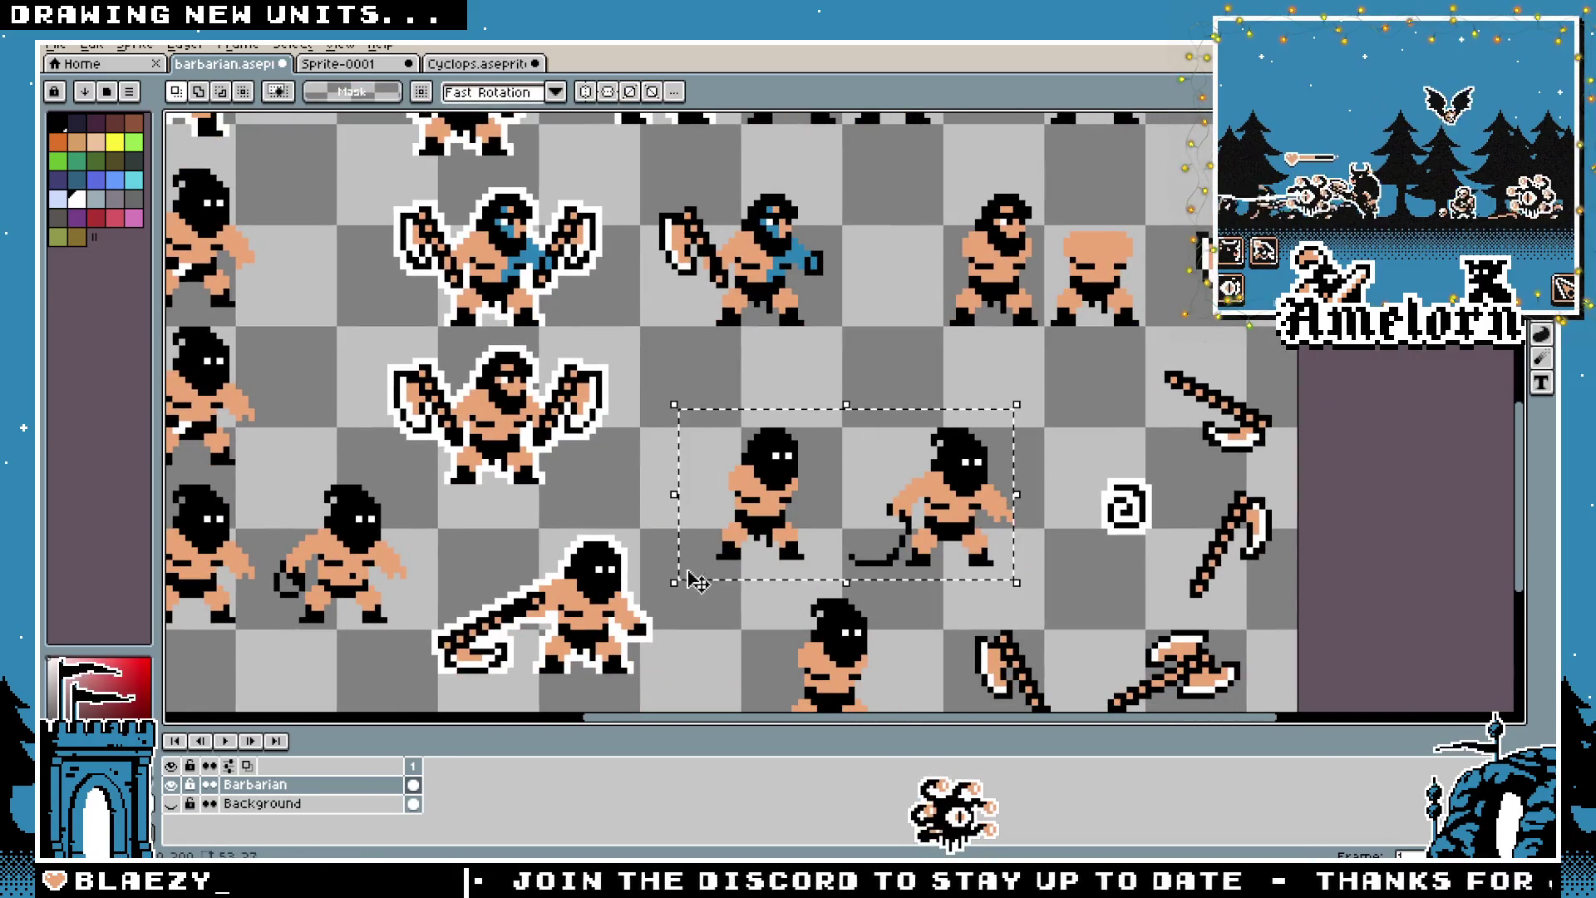
{"action": "left_click_drag", "start_coordinate": [817, 526], "coordinate": [817, 568]}
{"action": "key", "text": "Up"}
{"action": "key", "text": "Up"}
Paste the club barbarian and drop it on the bottom row
{"action": "key", "text": "ctrl+v"}
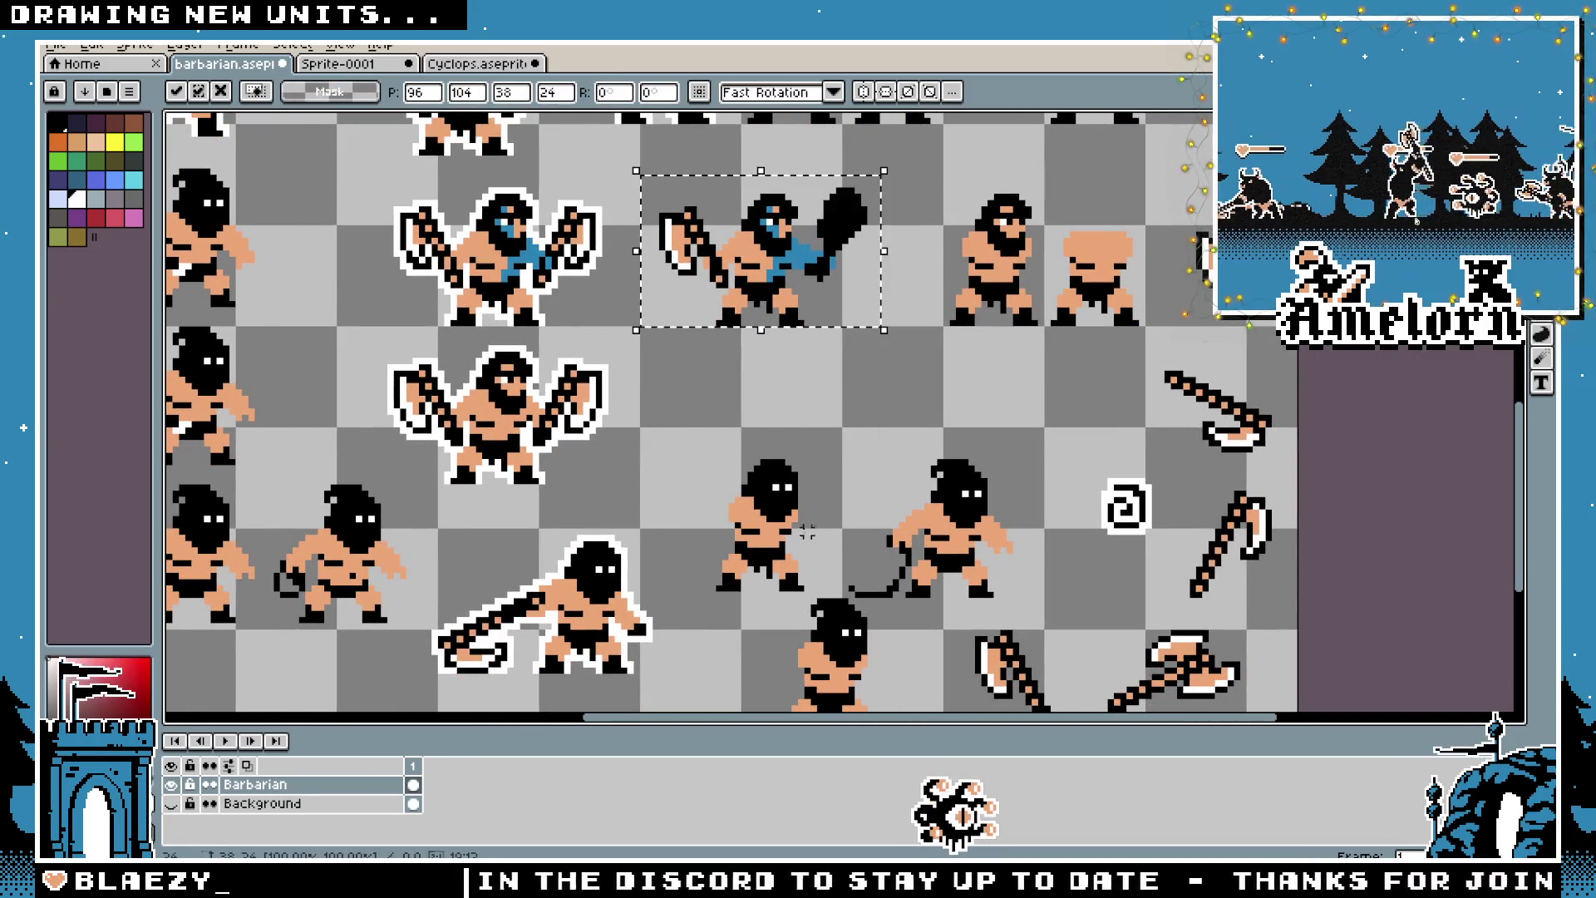
{"action": "mouse_move", "coordinate": [781, 299]}
{"action": "left_mouse_down"}
{"action": "mouse_move", "coordinate": [935, 418]}
{"action": "mouse_move", "coordinate": [578, 664]}
{"action": "mouse_move", "coordinate": [507, 648]}
{"action": "mouse_move", "coordinate": [657, 382]}
{"action": "mouse_move", "coordinate": [678, 399]}
{"action": "mouse_move", "coordinate": [491, 499]}
{"action": "left_mouse_up"}
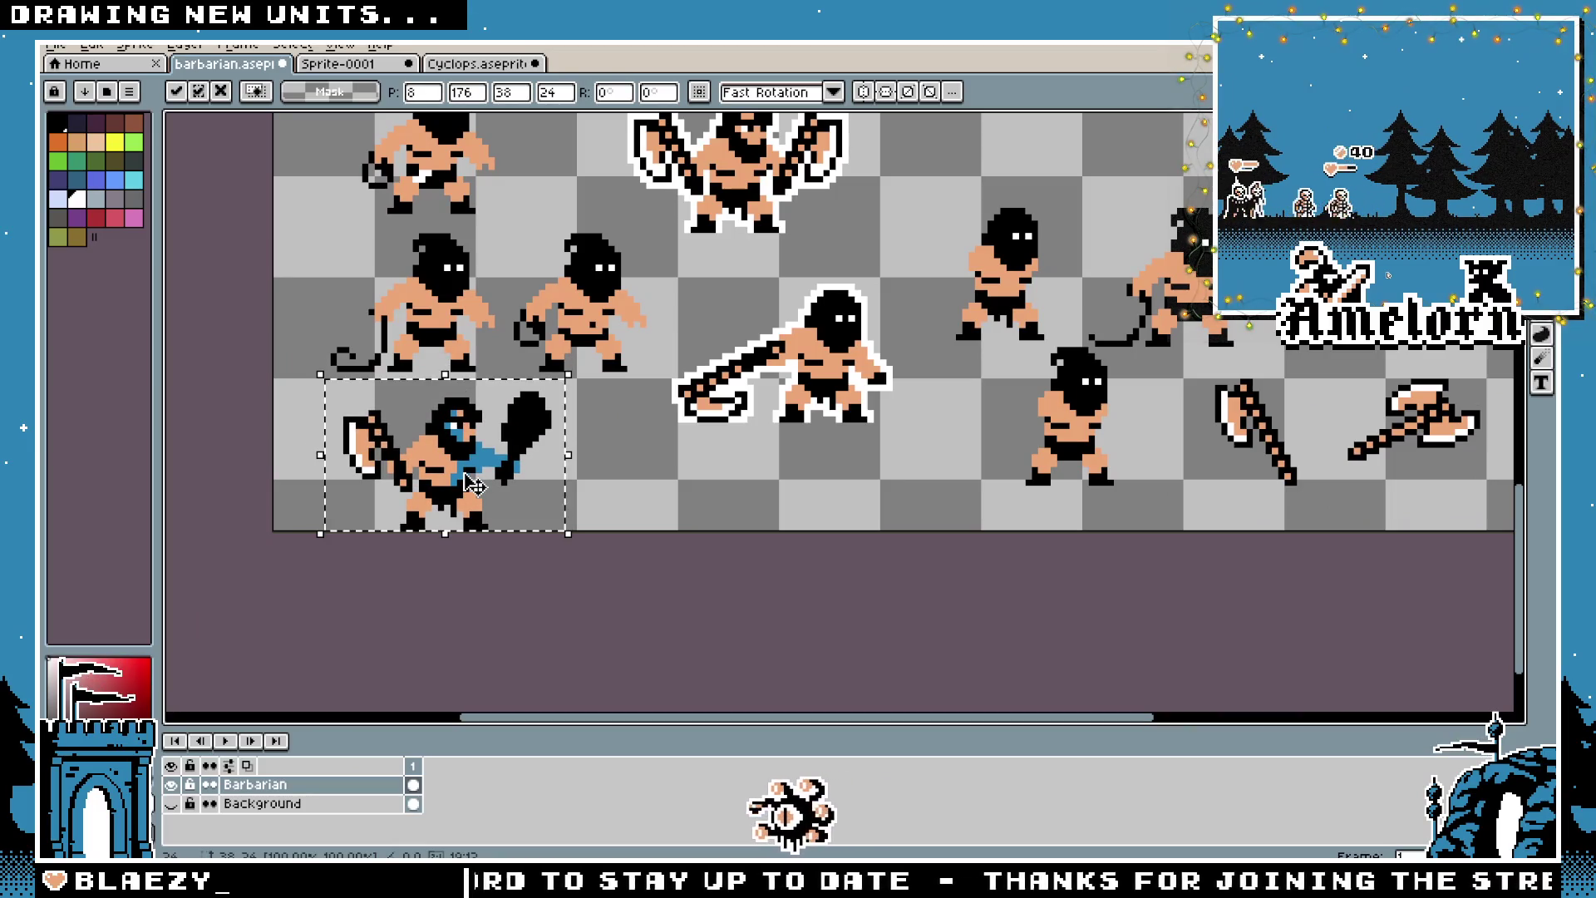
{"action": "key", "text": "Return"}
Duplicate the barbarian's axe, flip the copy horizontally and place it to the right
{"action": "scroll", "coordinate": [289, 309], "scroll_direction": "up", "scroll_amount": 4}
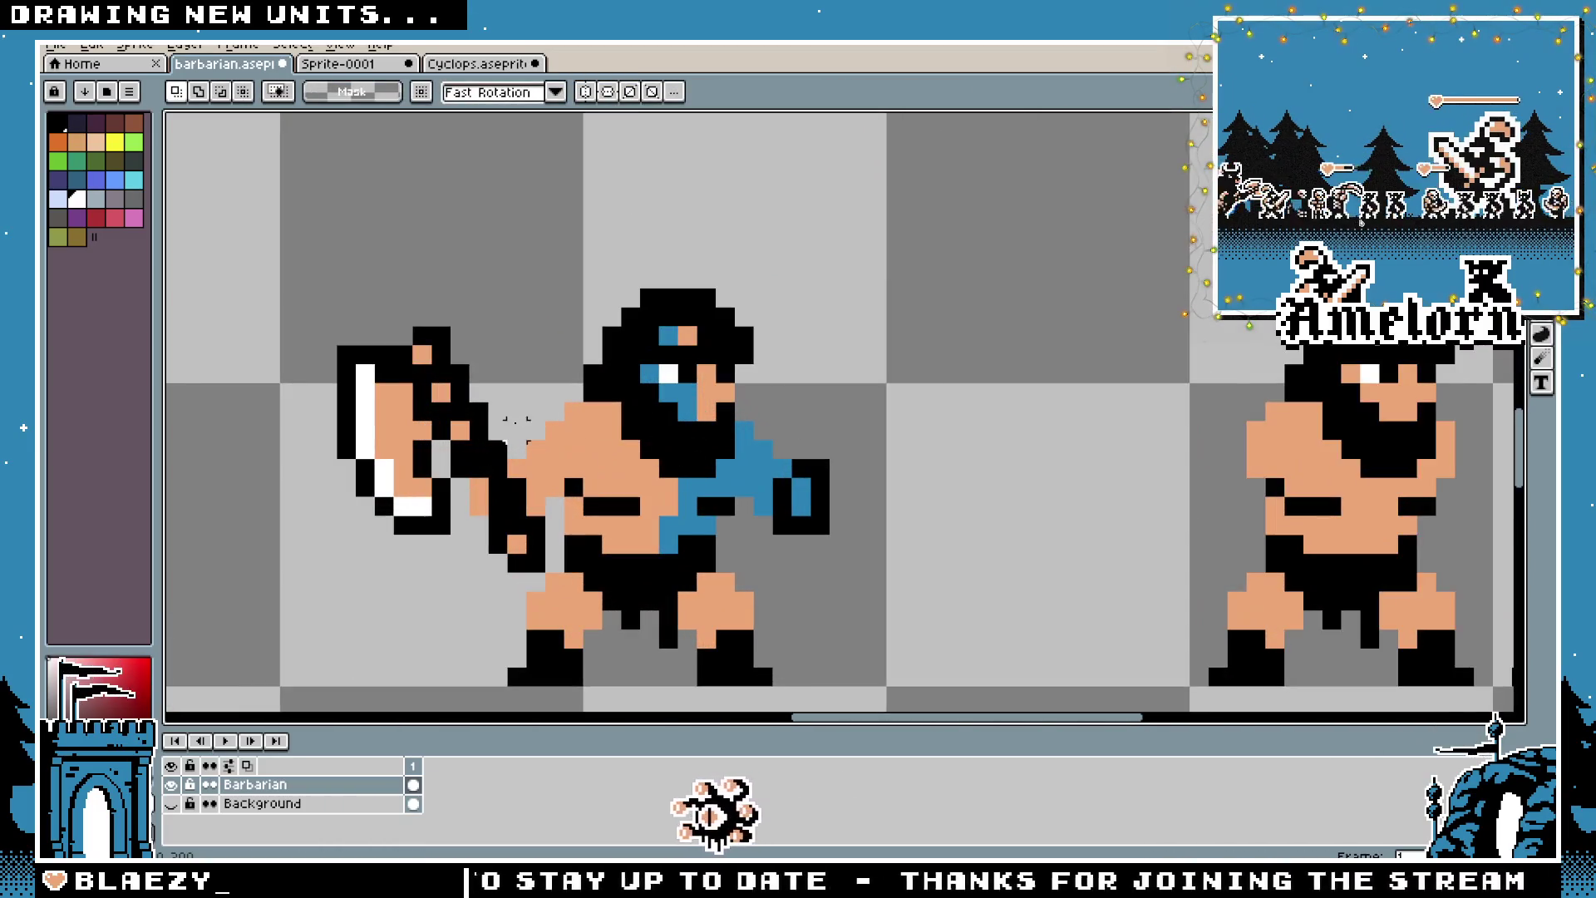
{"action": "left_click_drag", "start_coordinate": [288, 309], "coordinate": [551, 575]}
{"action": "key", "text": "ctrl+c"}
{"action": "key", "text": "ctrl+v"}
{"action": "left_click_drag", "start_coordinate": [479, 508], "coordinate": [1085, 469]}
{"action": "key", "text": "shift+h"}
{"action": "left_click", "coordinate": [915, 365]}
Touch up the axe handle by erasing a stray pixel and painting the grip blue
{"action": "scroll", "coordinate": [914, 366], "scroll_direction": "up", "scroll_amount": 2}
{"action": "key", "text": "b"}
{"action": "scroll", "coordinate": [931, 433], "scroll_direction": "down", "scroll_amount": 1}
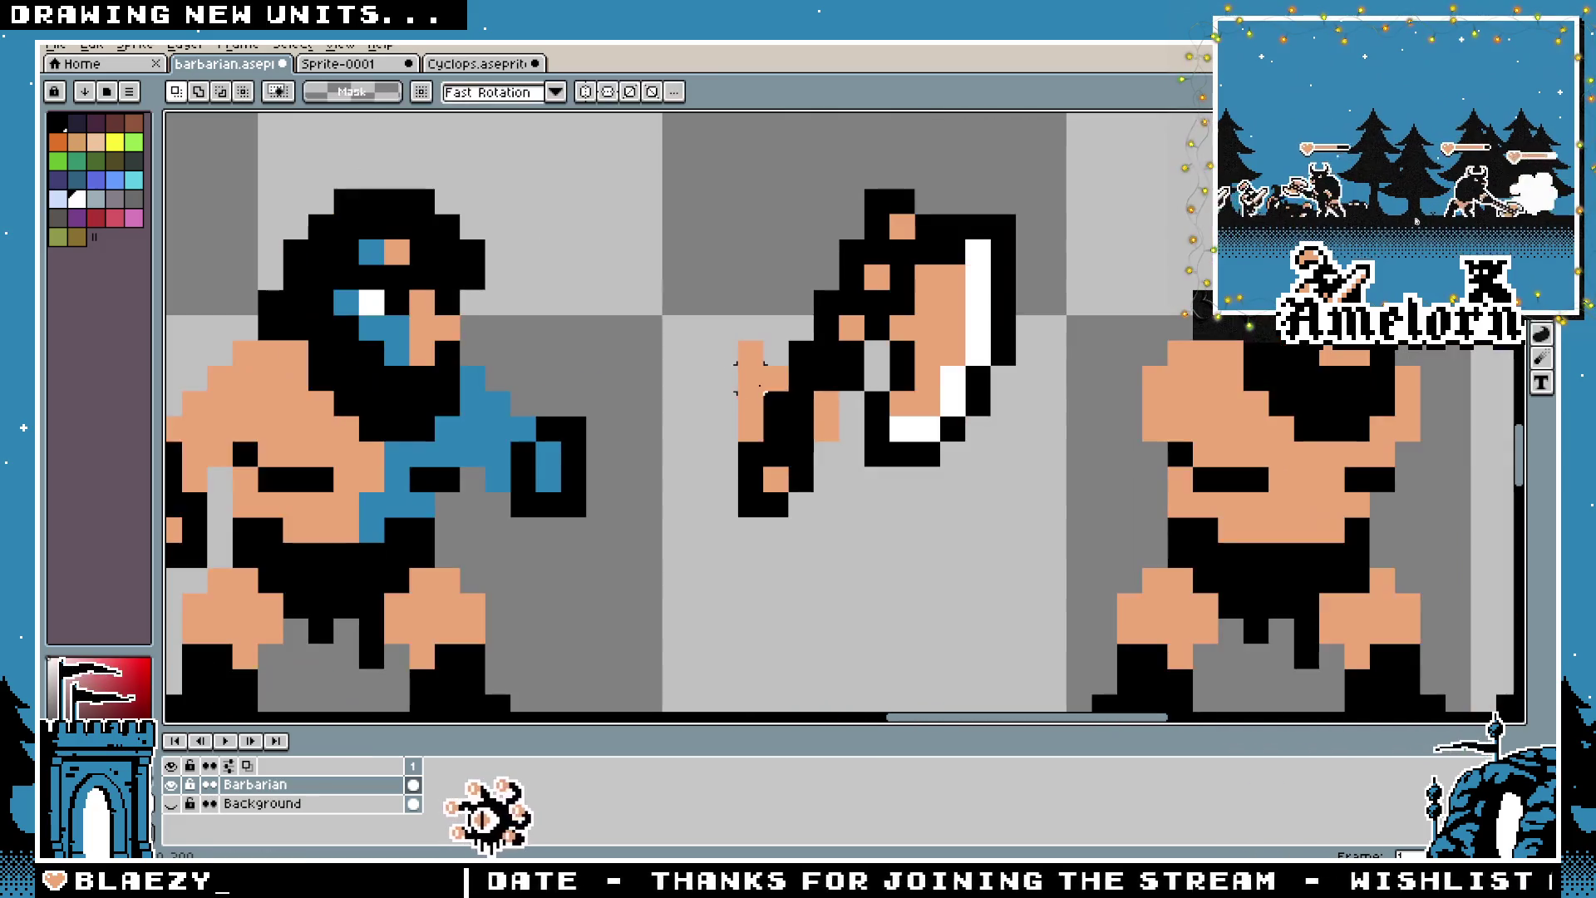
{"action": "left_click", "coordinate": [751, 429]}
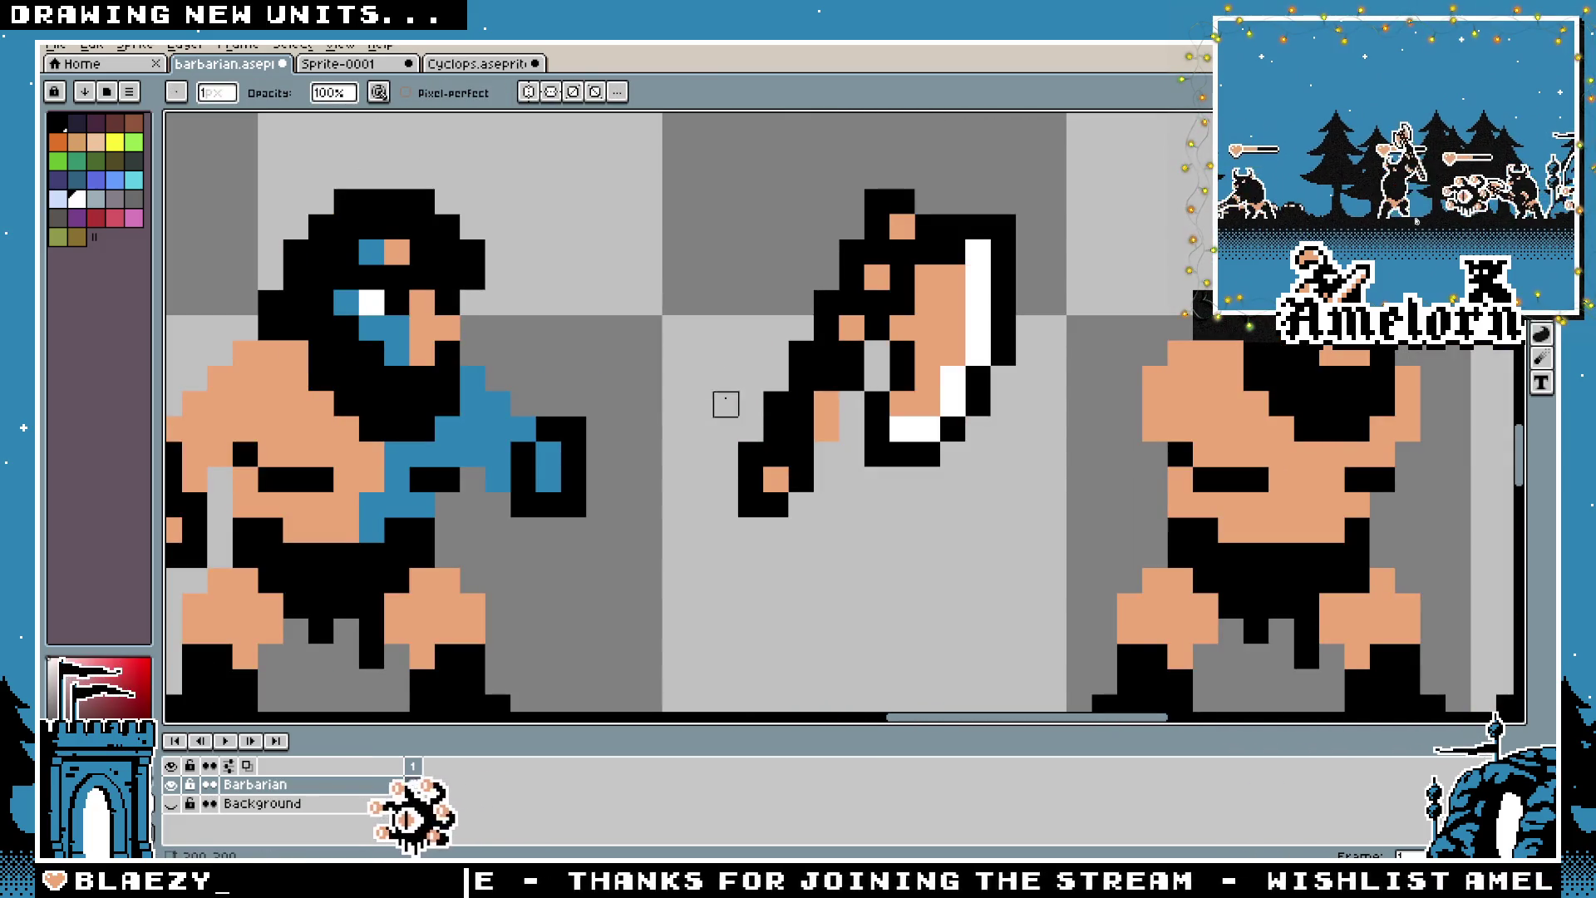
{"action": "key", "text": "i"}
{"action": "left_click", "coordinate": [549, 453]}
{"action": "key", "text": "b"}
{"action": "left_click", "coordinate": [825, 404]}
Select the blue-gripped axe and move it onto the barbarian's raised hand
{"action": "scroll", "coordinate": [671, 429], "scroll_direction": "down", "scroll_amount": 3}
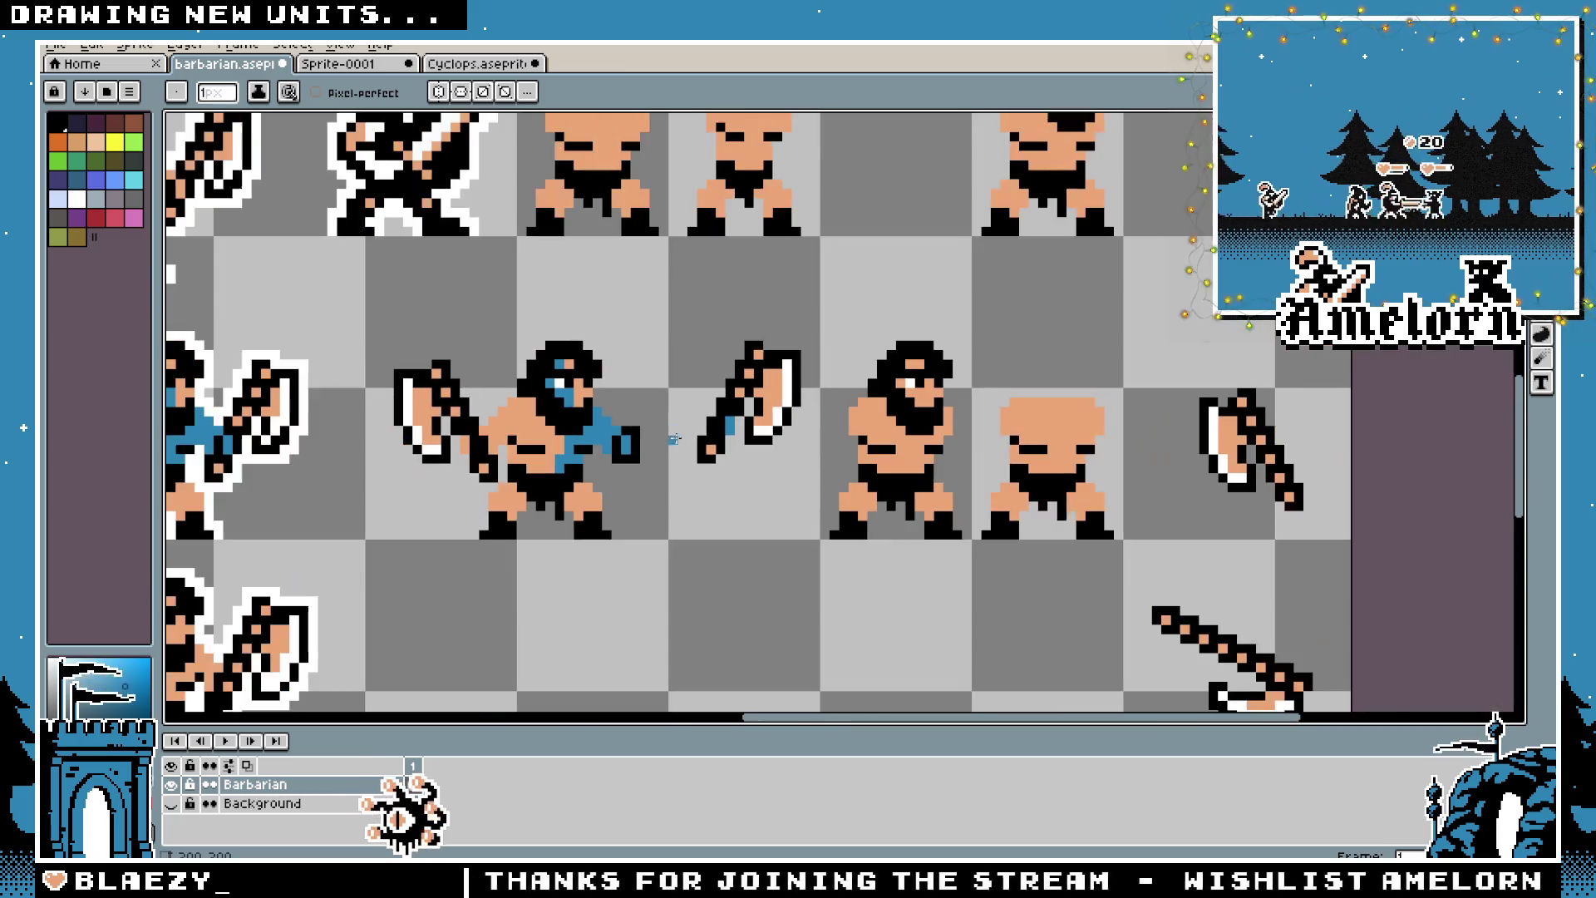
{"action": "key", "text": "shift+q"}
{"action": "scroll", "coordinate": [796, 349], "scroll_direction": "up", "scroll_amount": 1}
{"action": "left_click_drag", "start_coordinate": [798, 303], "coordinate": [640, 498]}
{"action": "left_click_drag", "start_coordinate": [800, 293], "coordinate": [628, 541]}
{"action": "mouse_move", "coordinate": [702, 479]}
{"action": "left_mouse_down"}
{"action": "mouse_move", "coordinate": [615, 451]}
{"action": "mouse_move", "coordinate": [357, 465]}
{"action": "mouse_move", "coordinate": [628, 480]}
{"action": "mouse_move", "coordinate": [590, 488]}
{"action": "left_mouse_up"}
Commit the moved axe, drop the selection and zoom around the sprite sheet to inspect it
{"action": "scroll", "coordinate": [590, 489], "scroll_direction": "up", "scroll_amount": 3}
{"action": "key", "text": "ctrl+d"}
{"action": "scroll", "coordinate": [713, 504], "scroll_direction": "down", "scroll_amount": 3}
{"action": "scroll", "coordinate": [714, 504], "scroll_direction": "up", "scroll_amount": 2}
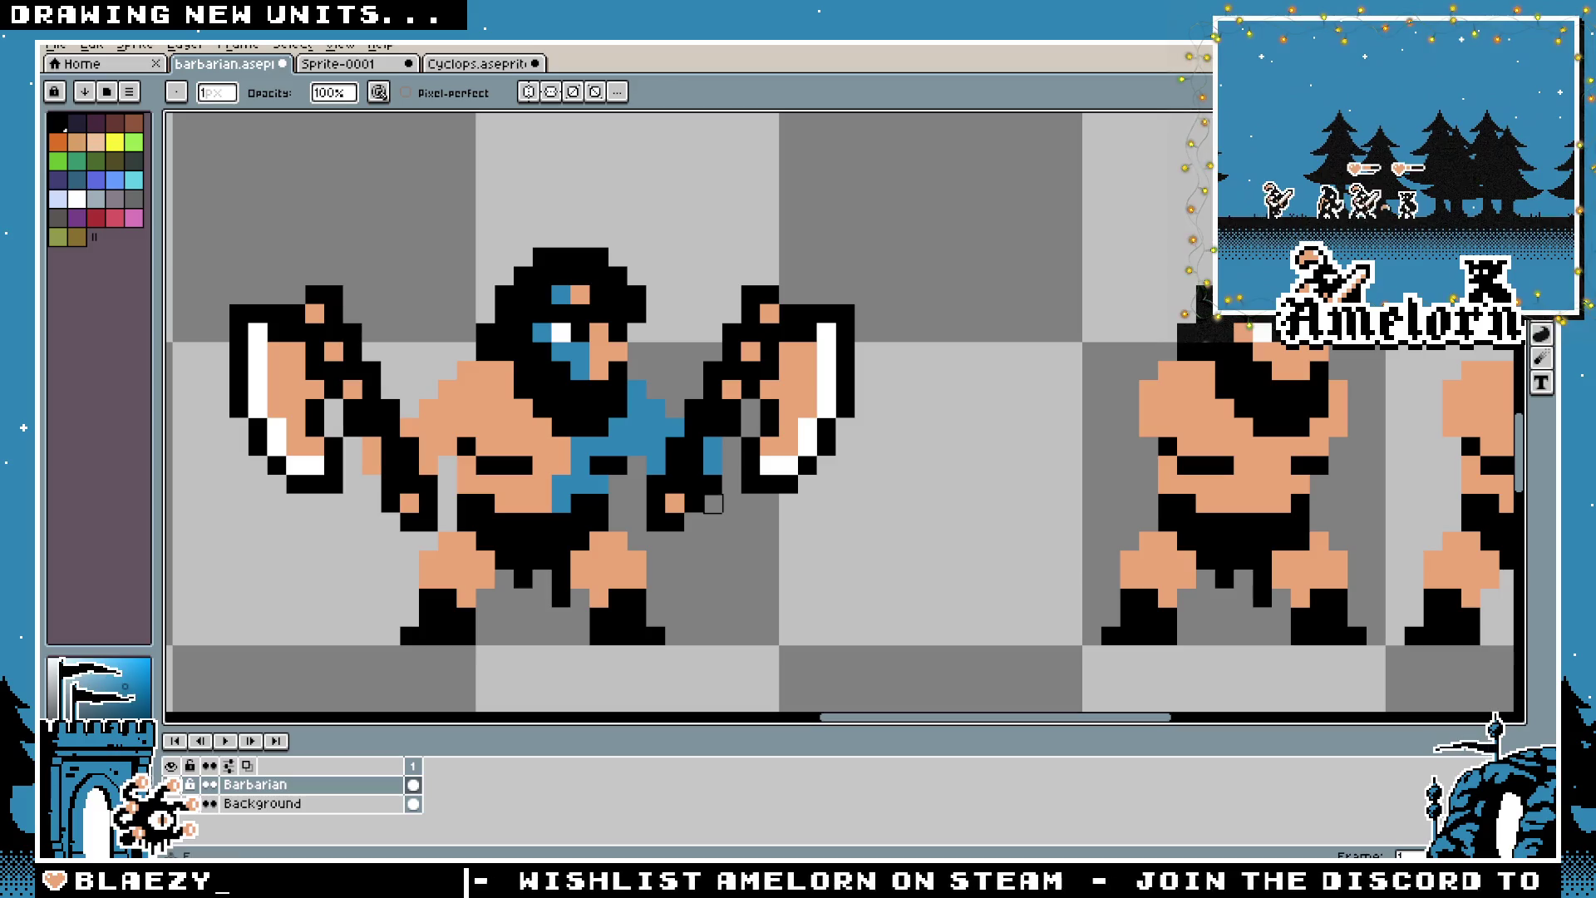
{"action": "scroll", "coordinate": [504, 484], "scroll_direction": "down", "scroll_amount": 2}
{"action": "scroll", "coordinate": [505, 484], "scroll_direction": "up", "scroll_amount": 2}
{"action": "left_click_drag", "start_coordinate": [580, 560], "coordinate": [651, 560]}
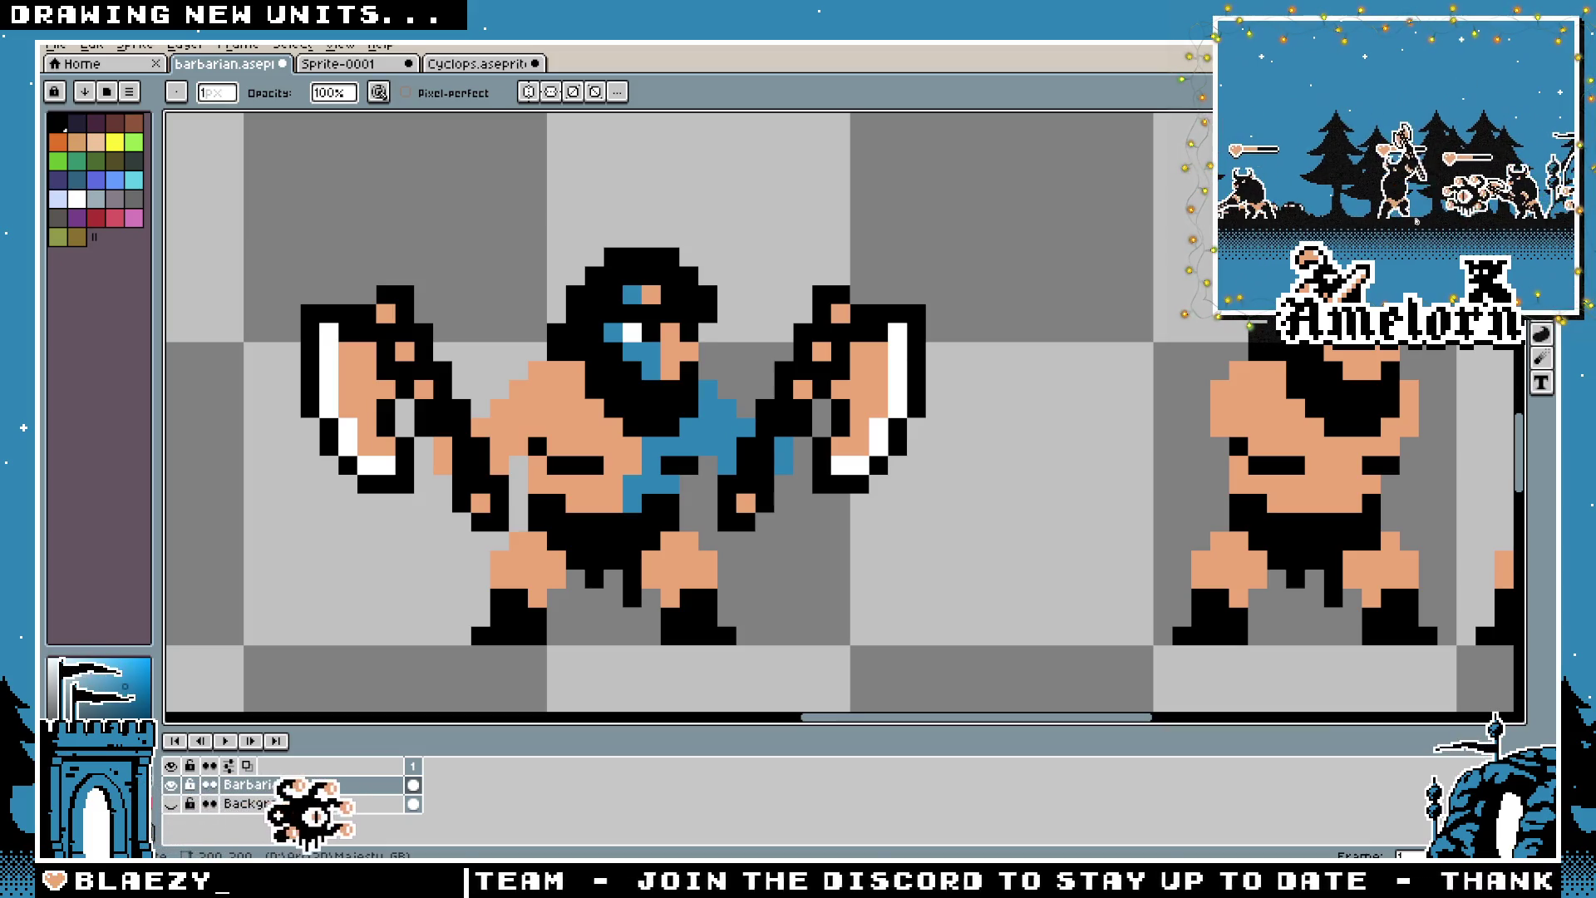
{"action": "scroll", "coordinate": [1030, 485], "scroll_direction": "down", "scroll_amount": 1}
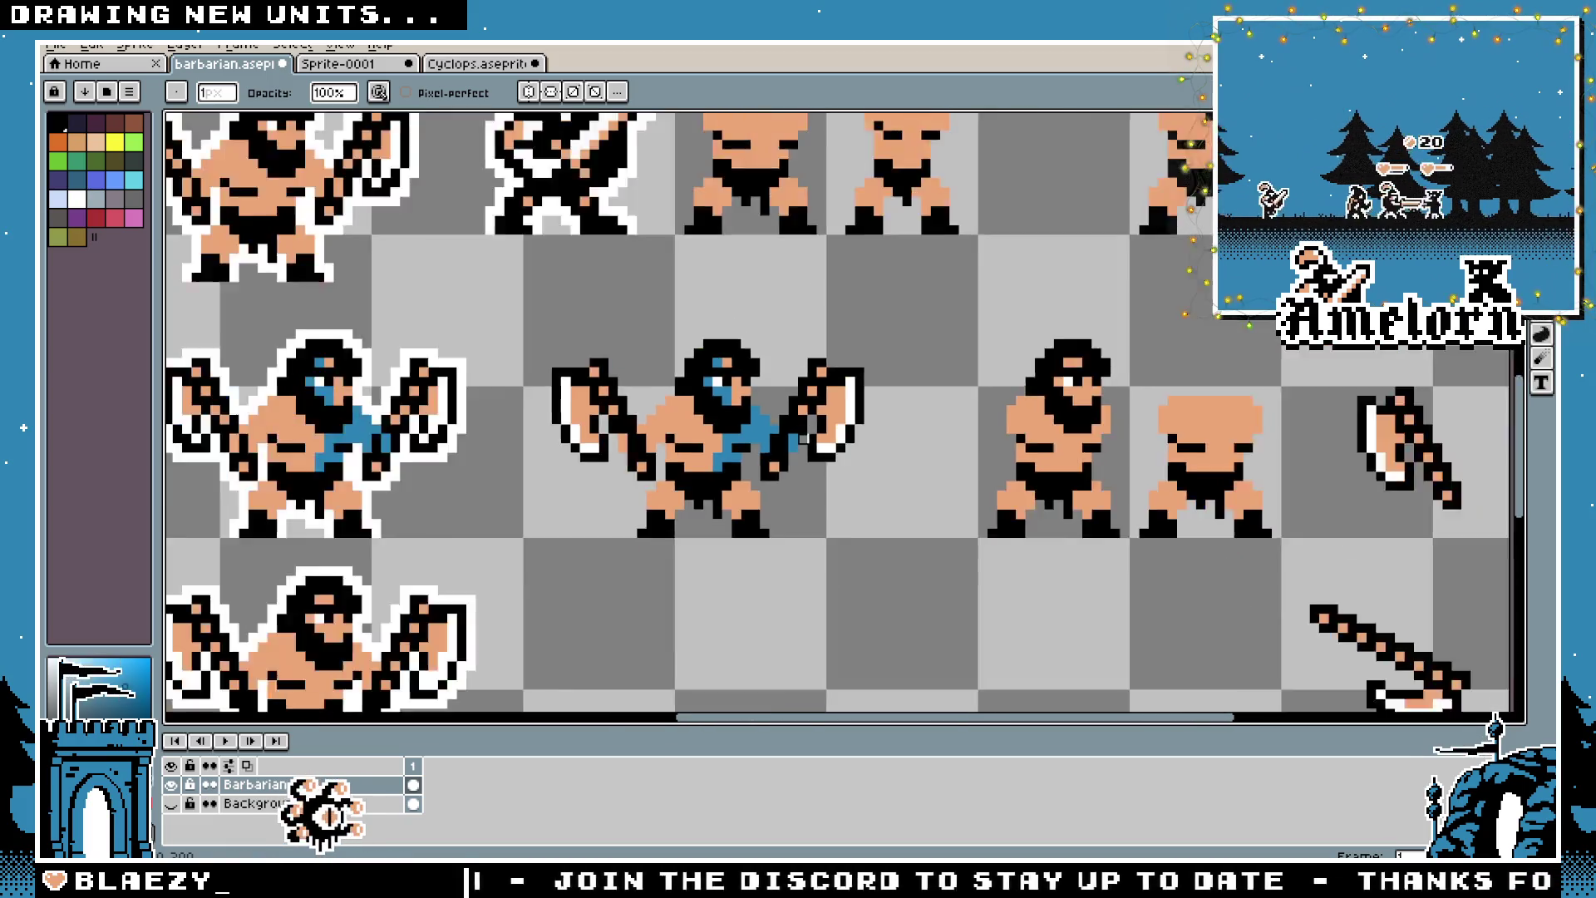
{"action": "scroll", "coordinate": [896, 362], "scroll_direction": "up", "scroll_amount": 1}
{"action": "scroll", "coordinate": [896, 362], "scroll_direction": "up", "scroll_amount": 1}
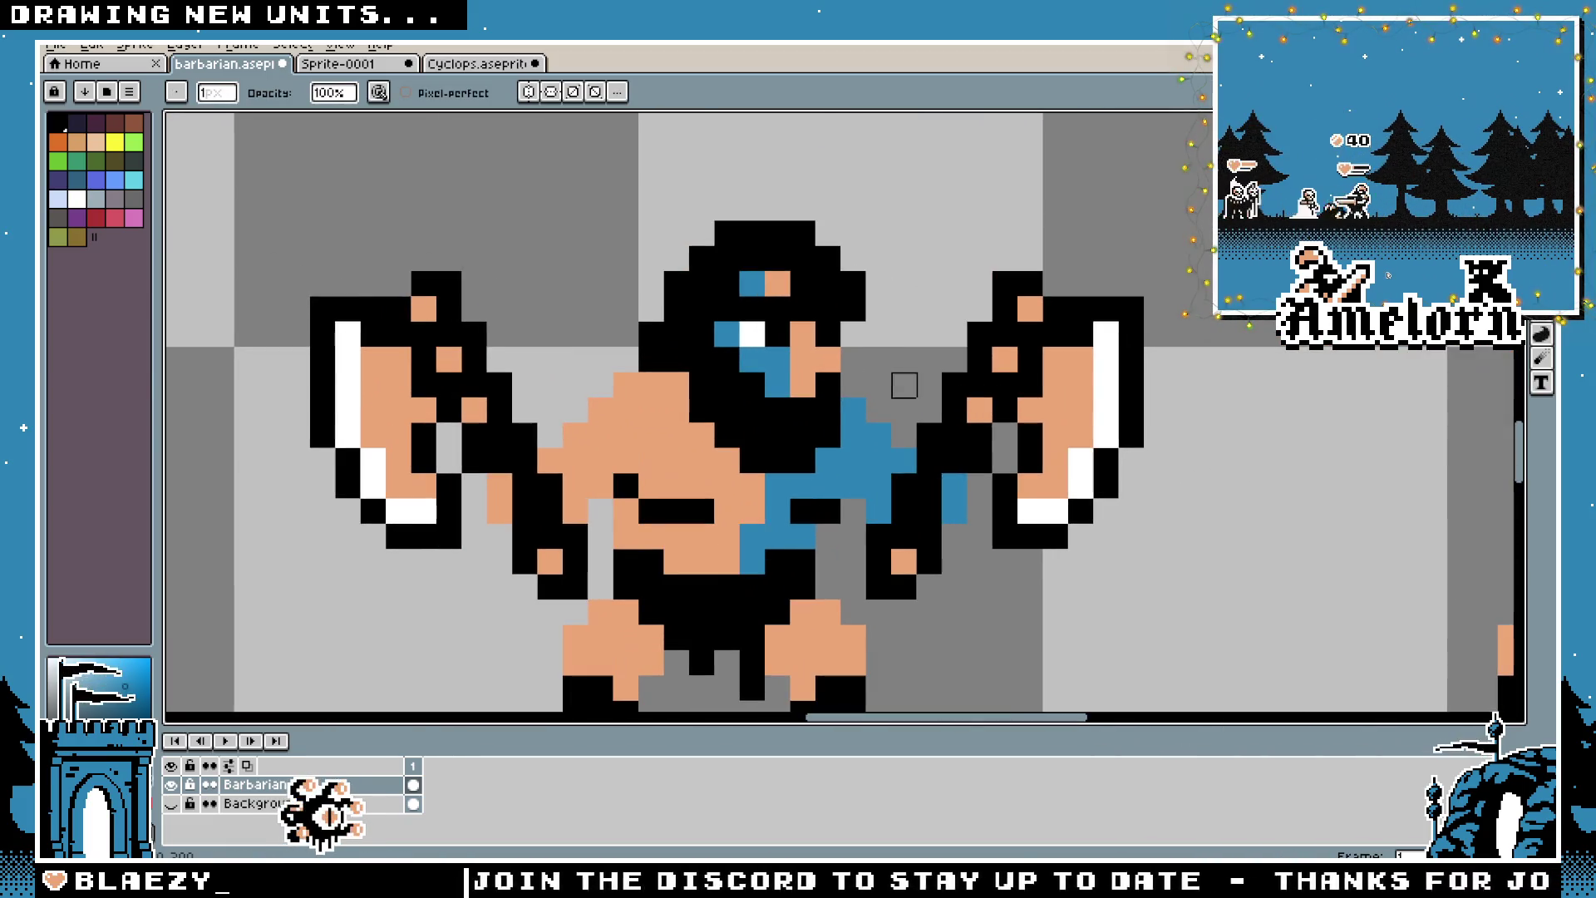
{"action": "scroll", "coordinate": [835, 478], "scroll_direction": "down", "scroll_amount": 3}
{"action": "scroll", "coordinate": [840, 475], "scroll_direction": "up", "scroll_amount": 1}
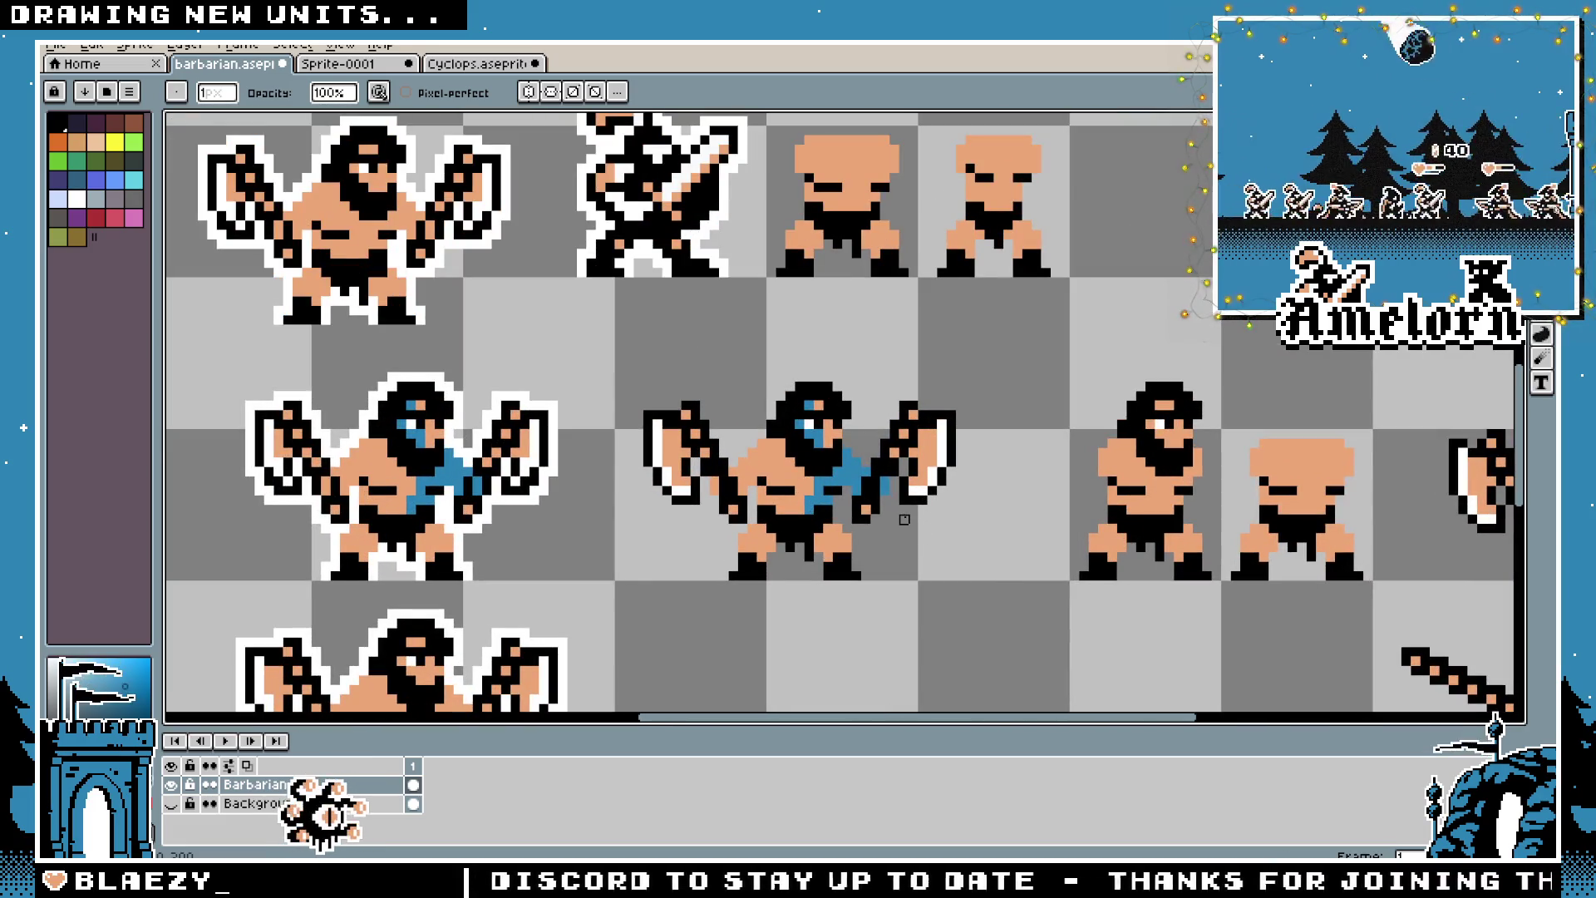
{"action": "scroll", "coordinate": [904, 519], "scroll_direction": "up", "scroll_amount": 2}
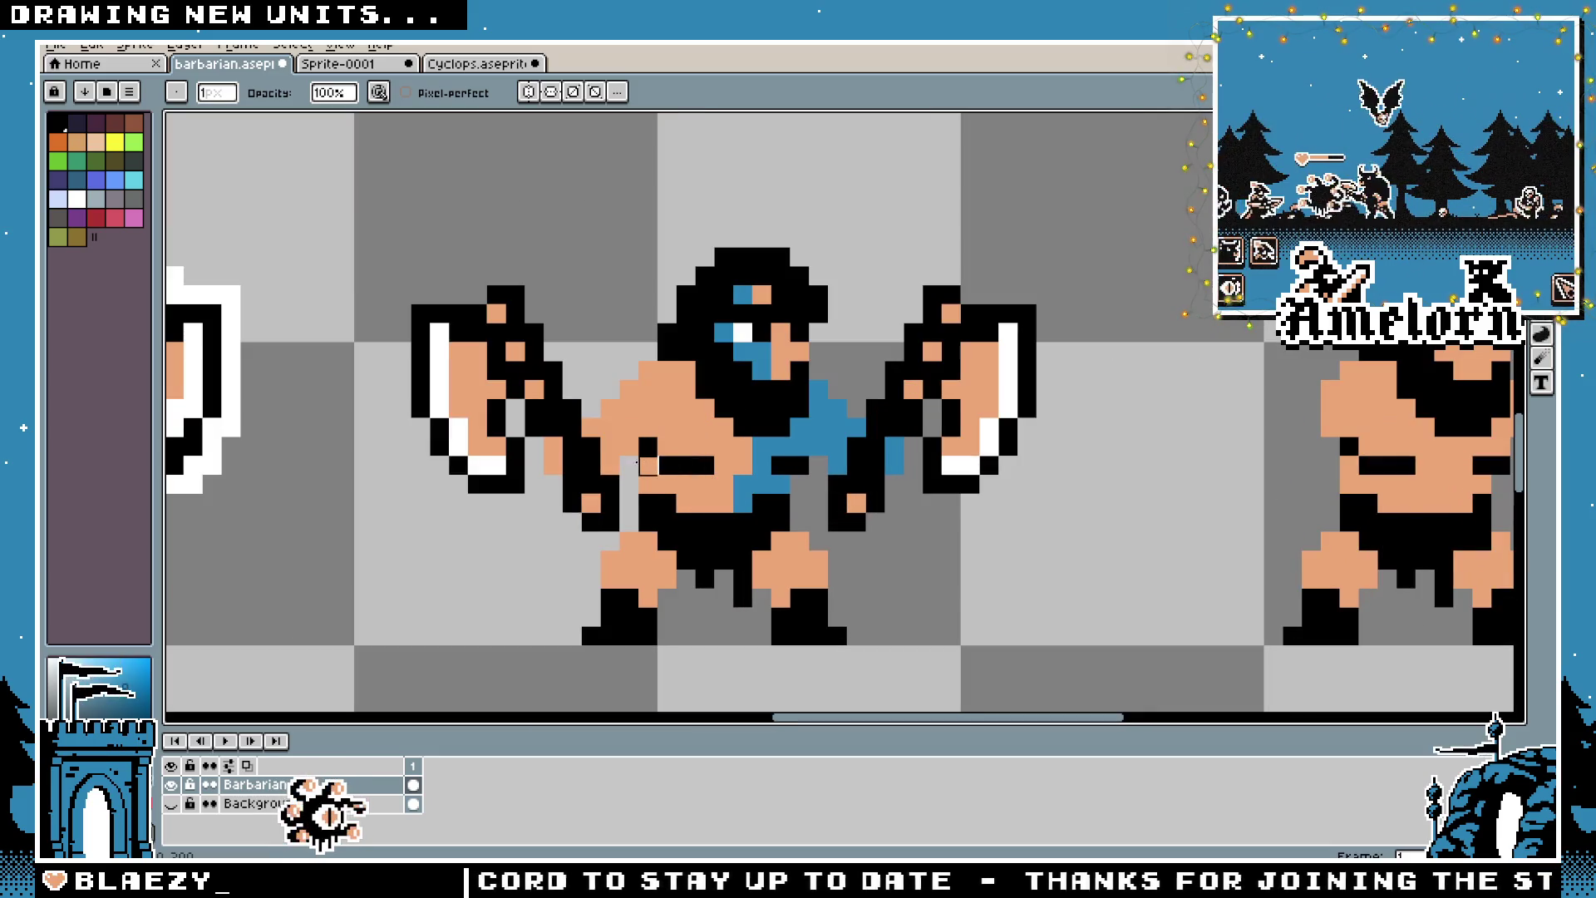
{"action": "scroll", "coordinate": [611, 466], "scroll_direction": "down", "scroll_amount": 2}
Paint over some of the blue barbarian's blue pixels with black, then center on his face
{"action": "left_click_drag", "start_coordinate": [498, 474], "coordinate": [759, 499]}
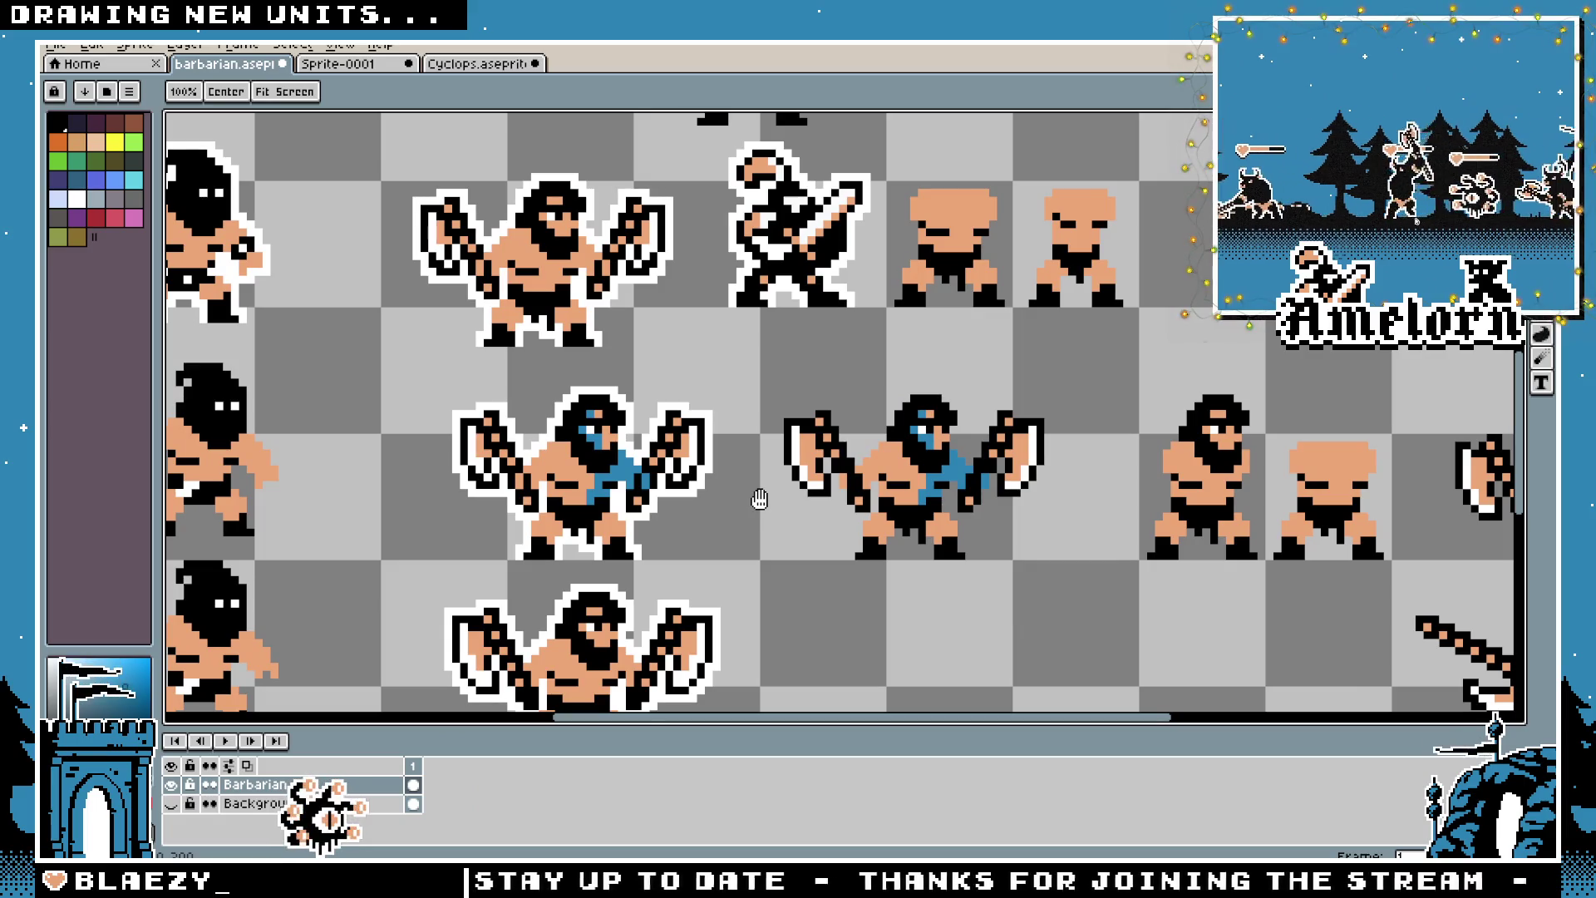
{"action": "scroll", "coordinate": [808, 508], "scroll_direction": "up", "scroll_amount": 1}
{"action": "mouse_move", "coordinate": [771, 499]}
{"action": "left_mouse_down"}
{"action": "mouse_move", "coordinate": [731, 492]}
{"action": "mouse_move", "coordinate": [910, 516]}
{"action": "left_mouse_up"}
{"action": "scroll", "coordinate": [910, 515], "scroll_direction": "up", "scroll_amount": 3}
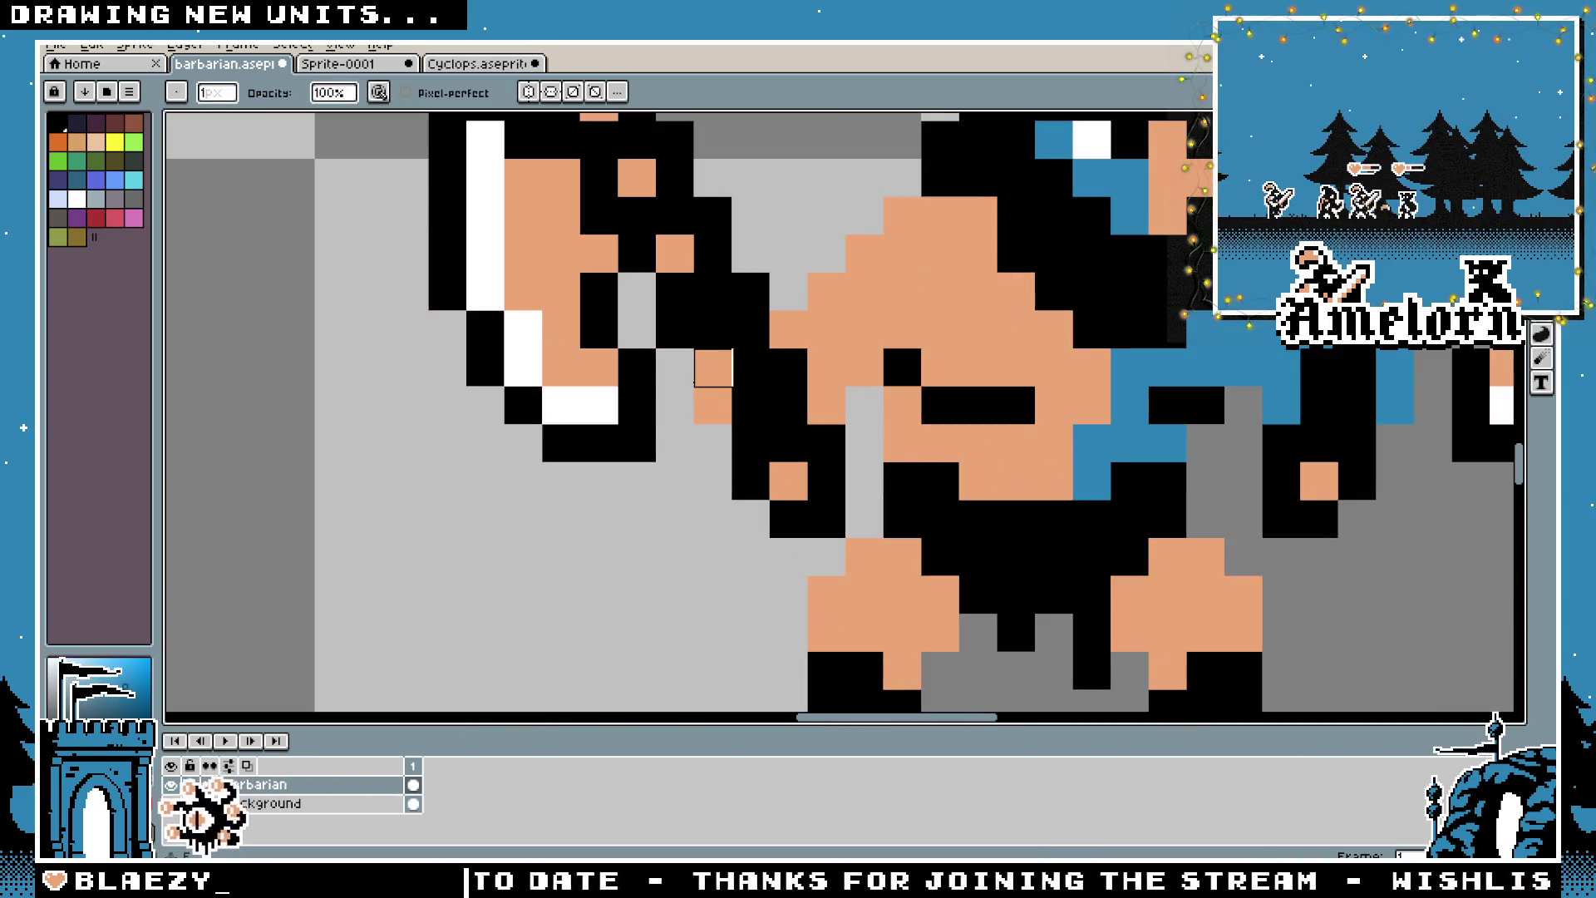
{"action": "left_click_drag", "start_coordinate": [1133, 433], "coordinate": [605, 455]}
{"action": "left_click_drag", "start_coordinate": [866, 342], "coordinate": [866, 381]}
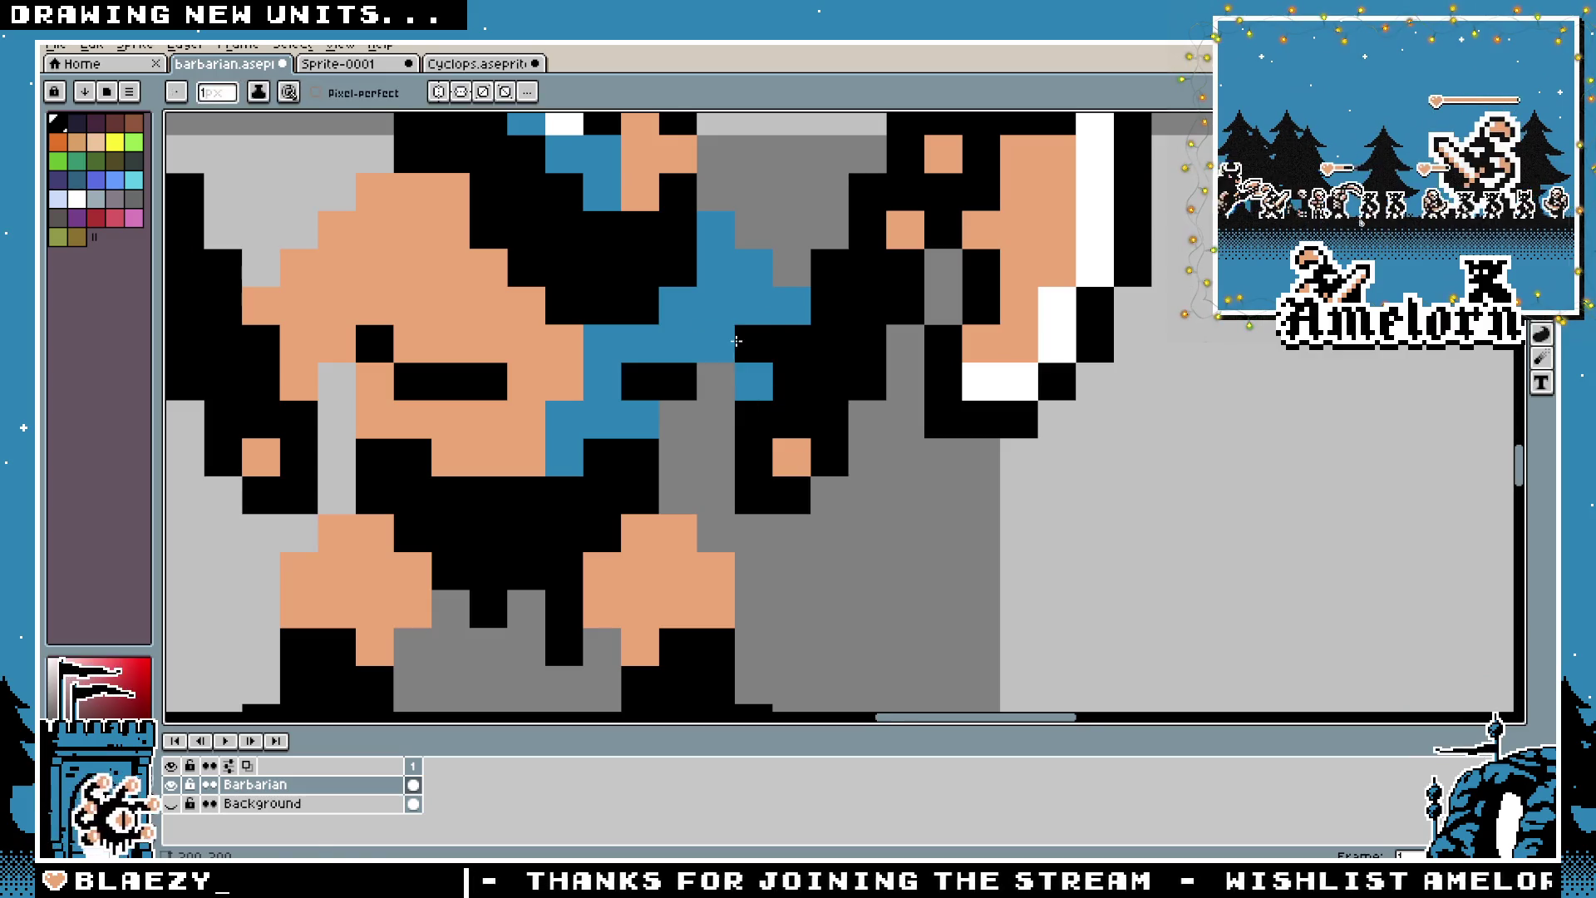
{"action": "left_click_drag", "start_coordinate": [282, 356], "coordinate": [662, 480]}
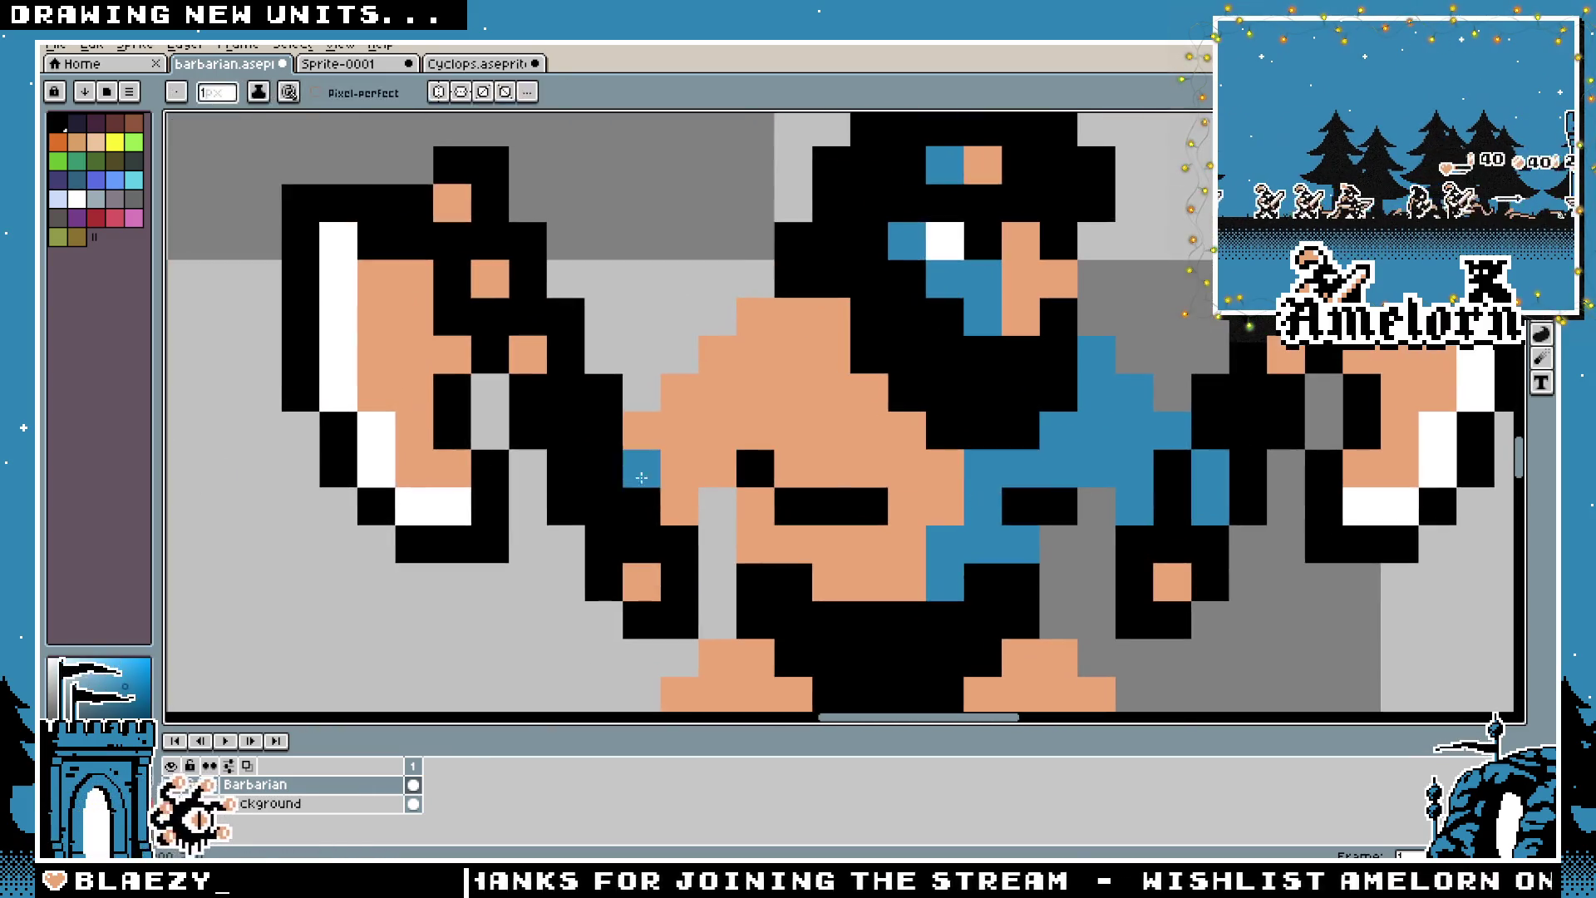
{"action": "scroll", "coordinate": [975, 620], "scroll_direction": "down", "scroll_amount": 4}
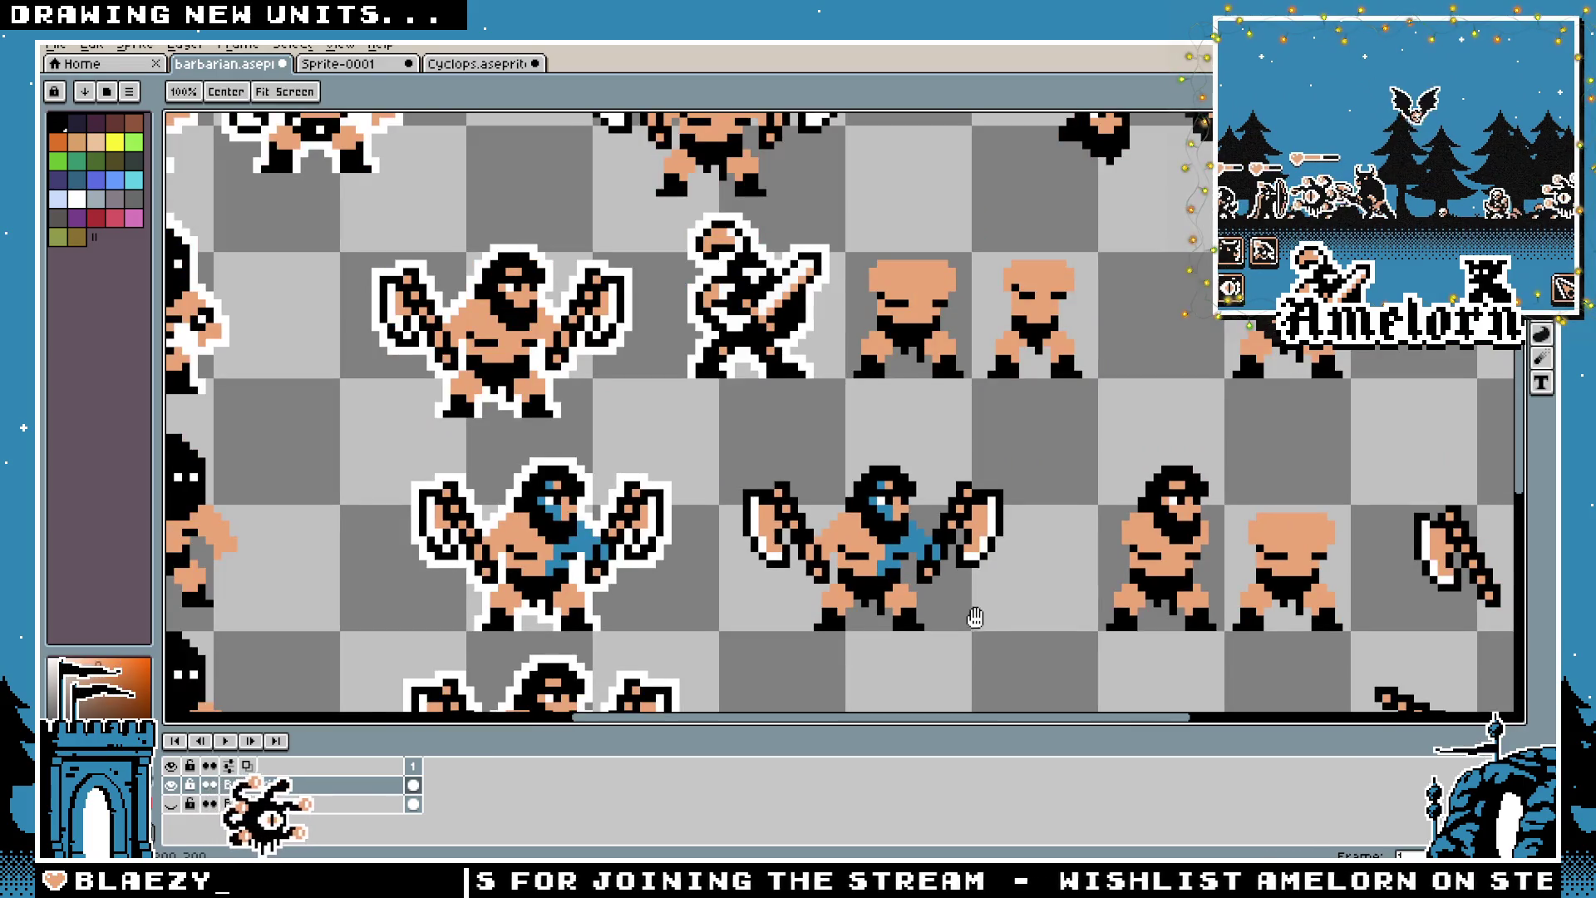
{"action": "scroll", "coordinate": [975, 620], "scroll_direction": "down", "scroll_amount": 2}
{"action": "scroll", "coordinate": [869, 565], "scroll_direction": "up", "scroll_amount": 2}
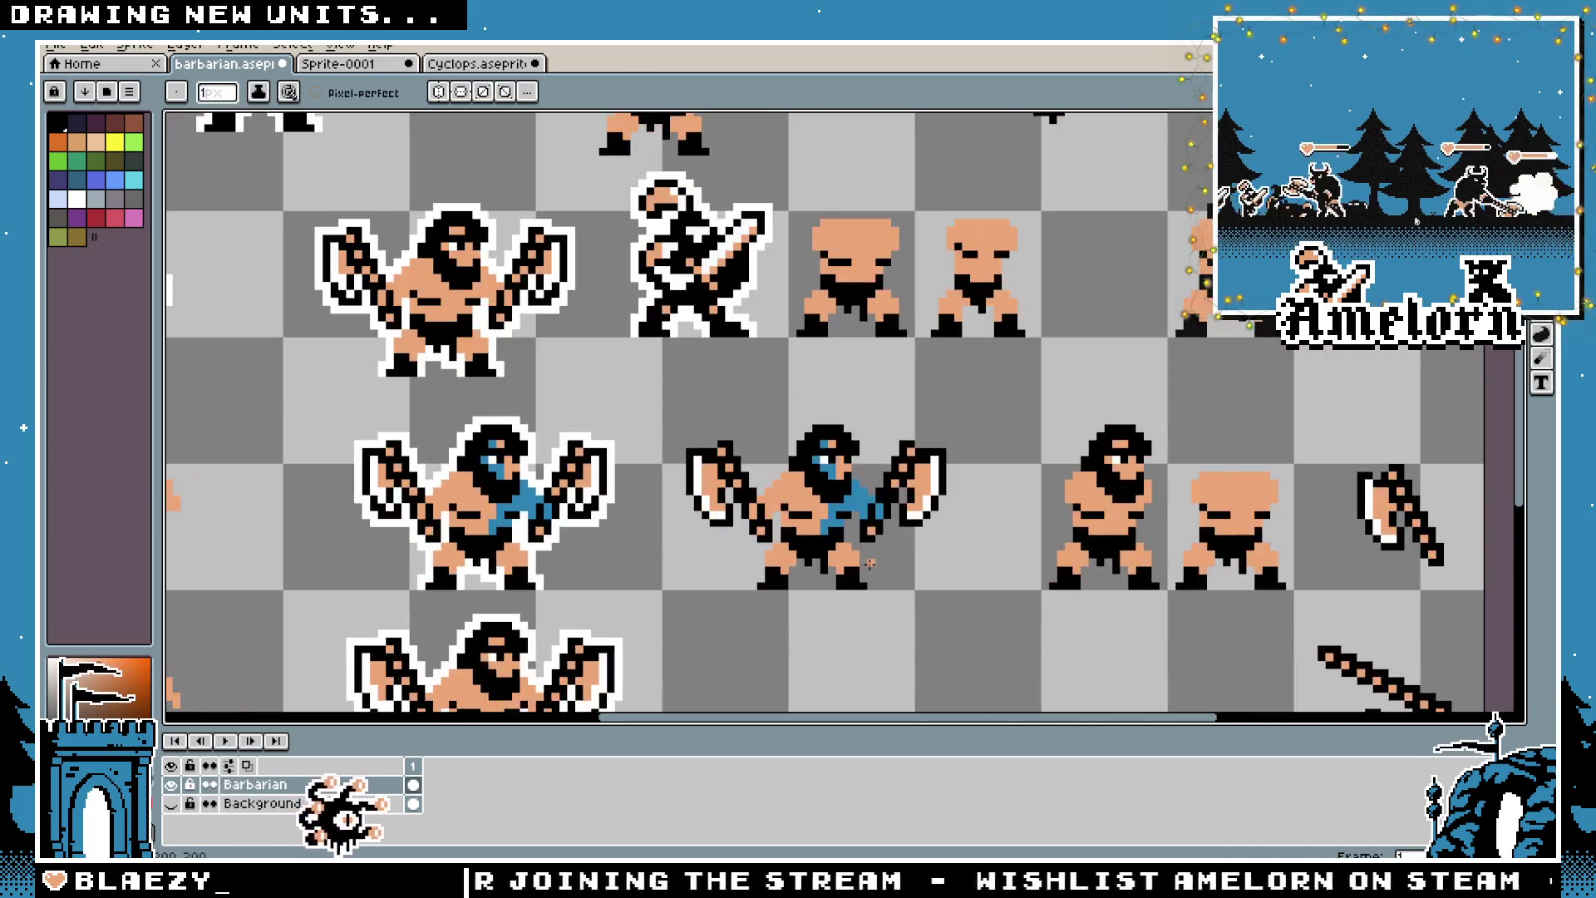
{"action": "scroll", "coordinate": [904, 532], "scroll_direction": "up", "scroll_amount": 1}
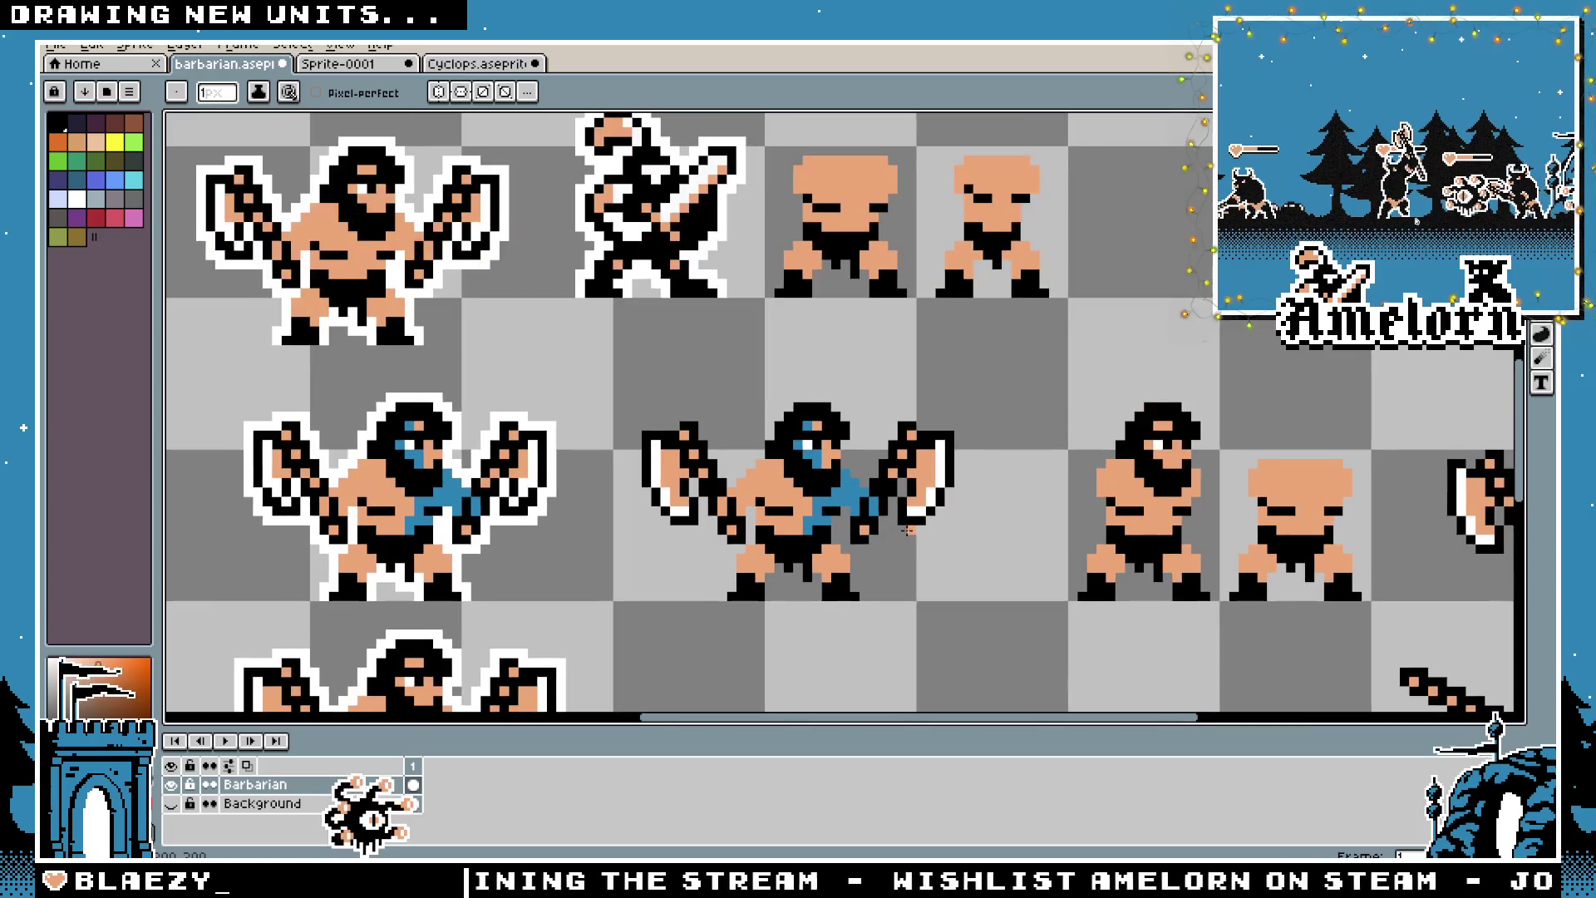
{"action": "key", "text": "m"}
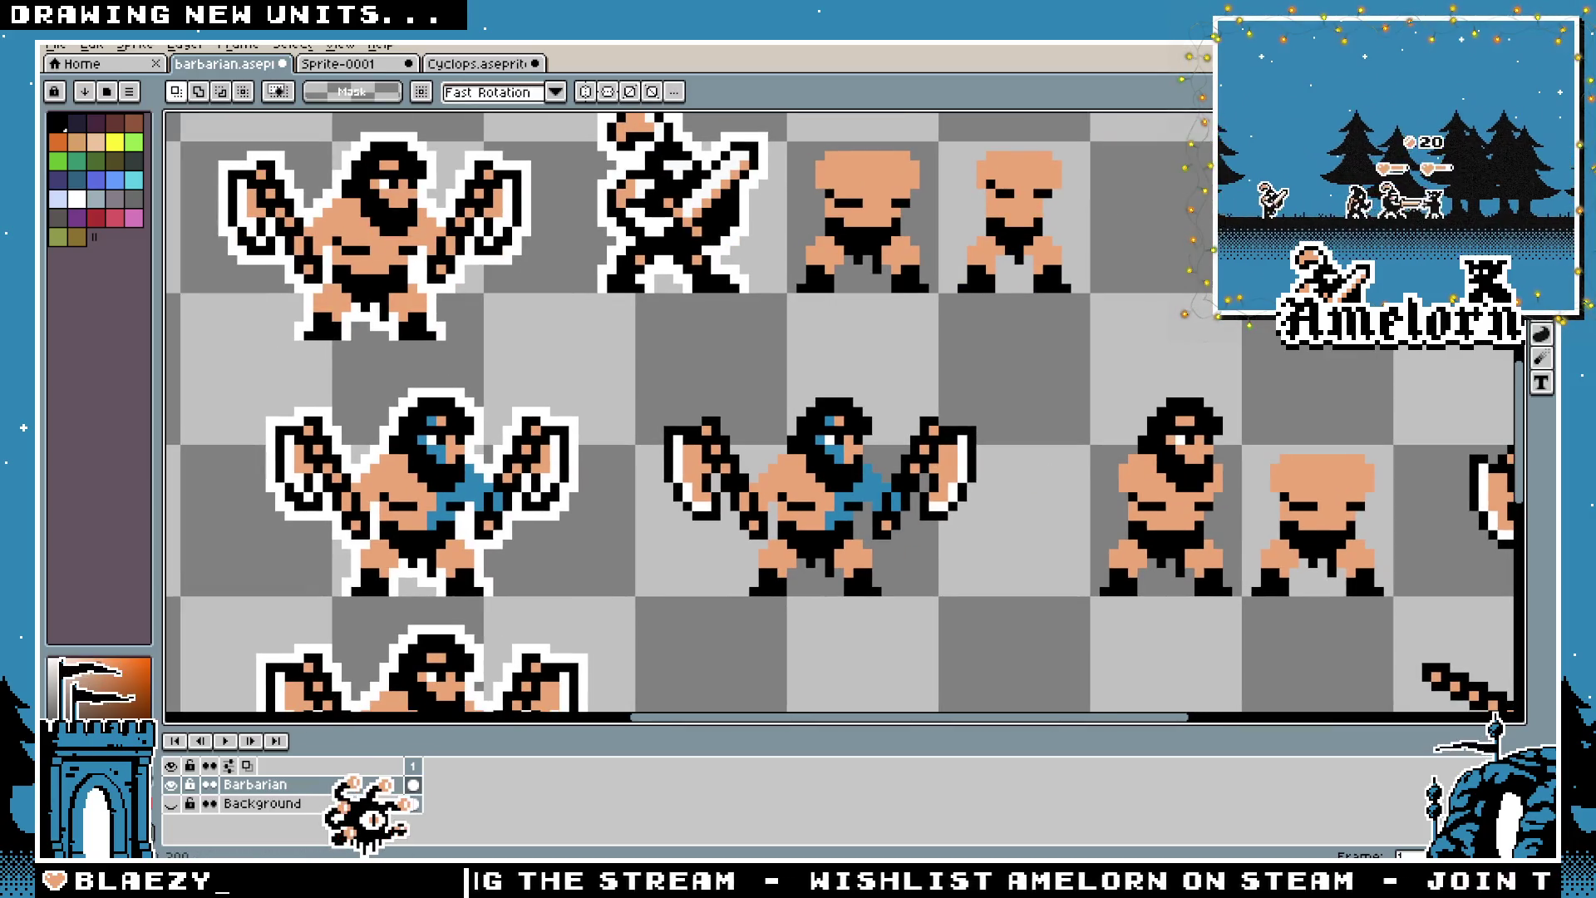
Copy the middle two-axe blue barbarian into Sprite-0001 and move it up and right
{"action": "scroll", "coordinate": [1043, 435], "scroll_direction": "down", "scroll_amount": 1}
{"action": "left_click_drag", "start_coordinate": [1008, 341], "coordinate": [653, 558]}
{"action": "key", "text": "ctrl+c"}
{"action": "key", "text": "ctrl+Tab"}
{"action": "key", "text": "ctrl+v"}
{"action": "left_click_drag", "start_coordinate": [656, 357], "coordinate": [855, 245]}
{"action": "key", "text": "Return"}
{"action": "left_click_drag", "start_coordinate": [1016, 275], "coordinate": [1086, 416]}
Give the top barbarian a white outline with the Outline effect, then deselect
{"action": "key", "text": "m"}
{"action": "left_click_drag", "start_coordinate": [1045, 229], "coordinate": [615, 487]}
{"action": "left_click_drag", "start_coordinate": [1103, 239], "coordinate": [662, 463]}
{"action": "scroll", "coordinate": [773, 392], "scroll_direction": "up", "scroll_amount": 1}
{"action": "key", "text": "i"}
{"action": "key", "text": "m"}
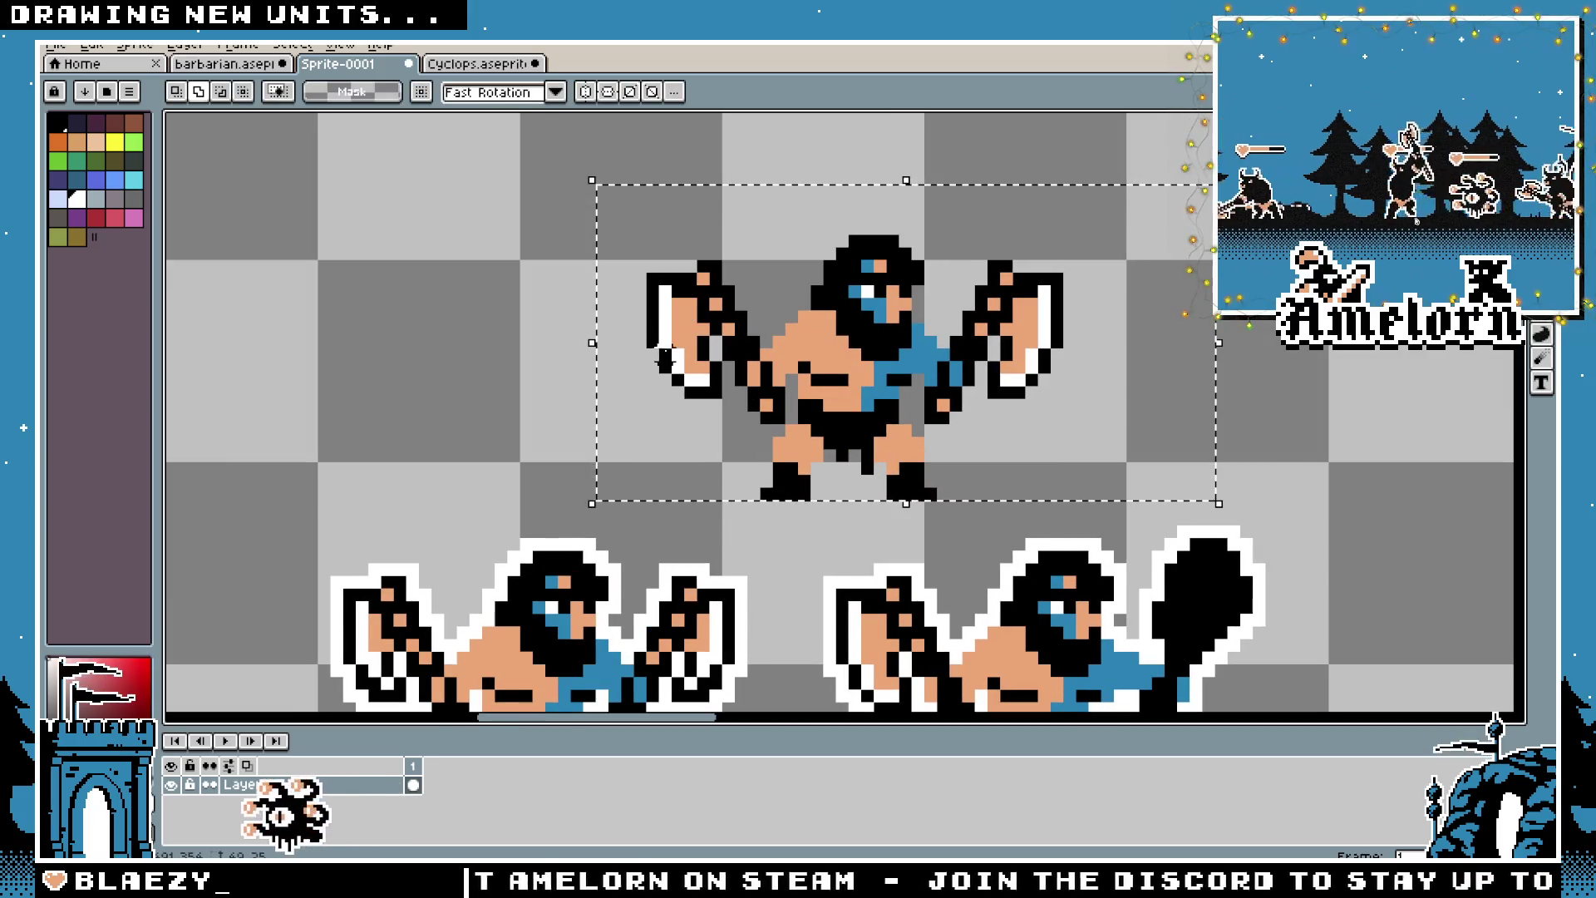
{"action": "key", "text": "shift+o"}
{"action": "left_click", "coordinate": [1266, 364]}
{"action": "key", "text": "ctrl+d"}
Look over the three barbarians on Sprite-0001, then go back to barbarian.aseprite
{"action": "scroll", "coordinate": [1269, 358], "scroll_direction": "down", "scroll_amount": 2}
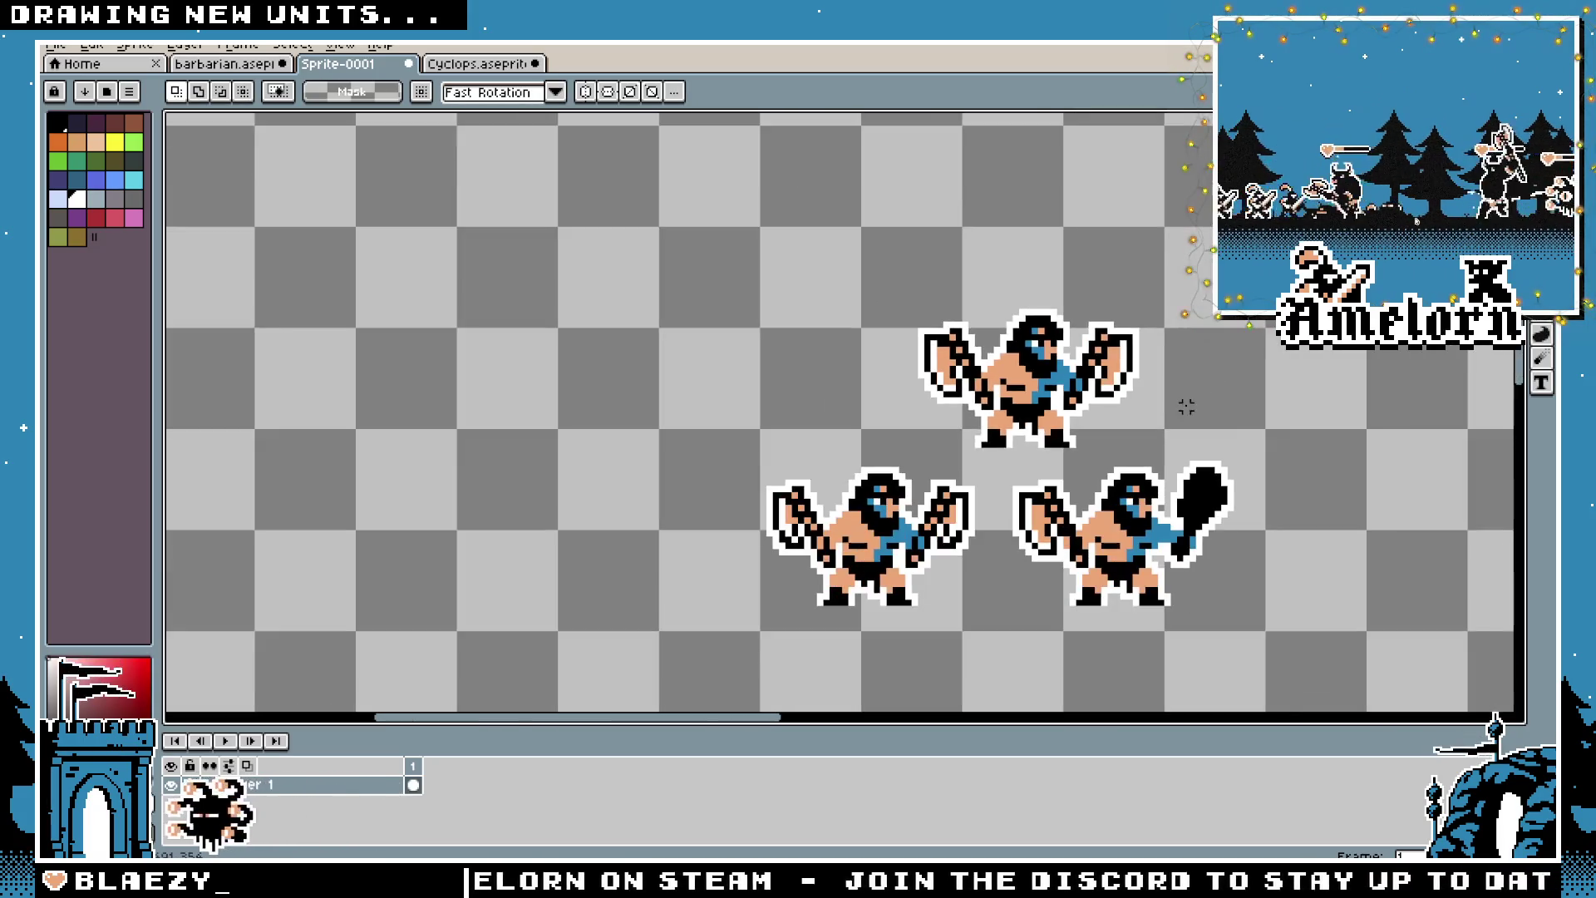
{"action": "scroll", "coordinate": [1150, 402], "scroll_direction": "up", "scroll_amount": 2}
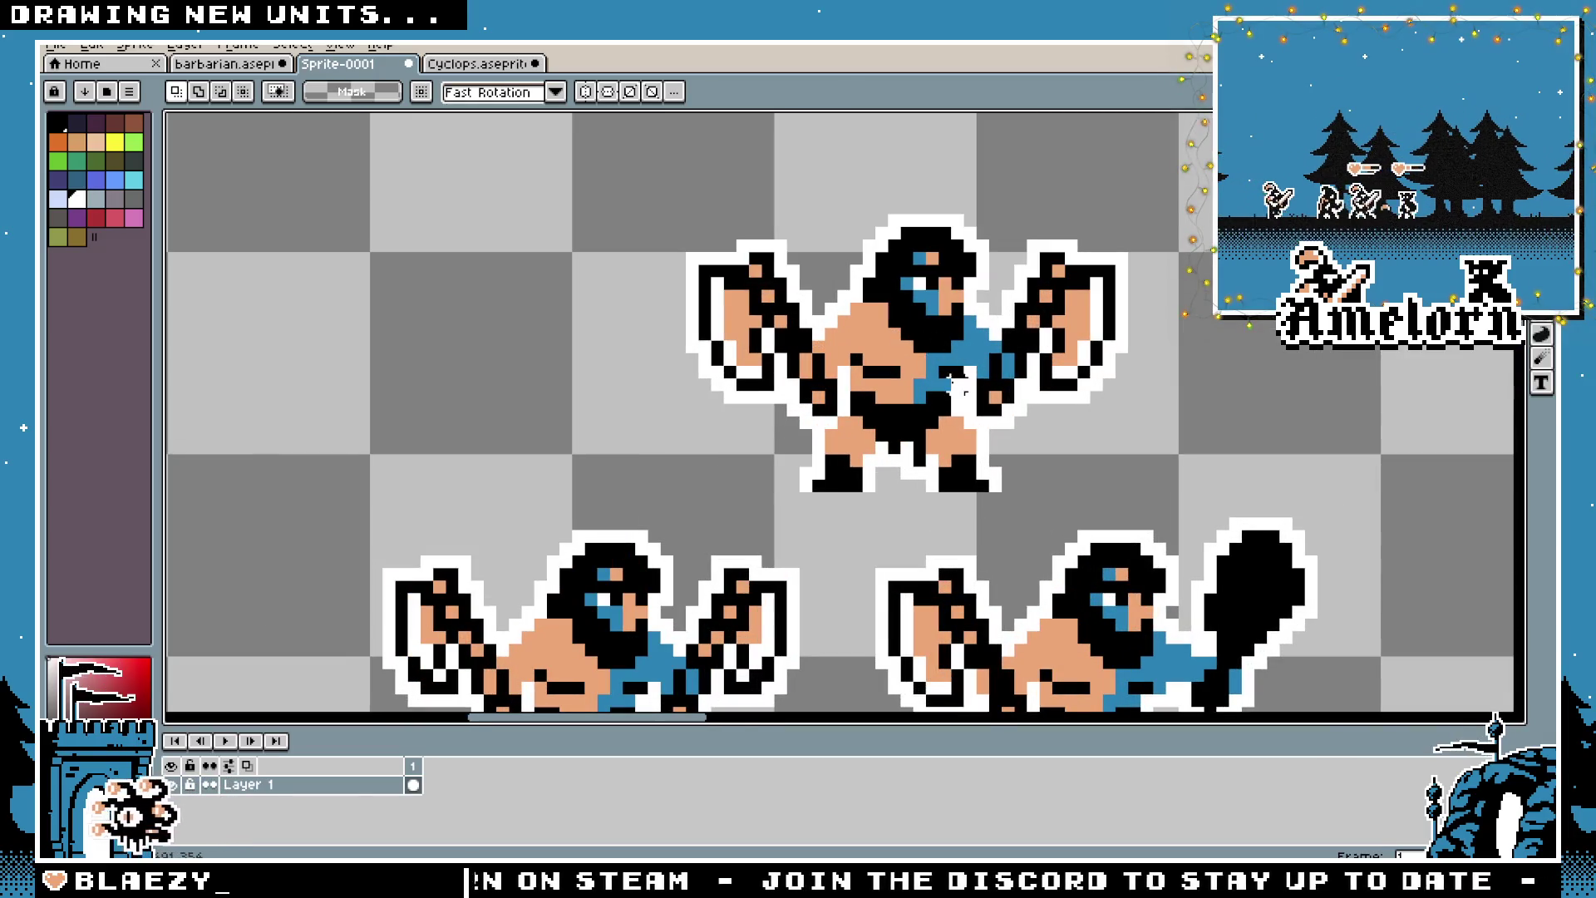
{"action": "scroll", "coordinate": [1033, 486], "scroll_direction": "down", "scroll_amount": 1}
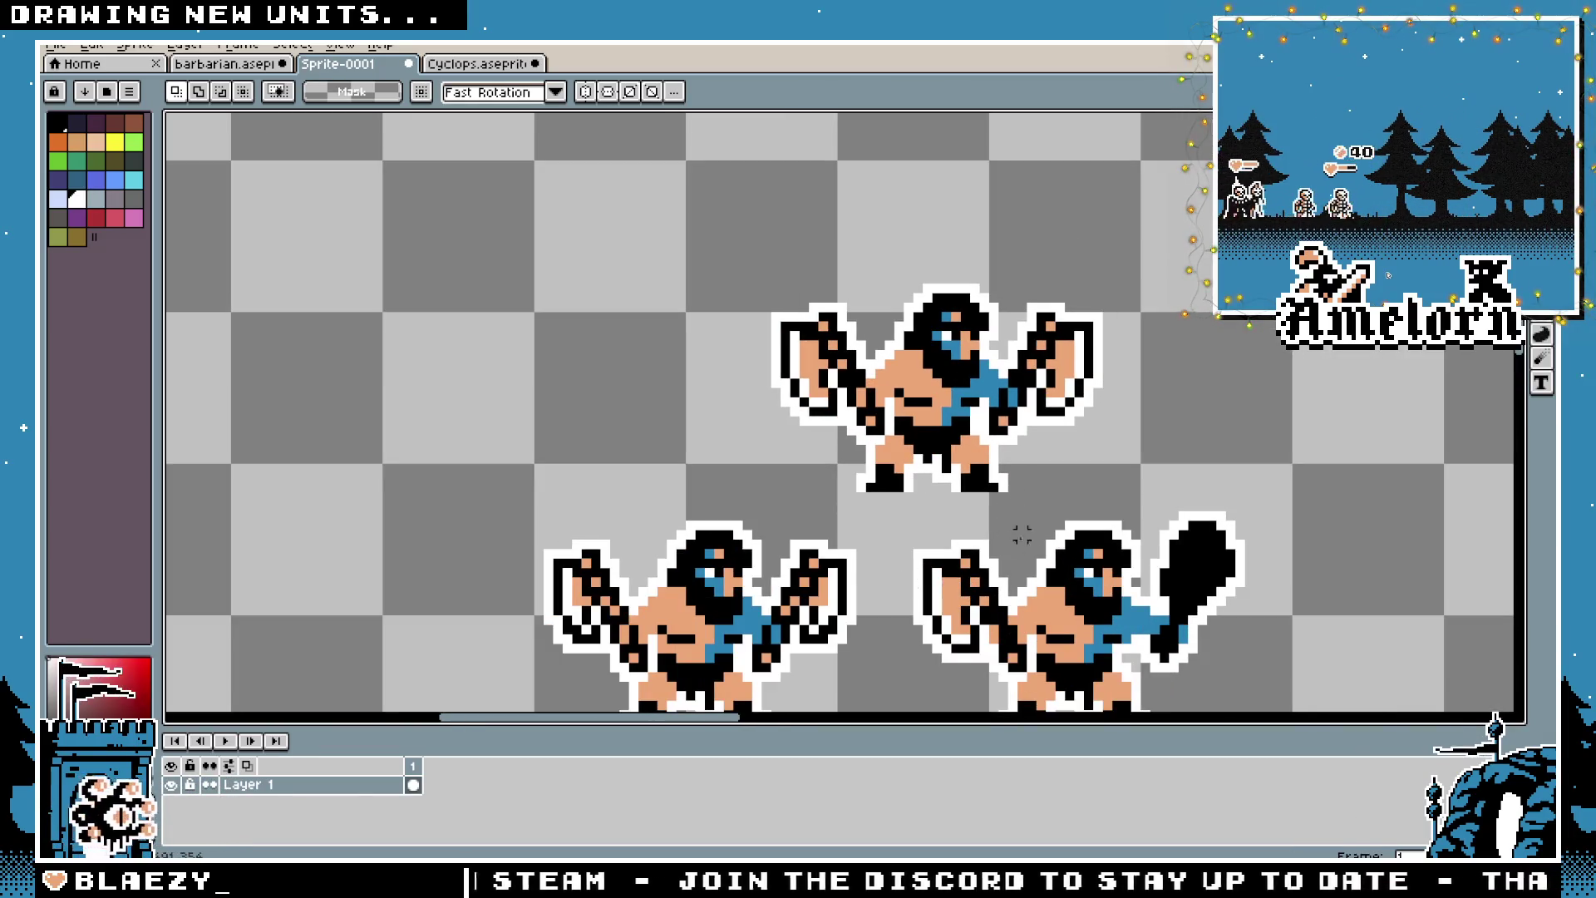
{"action": "scroll", "coordinate": [1013, 544], "scroll_direction": "down", "scroll_amount": 2}
{"action": "scroll", "coordinate": [1012, 545], "scroll_direction": "right", "scroll_amount": 5}
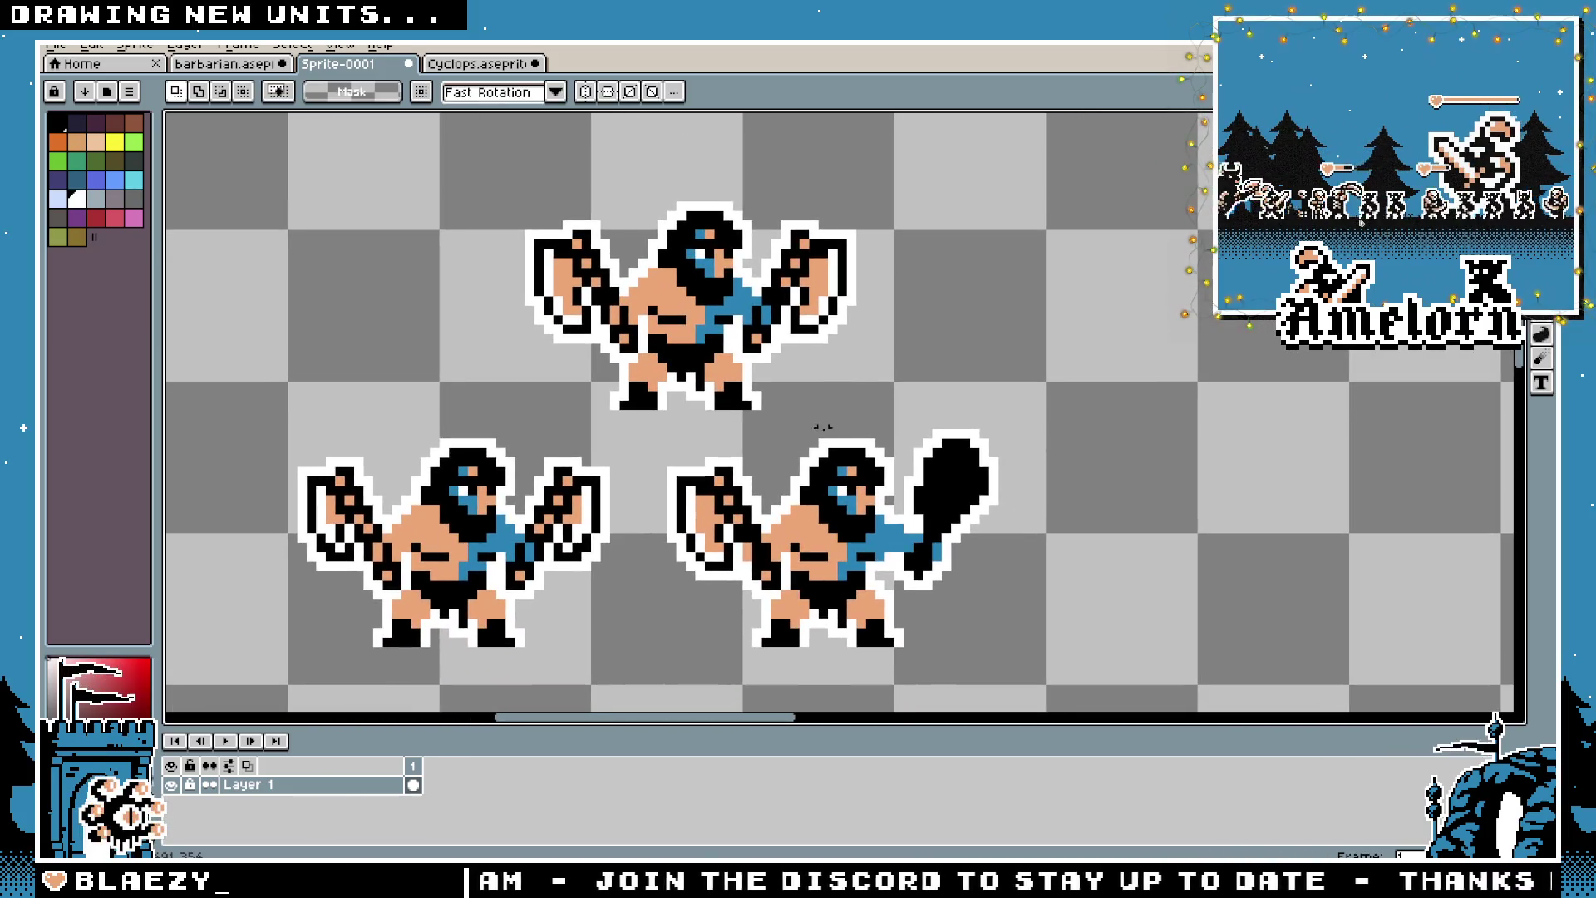
{"action": "scroll", "coordinate": [823, 425], "scroll_direction": "down", "scroll_amount": 2}
{"action": "scroll", "coordinate": [741, 509], "scroll_direction": "up", "scroll_amount": 1}
{"action": "key", "text": "space"}
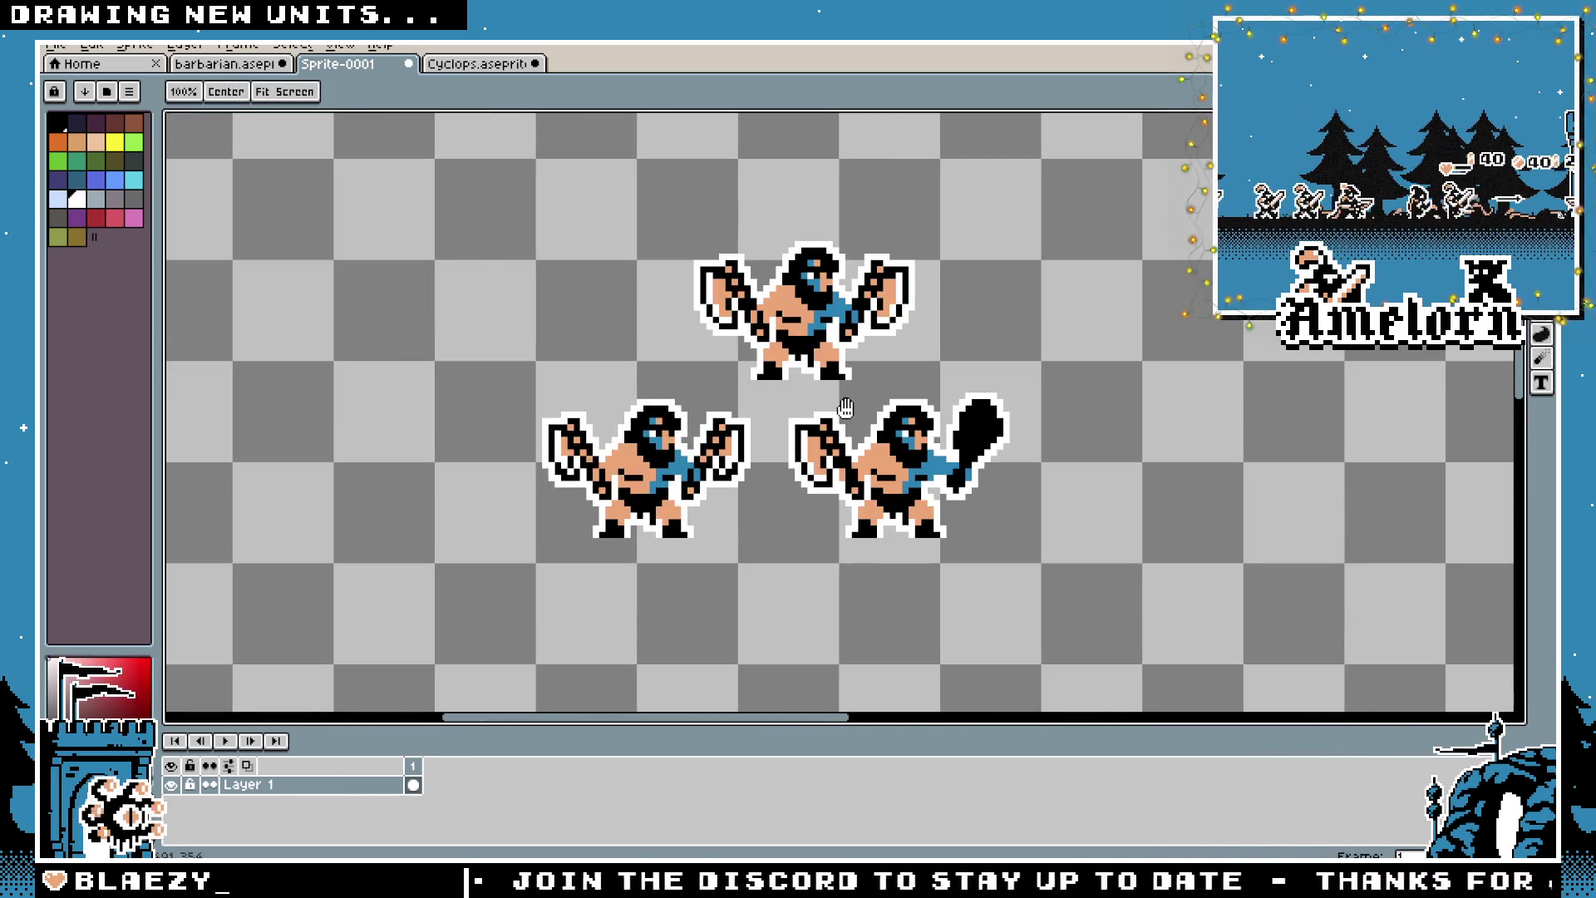
{"action": "left_click_drag", "start_coordinate": [843, 407], "coordinate": [824, 456]}
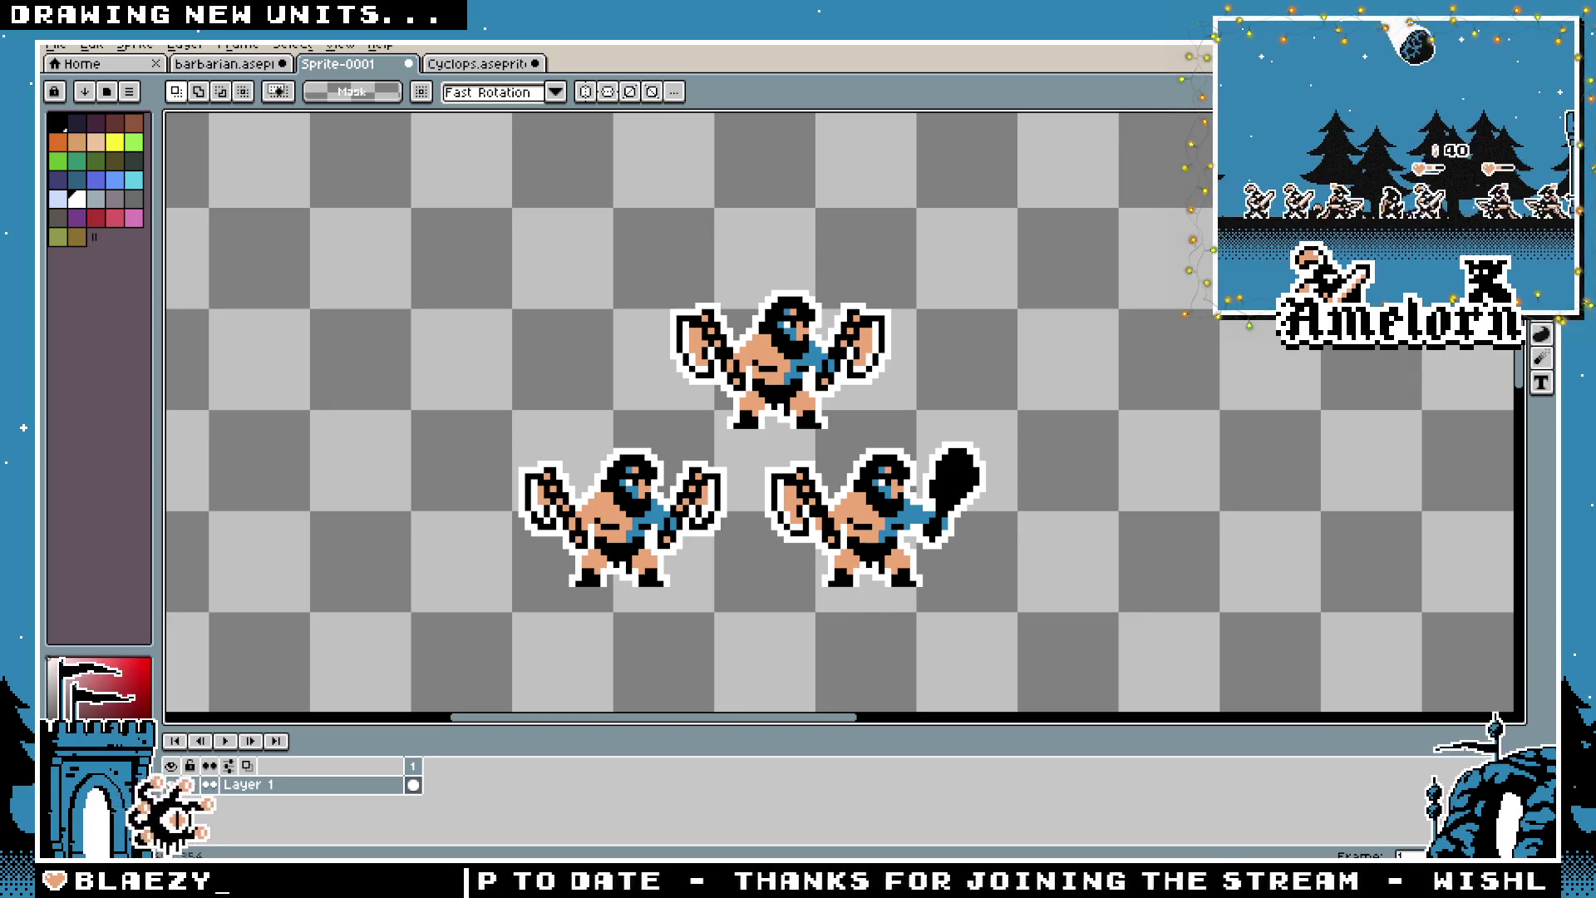
{"action": "left_click", "coordinate": [237, 63]}
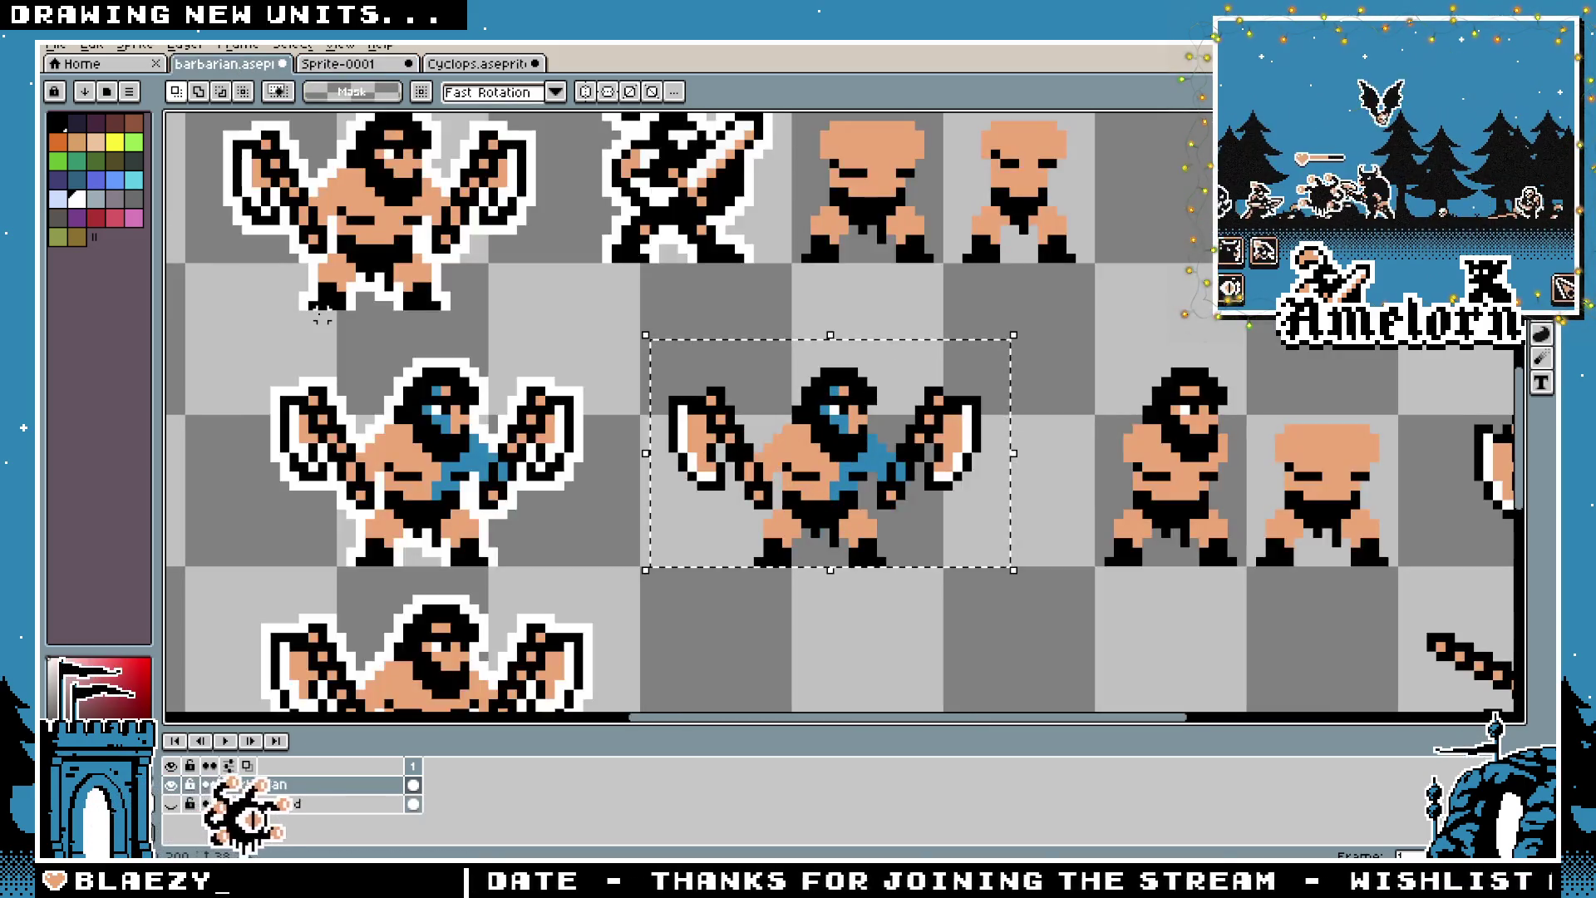
Zoom out on the barbarian sheet and drag near the blue double-axe barbarian
{"action": "scroll", "coordinate": [705, 389], "scroll_direction": "down", "scroll_amount": 2}
{"action": "left_click_drag", "start_coordinate": [705, 389], "coordinate": [716, 412]}
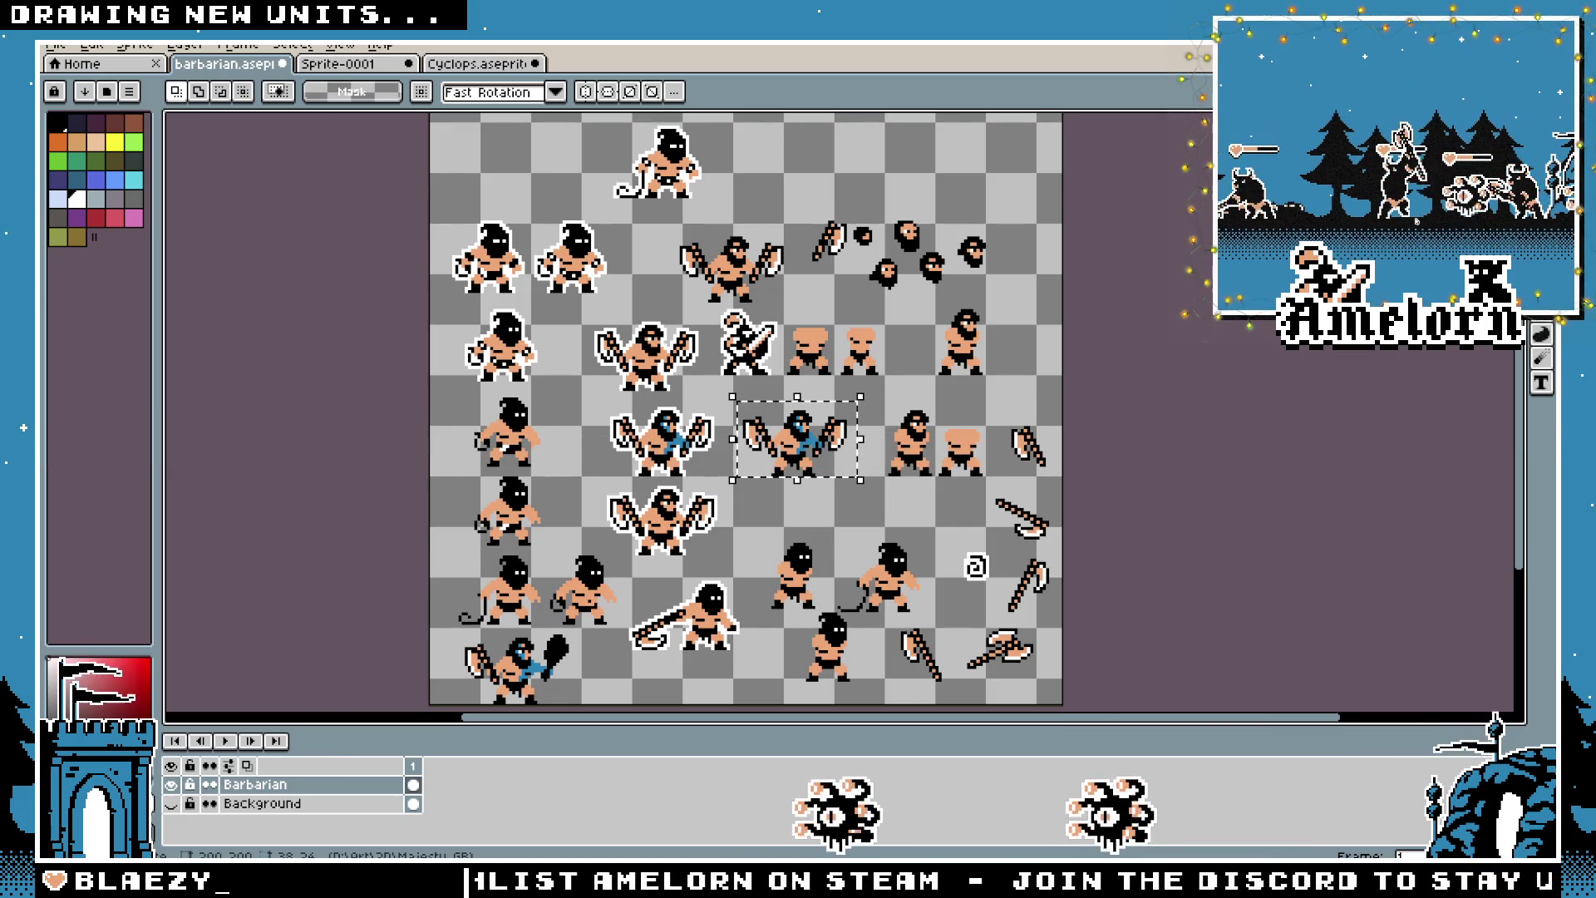
Drop the selection, pan to the middle barbarians, hide the timeline, then show Sprite-0001
{"action": "left_click", "coordinate": [823, 385]}
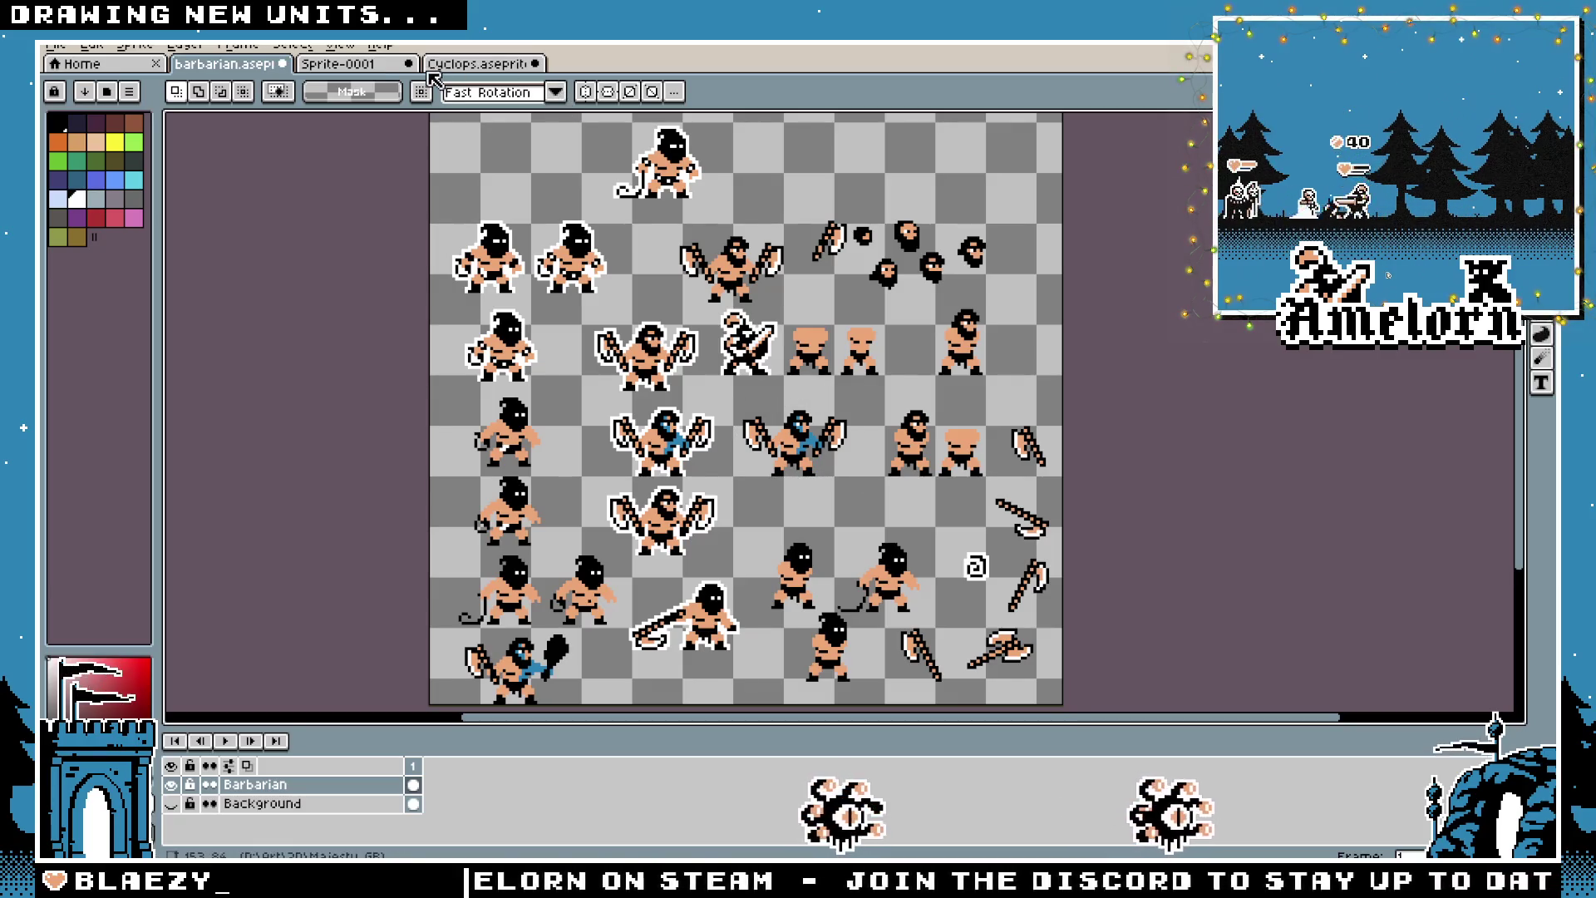
{"action": "scroll", "coordinate": [817, 457], "scroll_direction": "up", "scroll_amount": 1}
{"action": "left_click_drag", "start_coordinate": [829, 487], "coordinate": [748, 402]}
{"action": "scroll", "coordinate": [770, 429], "scroll_direction": "up", "scroll_amount": 1}
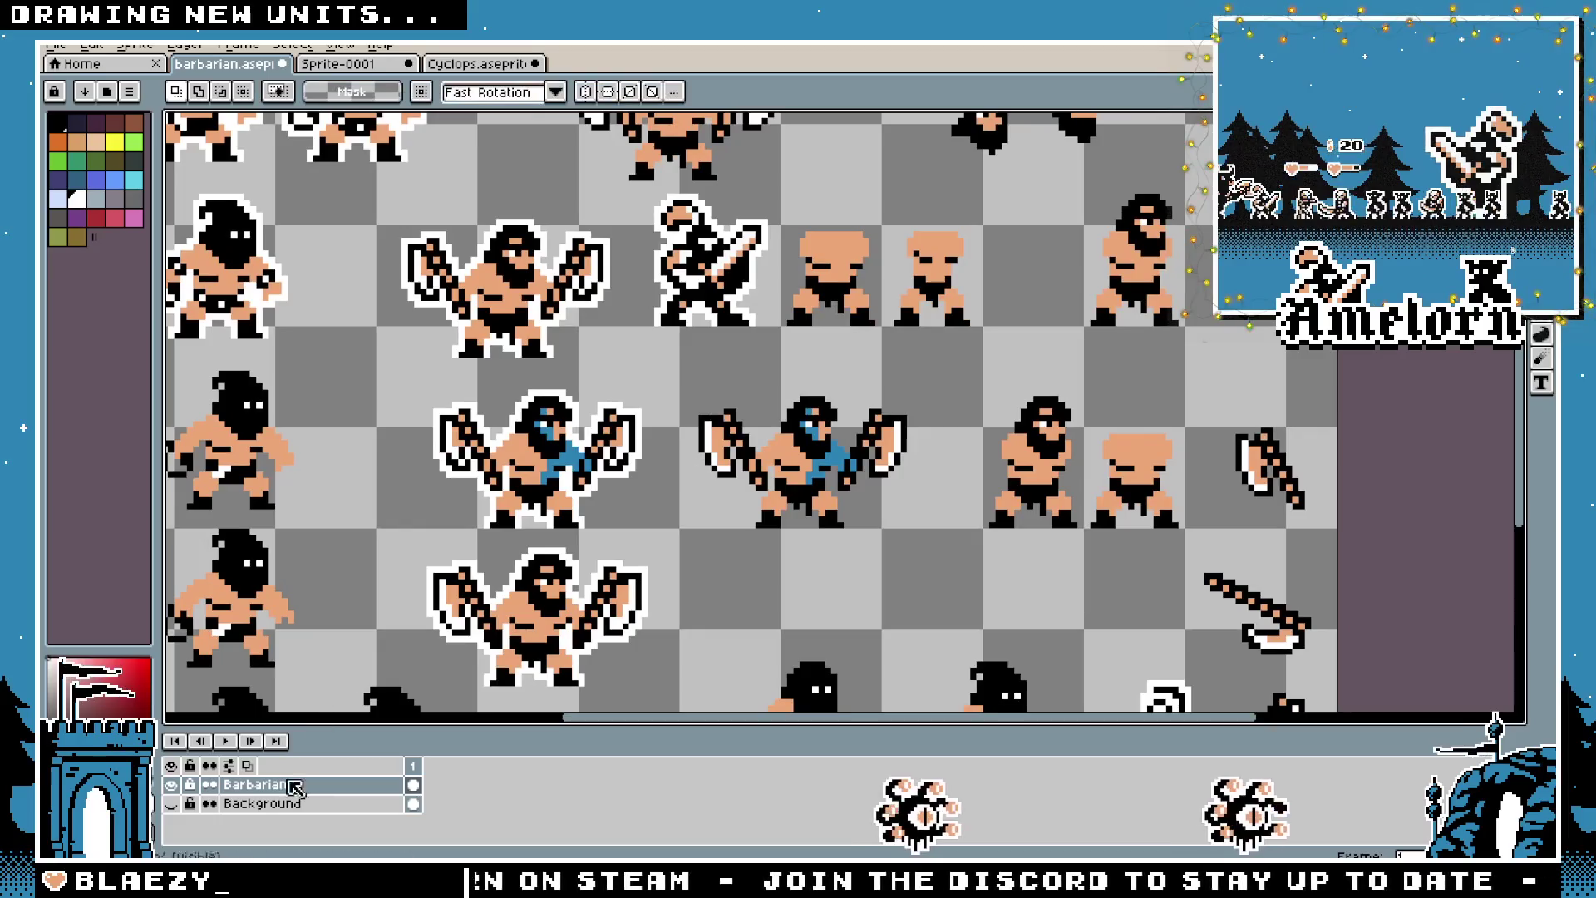
{"action": "key", "text": "Tab"}
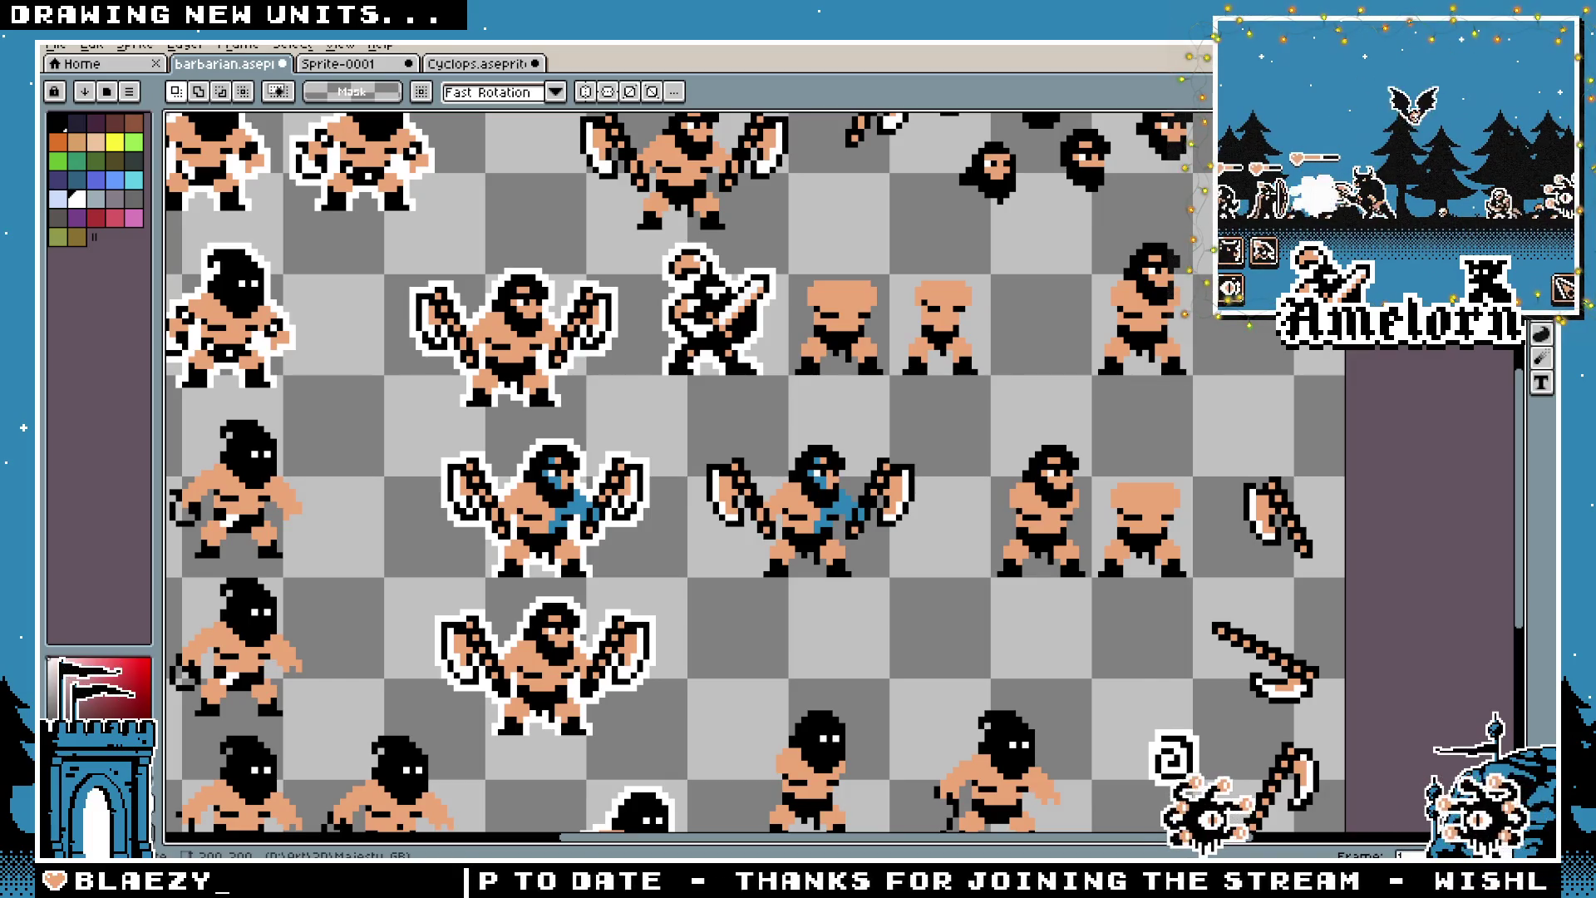
{"action": "left_click", "coordinate": [361, 66]}
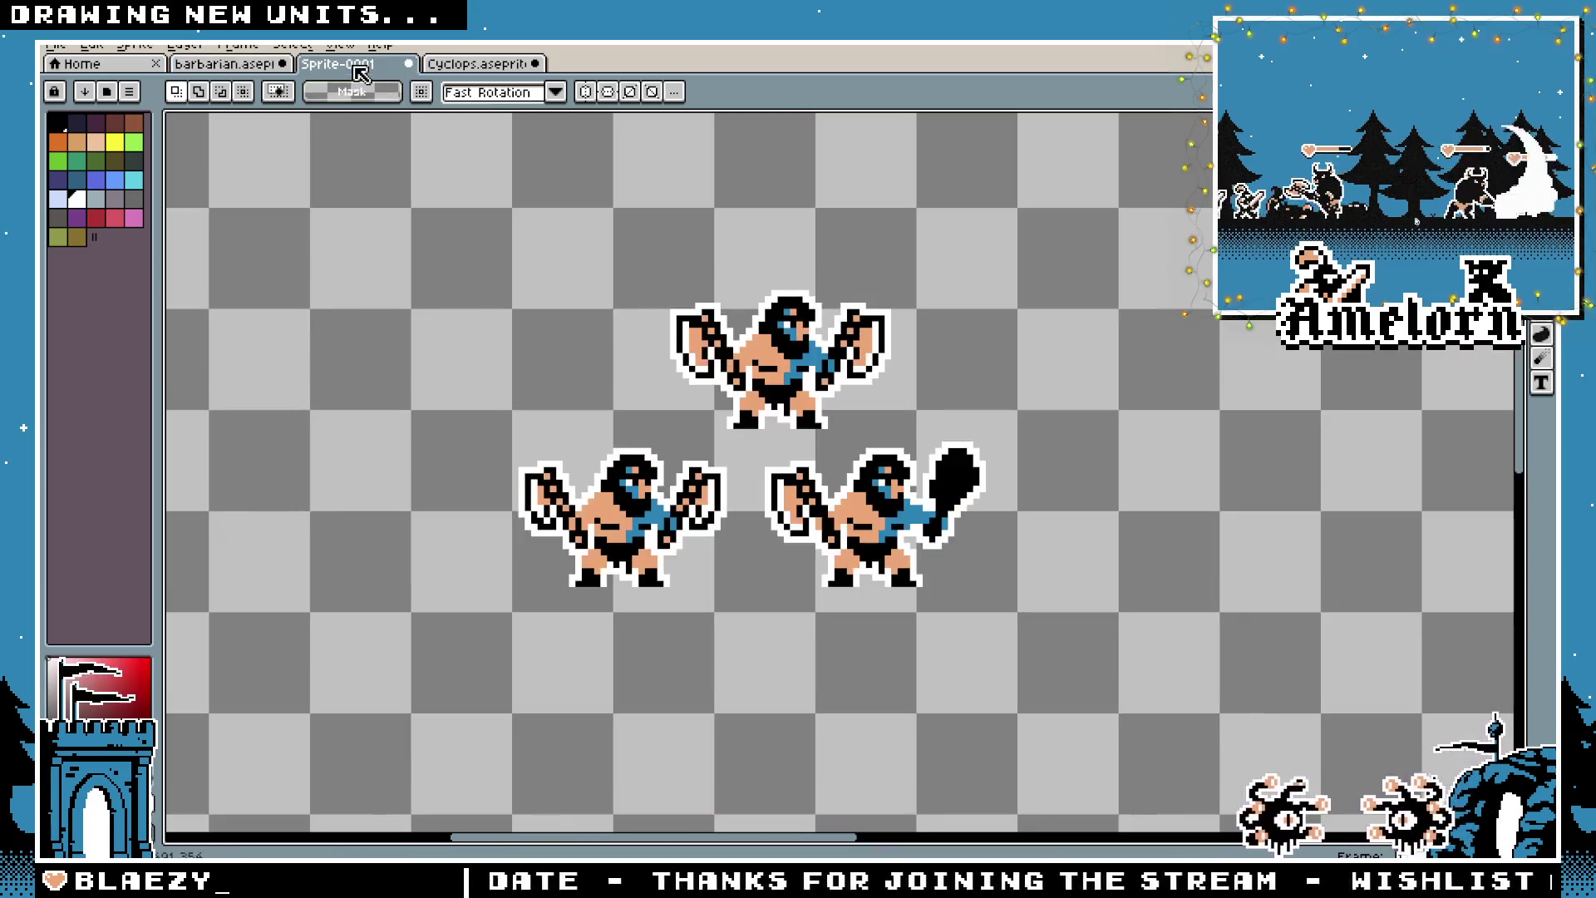
Zoom in on the three barbarians in Sprite-0001, then return to barbarian.aseprite
{"action": "left_click", "coordinate": [474, 66]}
{"action": "left_click", "coordinate": [379, 67]}
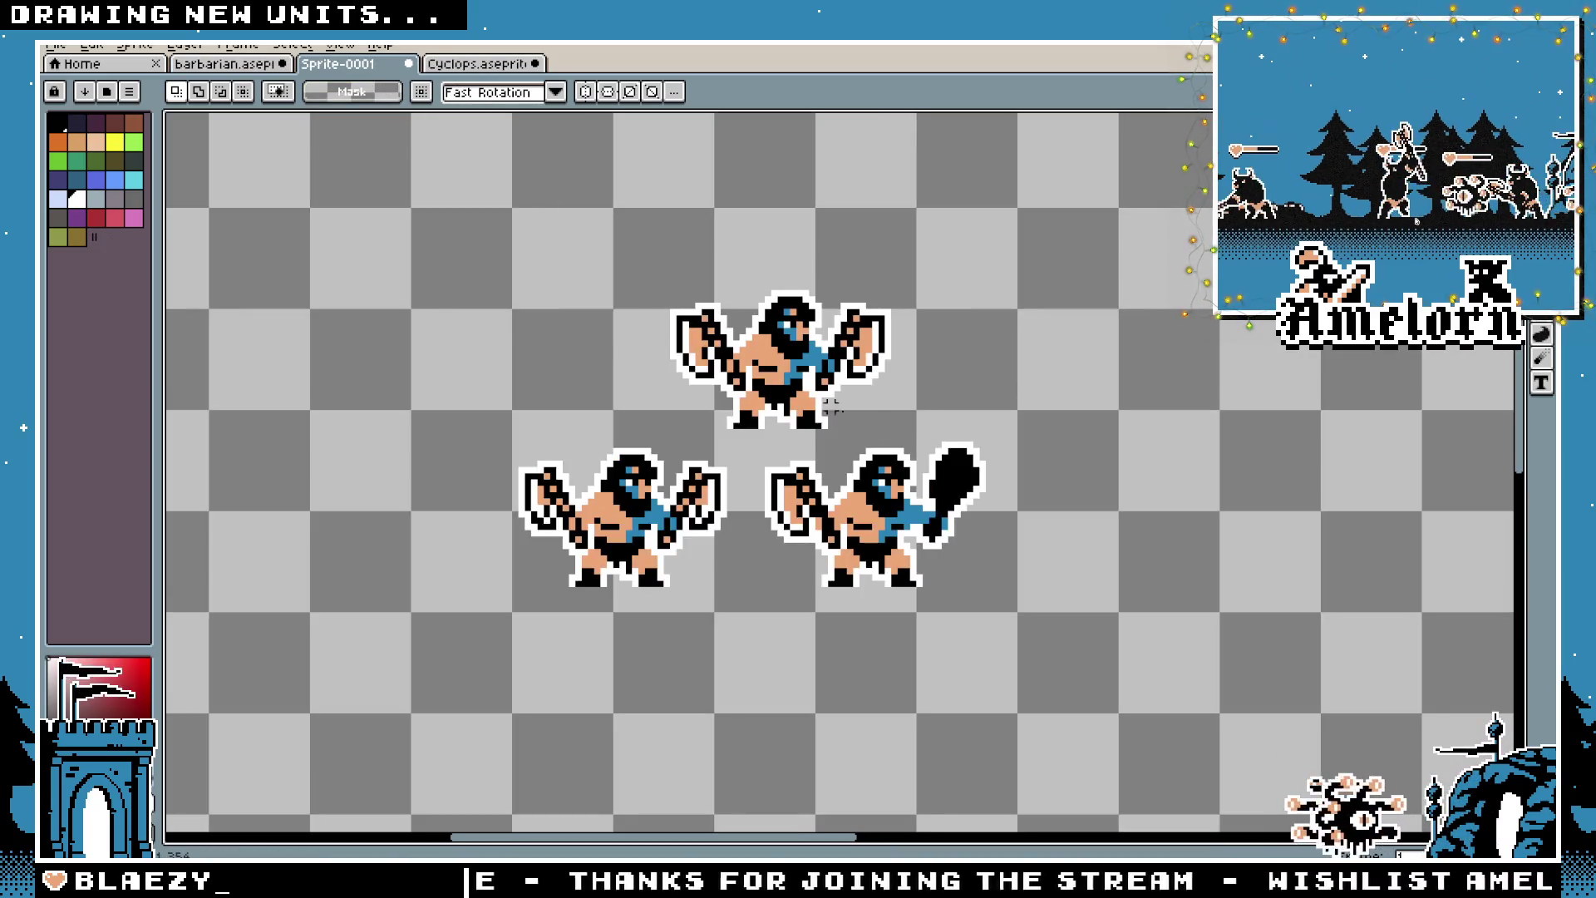
{"action": "scroll", "coordinate": [799, 438], "scroll_direction": "up", "scroll_amount": 2}
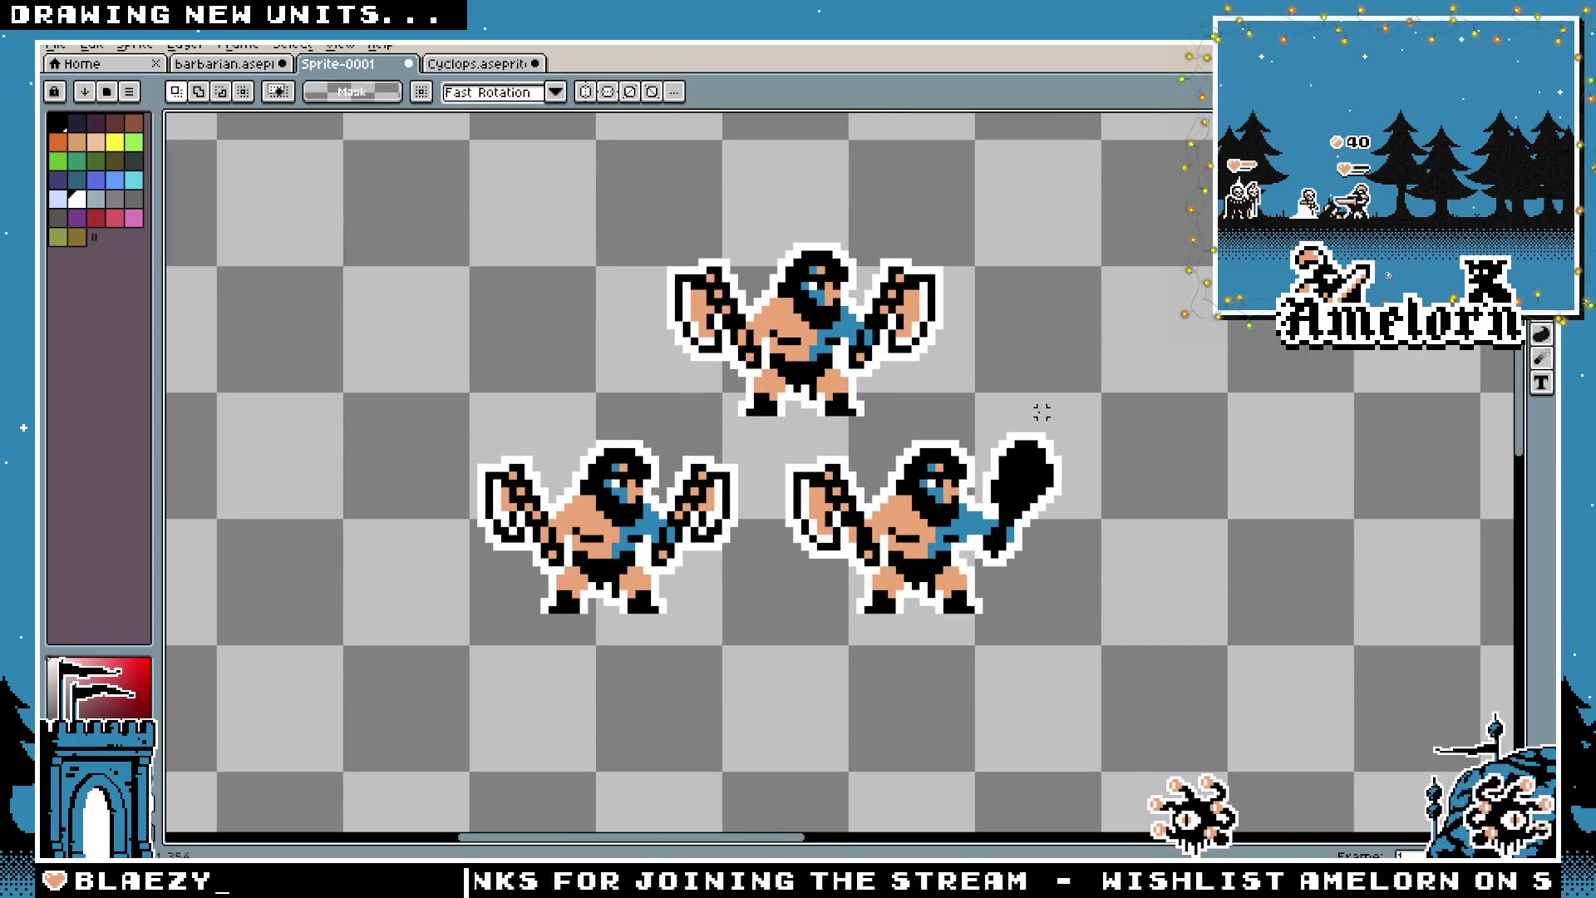
{"action": "scroll", "coordinate": [899, 380], "scroll_direction": "up", "scroll_amount": 3}
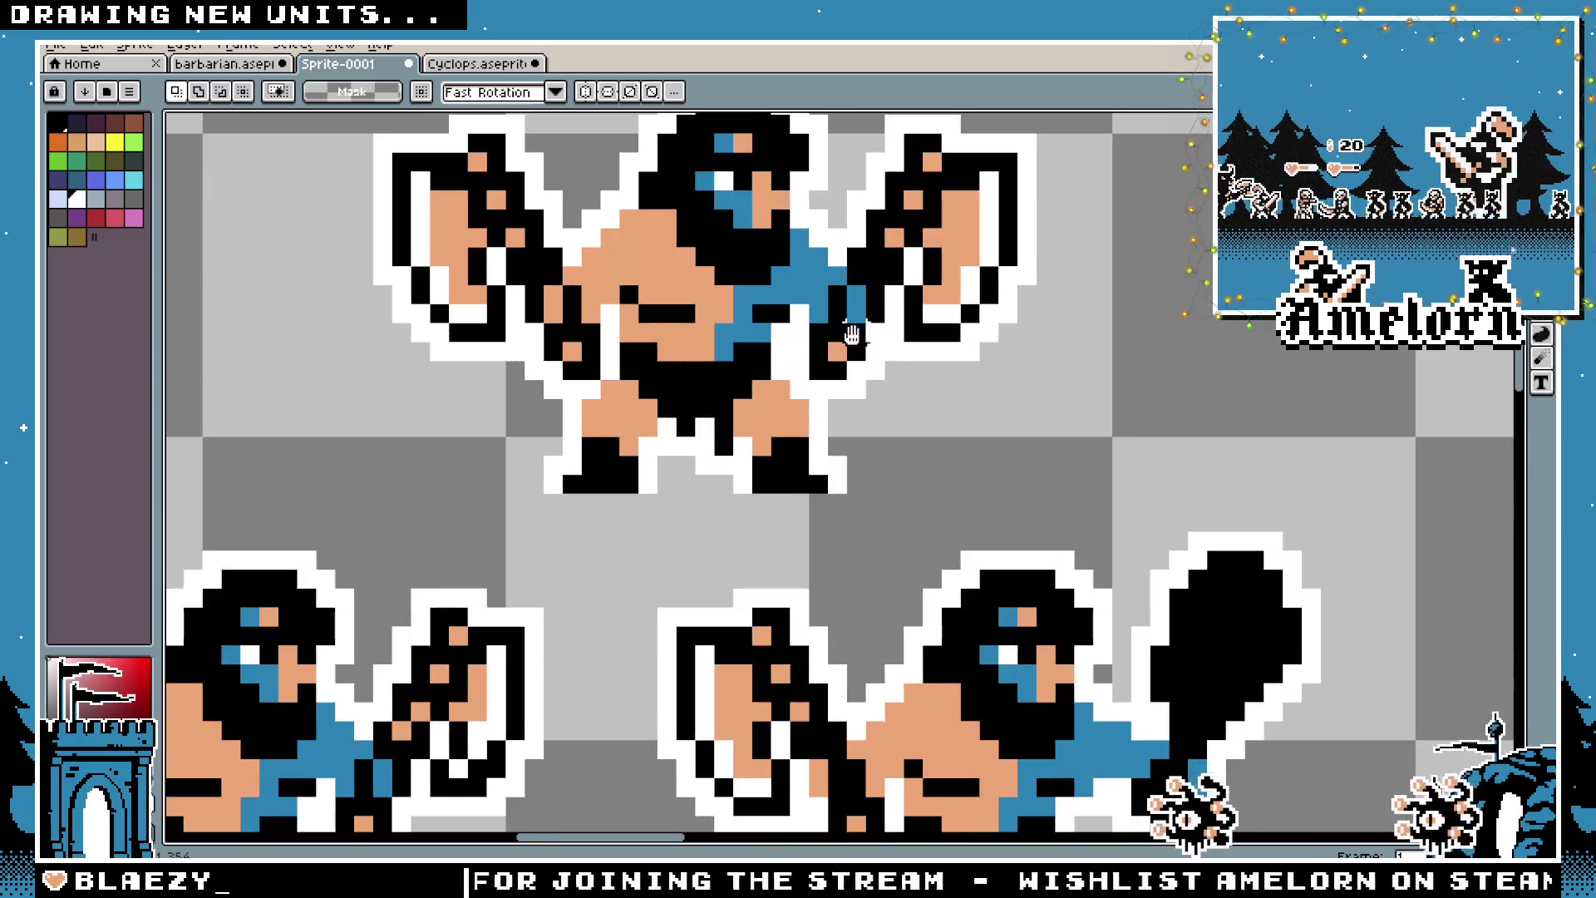
{"action": "scroll", "coordinate": [582, 249], "scroll_direction": "down", "scroll_amount": 2}
{"action": "left_click", "coordinate": [232, 66]}
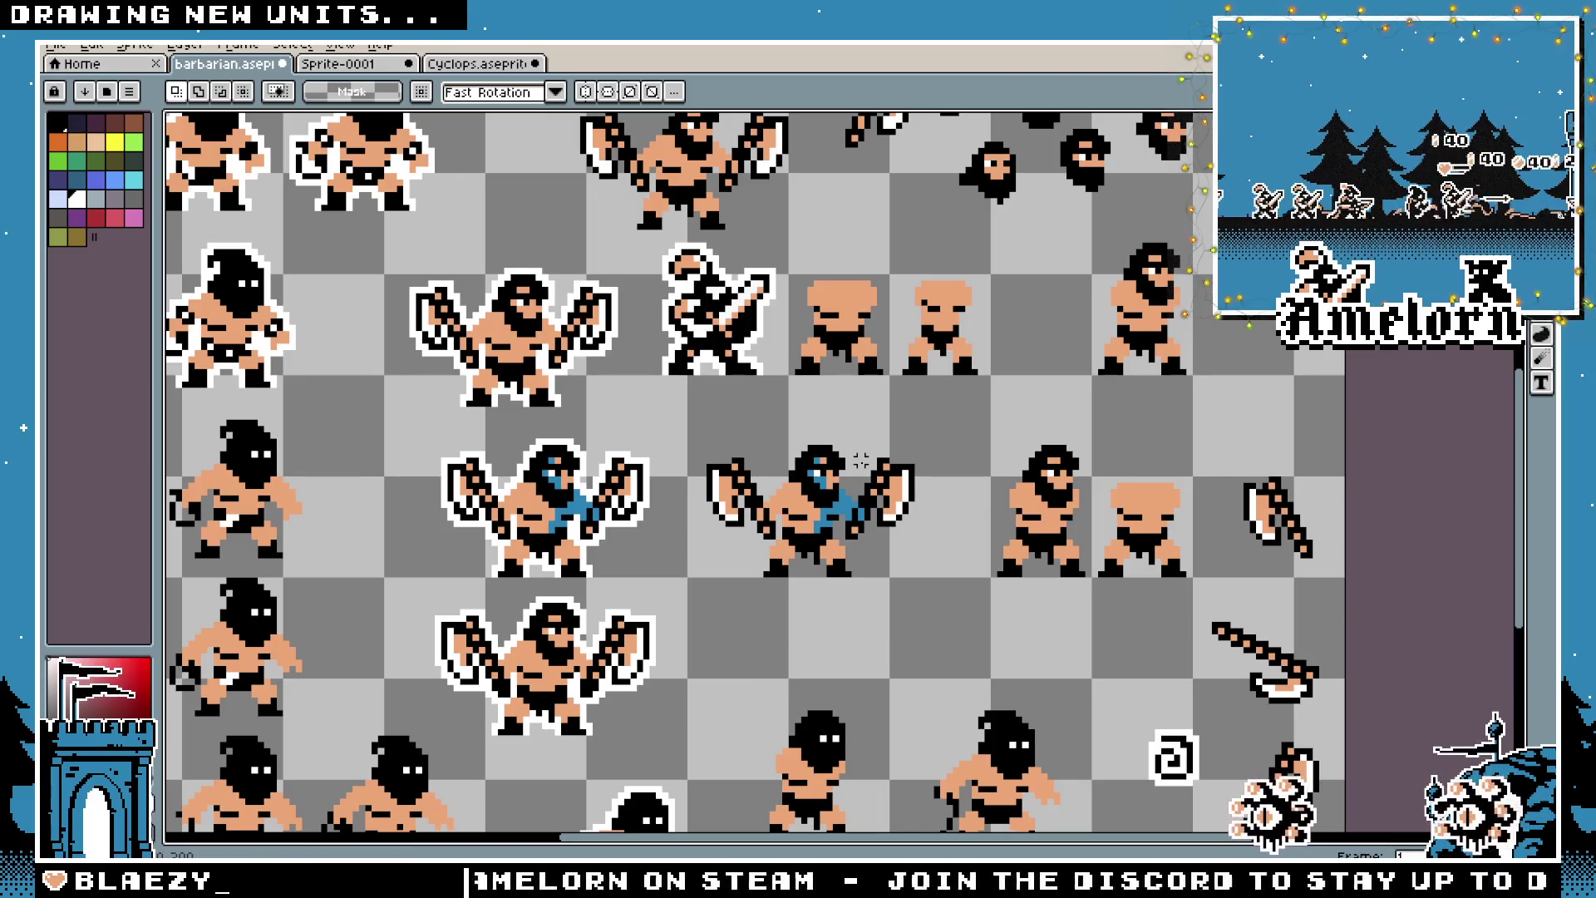
Zoom the barbarian sheet, then pass through the Cyclops file back to Sprite-0001
{"action": "scroll", "coordinate": [860, 574], "scroll_direction": "up", "scroll_amount": 6}
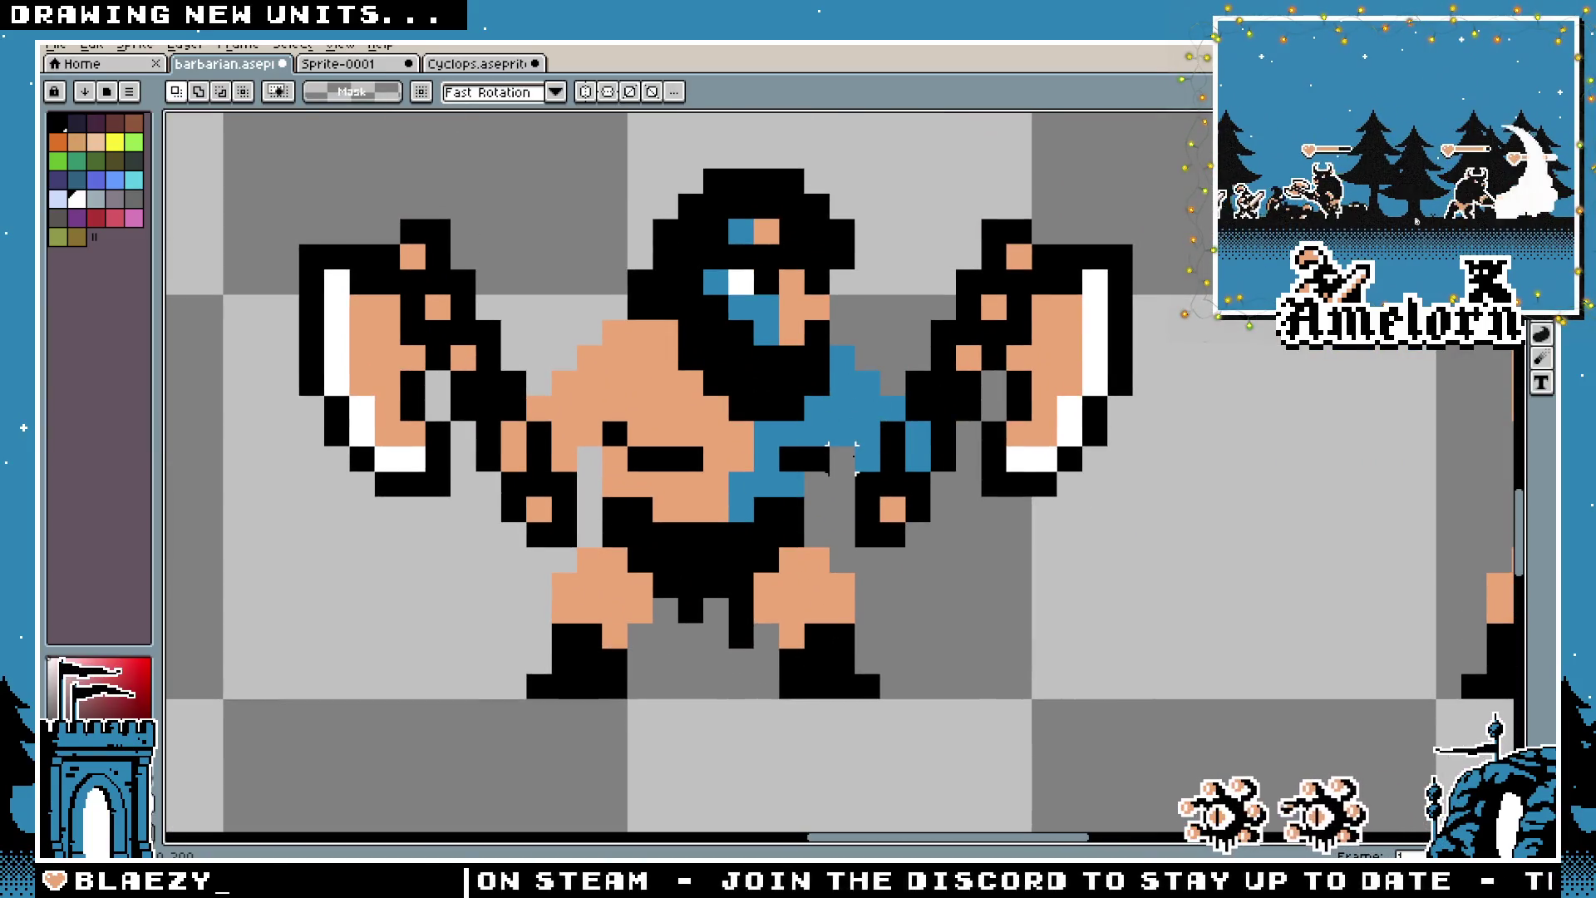
{"action": "scroll", "coordinate": [890, 450], "scroll_direction": "down", "scroll_amount": 5}
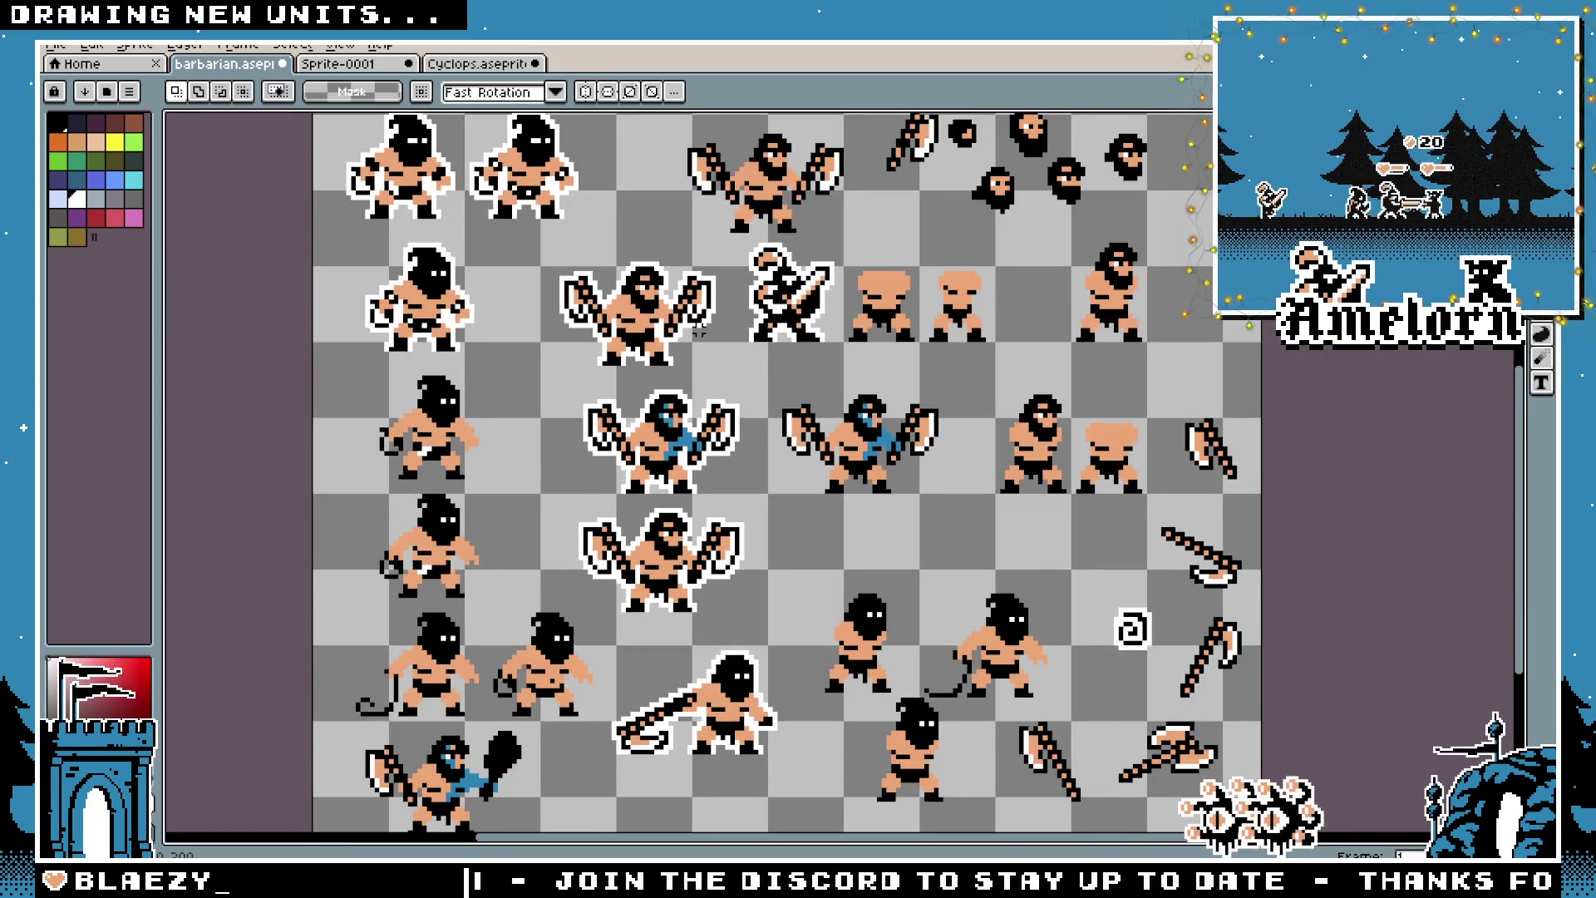
{"action": "left_click", "coordinate": [465, 66]}
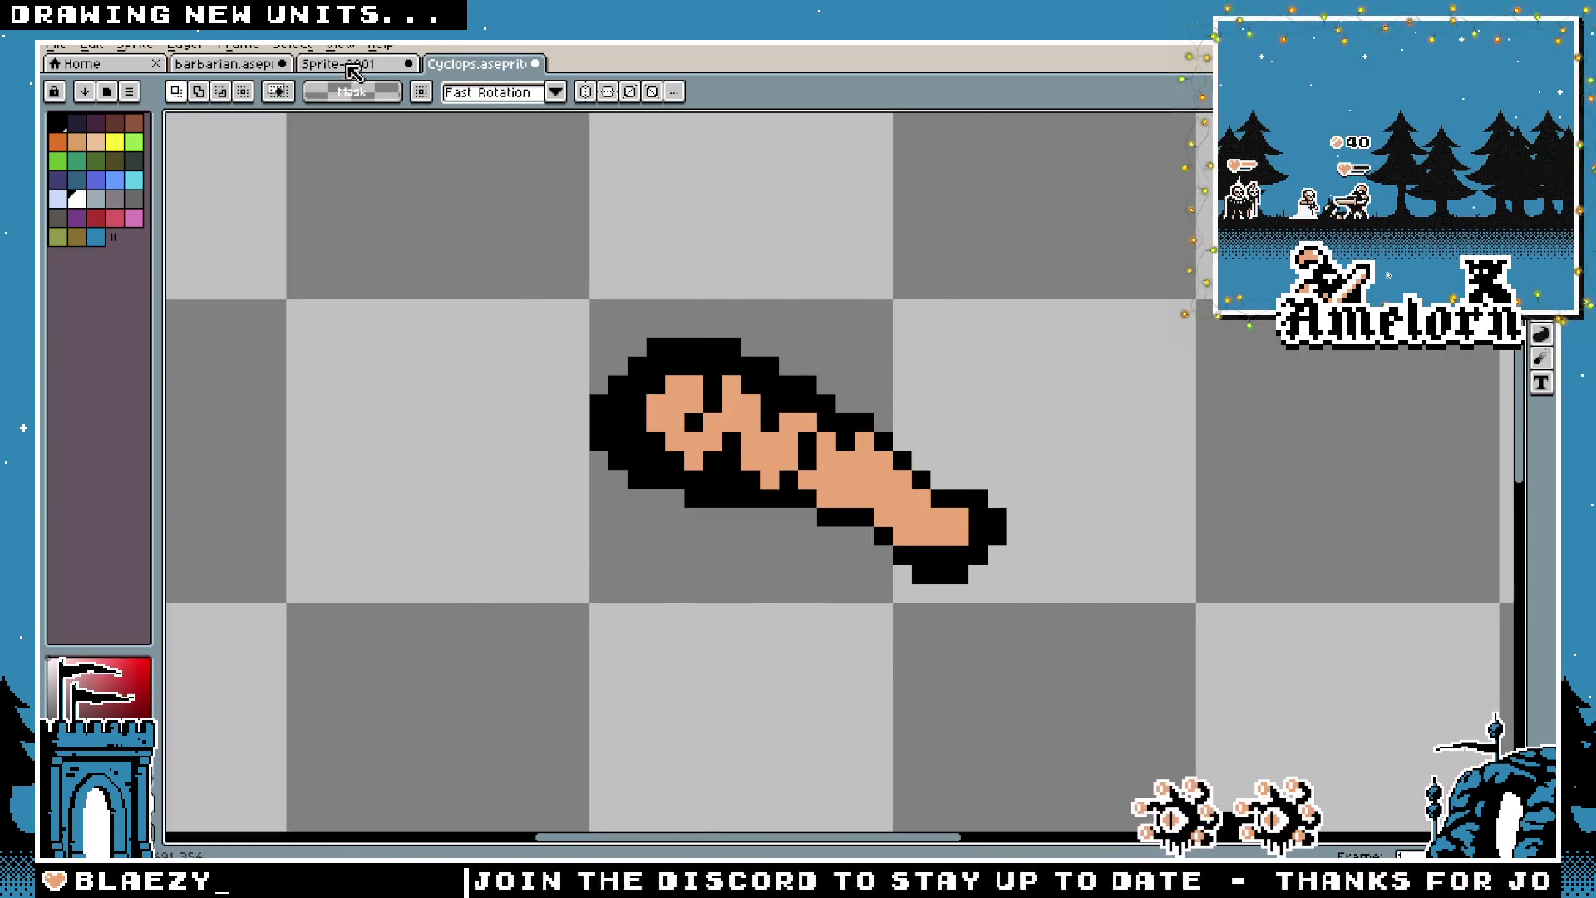
{"action": "left_click", "coordinate": [344, 65]}
{"action": "scroll", "coordinate": [539, 369], "scroll_direction": "down", "scroll_amount": 3}
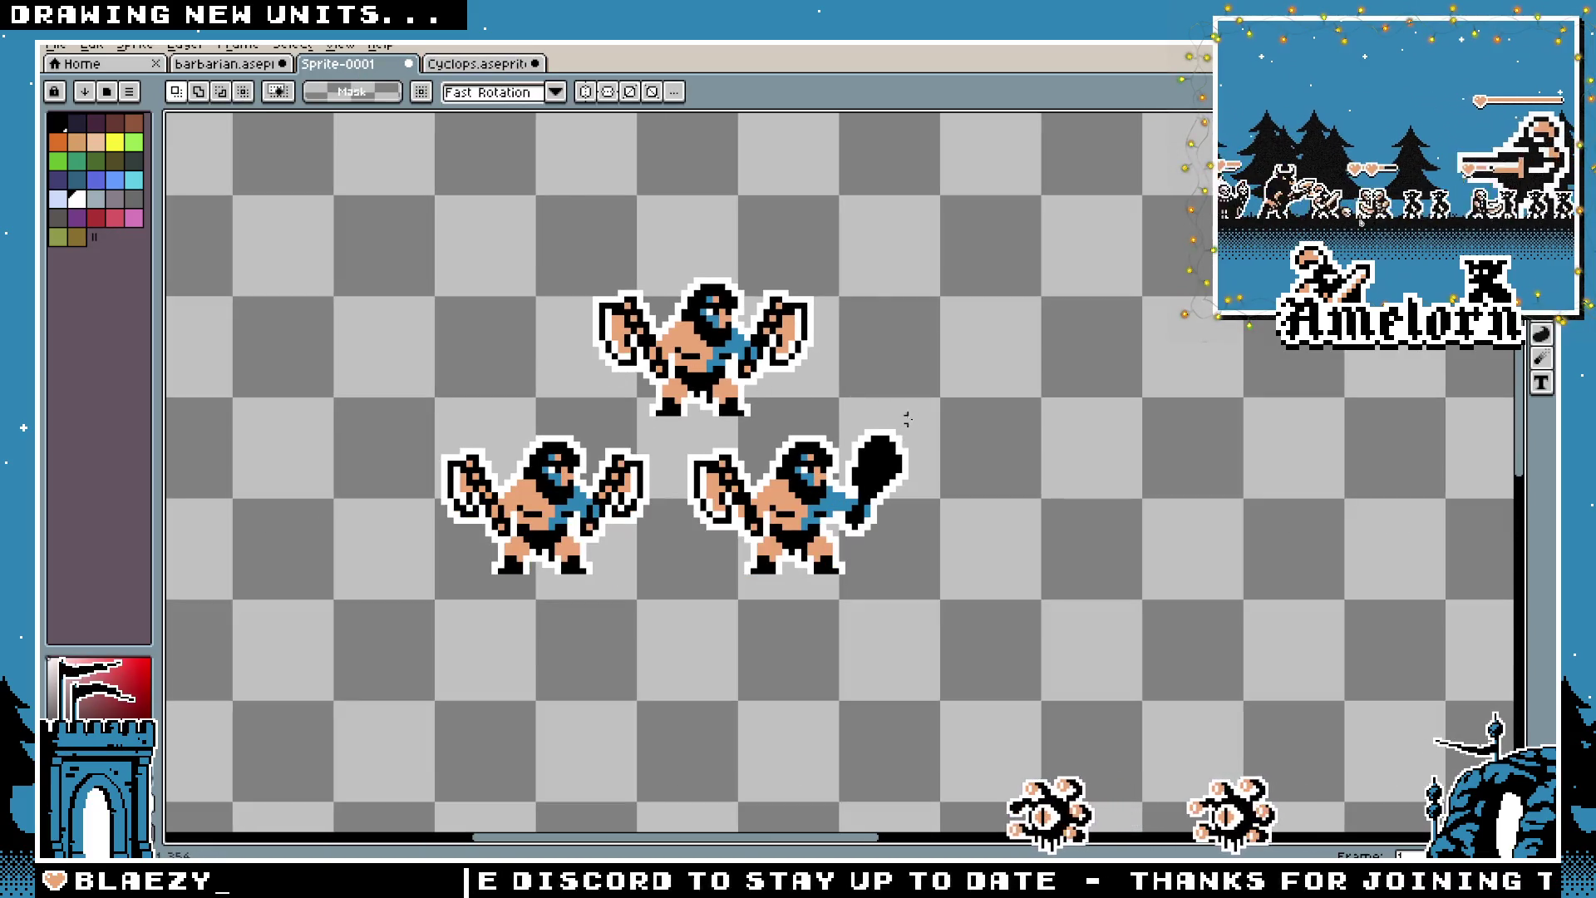
Delete the two lower barbarians from Sprite-0001 and bring up File > Open
{"action": "left_click_drag", "start_coordinate": [945, 426], "coordinate": [375, 606]}
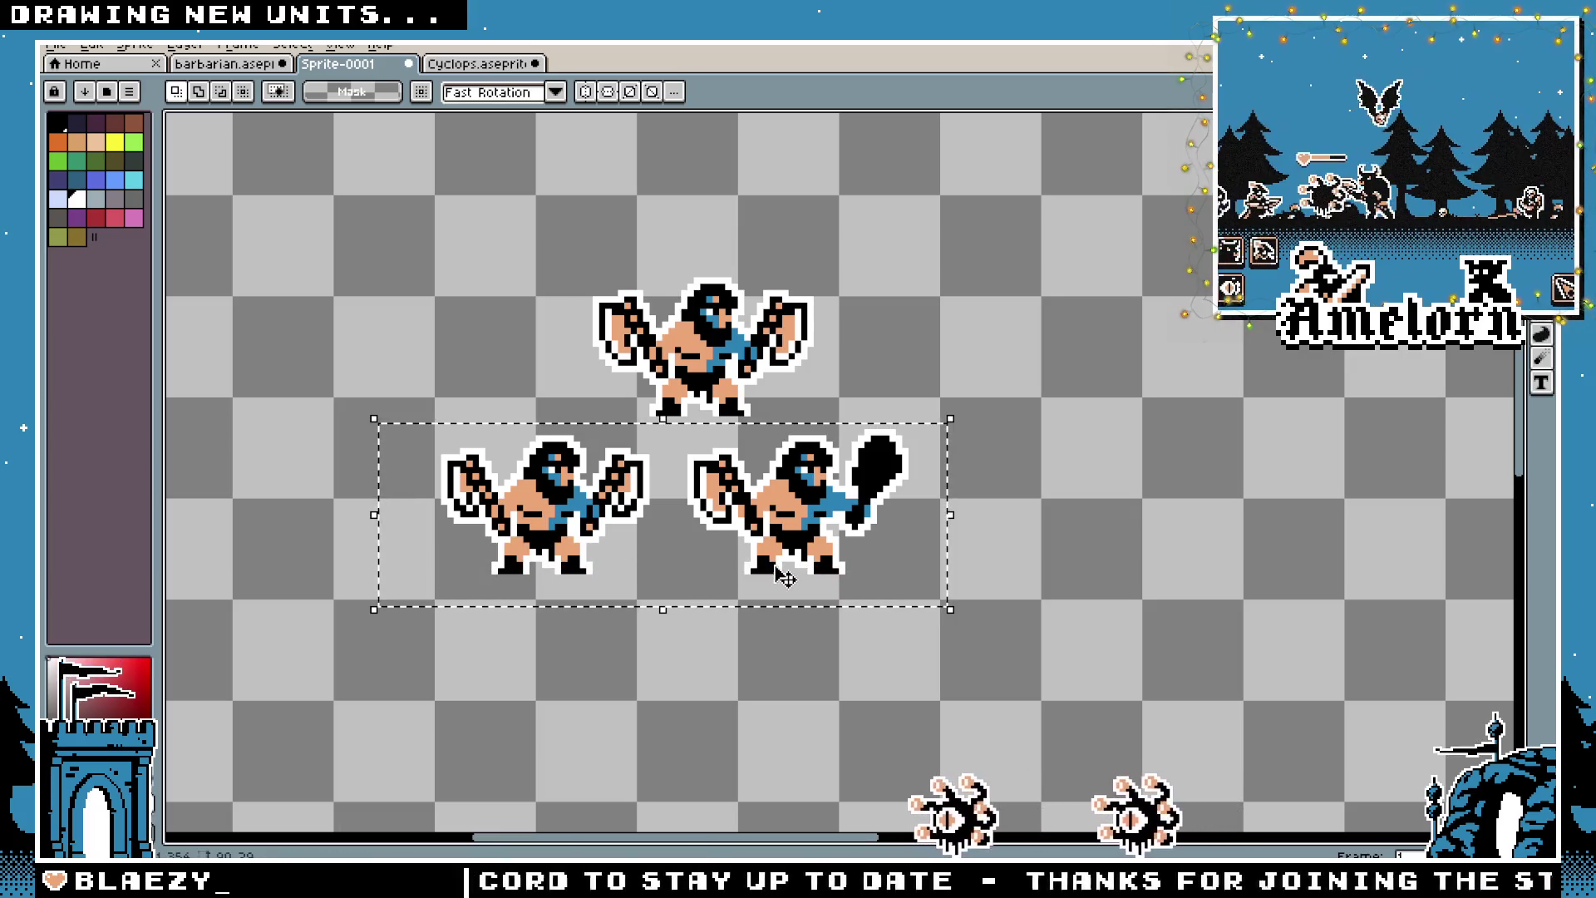
{"action": "key", "text": "Delete"}
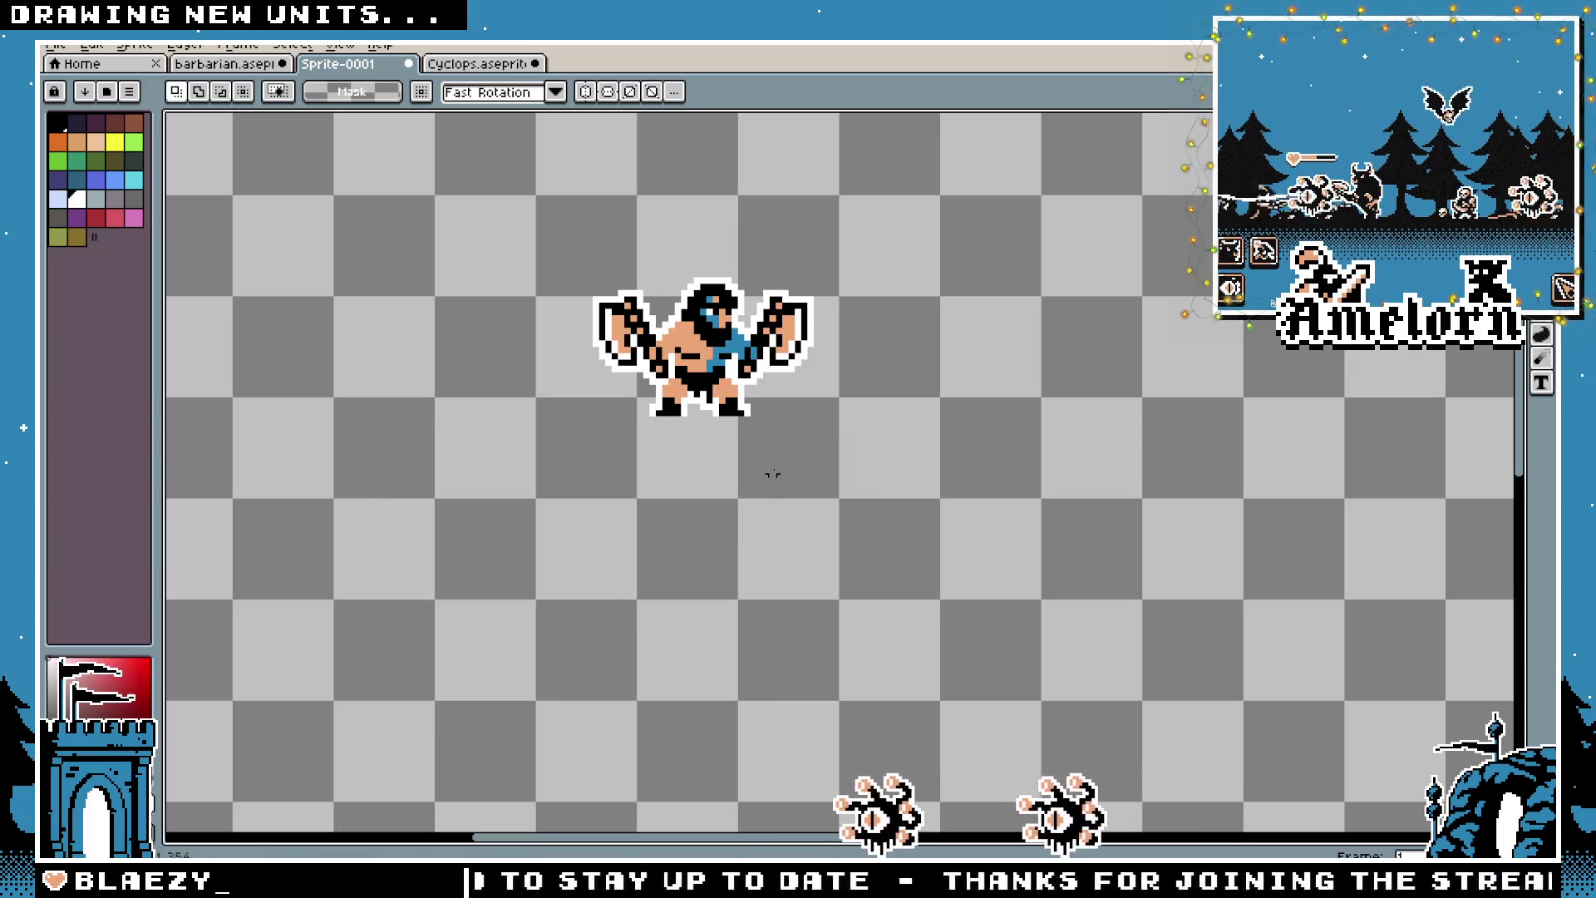
{"action": "left_click_drag", "start_coordinate": [816, 402], "coordinate": [831, 447]}
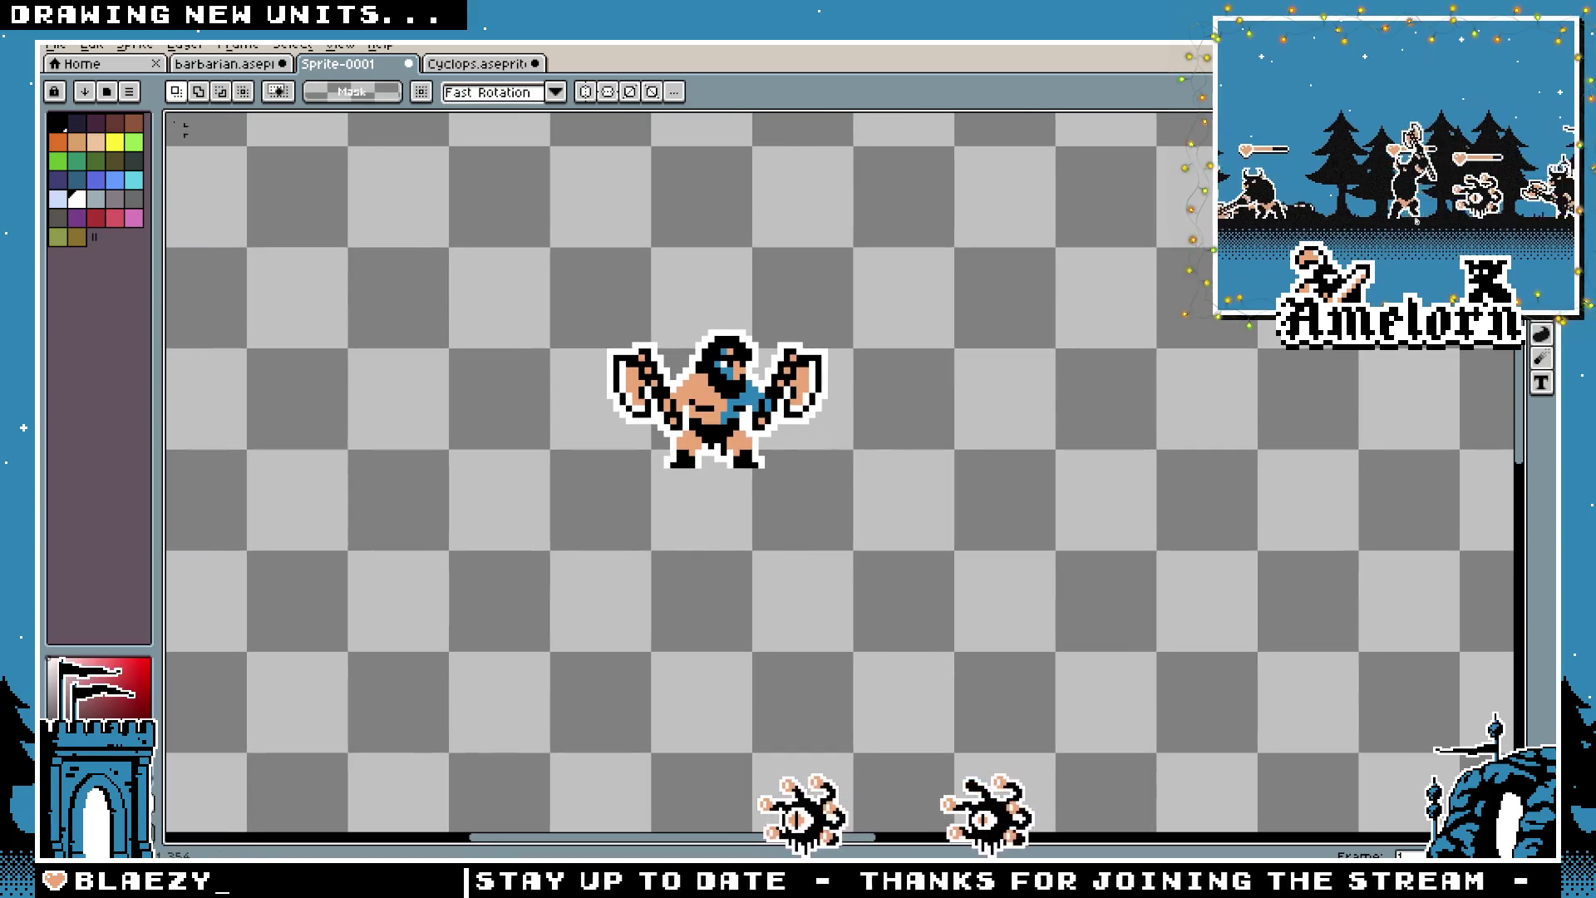
{"action": "left_click", "coordinate": [55, 44]}
{"action": "left_click", "coordinate": [83, 121]}
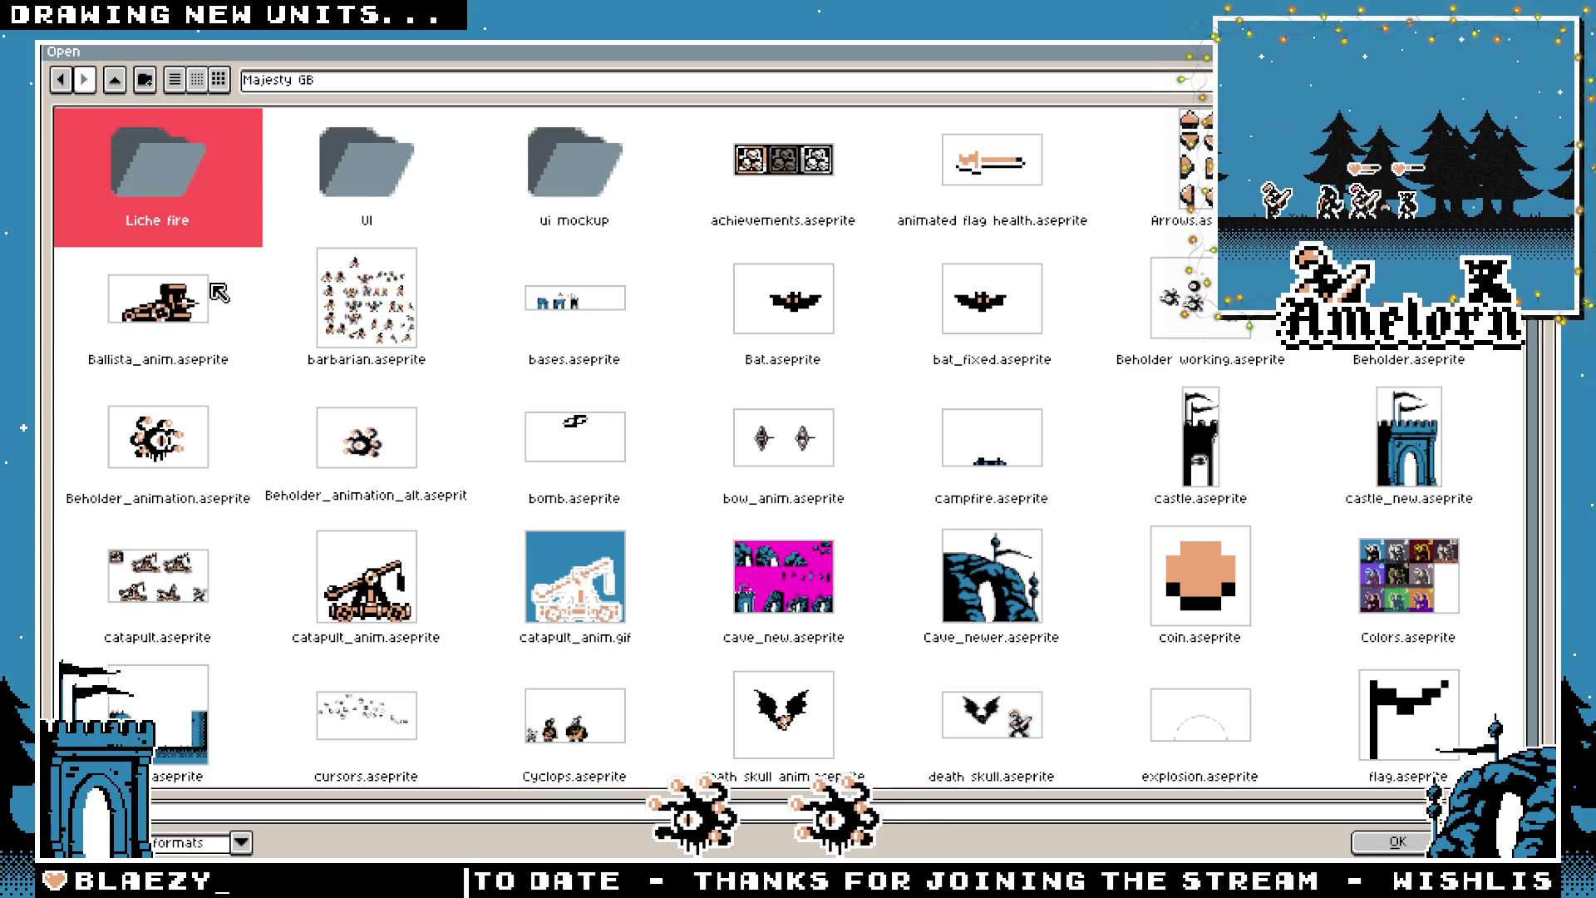
Navigate from the knight's art folder up to beholder > art and open beholder.png
{"action": "left_click", "coordinate": [318, 80]}
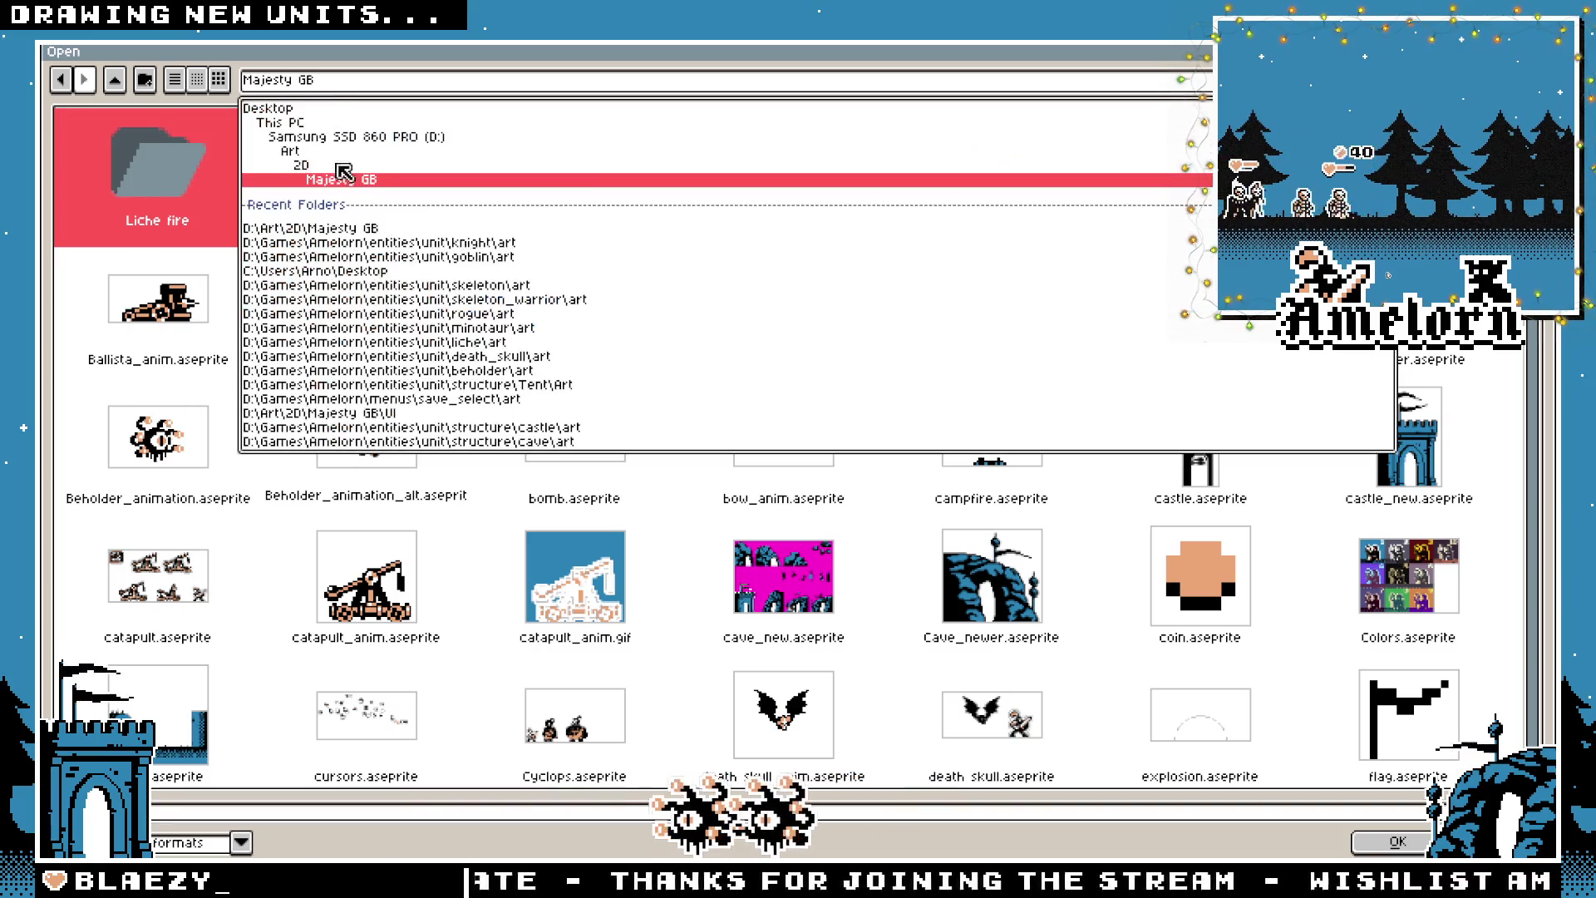
{"action": "left_click", "coordinate": [382, 242]}
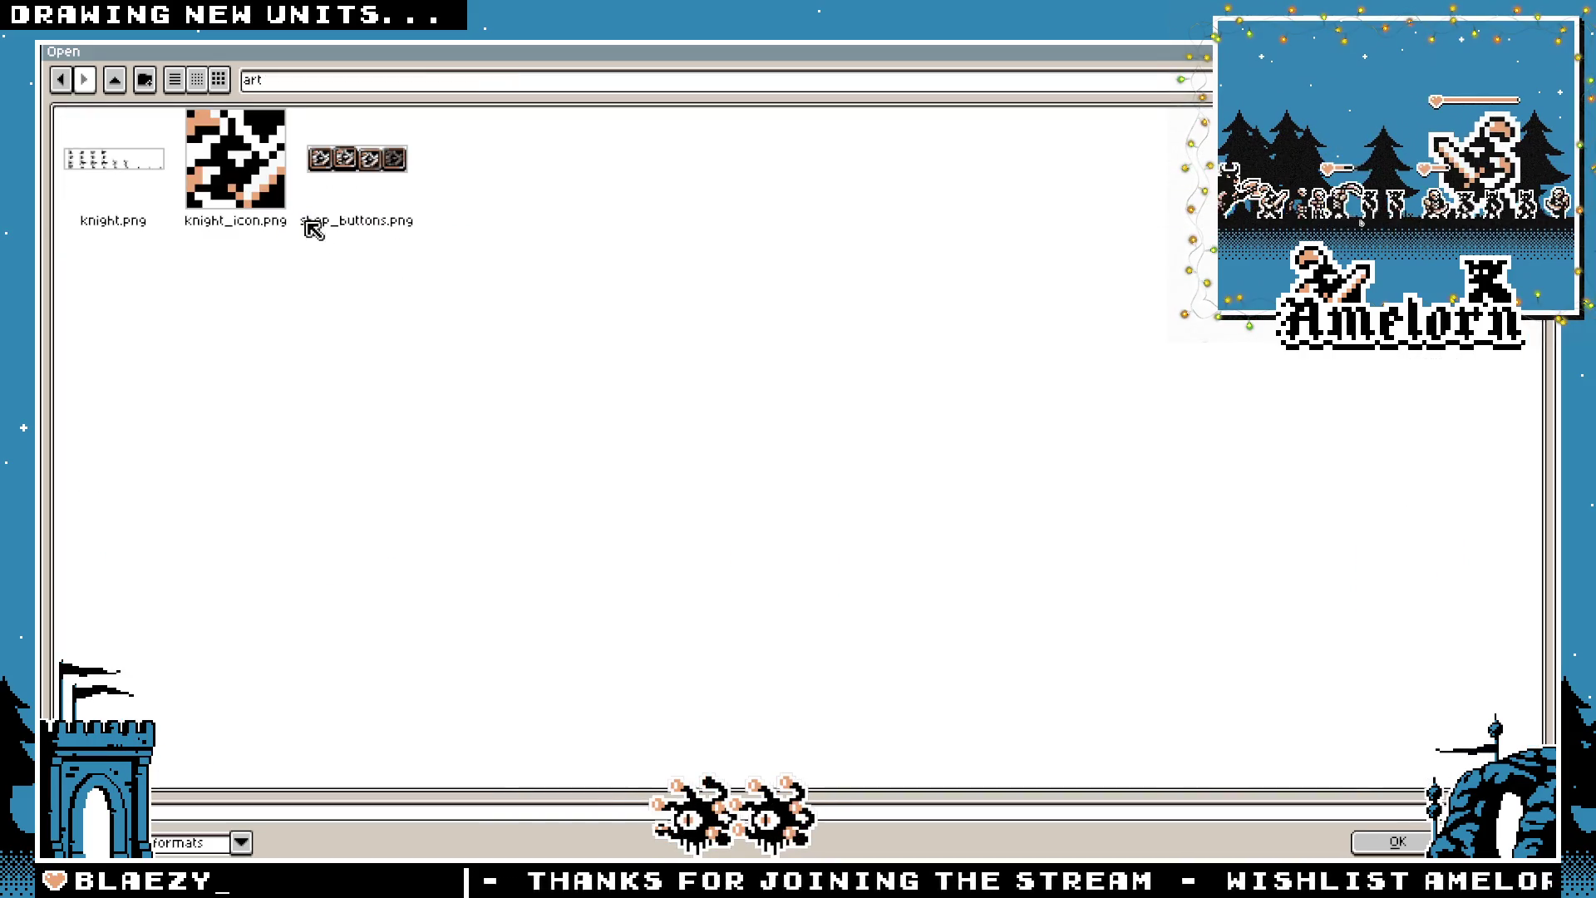
{"action": "left_click", "coordinate": [117, 91]}
{"action": "left_click", "coordinate": [117, 92]}
{"action": "double_click", "coordinate": [220, 198]}
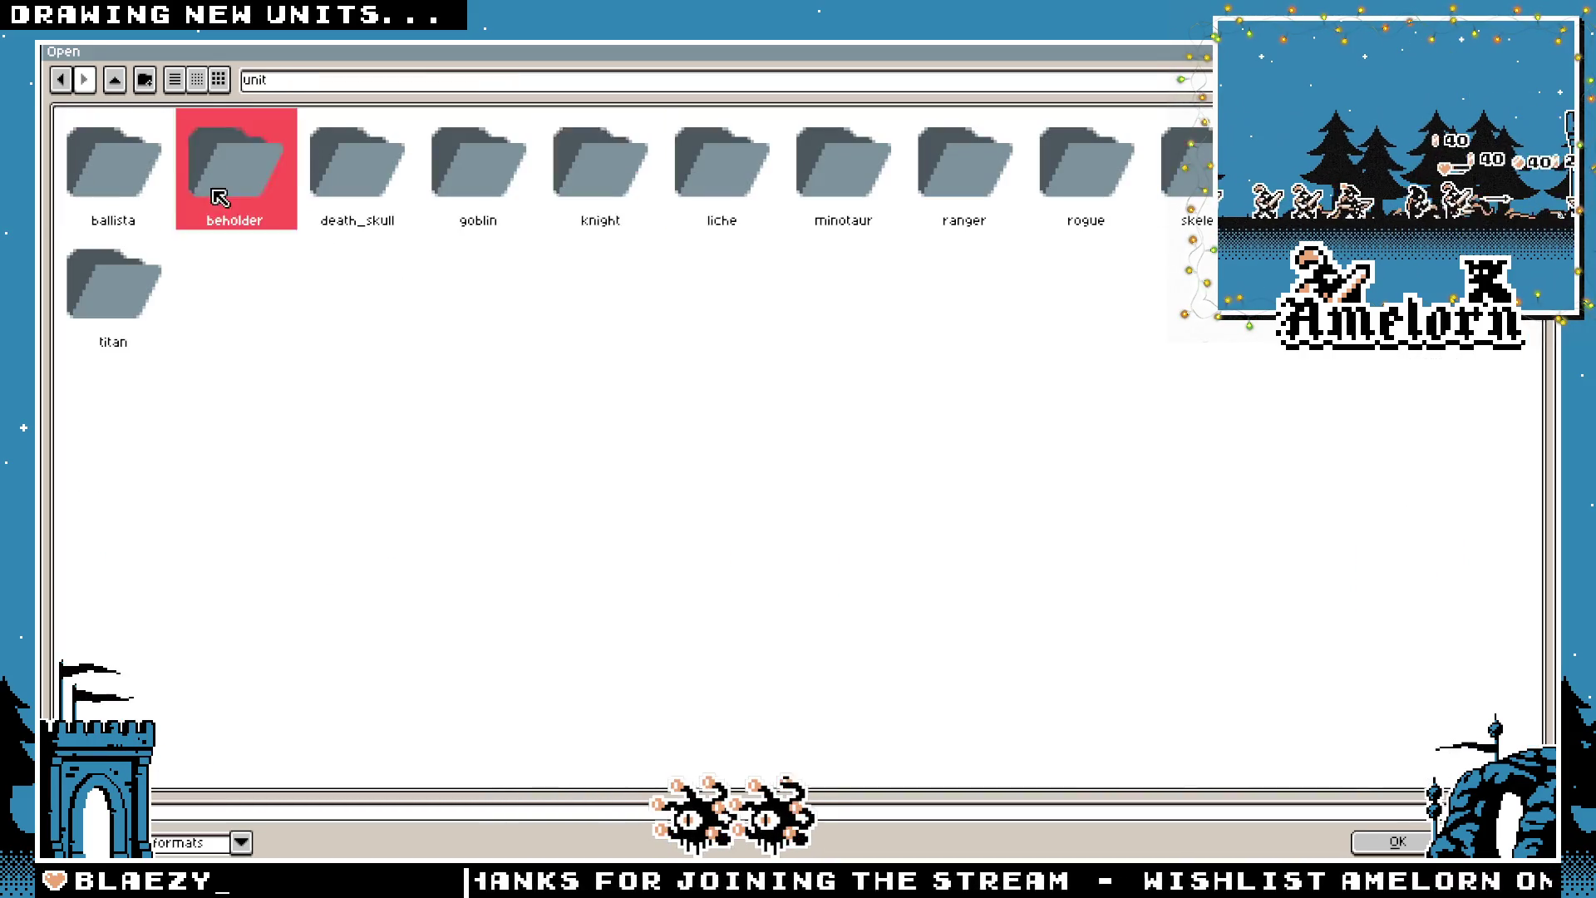
{"action": "double_click", "coordinate": [145, 184]}
{"action": "double_click", "coordinate": [148, 168]}
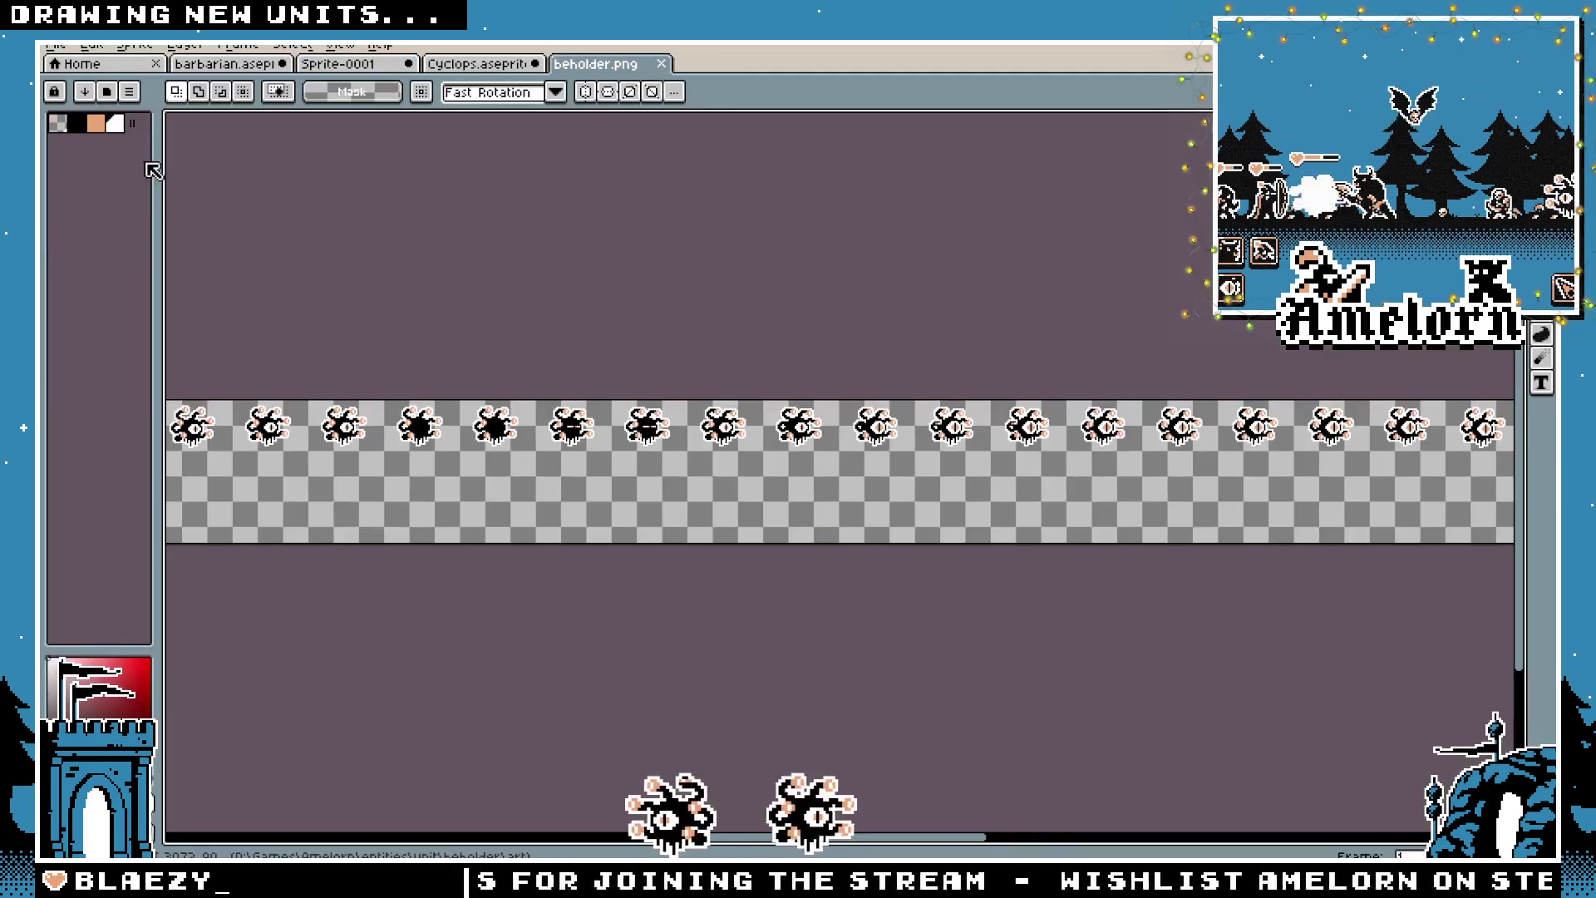
Select the top-left beholder frame and close the Cyclops file with Don't Save
{"action": "mouse_move", "coordinate": [332, 493]}
{"action": "left_mouse_down"}
{"action": "mouse_move", "coordinate": [541, 366]}
{"action": "mouse_move", "coordinate": [858, 435]}
{"action": "mouse_move", "coordinate": [960, 435]}
{"action": "left_mouse_up"}
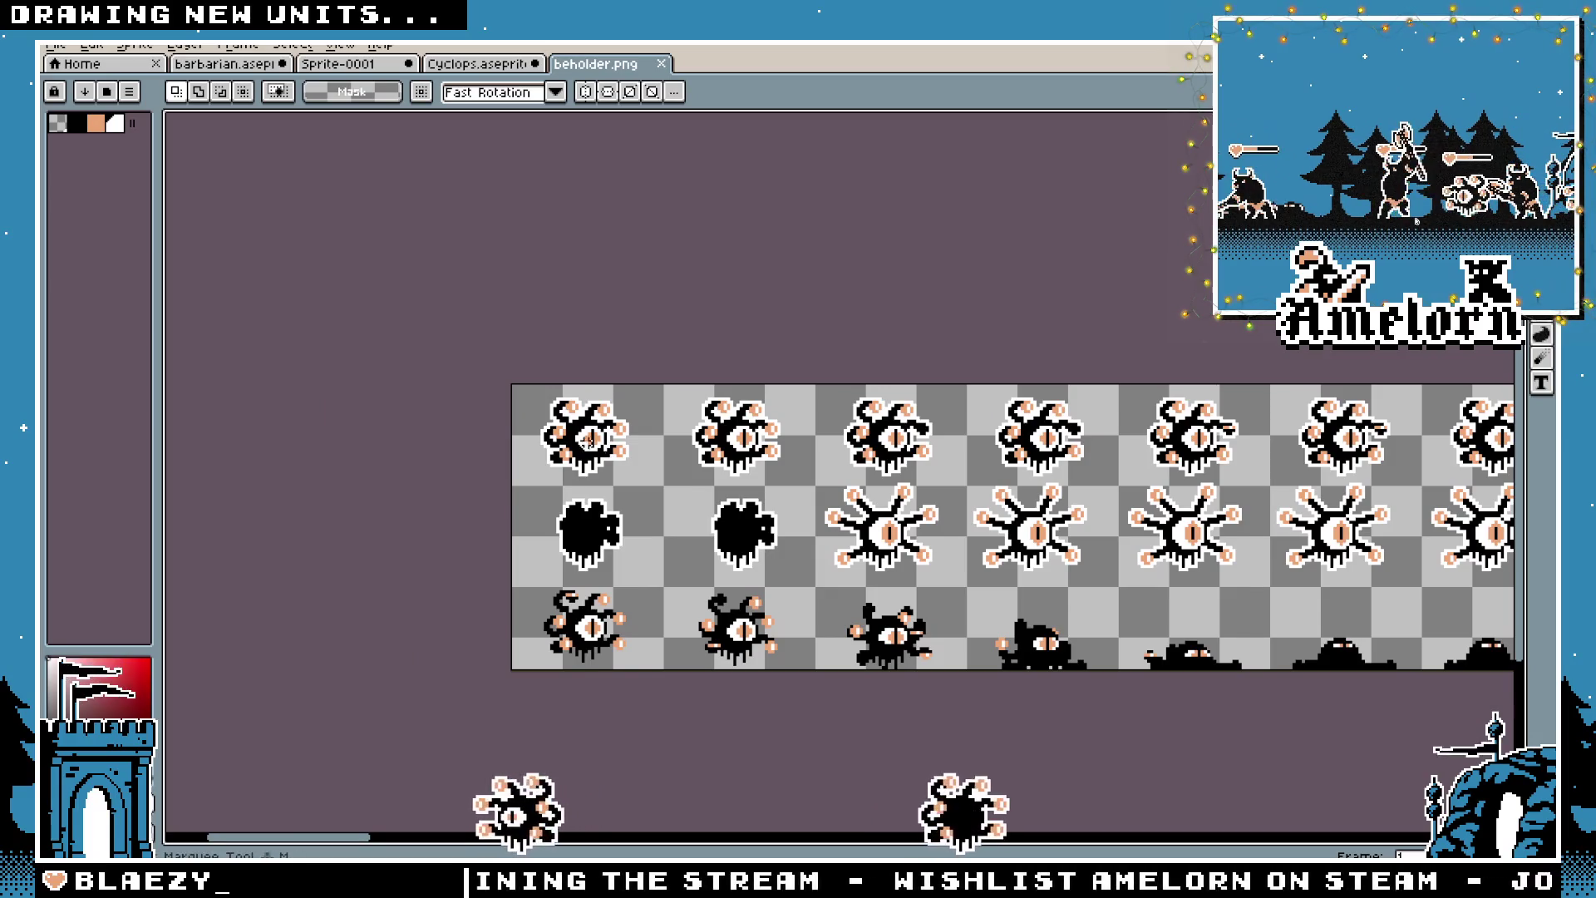
{"action": "scroll", "coordinate": [579, 404], "scroll_direction": "up", "scroll_amount": 3}
{"action": "mouse_move", "coordinate": [706, 311]}
{"action": "left_mouse_down"}
{"action": "mouse_move", "coordinate": [484, 499]}
{"action": "mouse_move", "coordinate": [454, 547]}
{"action": "left_mouse_up"}
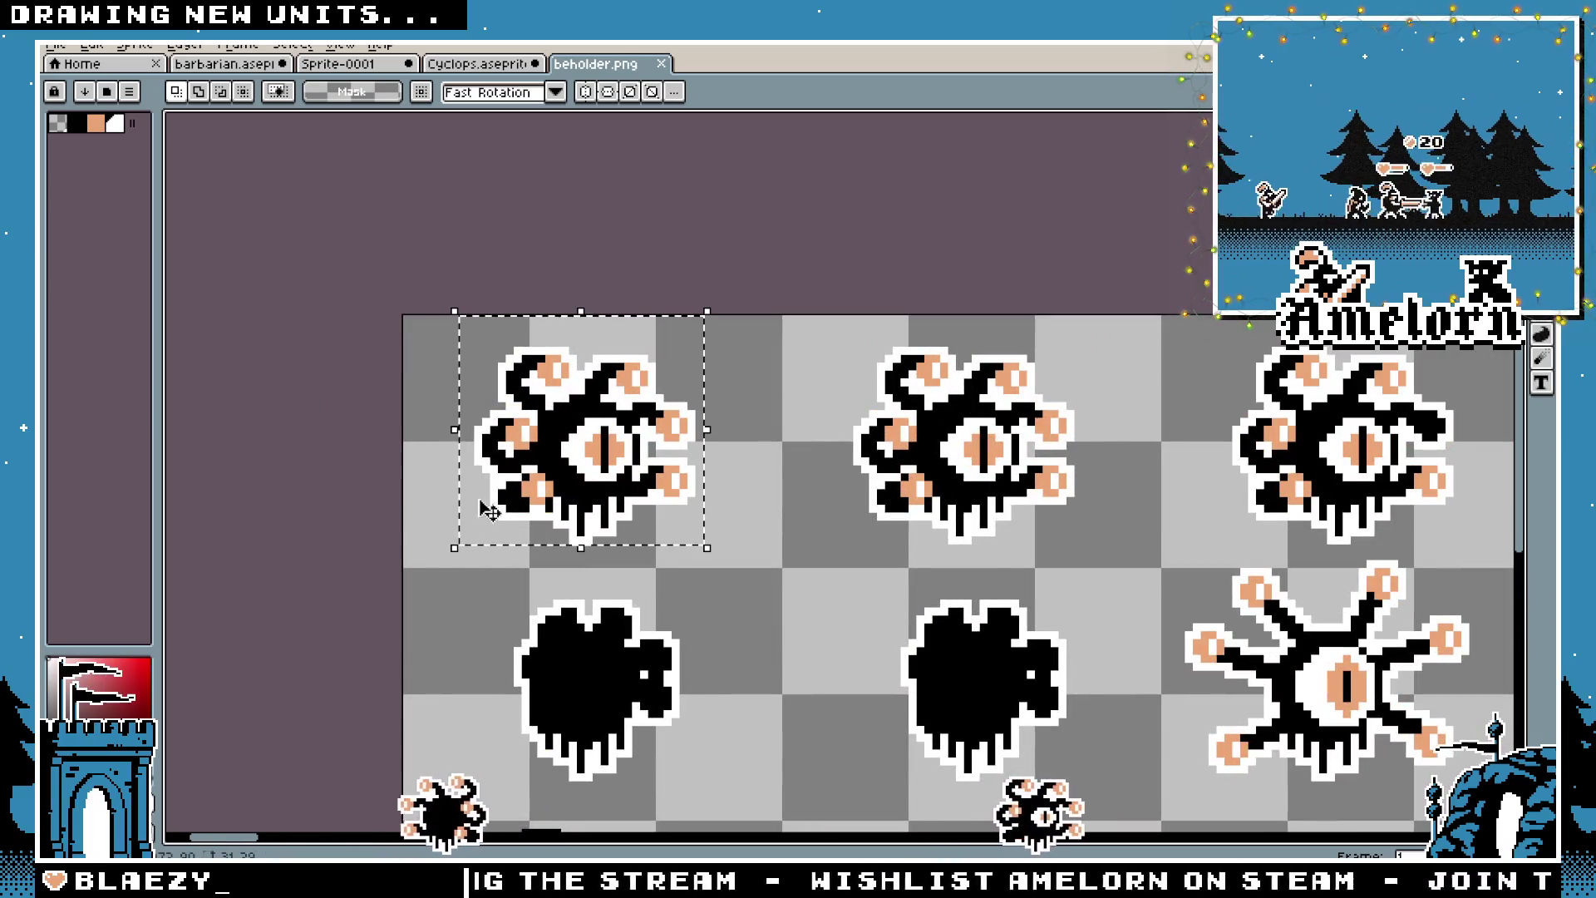
{"action": "left_click", "coordinate": [498, 64]}
{"action": "left_click", "coordinate": [349, 64]}
{"action": "left_click", "coordinate": [520, 66]}
{"action": "left_click", "coordinate": [533, 64]}
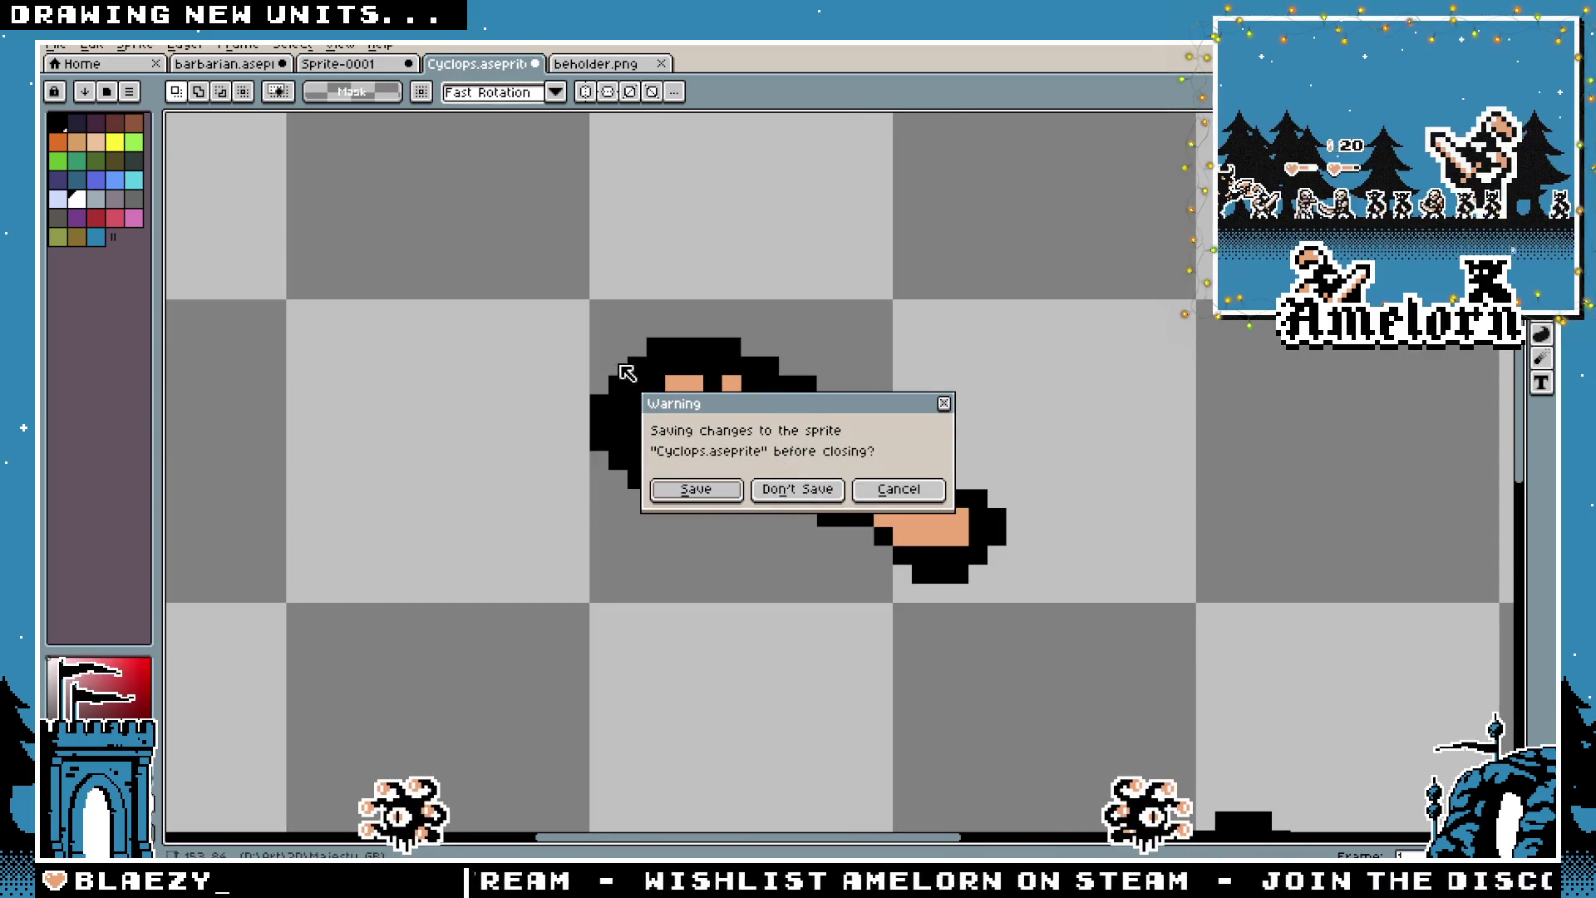
{"action": "left_click", "coordinate": [789, 487]}
Paste the beholder frame into Sprite-0001 just right of the barbarian and commit it
{"action": "key", "text": "ctrl+c"}
{"action": "left_click", "coordinate": [337, 64]}
{"action": "key", "text": "ctrl+v"}
{"action": "mouse_move", "coordinate": [825, 463]}
{"action": "left_mouse_down"}
{"action": "mouse_move", "coordinate": [892, 401]}
{"action": "mouse_move", "coordinate": [513, 374]}
{"action": "mouse_move", "coordinate": [929, 388]}
{"action": "left_mouse_up"}
{"action": "key", "text": "Return"}
{"action": "left_click", "coordinate": [786, 319]}
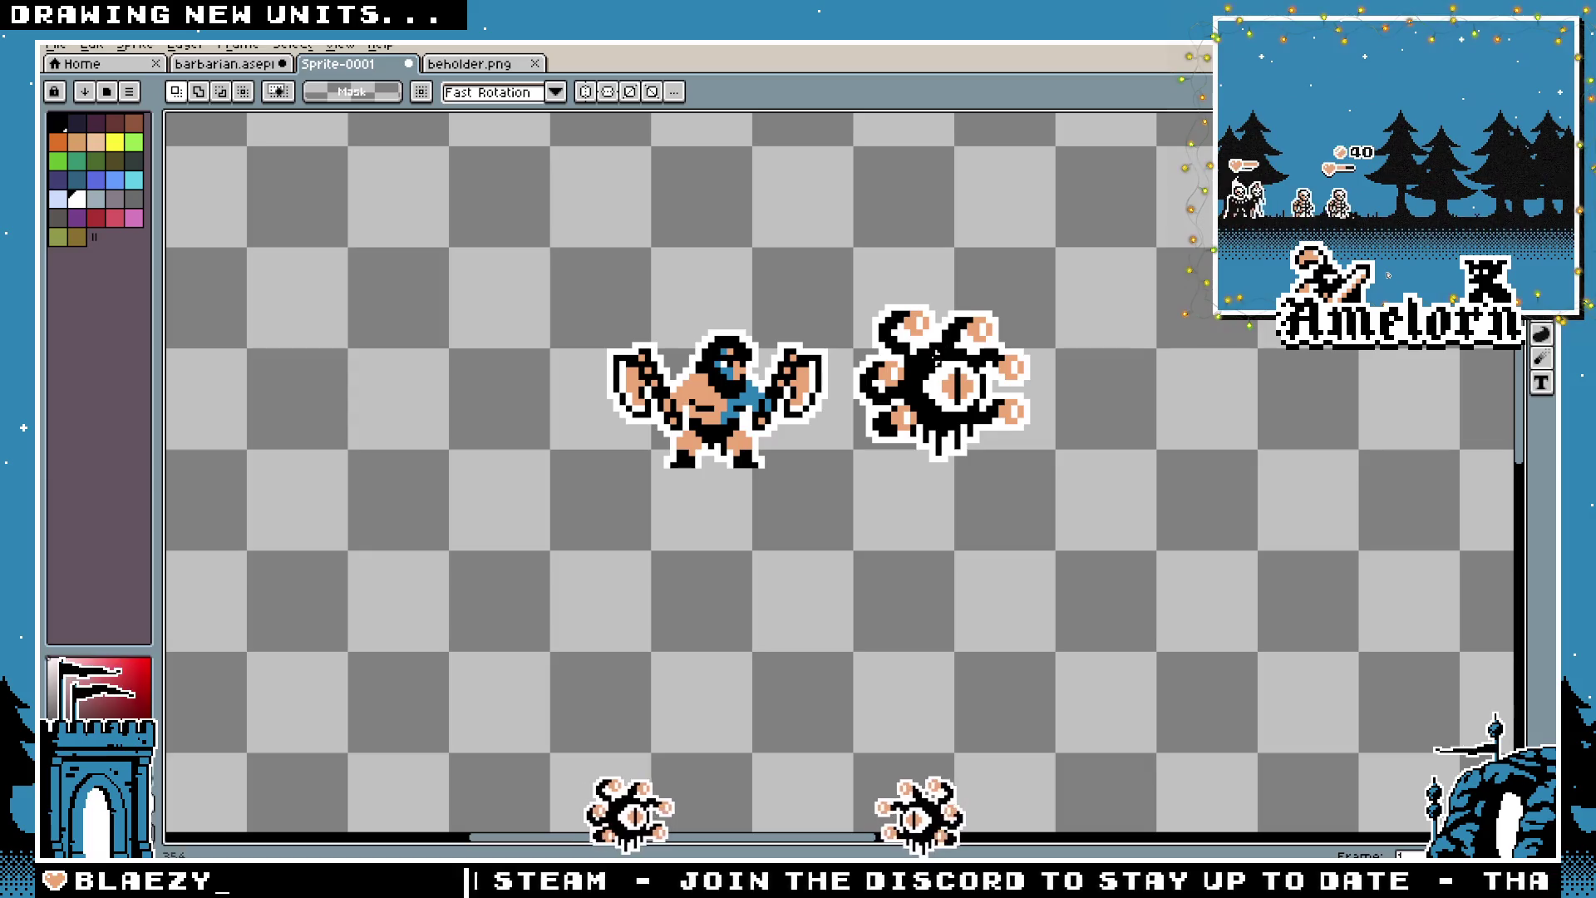
{"action": "scroll", "coordinate": [744, 388], "scroll_direction": "up", "scroll_amount": 2}
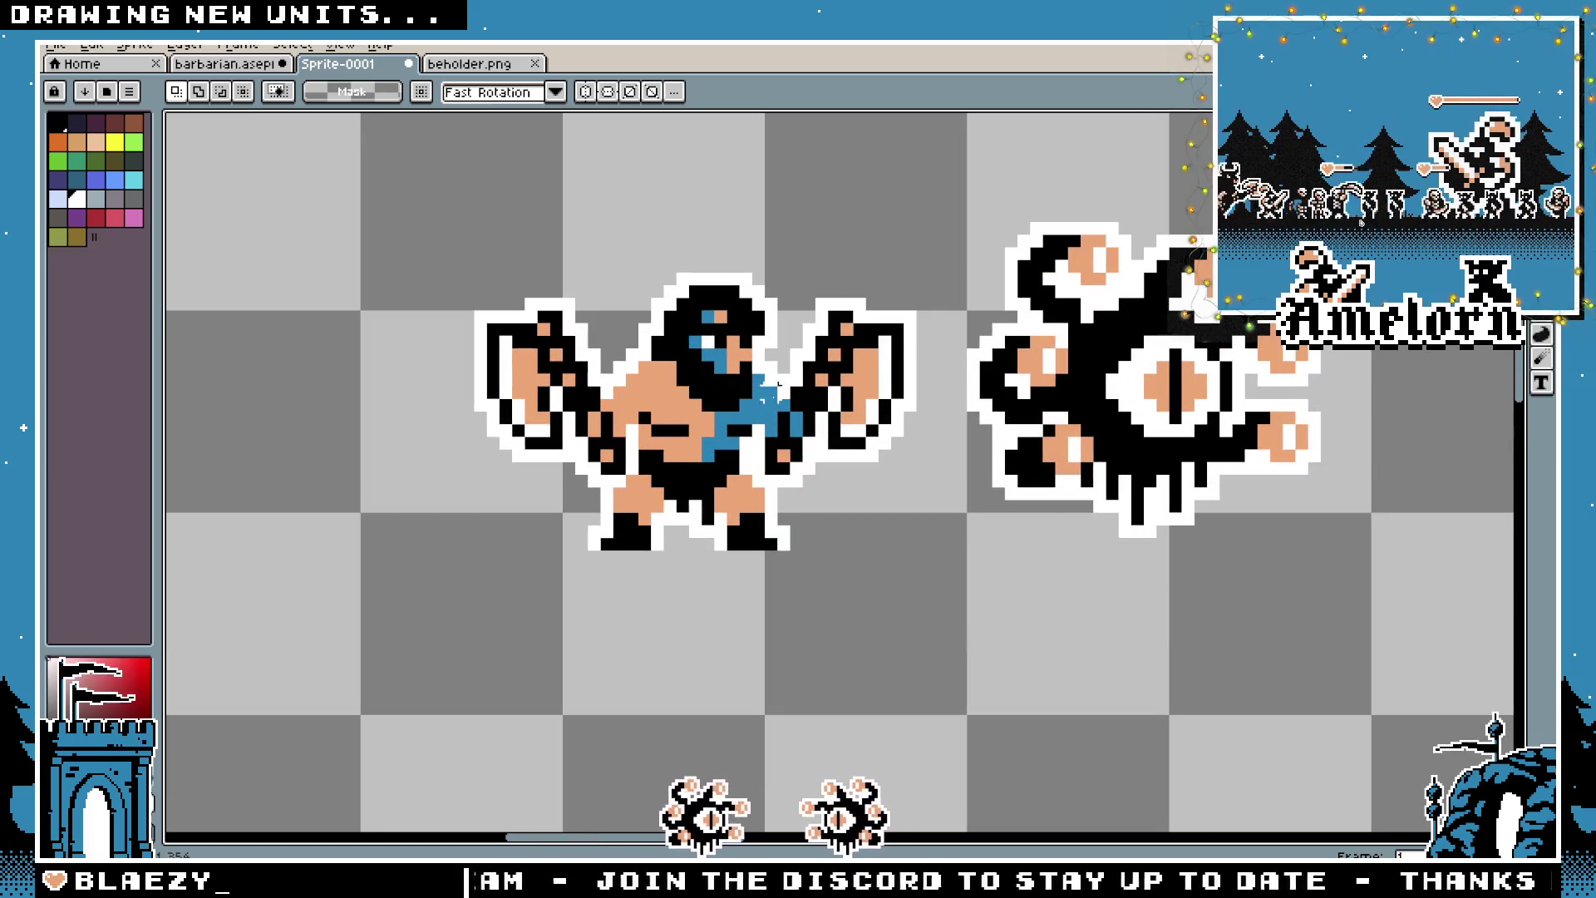
{"action": "scroll", "coordinate": [810, 393], "scroll_direction": "down", "scroll_amount": 2}
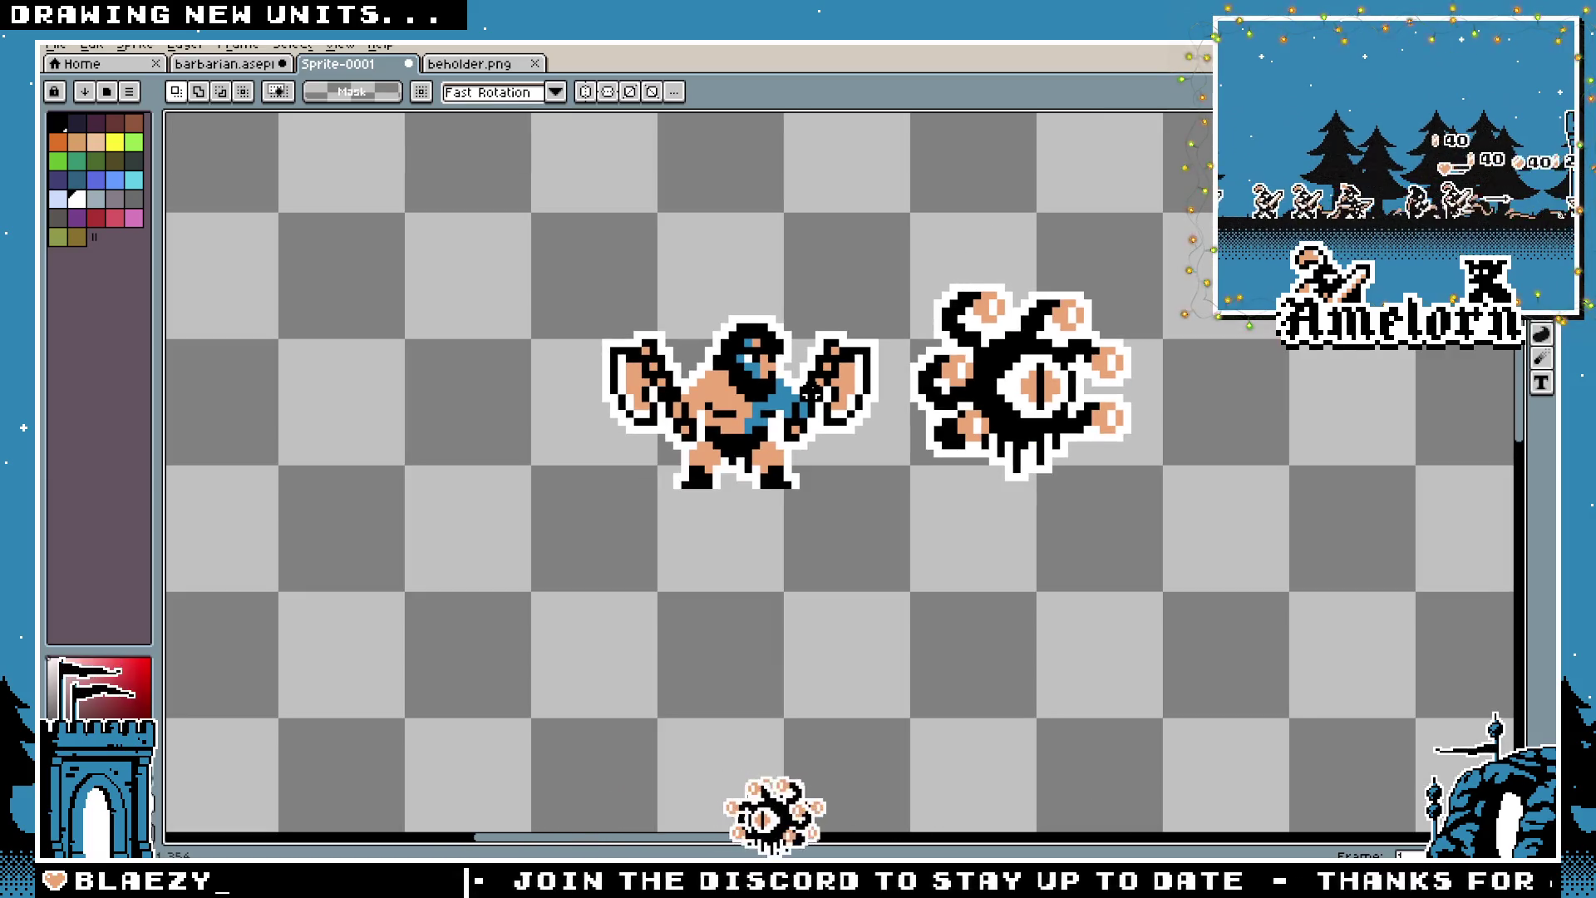
{"action": "scroll", "coordinate": [811, 393], "scroll_direction": "up", "scroll_amount": 2}
{"action": "scroll", "coordinate": [914, 394], "scroll_direction": "down", "scroll_amount": 1}
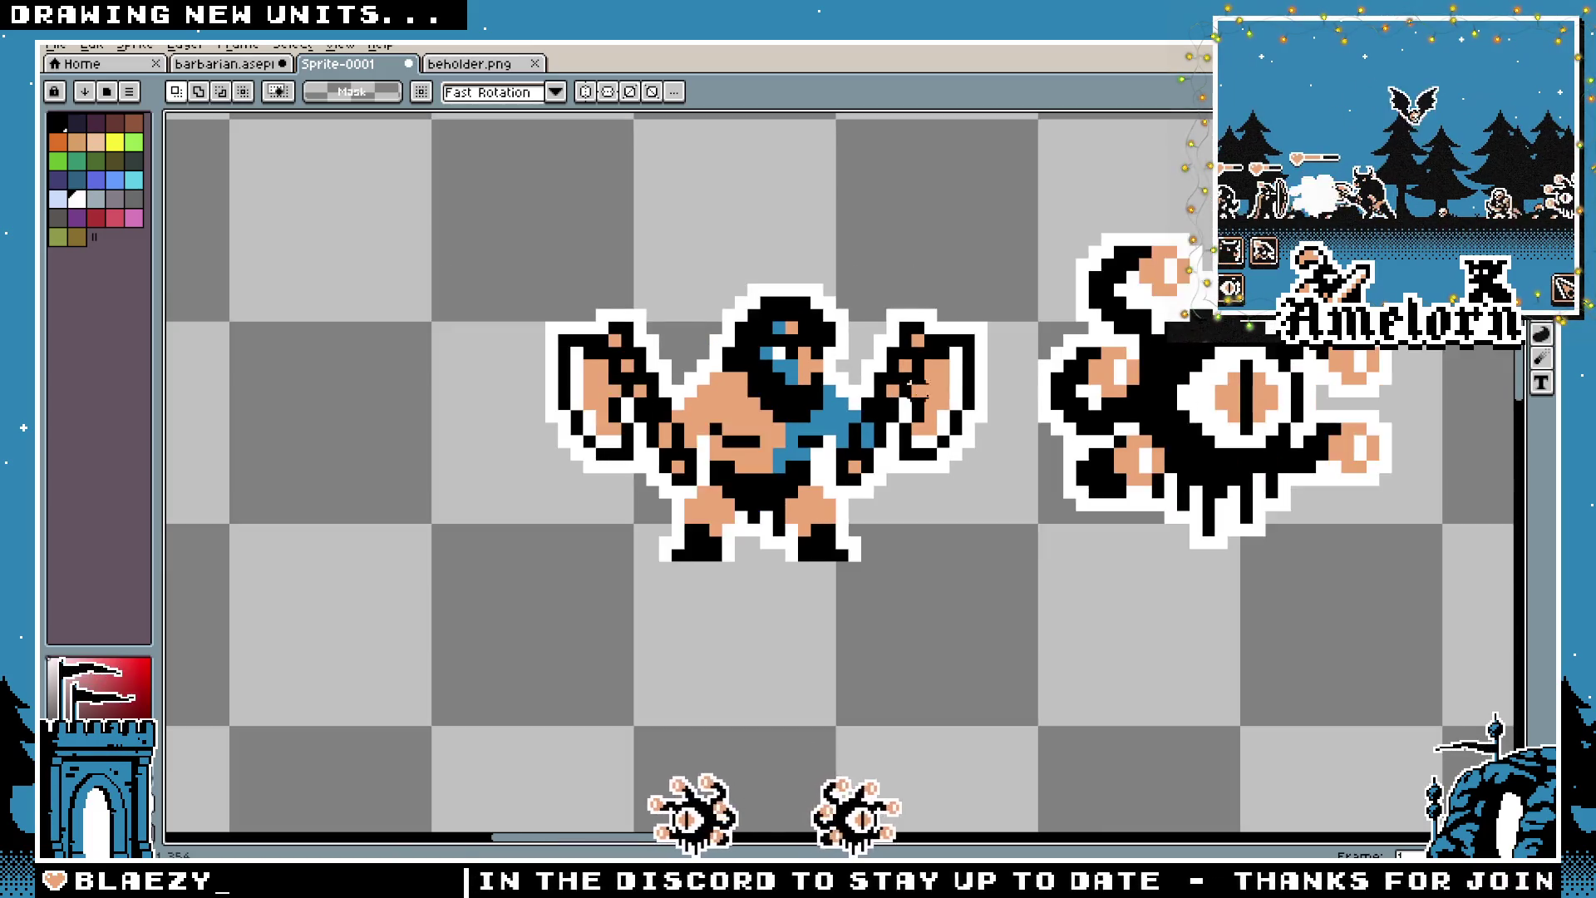
{"action": "scroll", "coordinate": [915, 386], "scroll_direction": "down", "scroll_amount": 1}
{"action": "scroll", "coordinate": [979, 374], "scroll_direction": "down", "scroll_amount": 1}
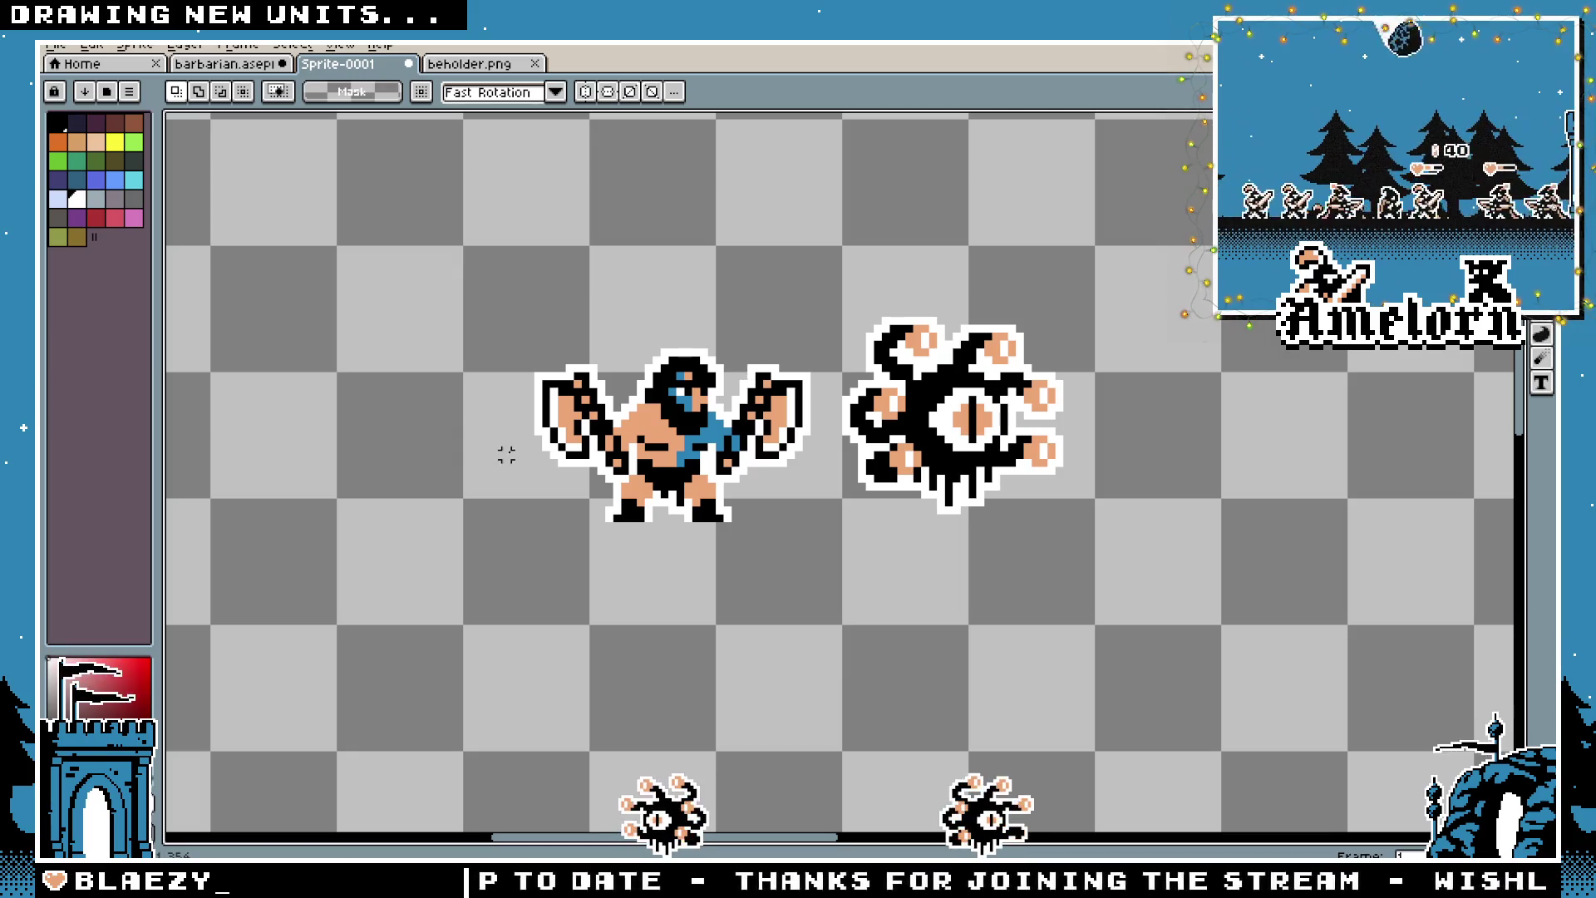
{"action": "scroll", "coordinate": [539, 416], "scroll_direction": "up", "scroll_amount": 3}
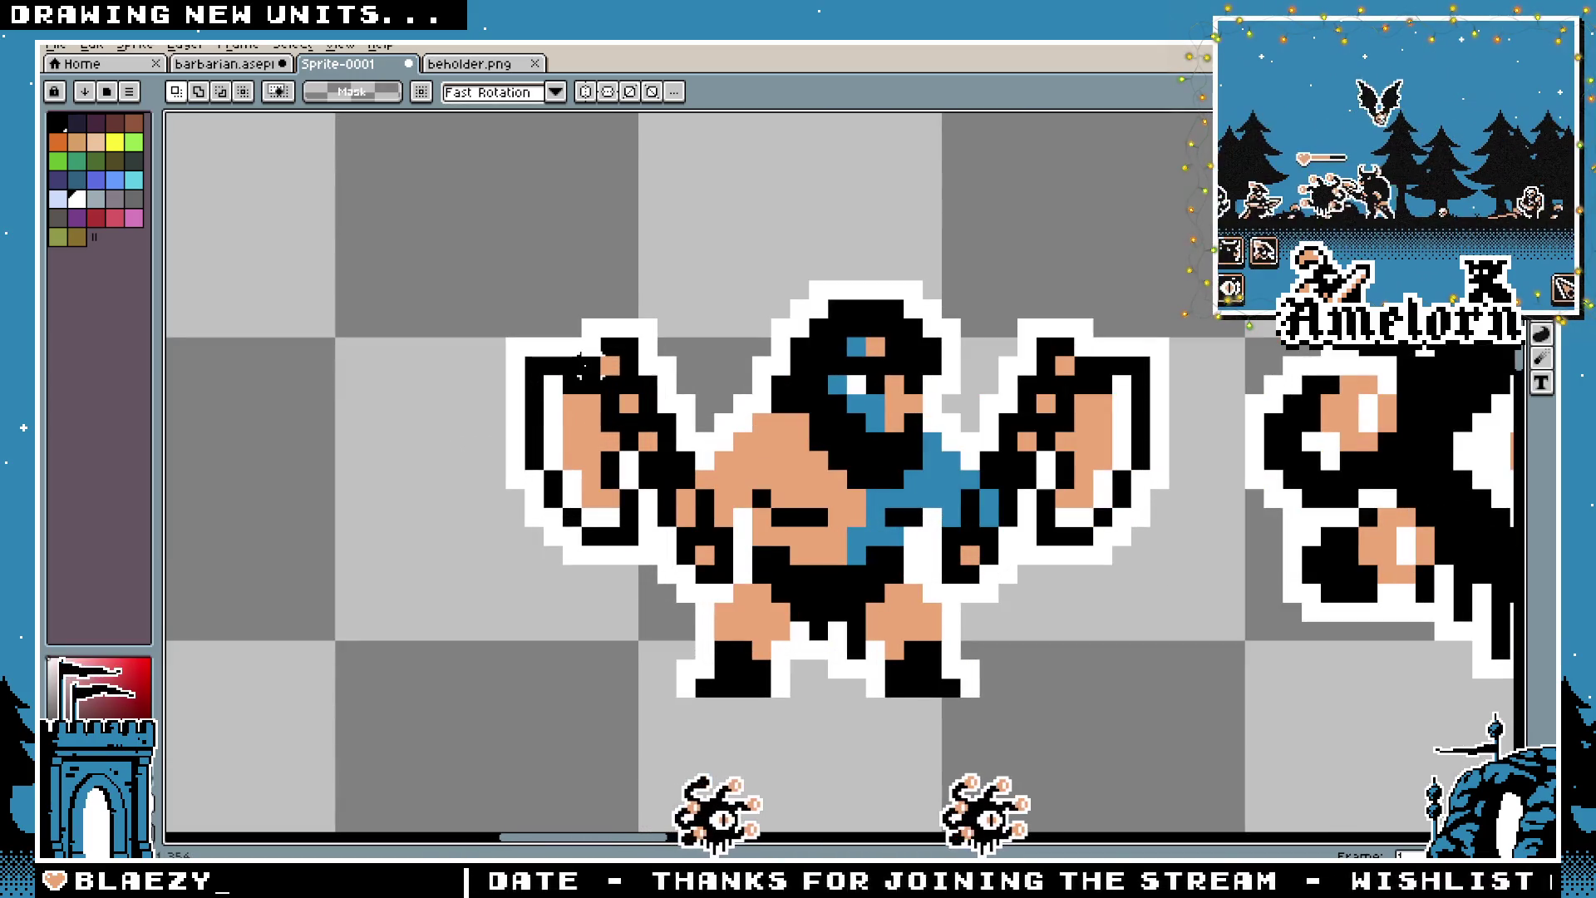
{"action": "key", "text": "b"}
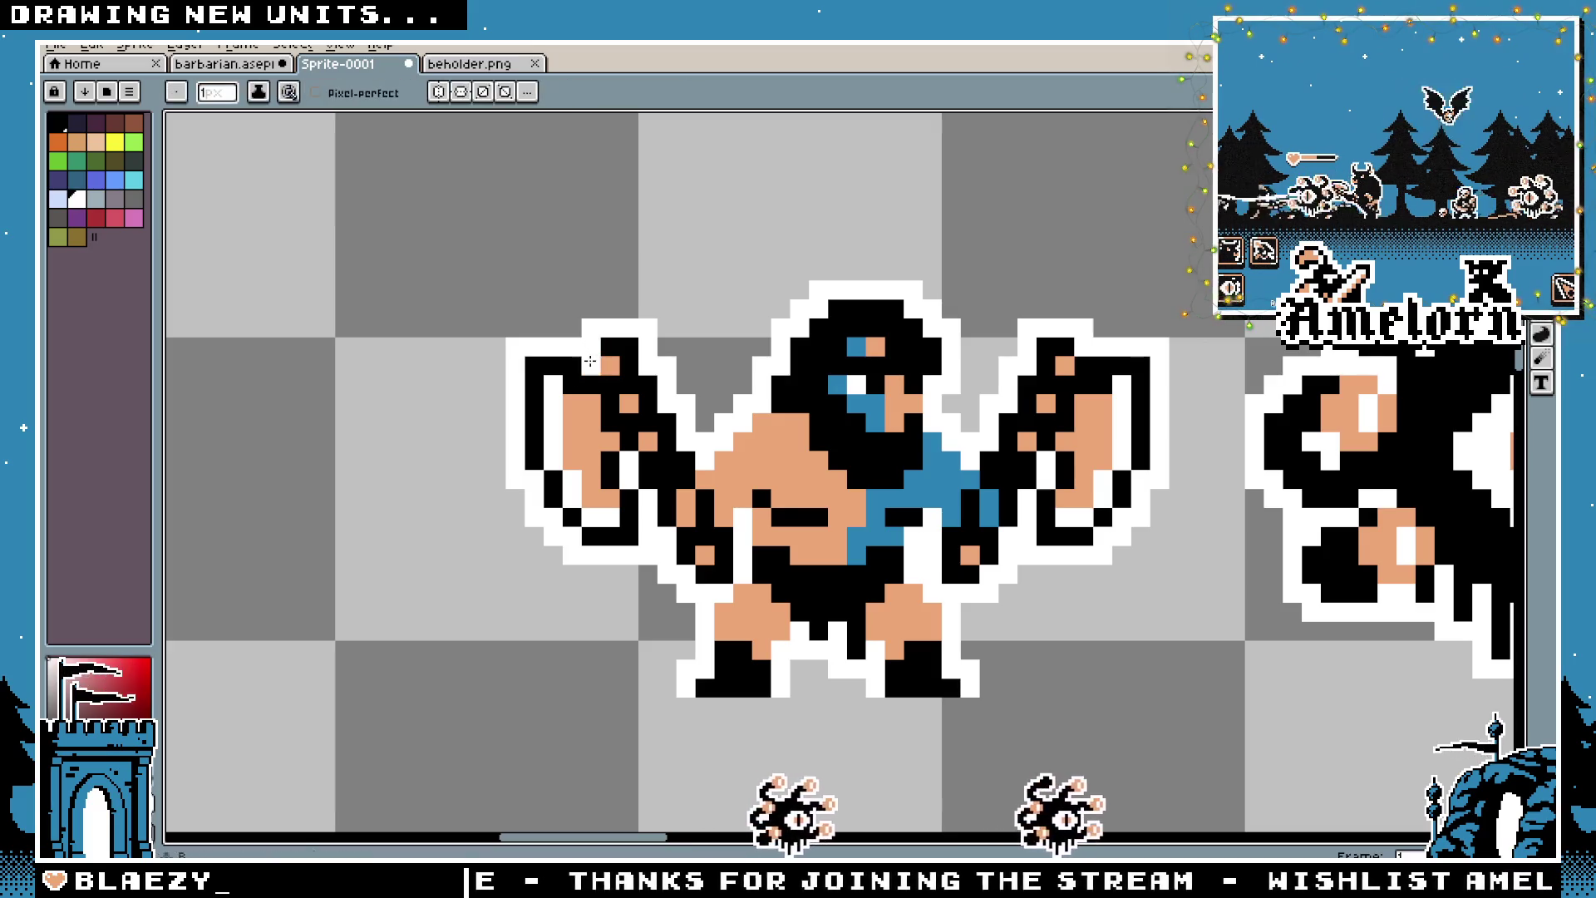
{"action": "scroll", "coordinate": [989, 390], "scroll_direction": "down", "scroll_amount": 2}
{"action": "scroll", "coordinate": [991, 394], "scroll_direction": "up", "scroll_amount": 3}
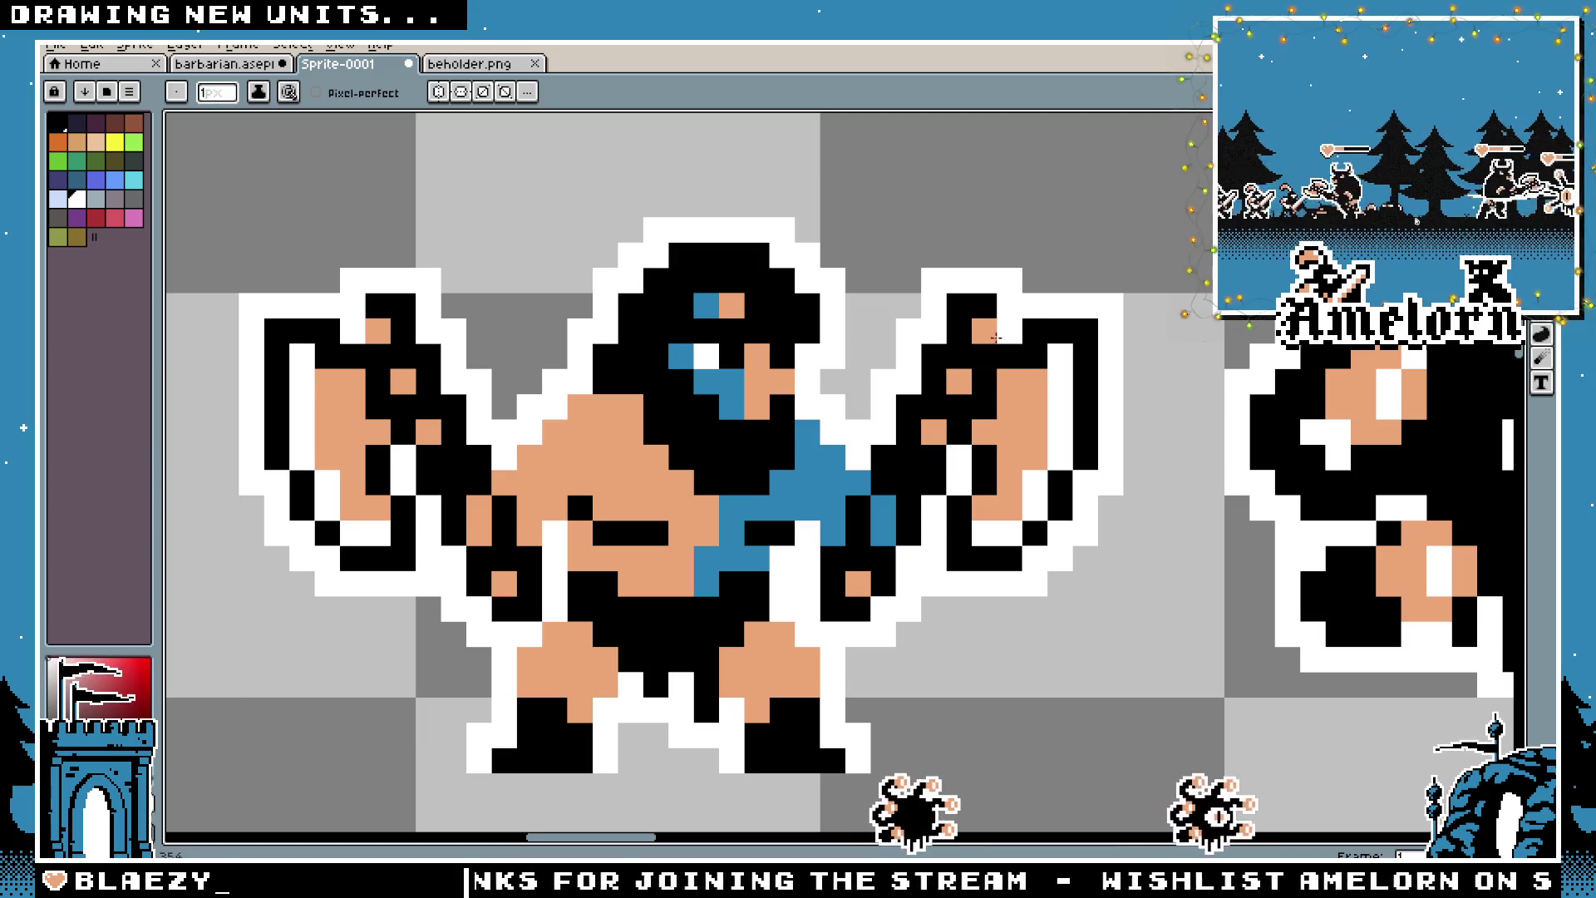
{"action": "scroll", "coordinate": [794, 366], "scroll_direction": "down", "scroll_amount": 3}
{"action": "scroll", "coordinate": [715, 359], "scroll_direction": "up", "scroll_amount": 3}
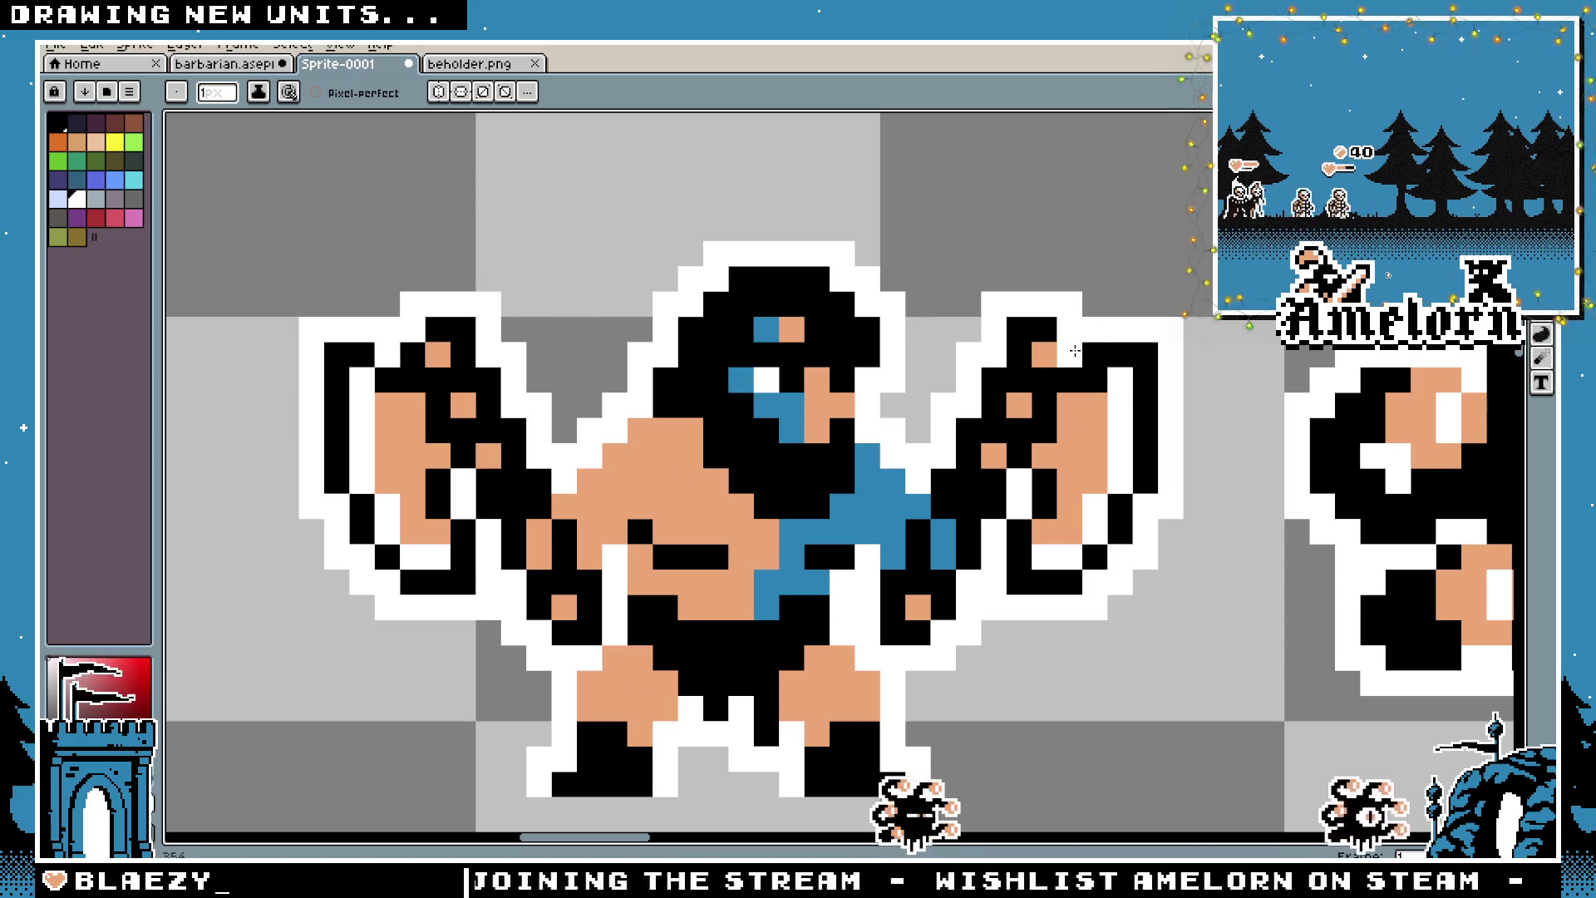
{"action": "scroll", "coordinate": [781, 310], "scroll_direction": "down", "scroll_amount": 1}
{"action": "scroll", "coordinate": [781, 310], "scroll_direction": "down", "scroll_amount": 1}
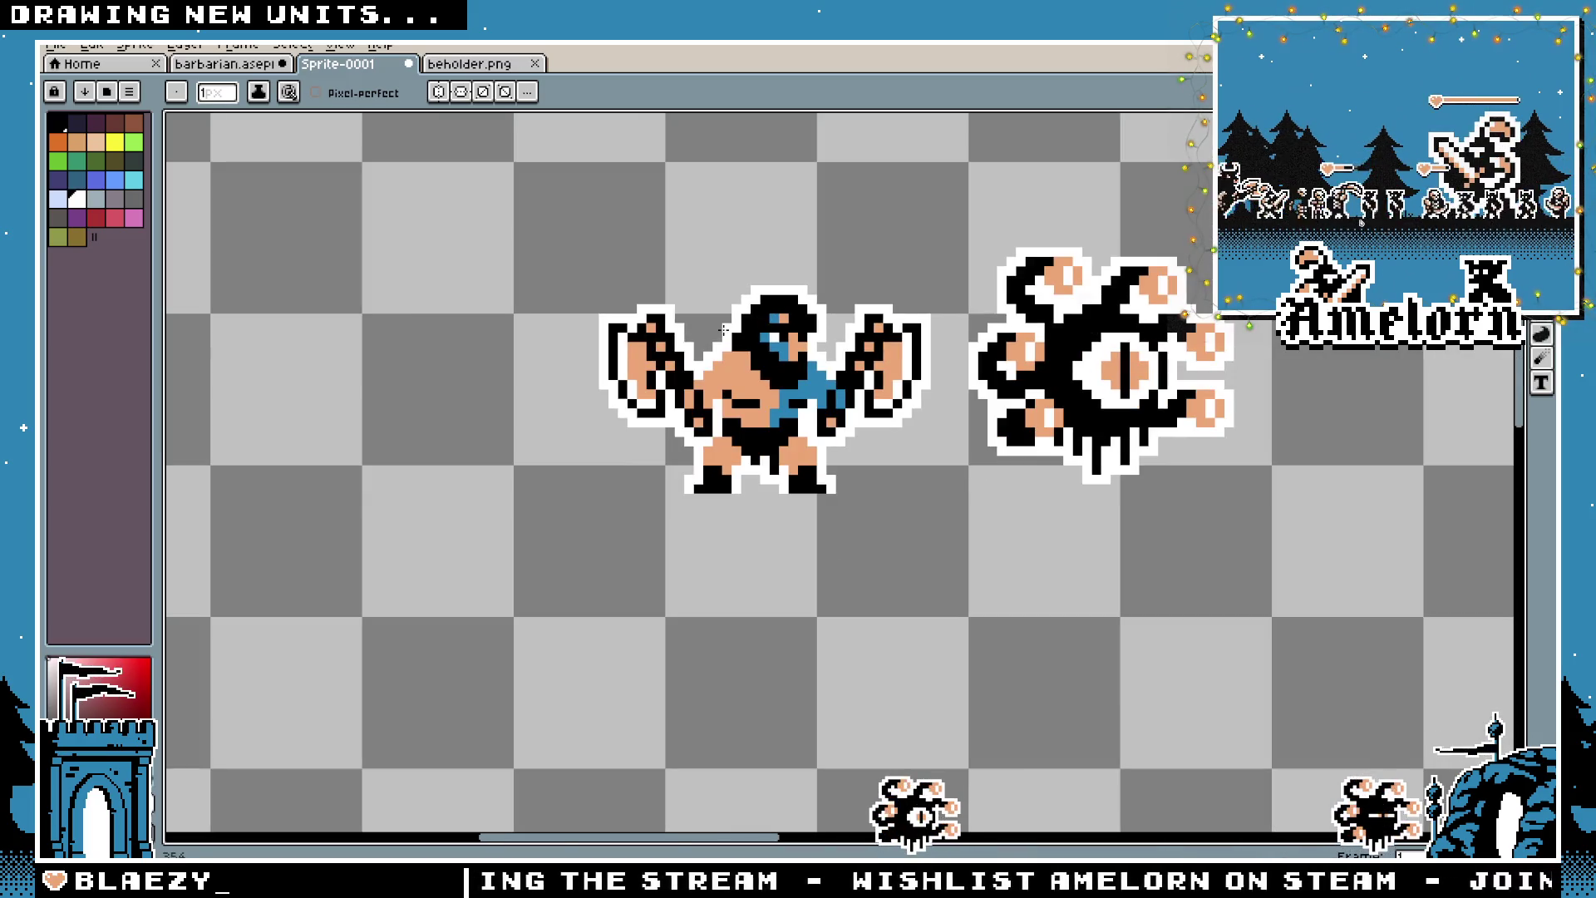
{"action": "scroll", "coordinate": [865, 413], "scroll_direction": "down", "scroll_amount": 2}
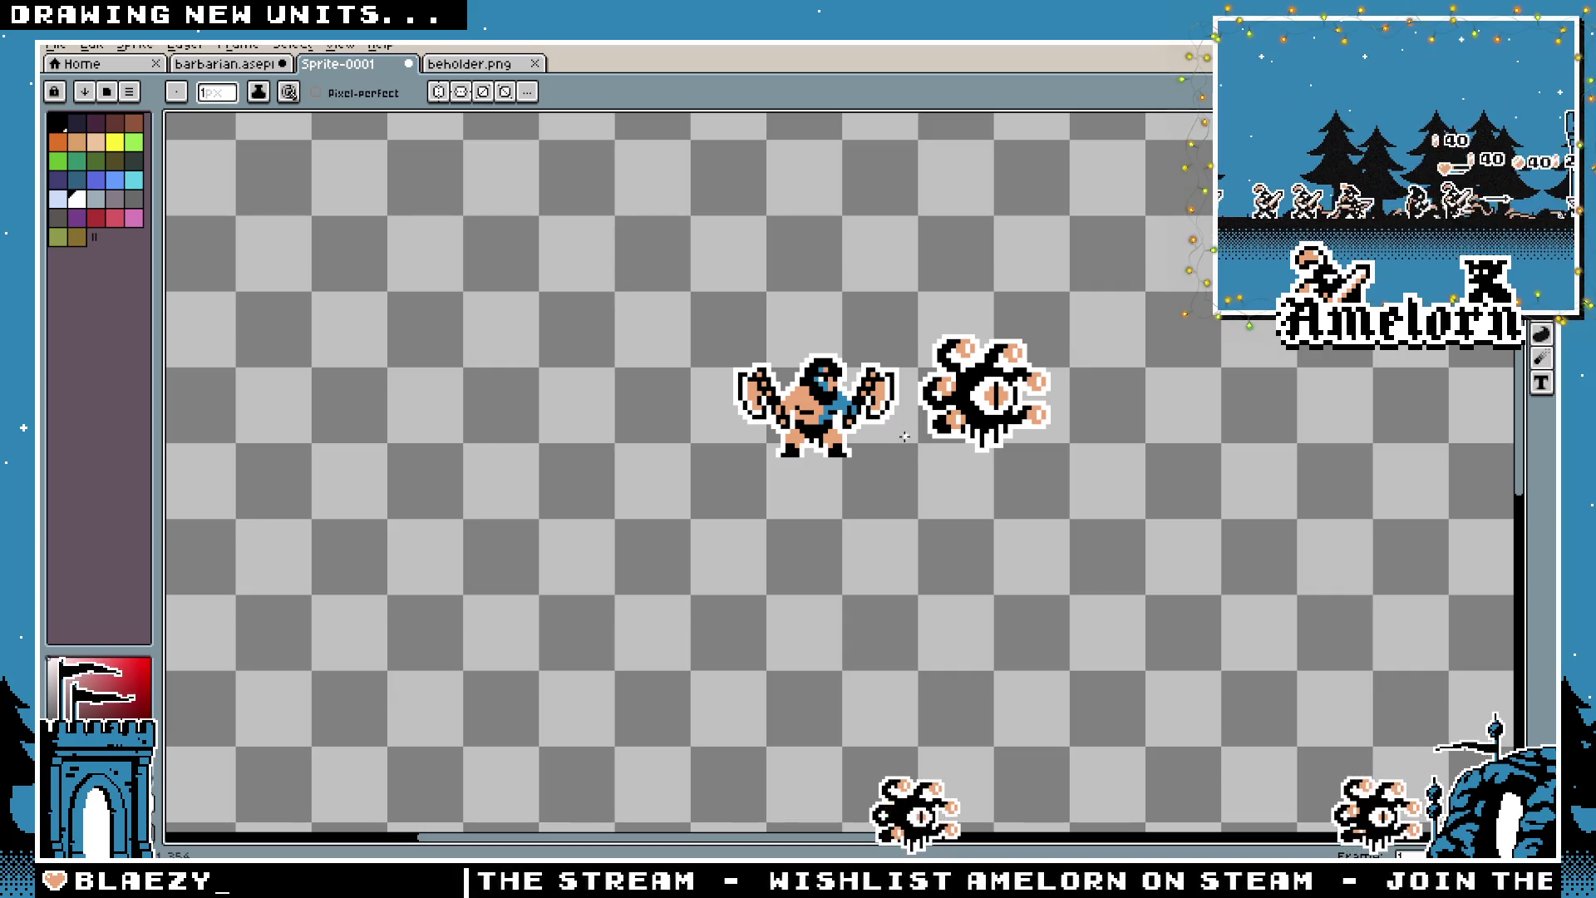
{"action": "scroll", "coordinate": [878, 384], "scroll_direction": "up", "scroll_amount": 2}
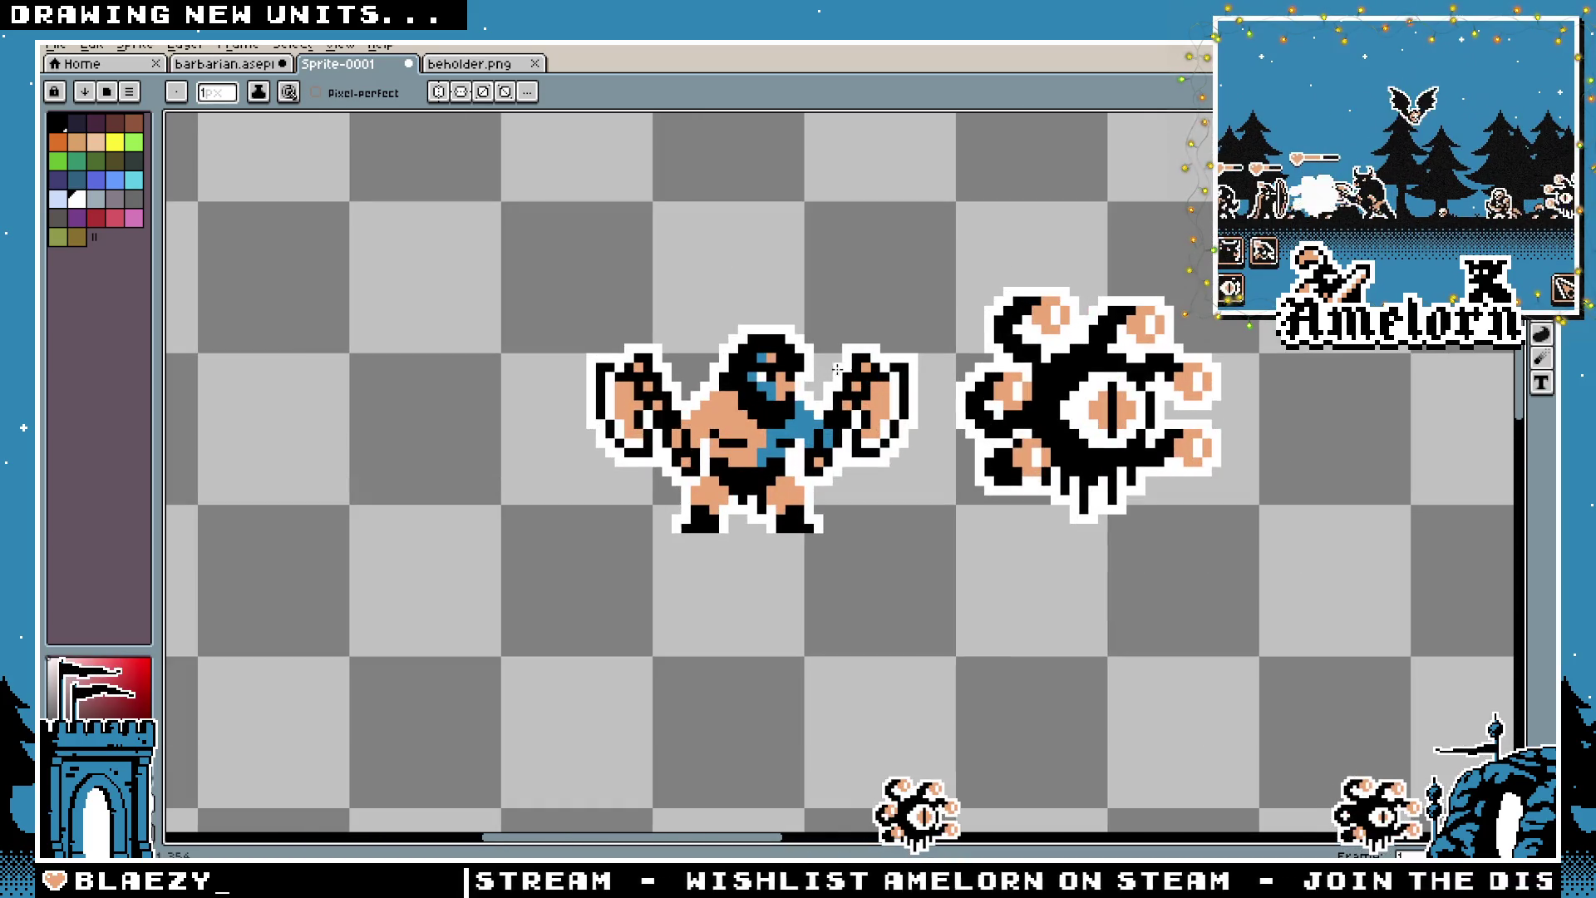
{"action": "left_click_drag", "start_coordinate": [934, 406], "coordinate": [756, 435]}
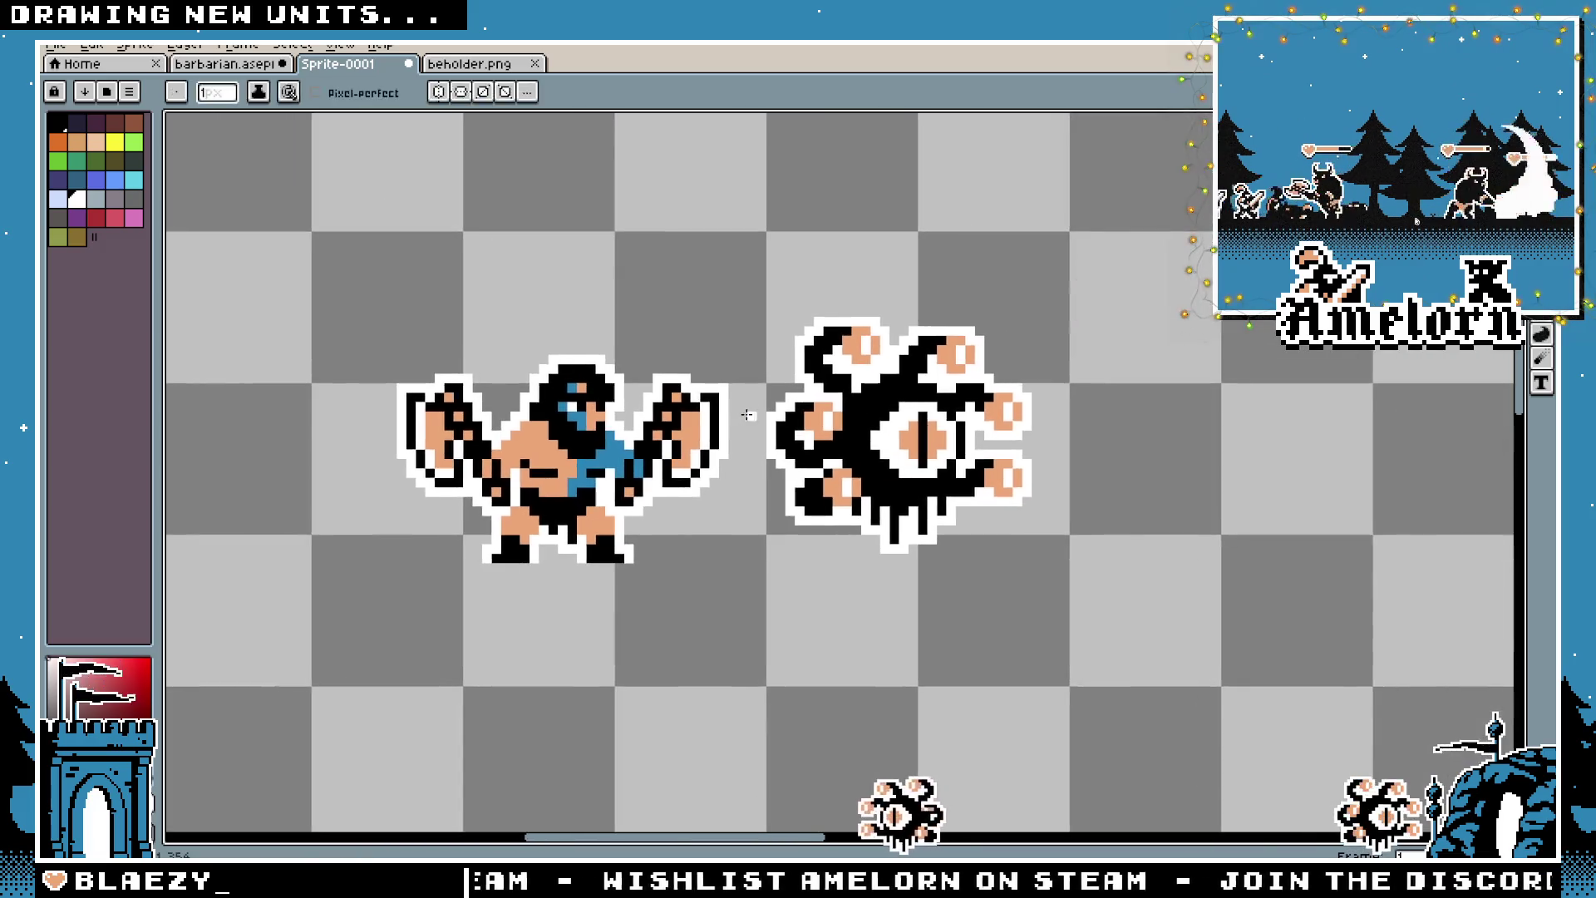
{"action": "left_click_drag", "start_coordinate": [659, 367], "coordinate": [712, 369]}
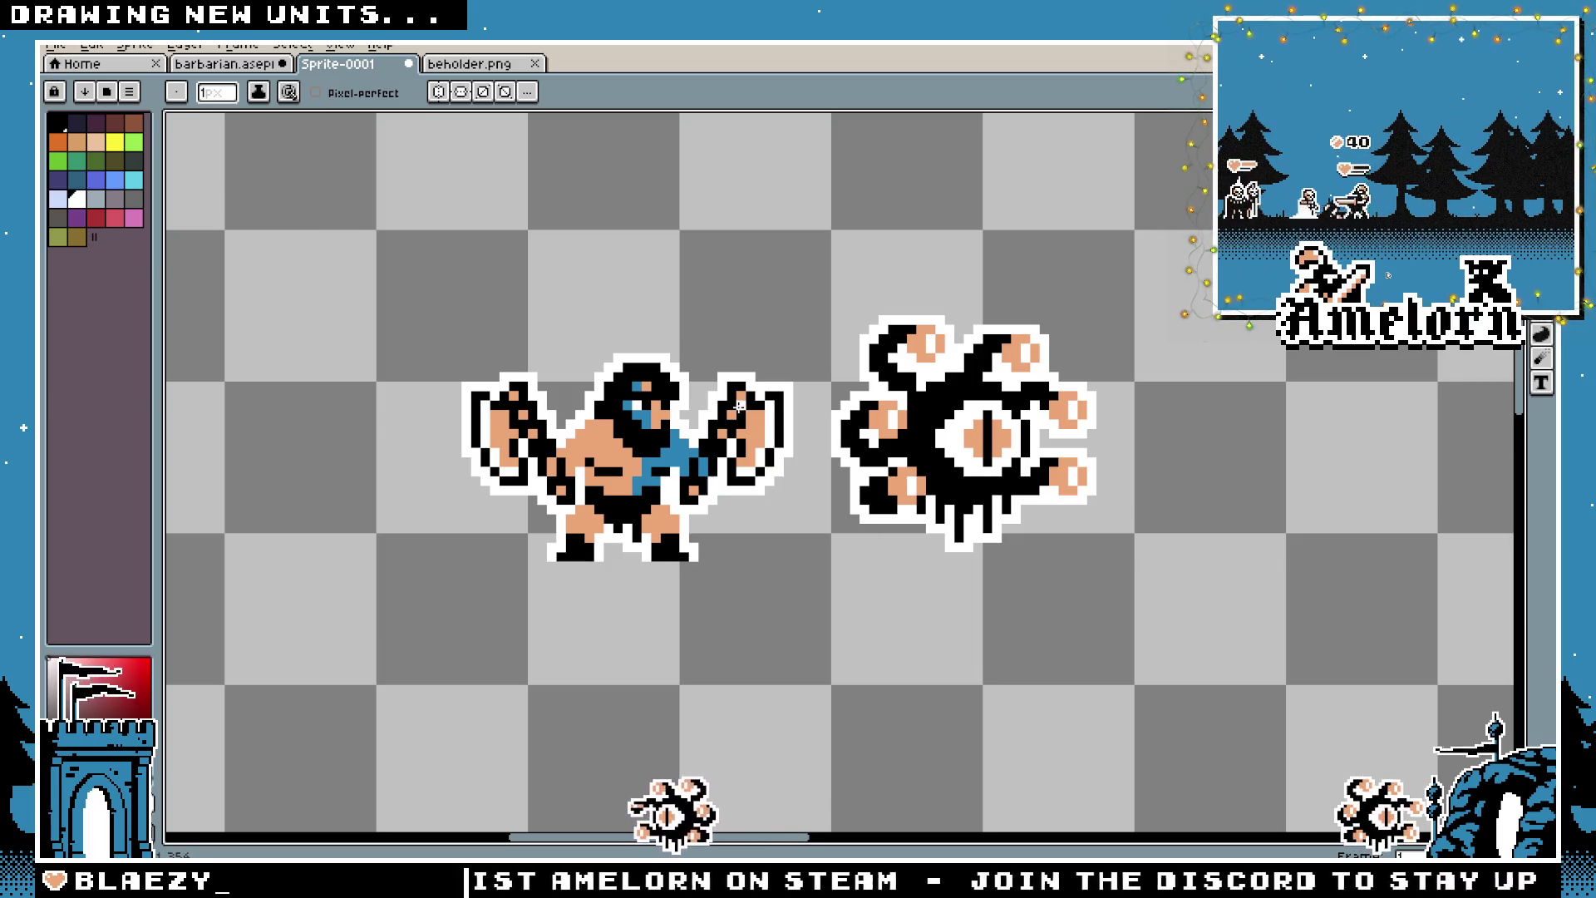
{"action": "scroll", "coordinate": [739, 405], "scroll_direction": "down", "scroll_amount": 1}
{"action": "scroll", "coordinate": [732, 405], "scroll_direction": "up", "scroll_amount": 1}
{"action": "scroll", "coordinate": [724, 405], "scroll_direction": "down", "scroll_amount": 1}
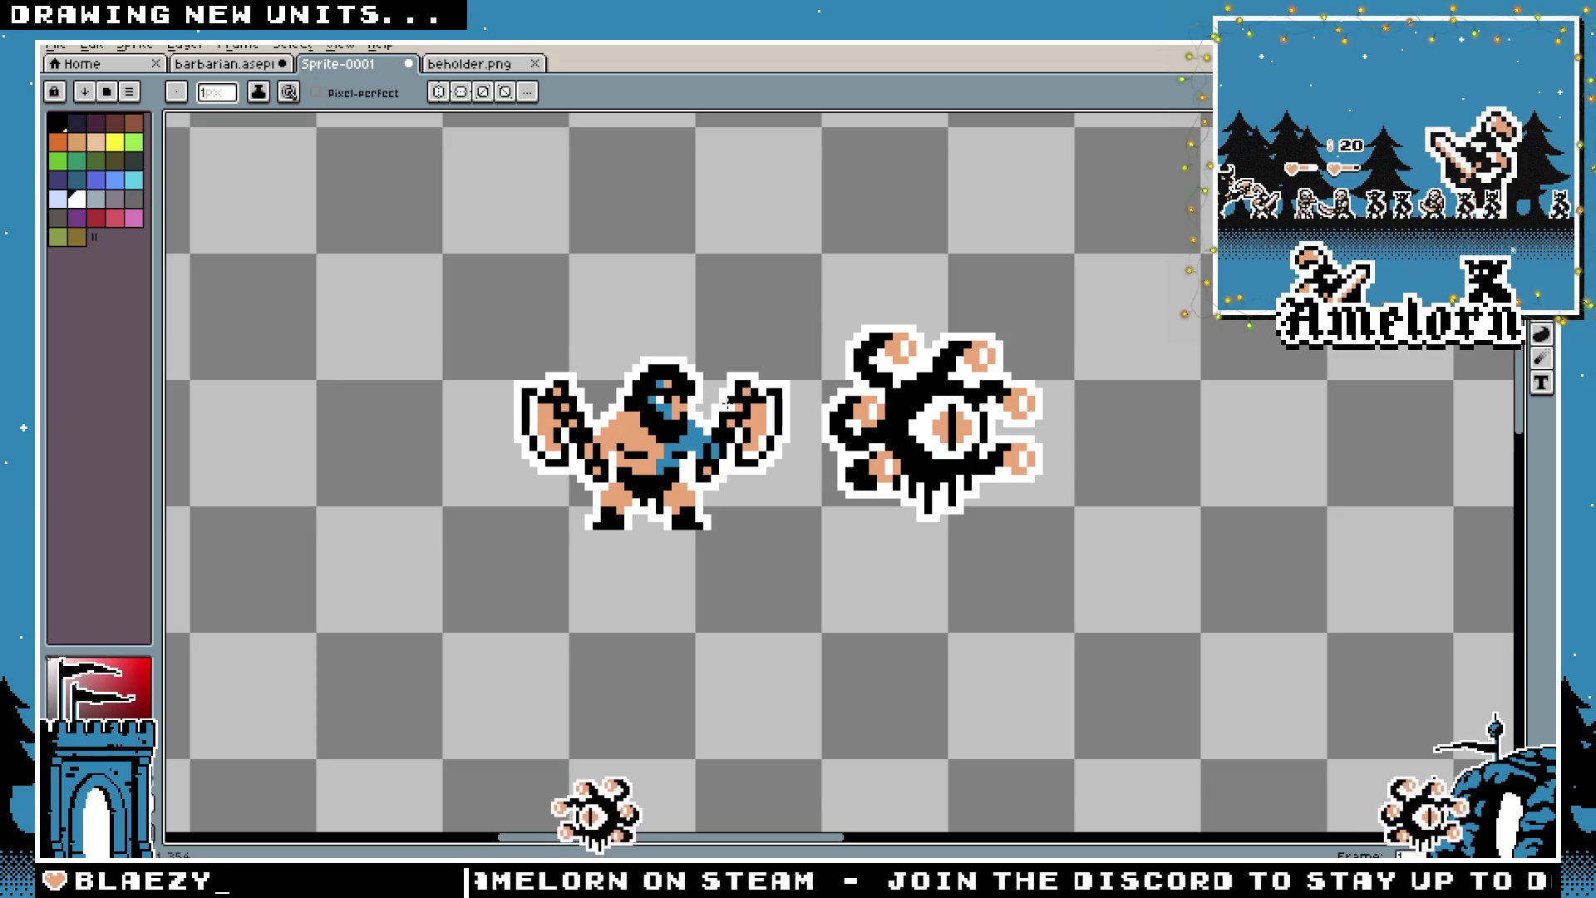
{"action": "scroll", "coordinate": [725, 403], "scroll_direction": "up", "scroll_amount": 2}
{"action": "key", "text": "i"}
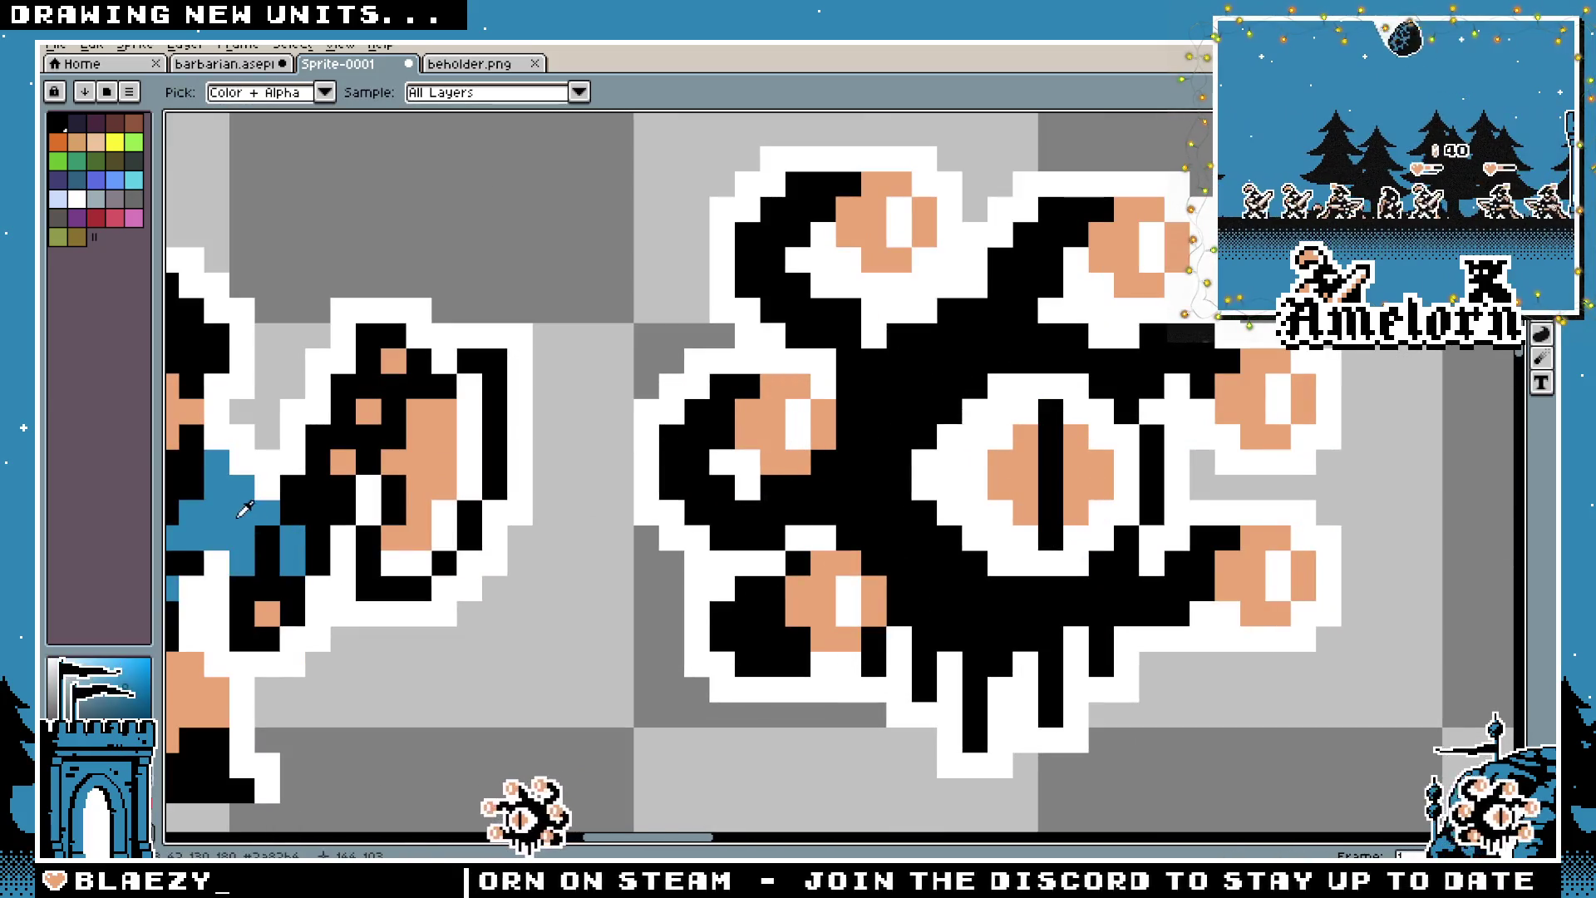
{"action": "key", "text": "b"}
{"action": "left_click", "coordinate": [798, 428]}
{"action": "scroll", "coordinate": [871, 488], "scroll_direction": "down", "scroll_amount": 2}
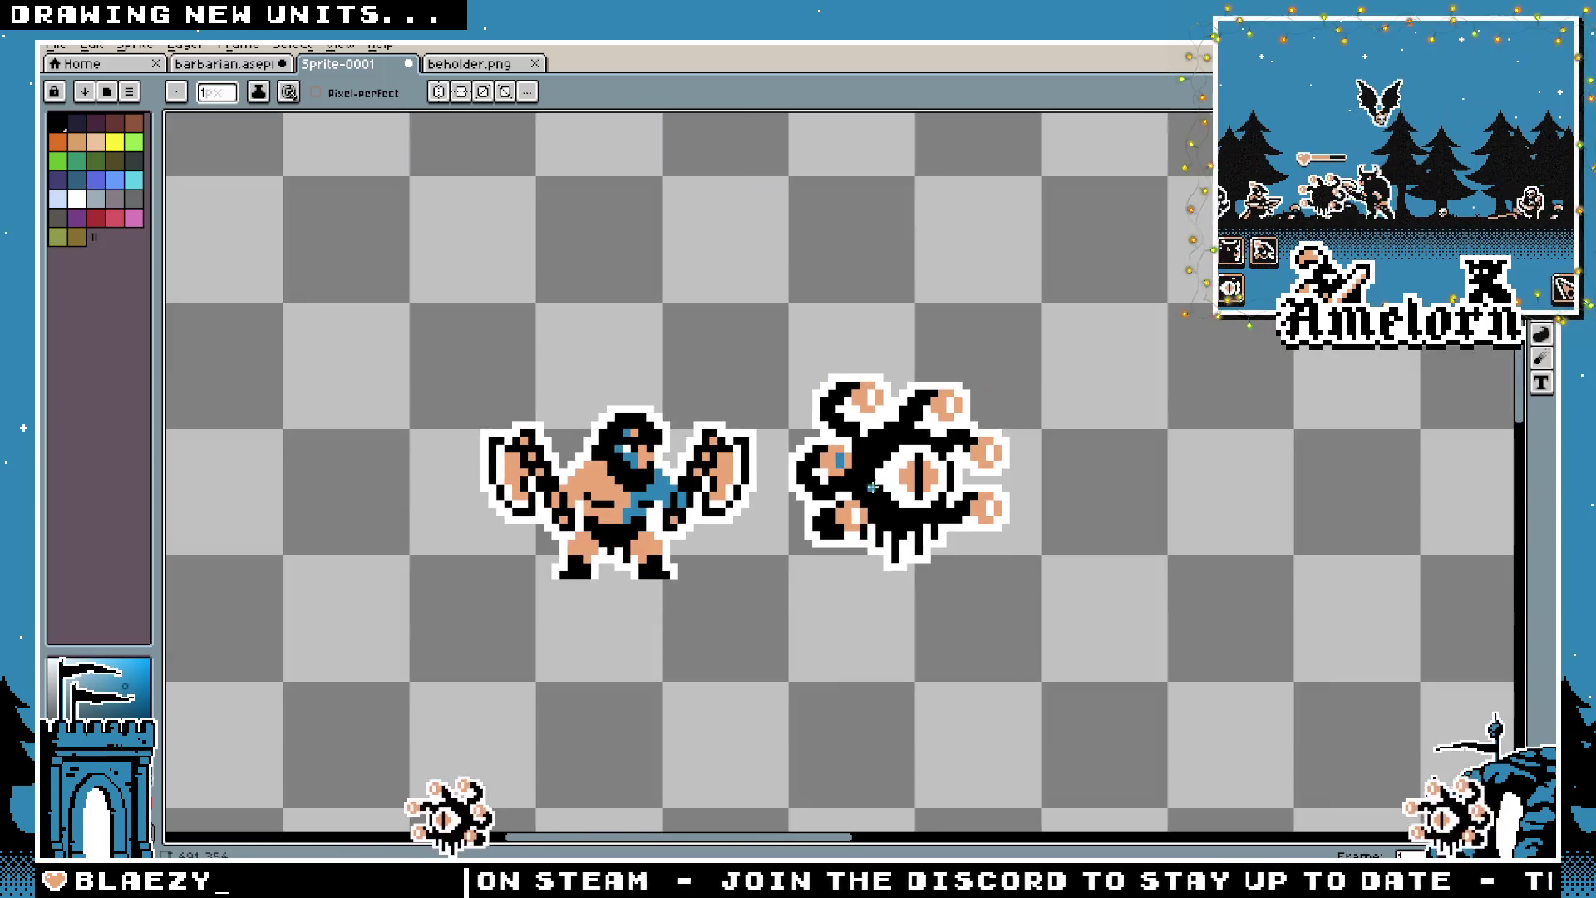
{"action": "scroll", "coordinate": [872, 488], "scroll_direction": "up", "scroll_amount": 2}
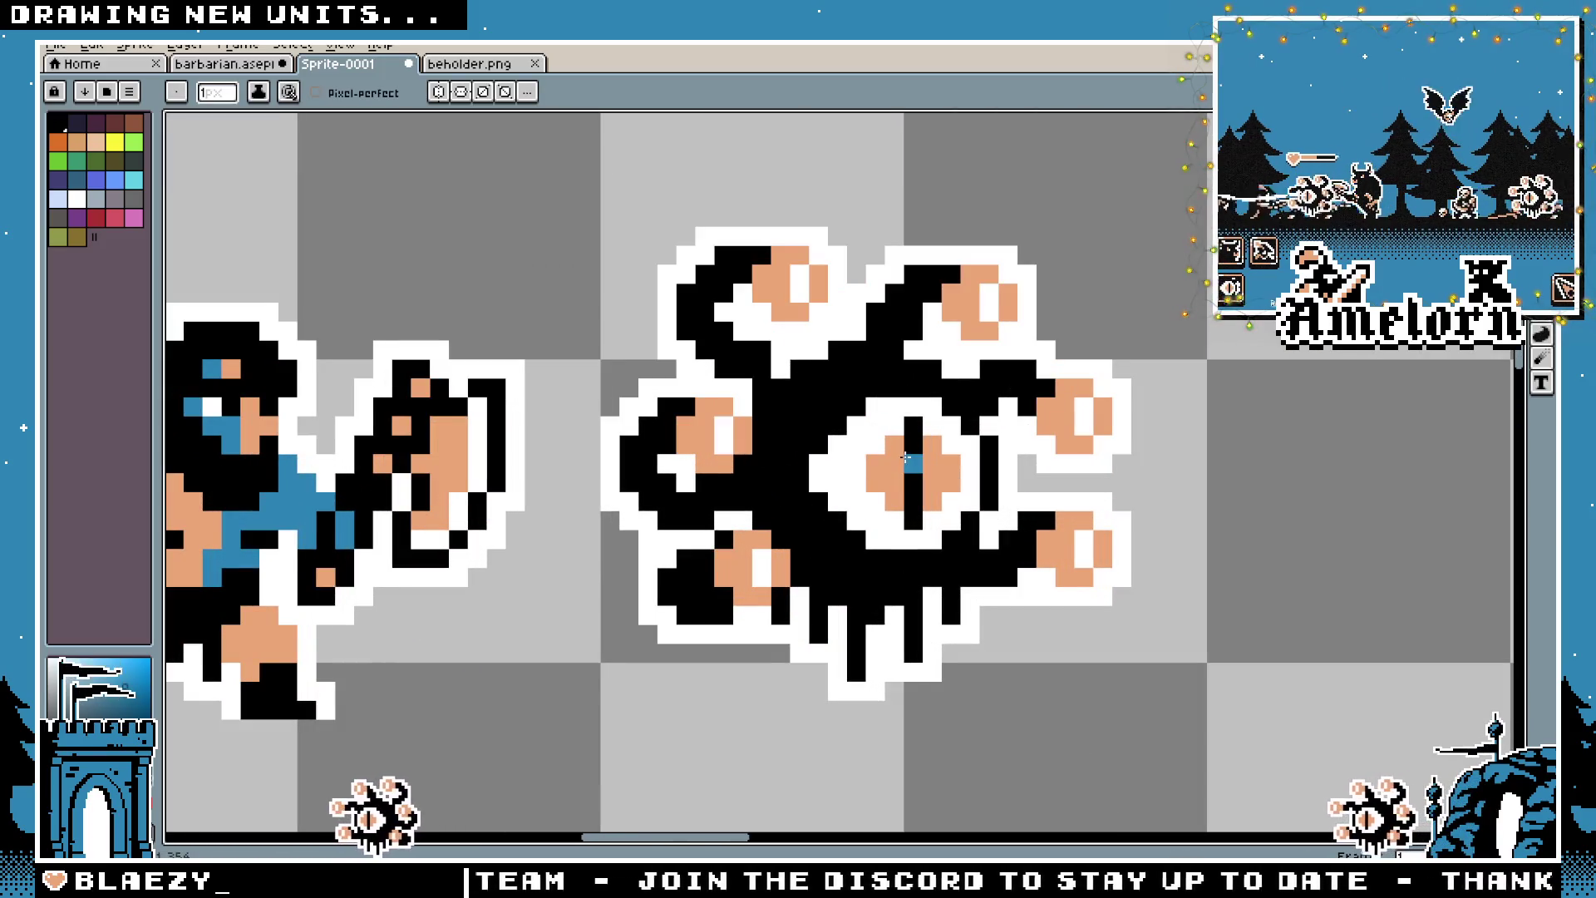
{"action": "key", "text": "g"}
{"action": "left_click", "coordinate": [885, 473]}
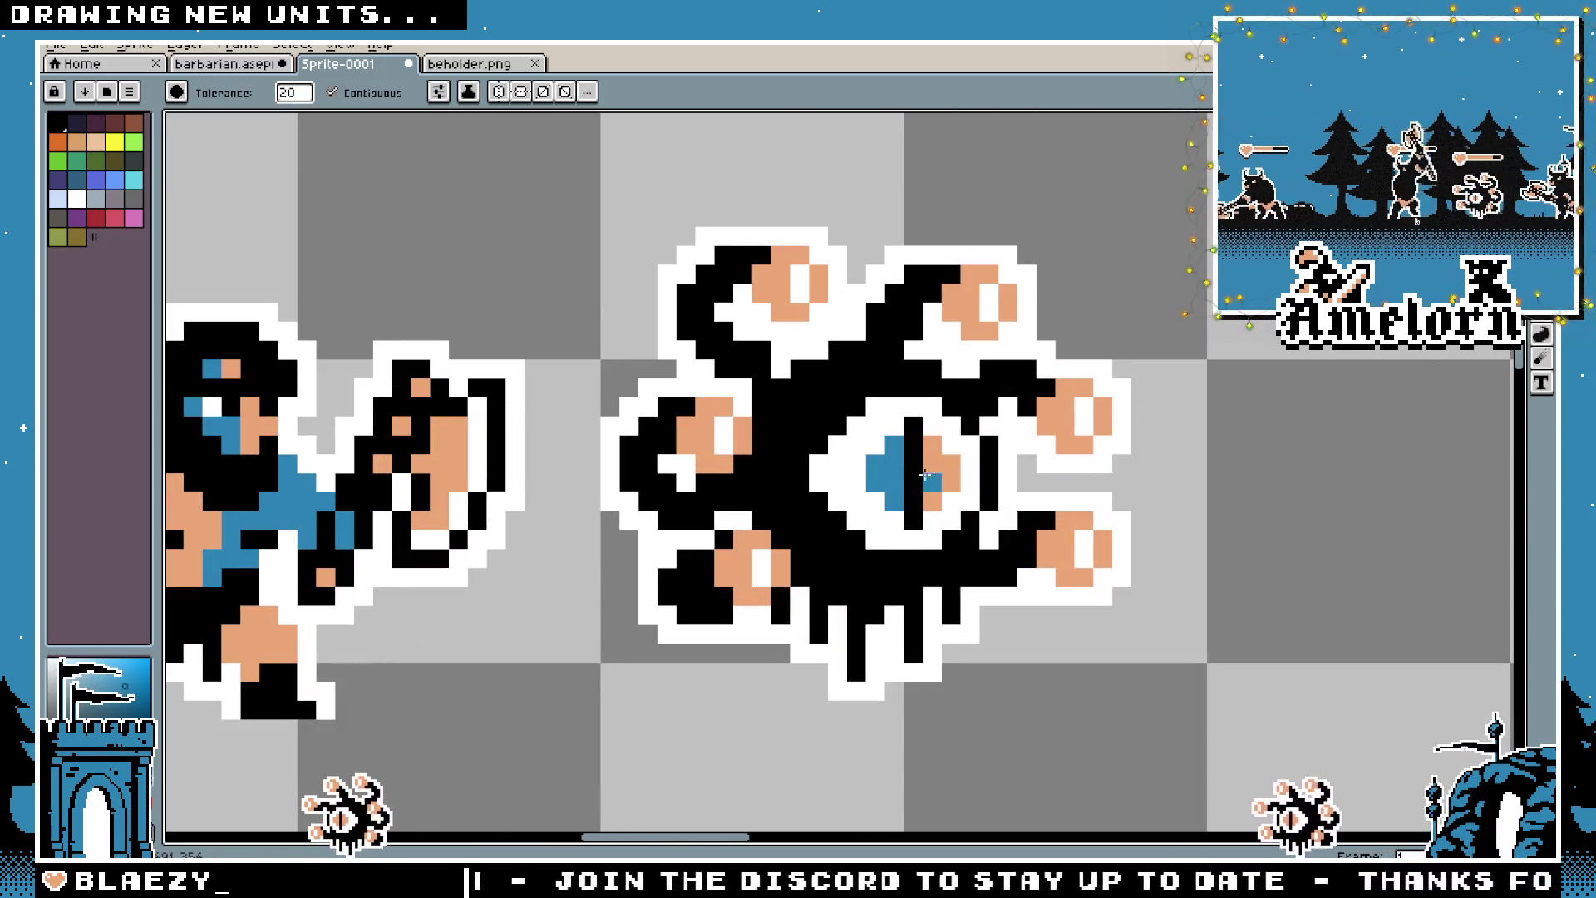
{"action": "left_click", "coordinate": [941, 473]}
{"action": "scroll", "coordinate": [765, 516], "scroll_direction": "down", "scroll_amount": 3}
{"action": "scroll", "coordinate": [767, 516], "scroll_direction": "up", "scroll_amount": 3}
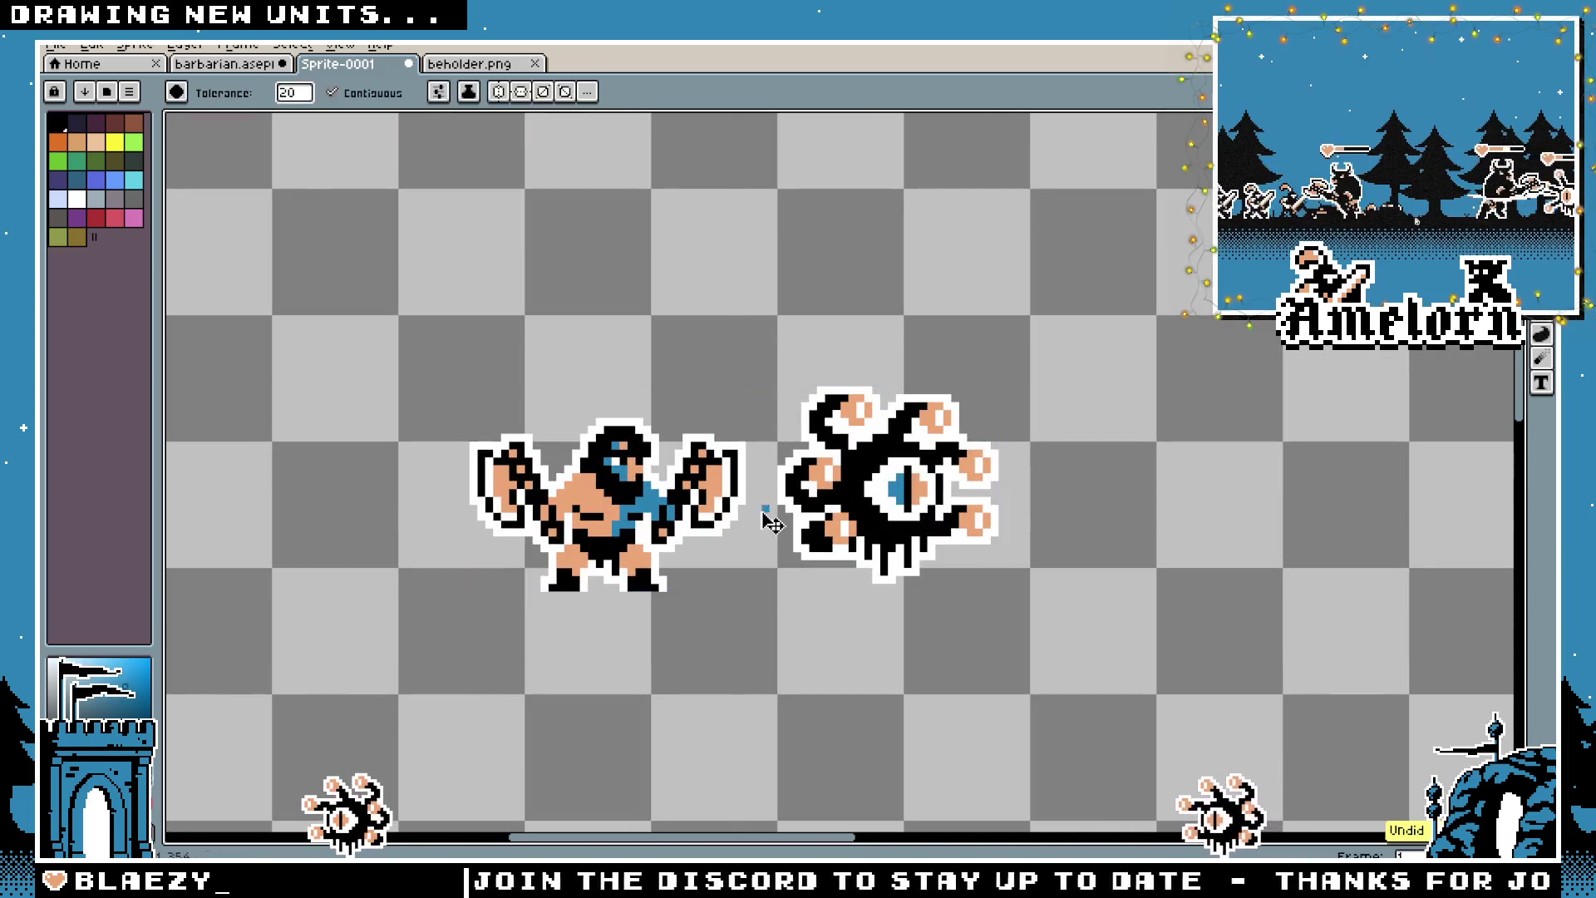
{"action": "key", "text": "m"}
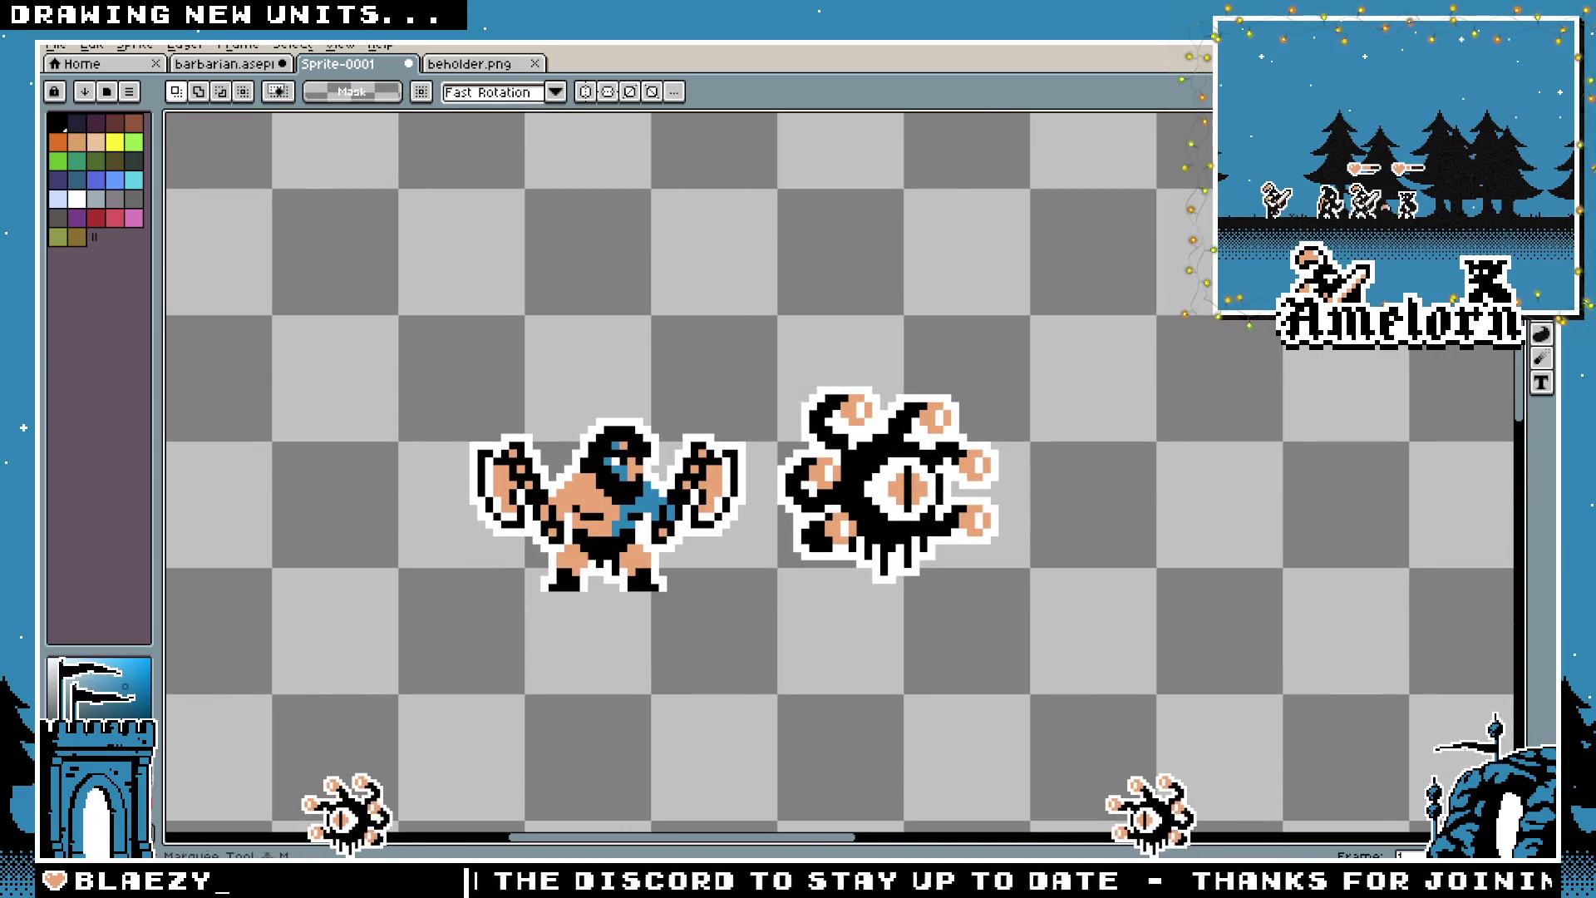
Open the ballista sprite sheet from the ballista unit folder
{"action": "left_click", "coordinate": [55, 46]}
{"action": "left_click", "coordinate": [74, 82]}
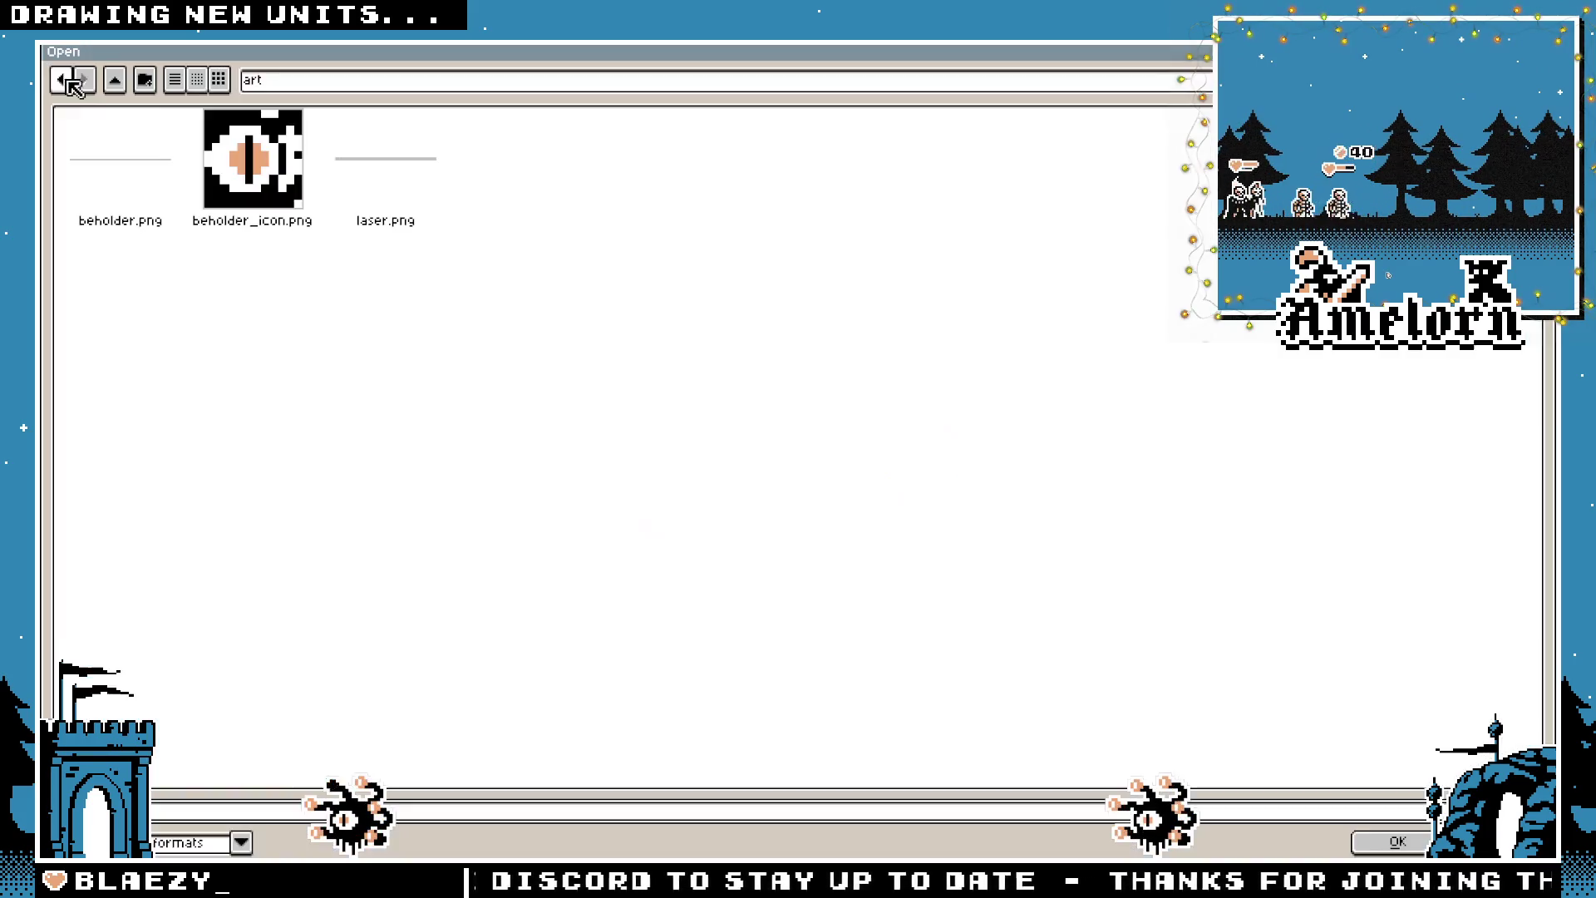
{"action": "left_click", "coordinate": [114, 80]}
{"action": "left_click", "coordinate": [115, 80]}
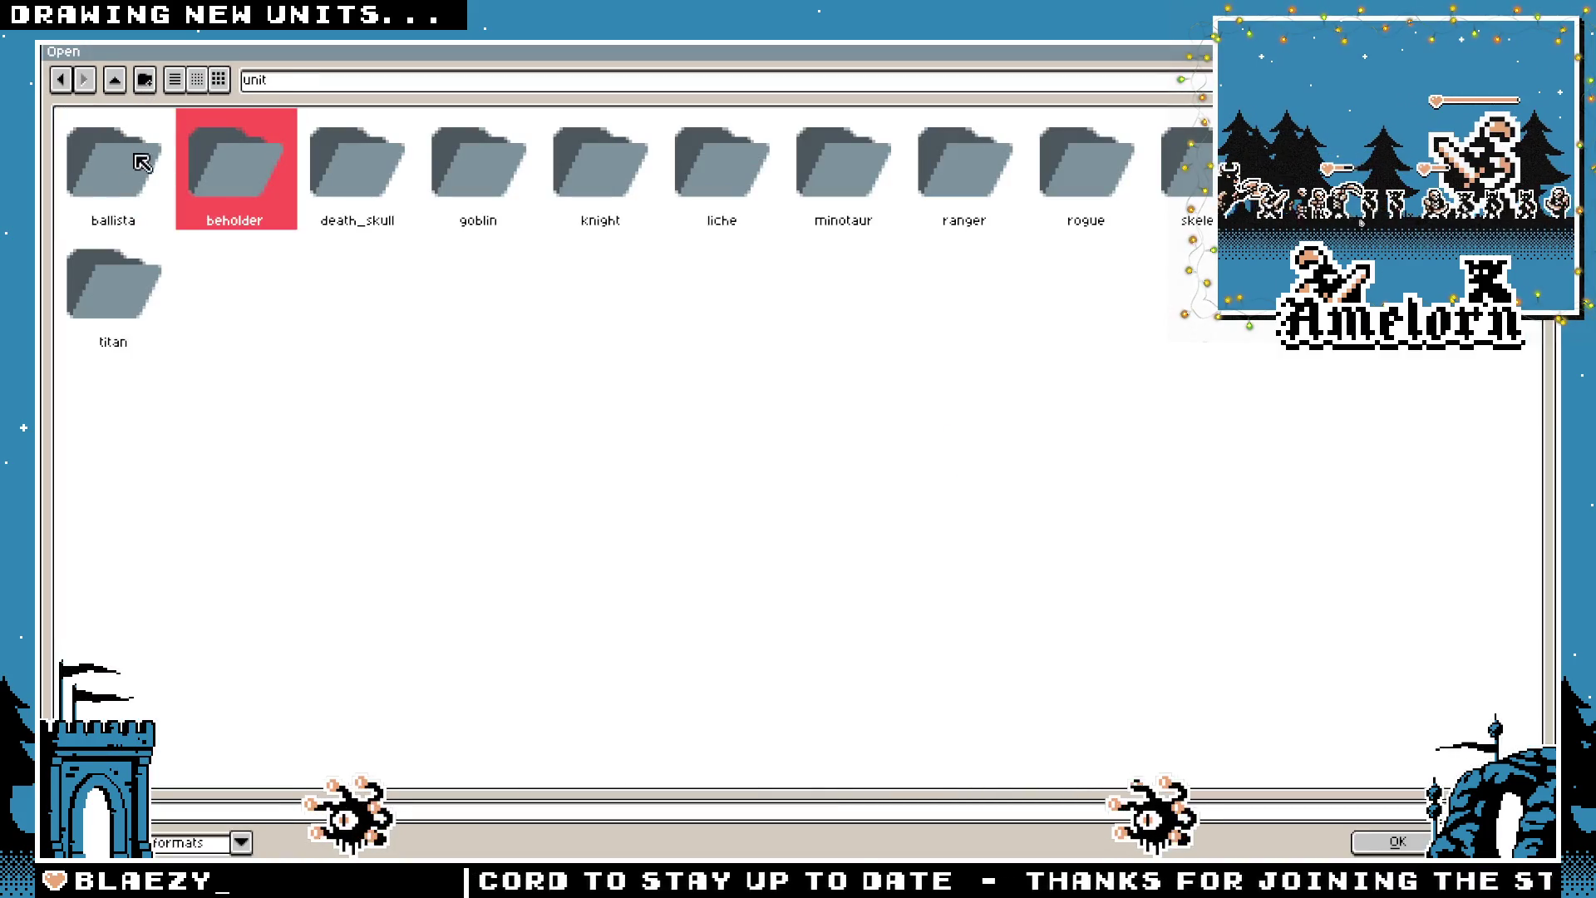
{"action": "double_click", "coordinate": [133, 184]}
{"action": "double_click", "coordinate": [129, 179]}
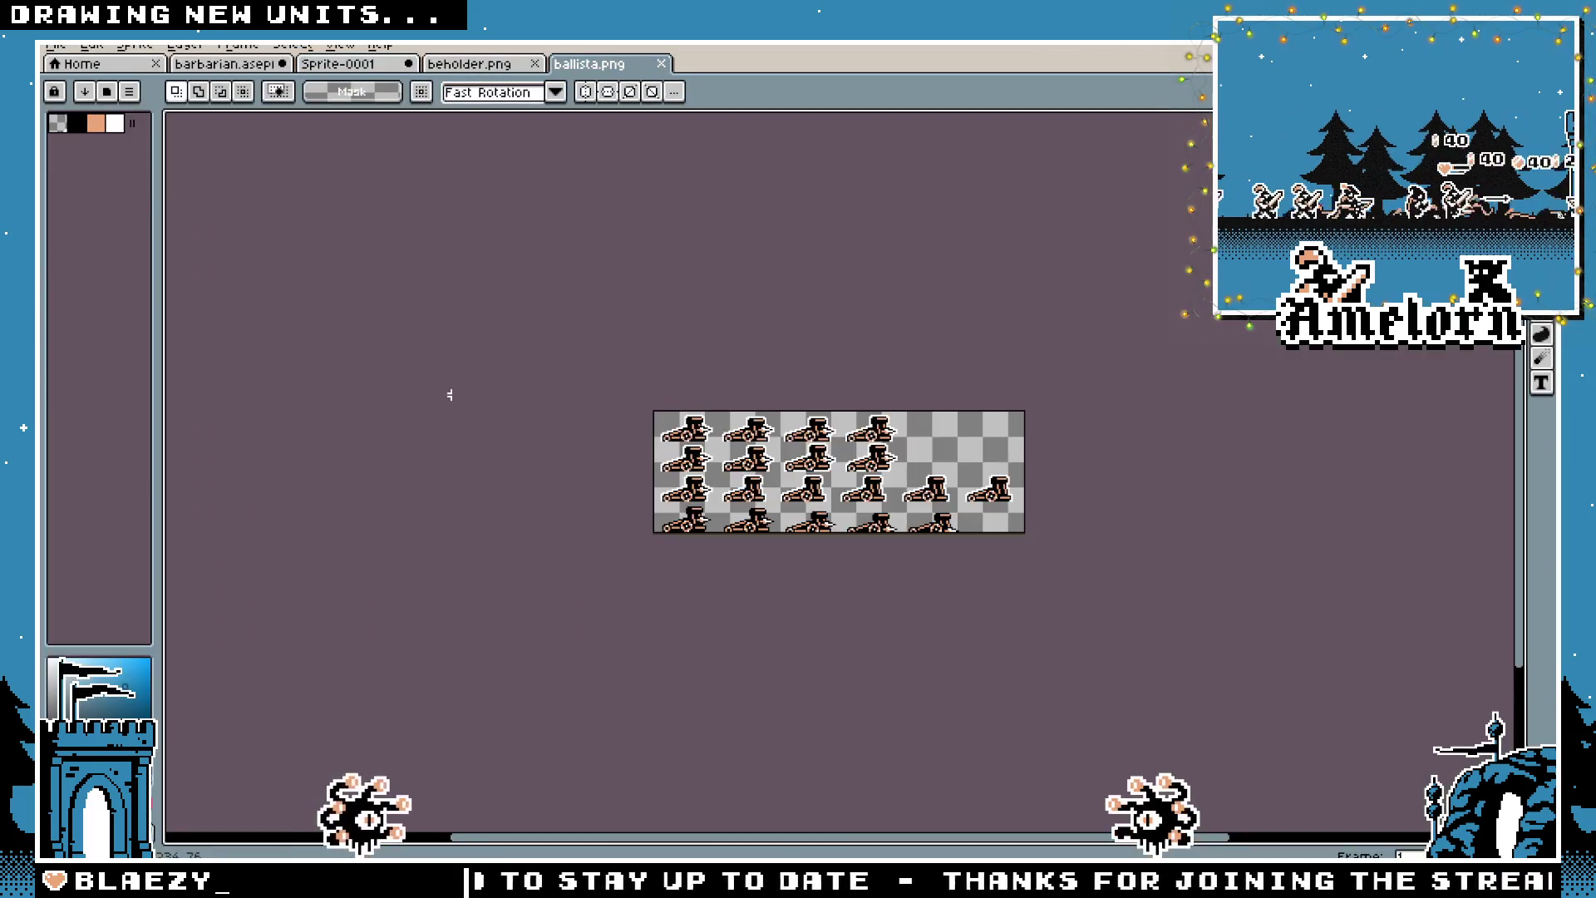
Copy the top-left ballista frame into Sprite-0001 and drop it left of the barbarian
{"action": "mouse_move", "coordinate": [418, 227]}
{"action": "left_mouse_down"}
{"action": "mouse_move", "coordinate": [712, 392]}
{"action": "mouse_move", "coordinate": [729, 380]}
{"action": "left_mouse_up"}
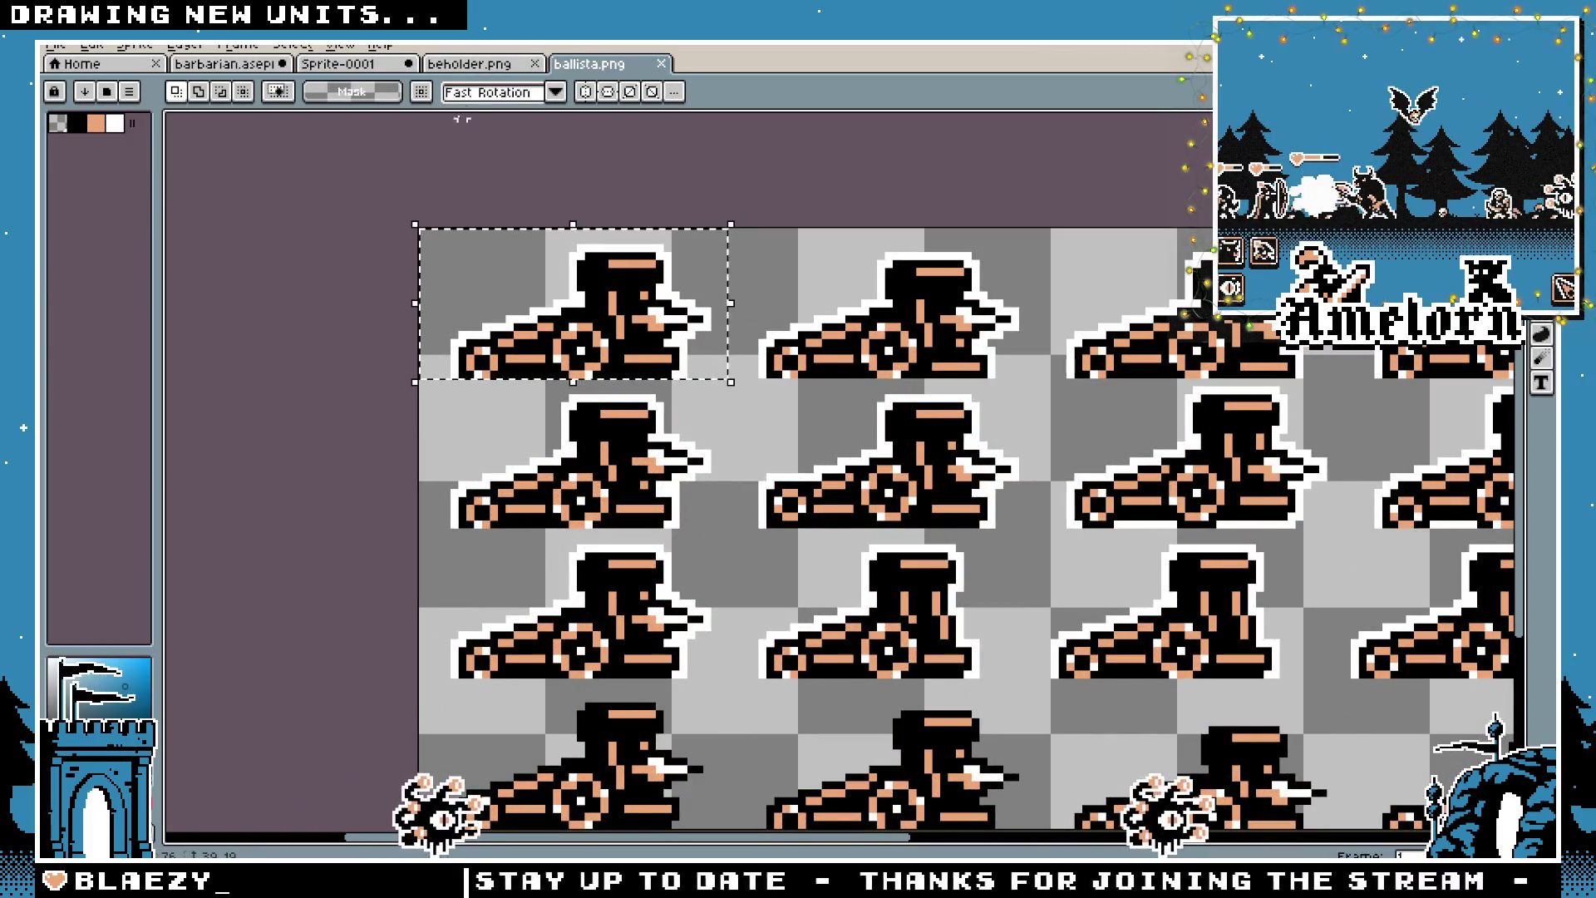
{"action": "key", "text": "ctrl+c"}
{"action": "key", "text": "ctrl+shift+Tab"}
{"action": "key", "text": "ctrl+shift+Tab"}
{"action": "key", "text": "ctrl+v"}
{"action": "mouse_move", "coordinate": [908, 497]}
{"action": "left_mouse_down"}
{"action": "mouse_move", "coordinate": [384, 496]}
{"action": "mouse_move", "coordinate": [370, 499]}
{"action": "mouse_move", "coordinate": [508, 526]}
{"action": "mouse_move", "coordinate": [366, 527]}
{"action": "left_mouse_up"}
{"action": "key", "text": "ctrl+d"}
Recentre the view on the ballista, barbarian and beholder
{"action": "left_click_drag", "start_coordinate": [607, 627], "coordinate": [752, 574]}
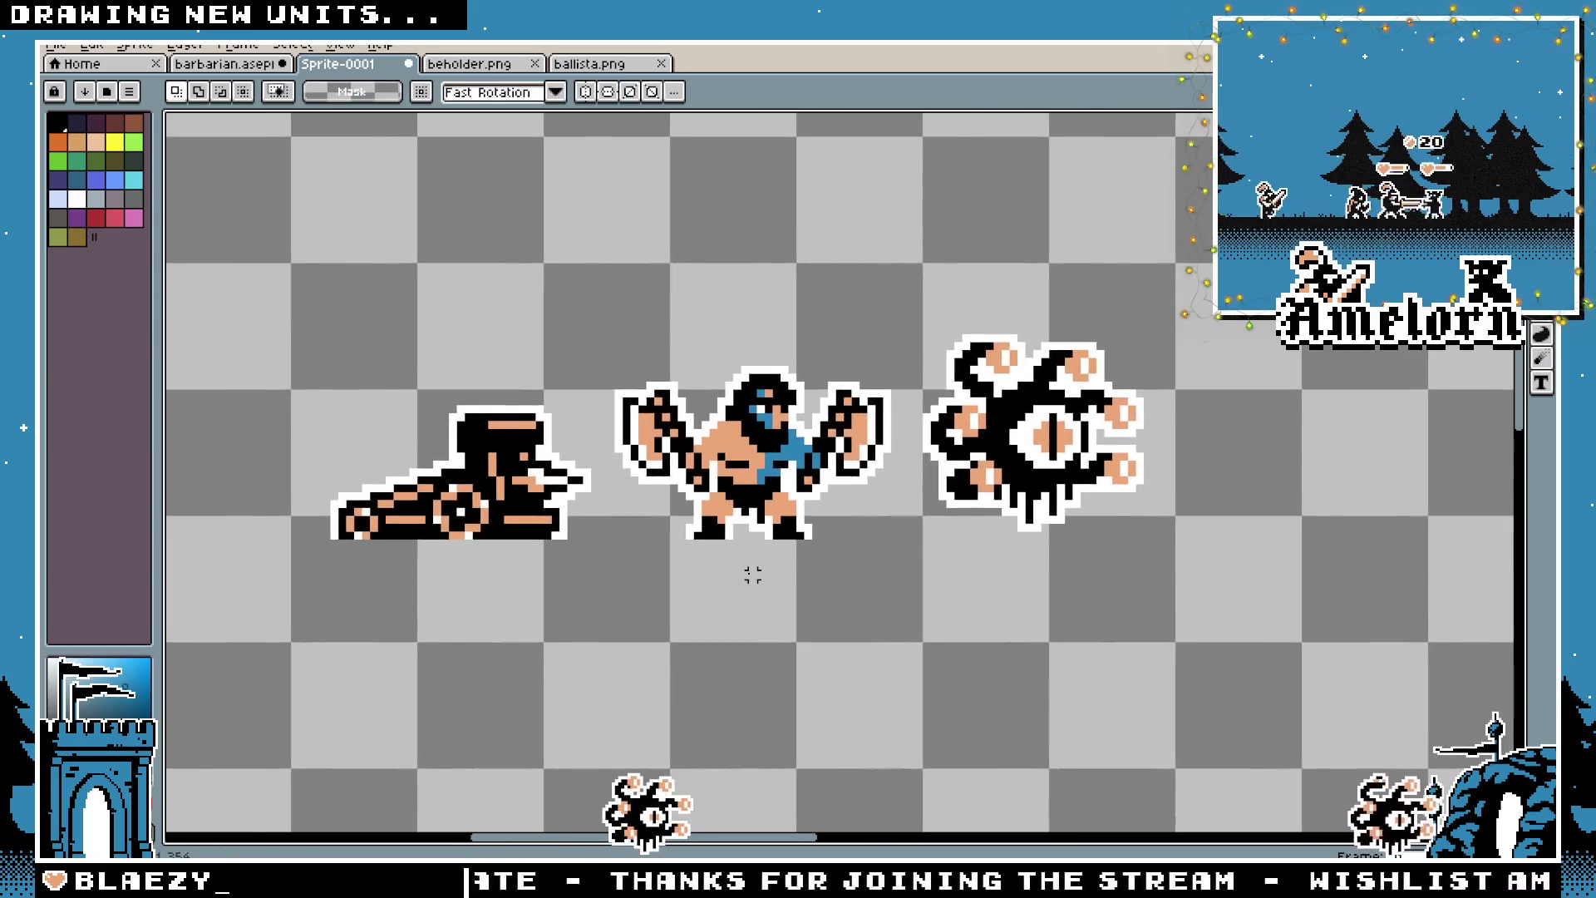
{"action": "scroll", "coordinate": [752, 574], "scroll_direction": "down", "scroll_amount": 2}
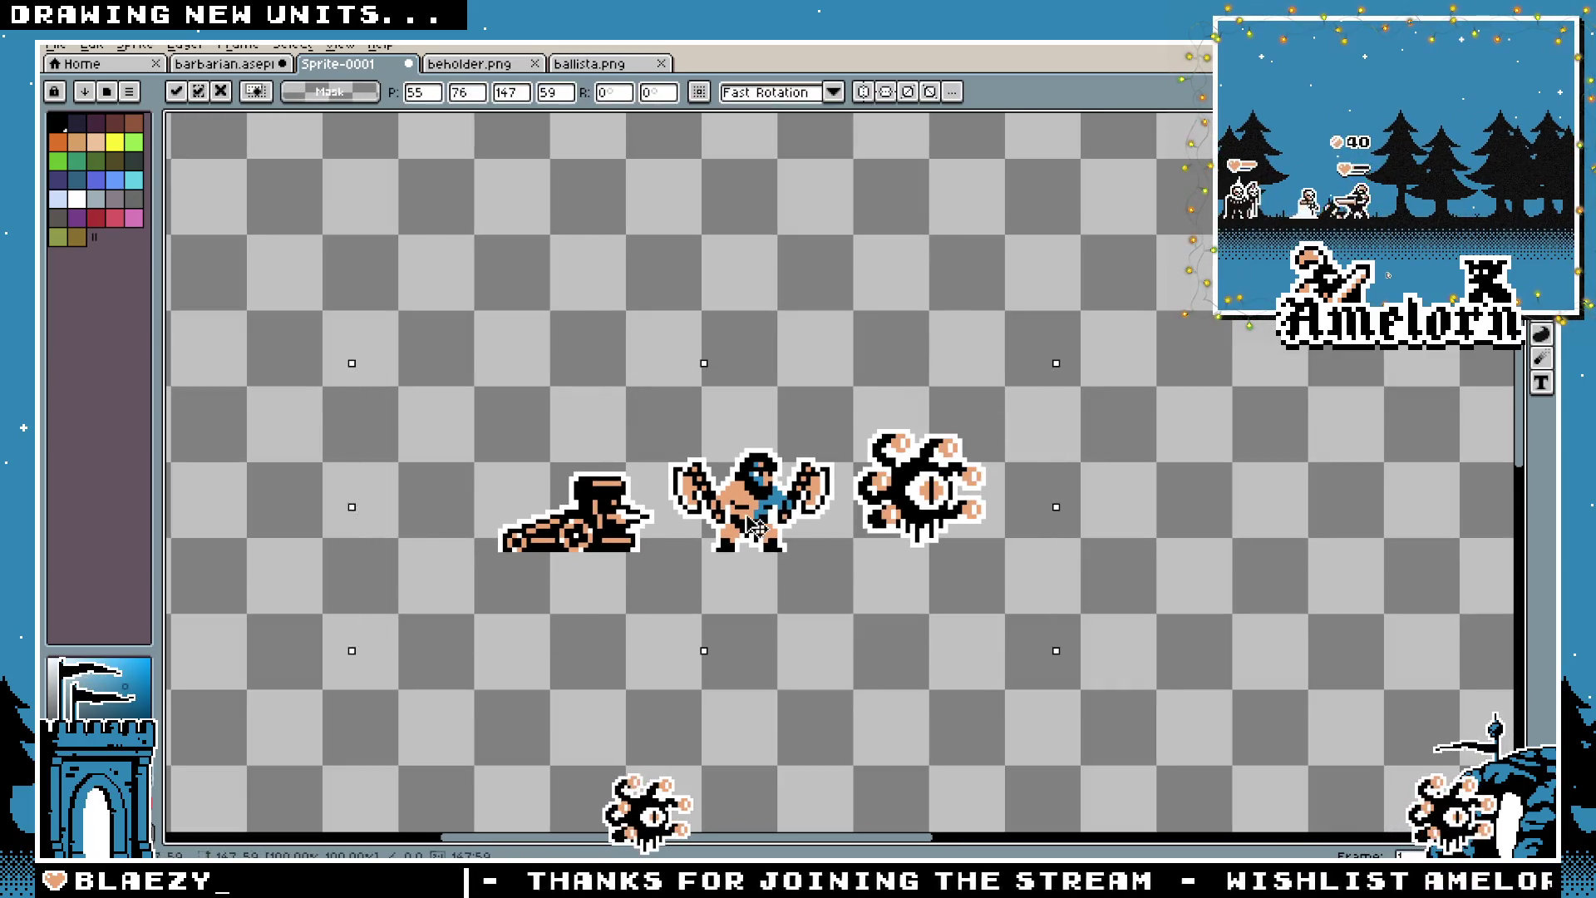
{"action": "left_click_drag", "start_coordinate": [1042, 375], "coordinate": [1043, 238]}
{"action": "scroll", "coordinate": [773, 386], "scroll_direction": "up", "scroll_amount": 2}
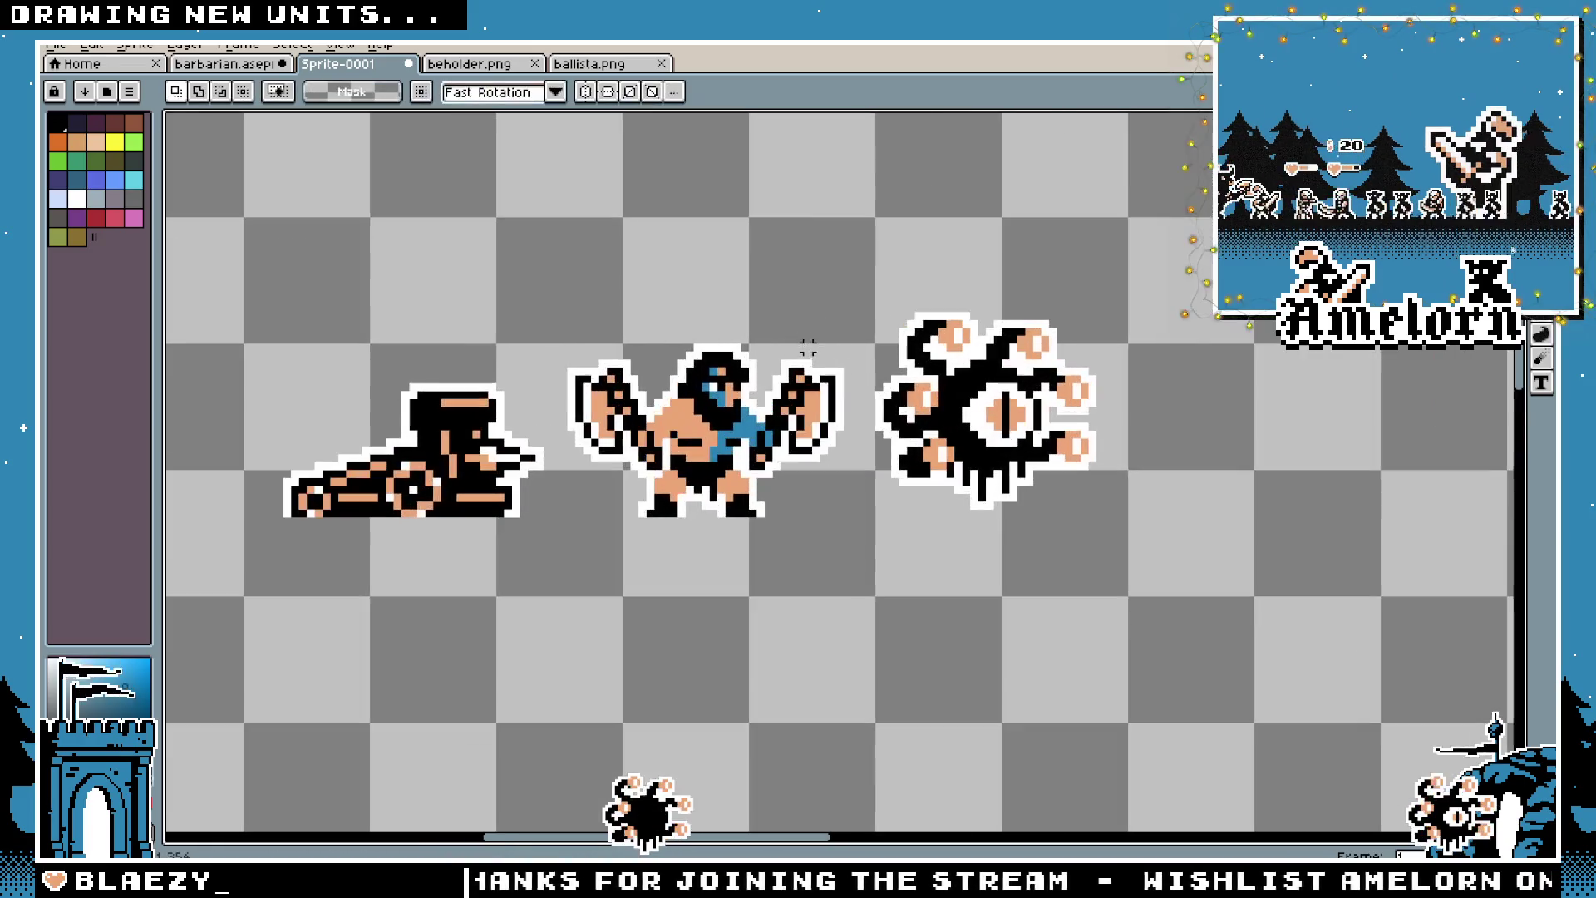
{"action": "left_click_drag", "start_coordinate": [577, 352], "coordinate": [609, 325]}
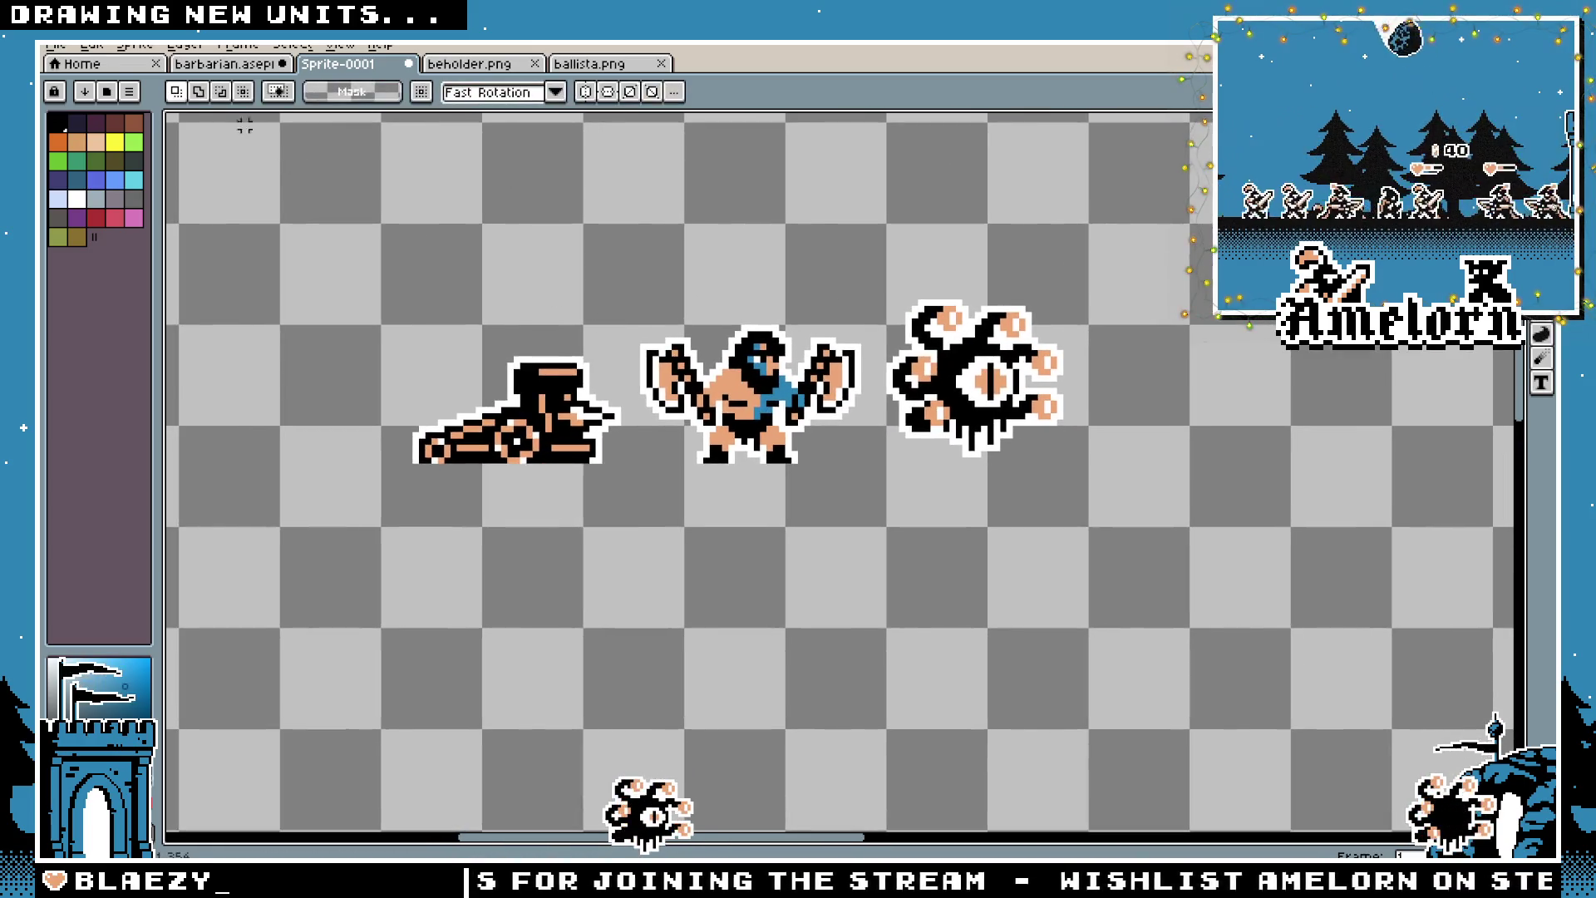
{"action": "left_click", "coordinate": [59, 60]}
Open death_skull.png from the death_skull unit folder
{"action": "left_click", "coordinate": [75, 109]}
{"action": "left_click", "coordinate": [316, 83]}
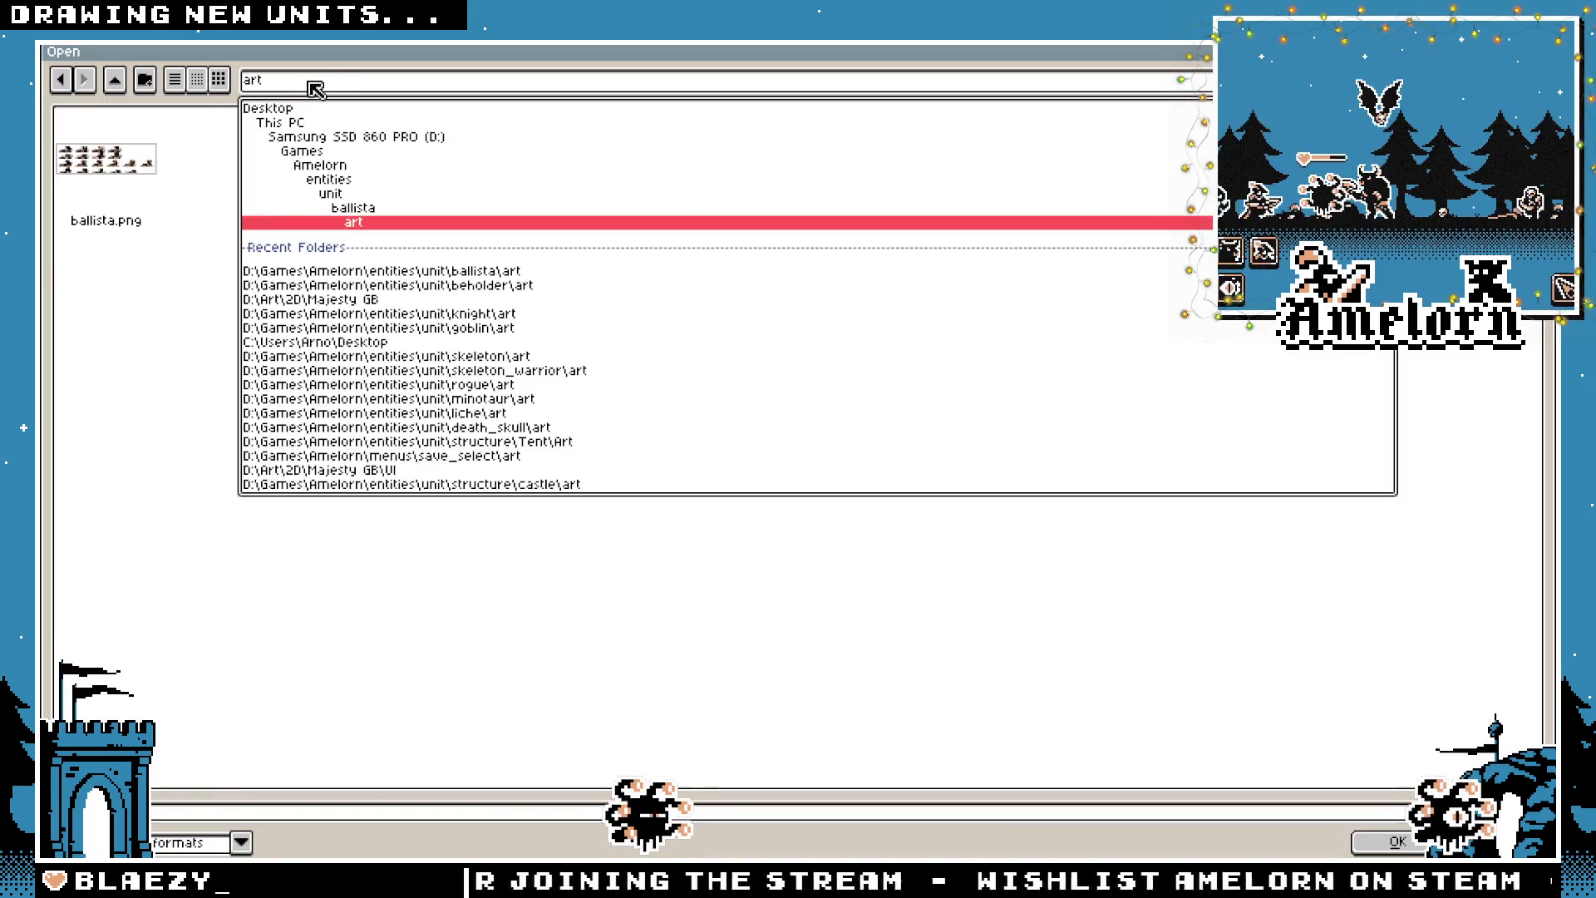
{"action": "left_click", "coordinate": [330, 193]}
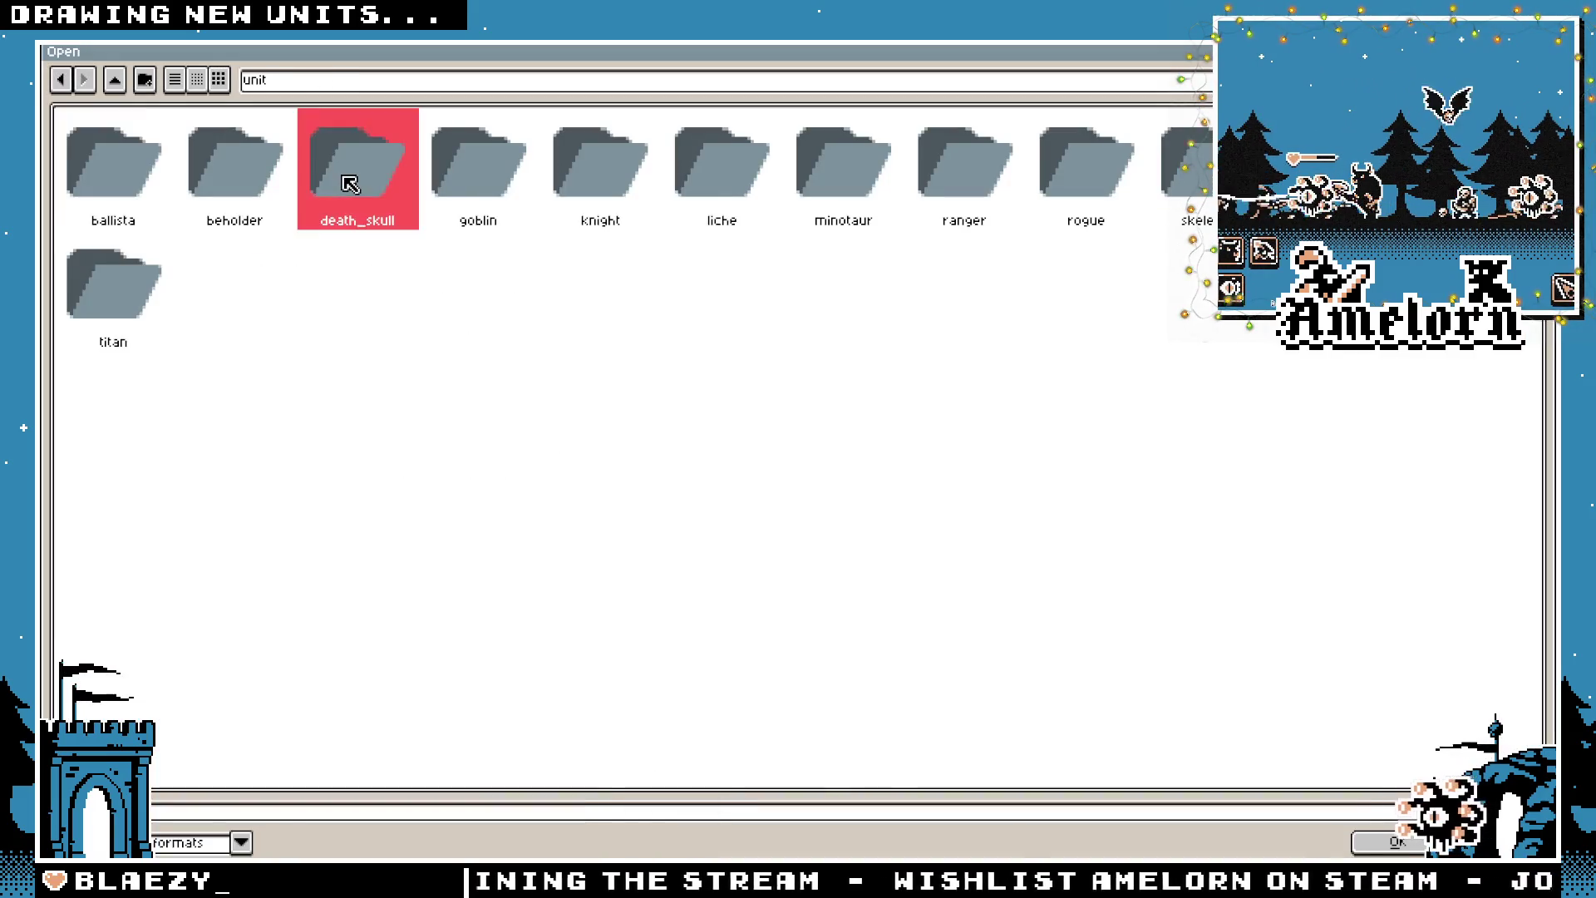
{"action": "double_click", "coordinate": [342, 186]}
{"action": "double_click", "coordinate": [112, 162]}
{"action": "double_click", "coordinate": [106, 162]}
{"action": "scroll", "coordinate": [703, 386], "scroll_direction": "up", "scroll_amount": 3}
Paste the top-left winged skull frame into Sprite-0001, right of the beholder
{"action": "mouse_move", "coordinate": [626, 139]}
{"action": "left_mouse_down"}
{"action": "mouse_move", "coordinate": [940, 344]}
{"action": "mouse_move", "coordinate": [937, 381]}
{"action": "left_mouse_up"}
{"action": "left_click", "coordinate": [562, 68]}
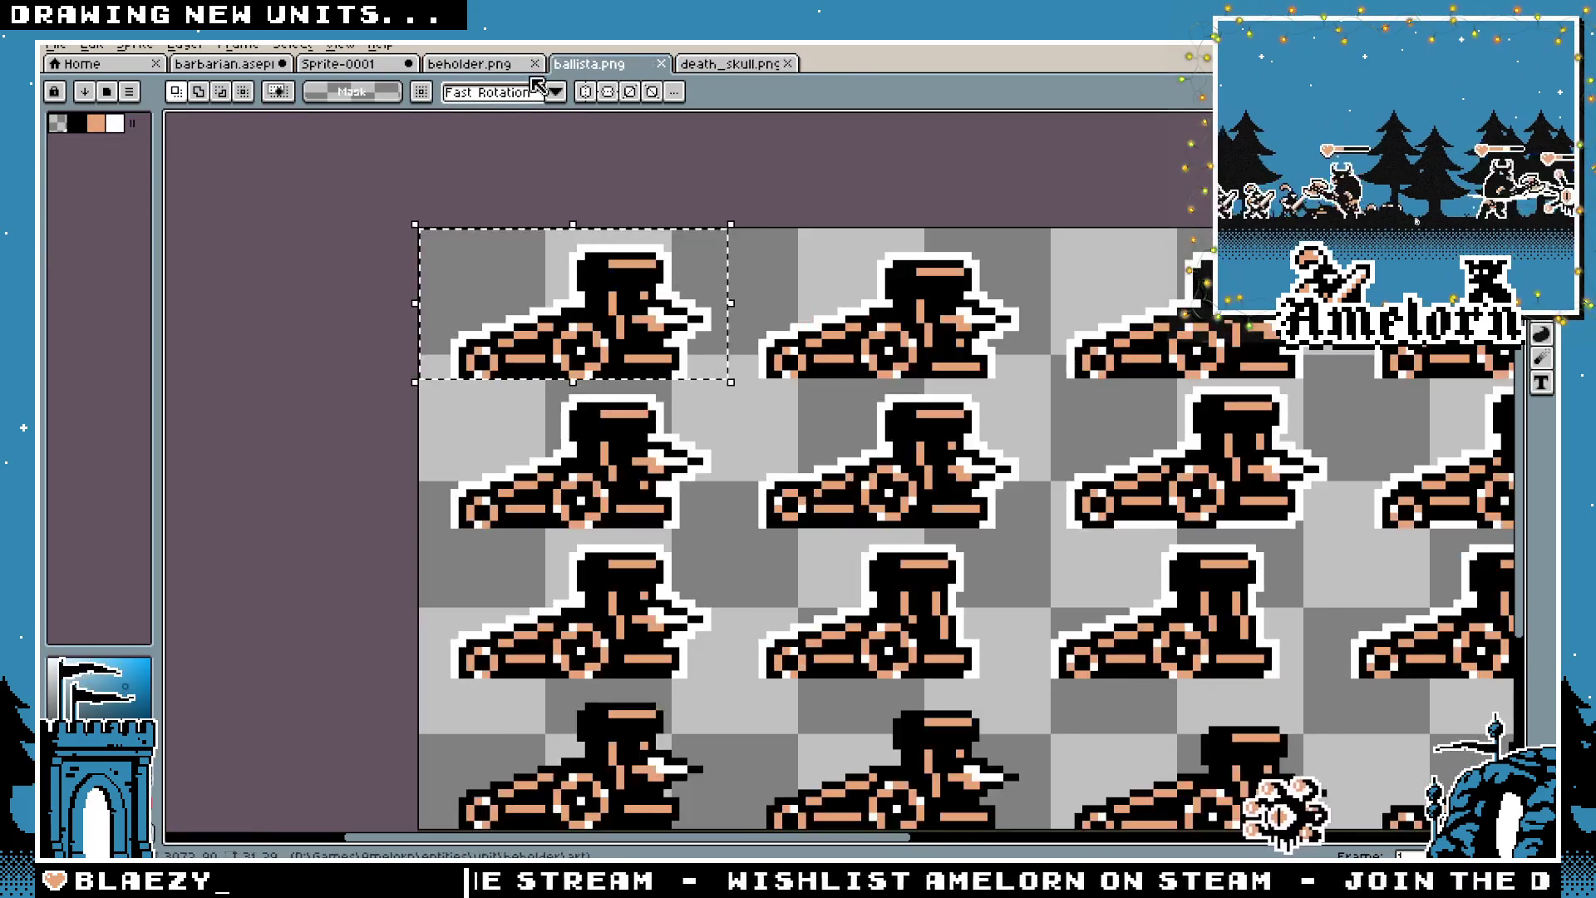
{"action": "middle_click", "coordinate": [366, 66]}
{"action": "left_click", "coordinate": [907, 489]}
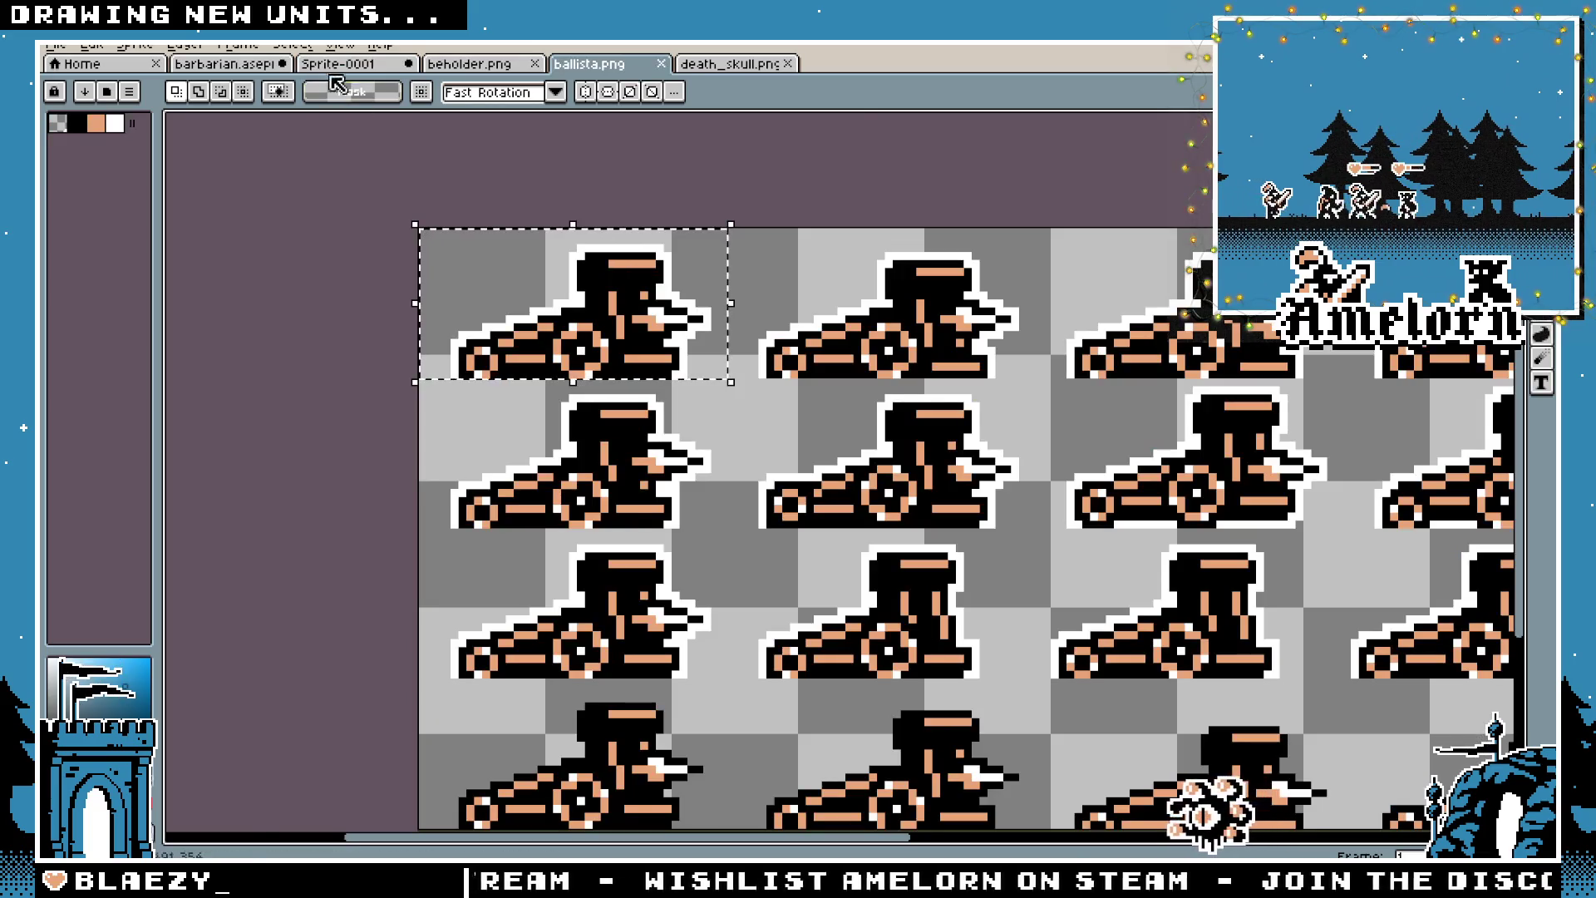
{"action": "left_click", "coordinate": [341, 64]}
{"action": "key", "text": "ctrl+v"}
{"action": "mouse_move", "coordinate": [920, 396]}
{"action": "left_mouse_down"}
{"action": "mouse_move", "coordinate": [1190, 401]}
{"action": "mouse_move", "coordinate": [1197, 381]}
{"action": "mouse_move", "coordinate": [1197, 406]}
{"action": "mouse_move", "coordinate": [1004, 409]}
{"action": "mouse_move", "coordinate": [1226, 416]}
{"action": "mouse_move", "coordinate": [1174, 418]}
{"action": "left_mouse_up"}
{"action": "left_click", "coordinate": [889, 302]}
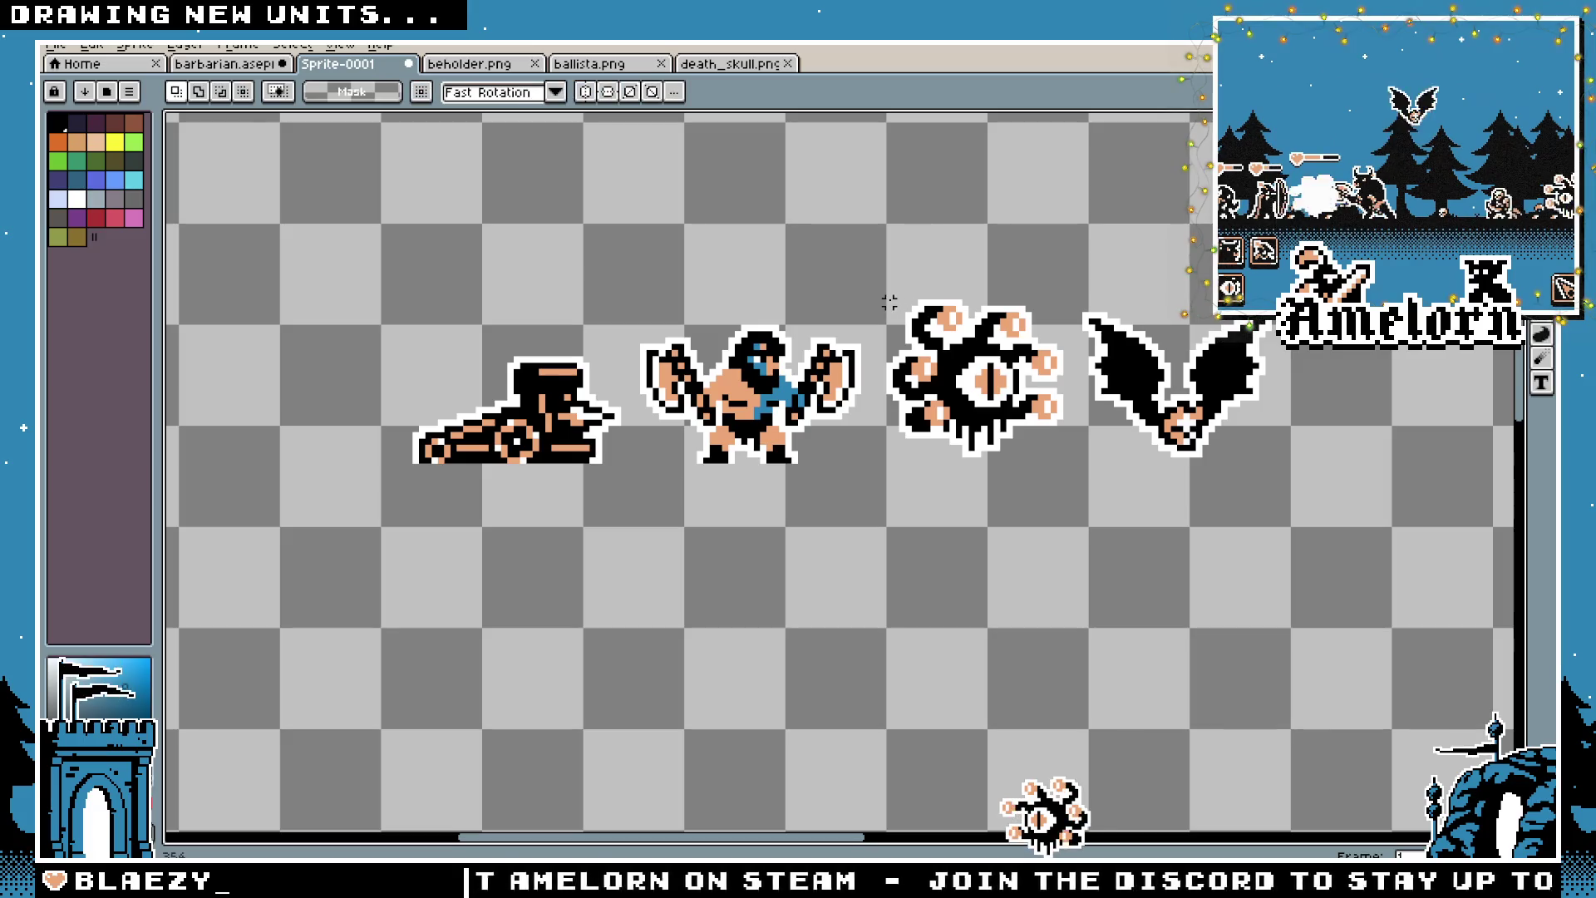
Open goblin.png from the goblin unit's art folder
{"action": "left_click", "coordinate": [55, 46]}
{"action": "left_click", "coordinate": [71, 68]}
{"action": "left_click", "coordinate": [123, 79]}
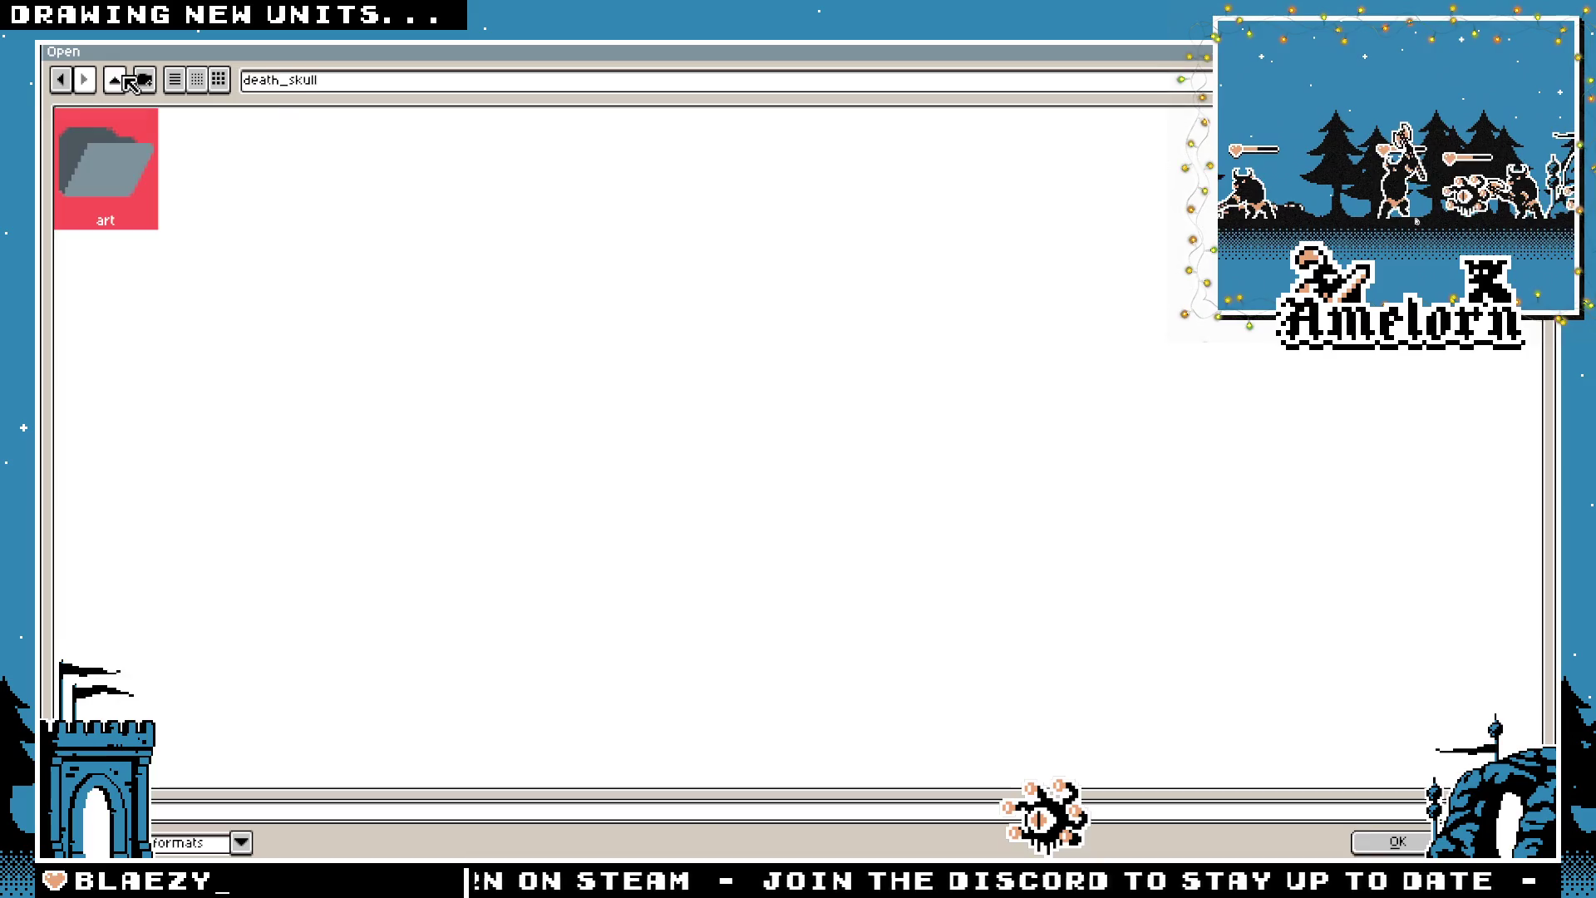
{"action": "left_click", "coordinate": [123, 79]}
{"action": "double_click", "coordinate": [467, 181]}
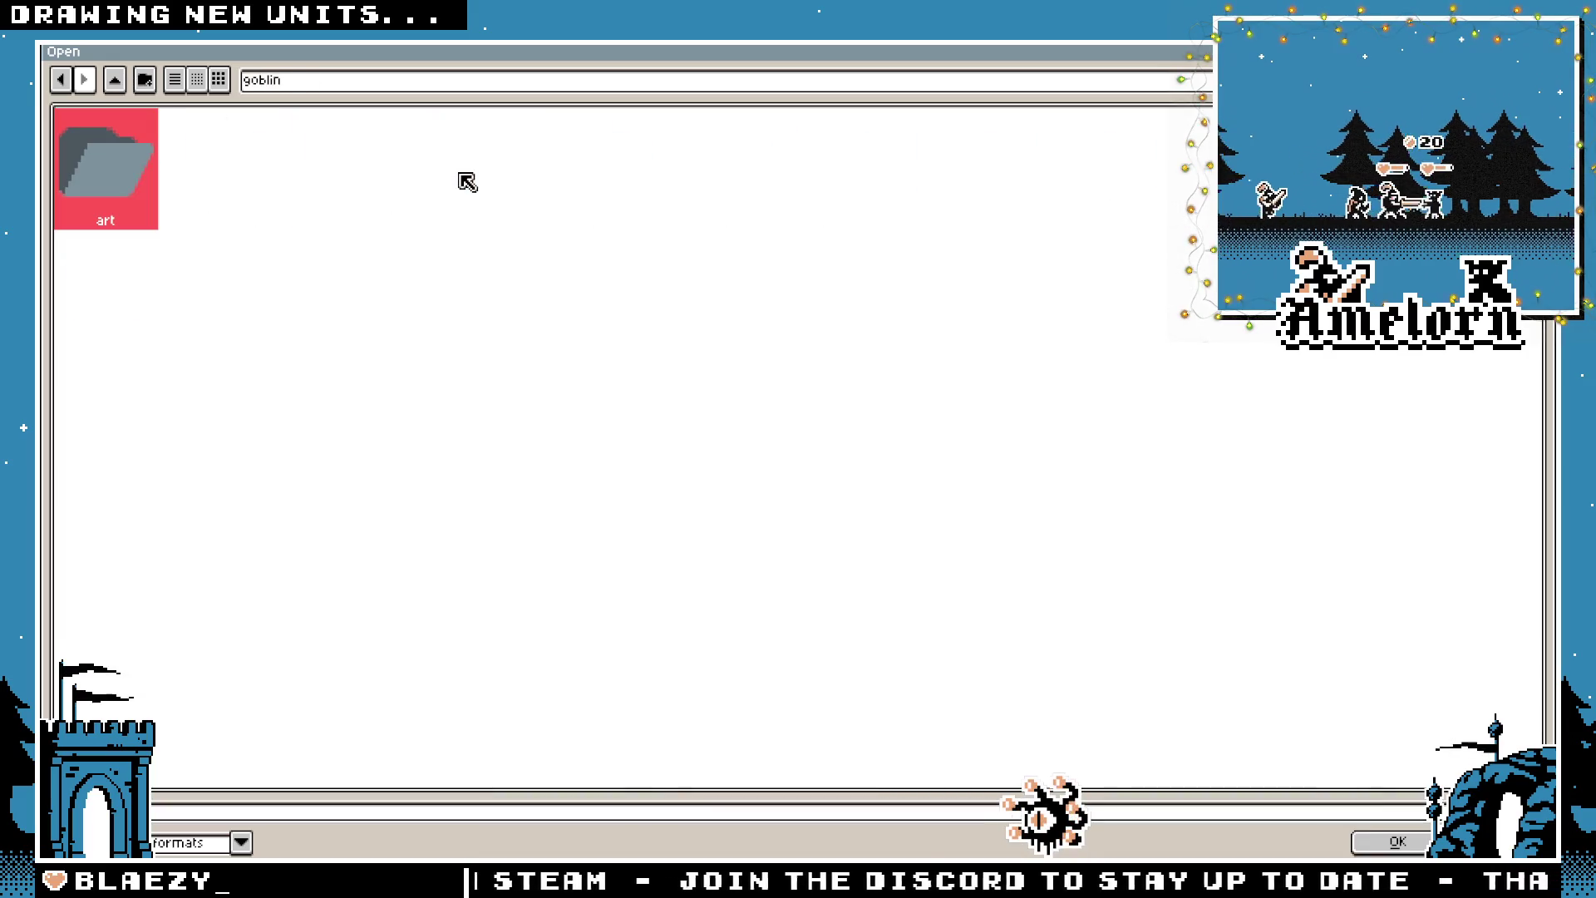
{"action": "double_click", "coordinate": [91, 172]}
{"action": "double_click", "coordinate": [213, 162]}
{"action": "scroll", "coordinate": [498, 415], "scroll_direction": "up", "scroll_amount": 3}
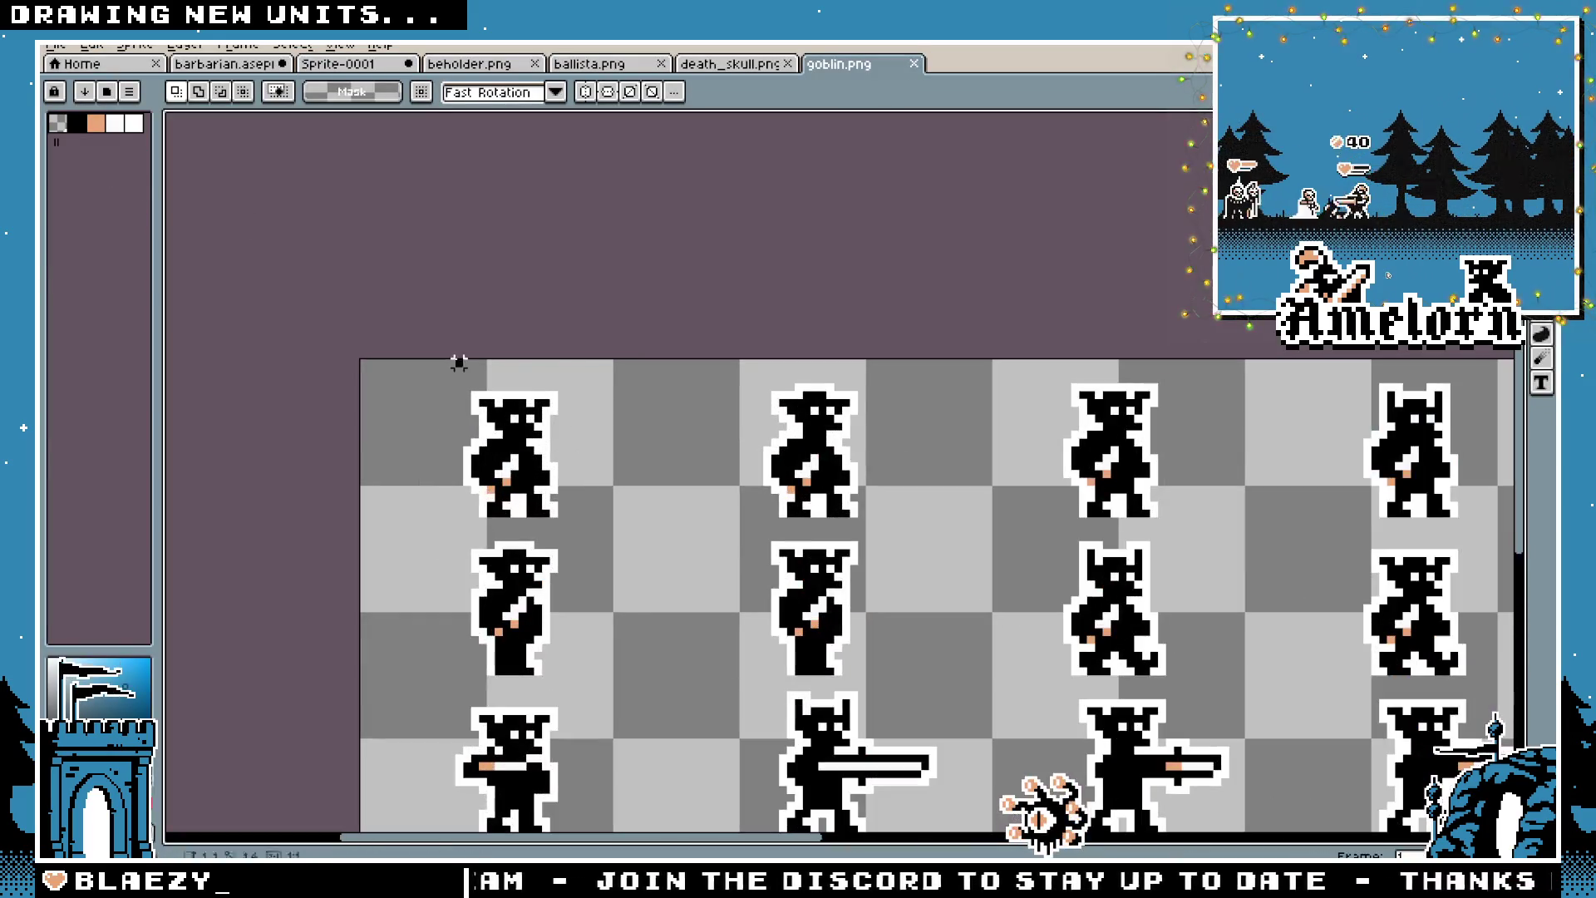
Paste the first goblin into Sprite-0001 to the right of the bat
{"action": "left_click_drag", "start_coordinate": [577, 515], "coordinate": [582, 512]}
{"action": "left_click_drag", "start_coordinate": [585, 363], "coordinate": [435, 529]}
{"action": "left_click", "coordinate": [720, 65]}
{"action": "left_click", "coordinate": [598, 64]}
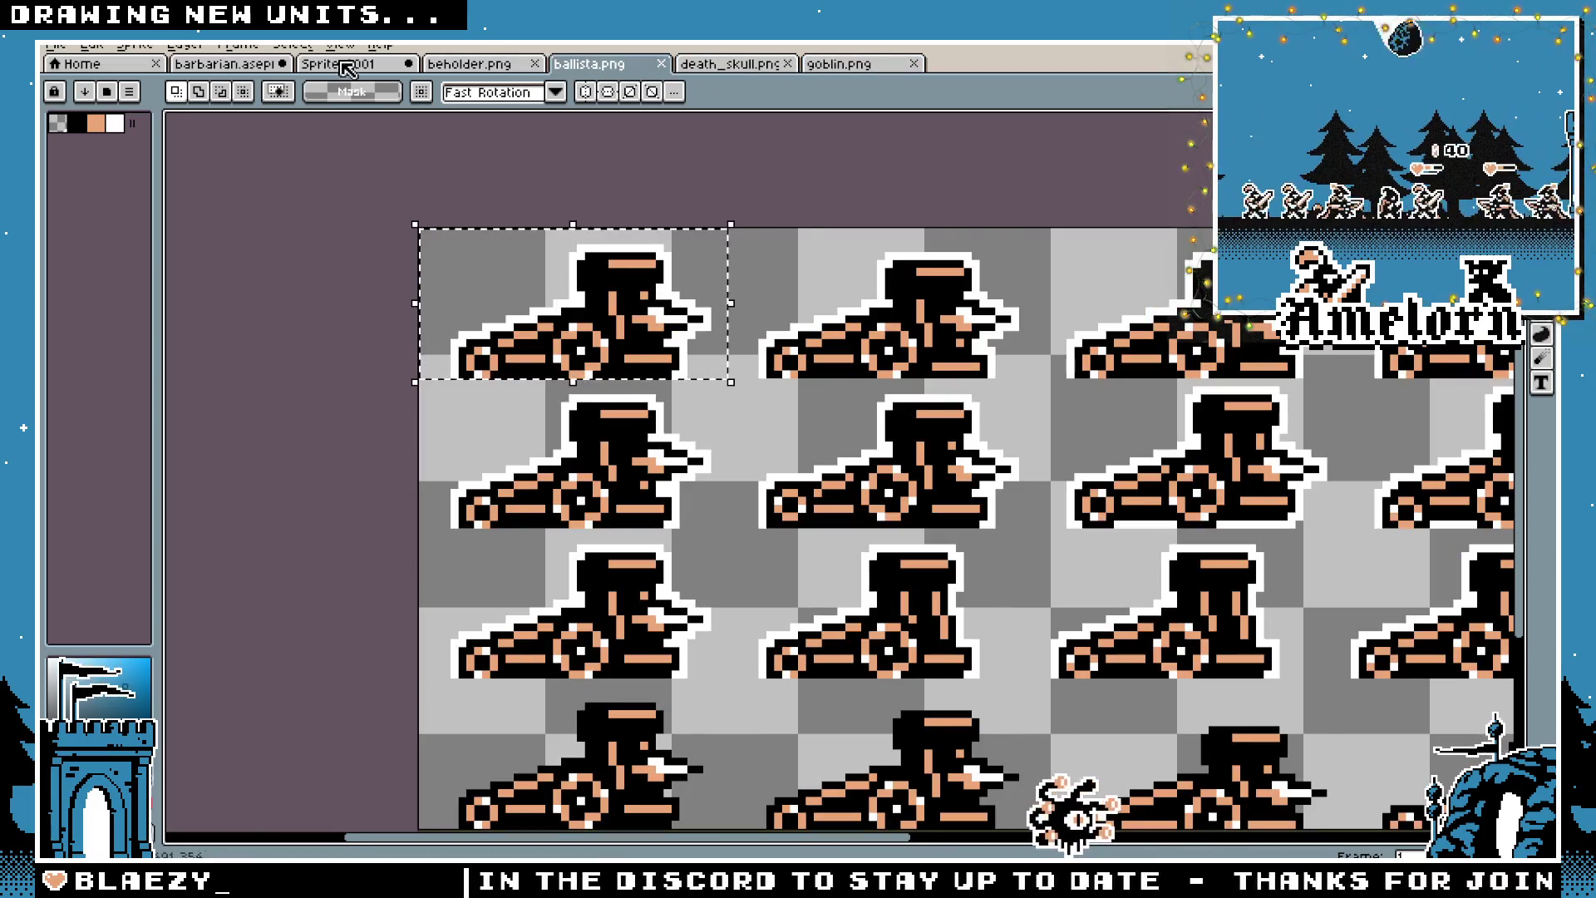
{"action": "left_click", "coordinate": [337, 64]}
{"action": "left_click_drag", "start_coordinate": [986, 358], "coordinate": [512, 326]}
{"action": "key", "text": "ctrl+v"}
{"action": "mouse_move", "coordinate": [860, 509]}
{"action": "left_mouse_down"}
{"action": "mouse_move", "coordinate": [899, 384]}
{"action": "mouse_move", "coordinate": [667, 420]}
{"action": "mouse_move", "coordinate": [368, 418]}
{"action": "mouse_move", "coordinate": [904, 409]}
{"action": "left_mouse_up"}
{"action": "key", "text": "Return"}
Pan the view to show the whole five-unit lineup
{"action": "scroll", "coordinate": [556, 275], "scroll_direction": "down", "scroll_amount": 1}
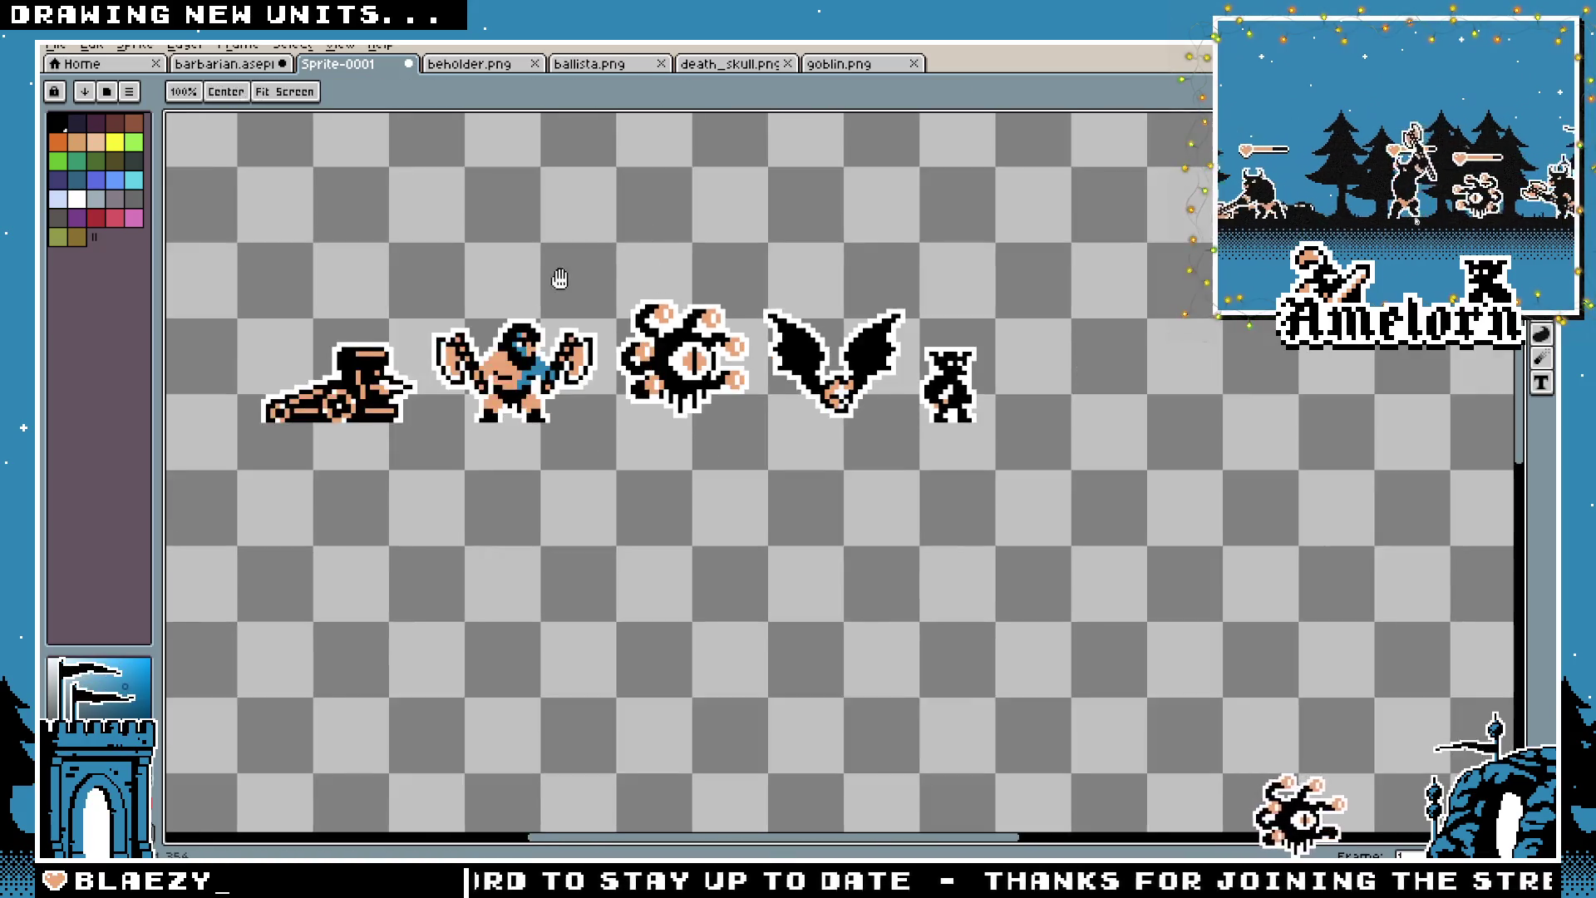
{"action": "left_click_drag", "start_coordinate": [556, 275], "coordinate": [679, 316]}
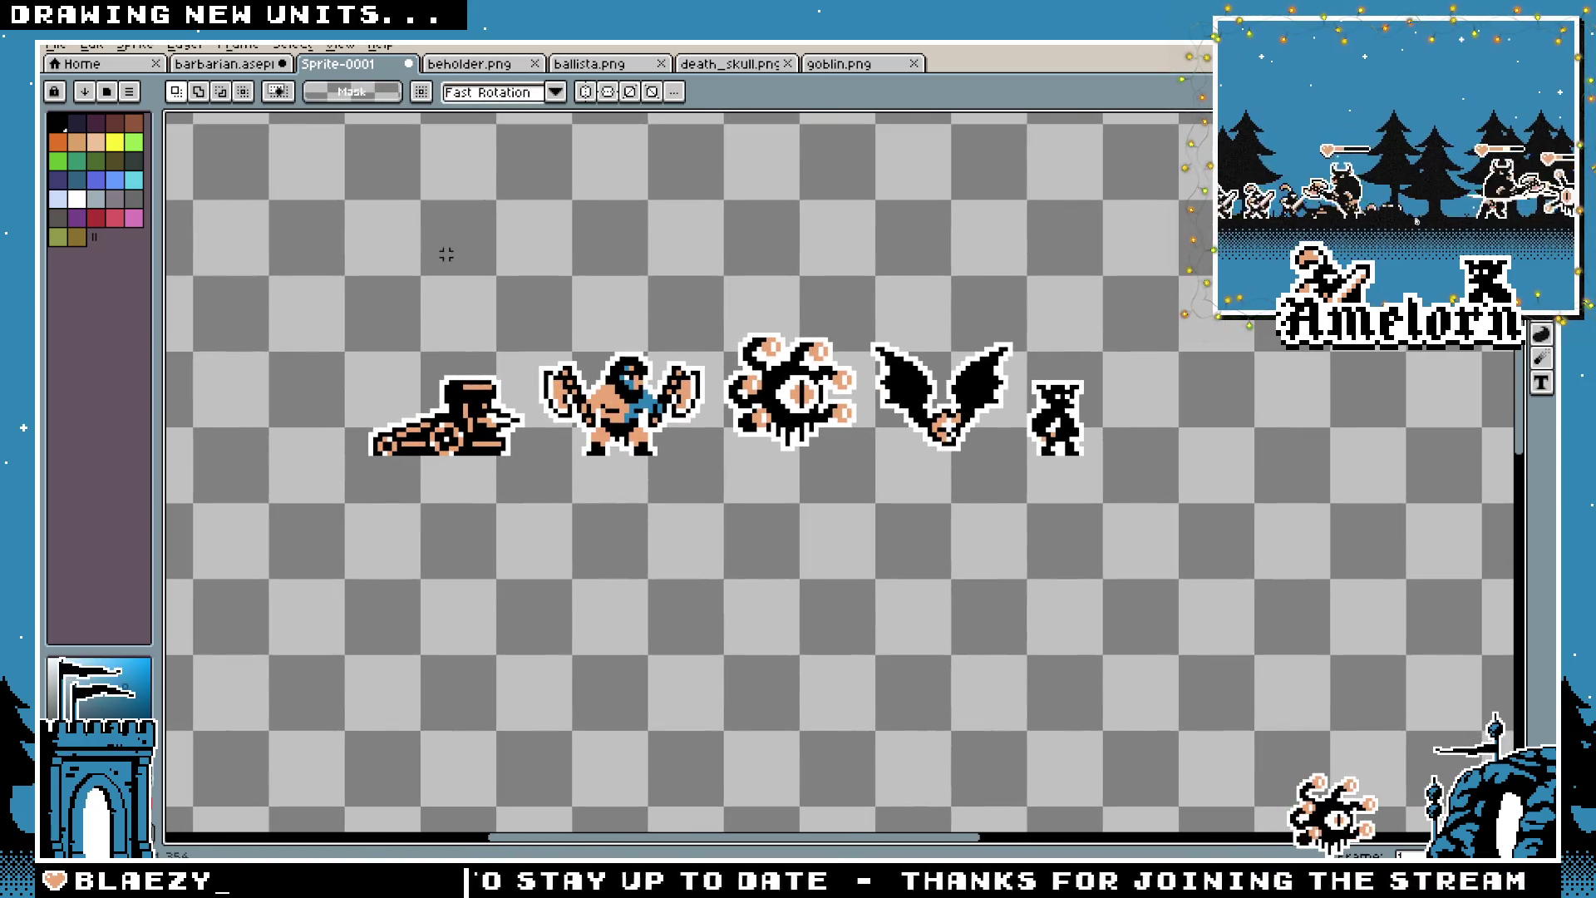
{"action": "left_click", "coordinate": [60, 47]}
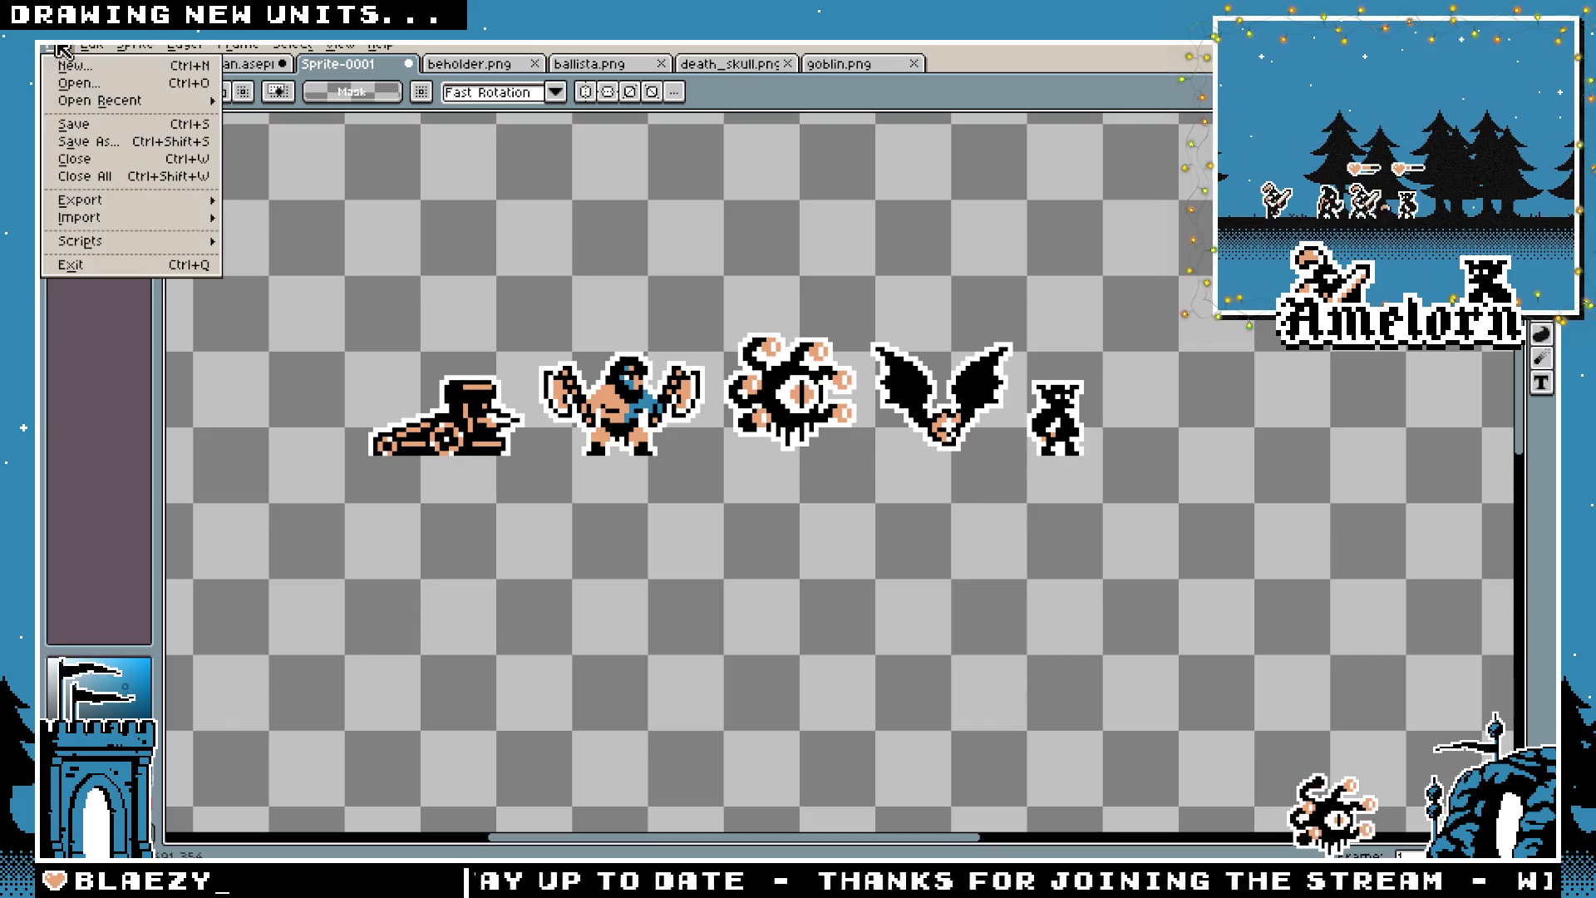
Open knight.png from the knight unit's art folder
{"action": "left_click", "coordinate": [75, 83]}
{"action": "left_click", "coordinate": [117, 82]}
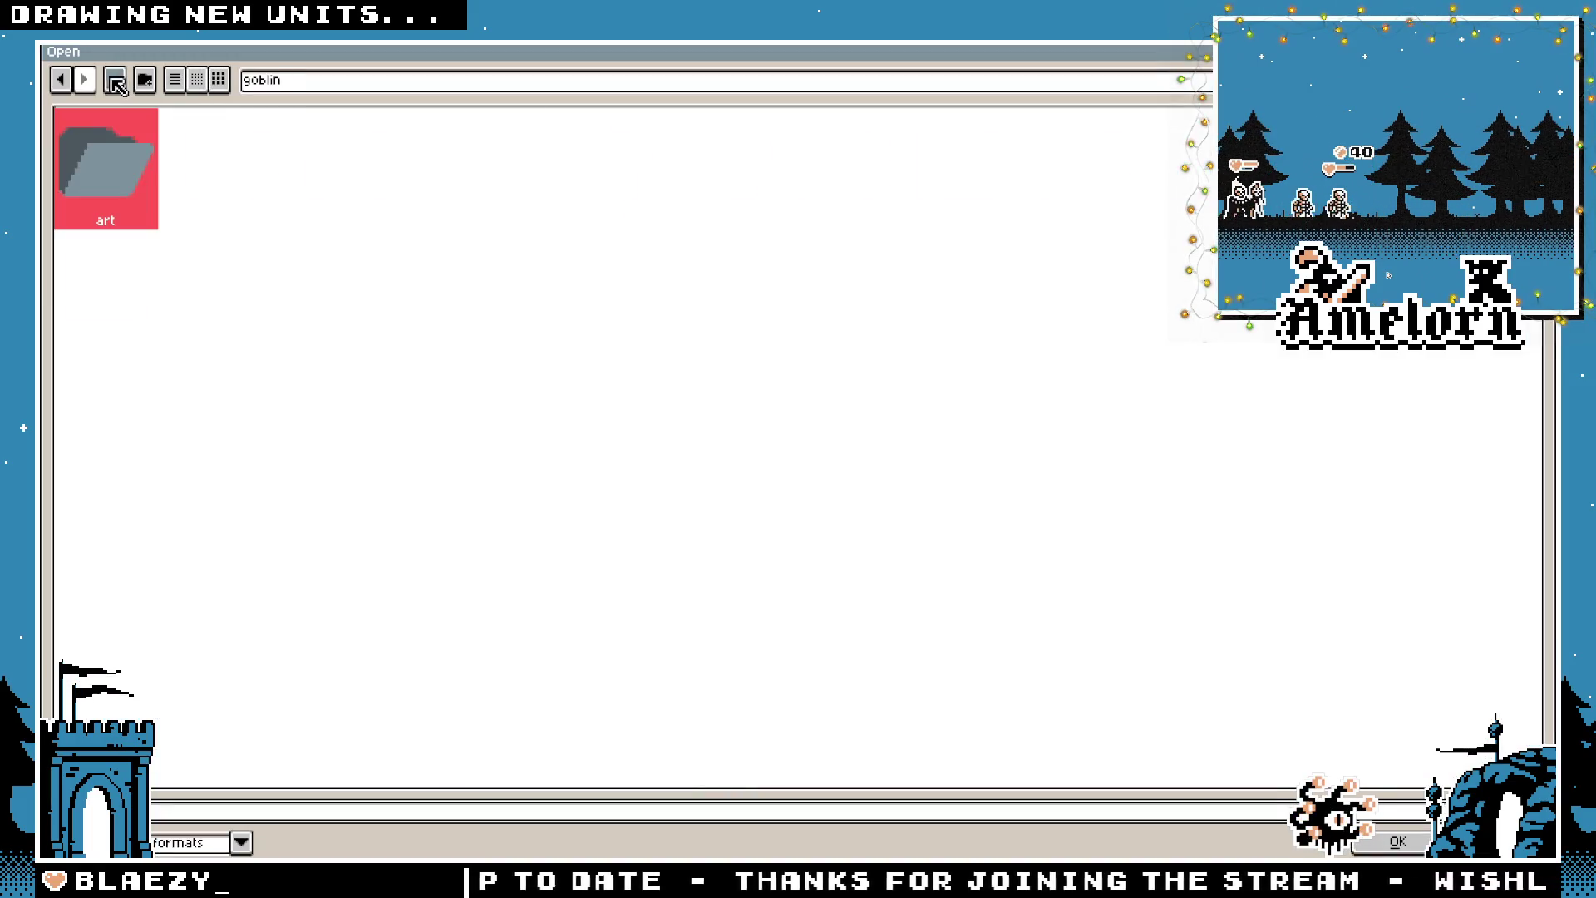
{"action": "left_click", "coordinate": [115, 79]}
{"action": "double_click", "coordinate": [588, 161]}
{"action": "double_click", "coordinate": [120, 189]}
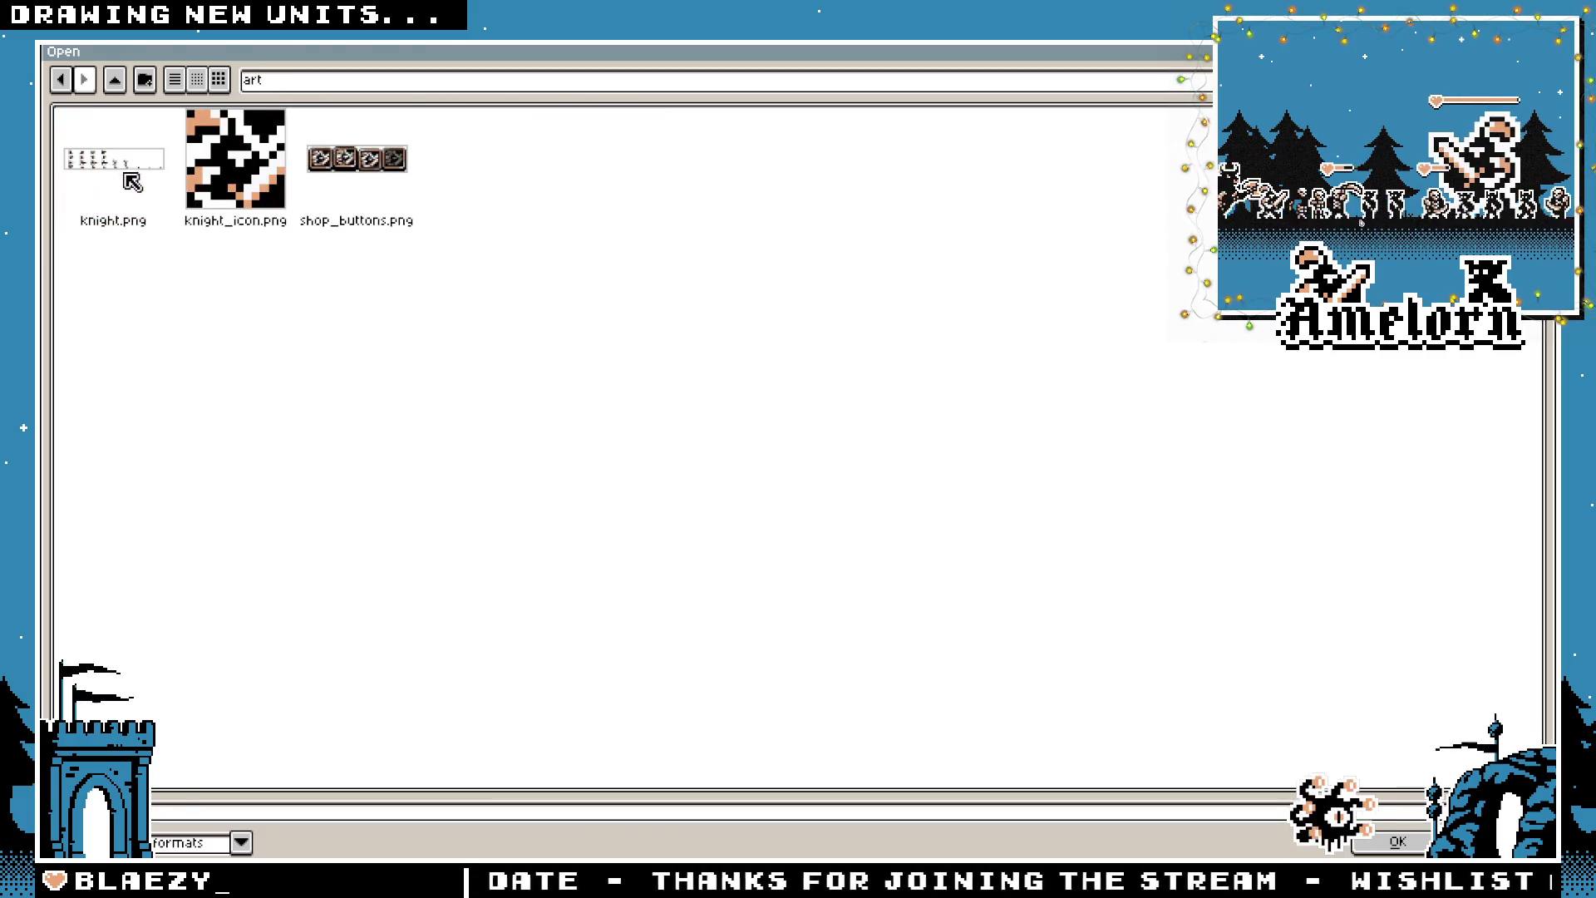
{"action": "double_click", "coordinate": [130, 174]}
{"action": "scroll", "coordinate": [532, 411], "scroll_direction": "up", "scroll_amount": 2}
Paste the first knight into Sprite-0001 and set it right of the goblin
{"action": "left_click_drag", "start_coordinate": [477, 324], "coordinate": [614, 459]}
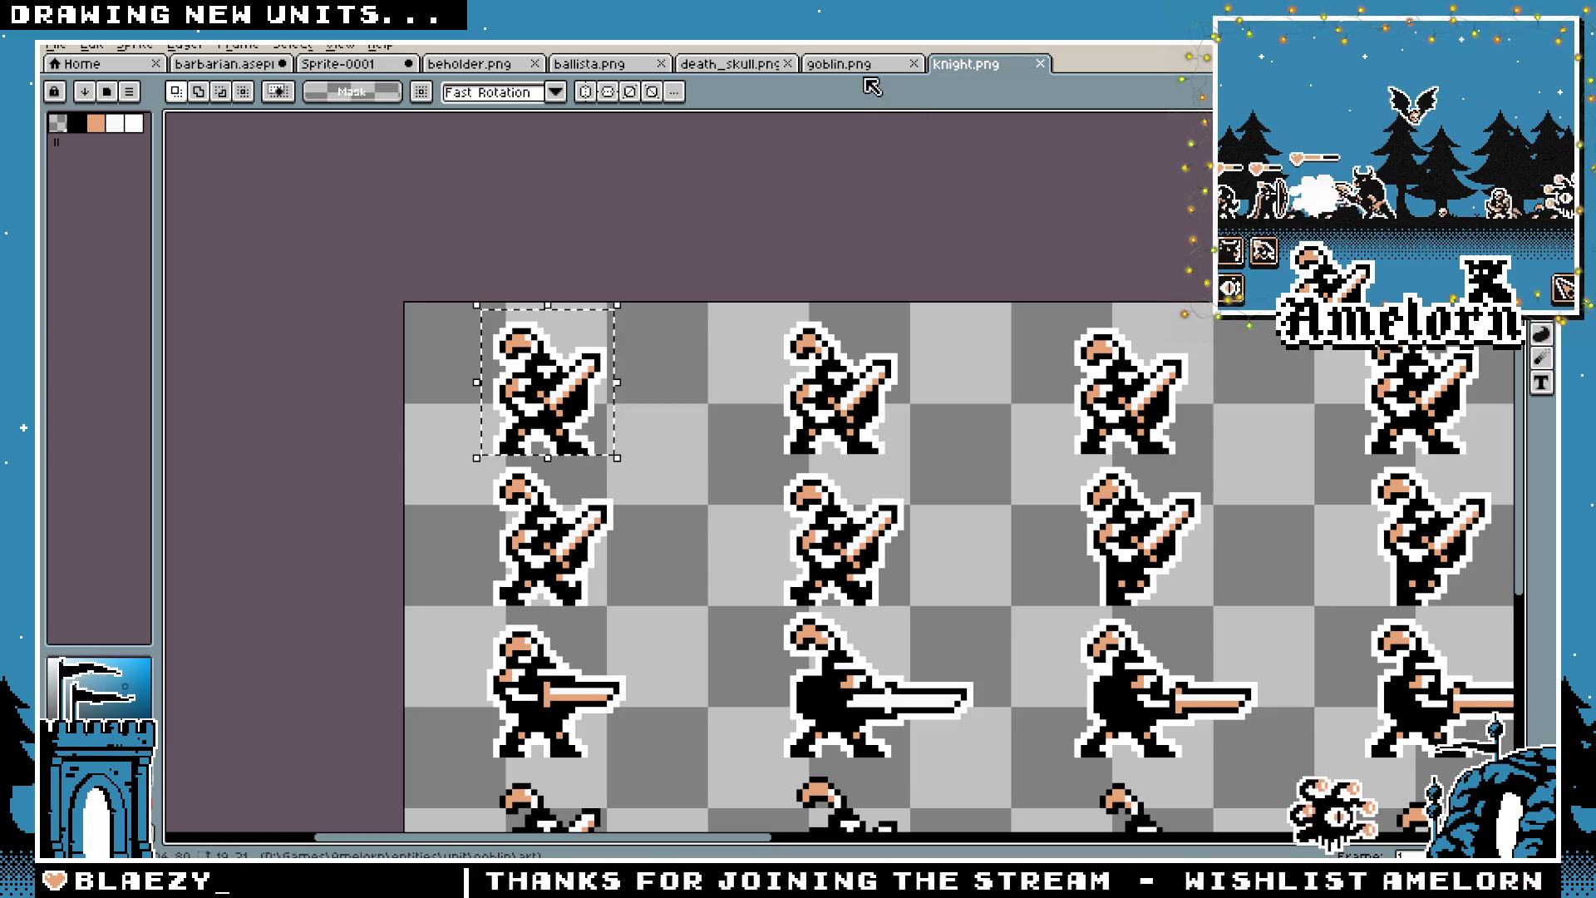
{"action": "left_click", "coordinate": [839, 66]}
{"action": "left_click", "coordinate": [735, 67]}
{"action": "left_click", "coordinate": [582, 67]}
{"action": "left_click", "coordinate": [495, 71]}
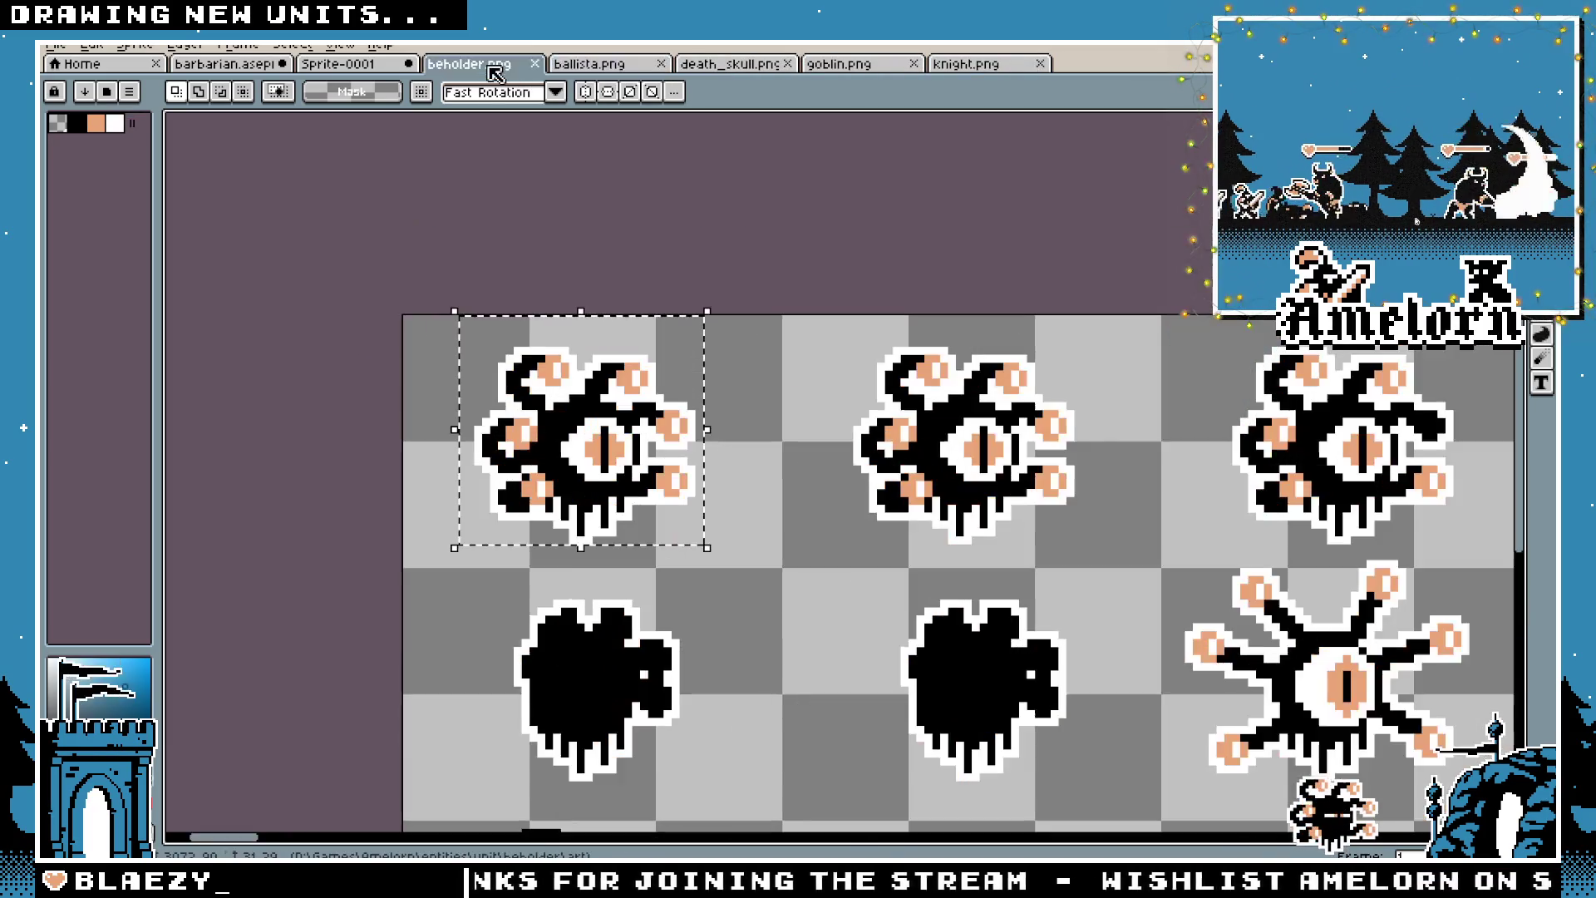
{"action": "left_click", "coordinate": [337, 72]}
{"action": "key", "text": "ctrl+v"}
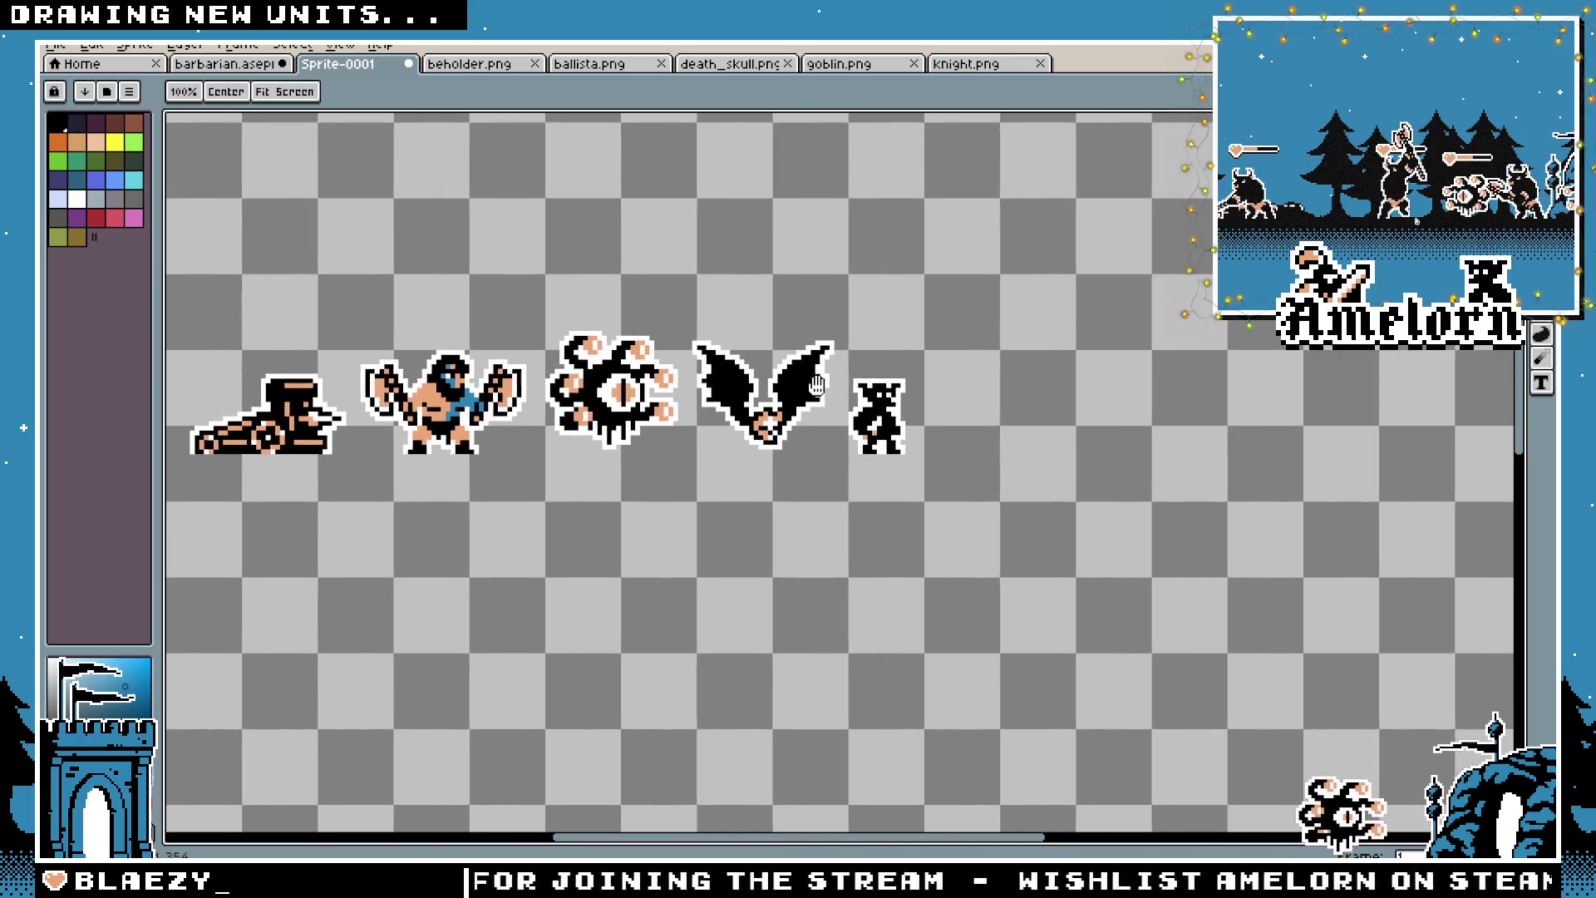
{"action": "mouse_move", "coordinate": [368, 187]}
{"action": "left_mouse_down"}
{"action": "mouse_move", "coordinate": [757, 344]}
{"action": "mouse_move", "coordinate": [1410, 467]}
{"action": "left_mouse_up"}
{"action": "scroll", "coordinate": [831, 465], "scroll_direction": "right", "scroll_amount": 3}
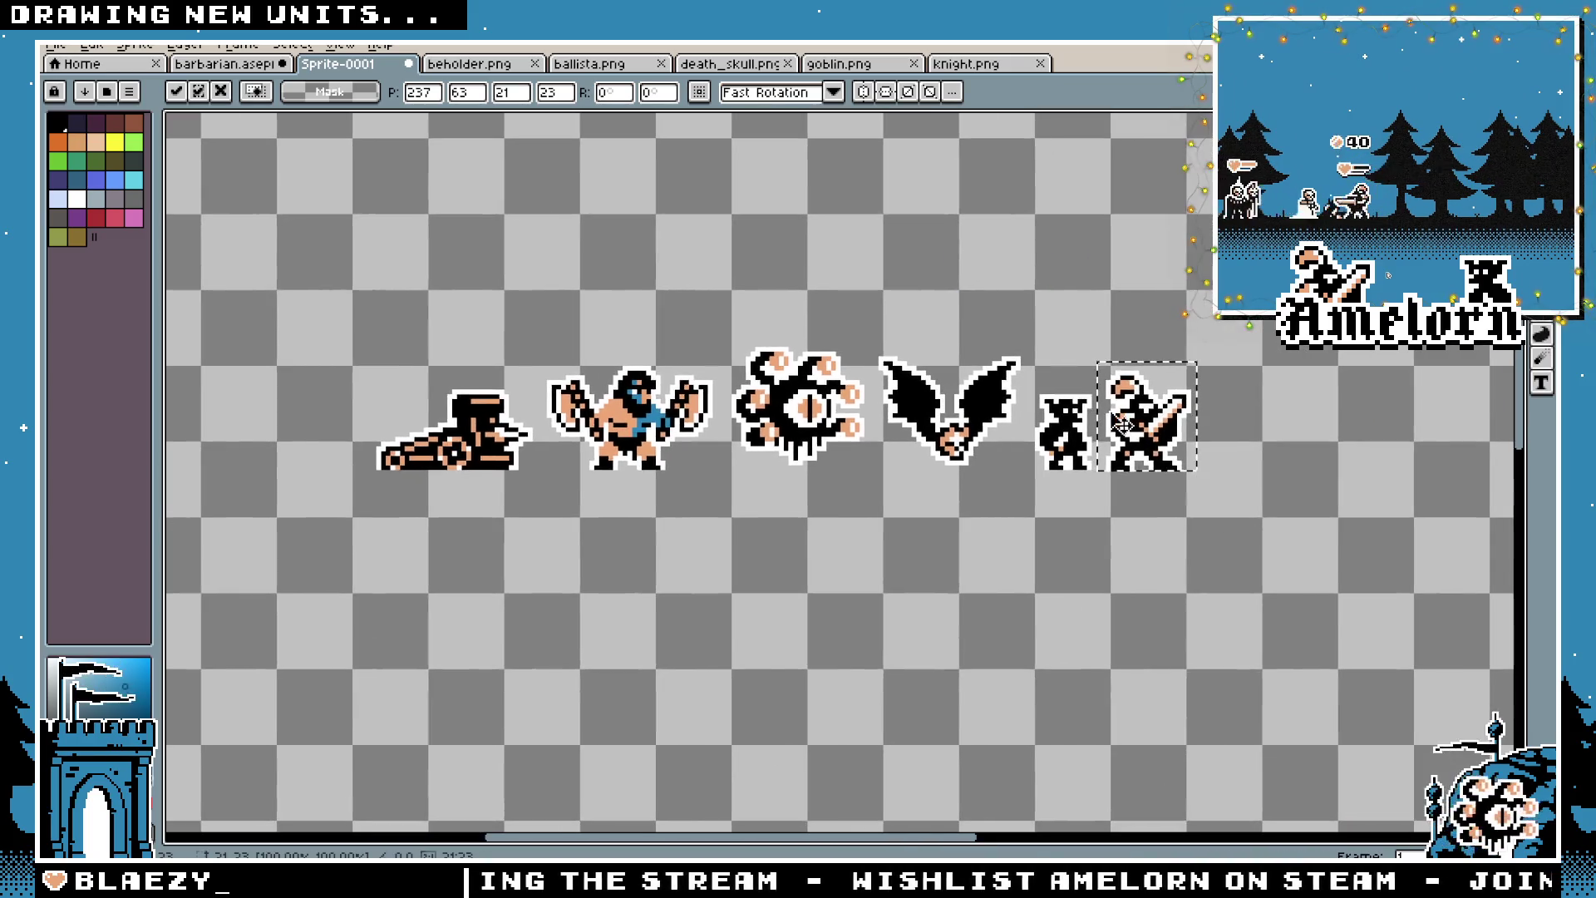
{"action": "left_click", "coordinate": [900, 316]}
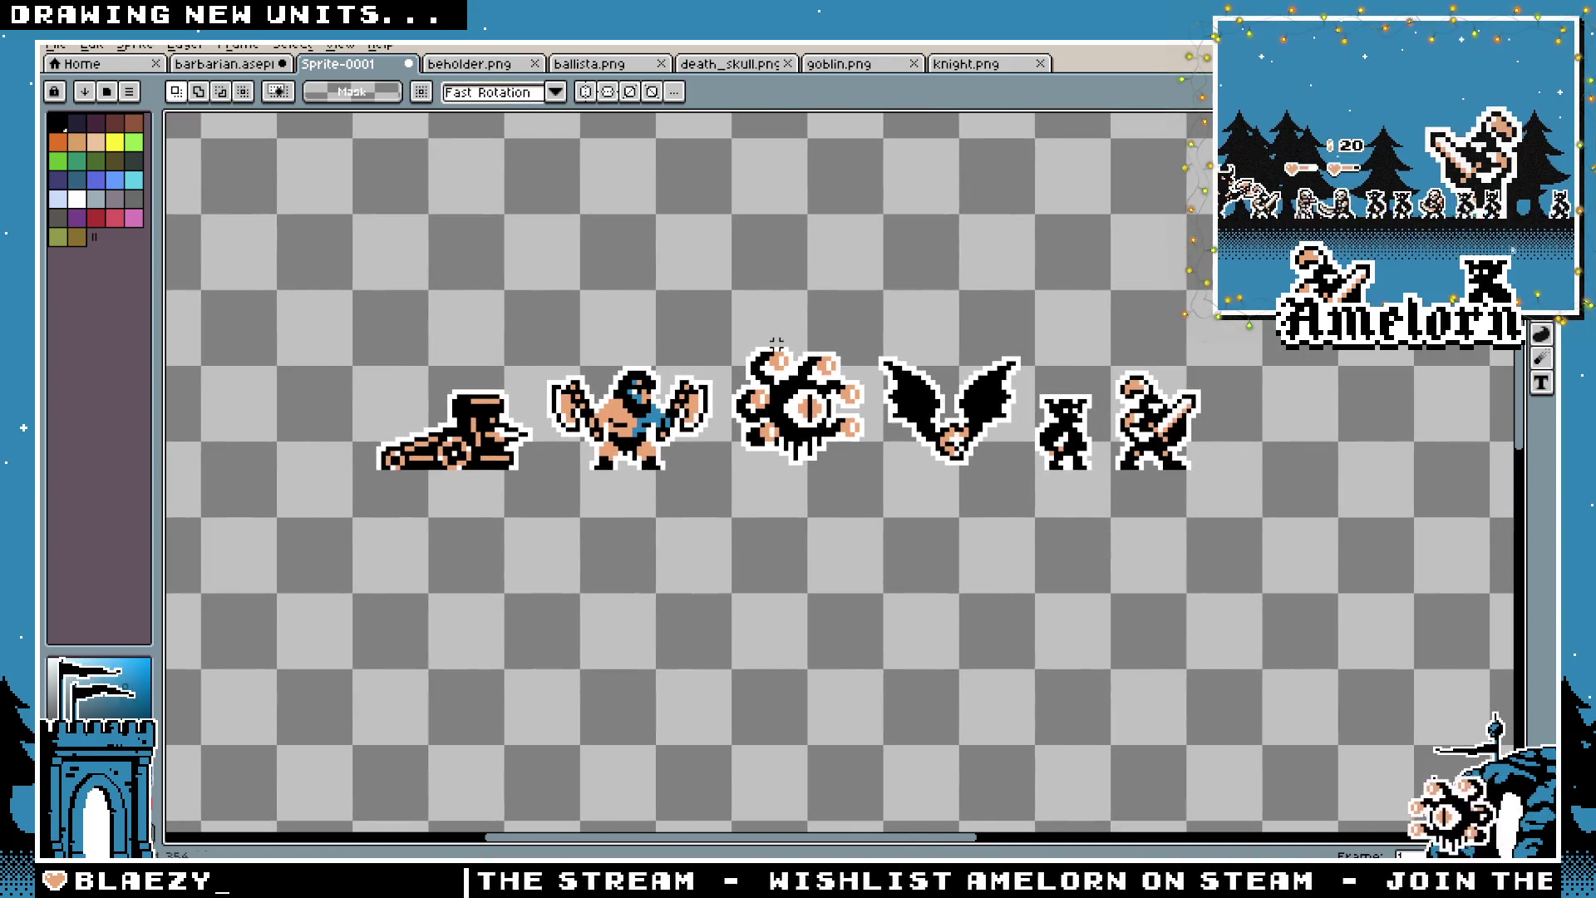
{"action": "scroll", "coordinate": [776, 342], "scroll_direction": "up", "scroll_amount": 1}
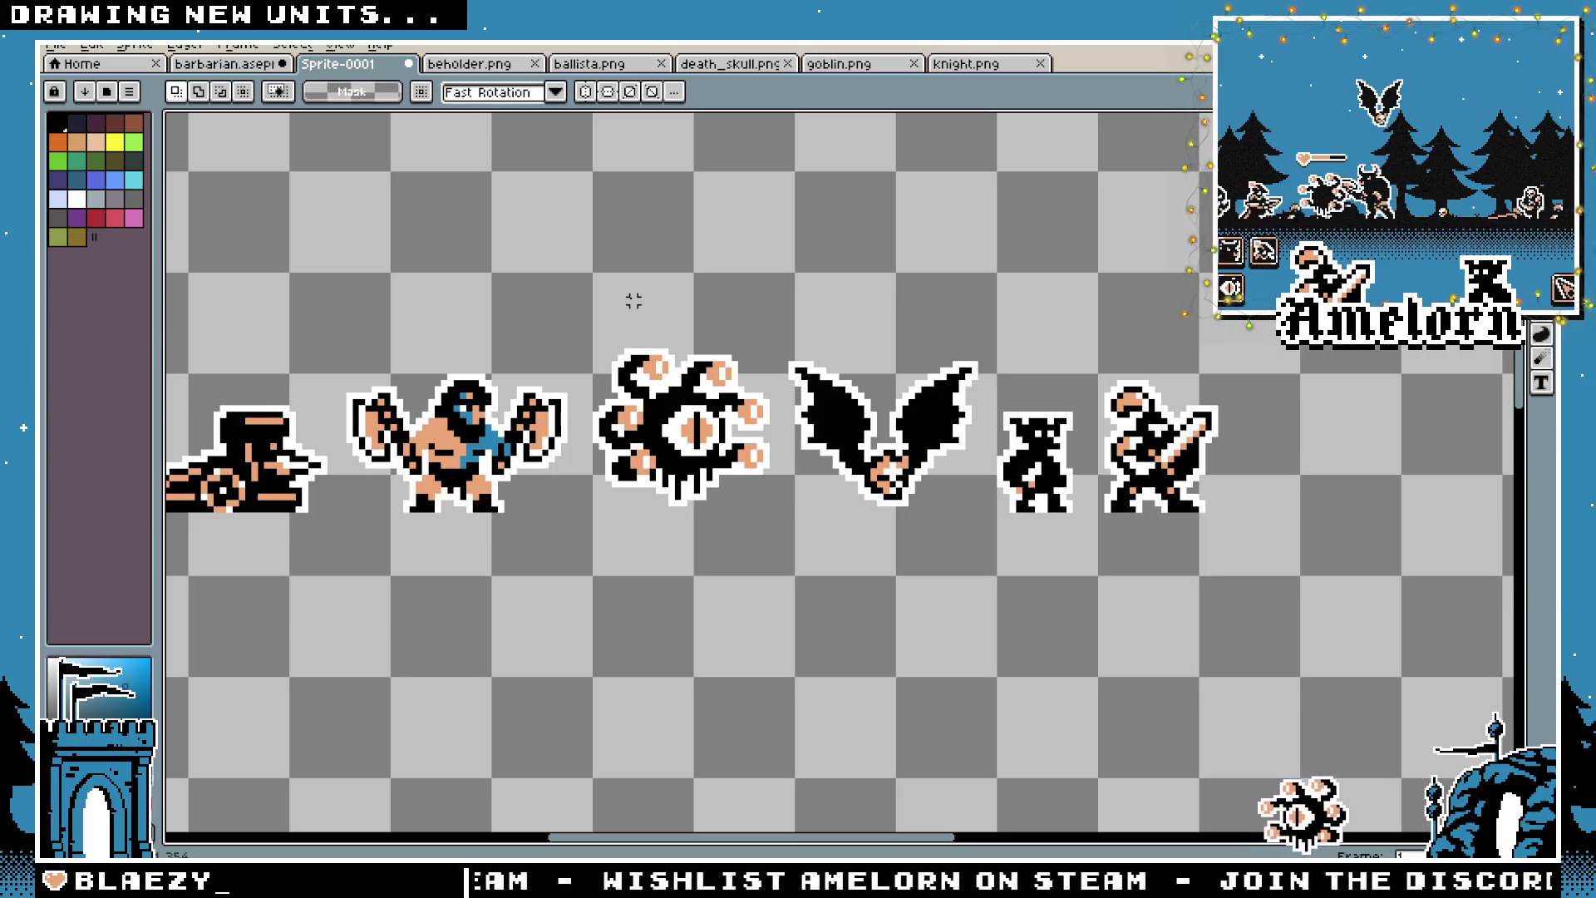
{"action": "left_click", "coordinate": [55, 44]}
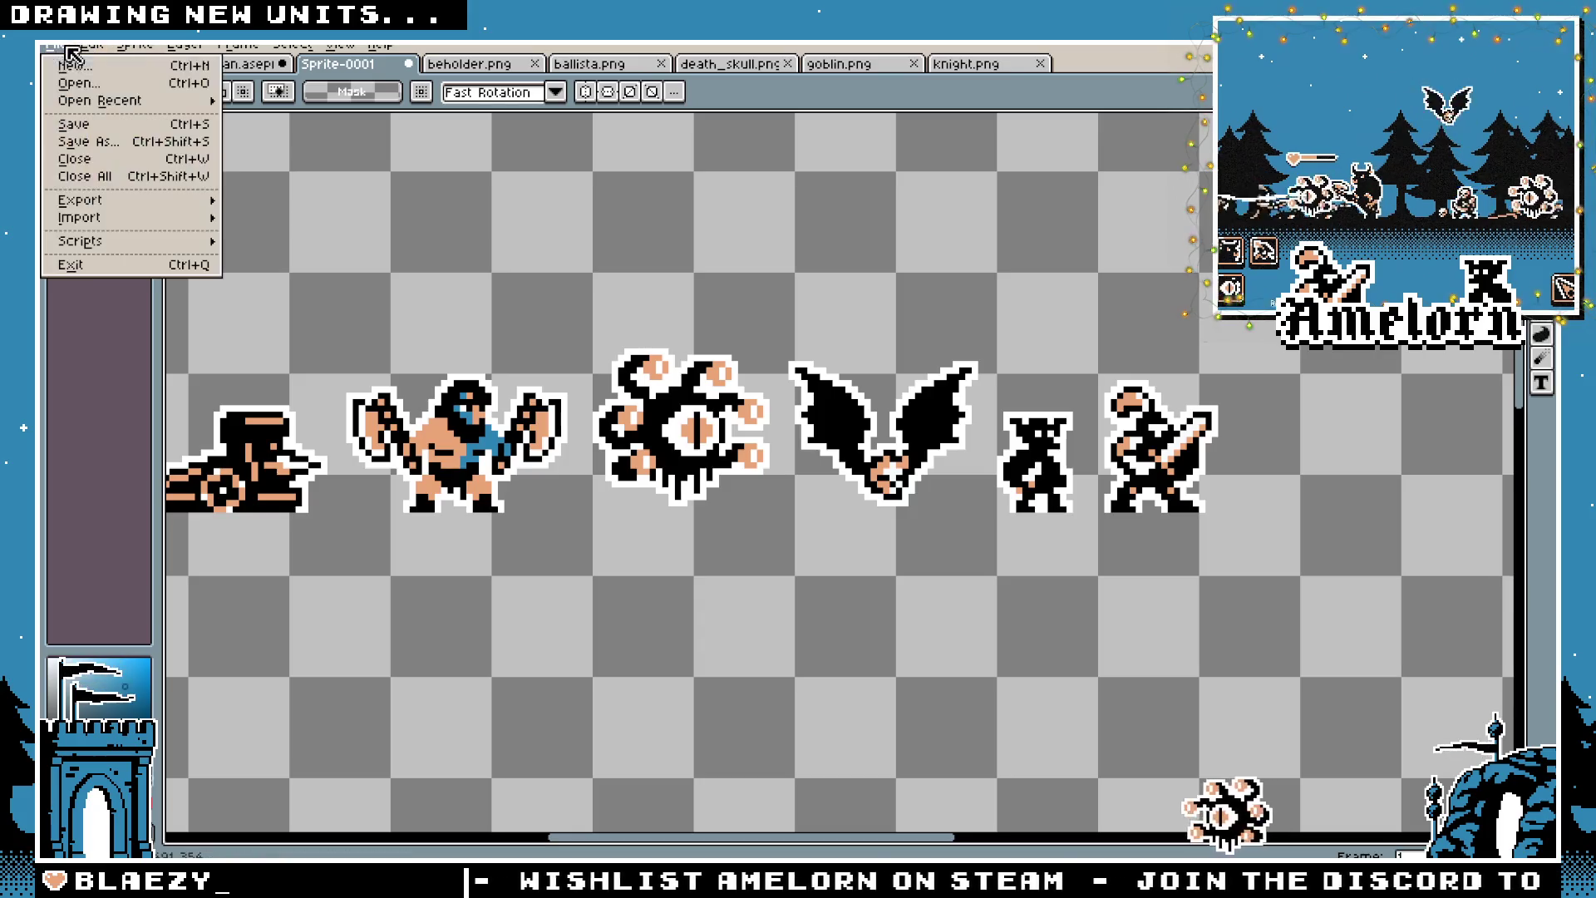
Open liche.png from the liche art folder and select the first liche
{"action": "left_click", "coordinate": [74, 81]}
{"action": "left_click", "coordinate": [116, 81]}
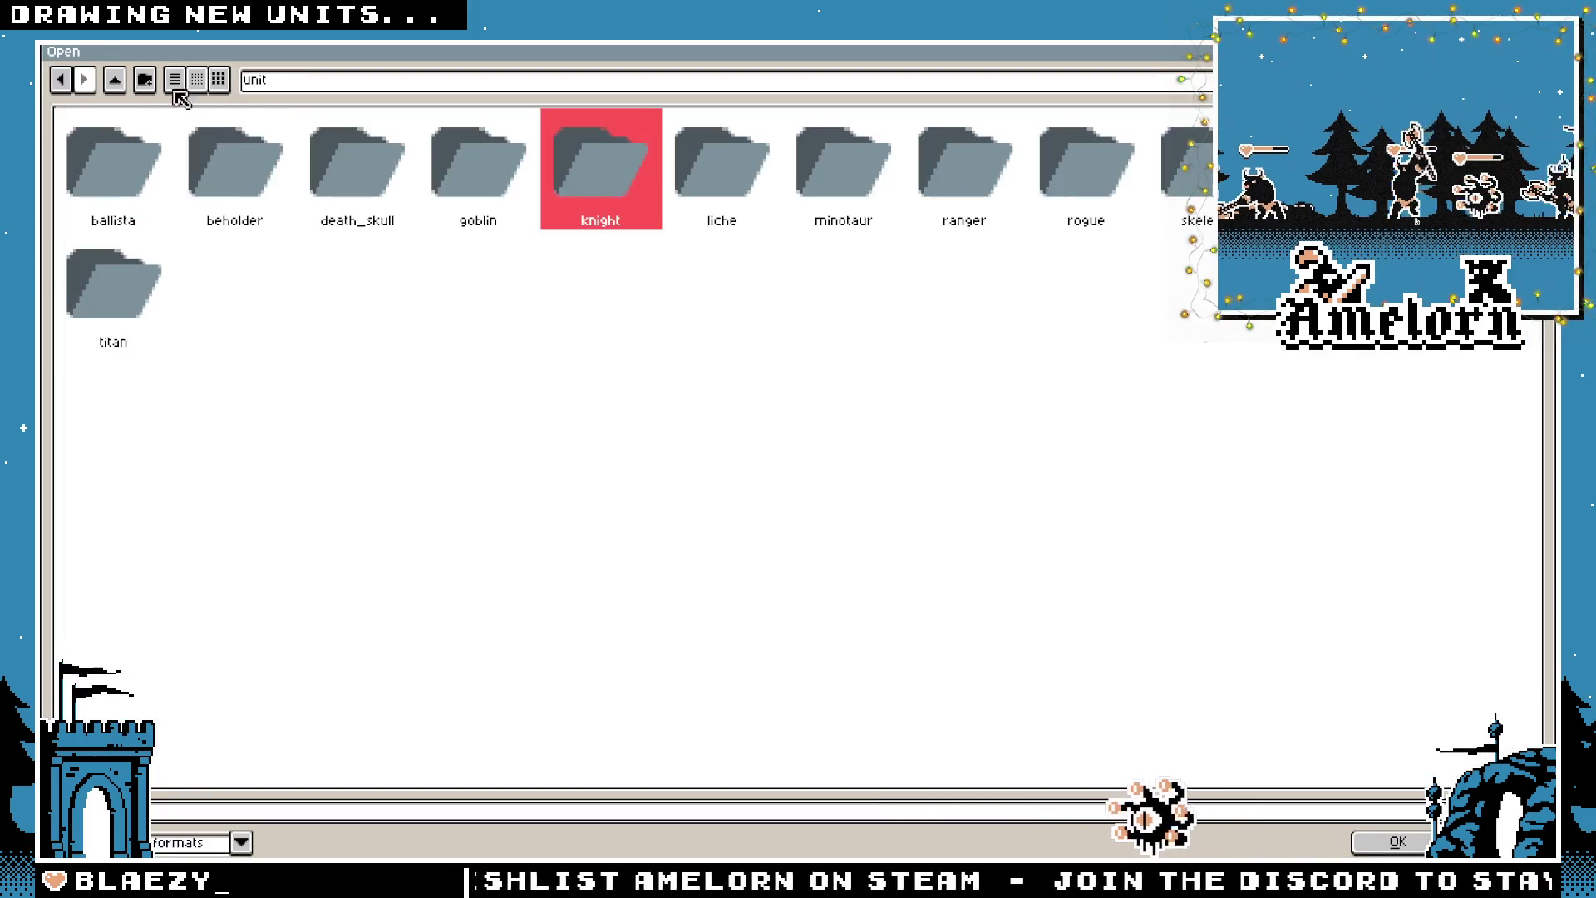
{"action": "double_click", "coordinate": [720, 184]}
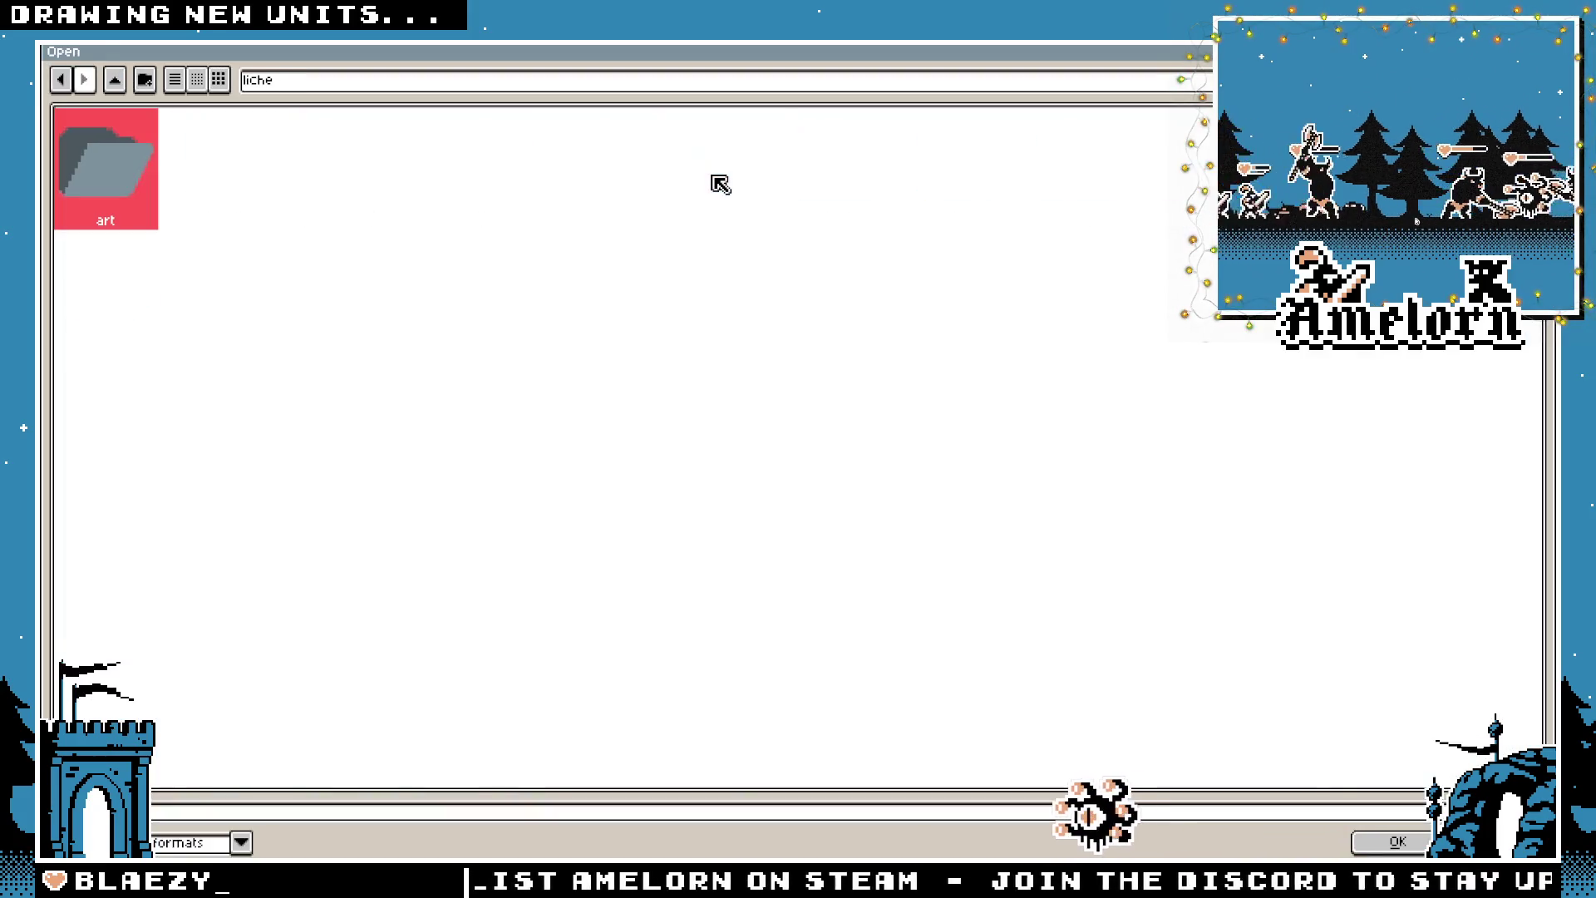
{"action": "double_click", "coordinate": [137, 175]}
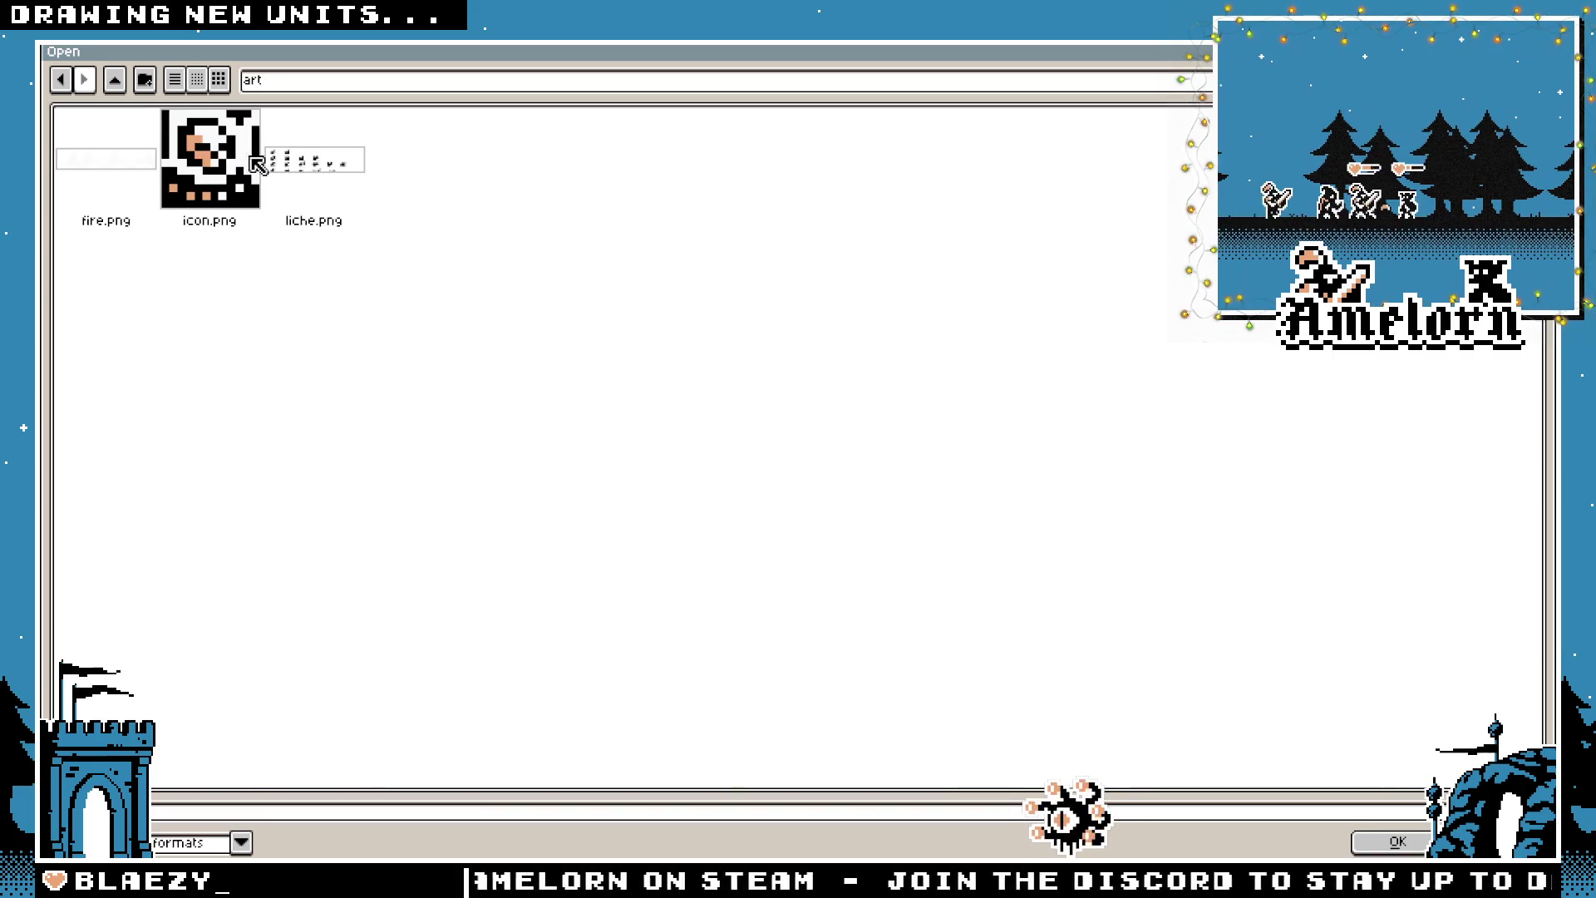
{"action": "double_click", "coordinate": [332, 175]}
{"action": "scroll", "coordinate": [748, 283], "scroll_direction": "up", "scroll_amount": 3}
{"action": "left_click_drag", "start_coordinate": [756, 274], "coordinate": [517, 480]}
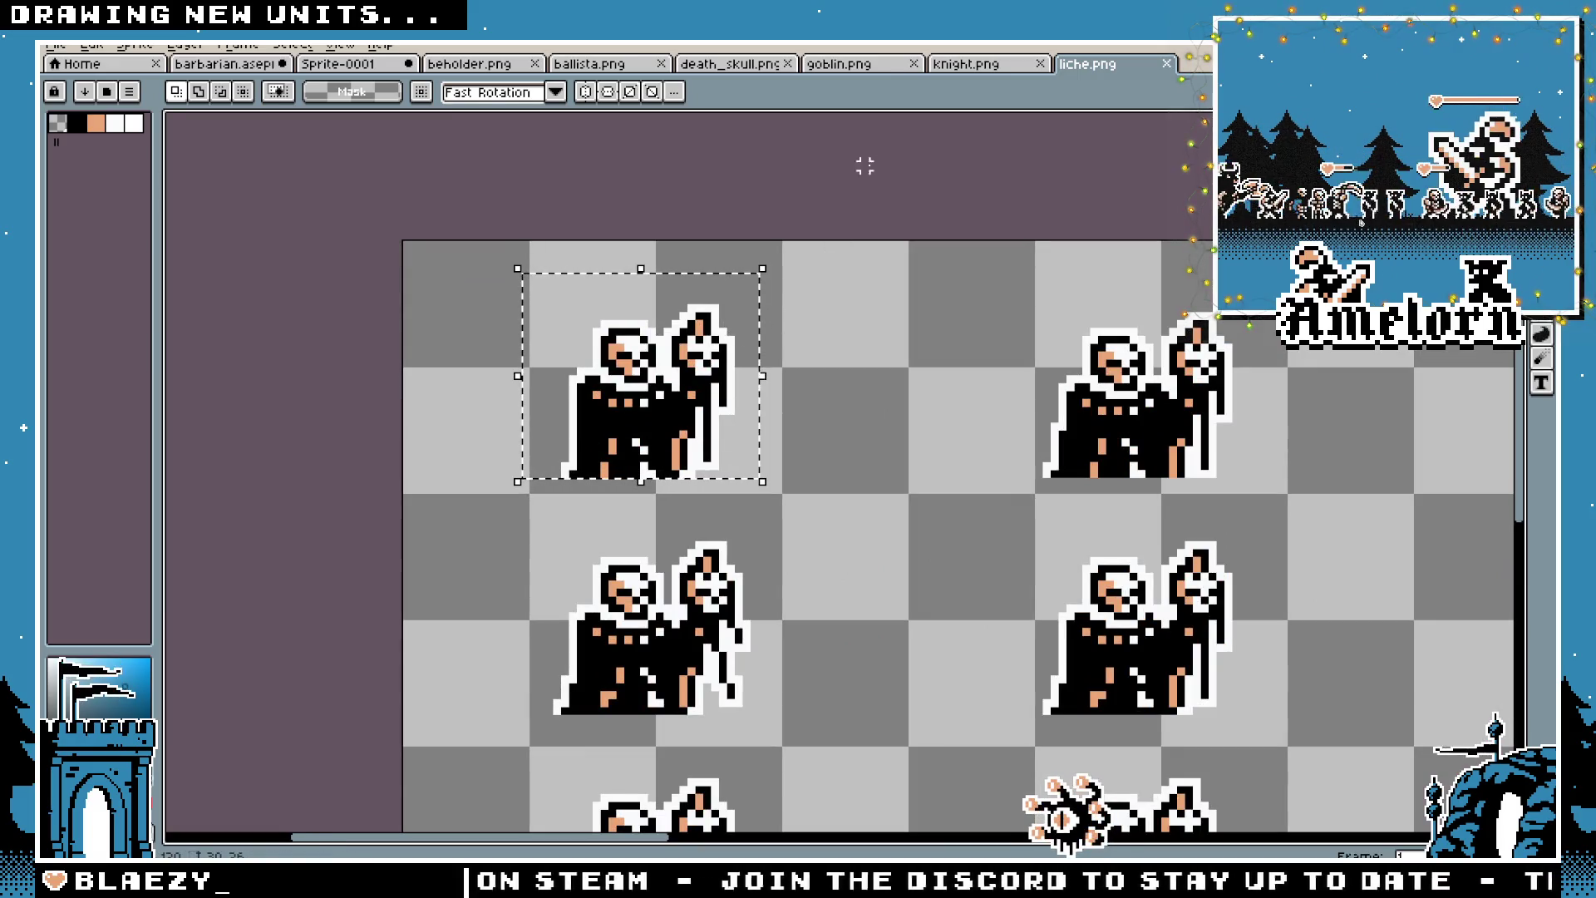
Close the liche, knight, goblin, death_skull, ballista and beholder files
{"action": "left_click", "coordinate": [1166, 64]}
{"action": "left_click", "coordinate": [1039, 64]}
{"action": "left_click", "coordinate": [914, 64]}
{"action": "left_click", "coordinate": [787, 64]}
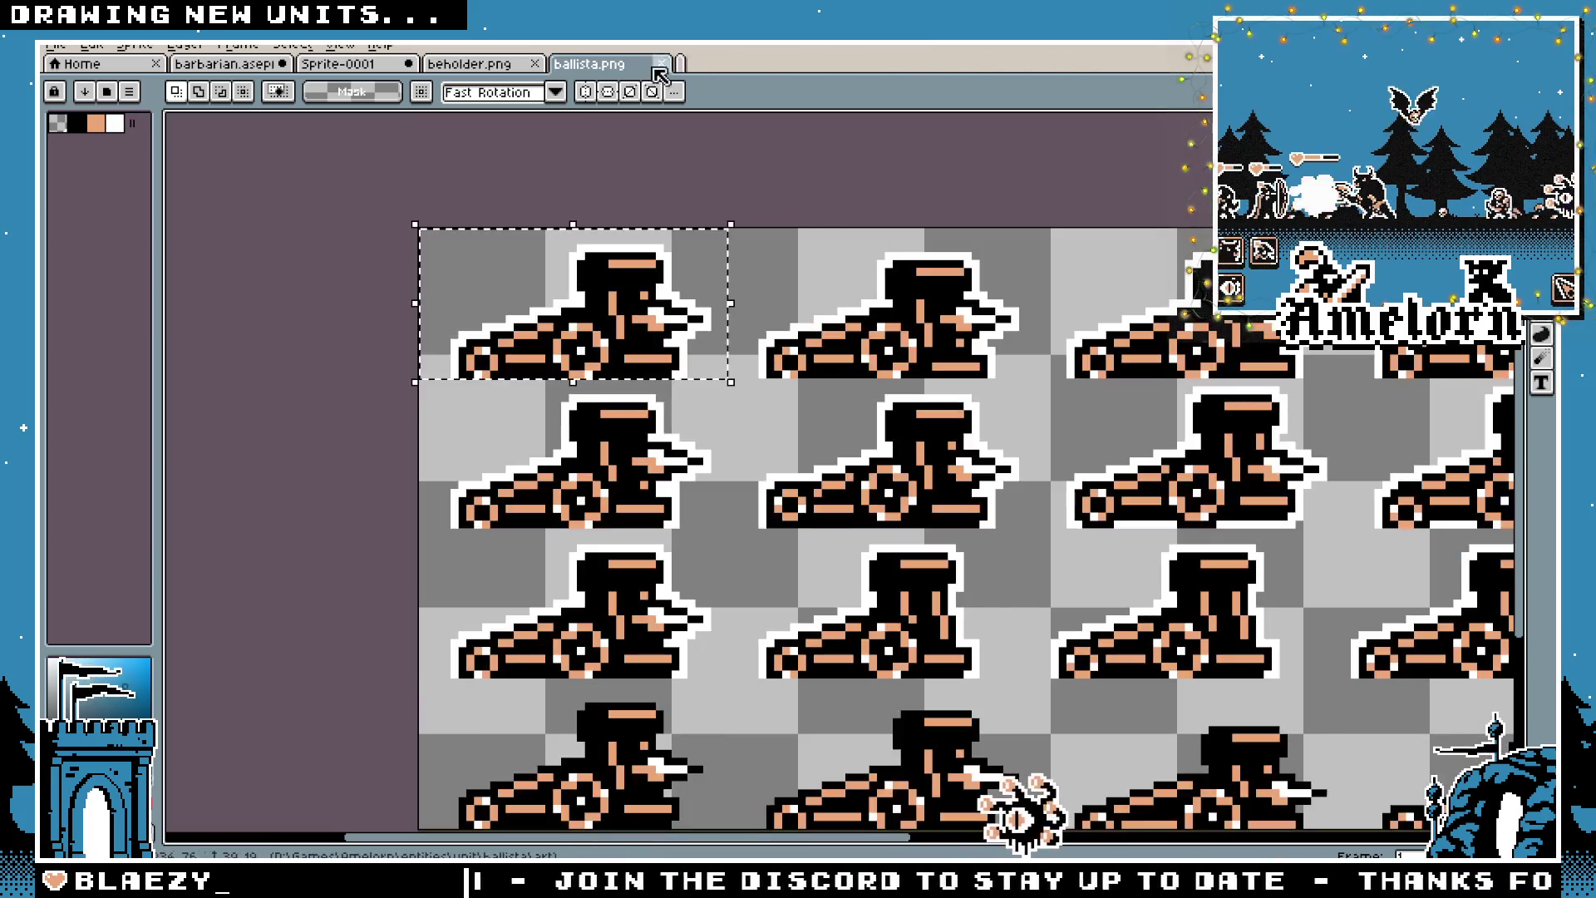
{"action": "left_click", "coordinate": [658, 64]}
{"action": "left_click", "coordinate": [535, 64]}
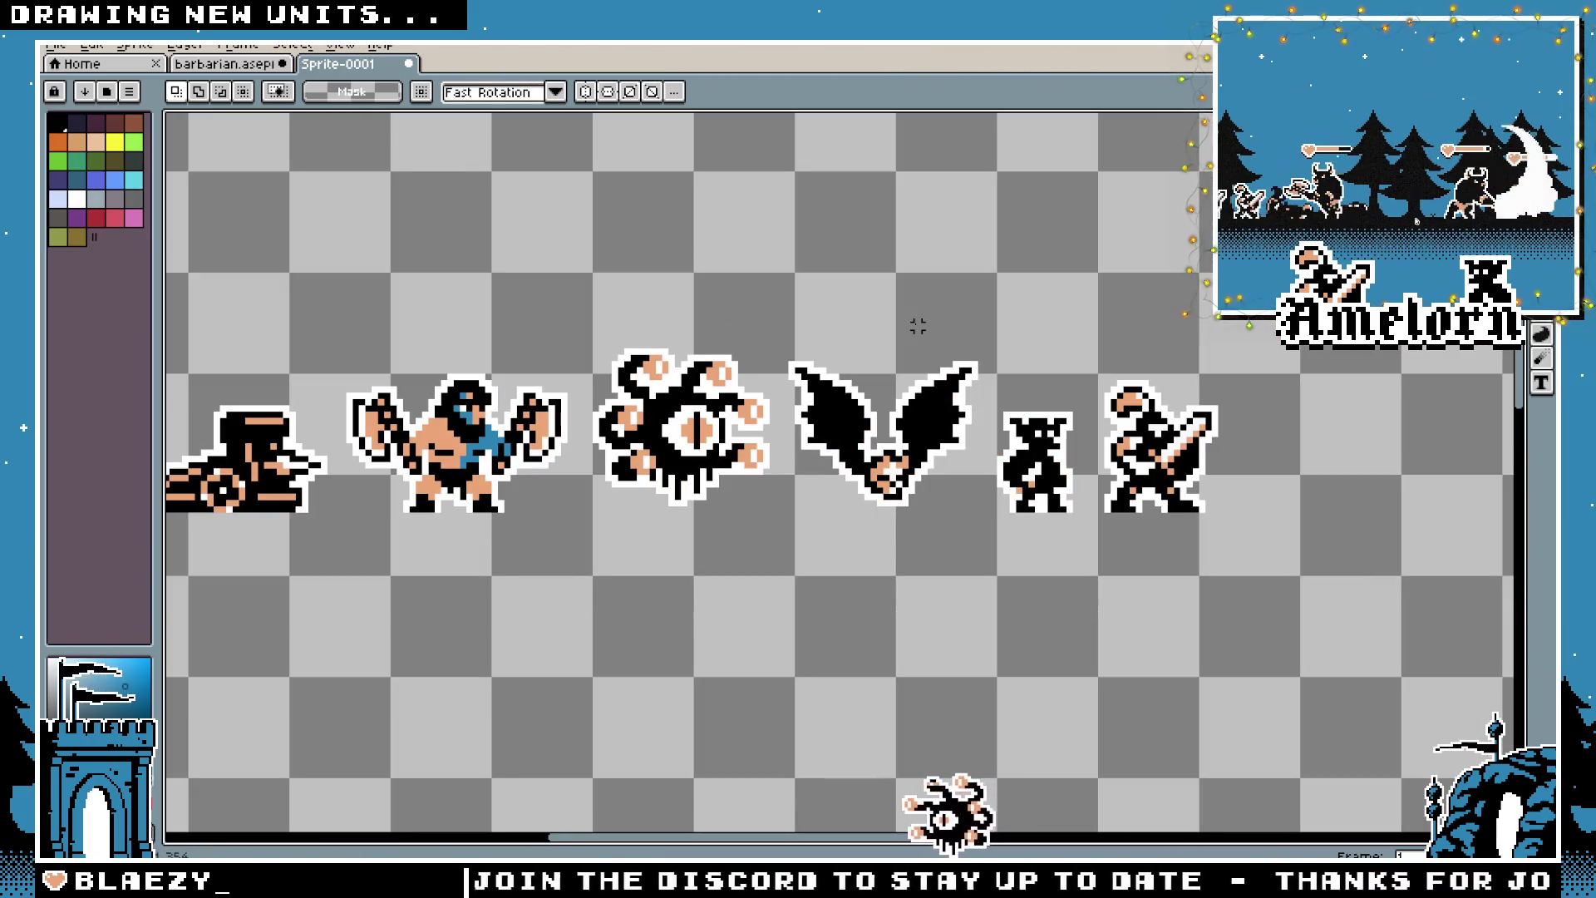
Paste the liche into the upper-left area of Sprite-0001
{"action": "key", "text": "ctrl+v"}
{"action": "mouse_move", "coordinate": [823, 480]}
{"action": "left_mouse_down"}
{"action": "mouse_move", "coordinate": [399, 245]}
{"action": "mouse_move", "coordinate": [408, 233]}
{"action": "left_mouse_up"}
{"action": "left_click", "coordinate": [697, 294]}
{"action": "left_click_drag", "start_coordinate": [540, 182], "coordinate": [674, 287]}
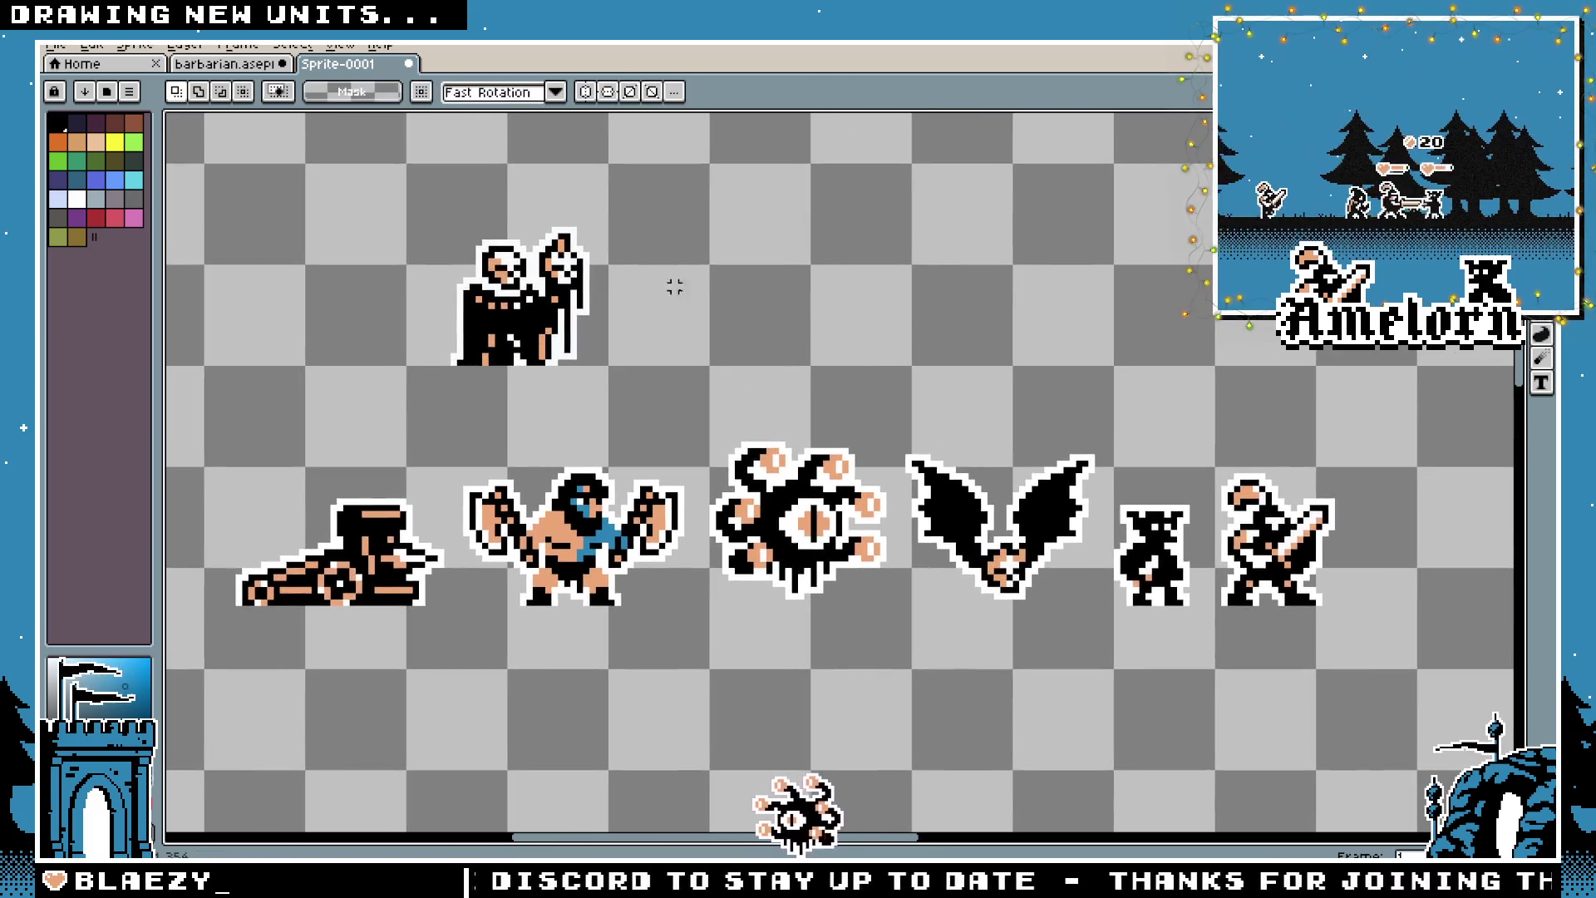
Move the goblin, bat and beholder up into a top row beside the liche
{"action": "mouse_move", "coordinate": [1213, 484]}
{"action": "left_mouse_down"}
{"action": "mouse_move", "coordinate": [1094, 631]}
{"action": "mouse_move", "coordinate": [640, 327]}
{"action": "mouse_move", "coordinate": [642, 352]}
{"action": "left_mouse_up"}
{"action": "key", "text": "Return"}
{"action": "left_click_drag", "start_coordinate": [1093, 411], "coordinate": [902, 613]}
{"action": "mouse_move", "coordinate": [981, 555]}
{"action": "left_mouse_down"}
{"action": "mouse_move", "coordinate": [981, 507]}
{"action": "mouse_move", "coordinate": [730, 298]}
{"action": "mouse_move", "coordinate": [673, 316]}
{"action": "mouse_move", "coordinate": [831, 343]}
{"action": "left_mouse_up"}
{"action": "key", "text": "Return"}
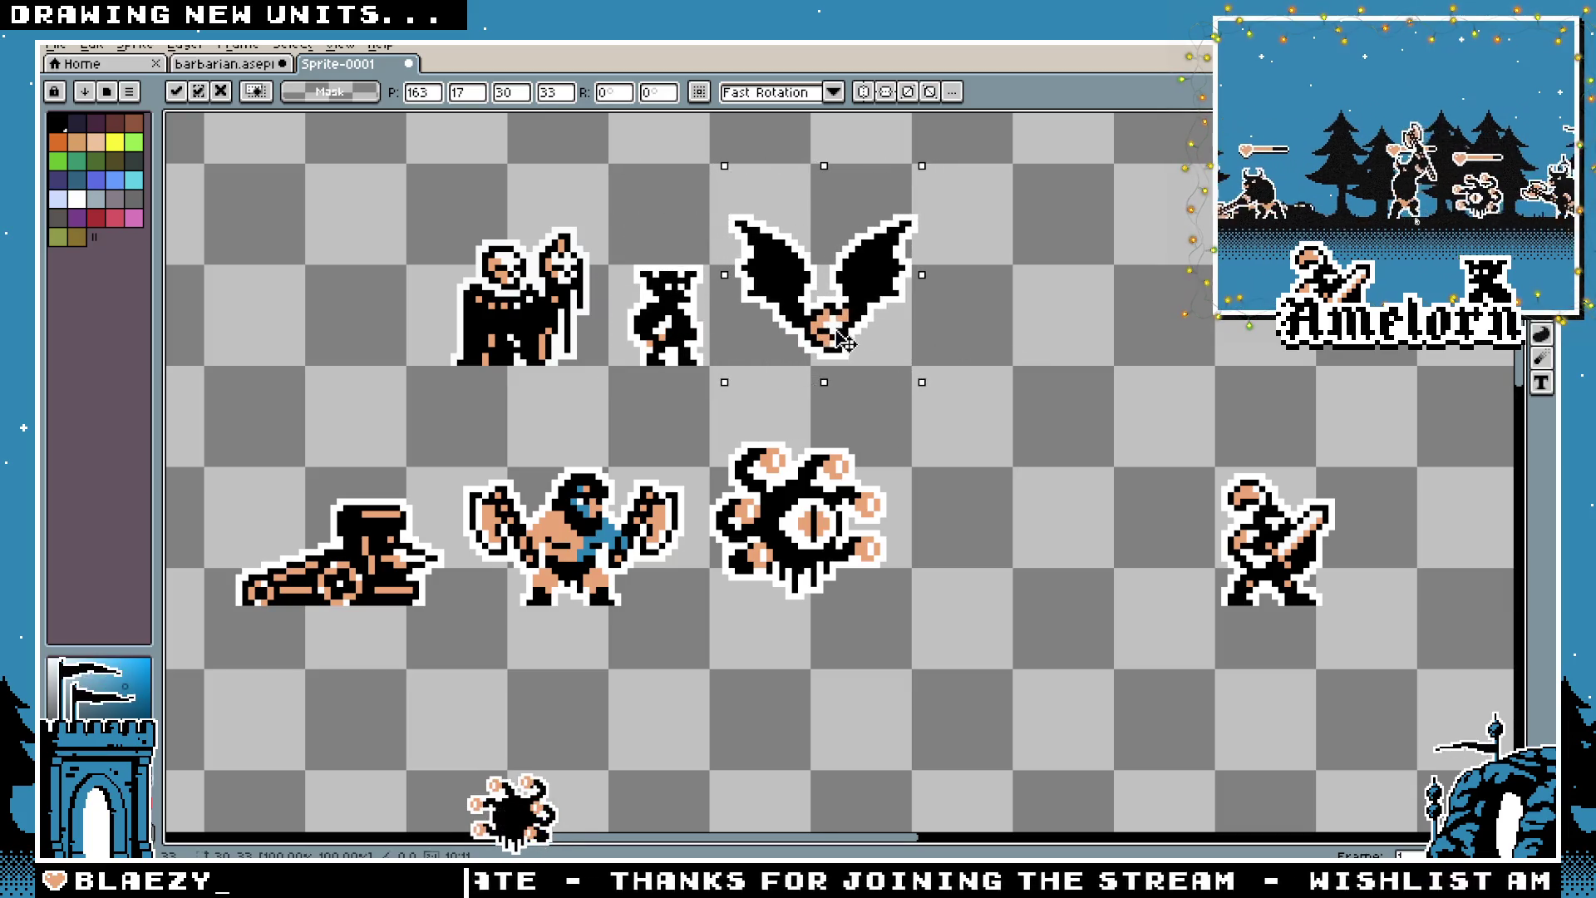
{"action": "left_click_drag", "start_coordinate": [941, 424], "coordinate": [707, 614]}
{"action": "left_click_drag", "start_coordinate": [790, 574], "coordinate": [1007, 332]}
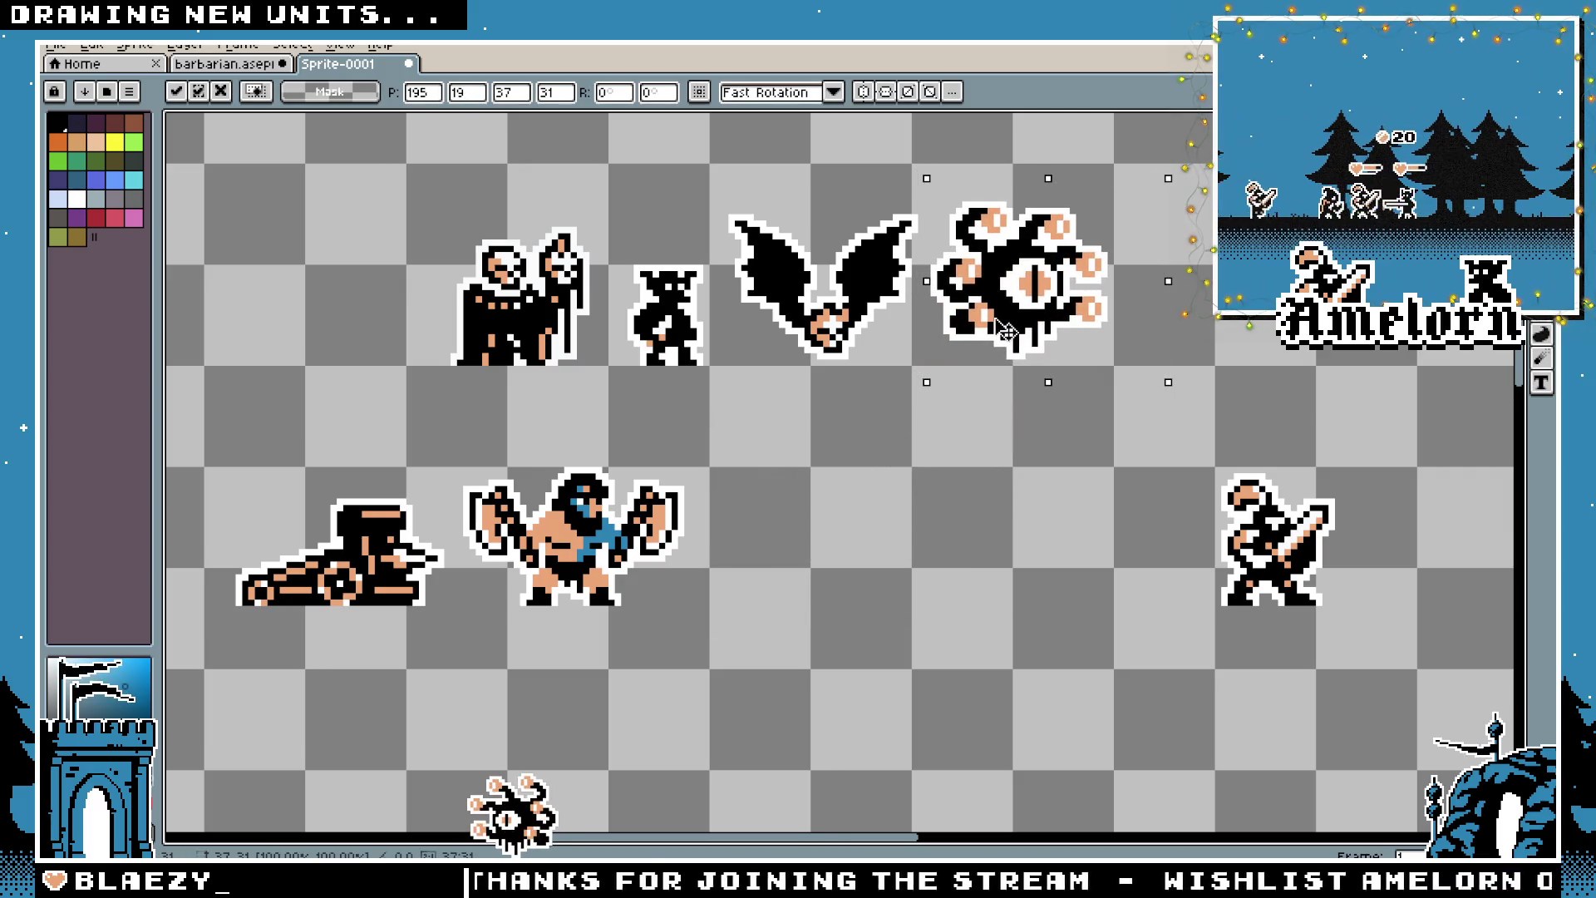
{"action": "left_click", "coordinate": [912, 405]}
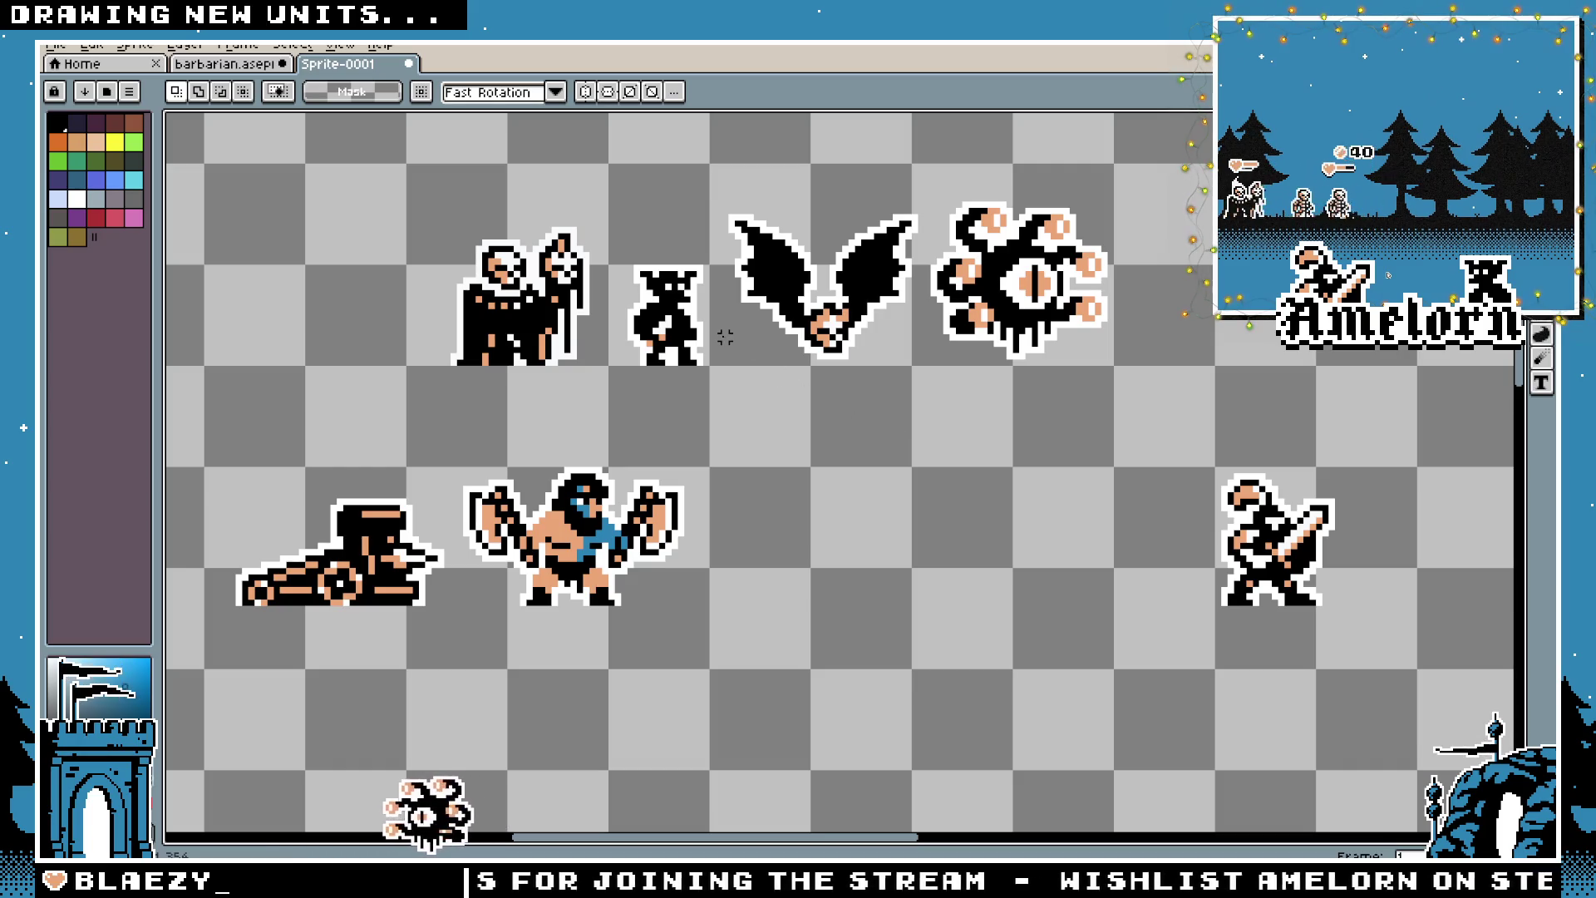
Move the knight left so it stands next to the barbarian
{"action": "left_click_drag", "start_coordinate": [1399, 429], "coordinate": [1037, 676]}
{"action": "mouse_move", "coordinate": [1255, 575]}
{"action": "left_mouse_down"}
{"action": "mouse_move", "coordinate": [554, 579]}
{"action": "mouse_move", "coordinate": [751, 586]}
{"action": "left_mouse_up"}
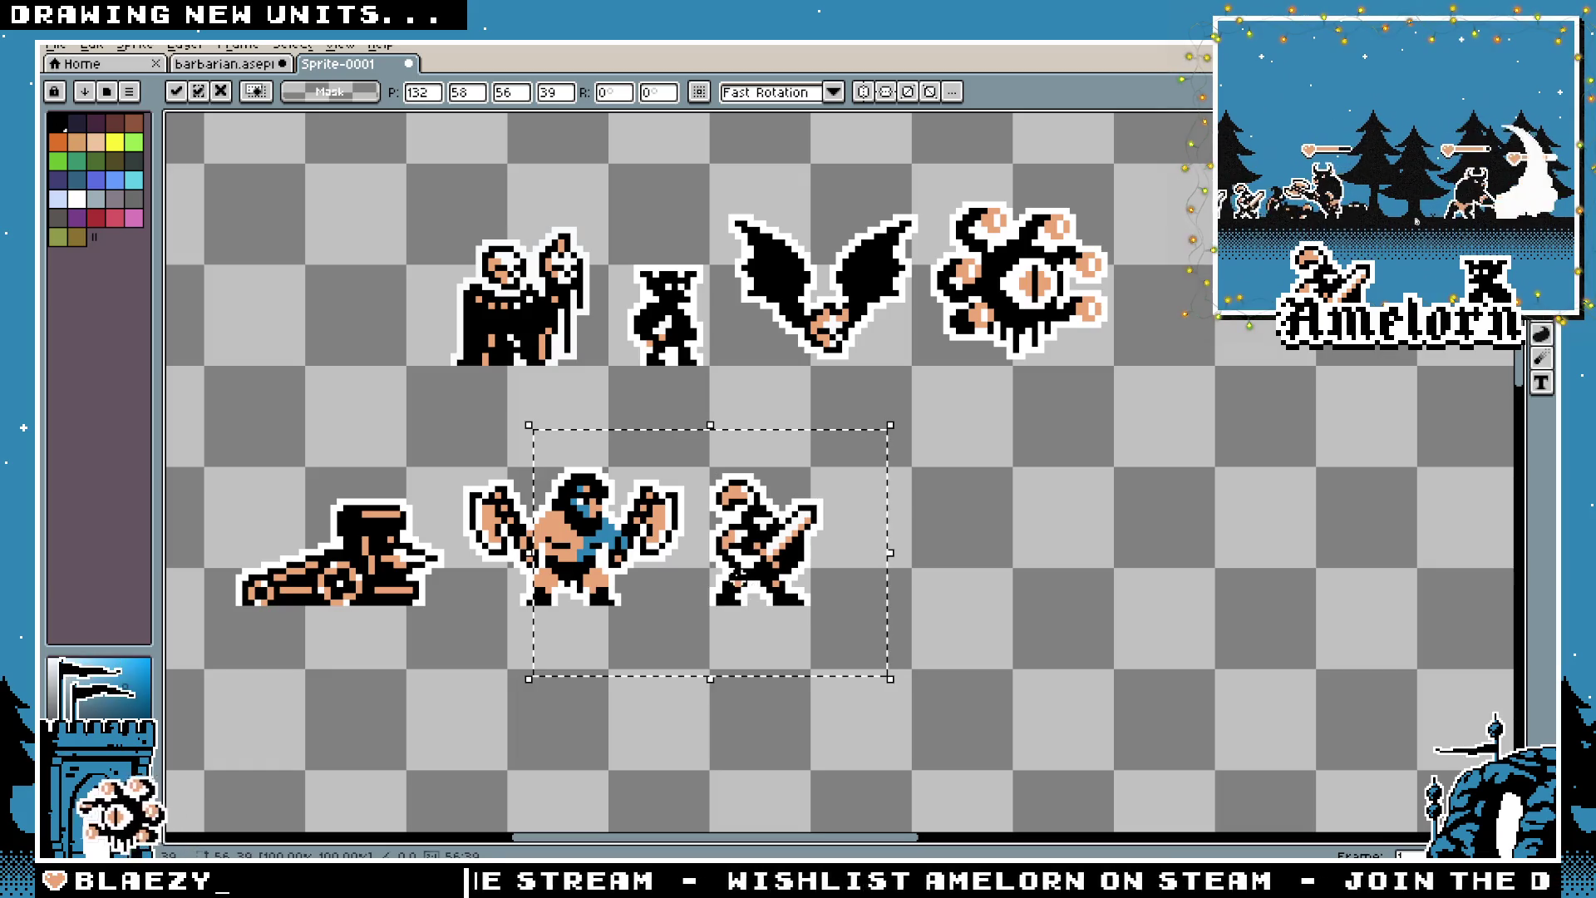
{"action": "left_click", "coordinate": [897, 486]}
{"action": "left_click", "coordinate": [55, 45]}
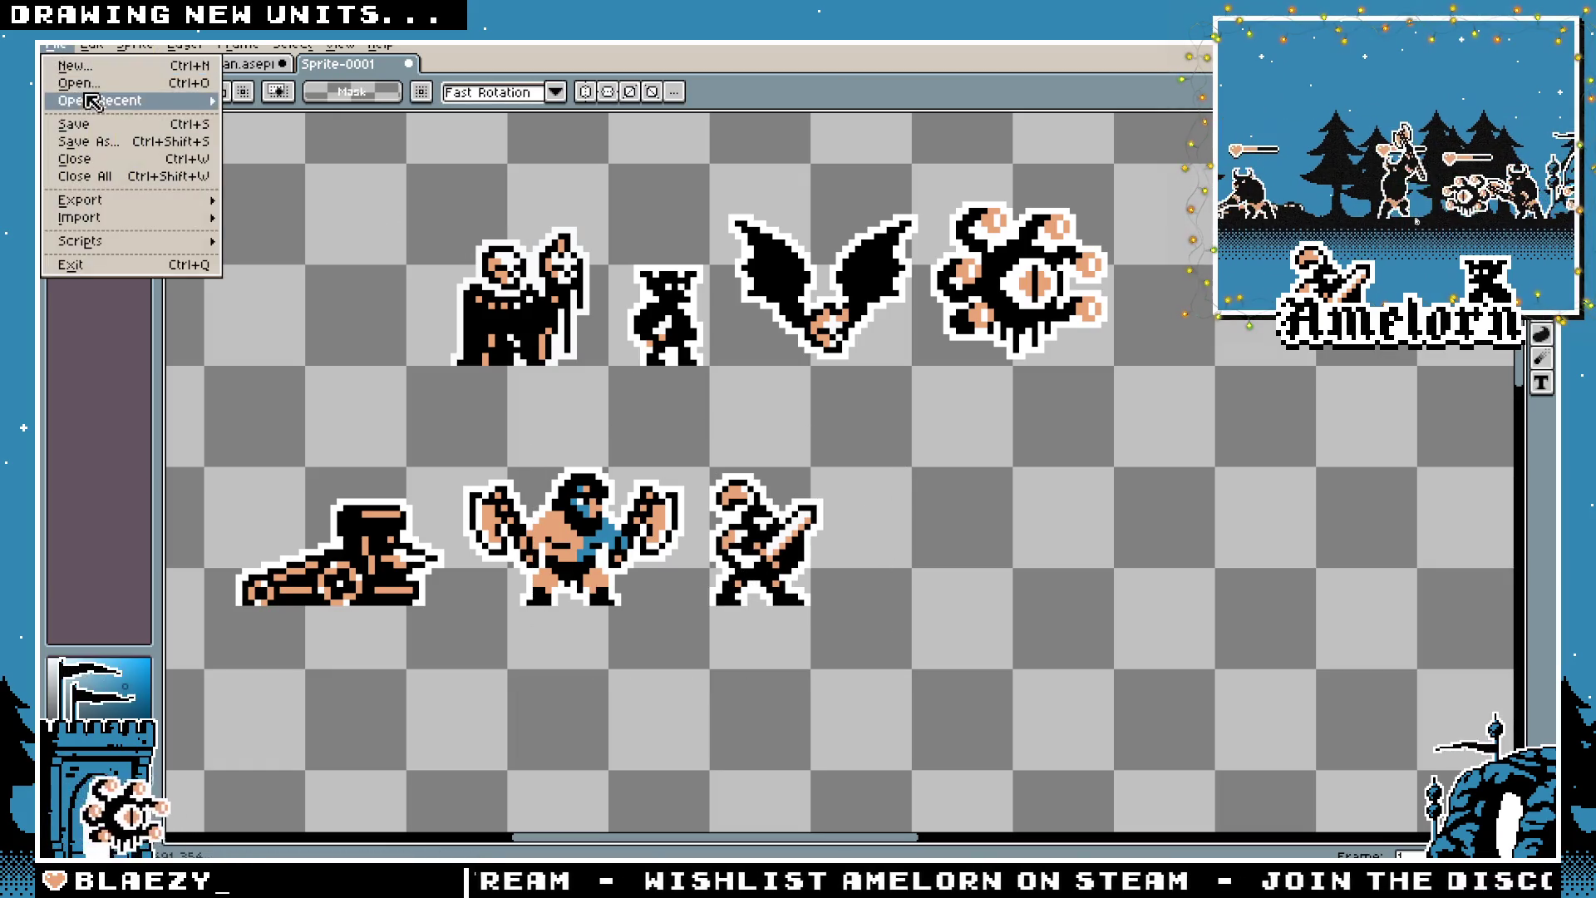
Open minotaur.png from the minotaur unit folder
{"action": "left_click", "coordinate": [66, 103]}
{"action": "left_click", "coordinate": [115, 79]}
{"action": "left_click", "coordinate": [115, 78]}
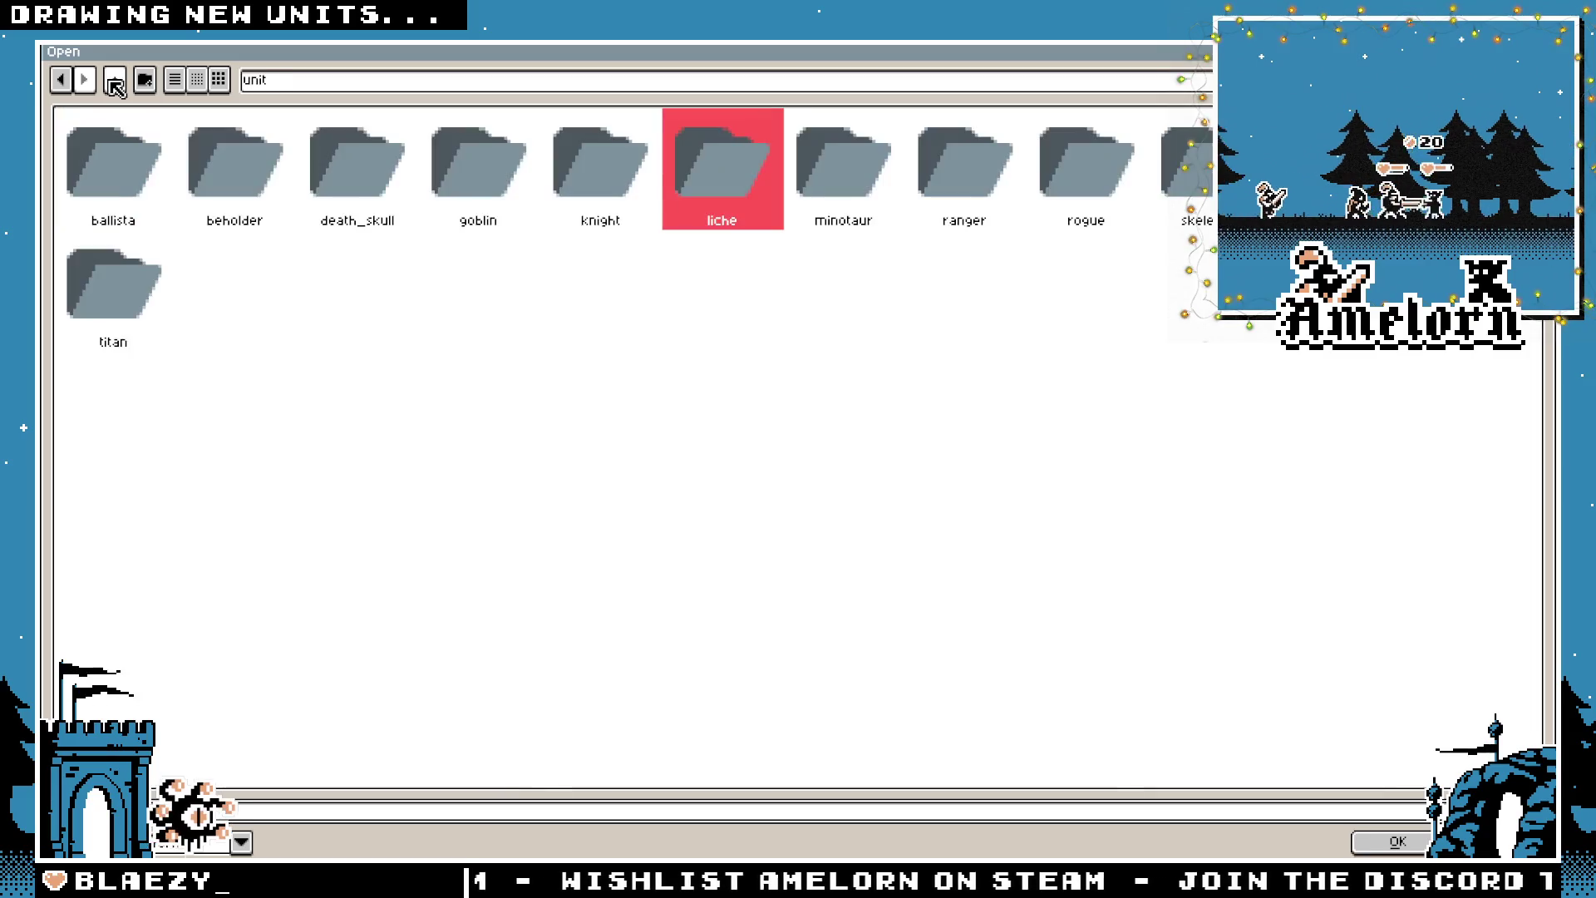
{"action": "left_click", "coordinate": [830, 183]}
{"action": "double_click", "coordinate": [830, 183]}
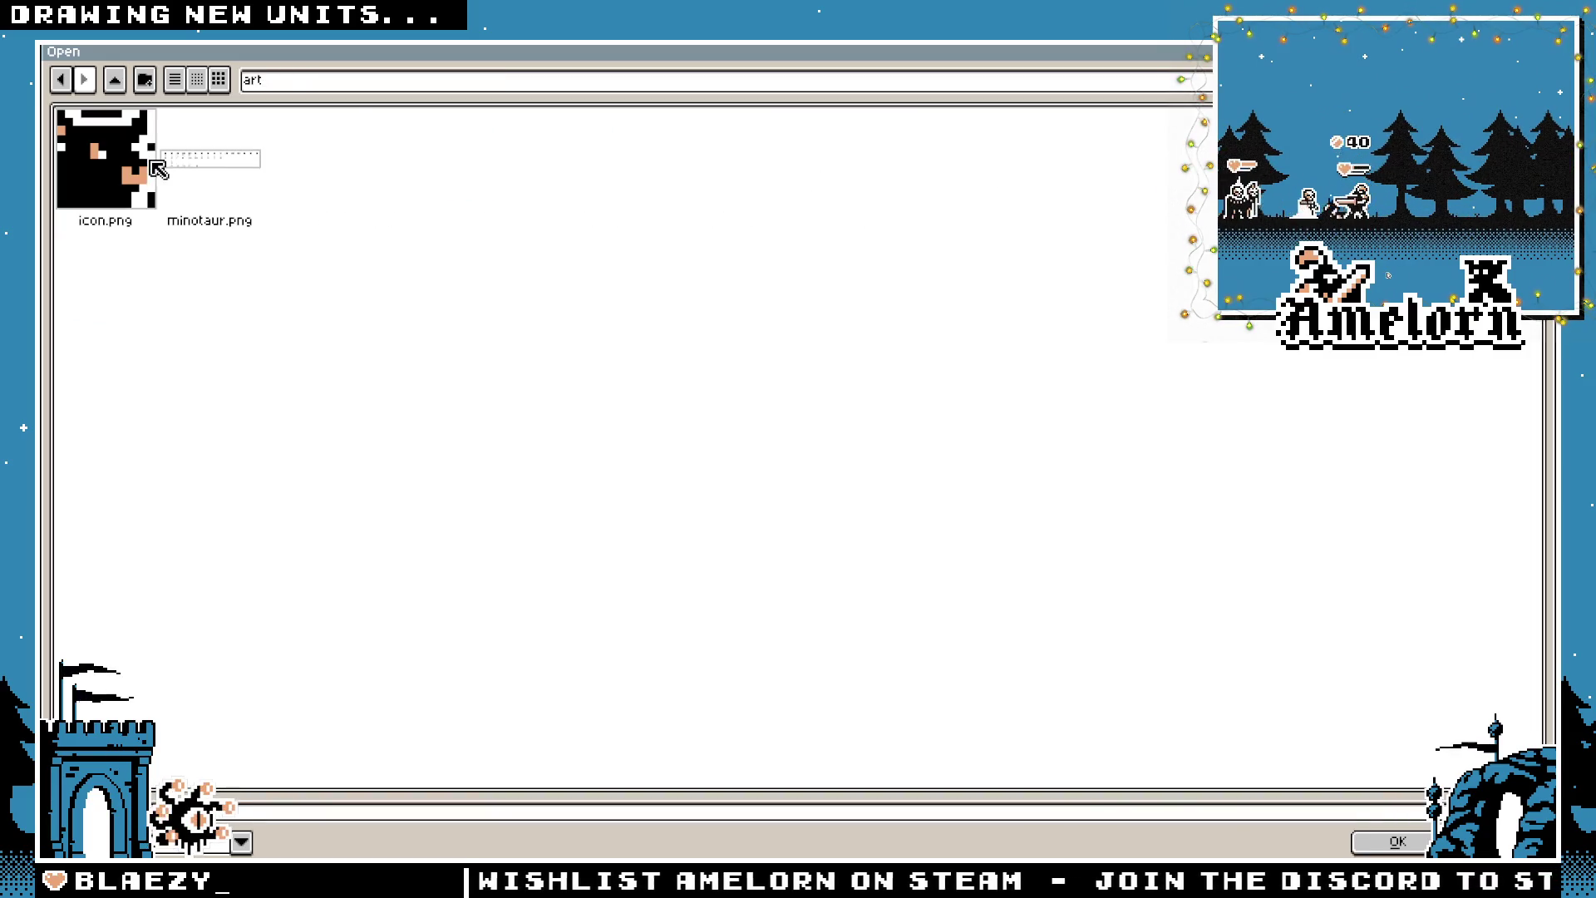
{"action": "double_click", "coordinate": [158, 170]}
{"action": "scroll", "coordinate": [448, 327], "scroll_direction": "down", "scroll_amount": 1}
{"action": "scroll", "coordinate": [755, 352], "scroll_direction": "up", "scroll_amount": 4}
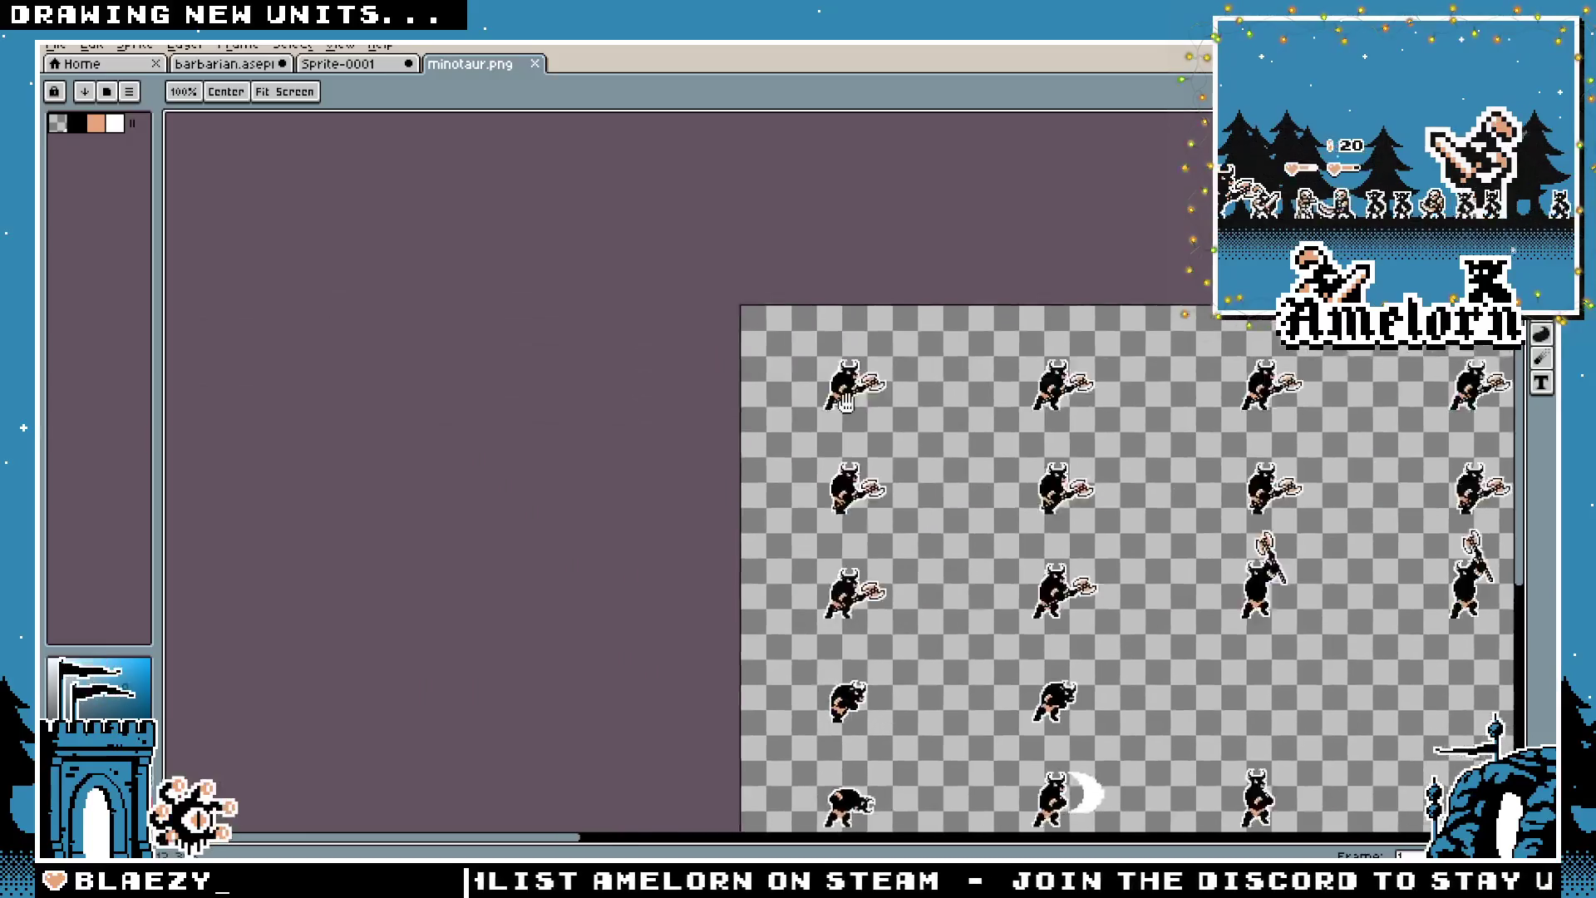
{"action": "scroll", "coordinate": [660, 163], "scroll_direction": "down", "scroll_amount": 3}
Paste one minotaur into Sprite-0001 at the upper right beside the beholder
{"action": "left_click_drag", "start_coordinate": [660, 162], "coordinate": [196, 499]}
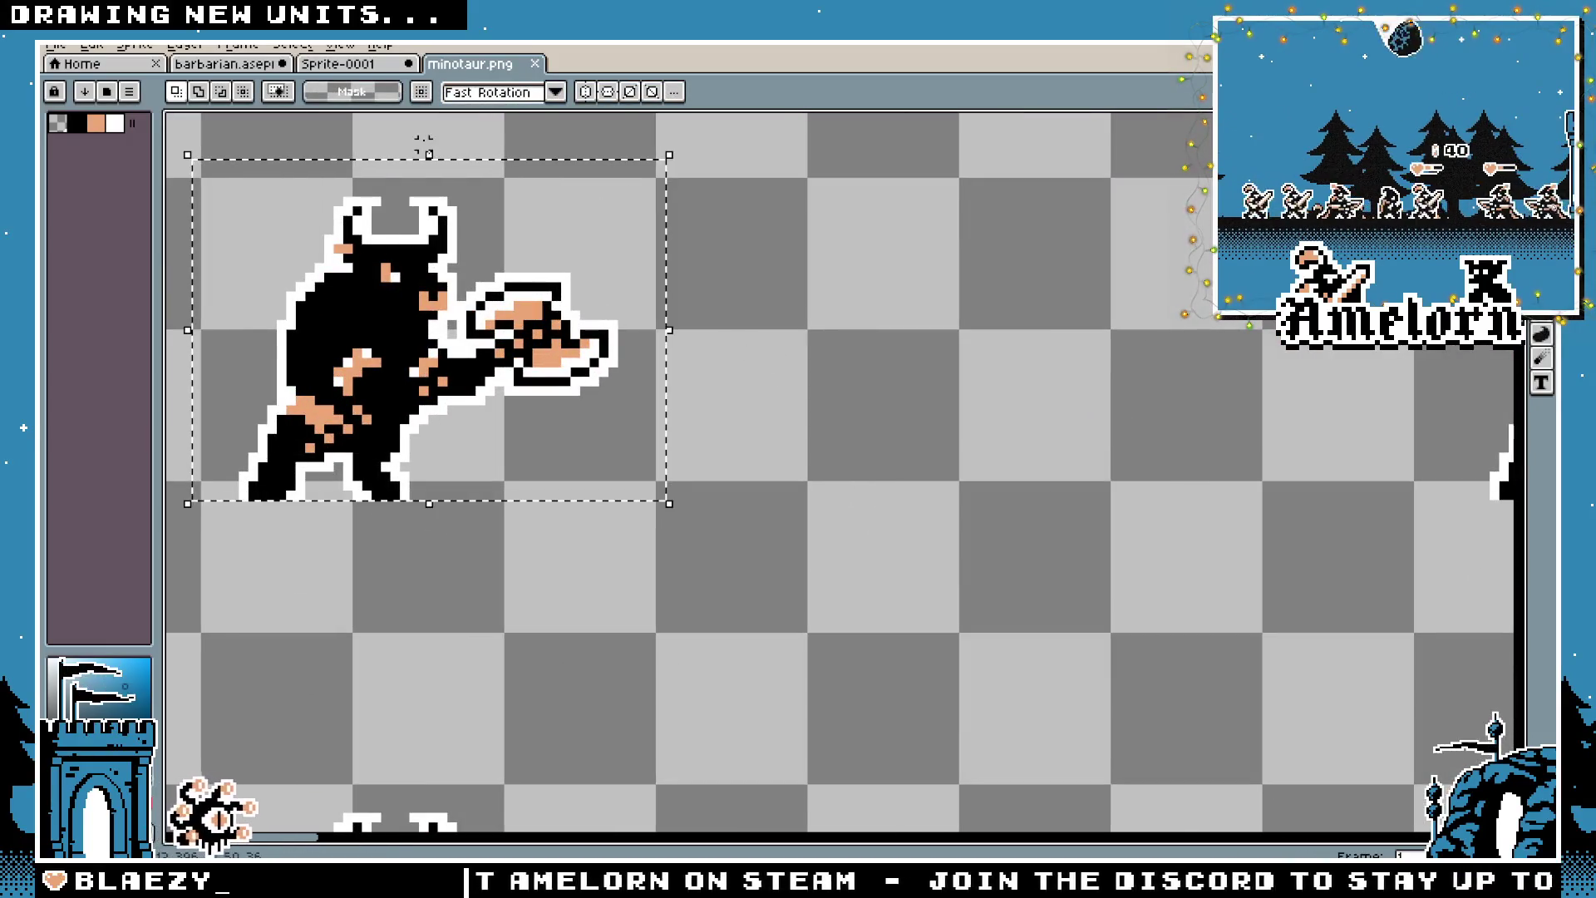
{"action": "left_click", "coordinate": [337, 64]}
{"action": "key", "text": "ctrl+v"}
{"action": "left_click_drag", "start_coordinate": [831, 398], "coordinate": [1210, 315]}
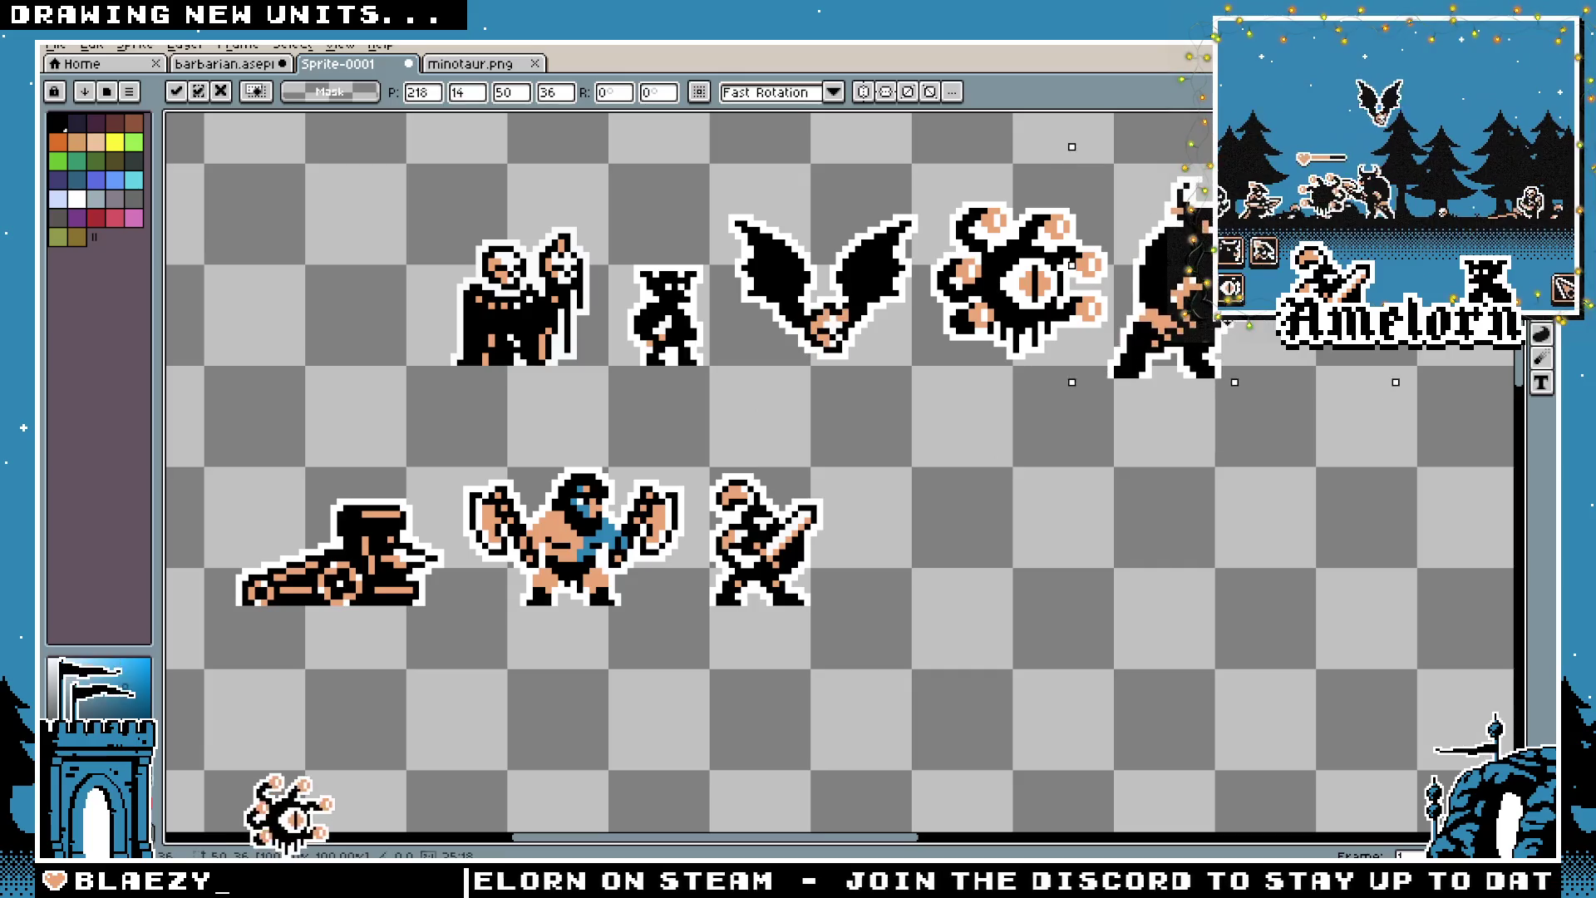
{"action": "key", "text": "Return"}
{"action": "mouse_move", "coordinate": [943, 474]}
{"action": "left_mouse_down"}
{"action": "mouse_move", "coordinate": [865, 541]}
{"action": "mouse_move", "coordinate": [912, 512]}
{"action": "left_mouse_up"}
Close the minotaur.png sheet
{"action": "left_click", "coordinate": [418, 63]}
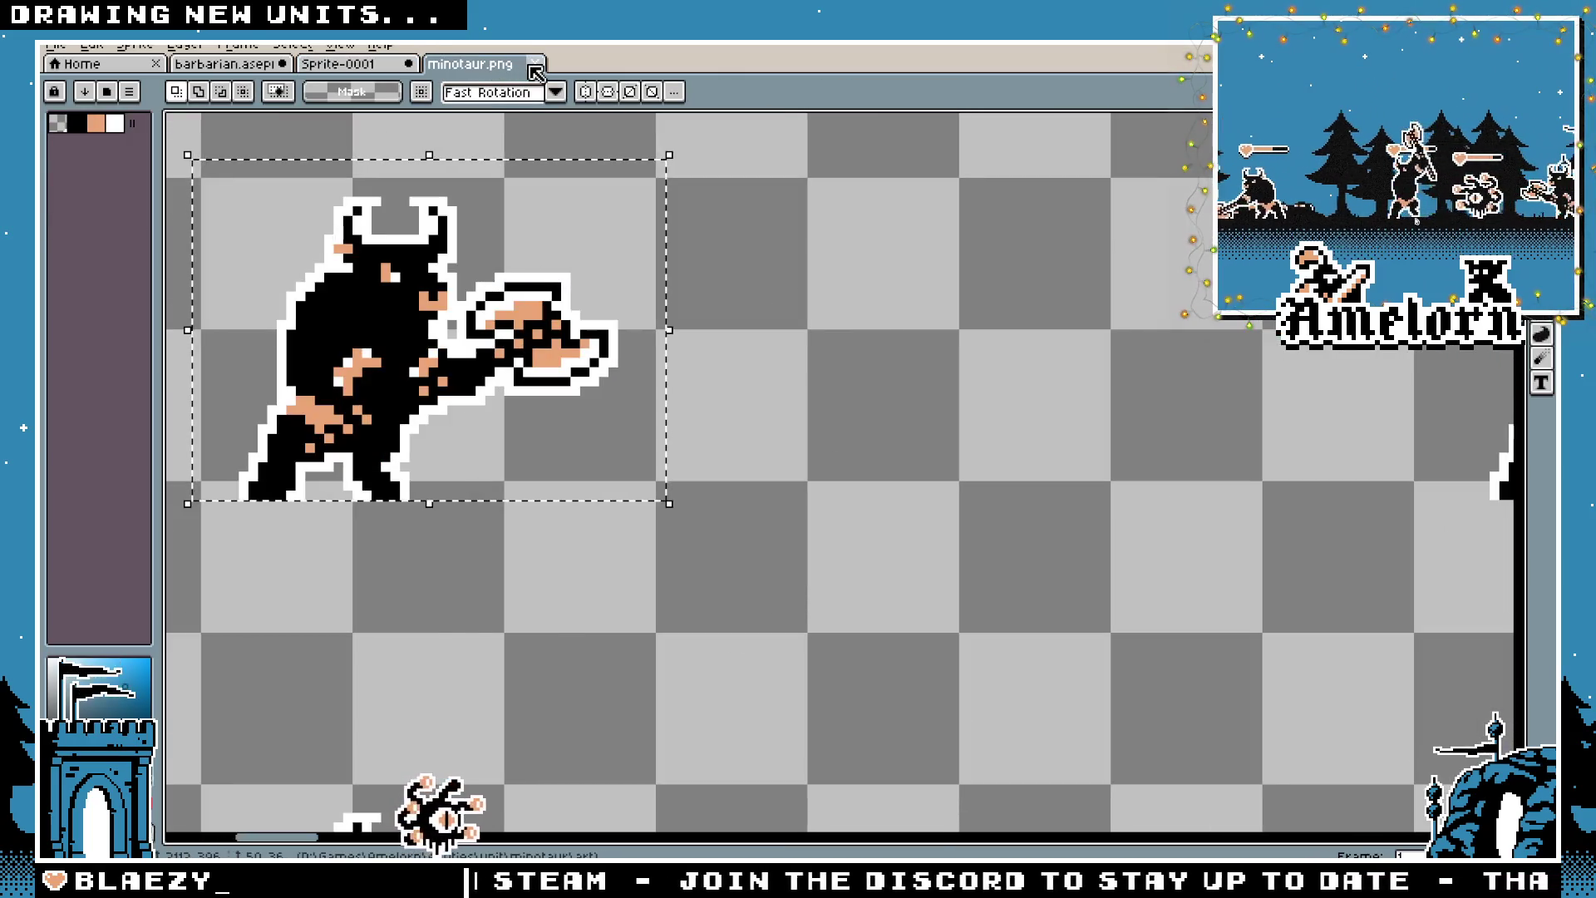
{"action": "left_click", "coordinate": [534, 64]}
{"action": "left_click", "coordinate": [50, 48]}
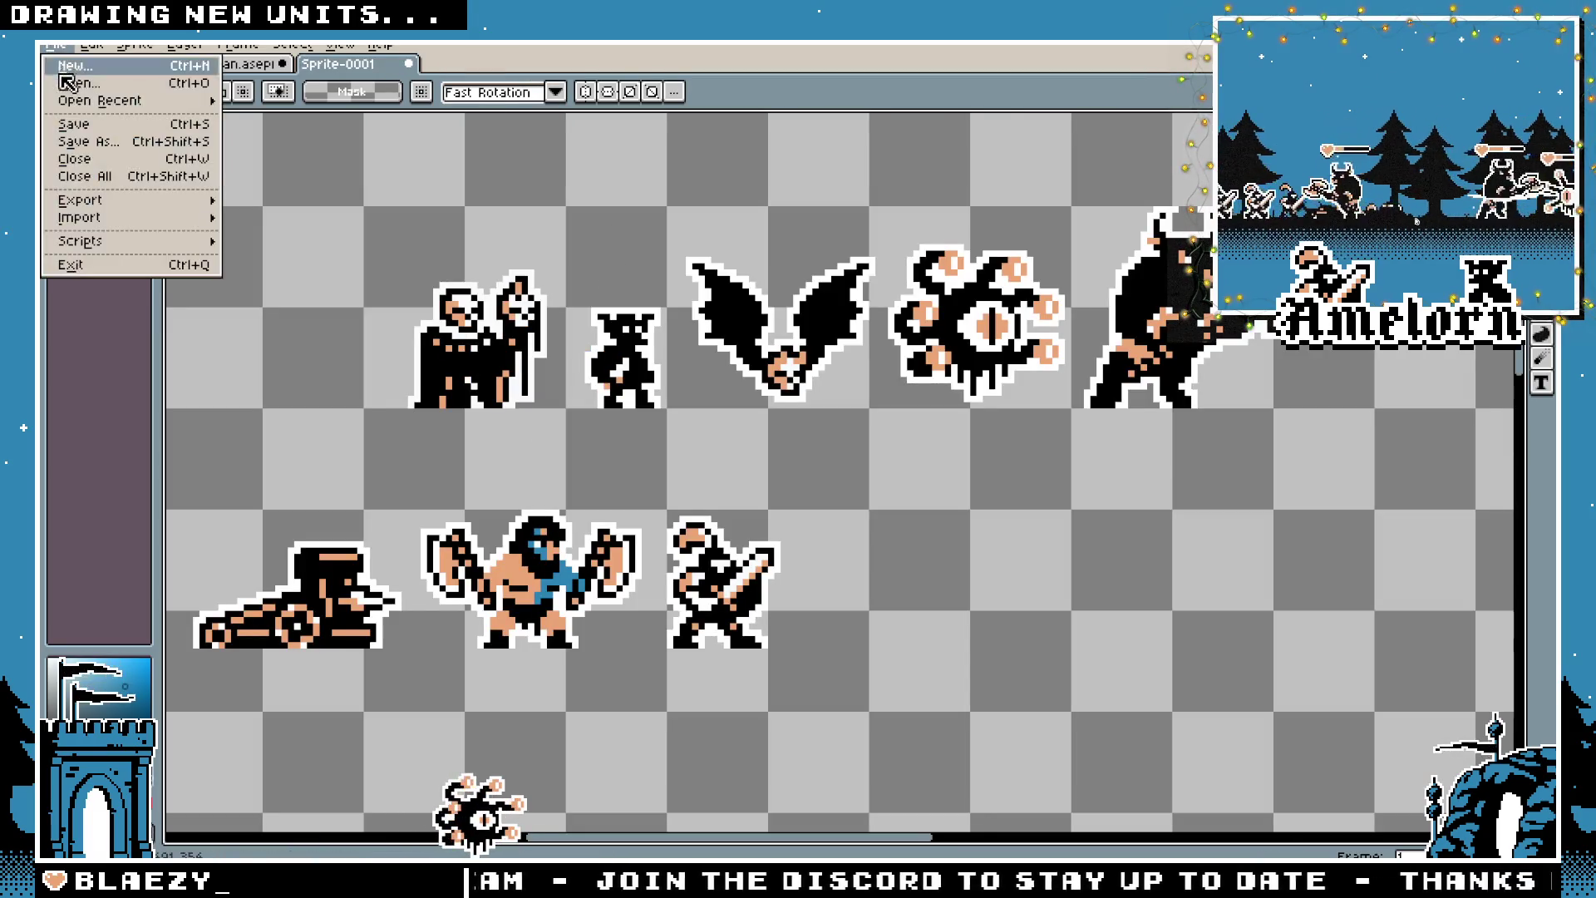
Open ranger.png from the ranger unit's art folder
{"action": "left_click", "coordinate": [68, 79]}
{"action": "left_click", "coordinate": [115, 79]}
{"action": "left_click", "coordinate": [114, 79]}
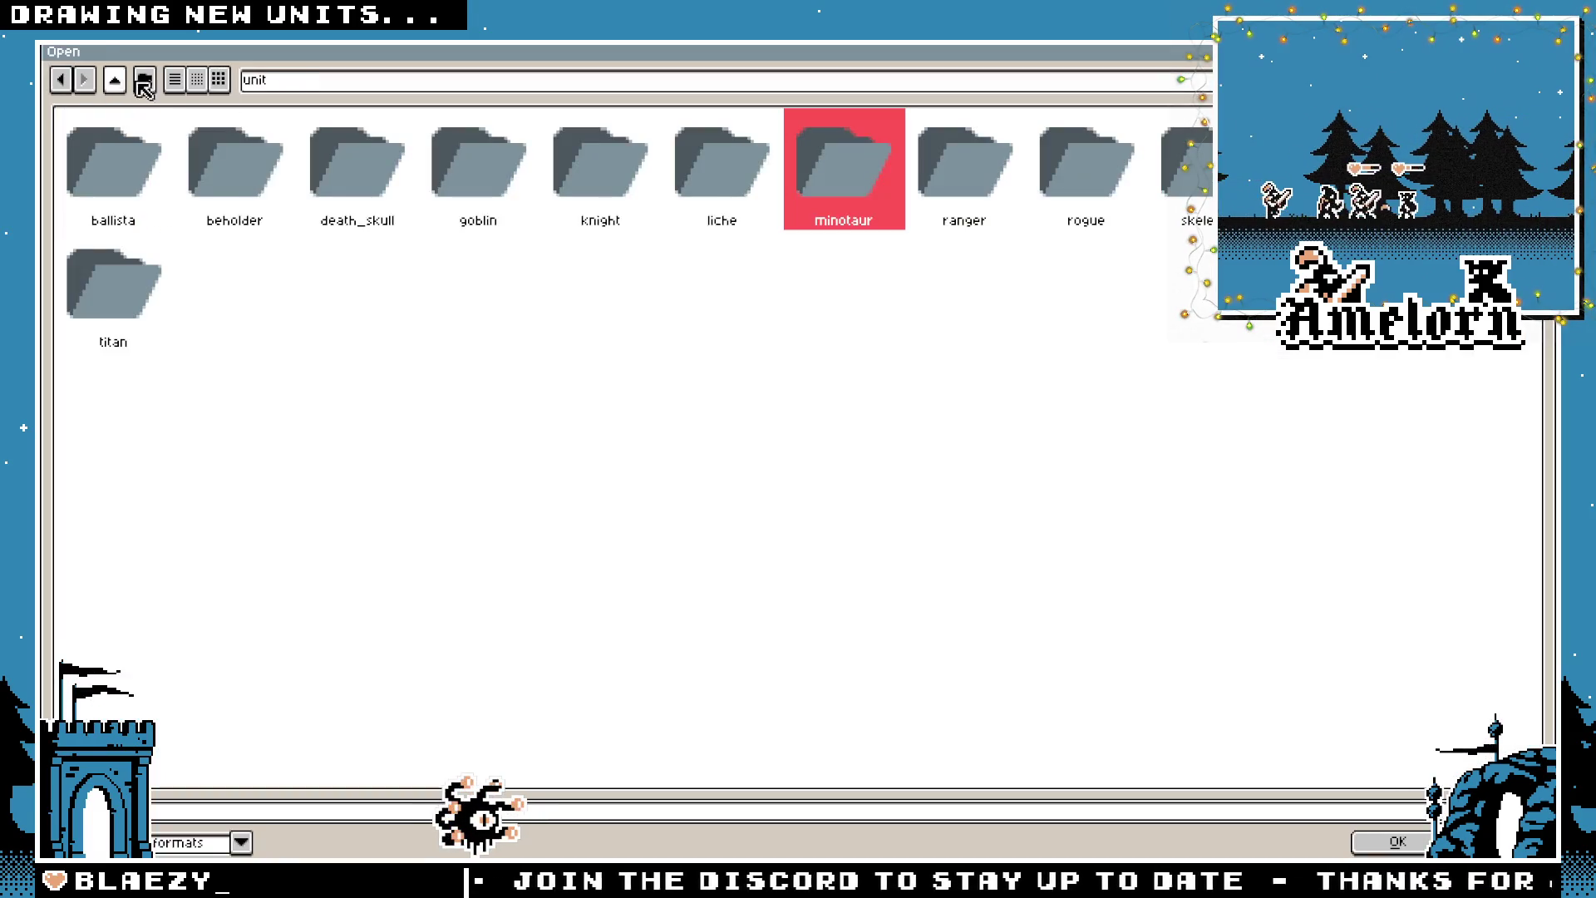
{"action": "double_click", "coordinate": [987, 189]}
{"action": "double_click", "coordinate": [98, 170]}
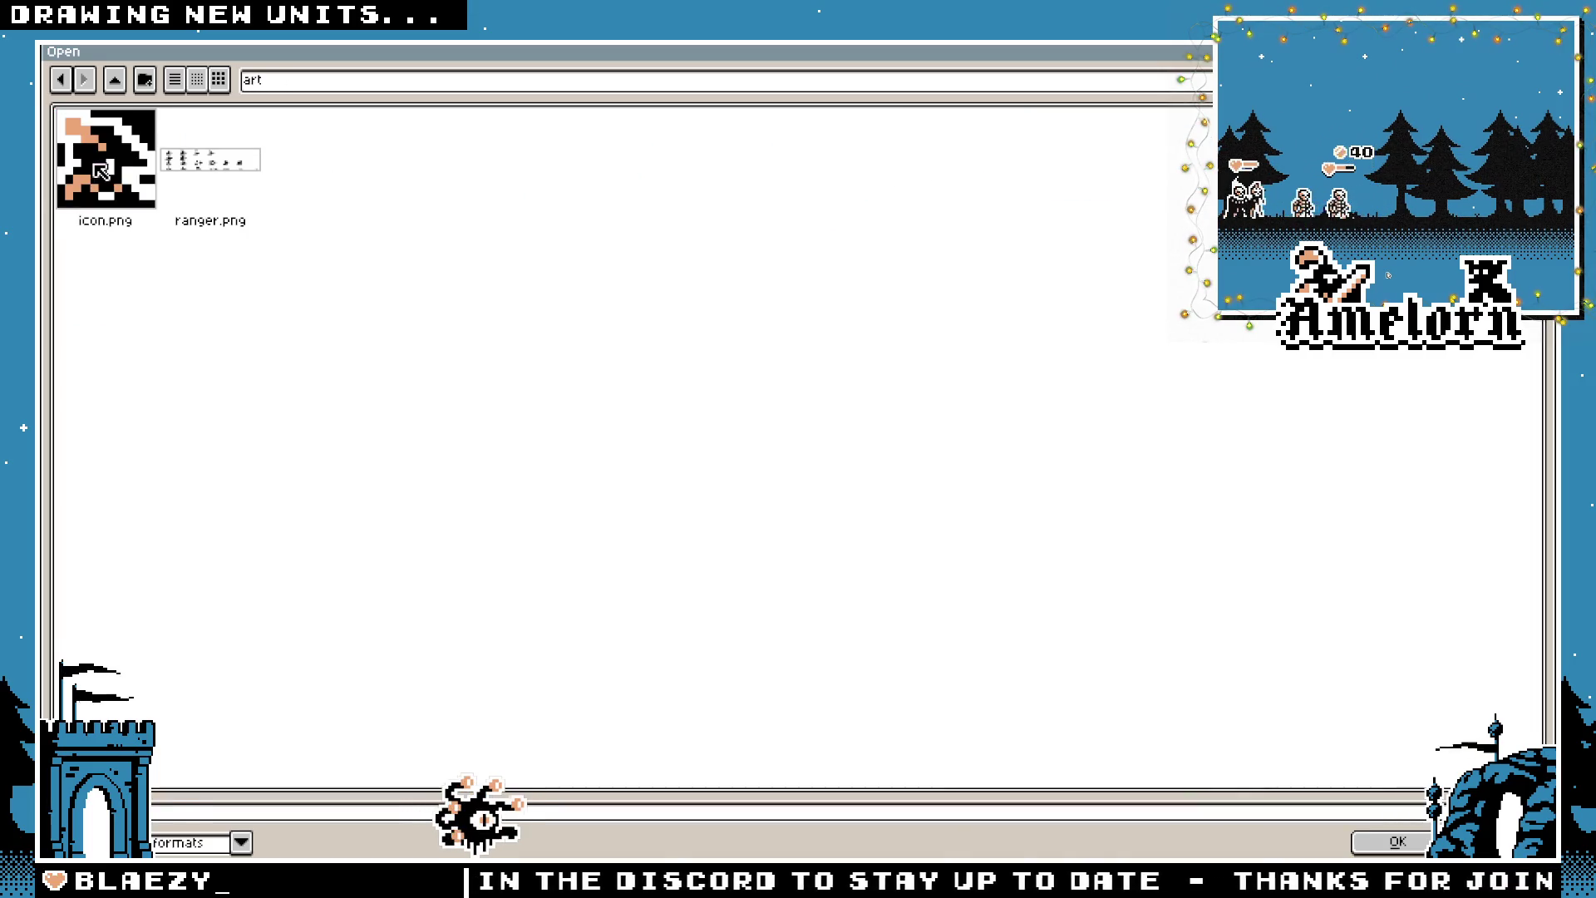
{"action": "double_click", "coordinate": [196, 162]}
{"action": "scroll", "coordinate": [598, 457], "scroll_direction": "up", "scroll_amount": 4}
Paste the top-left ranger into Sprite-0001's lower row, right of the knight
{"action": "mouse_move", "coordinate": [364, 194]}
{"action": "left_mouse_down"}
{"action": "mouse_move", "coordinate": [606, 285]}
{"action": "mouse_move", "coordinate": [622, 356]}
{"action": "left_mouse_up"}
{"action": "mouse_move", "coordinate": [646, 192]}
{"action": "left_mouse_down"}
{"action": "mouse_move", "coordinate": [356, 330]}
{"action": "mouse_move", "coordinate": [348, 350]}
{"action": "left_mouse_up"}
{"action": "key", "text": "ctrl+shift+Tab"}
{"action": "key", "text": "ctrl+shift+Tab"}
{"action": "key", "text": "ctrl+Tab"}
{"action": "key", "text": "ctrl+v"}
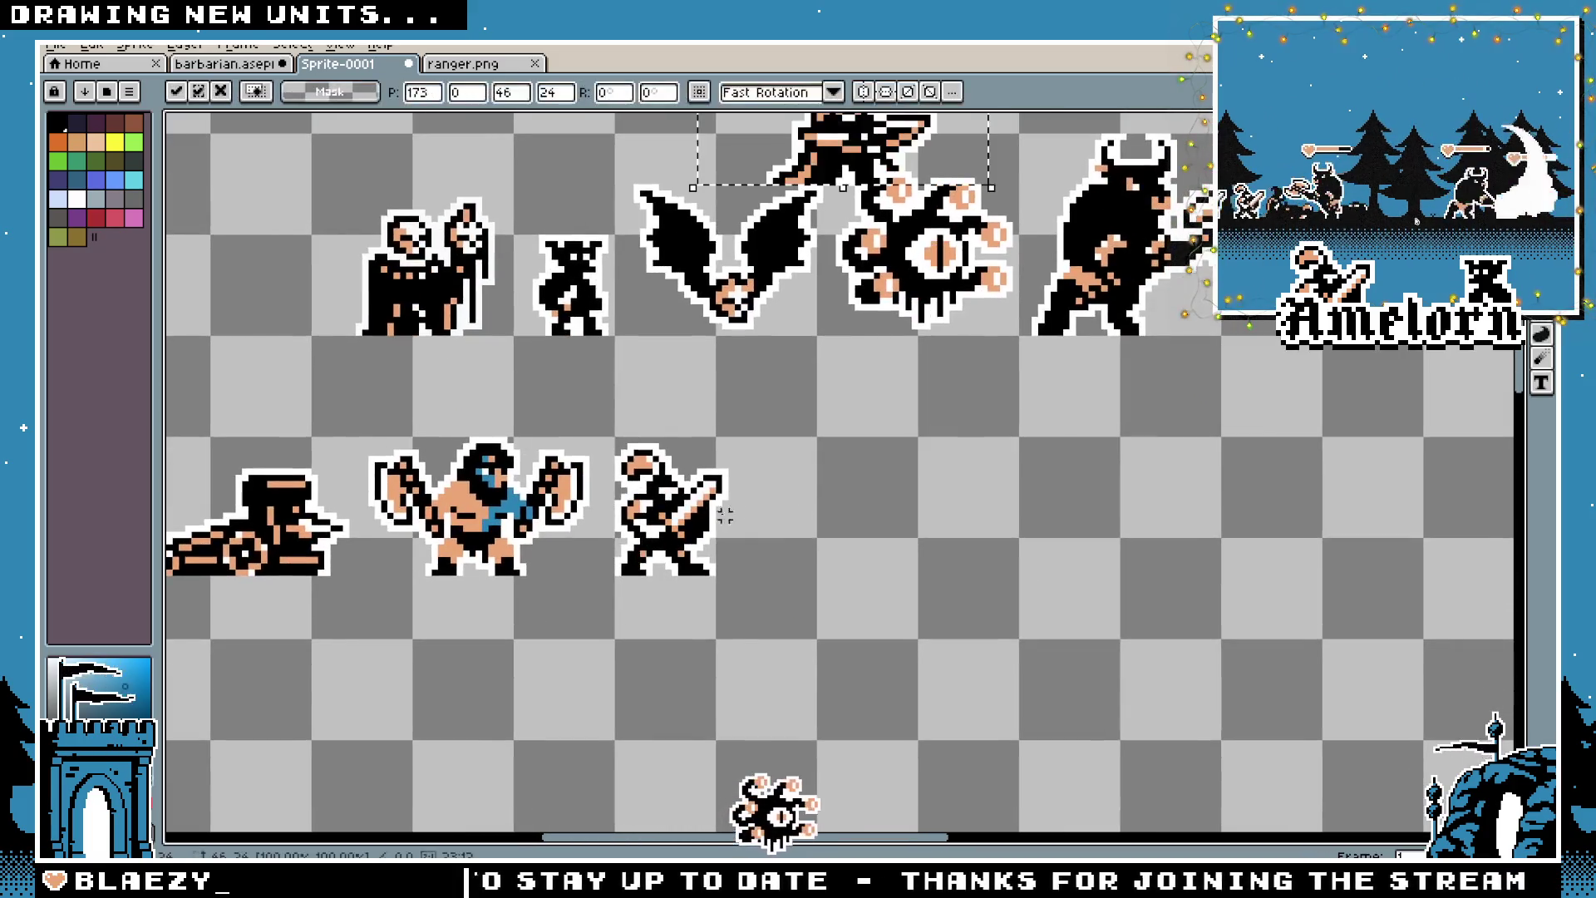
{"action": "mouse_move", "coordinate": [865, 179]}
{"action": "left_mouse_down"}
{"action": "mouse_move", "coordinate": [819, 515]}
{"action": "mouse_move", "coordinate": [785, 544]}
{"action": "mouse_move", "coordinate": [832, 544]}
{"action": "left_mouse_up"}
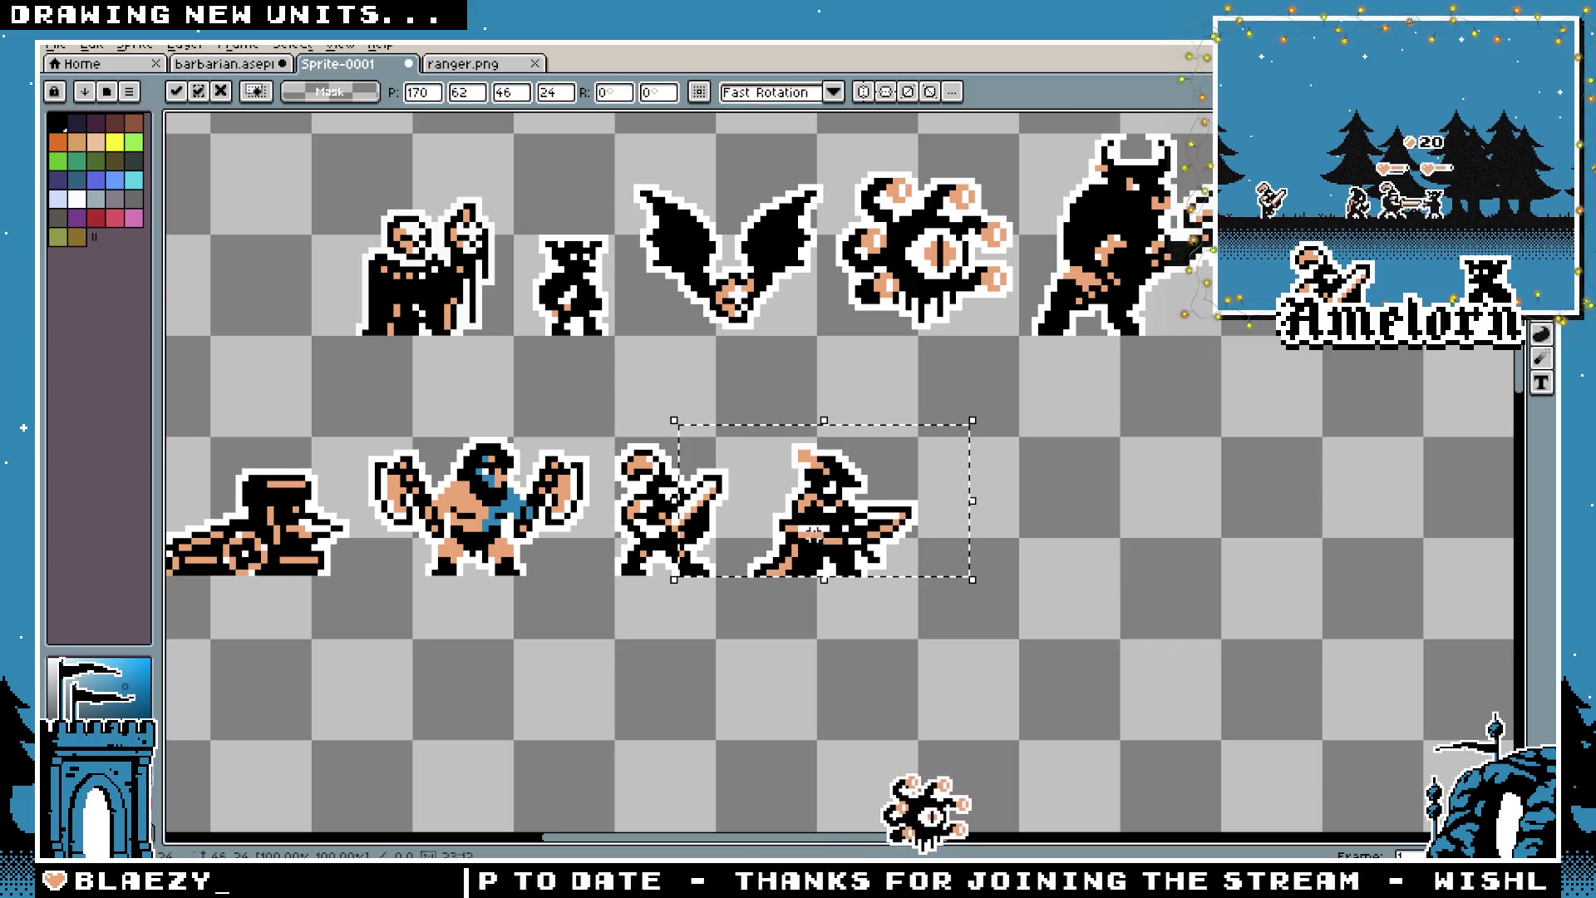
{"action": "key", "text": "Return"}
Box-select the sprites at the right of the row, then the barbarian
{"action": "scroll", "coordinate": [788, 490], "scroll_direction": "up", "scroll_amount": 1}
{"action": "left_click_drag", "start_coordinate": [1059, 366], "coordinate": [528, 678]}
{"action": "mouse_move", "coordinate": [468, 378]}
{"action": "left_mouse_down"}
{"action": "mouse_move", "coordinate": [338, 463]}
{"action": "mouse_move", "coordinate": [169, 620]}
{"action": "left_mouse_up"}
{"action": "scroll", "coordinate": [527, 349], "scroll_direction": "down", "scroll_amount": 2}
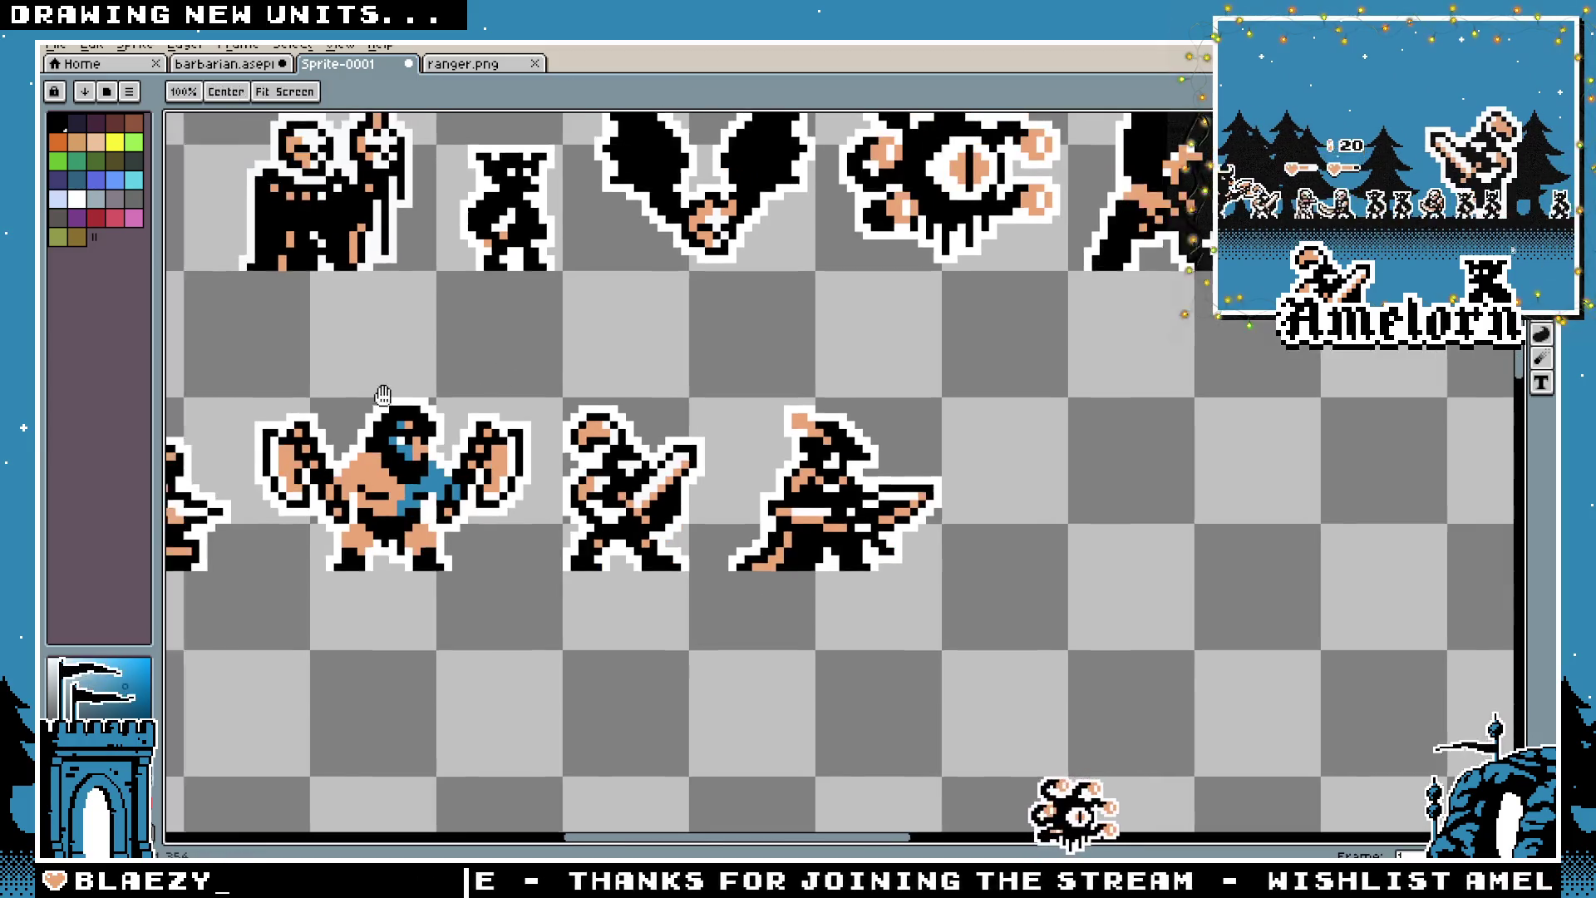
{"action": "scroll", "coordinate": [964, 357], "scroll_direction": "up", "scroll_amount": 1}
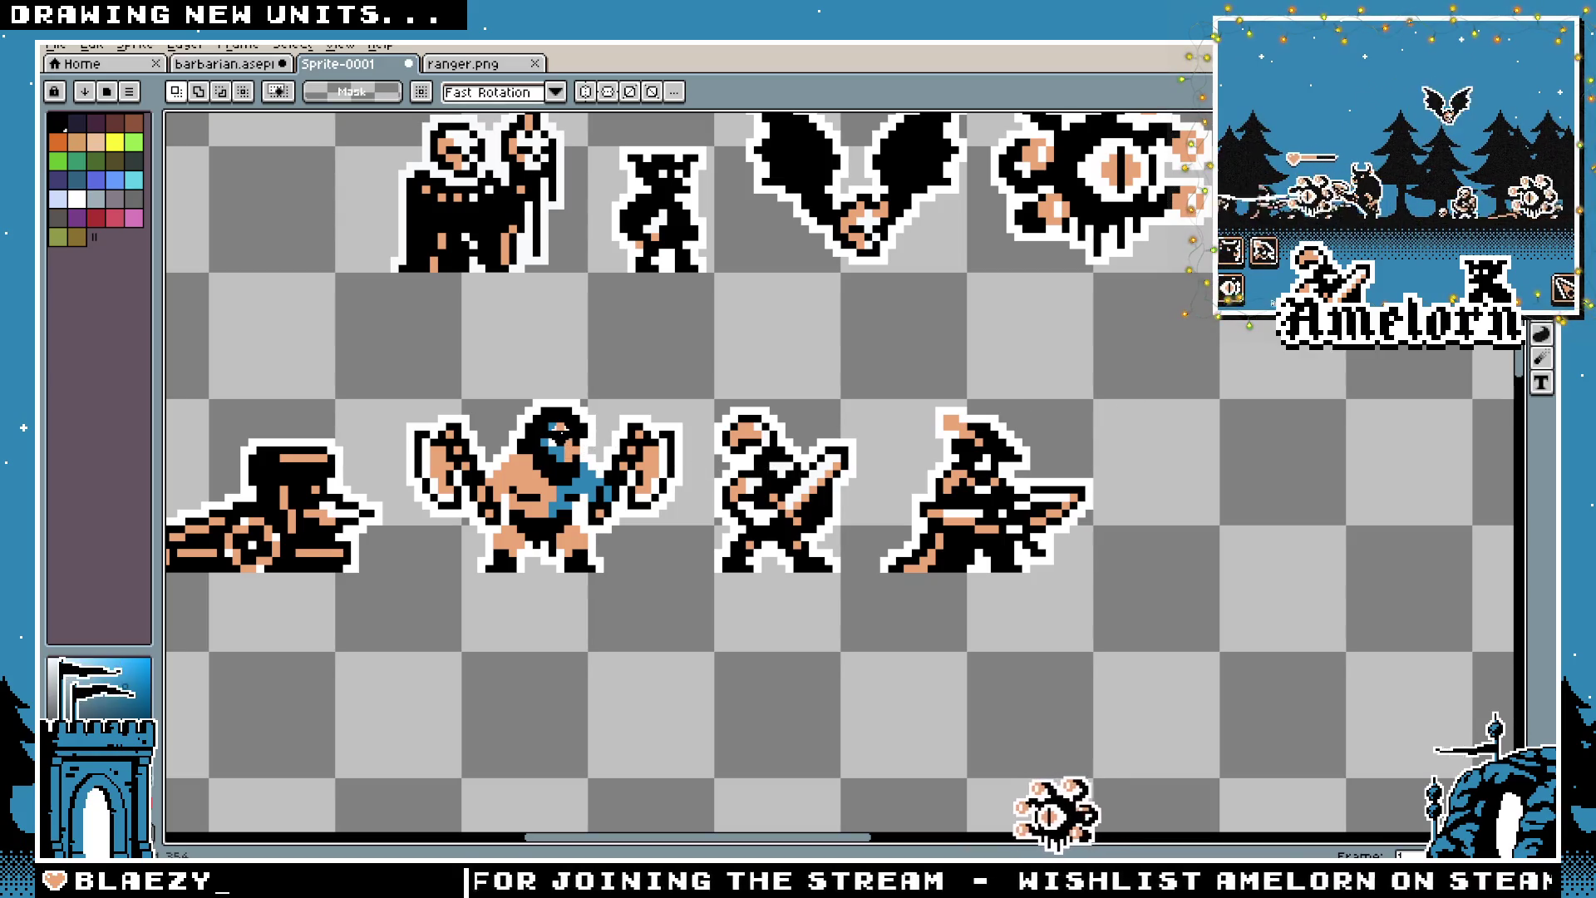
Open human wizard.aseprite from the Majesty GB folder
{"action": "left_click", "coordinate": [55, 45]}
{"action": "left_click", "coordinate": [70, 100]}
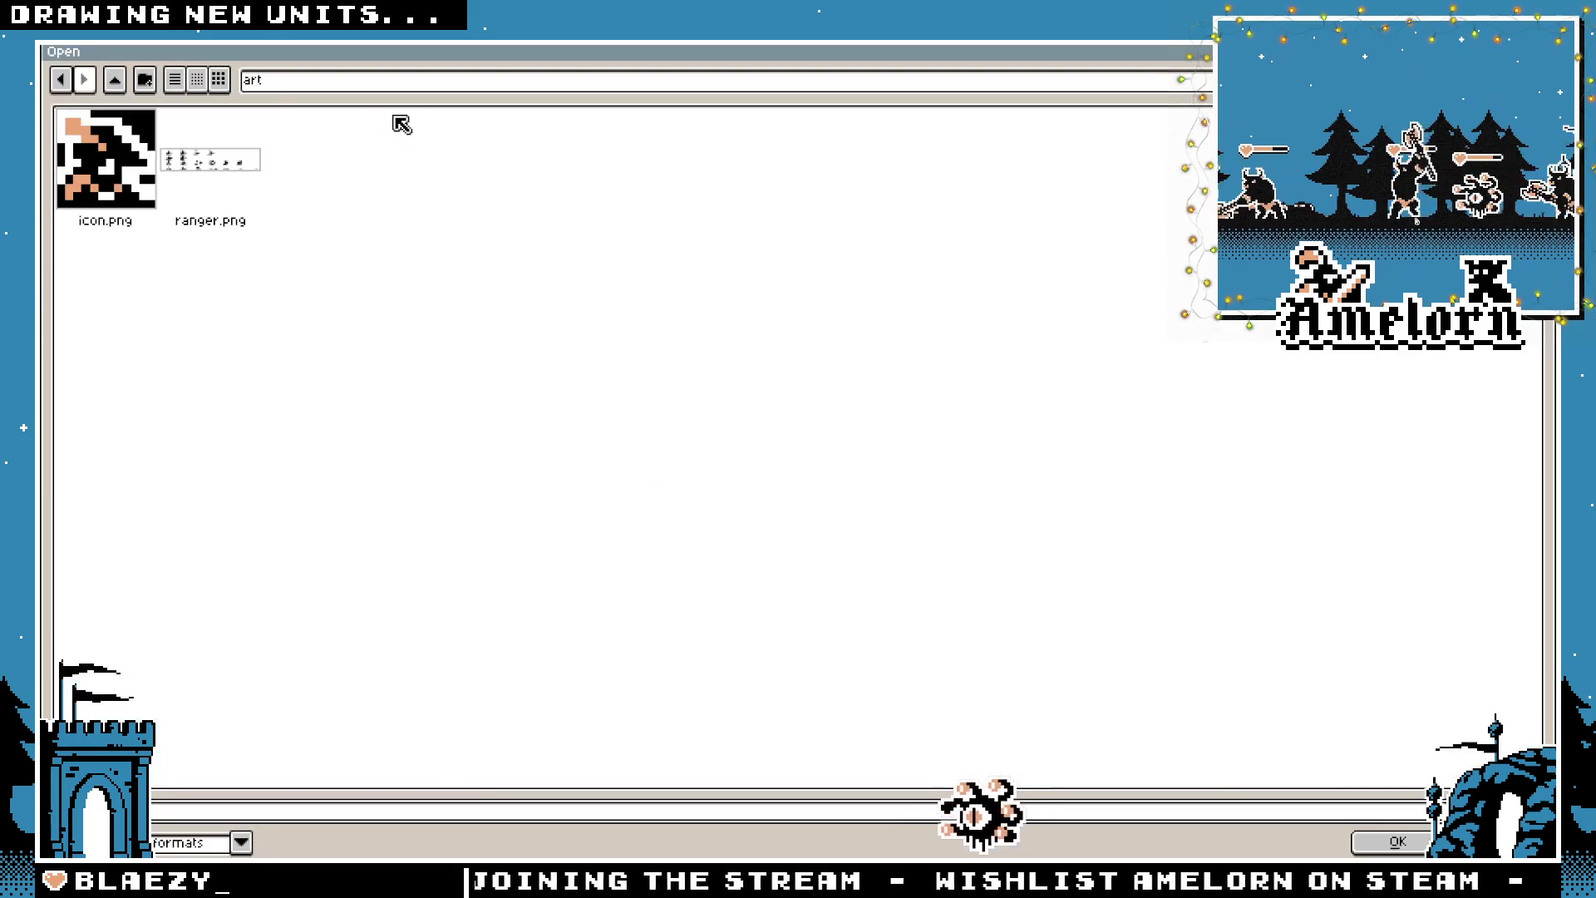
{"action": "left_click", "coordinate": [119, 83]}
{"action": "left_click", "coordinate": [418, 85]}
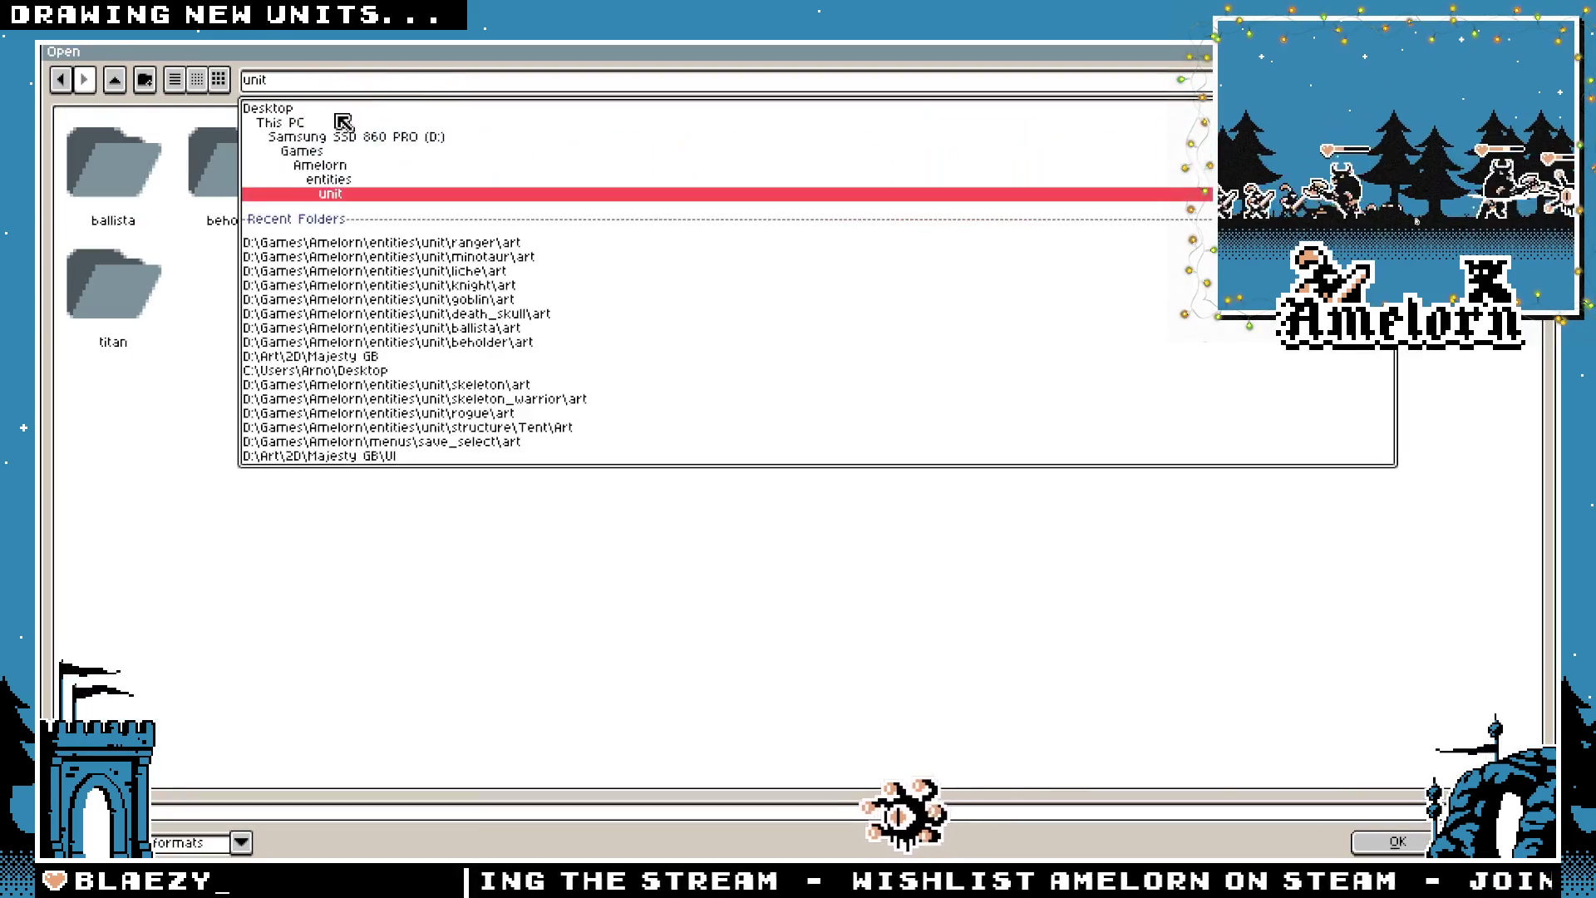
{"action": "left_click", "coordinate": [328, 243]}
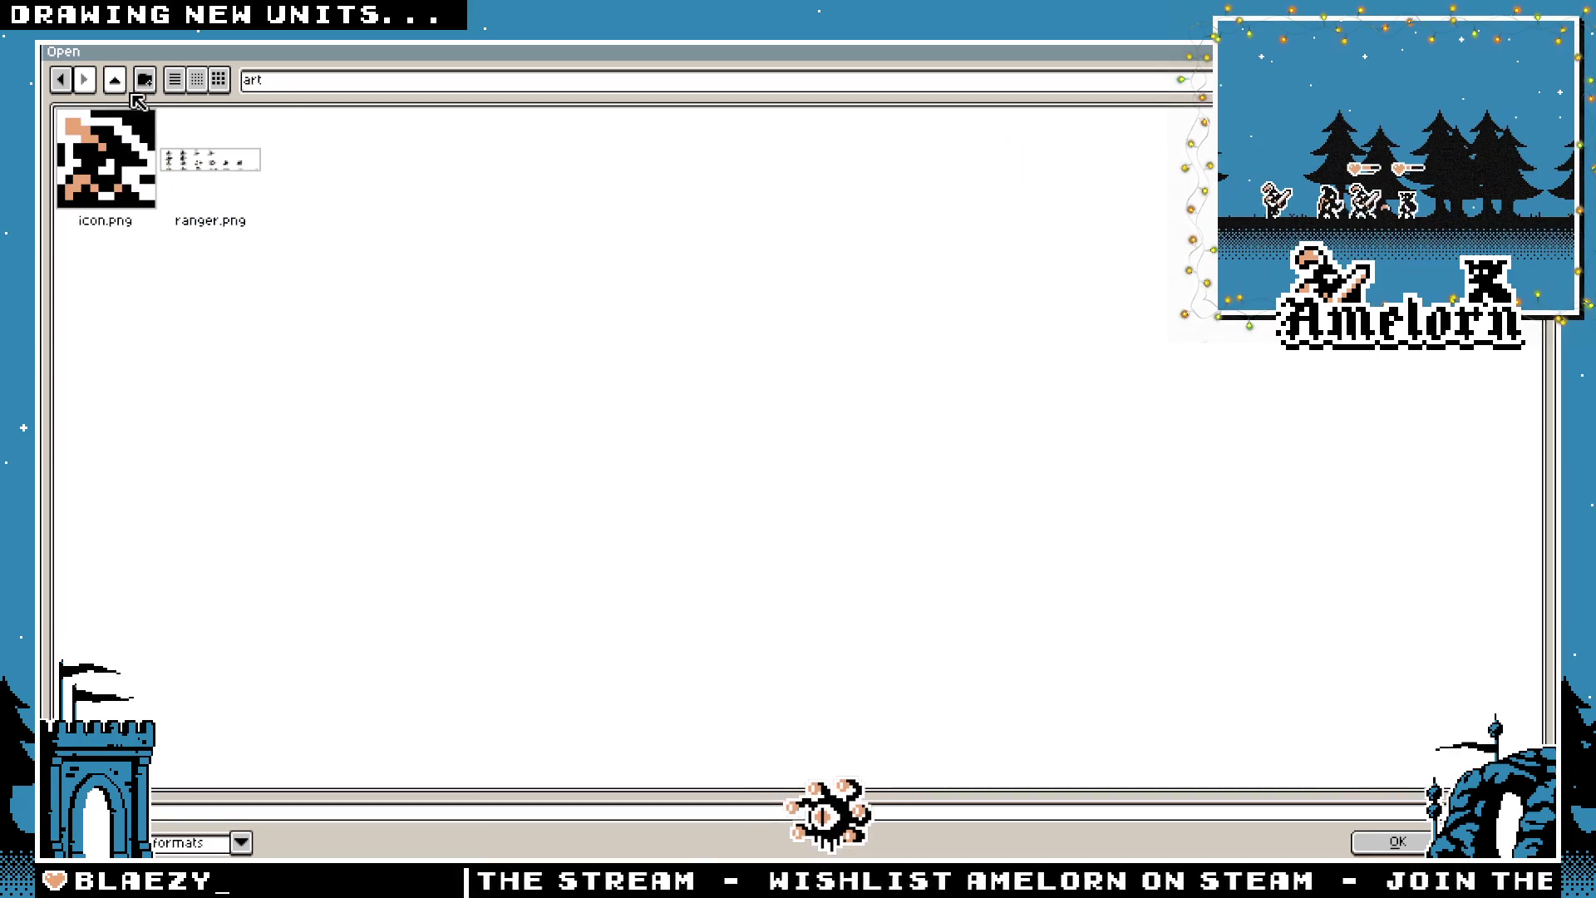
{"action": "left_click", "coordinate": [320, 83]}
{"action": "left_click", "coordinate": [363, 389]}
{"action": "scroll", "coordinate": [594, 365], "scroll_direction": "down", "scroll_amount": 10}
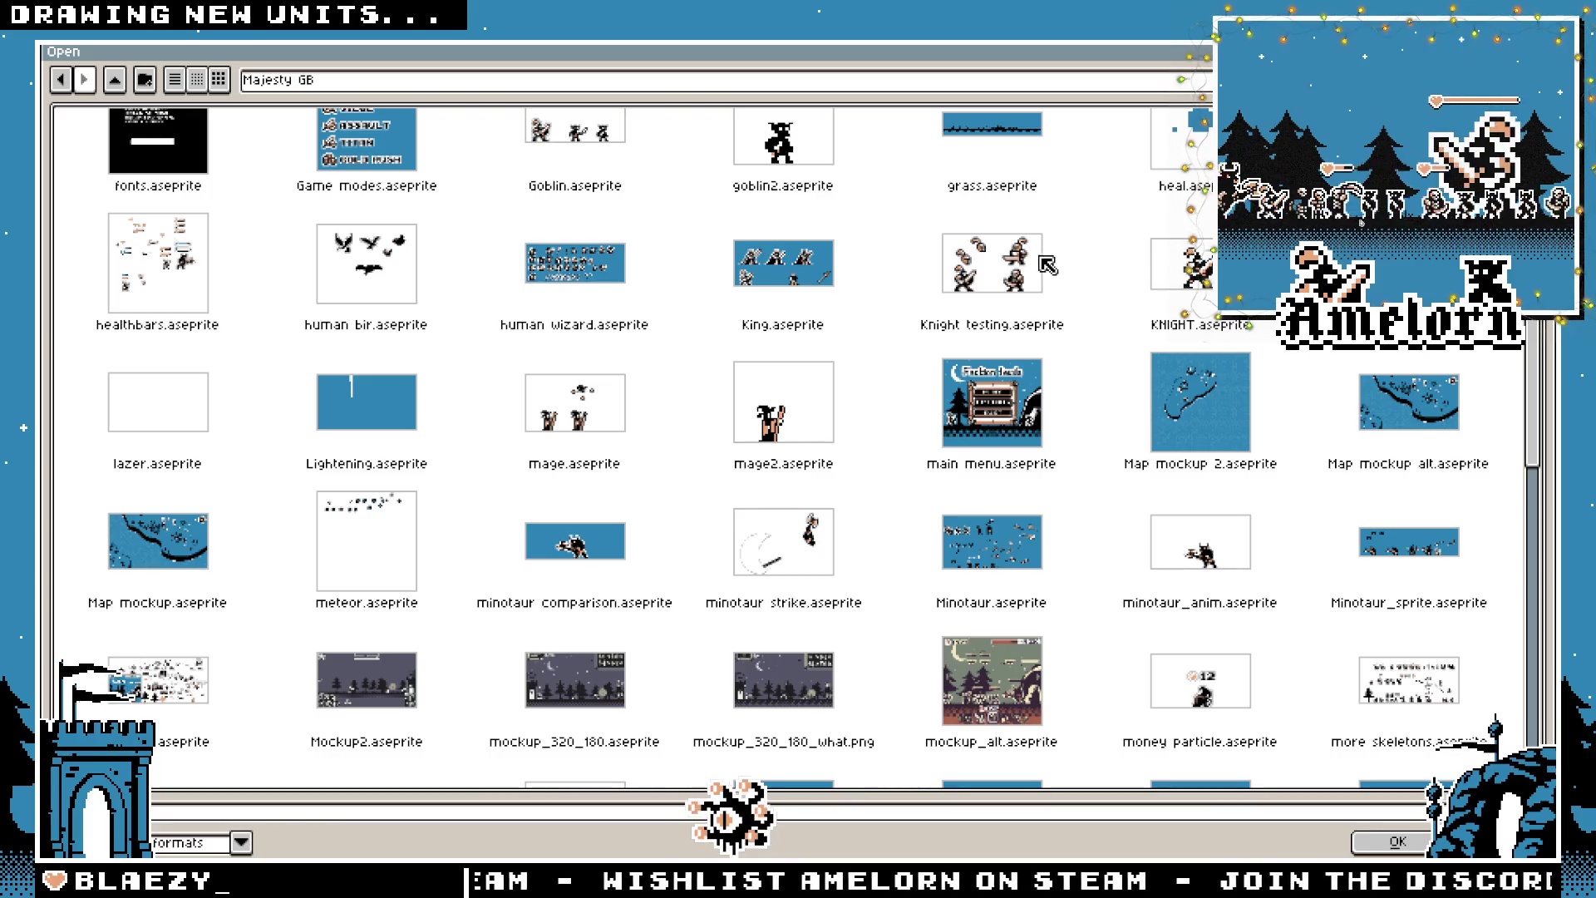
{"action": "scroll", "coordinate": [989, 387], "scroll_direction": "up", "scroll_amount": 2}
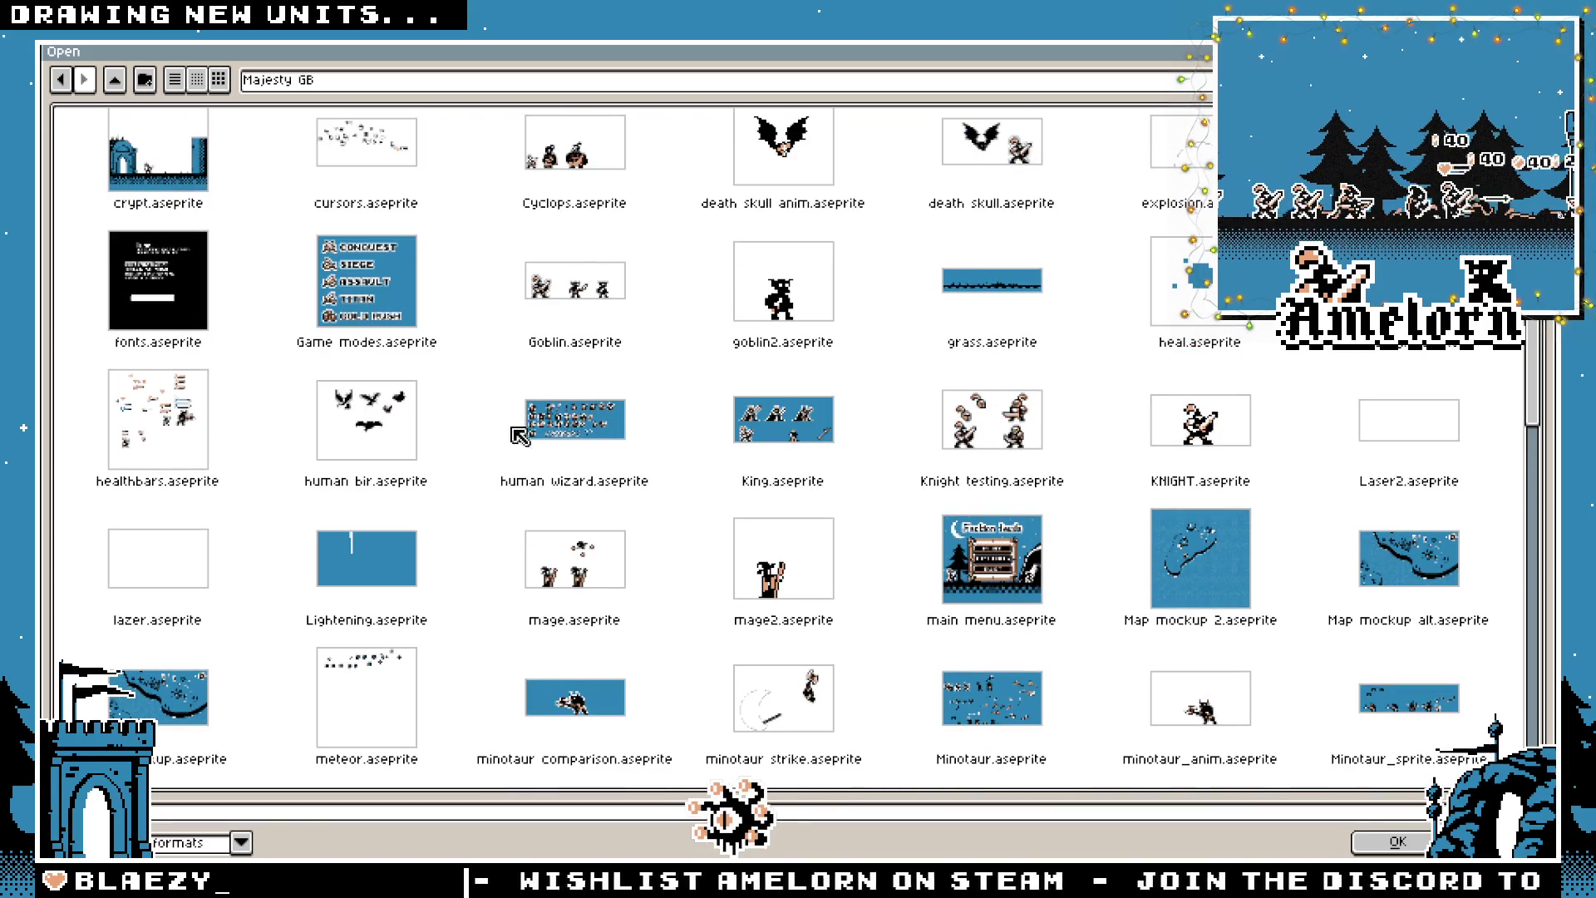
{"action": "double_click", "coordinate": [585, 434]}
{"action": "scroll", "coordinate": [954, 480], "scroll_direction": "up", "scroll_amount": 3}
Copy the wizard into Sprite-0001 and drop it on the lower row, right of the ranger
{"action": "left_click_drag", "start_coordinate": [665, 351], "coordinate": [925, 600]}
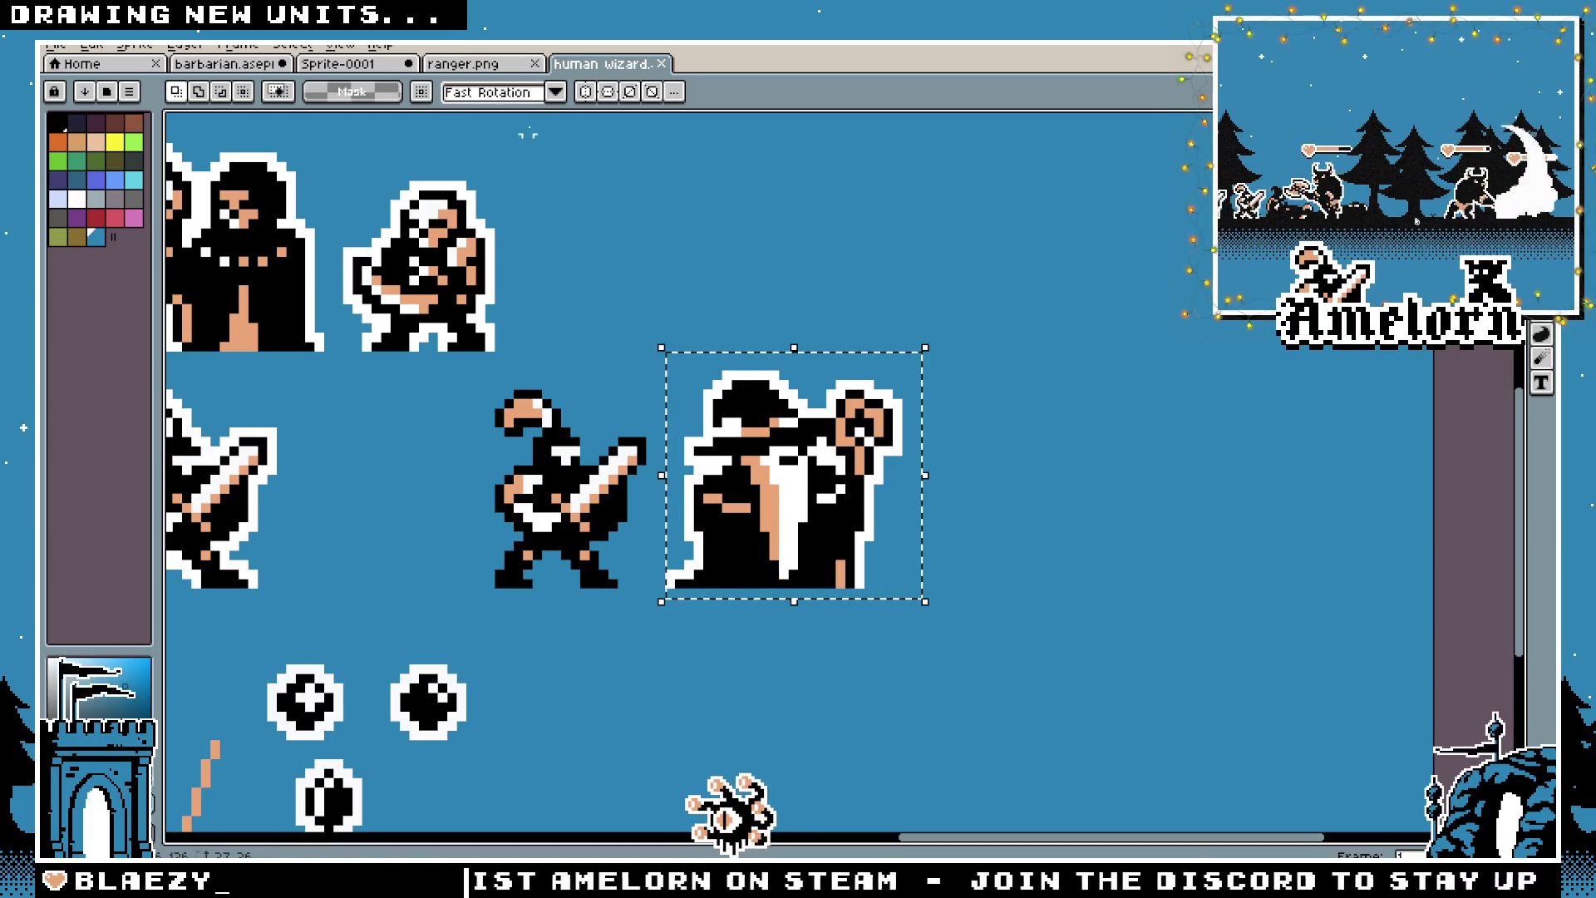
{"action": "left_click", "coordinate": [347, 67]}
{"action": "key", "text": "ctrl+v"}
{"action": "mouse_move", "coordinate": [1271, 498]}
{"action": "left_mouse_down"}
{"action": "mouse_move", "coordinate": [566, 478]}
{"action": "mouse_move", "coordinate": [391, 498]}
{"action": "mouse_move", "coordinate": [582, 502]}
{"action": "mouse_move", "coordinate": [432, 507]}
{"action": "mouse_move", "coordinate": [519, 509]}
{"action": "mouse_move", "coordinate": [494, 511]}
{"action": "mouse_move", "coordinate": [520, 523]}
{"action": "mouse_move", "coordinate": [262, 523]}
{"action": "mouse_move", "coordinate": [1239, 524]}
{"action": "left_mouse_up"}
Commit the wizard's placement, then move the ballista down beneath the lower row
{"action": "key", "text": "Return"}
{"action": "scroll", "coordinate": [499, 438], "scroll_direction": "left", "scroll_amount": 3}
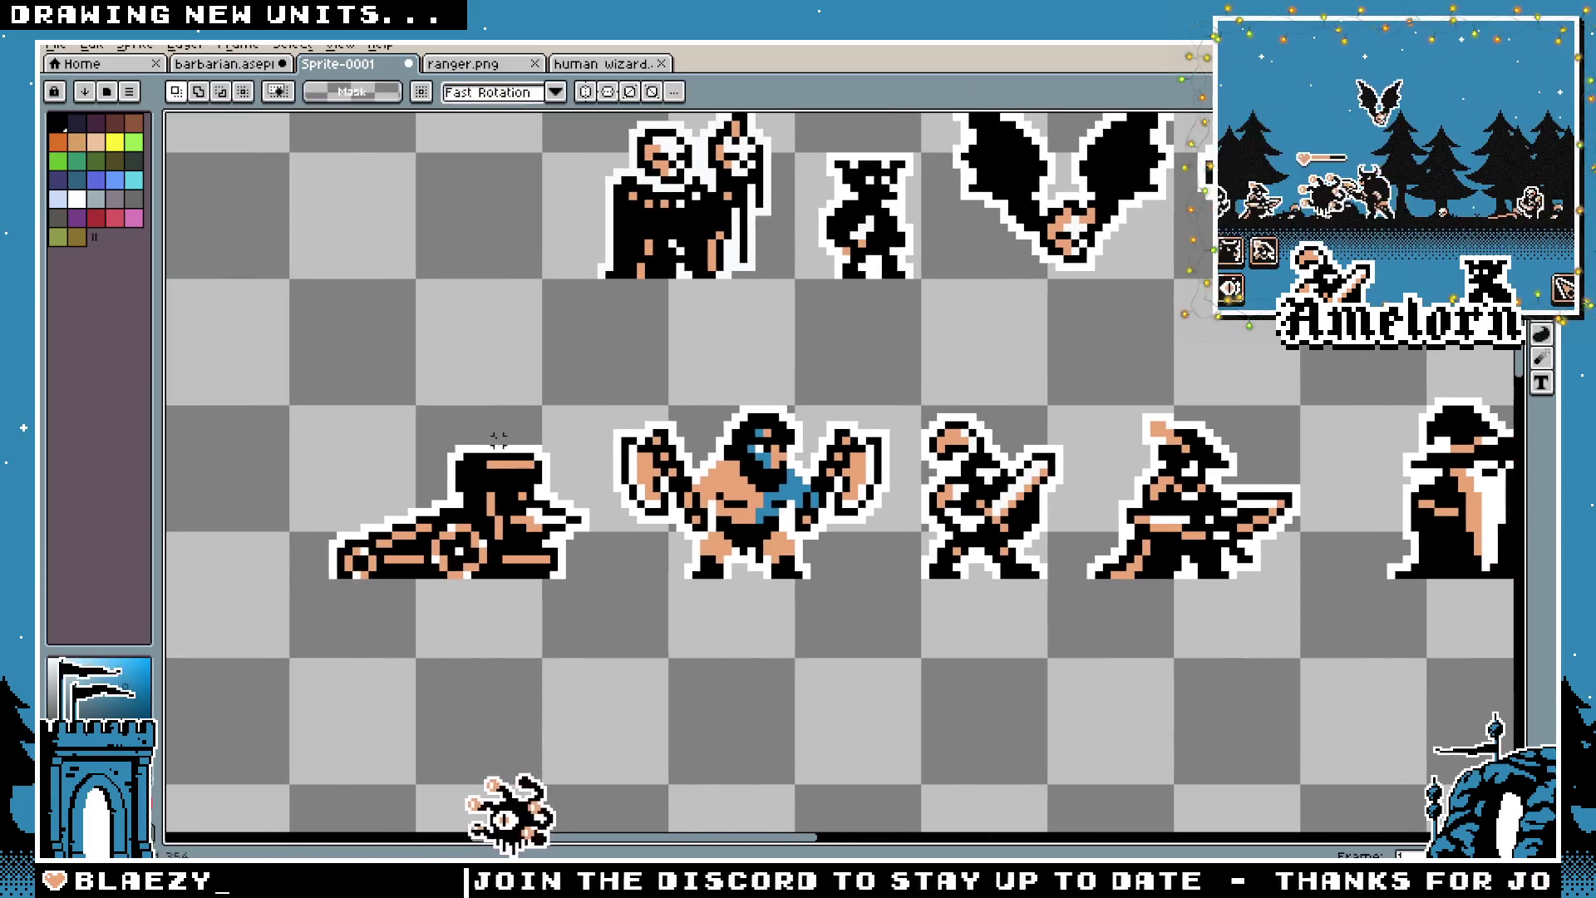
{"action": "left_click_drag", "start_coordinate": [586, 417], "coordinate": [309, 671]}
{"action": "mouse_move", "coordinate": [460, 522]}
{"action": "left_mouse_down"}
{"action": "mouse_move", "coordinate": [720, 811]}
{"action": "mouse_move", "coordinate": [742, 739]}
{"action": "mouse_move", "coordinate": [747, 785]}
{"action": "left_mouse_up"}
{"action": "key", "text": "Return"}
Move the wizard to the start of the lower row, left of the barbarian, and deselect
{"action": "scroll", "coordinate": [848, 638], "scroll_direction": "right", "scroll_amount": 3}
{"action": "left_click_drag", "start_coordinate": [1248, 317], "coordinate": [950, 585]}
{"action": "mouse_move", "coordinate": [1069, 499]}
{"action": "left_mouse_down"}
{"action": "mouse_move", "coordinate": [207, 490]}
{"action": "mouse_move", "coordinate": [864, 487]}
{"action": "mouse_move", "coordinate": [790, 485]}
{"action": "left_mouse_up"}
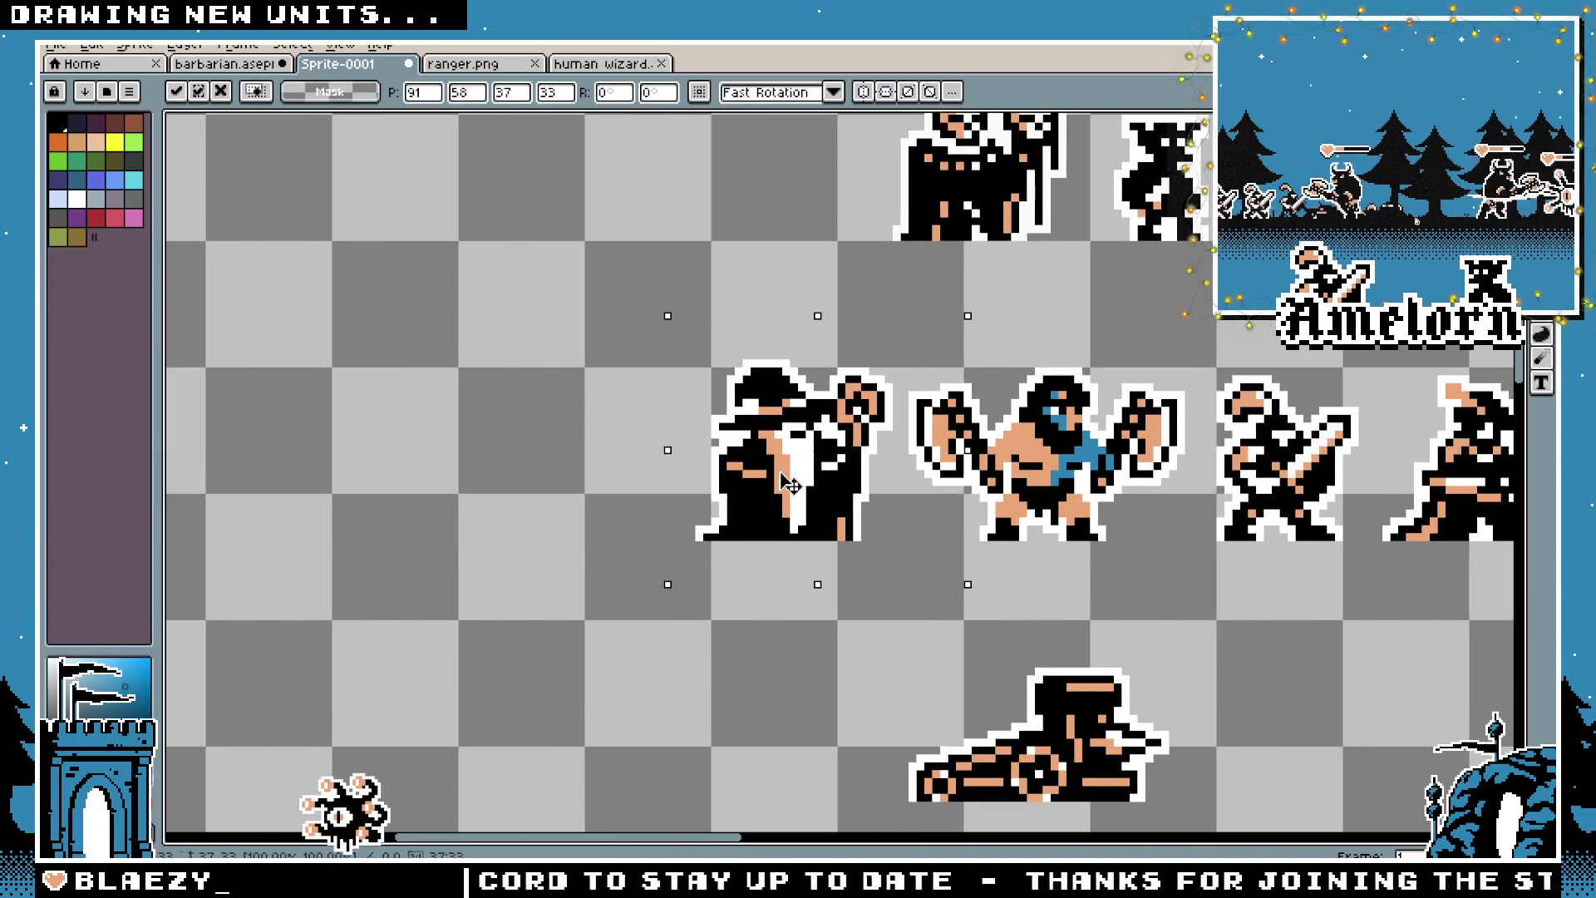
{"action": "mouse_move", "coordinate": [634, 312]}
{"action": "left_mouse_down"}
{"action": "mouse_move", "coordinate": [370, 332]}
{"action": "mouse_move", "coordinate": [461, 341]}
{"action": "left_mouse_up"}
{"action": "key", "text": "m"}
{"action": "mouse_move", "coordinate": [340, 333]}
{"action": "left_mouse_down"}
{"action": "mouse_move", "coordinate": [826, 587]}
{"action": "mouse_move", "coordinate": [884, 594]}
{"action": "left_mouse_up"}
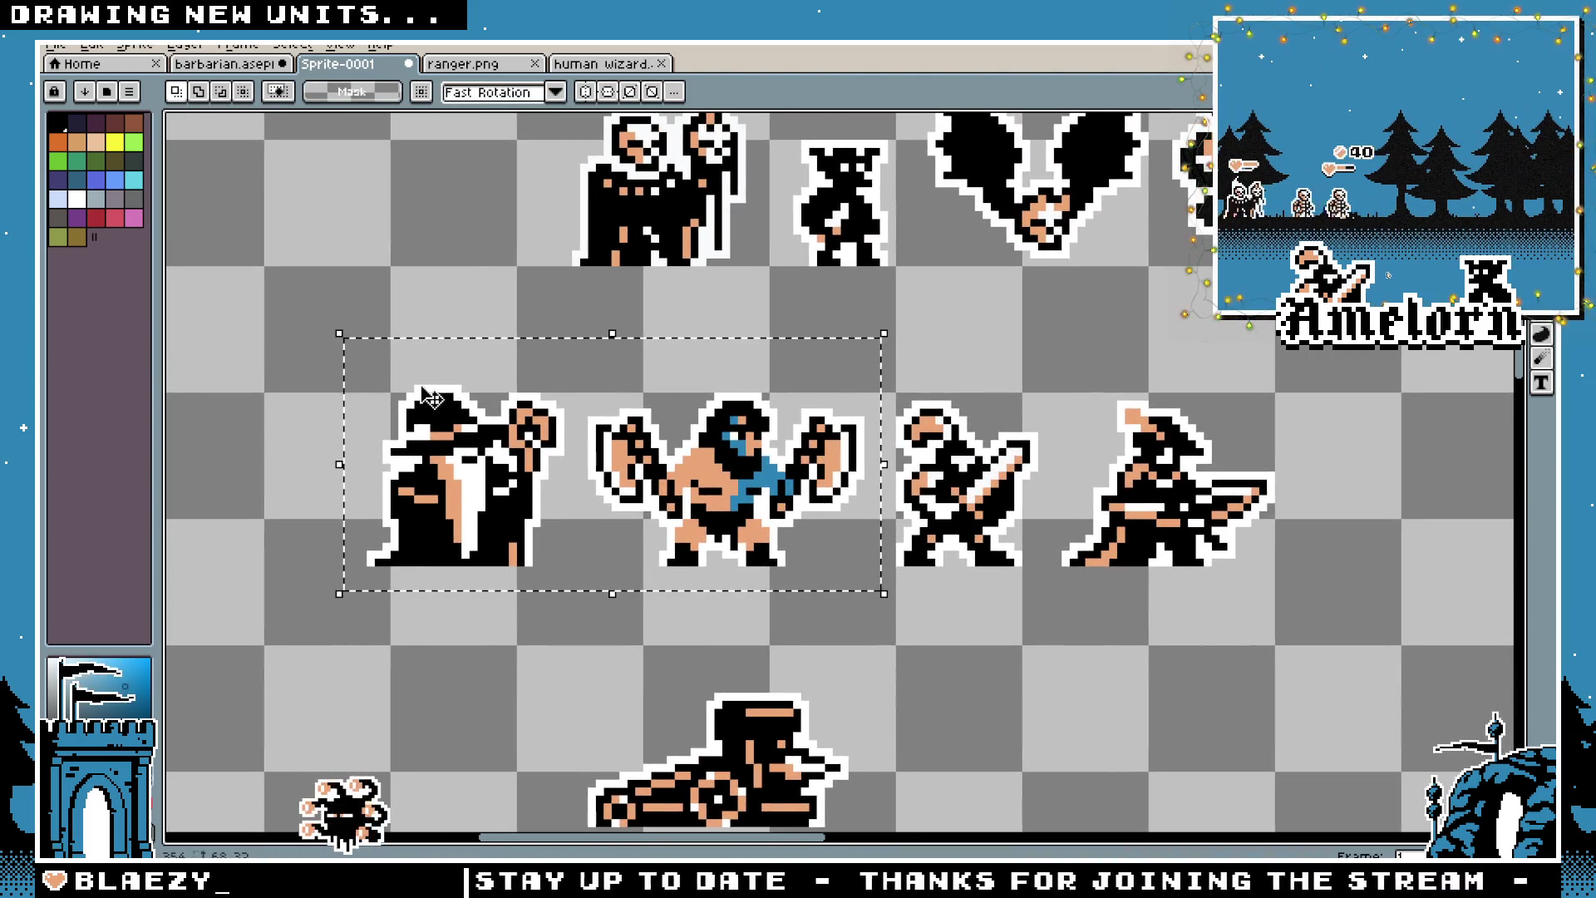
{"action": "left_click", "coordinate": [398, 306]}
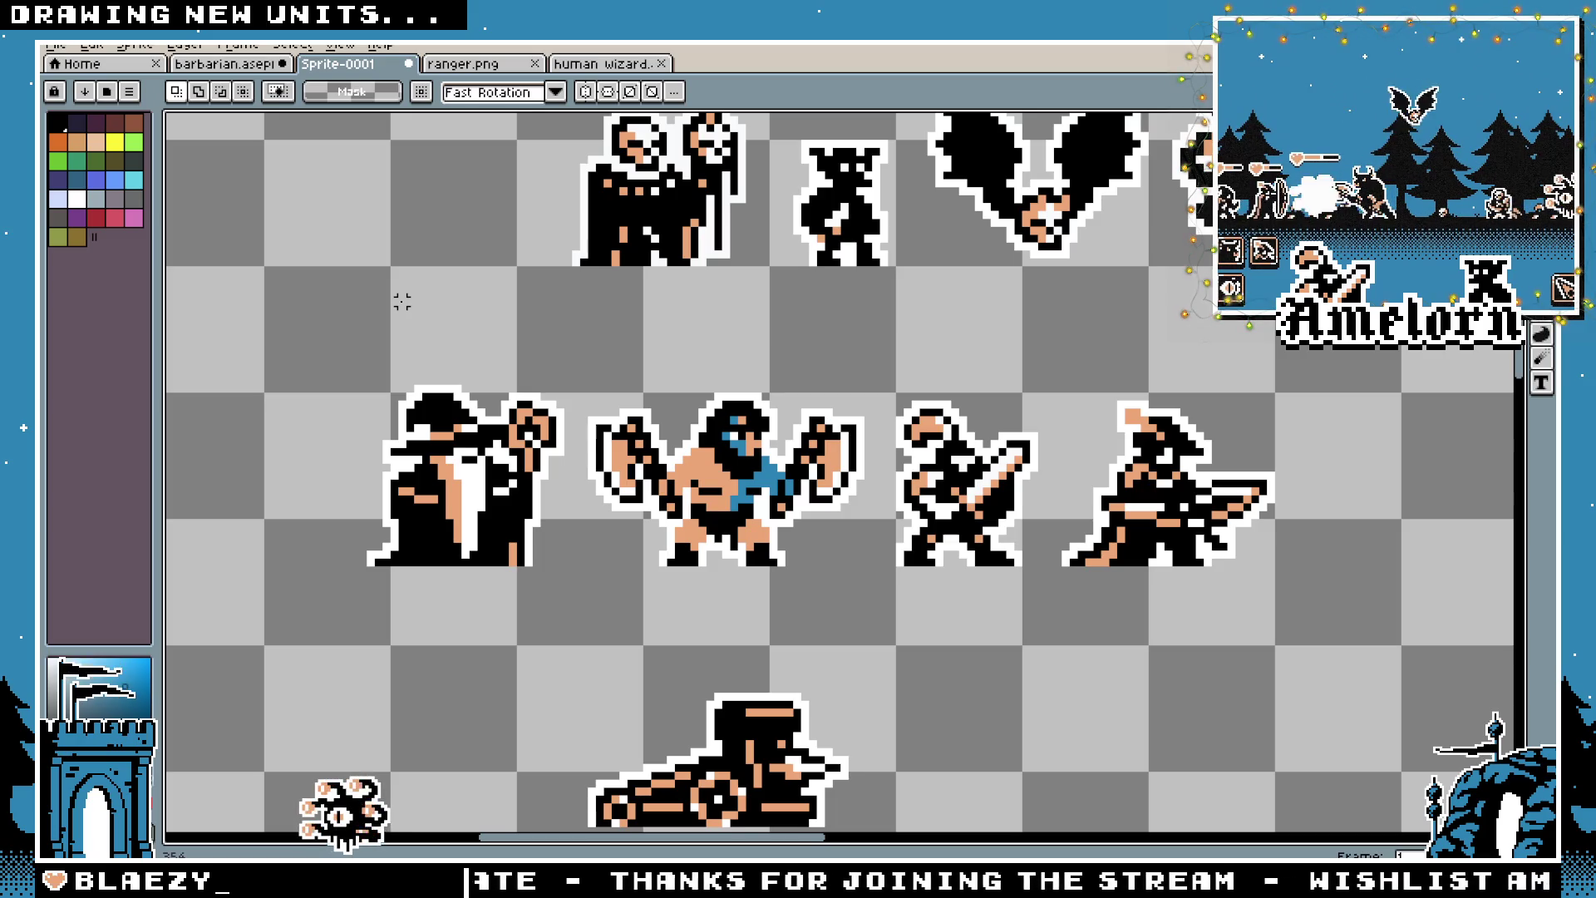
{"action": "scroll", "coordinate": [623, 346], "scroll_direction": "down", "scroll_amount": 3}
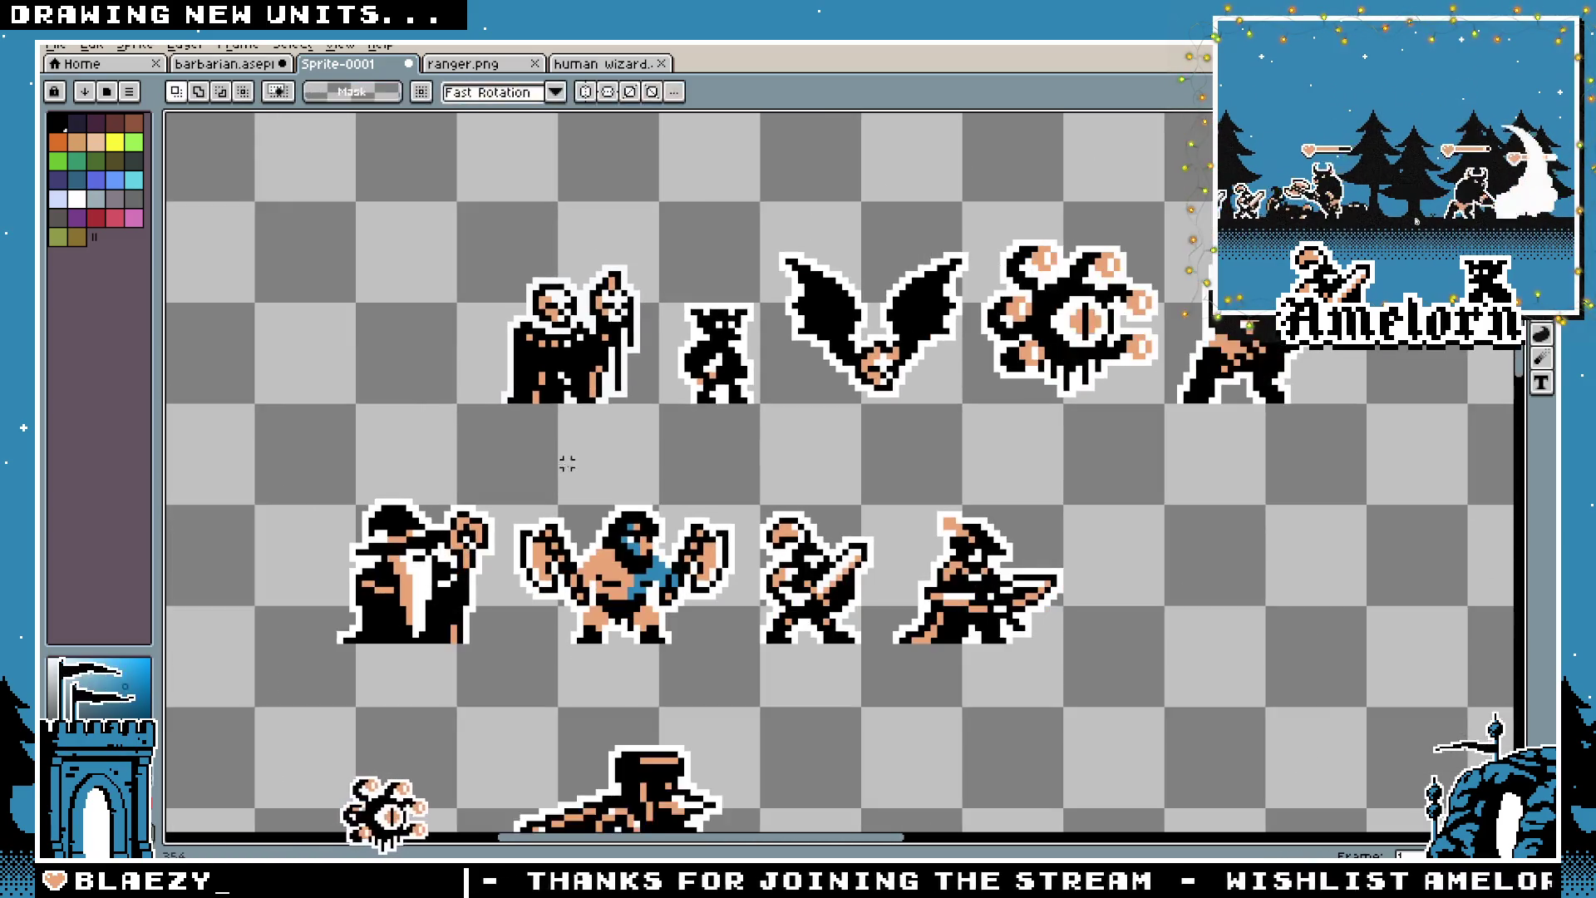
{"action": "scroll", "coordinate": [651, 435], "scroll_direction": "up", "scroll_amount": 2}
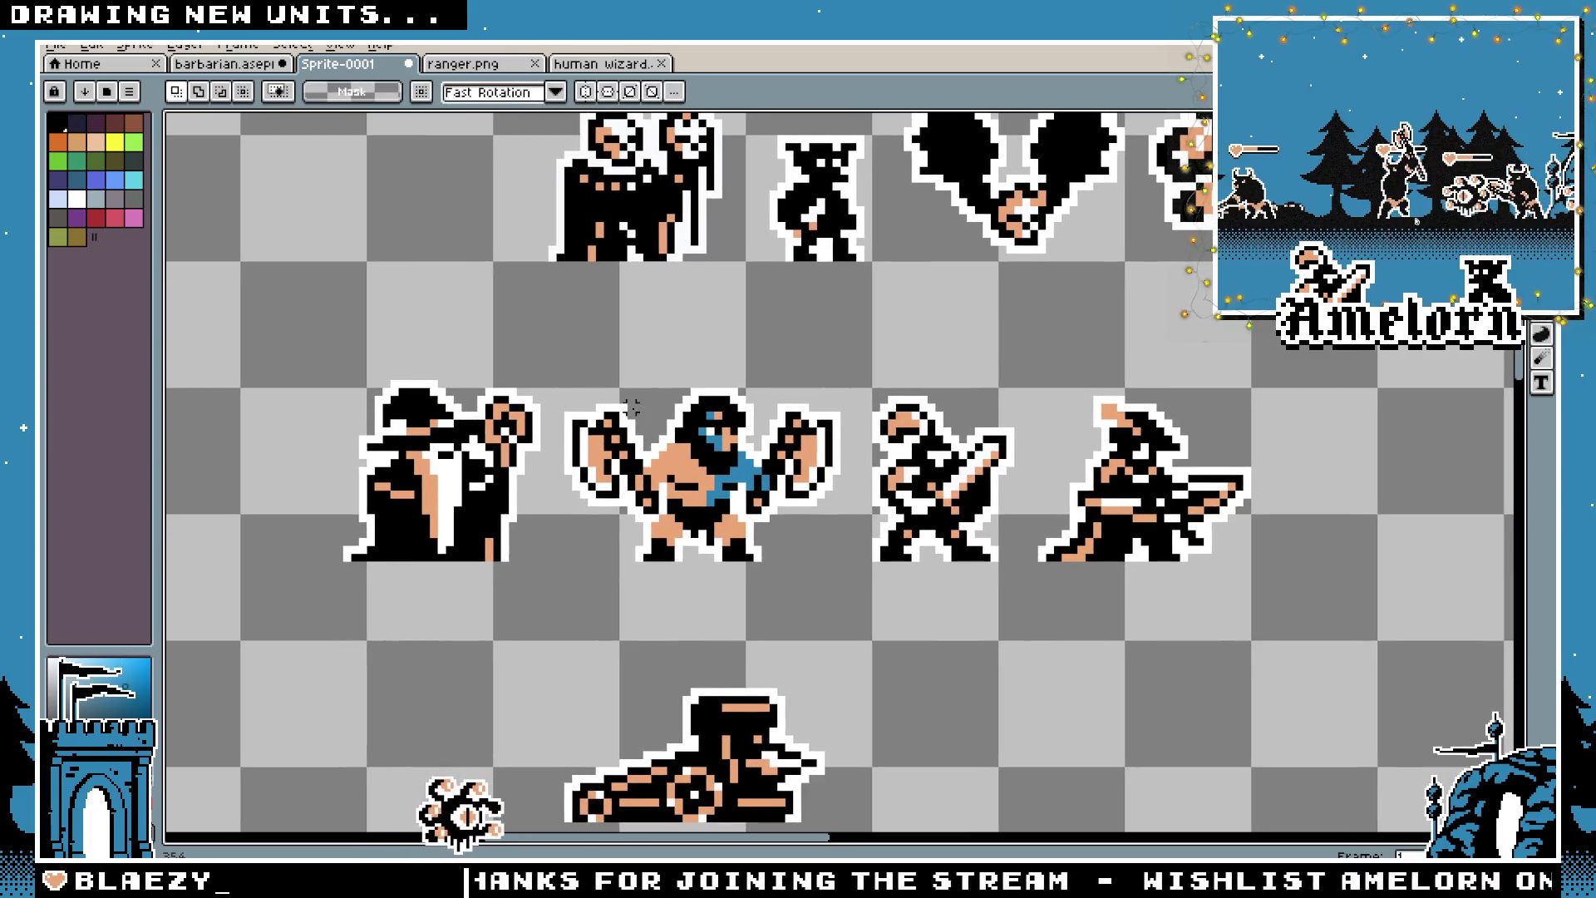
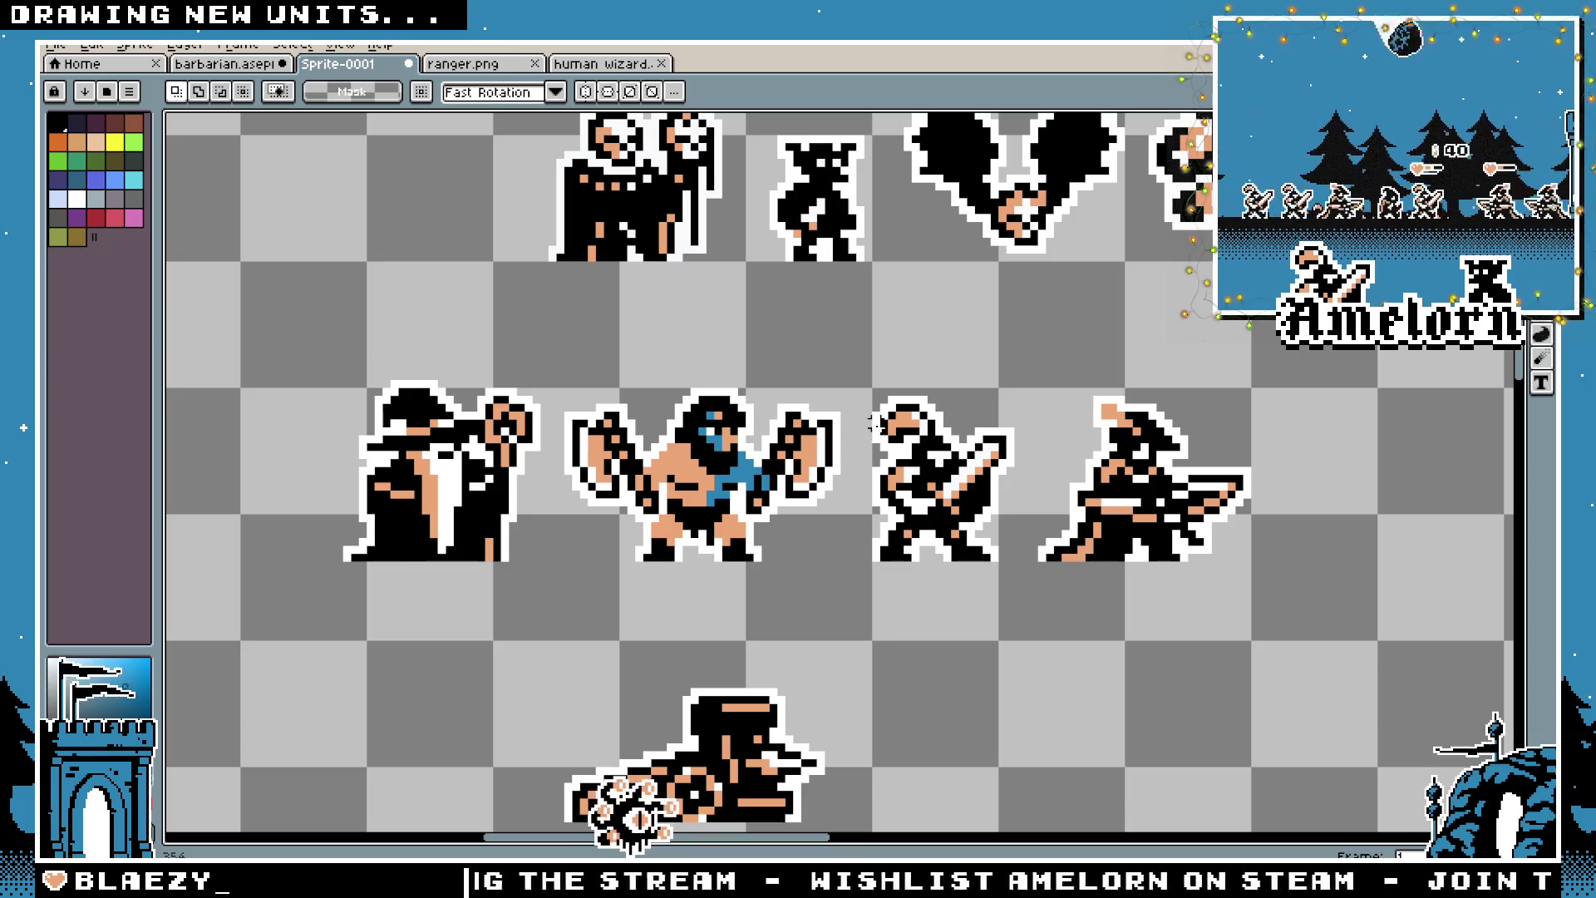
Open rogue.png from the unit/rogue/art folder
{"action": "left_click_drag", "start_coordinate": [812, 353], "coordinate": [768, 408]}
{"action": "left_click", "coordinate": [55, 46]}
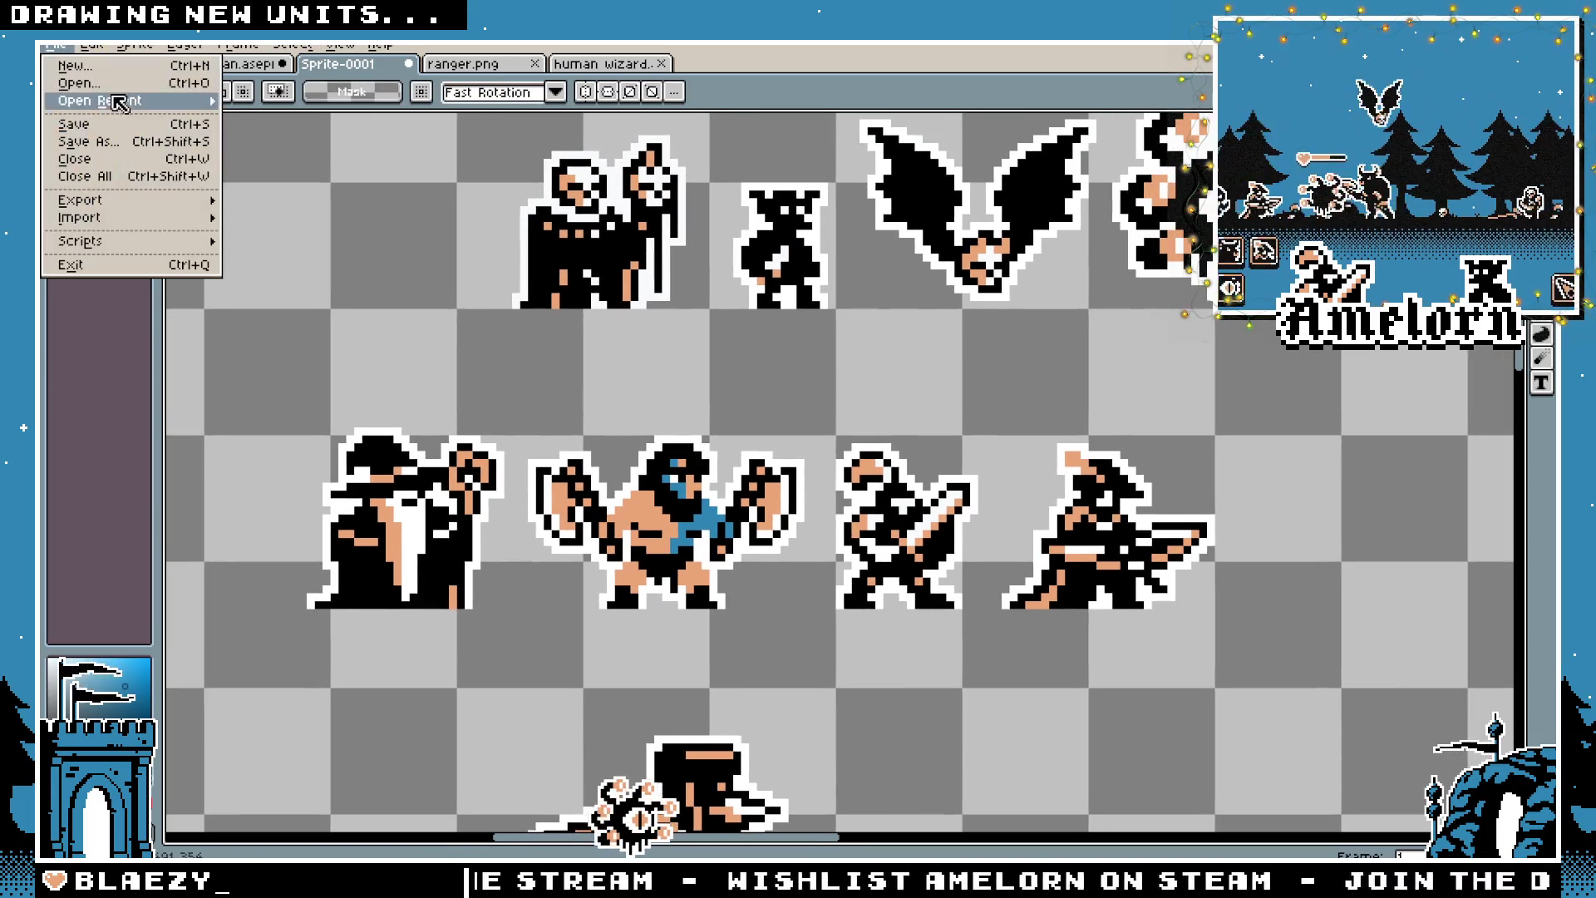
{"action": "left_click", "coordinate": [116, 88]}
{"action": "left_click", "coordinate": [283, 79]}
{"action": "left_click", "coordinate": [365, 246]}
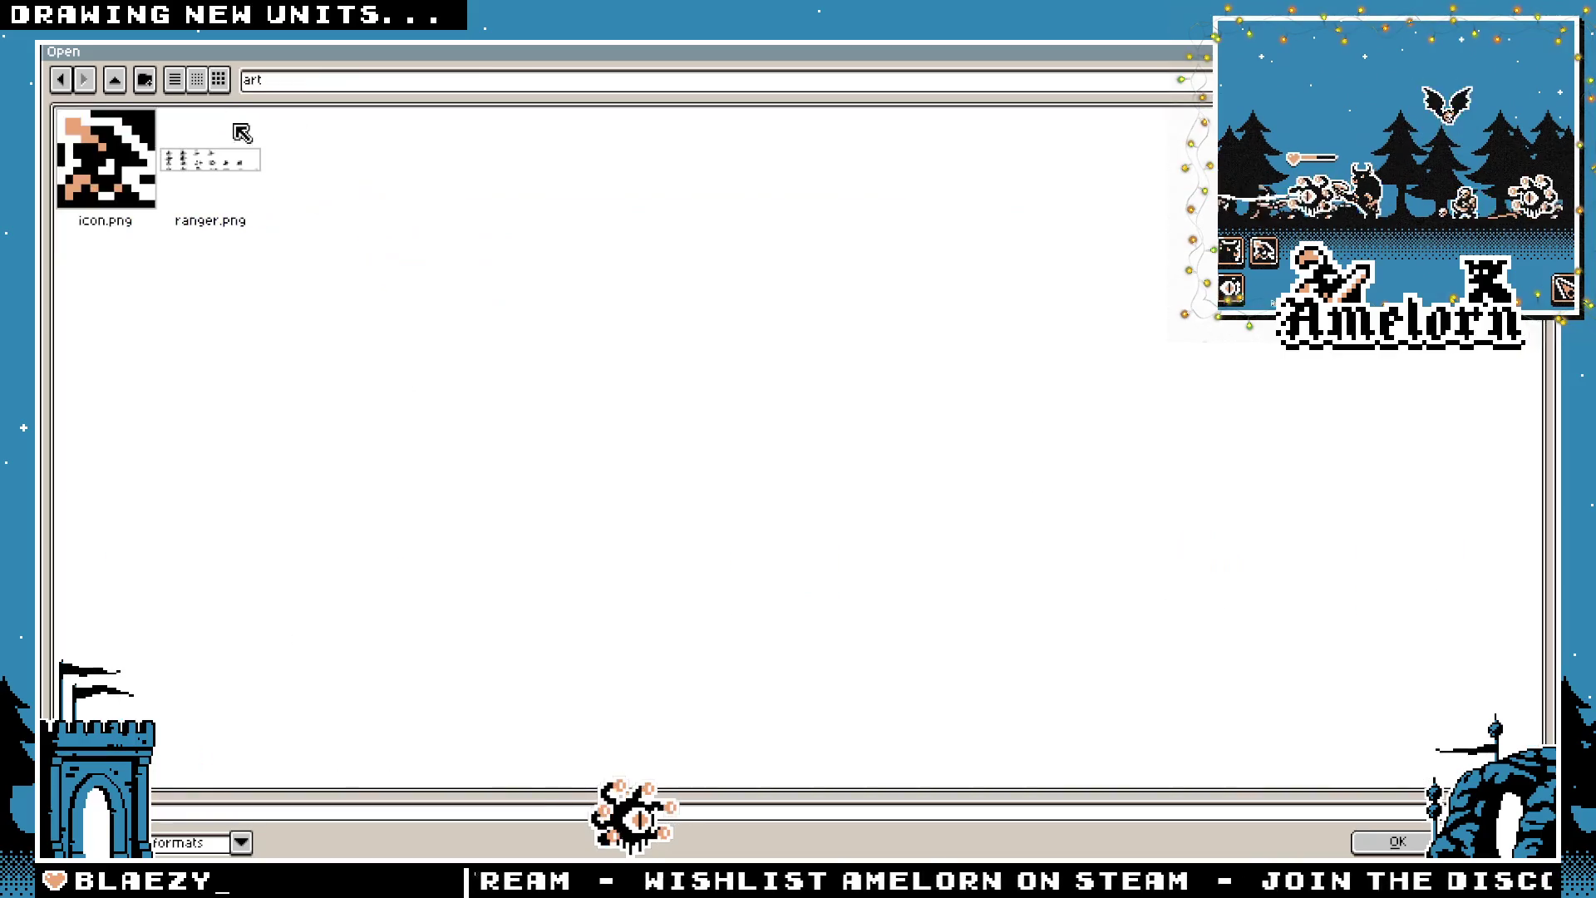
{"action": "left_click", "coordinate": [116, 79]}
{"action": "left_click", "coordinate": [117, 79]}
{"action": "double_click", "coordinate": [1089, 203]}
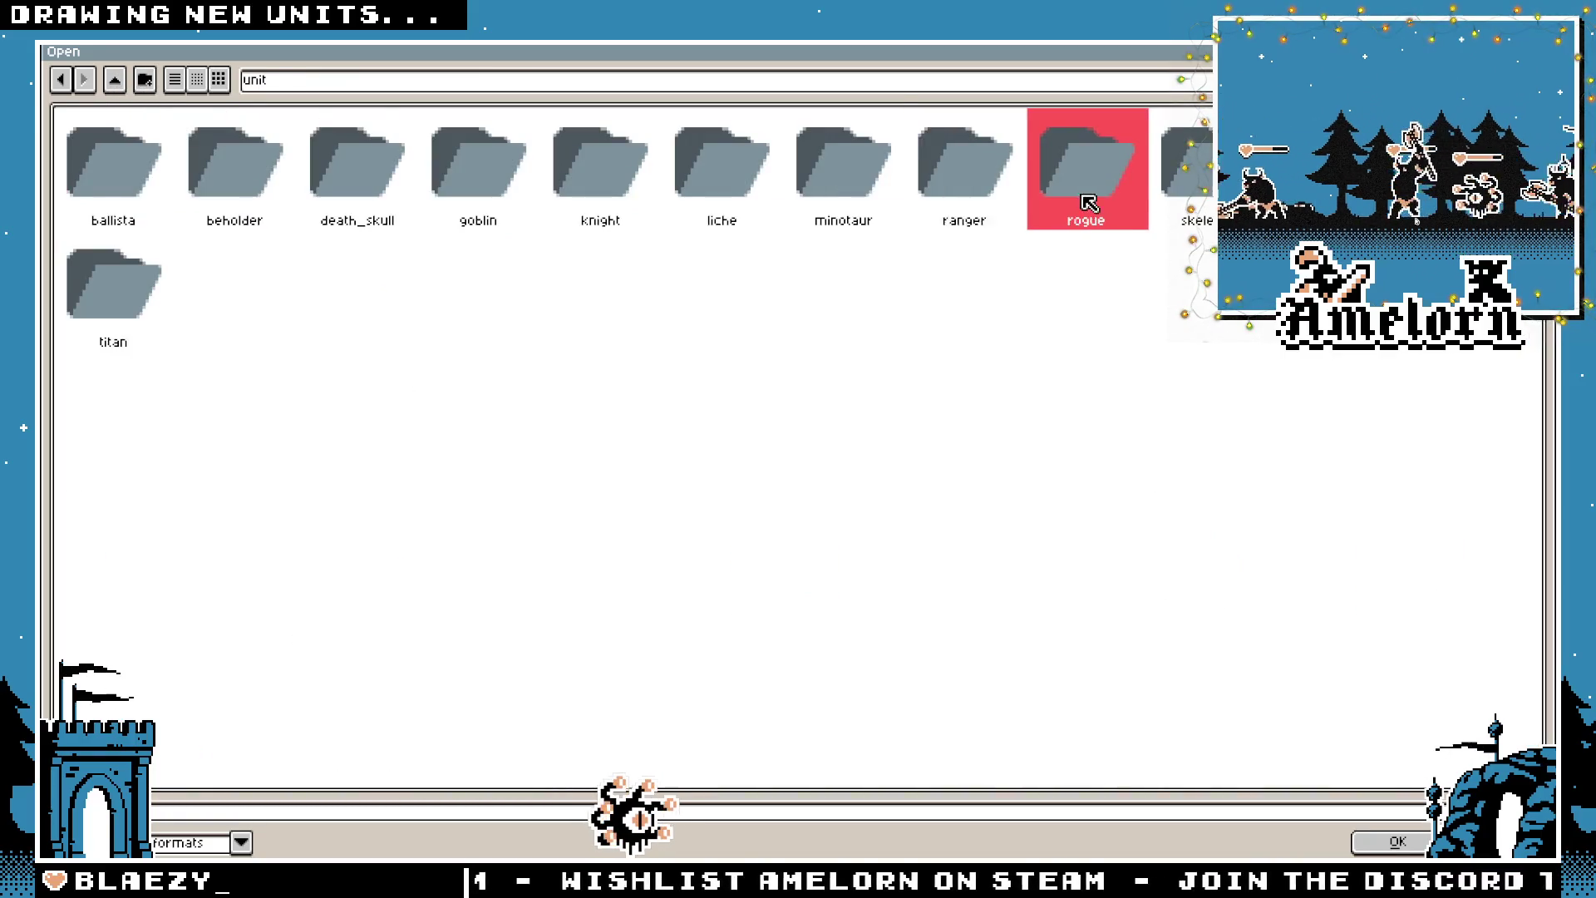
{"action": "double_click", "coordinate": [149, 170]}
{"action": "left_click", "coordinate": [248, 168]}
{"action": "double_click", "coordinate": [248, 168]}
Select the first rogue sprite and paste it onto Sprite-0001 just left of the wizard
{"action": "scroll", "coordinate": [584, 401], "scroll_direction": "up", "scroll_amount": 4}
{"action": "mouse_move", "coordinate": [564, 253]}
{"action": "left_mouse_down"}
{"action": "mouse_move", "coordinate": [684, 416]}
{"action": "mouse_move", "coordinate": [704, 412]}
{"action": "left_mouse_up"}
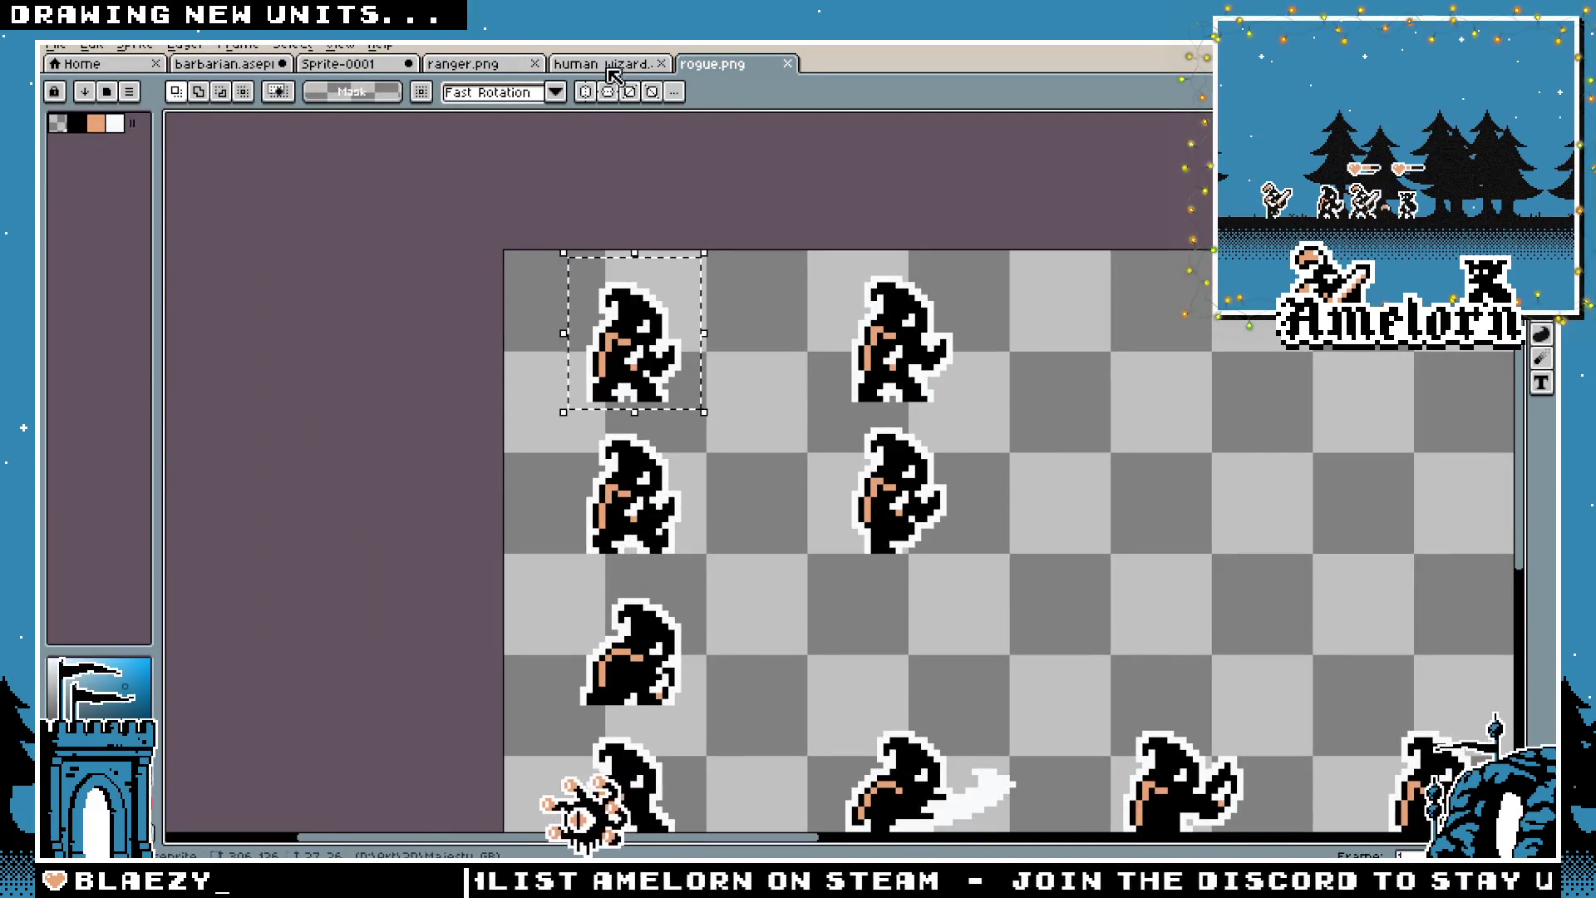
{"action": "left_click", "coordinate": [508, 65]}
{"action": "left_click", "coordinate": [366, 64]}
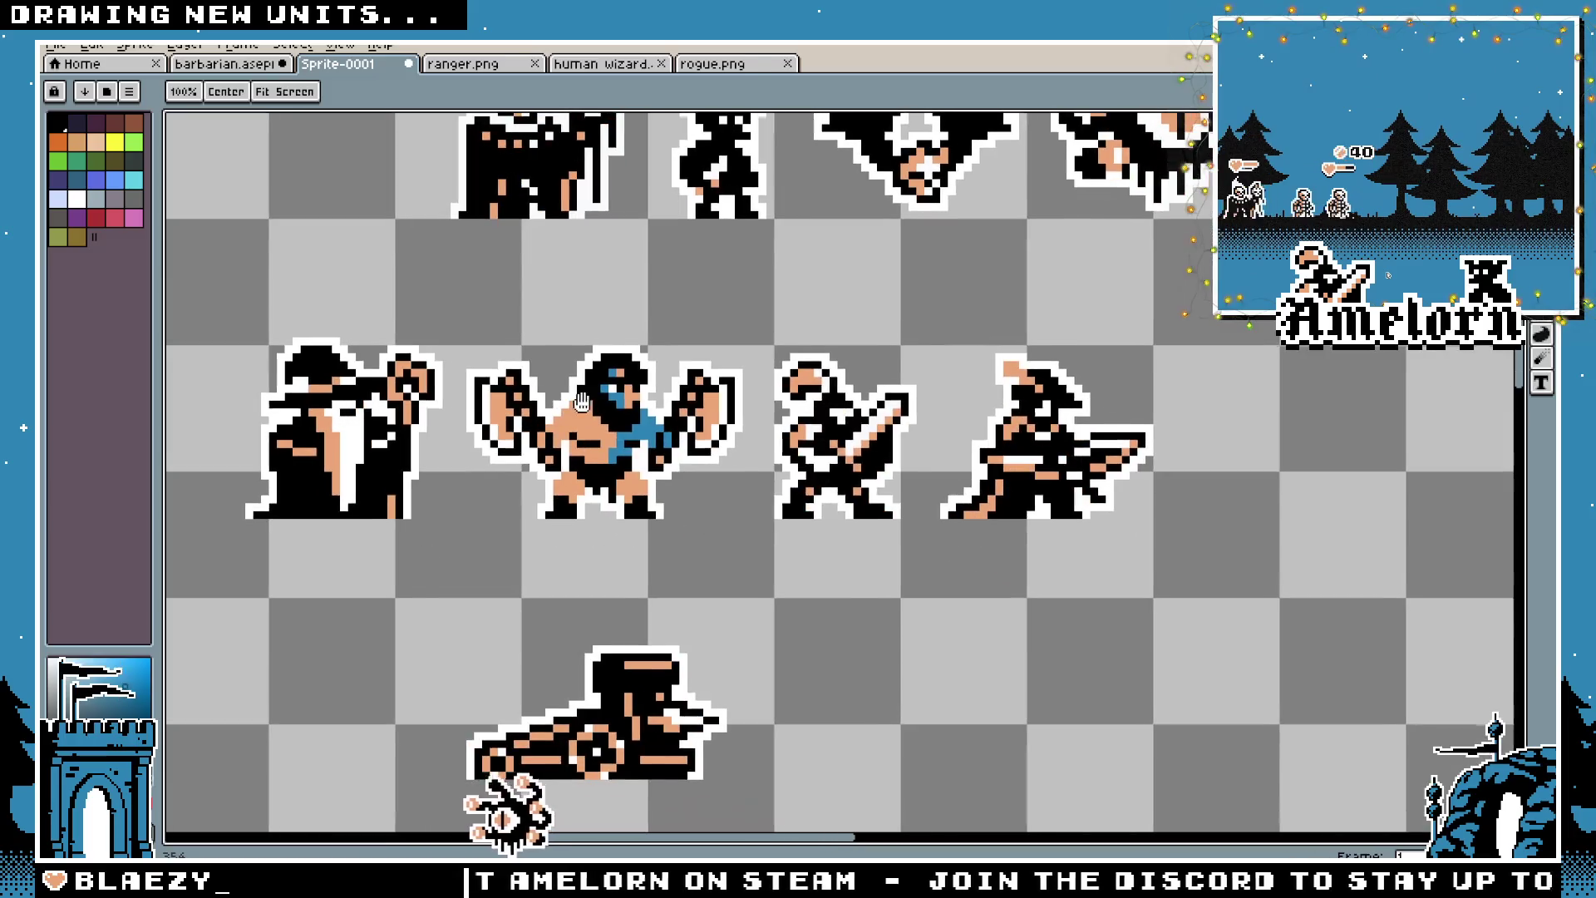
{"action": "key", "text": "ctrl+v"}
{"action": "left_click_drag", "start_coordinate": [841, 481], "coordinate": [285, 415]}
{"action": "scroll", "coordinate": [539, 453], "scroll_direction": "left", "scroll_amount": 3}
{"action": "left_click_drag", "start_coordinate": [539, 453], "coordinate": [432, 453]}
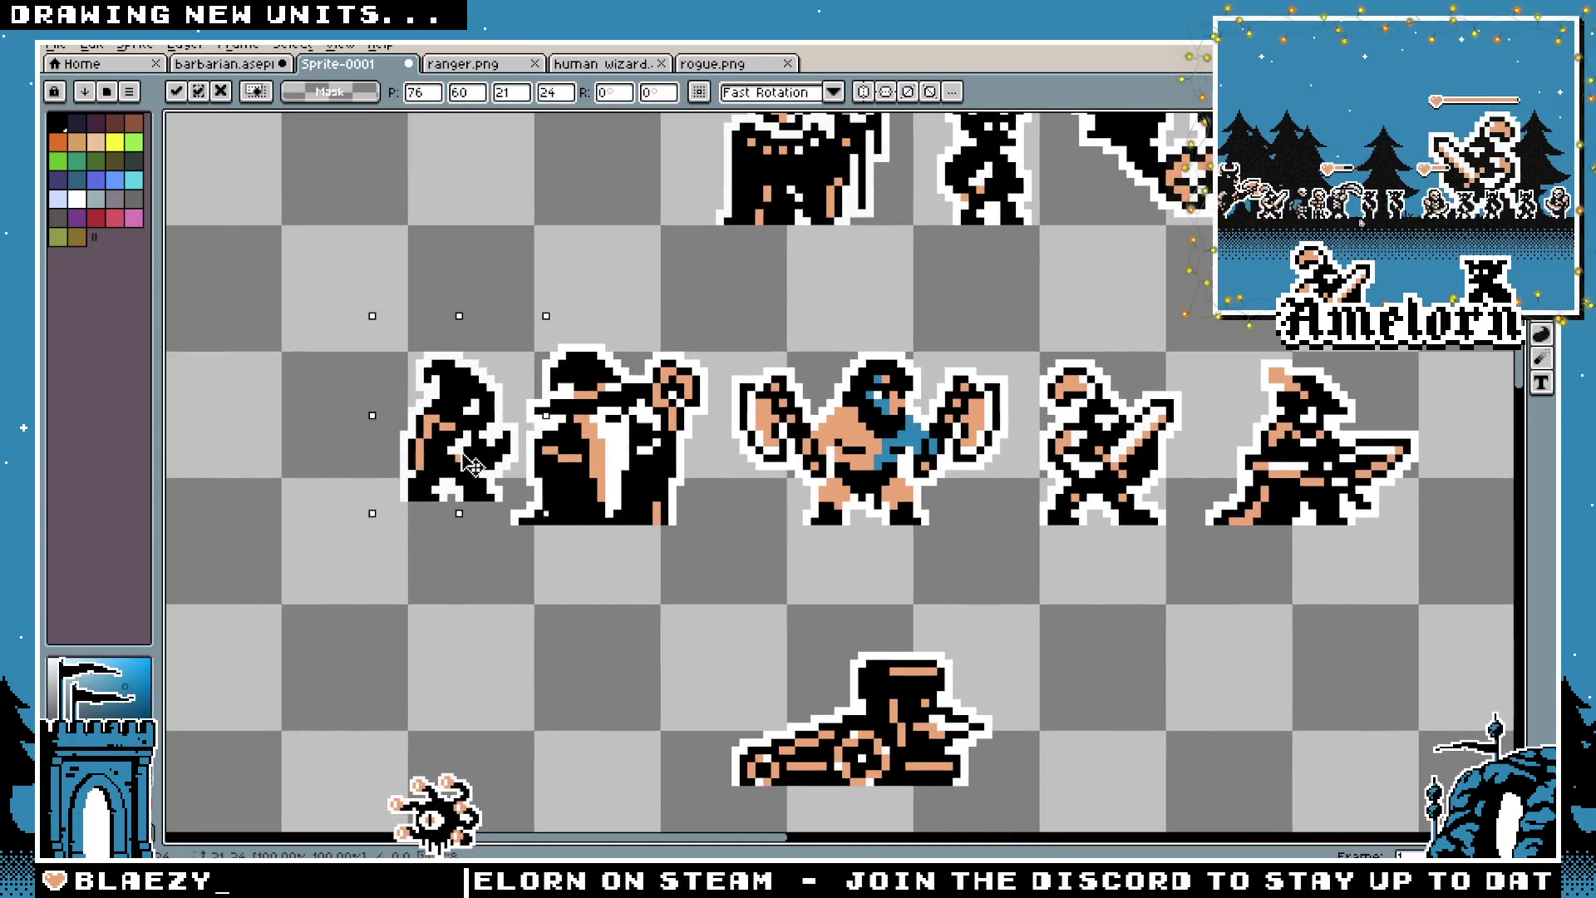
{"action": "key", "text": "Return"}
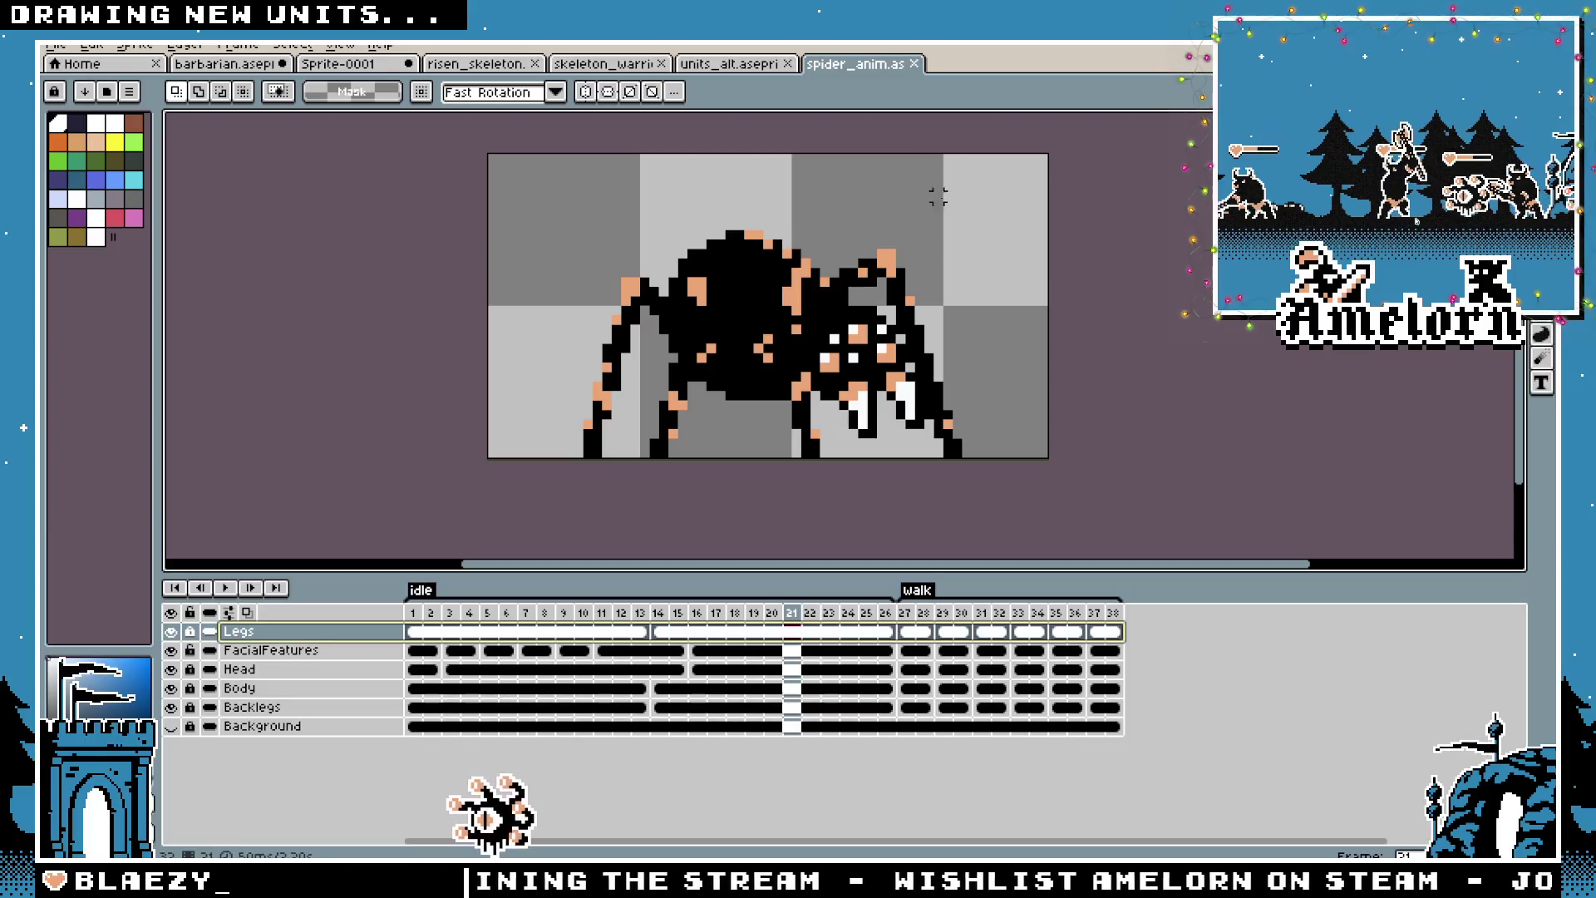
Apply the white Outline effect to the spider frame
{"action": "key", "text": "shift+o"}
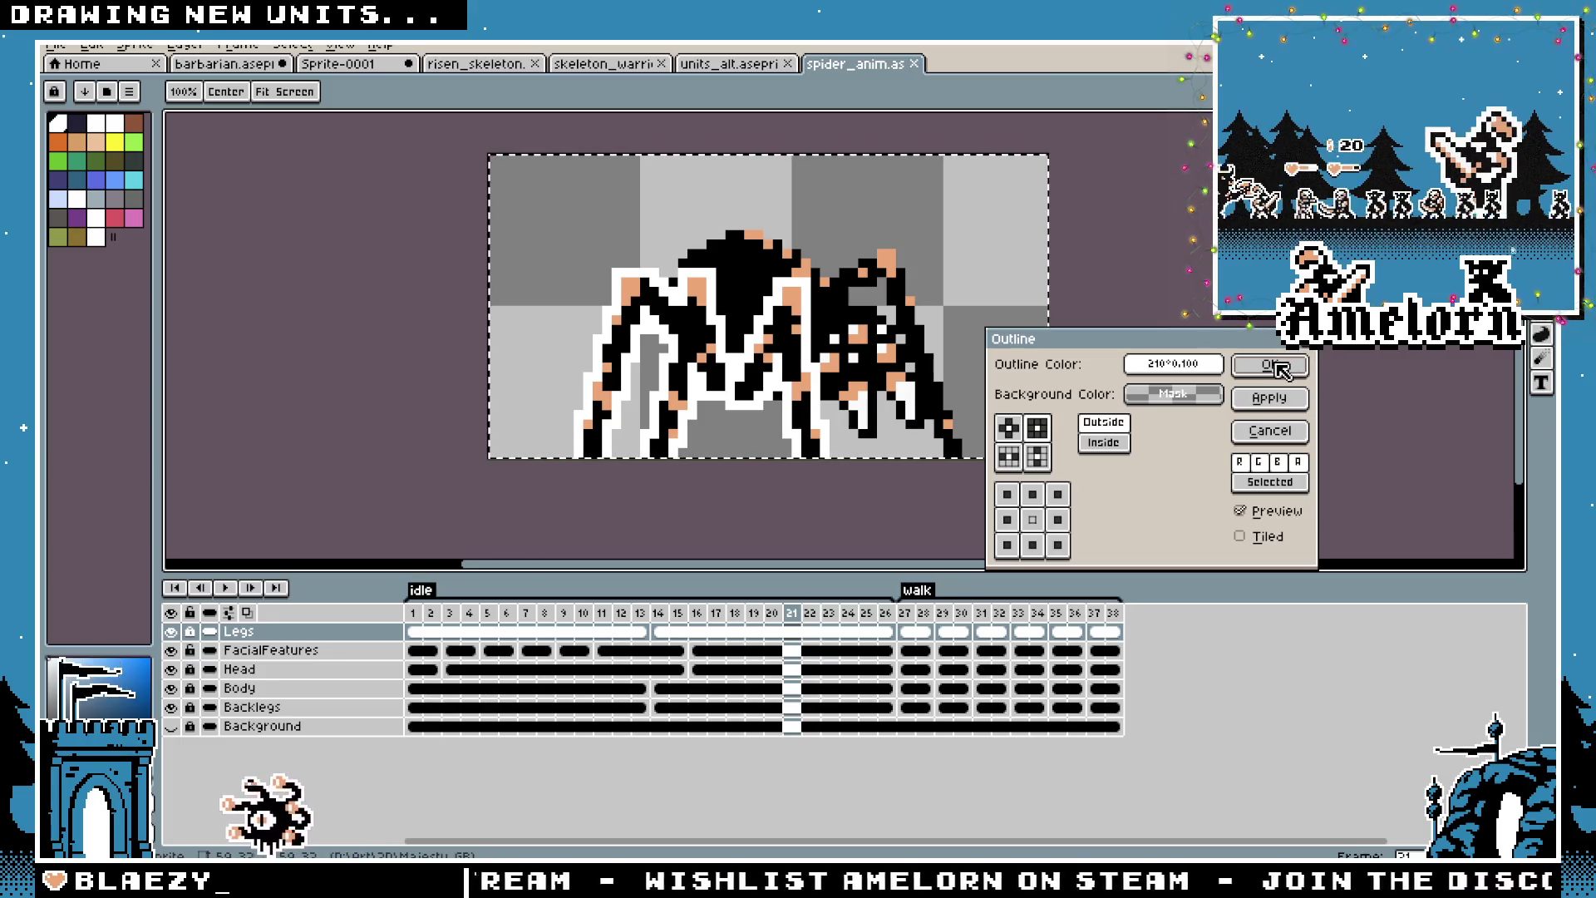
{"action": "left_click", "coordinate": [1272, 367]}
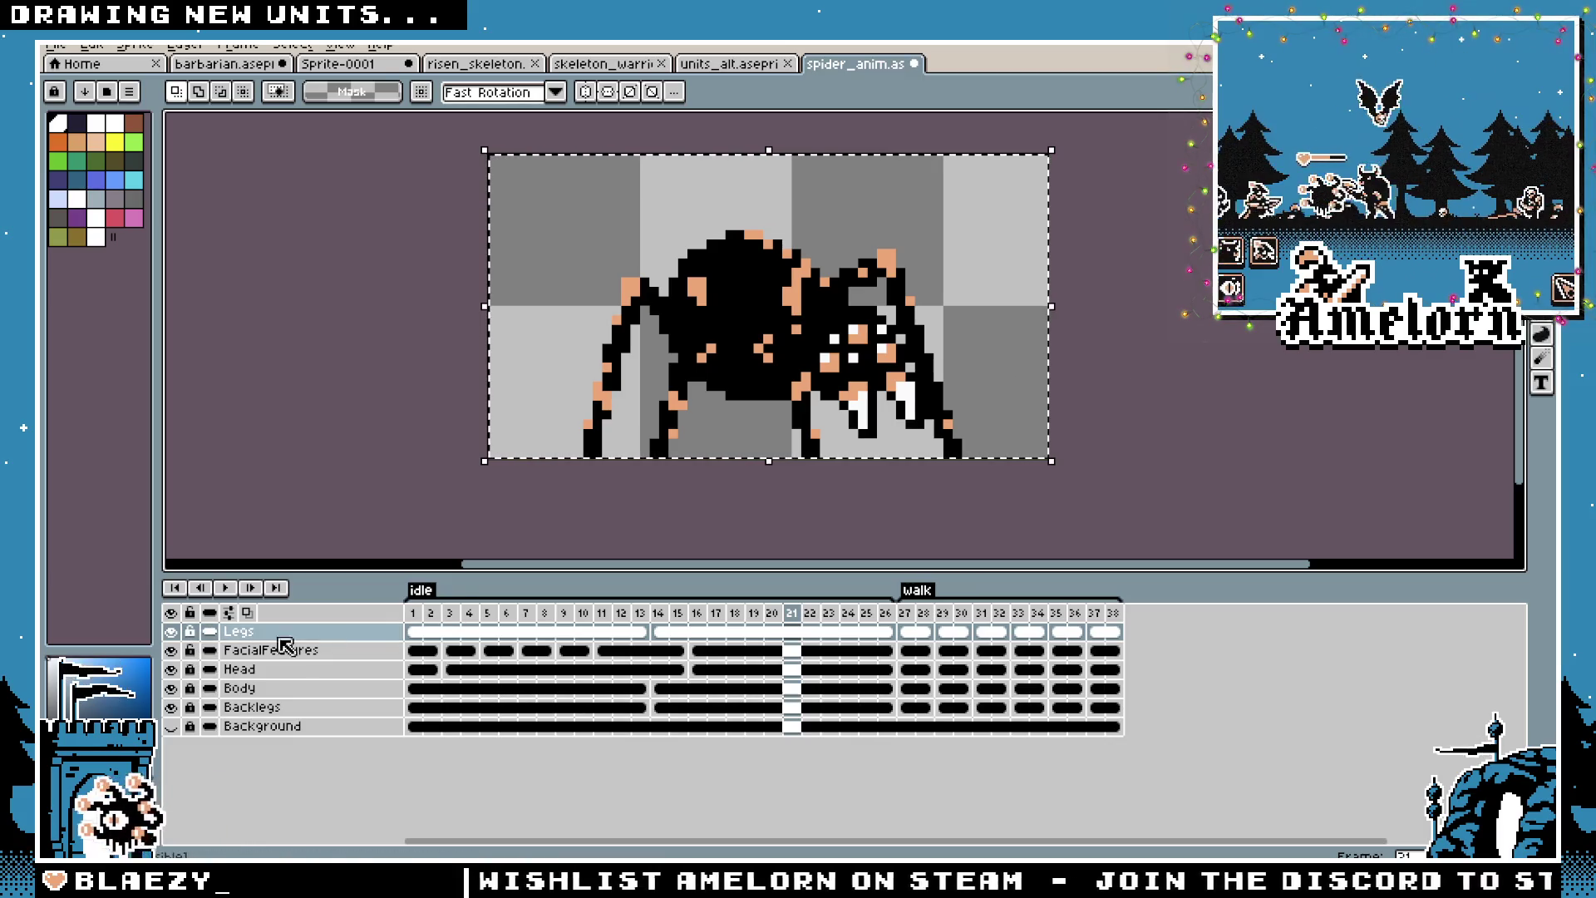
{"action": "key", "text": "shift+o"}
{"action": "left_click", "coordinate": [1252, 367]}
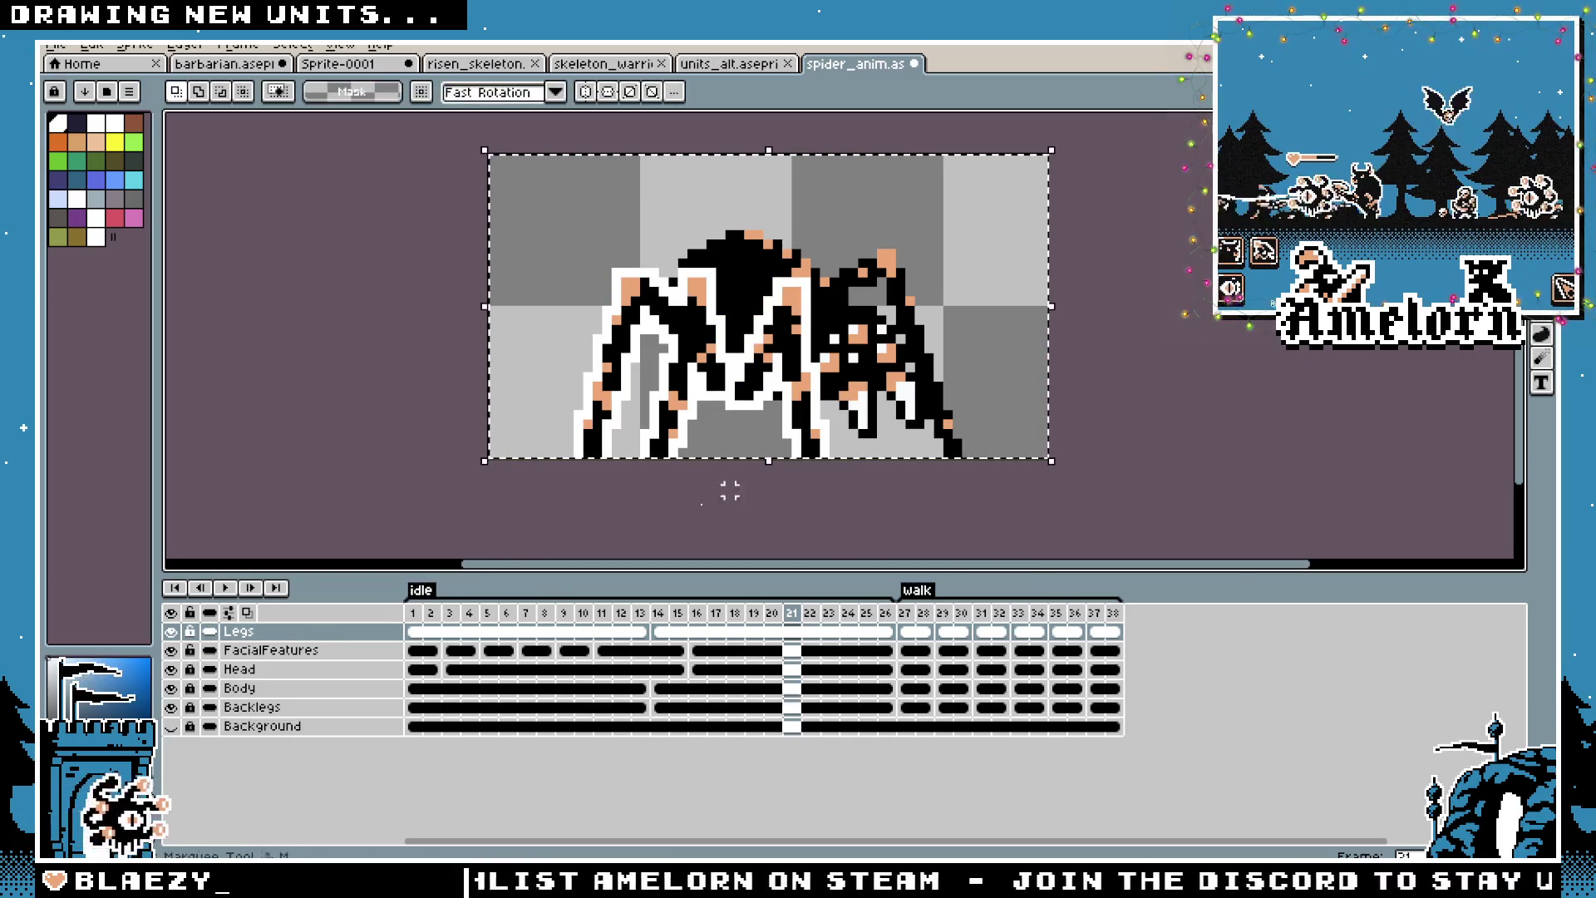
Flatten the FacialFeatures through Backlegs layers and outline the flattened spider in white
{"action": "left_click_drag", "start_coordinate": [315, 651], "coordinate": [296, 713]}
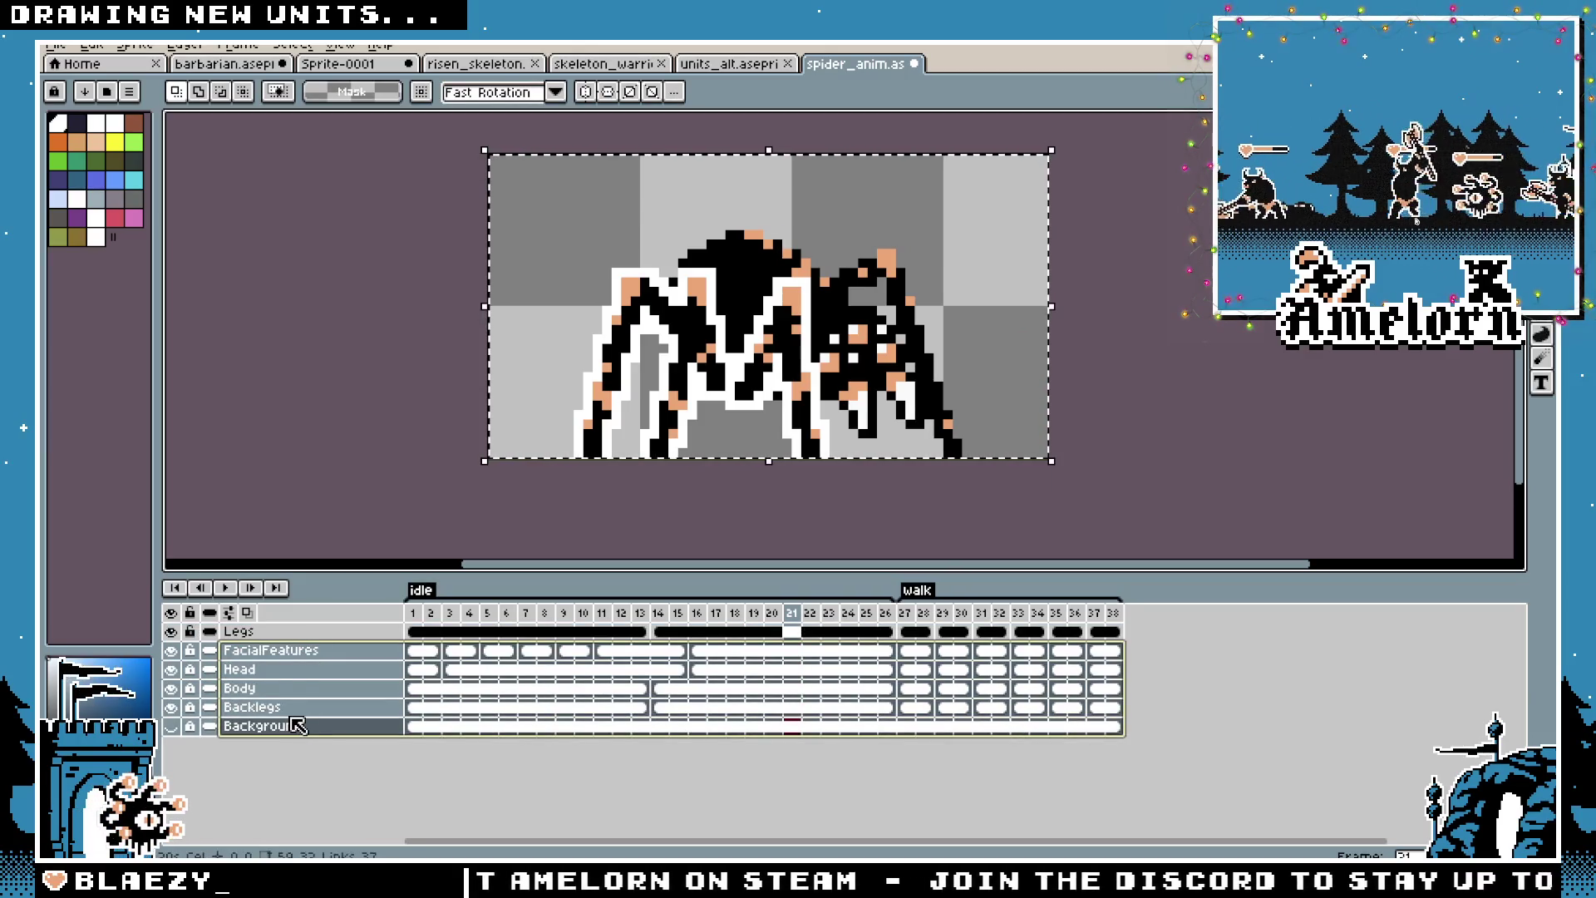
{"action": "right_click", "coordinate": [296, 715]}
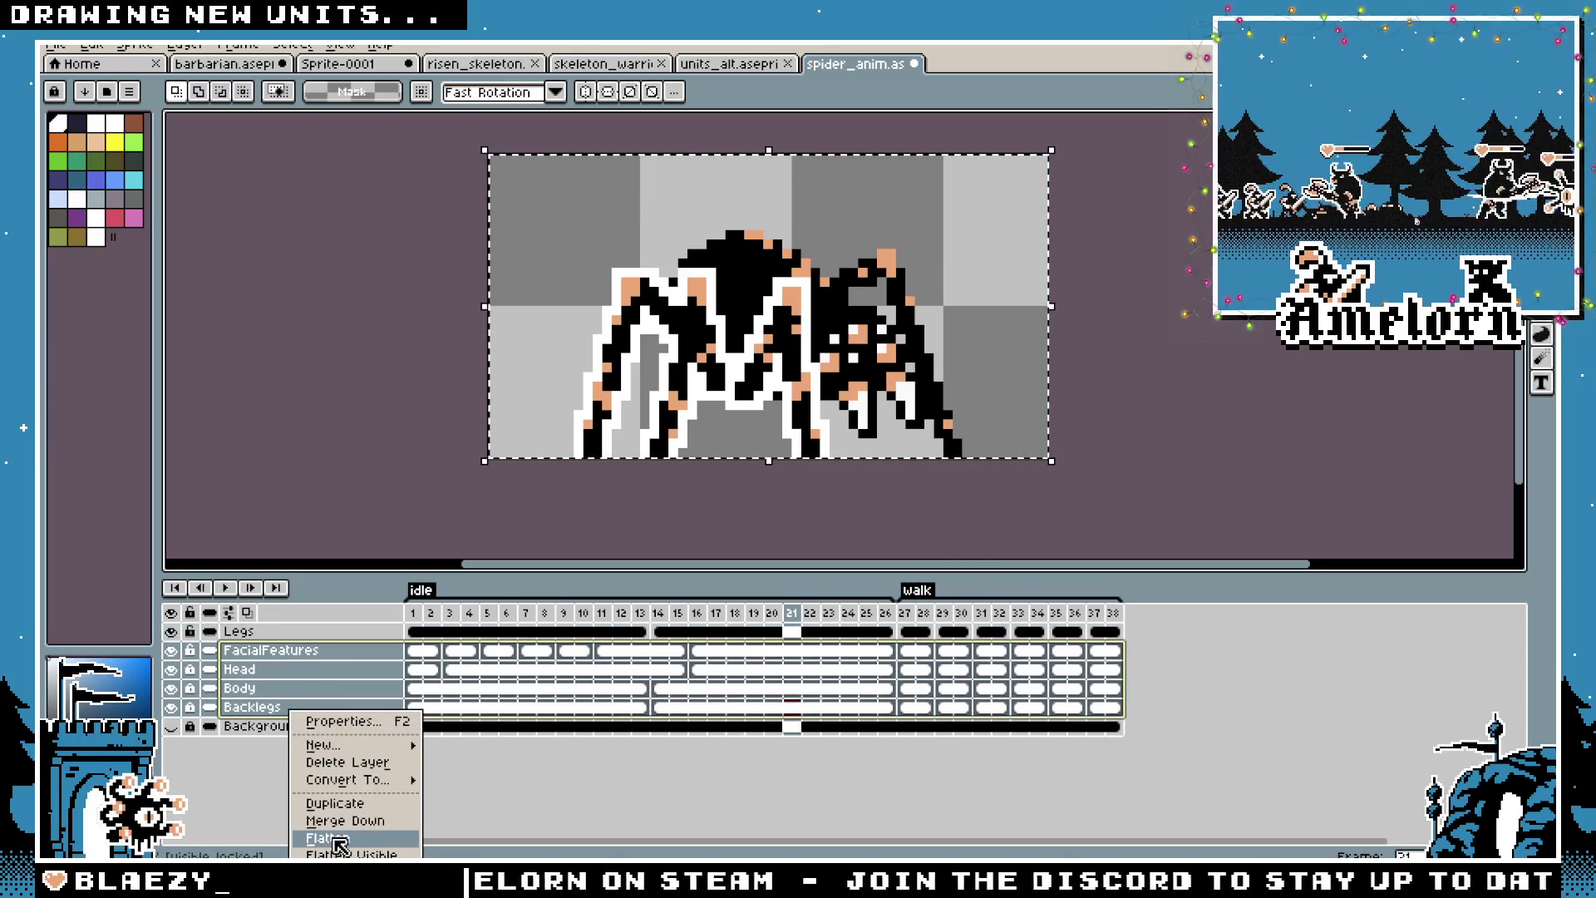
{"action": "left_click", "coordinate": [326, 837]}
{"action": "key", "text": "shift+o"}
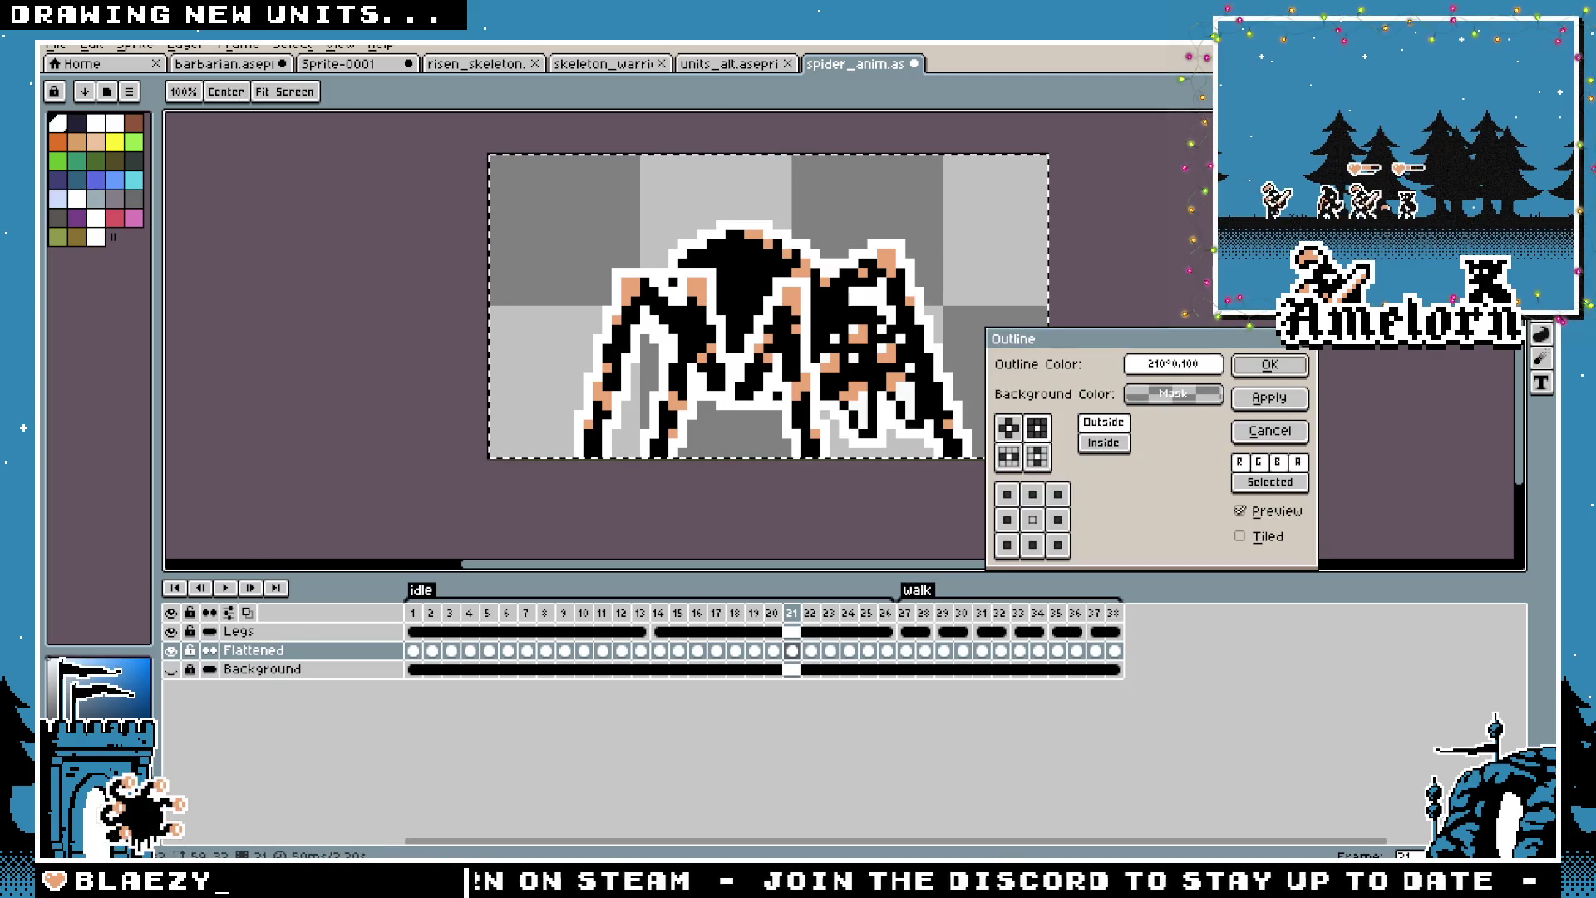
{"action": "left_click", "coordinate": [1259, 366]}
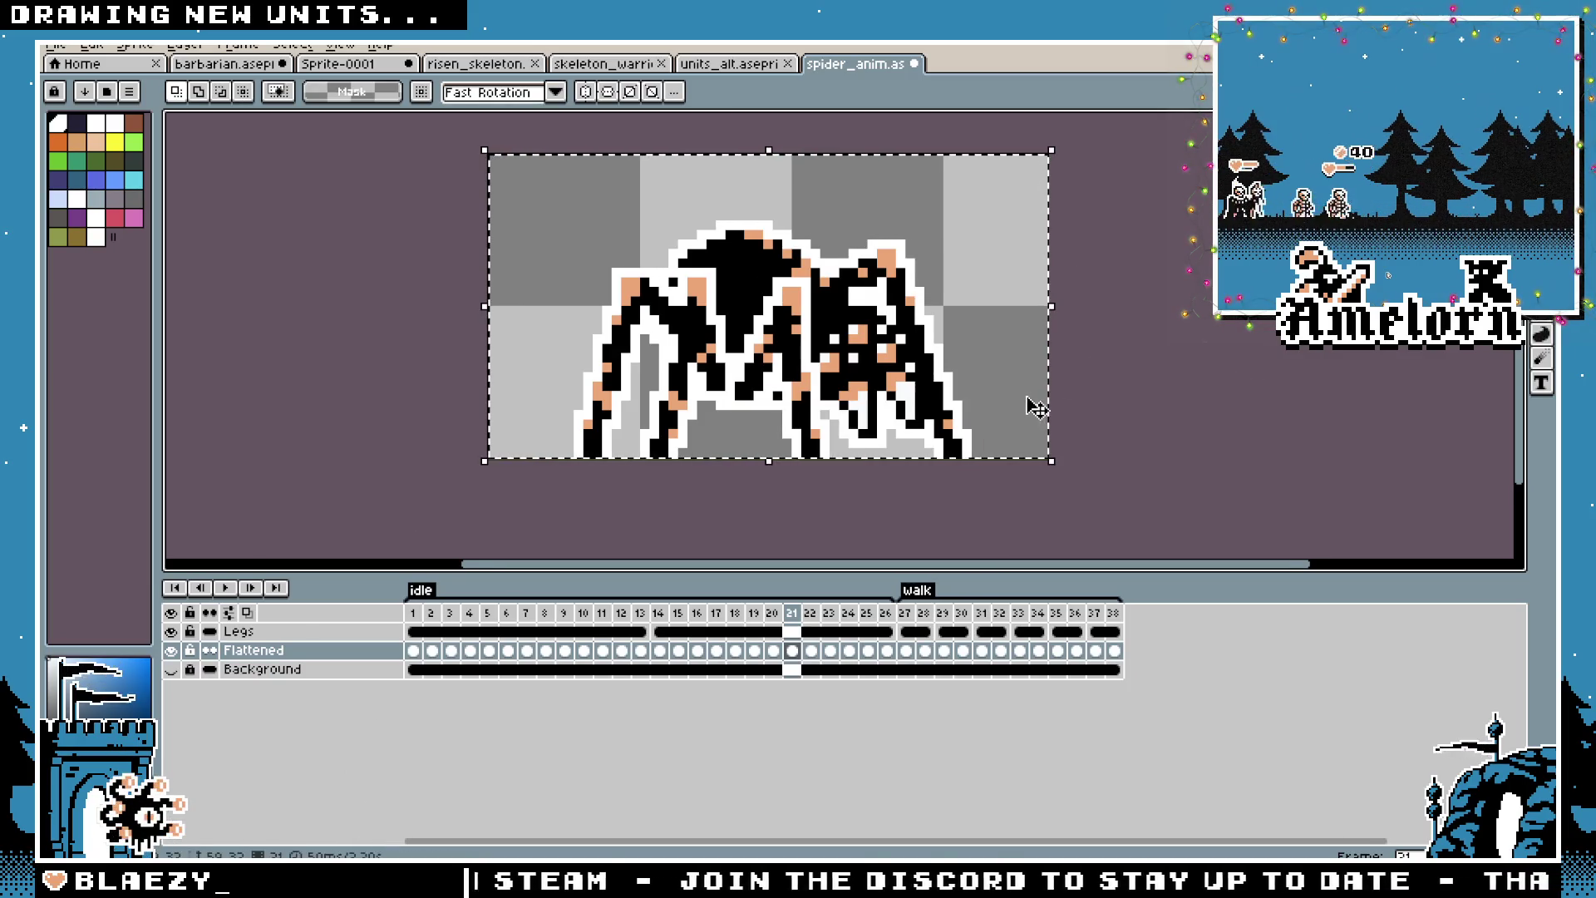
Merge Legs into the Flattened layer, undo back to separate layers, and return to Sprite-0001
{"action": "scroll", "coordinate": [1033, 402], "scroll_direction": "up", "scroll_amount": 1}
{"action": "left_click", "coordinate": [250, 631], "text": "shift"}
{"action": "right_click", "coordinate": [273, 650]}
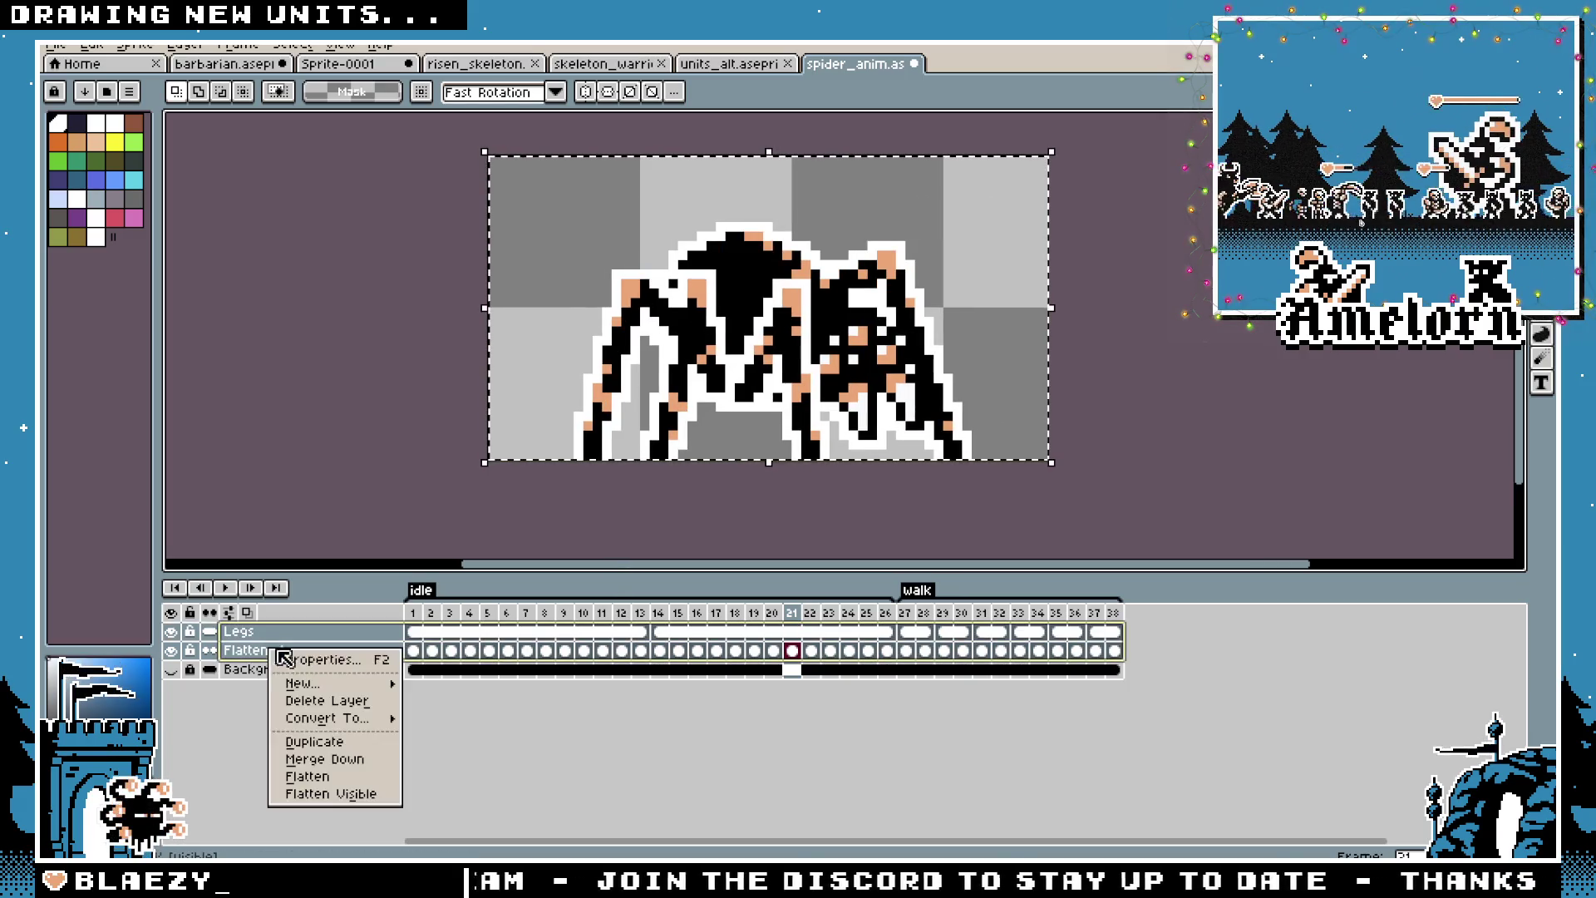
{"action": "left_click", "coordinate": [314, 773]}
{"action": "key", "text": "ctrl+z"}
{"action": "key", "text": "ctrl+z"}
{"action": "key", "text": "ctrl+z"}
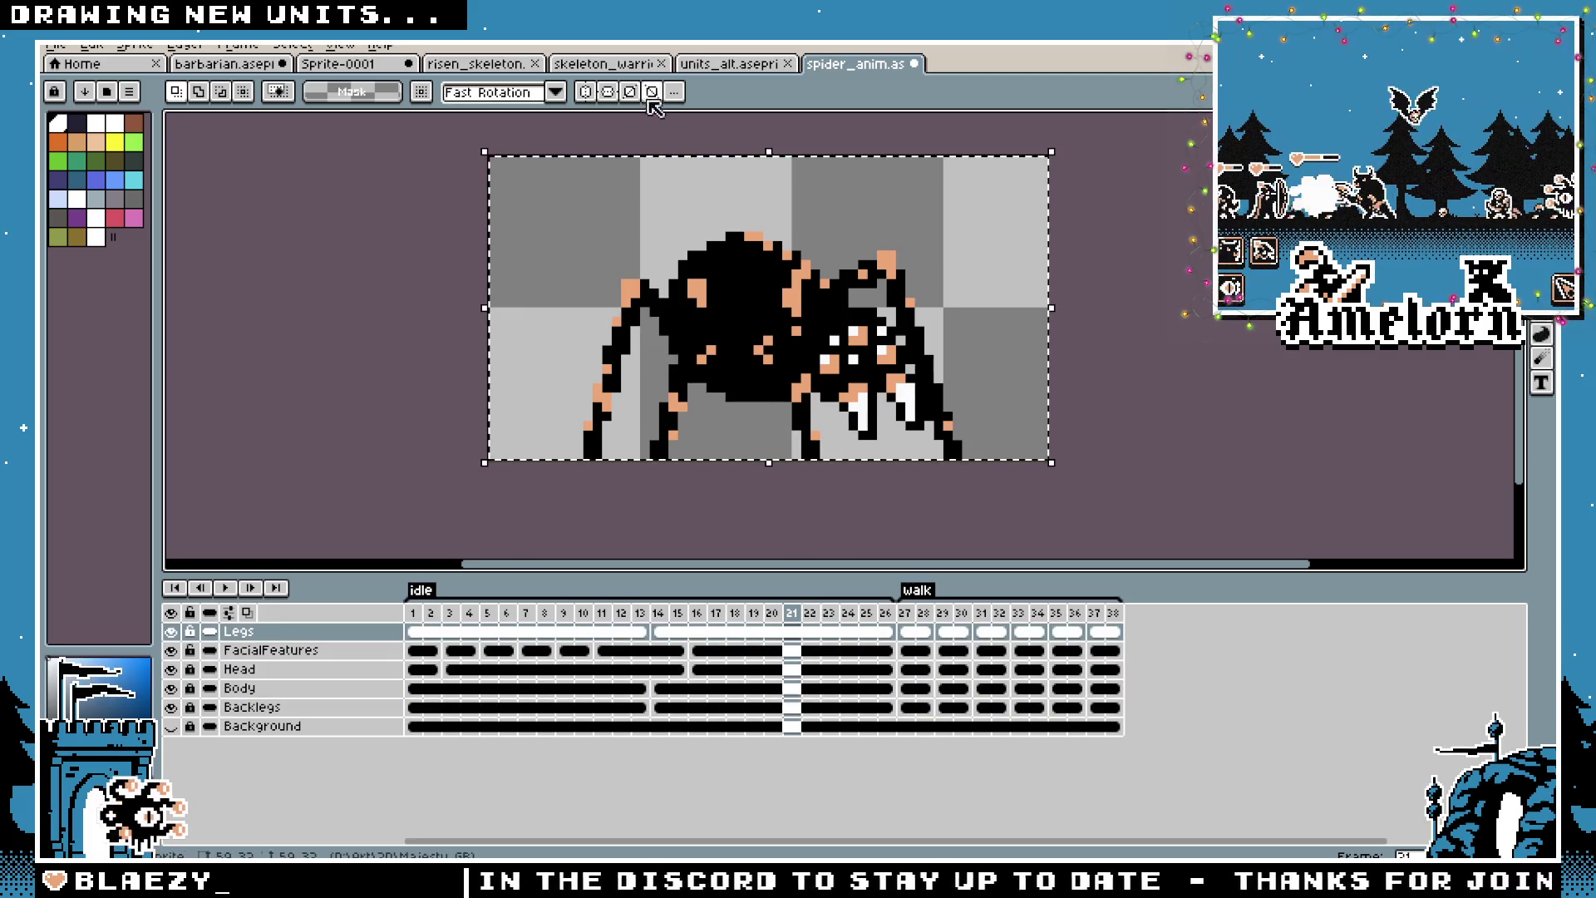
{"action": "left_click", "coordinate": [602, 65]}
{"action": "left_click", "coordinate": [478, 64]}
{"action": "left_click", "coordinate": [366, 74]}
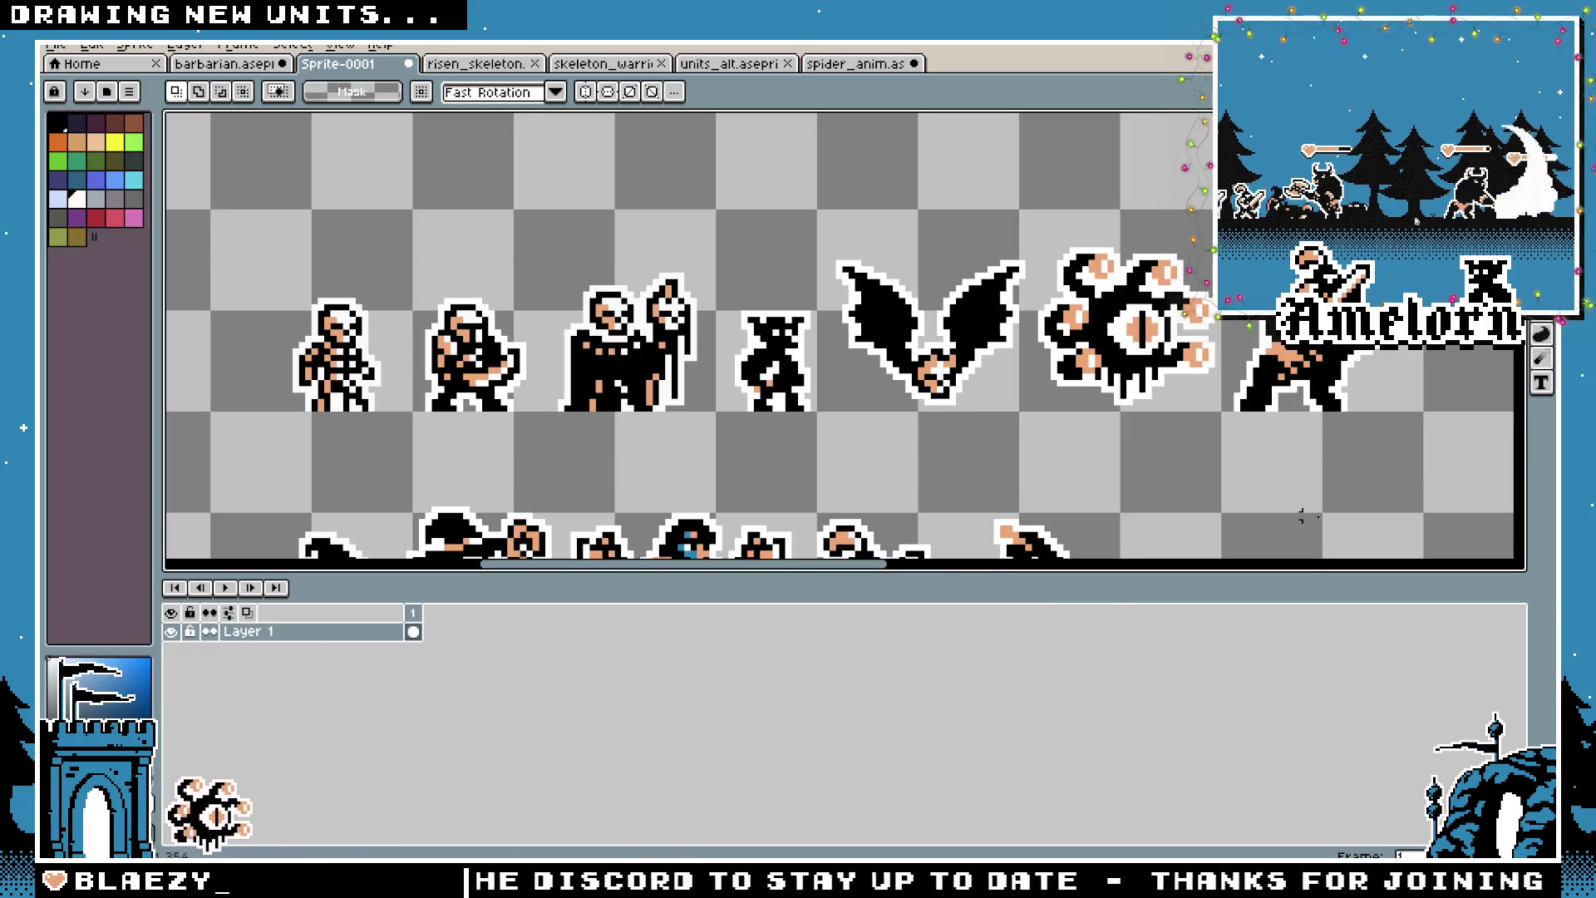
Paste the outlined spider at the top row's right end, nudged one pixel right
{"action": "key", "text": "Tab"}
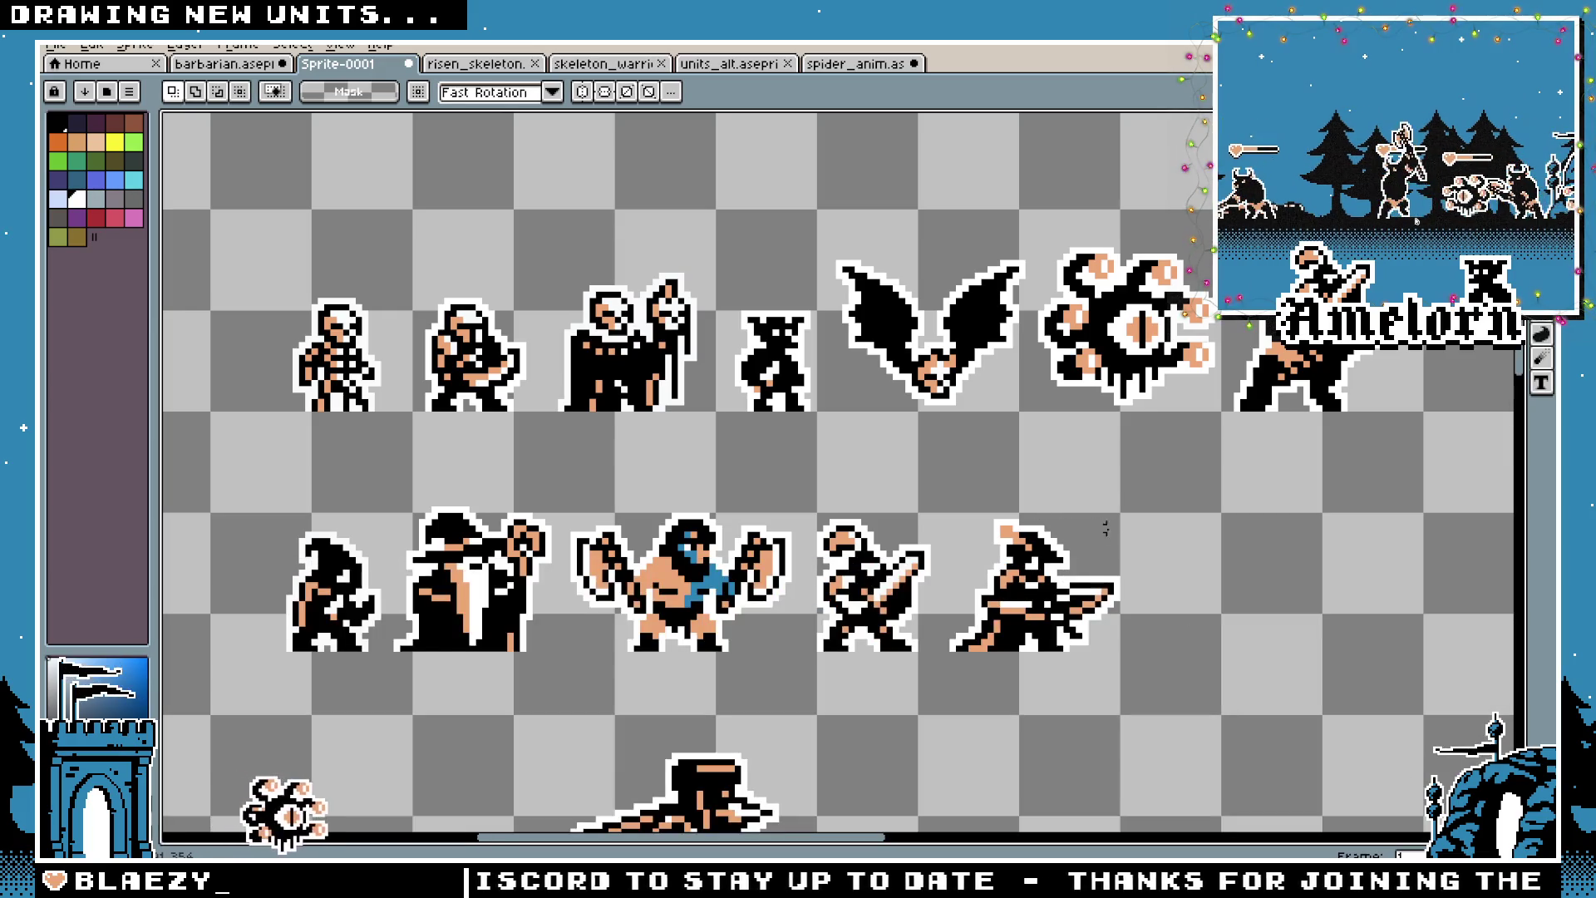
{"action": "left_click_drag", "start_coordinate": [1104, 527], "coordinate": [863, 515]}
{"action": "key", "text": "ctrl+v"}
{"action": "left_click_drag", "start_coordinate": [832, 241], "coordinate": [1379, 300]}
{"action": "key", "text": "Right"}
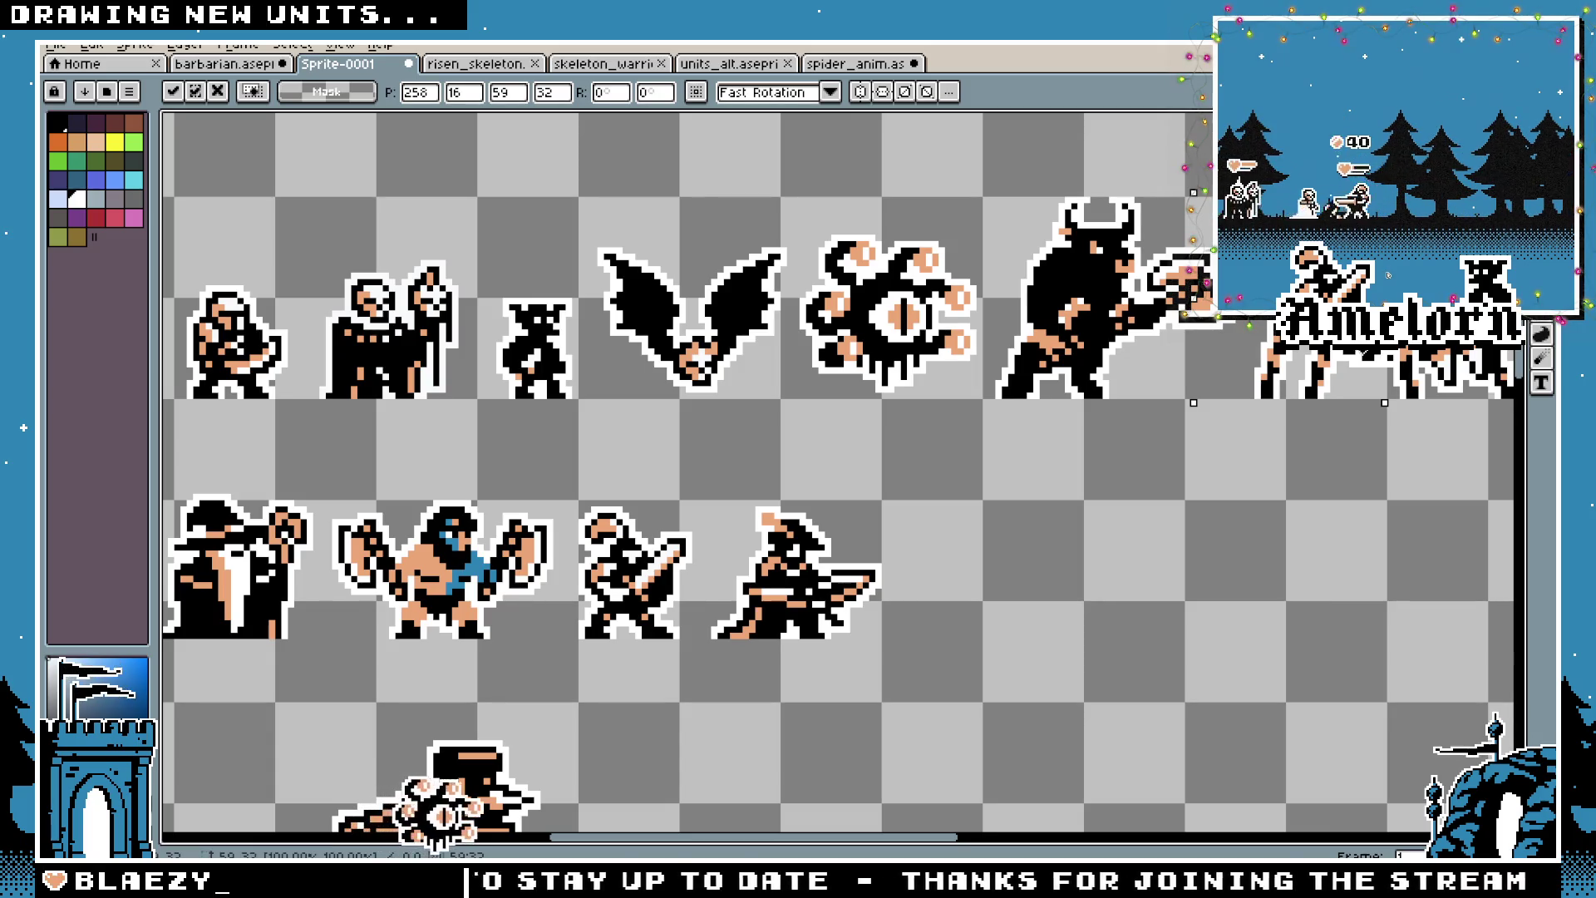
{"action": "scroll", "coordinate": [1162, 238], "scroll_direction": "down", "scroll_amount": 2}
{"action": "key", "text": "Return"}
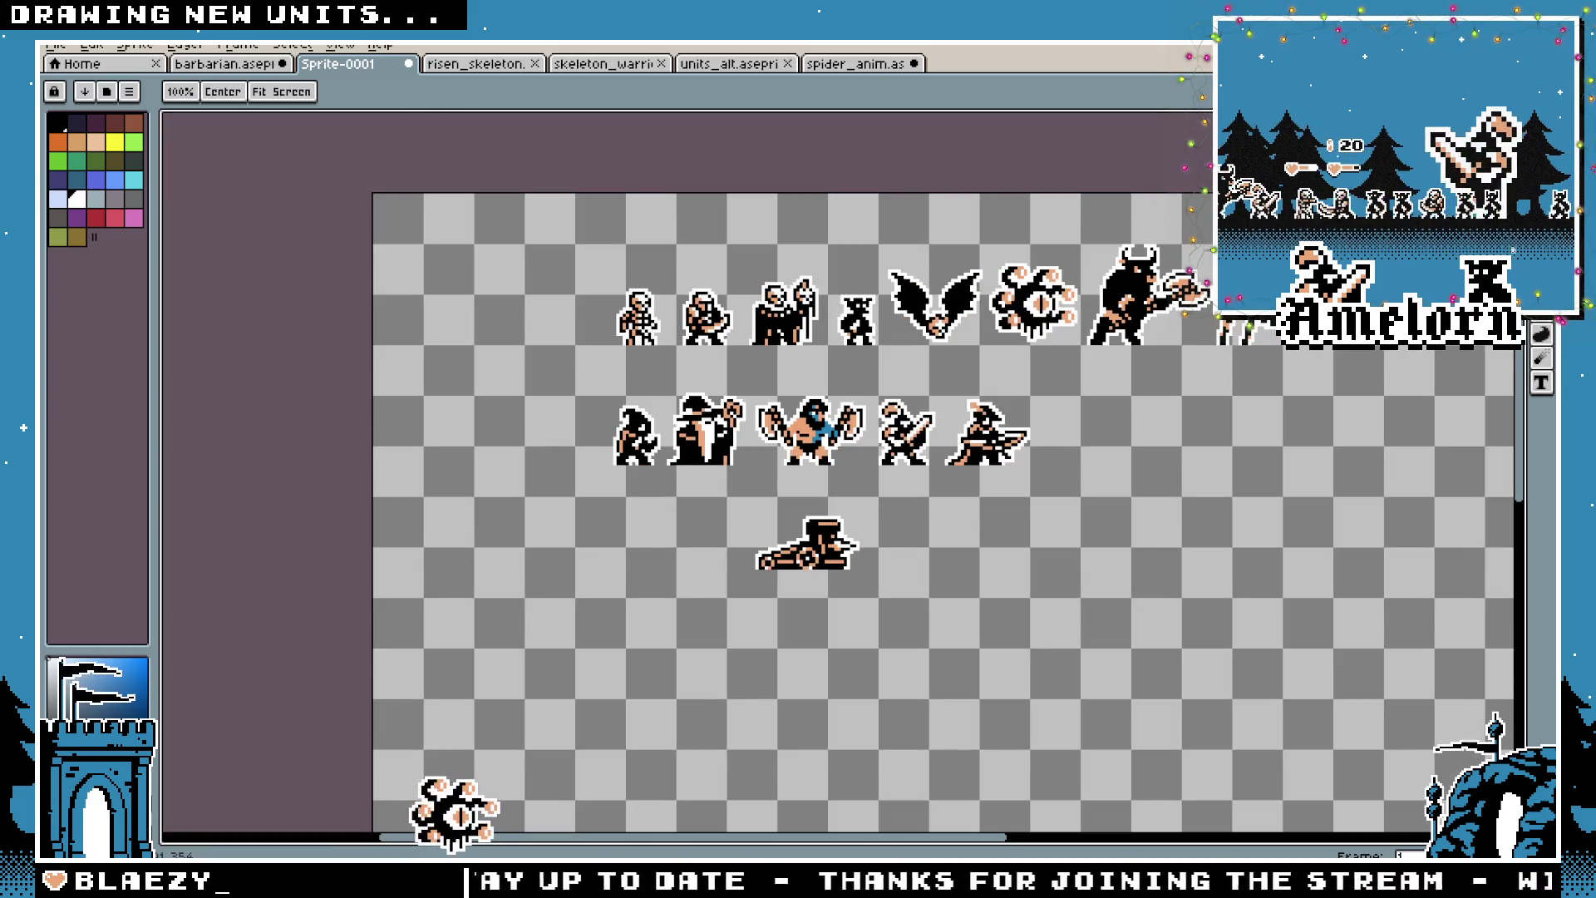
Select the pasted spider's area and then deselect it
{"action": "scroll", "coordinate": [1162, 237], "scroll_direction": "up", "scroll_amount": 1}
{"action": "scroll", "coordinate": [906, 341], "scroll_direction": "up", "scroll_amount": 3}
{"action": "left_click_drag", "start_coordinate": [1188, 248], "coordinate": [831, 498]}
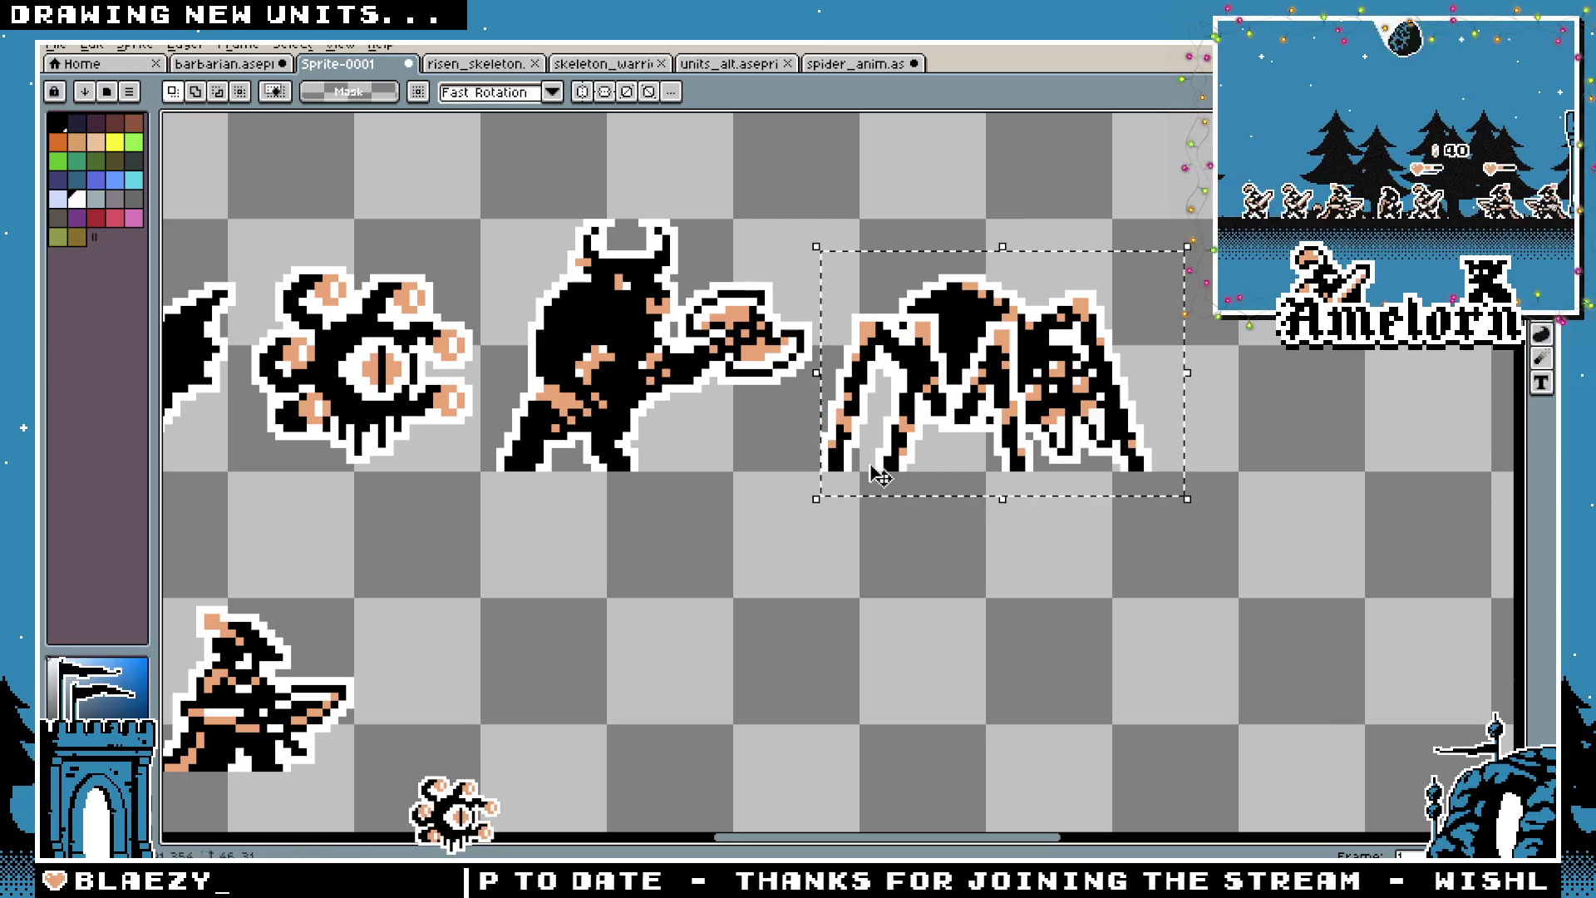
{"action": "left_click", "coordinate": [932, 420]}
{"action": "key", "text": "Return"}
Zoom and pan around the spider to check its placement beside the minotaur
{"action": "scroll", "coordinate": [931, 399], "scroll_direction": "down", "scroll_amount": 3}
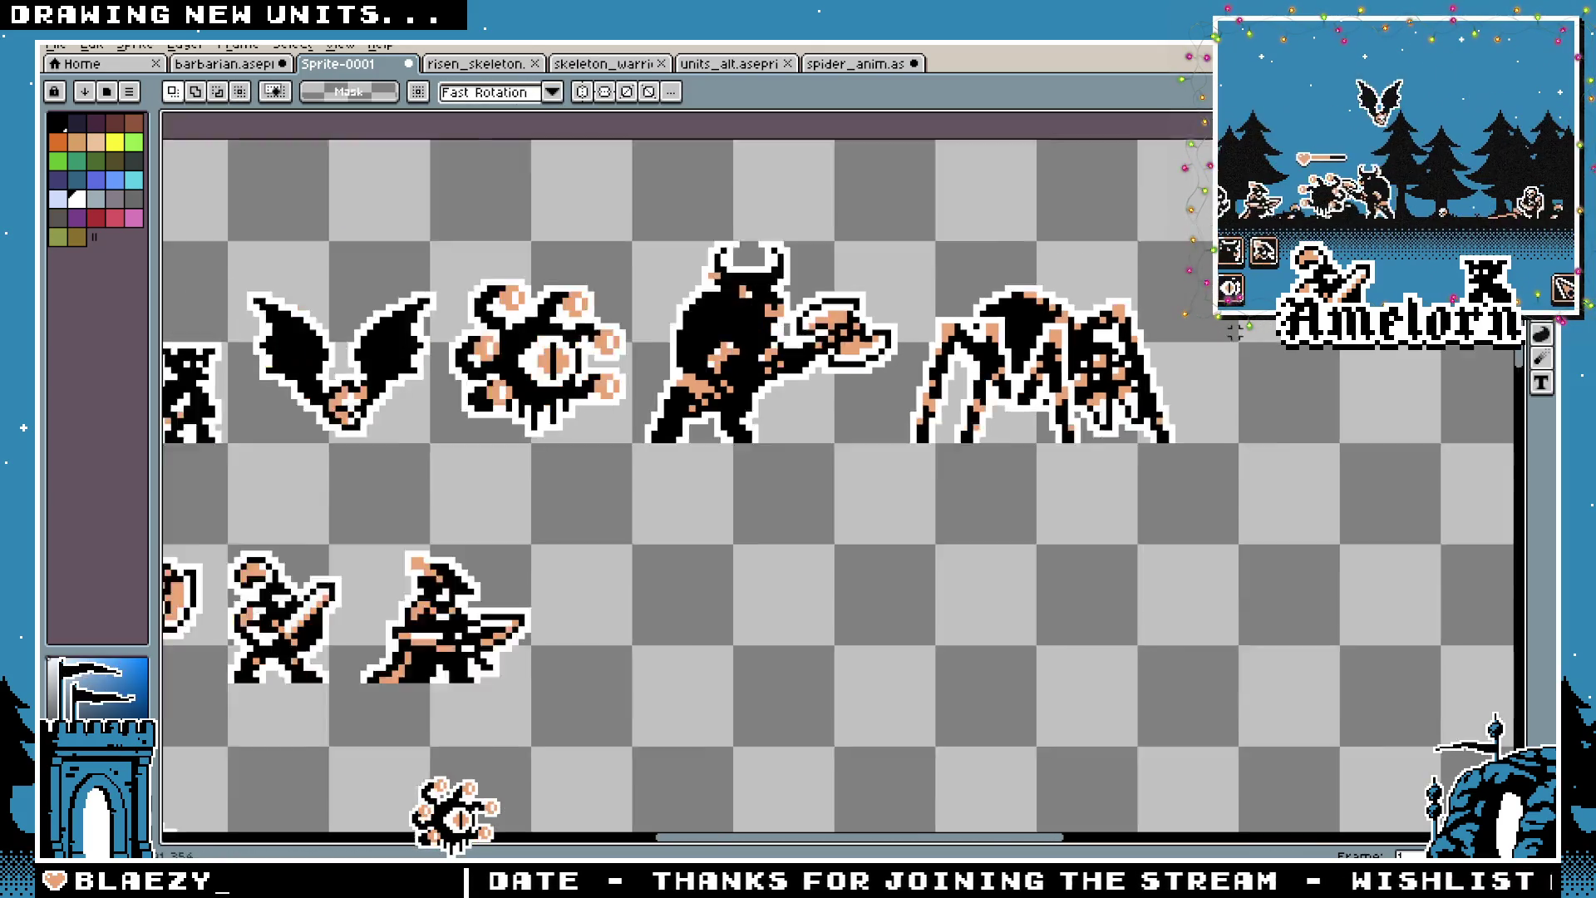
{"action": "left_click_drag", "start_coordinate": [927, 376], "coordinate": [941, 378]}
{"action": "scroll", "coordinate": [1142, 346], "scroll_direction": "up", "scroll_amount": 5}
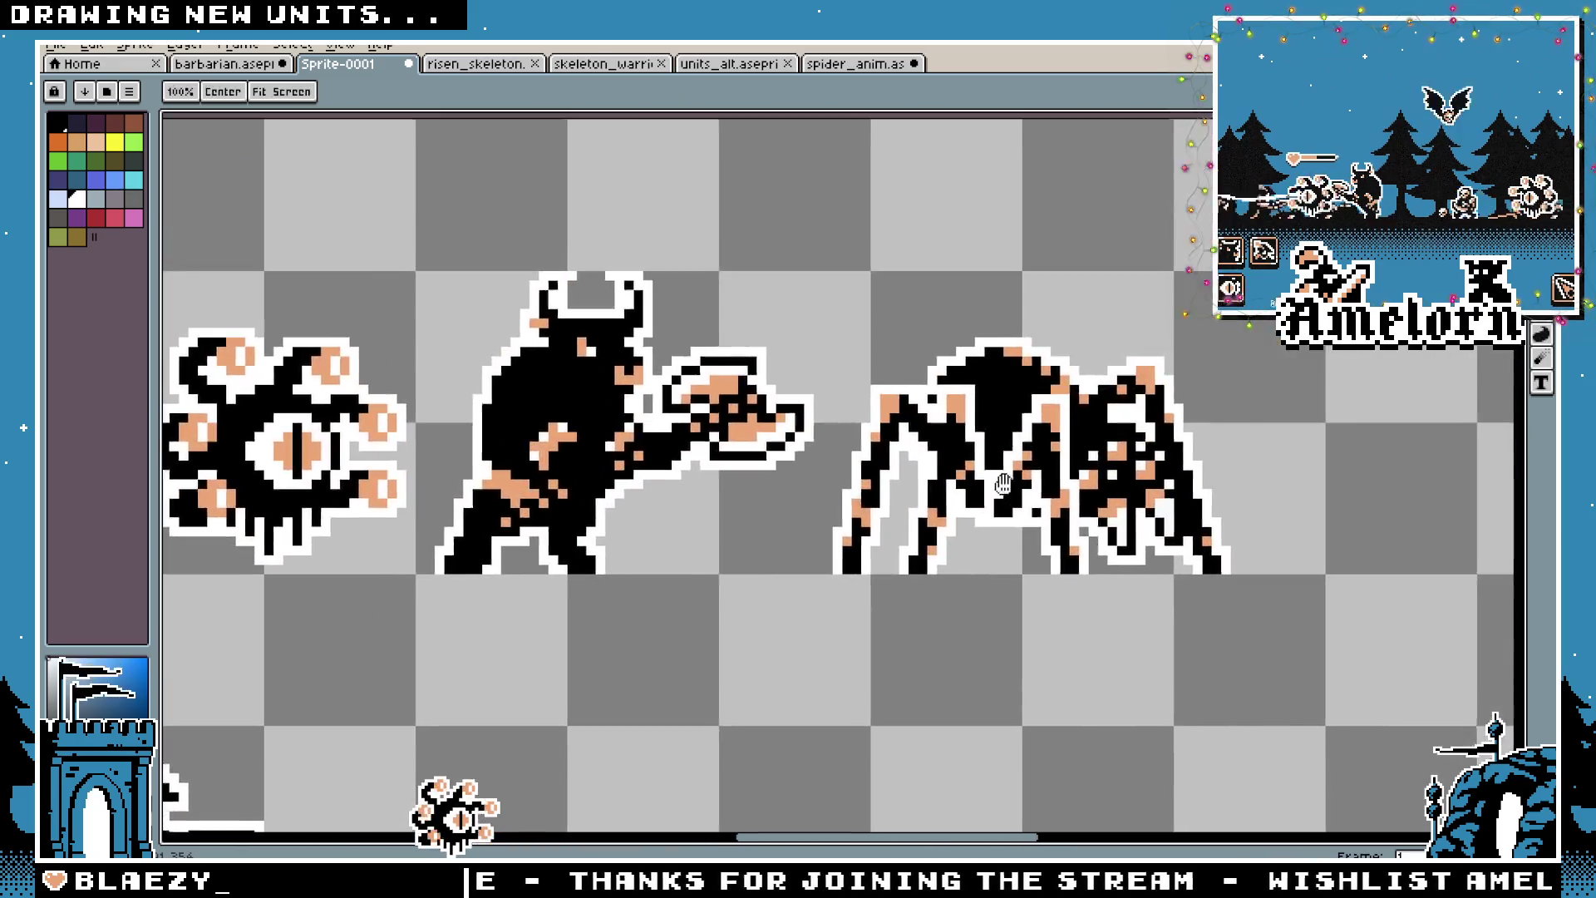
{"action": "key", "text": "b"}
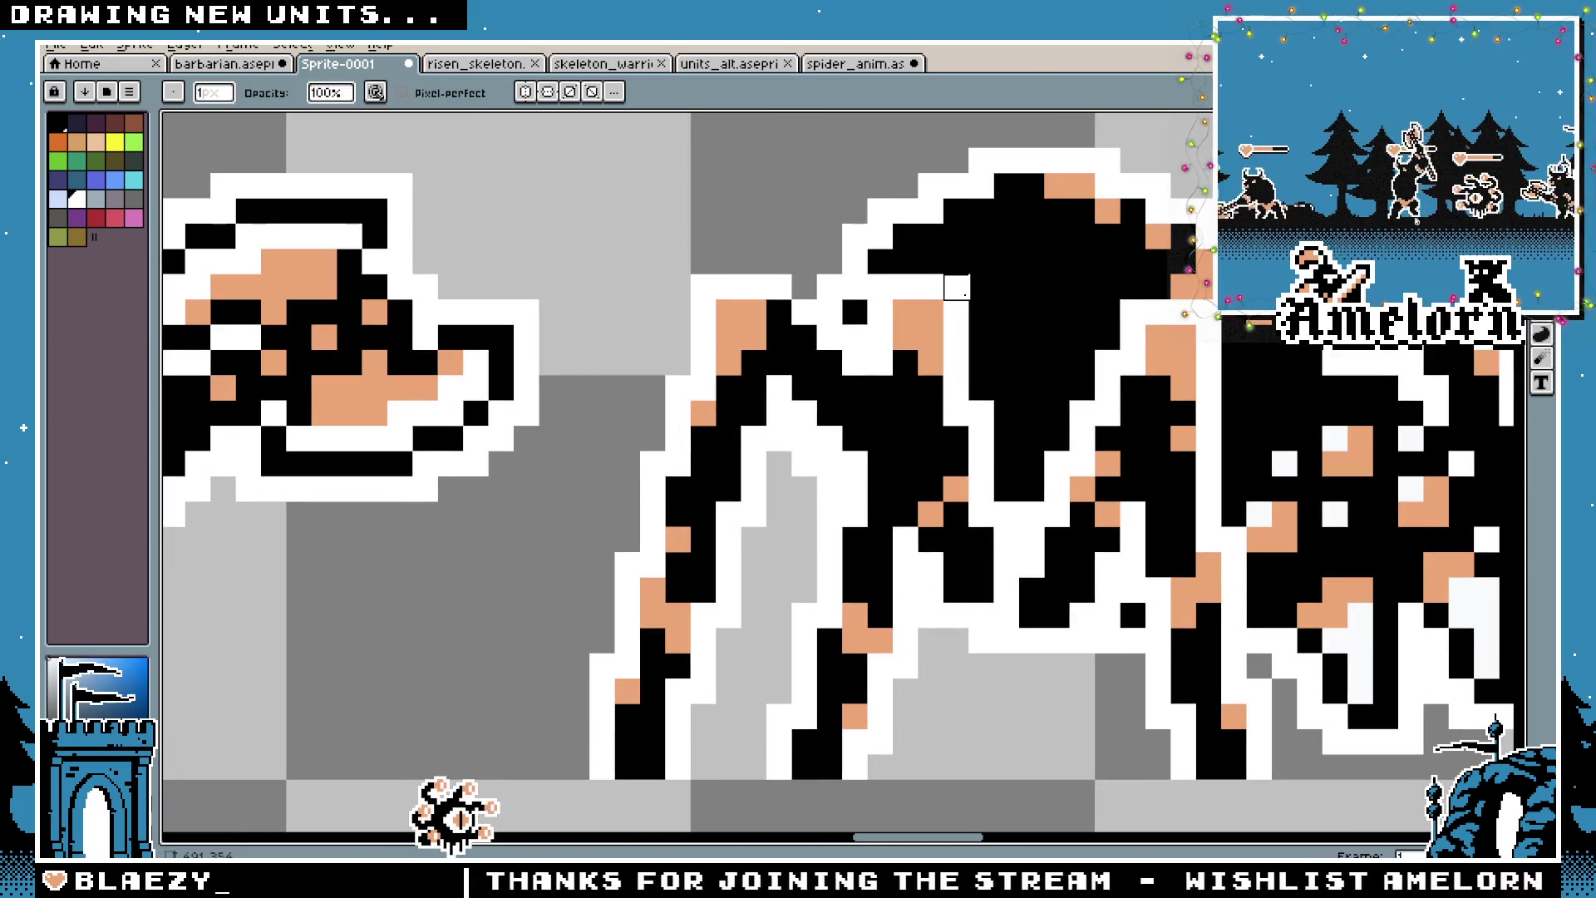
{"action": "key", "text": "e"}
{"action": "left_click_drag", "start_coordinate": [1130, 300], "coordinate": [699, 287]}
{"action": "key", "text": "b"}
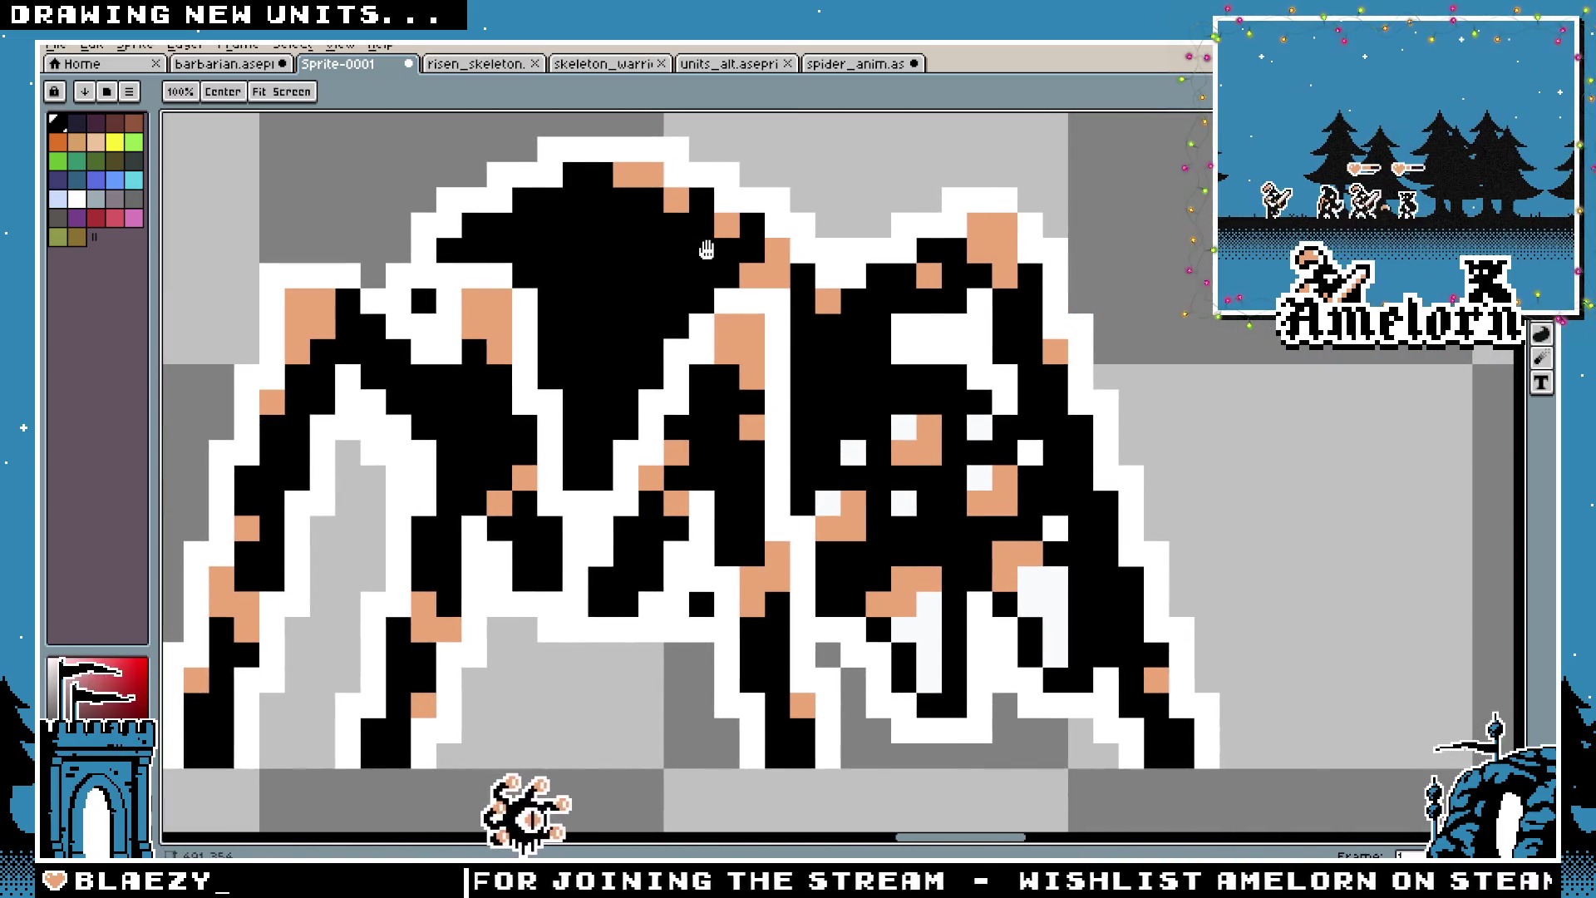
{"action": "scroll", "coordinate": [980, 249], "scroll_direction": "left", "scroll_amount": 5}
{"action": "scroll", "coordinate": [683, 319], "scroll_direction": "down", "scroll_amount": 5}
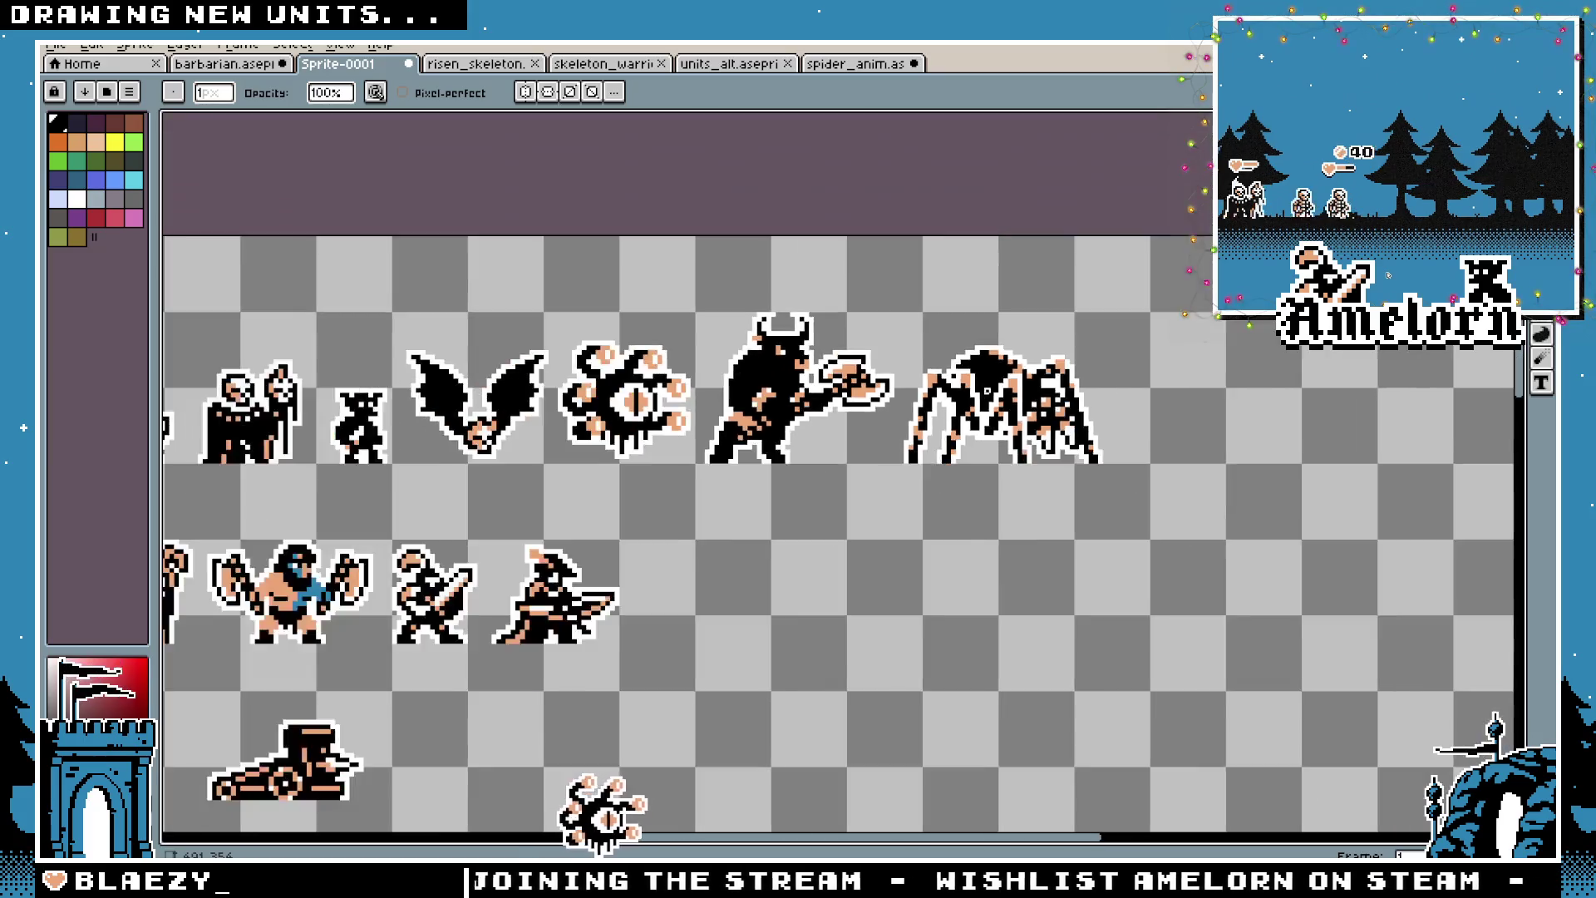
{"action": "scroll", "coordinate": [956, 411], "scroll_direction": "up", "scroll_amount": 2}
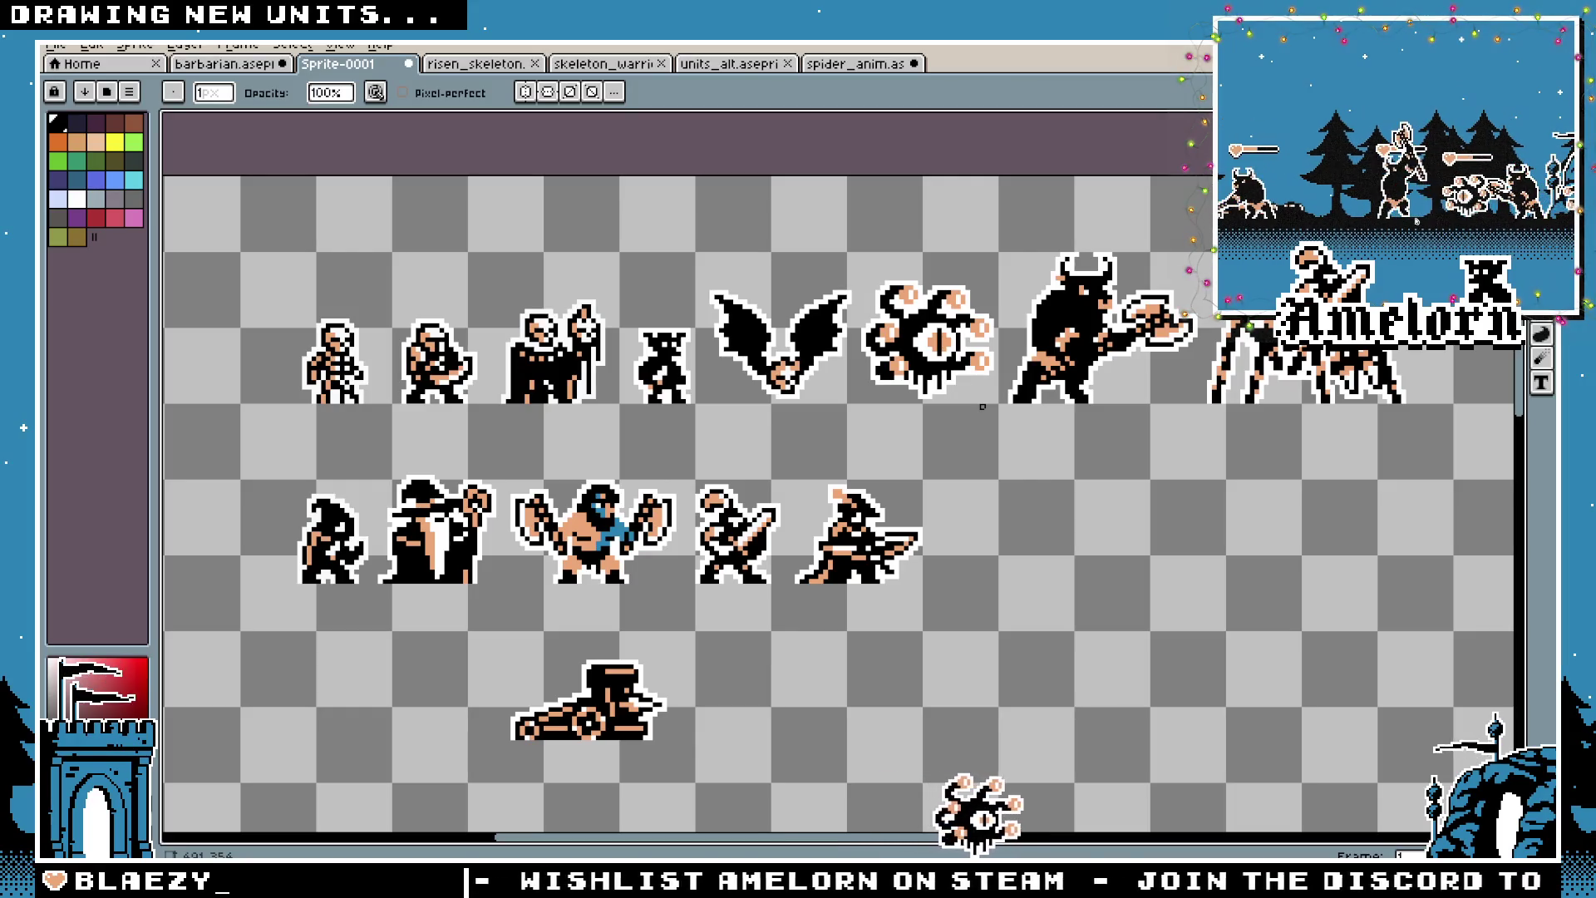
Open catapult_anim.aseprite
{"action": "left_click", "coordinate": [55, 44]}
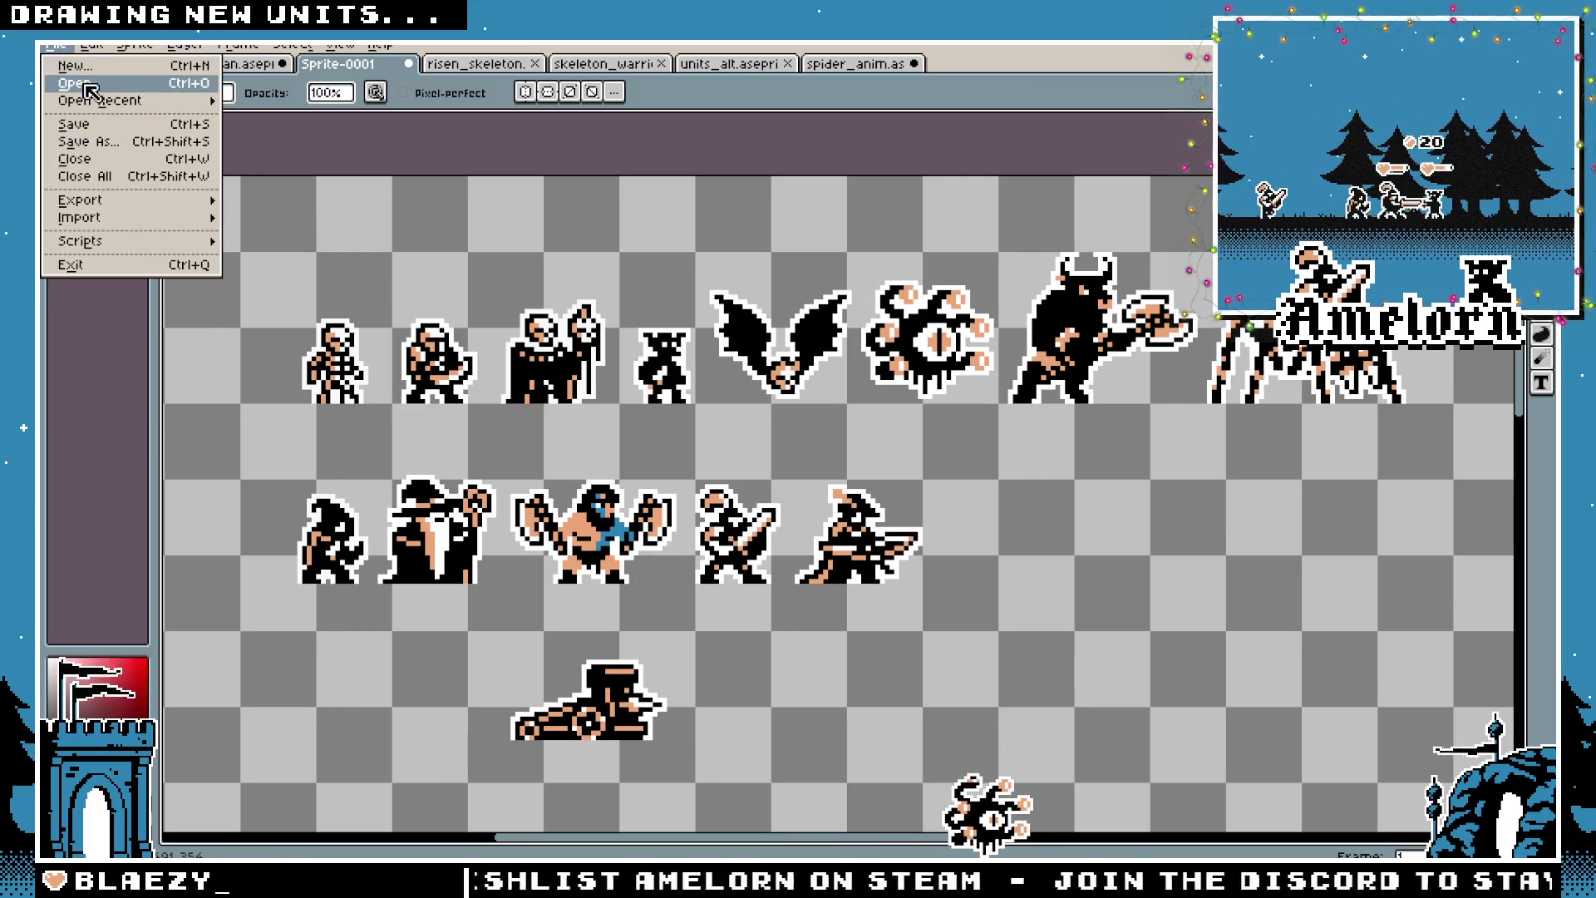
{"action": "left_click", "coordinate": [71, 100]}
{"action": "scroll", "coordinate": [516, 216], "scroll_direction": "down", "scroll_amount": 5}
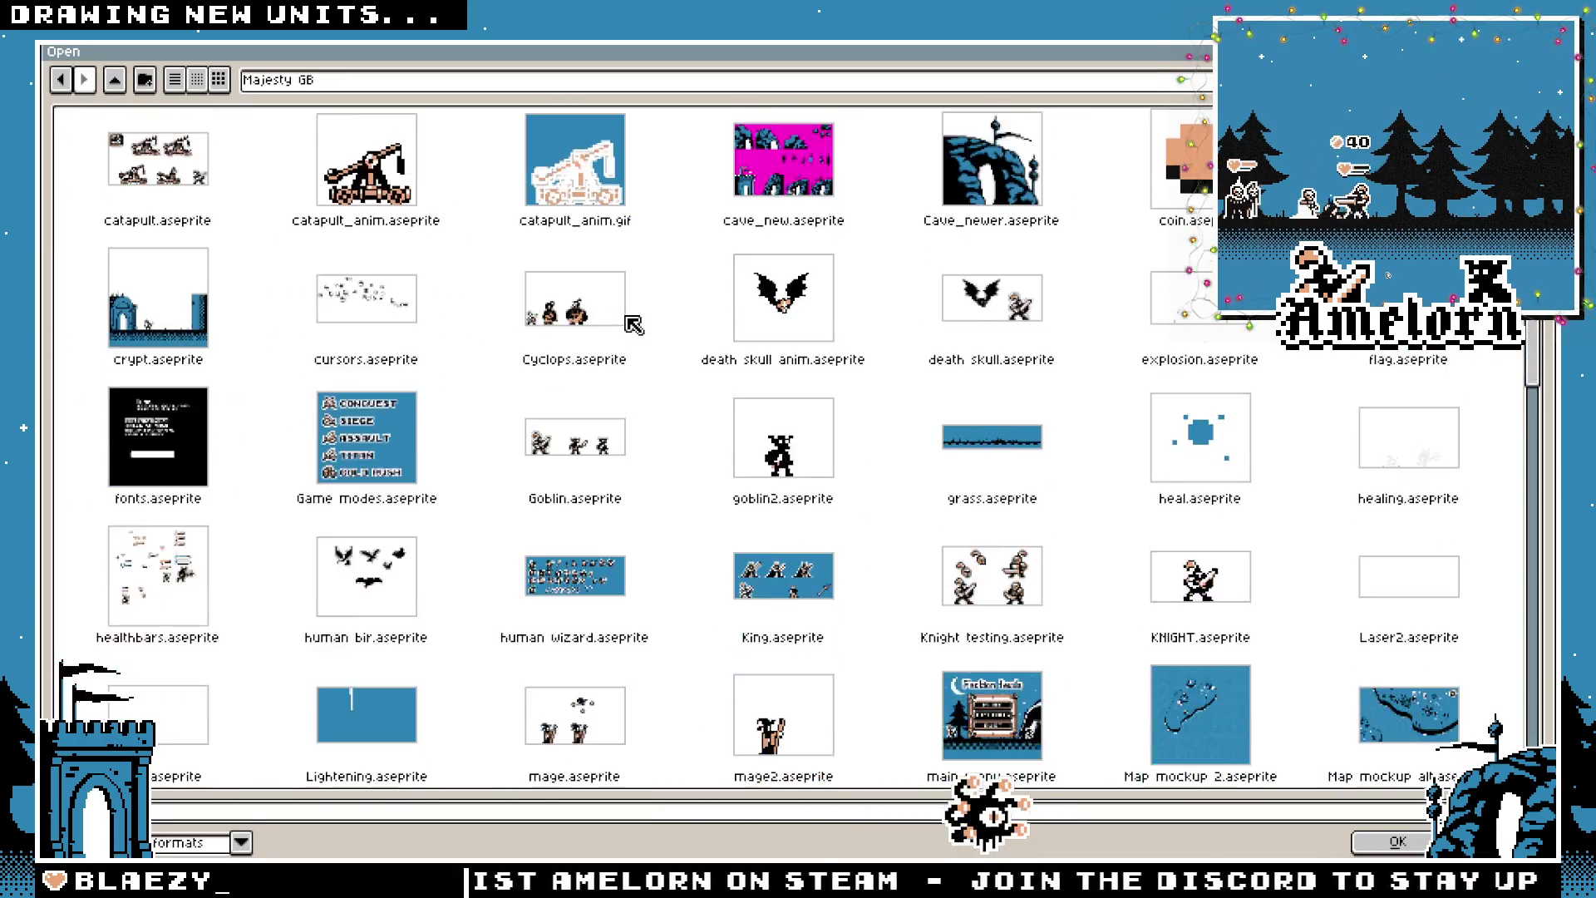
{"action": "scroll", "coordinate": [466, 329], "scroll_direction": "up", "scroll_amount": 2}
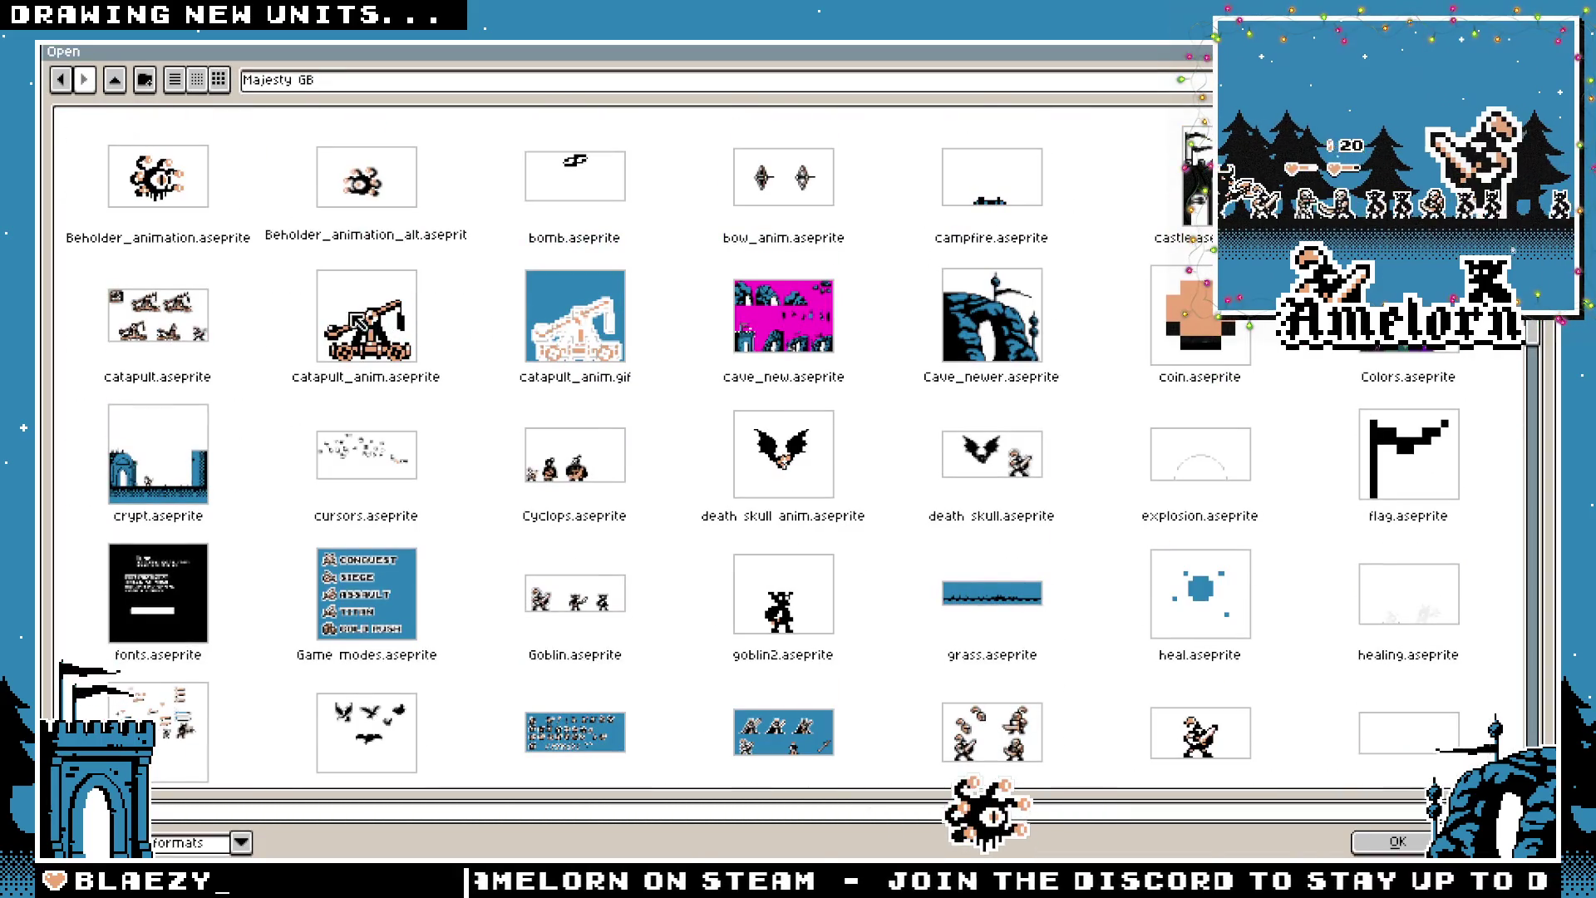
{"action": "left_click", "coordinate": [335, 331]}
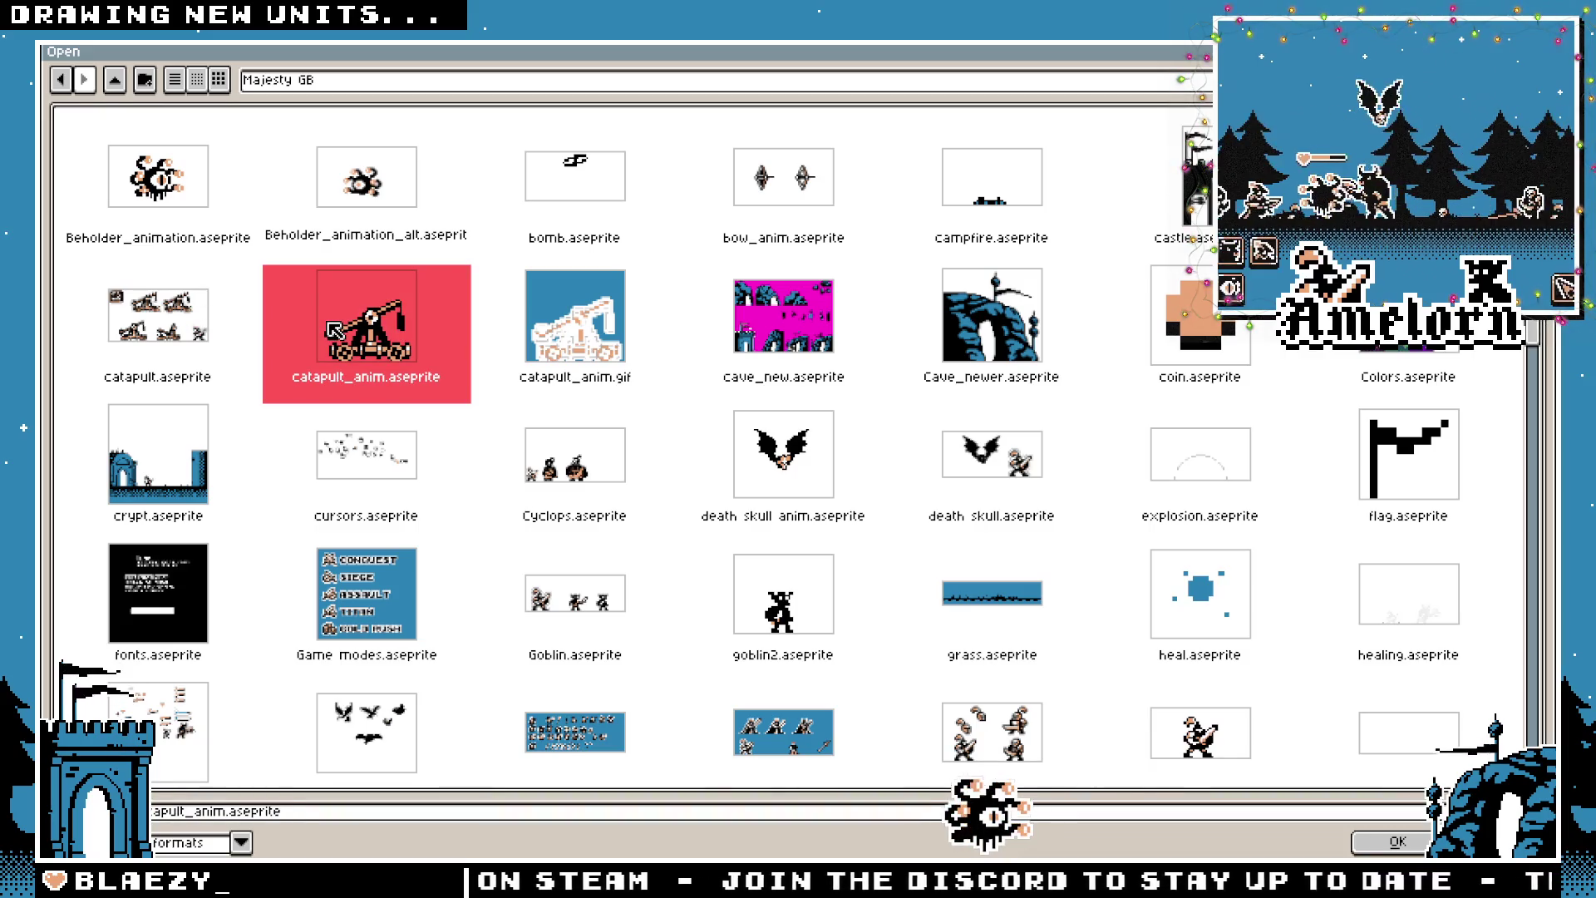
{"action": "scroll", "coordinate": [337, 329], "scroll_direction": "down", "scroll_amount": 13}
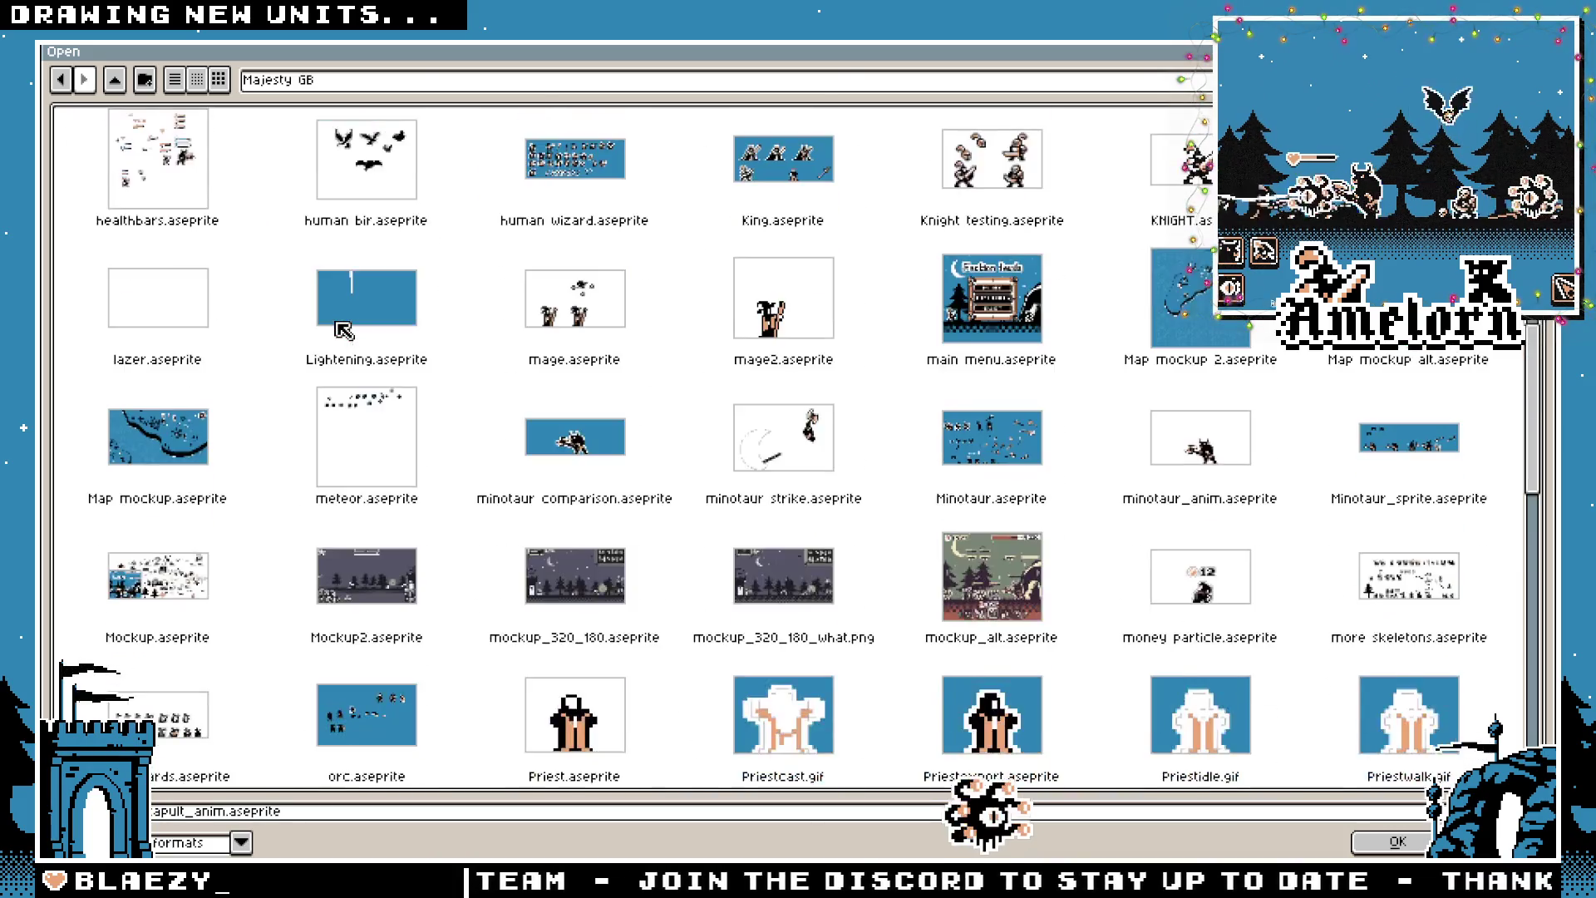
{"action": "scroll", "coordinate": [345, 330], "scroll_direction": "down", "scroll_amount": 1}
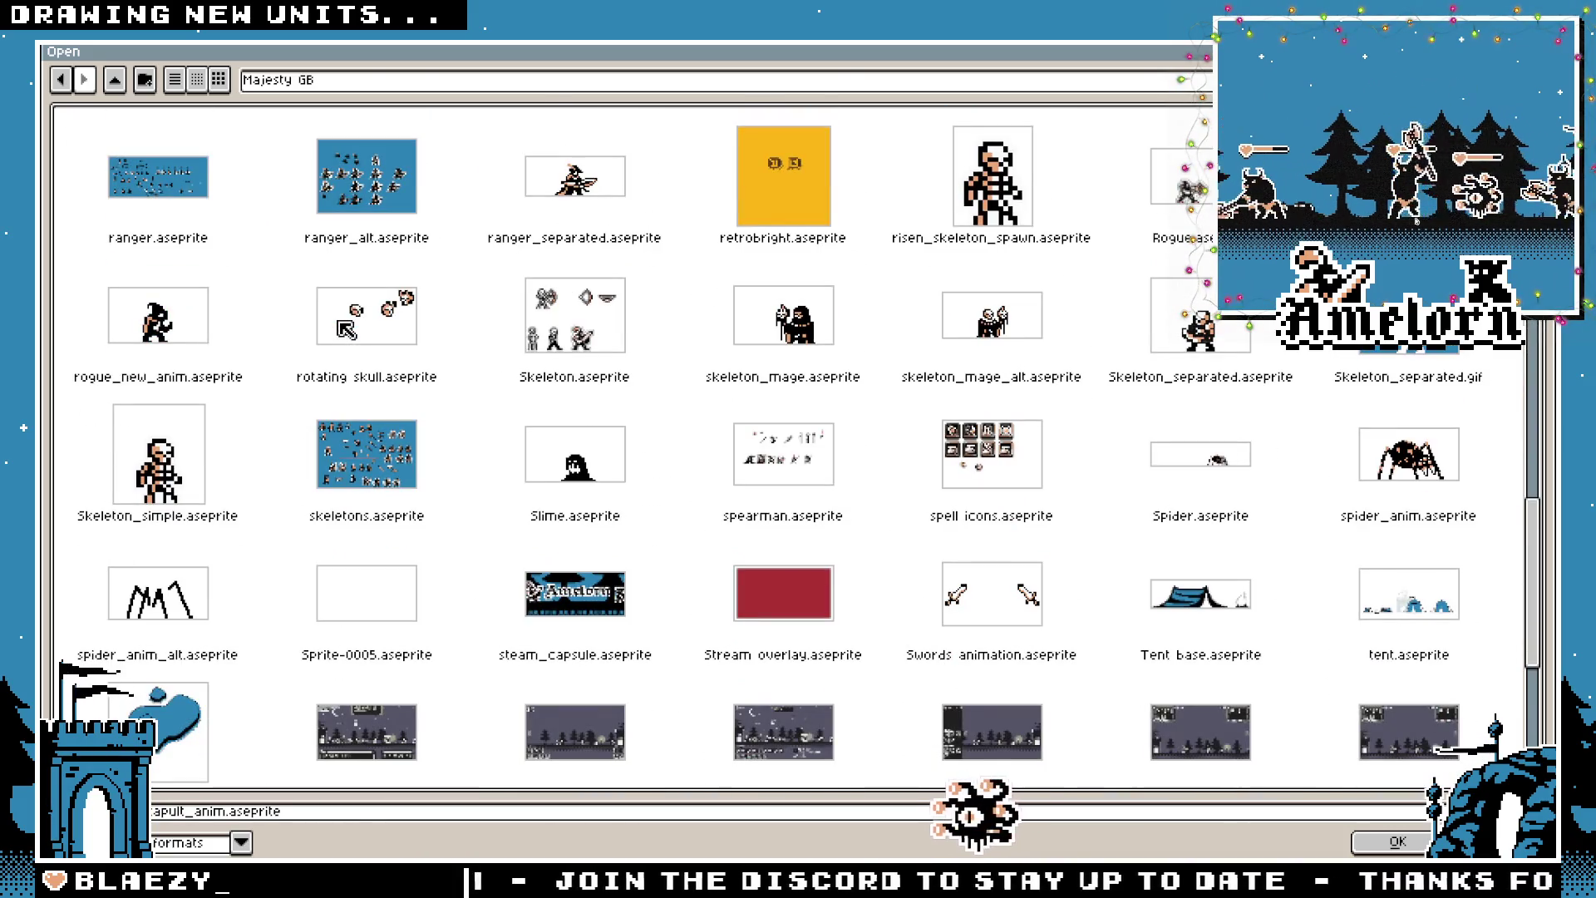
{"action": "scroll", "coordinate": [345, 330], "scroll_direction": "down", "scroll_amount": 7}
{"action": "scroll", "coordinate": [346, 327], "scroll_direction": "up", "scroll_amount": 8}
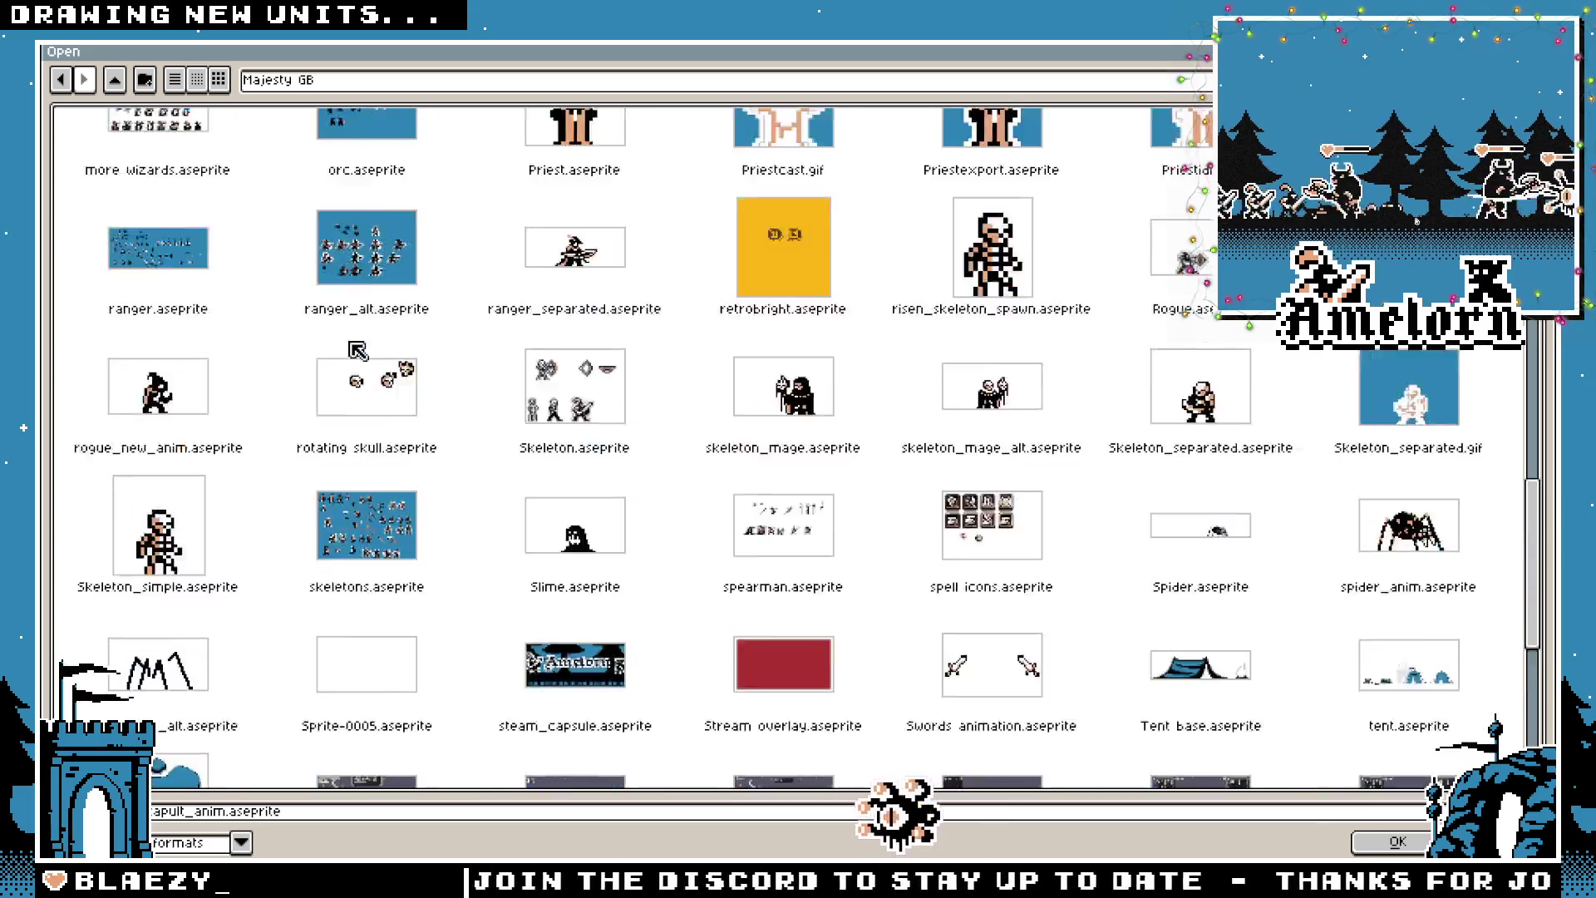
{"action": "scroll", "coordinate": [357, 349], "scroll_direction": "up", "scroll_amount": 13}
{"action": "double_click", "coordinate": [376, 345]}
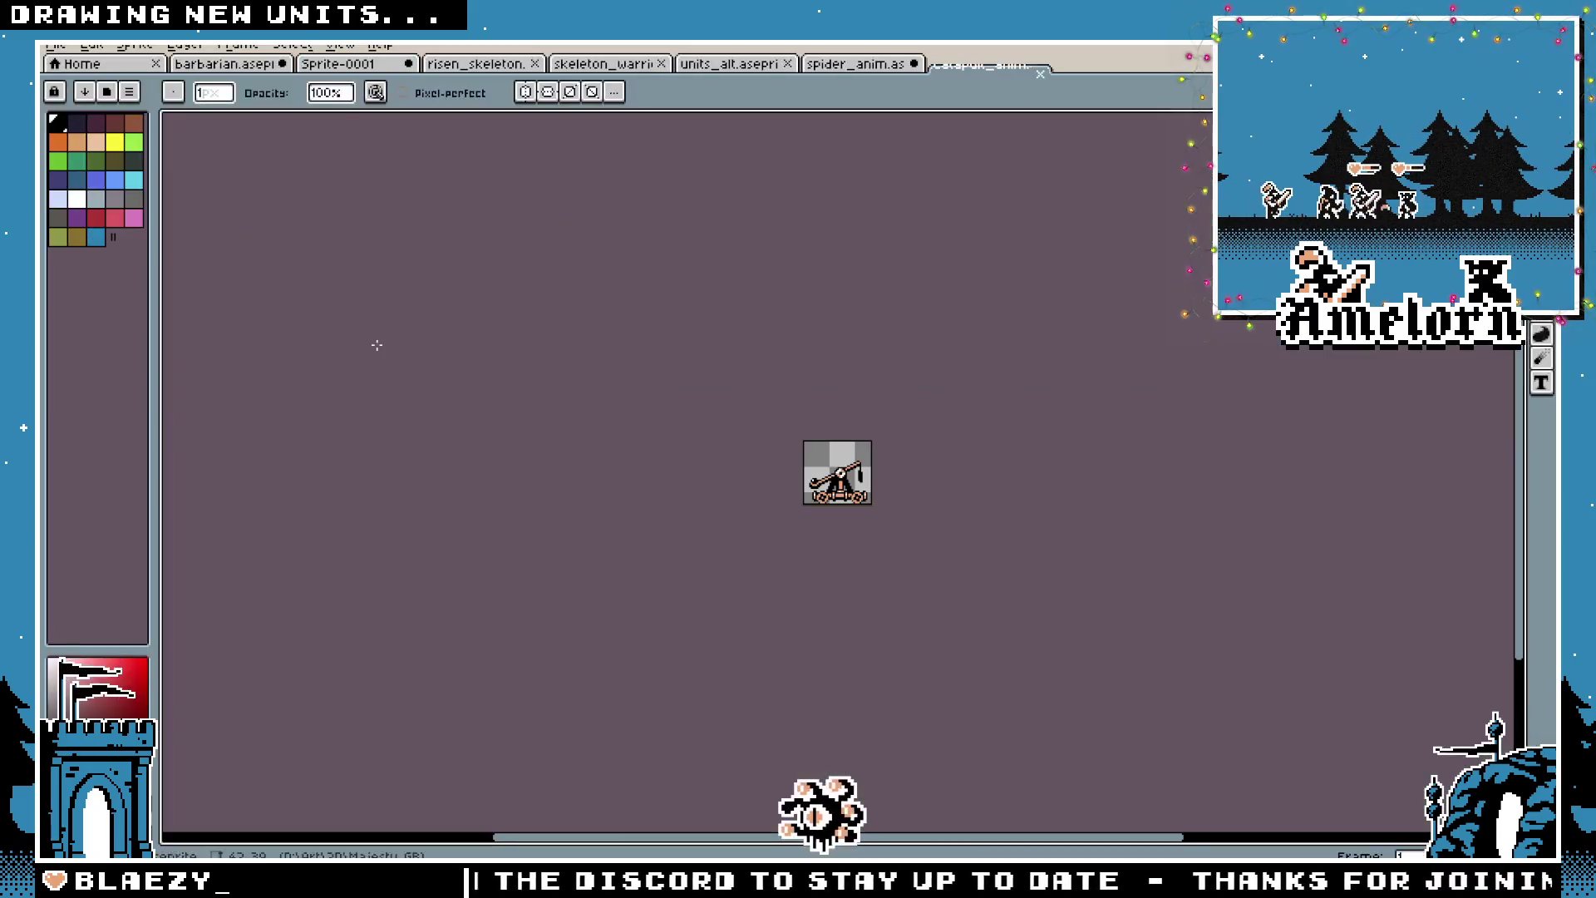
Copy the whole catapult canvas, paste it on Sprite-0001, then cancel the paste
{"action": "scroll", "coordinate": [804, 476], "scroll_direction": "up", "scroll_amount": 4}
{"action": "left_click_drag", "start_coordinate": [1064, 425], "coordinate": [833, 326]}
{"action": "scroll", "coordinate": [833, 326], "scroll_direction": "up", "scroll_amount": 1}
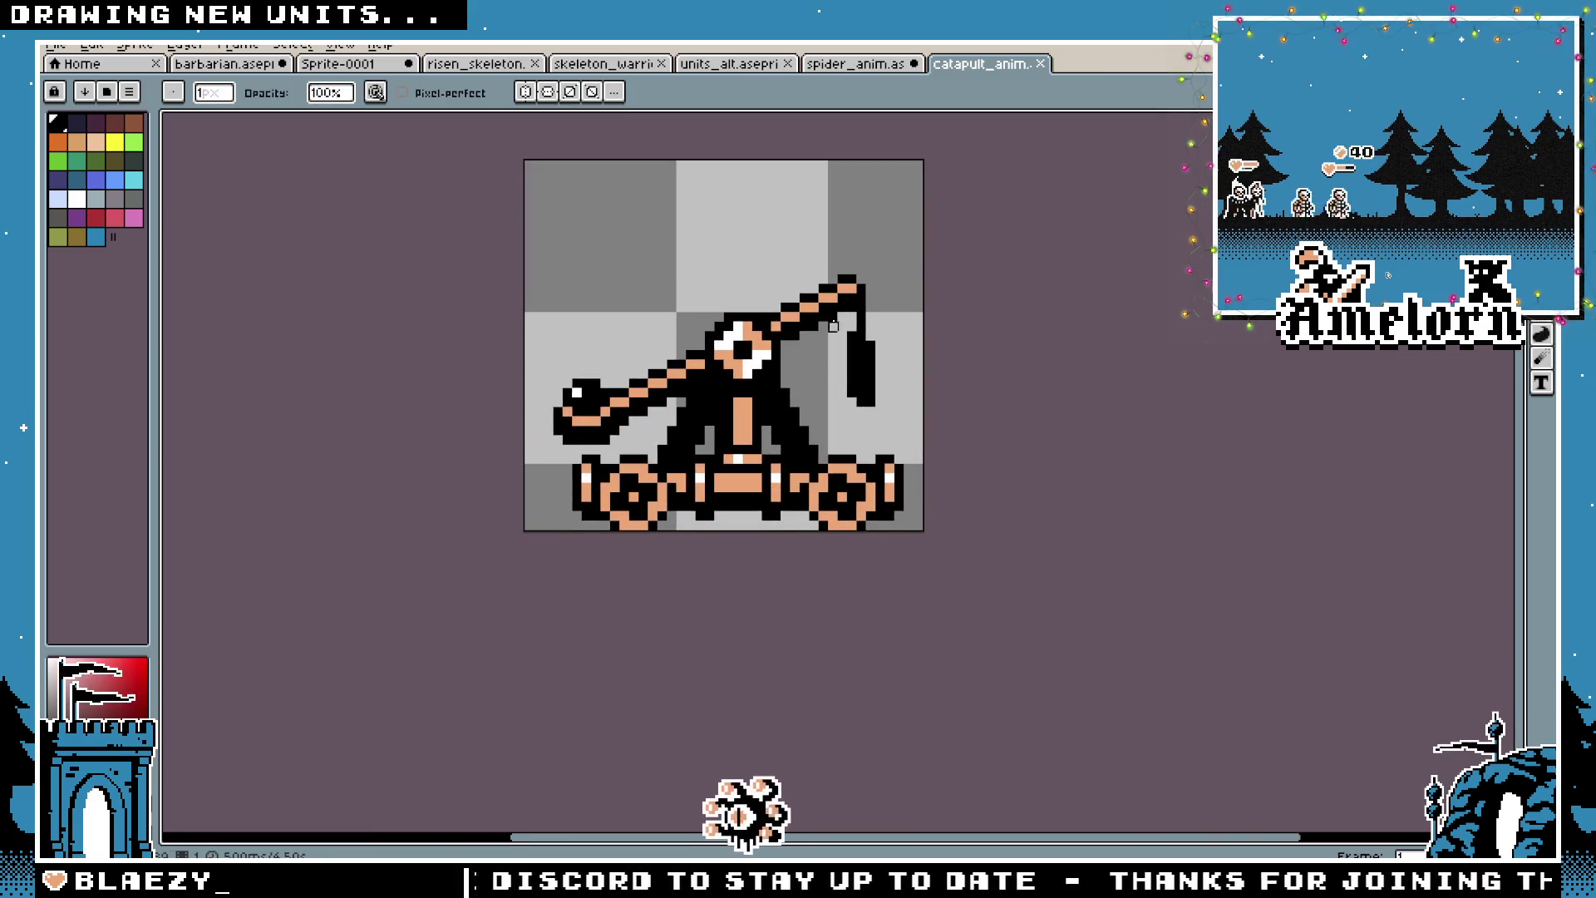
{"action": "key", "text": "m"}
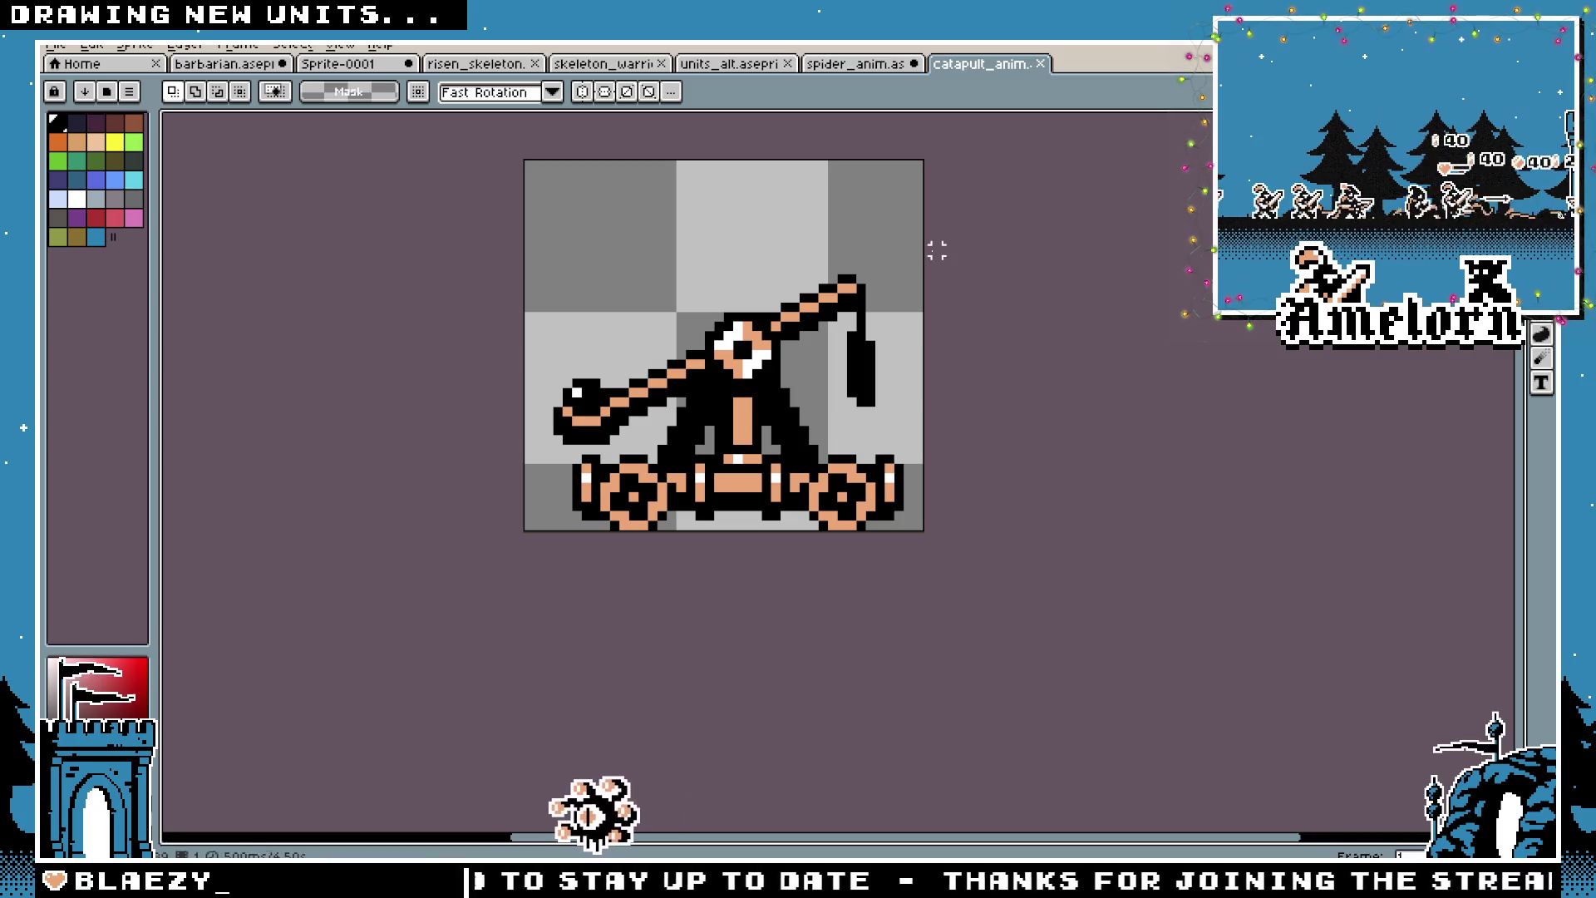
{"action": "key", "text": "ctrl+a"}
{"action": "key", "text": "ctrl+c"}
{"action": "left_click", "coordinate": [337, 63]}
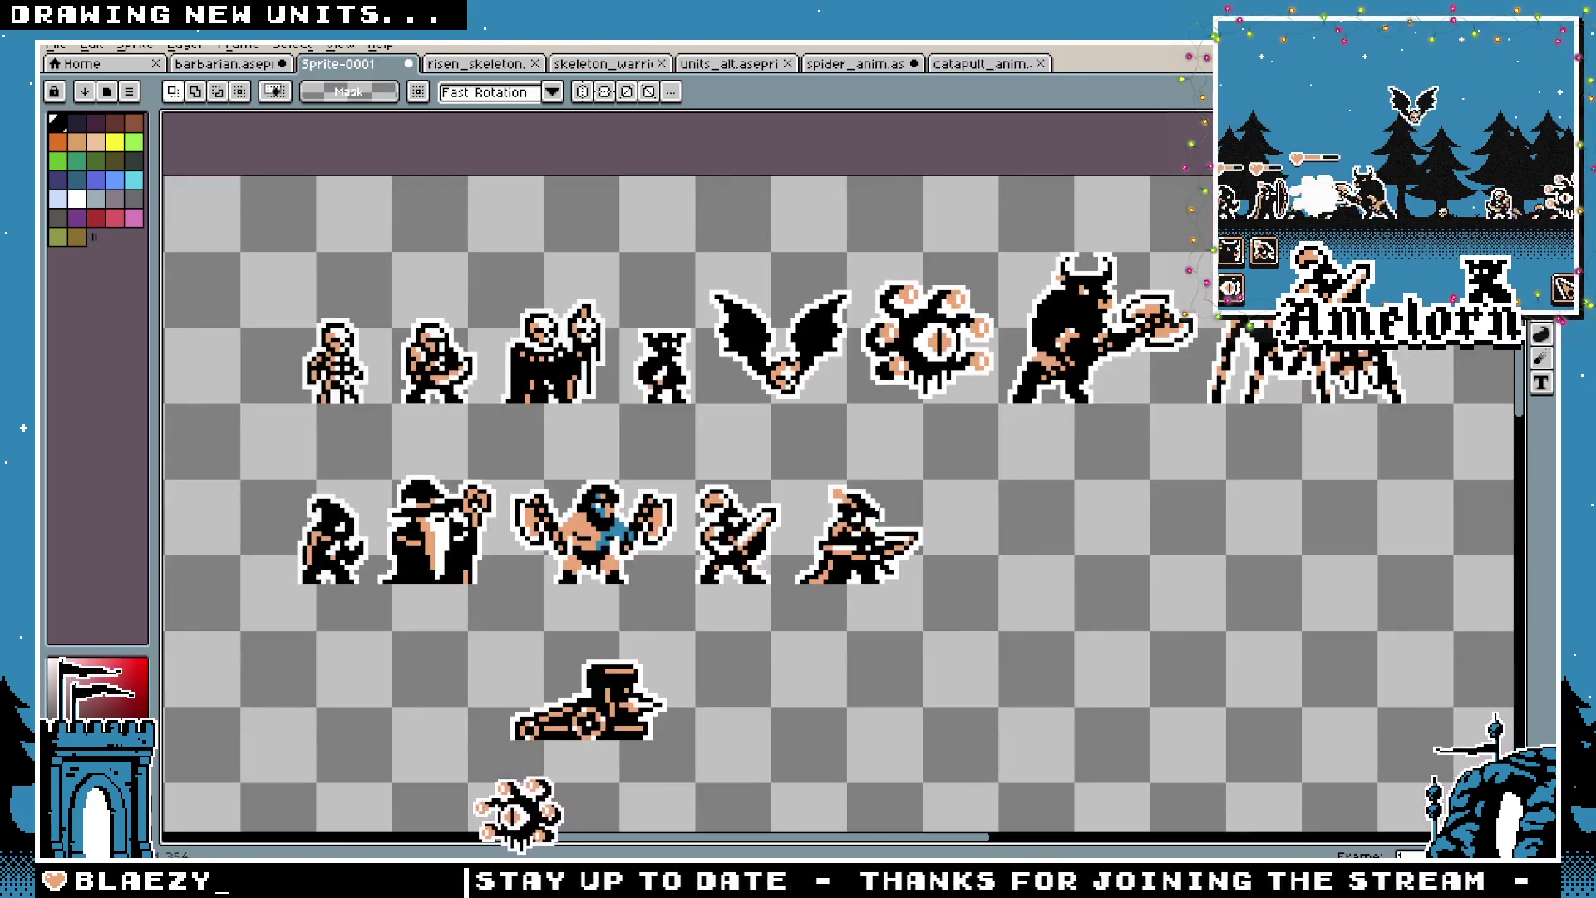
{"action": "key", "text": "ctrl+v"}
{"action": "left_click_drag", "start_coordinate": [840, 332], "coordinate": [868, 715]}
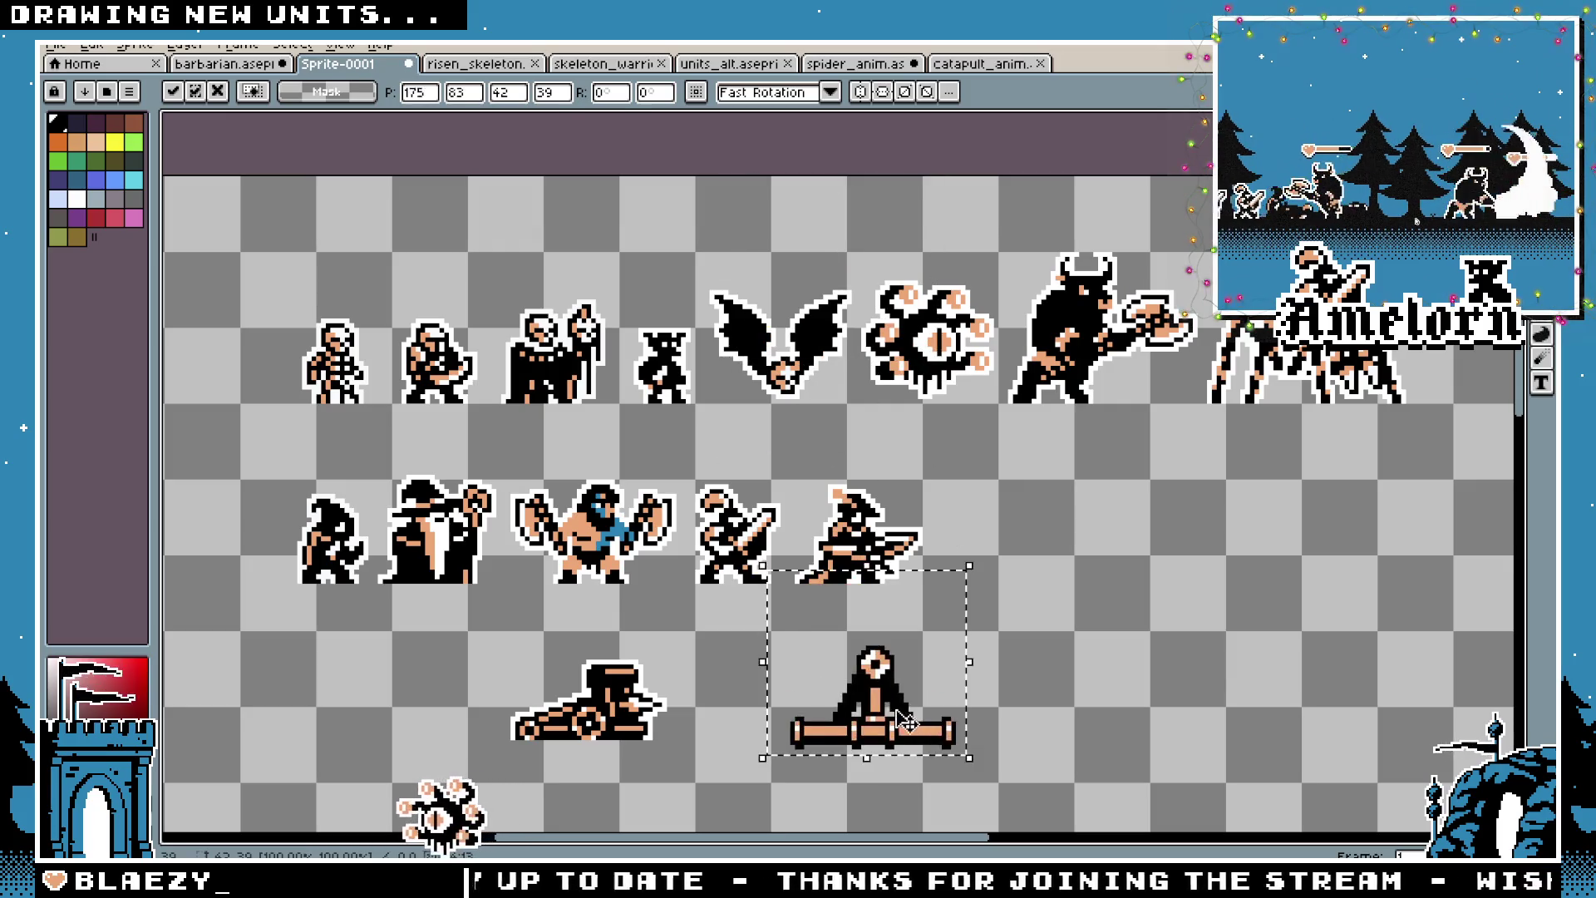
{"action": "key", "text": "Escape"}
Reopen catapult_anim.aseprite from the file dialog and close the duplicate copy
{"action": "left_click", "coordinate": [972, 64]}
{"action": "left_click", "coordinate": [55, 46]}
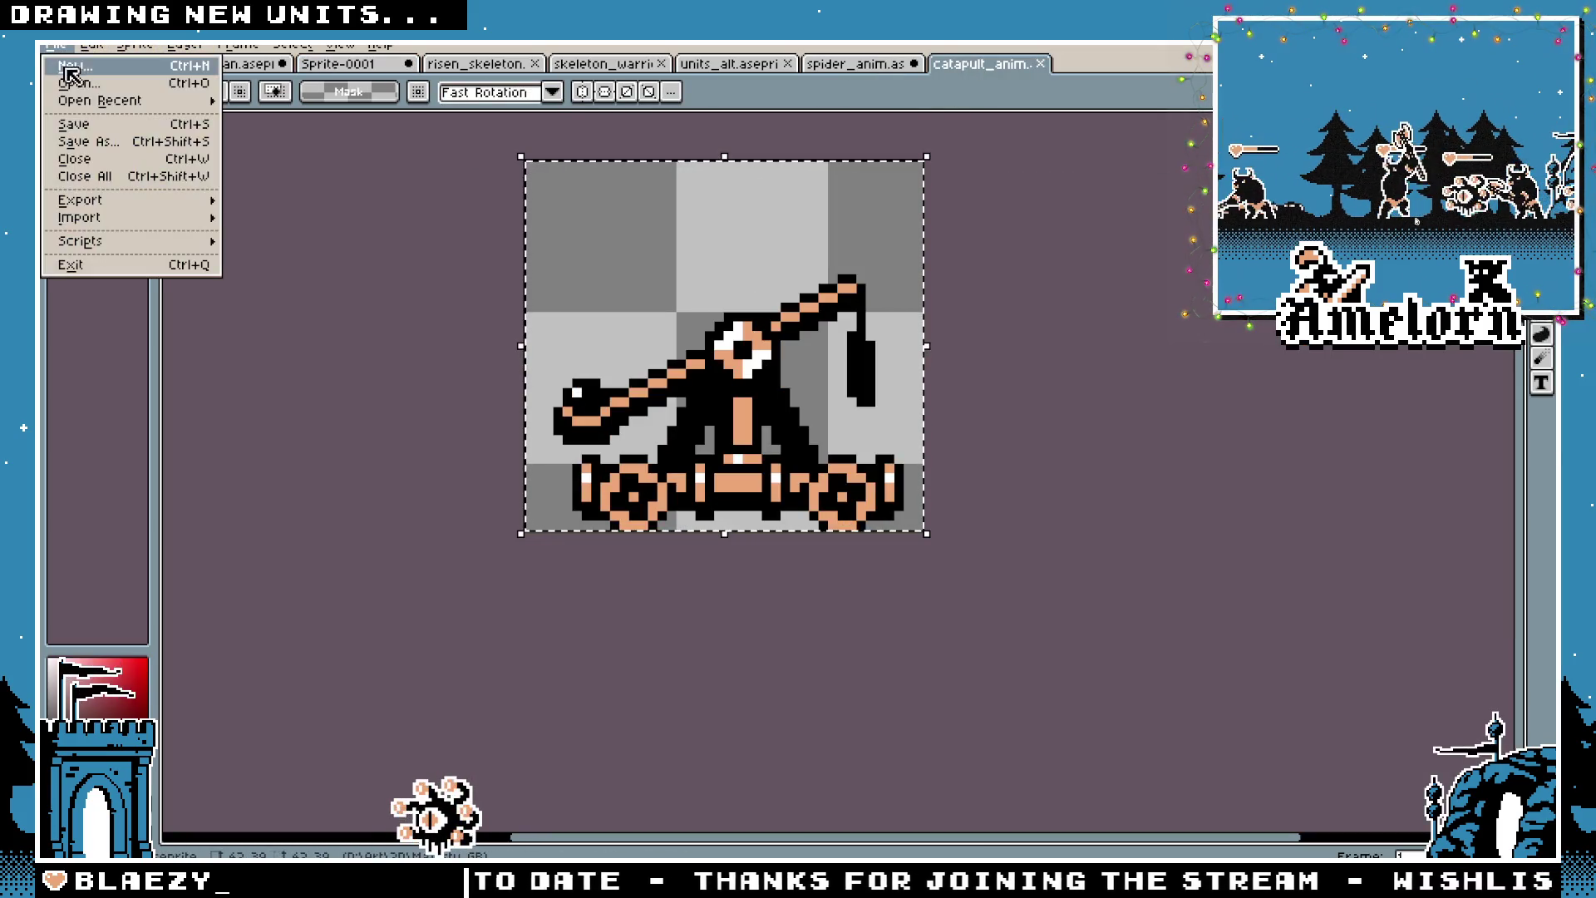
{"action": "left_click", "coordinate": [75, 79]}
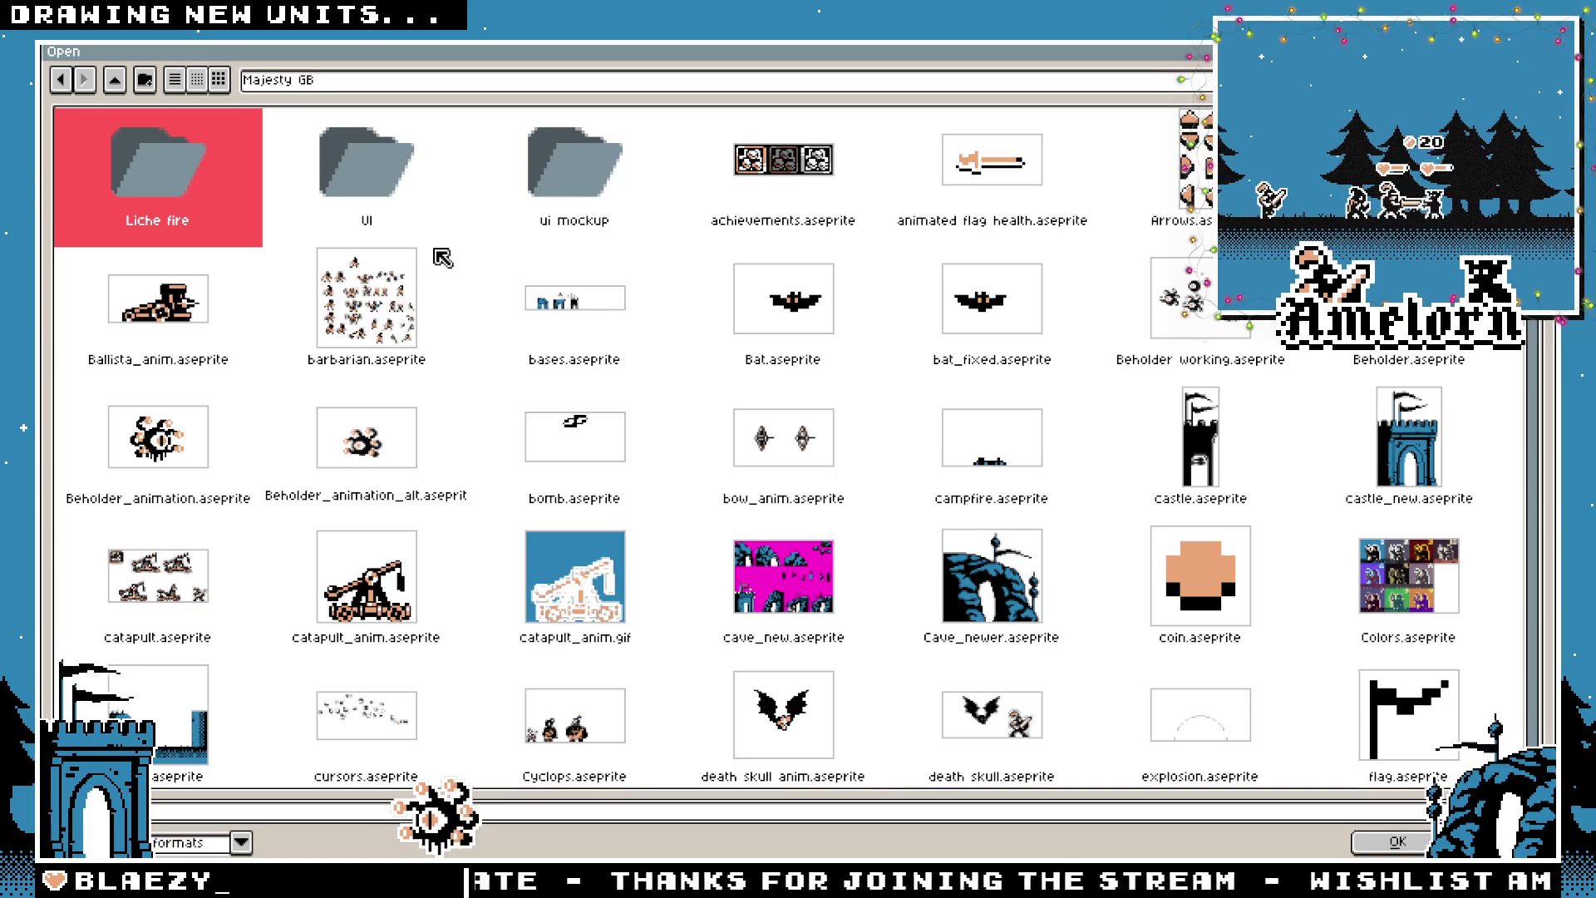
{"action": "scroll", "coordinate": [1011, 310], "scroll_direction": "down", "scroll_amount": 5}
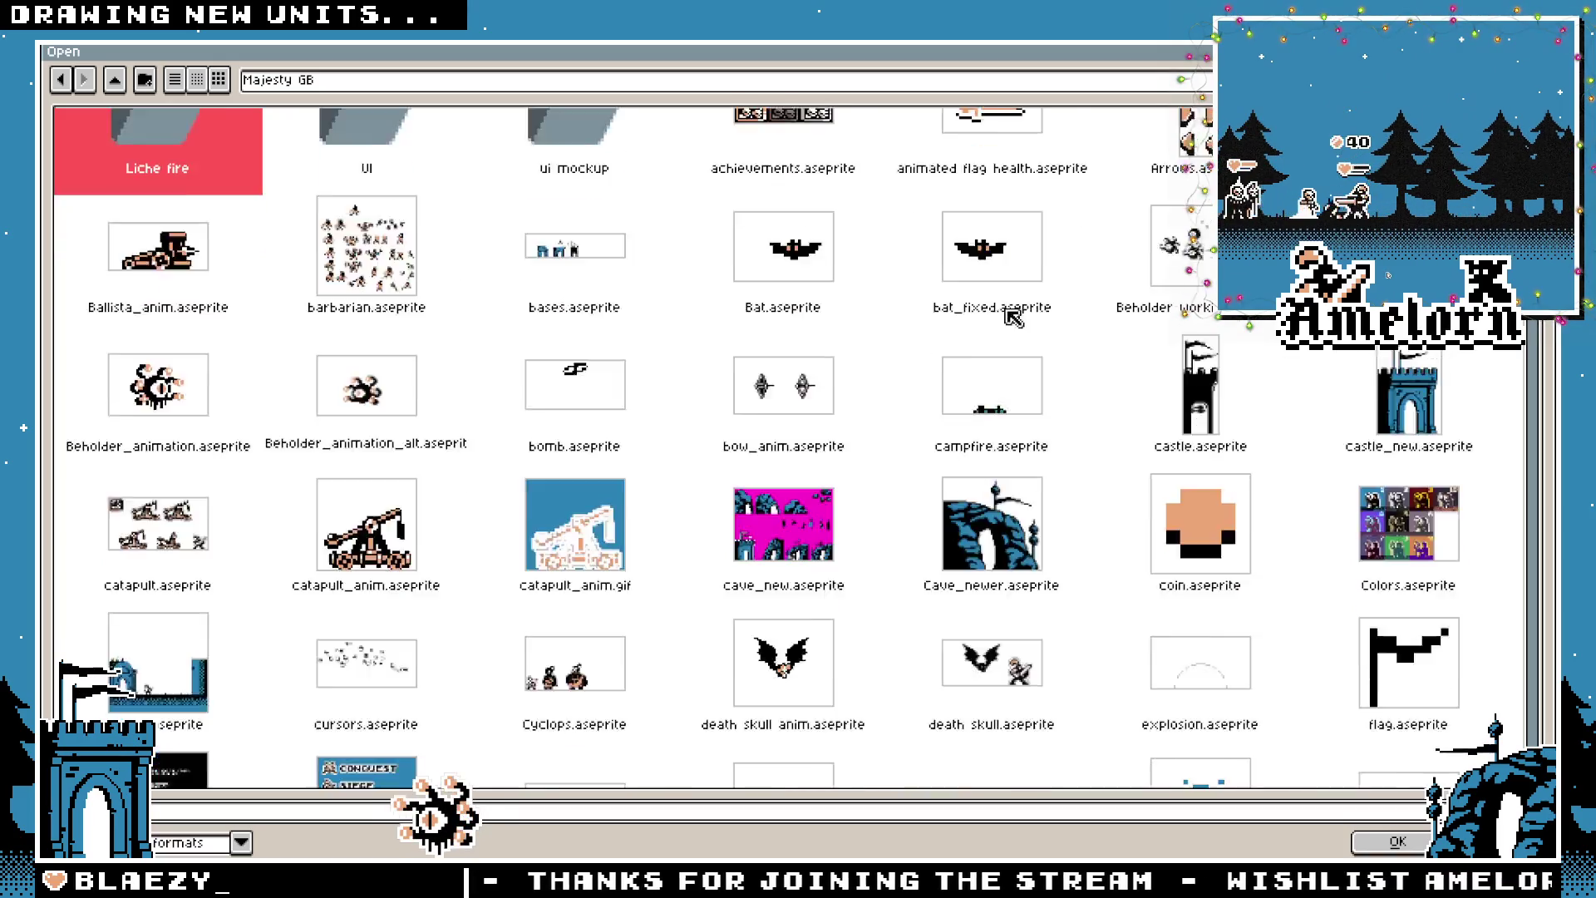
{"action": "left_click", "coordinate": [579, 326]}
{"action": "left_click", "coordinate": [405, 330]}
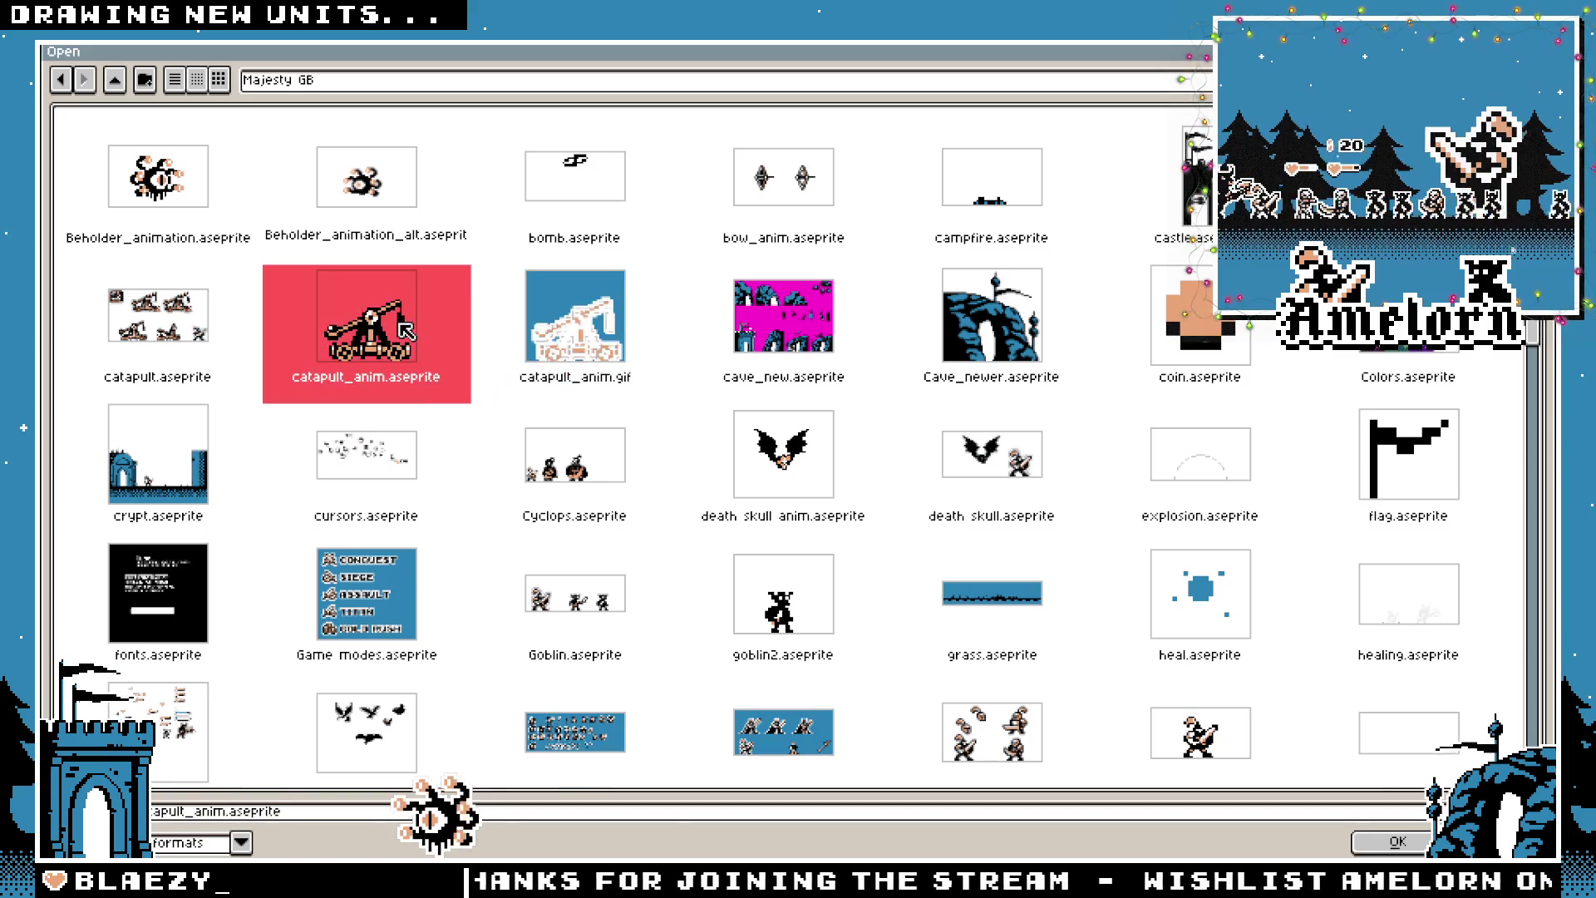
{"action": "double_click", "coordinate": [378, 330]}
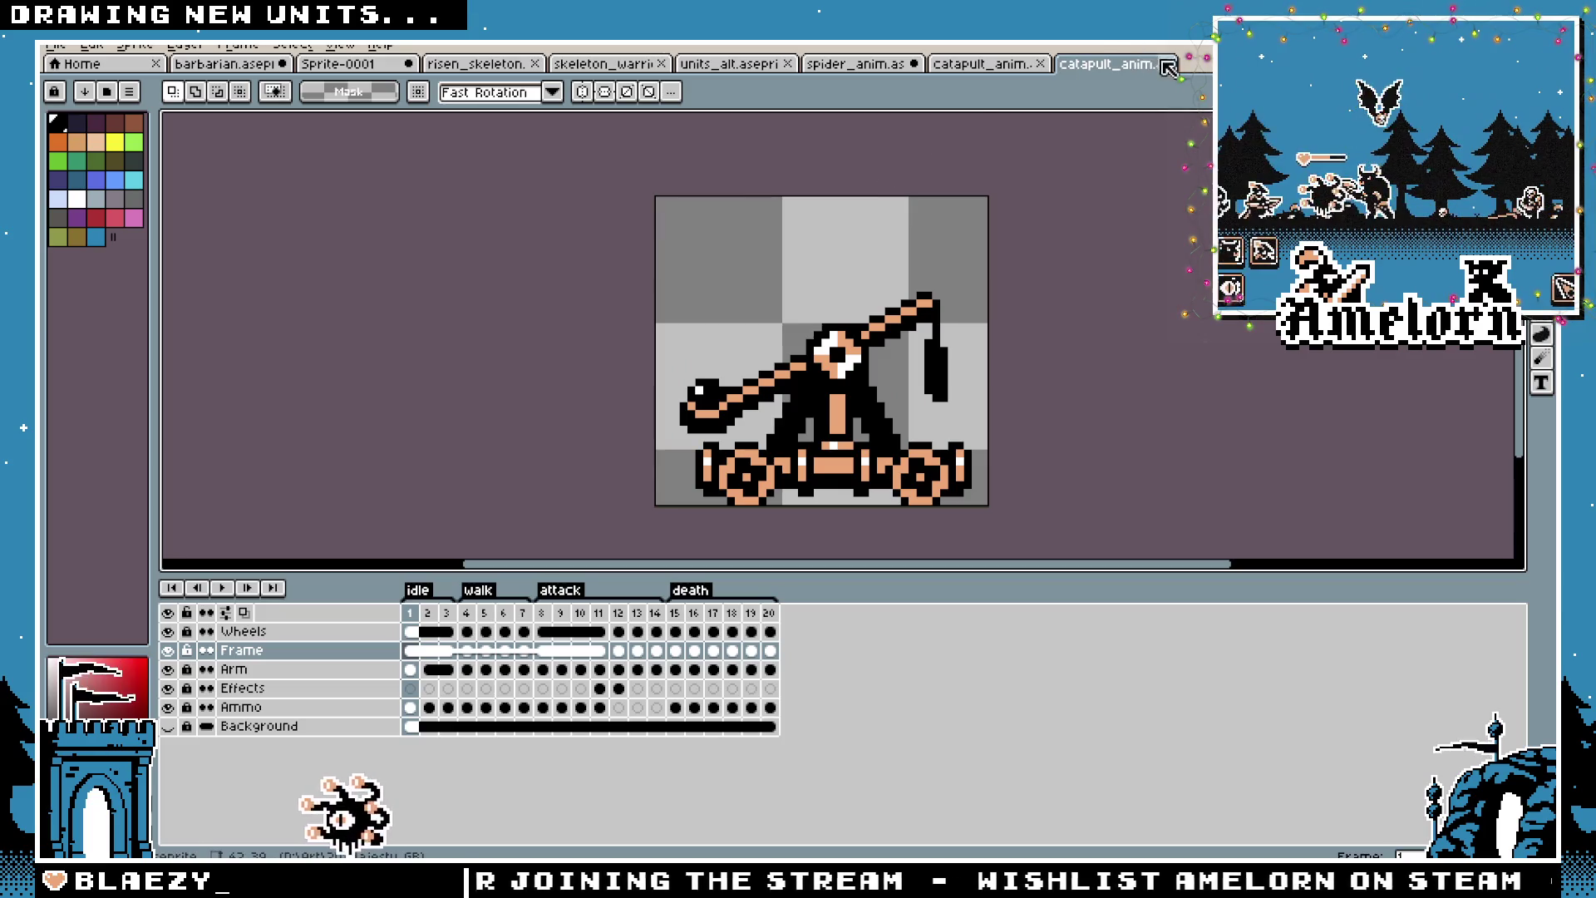
{"action": "key", "text": "ctrl+w"}
Merge then un-merge the catapult's five part layers, copy the sprite, and return to Sprite-0001
{"action": "left_click_drag", "start_coordinate": [241, 632], "coordinate": [266, 707]}
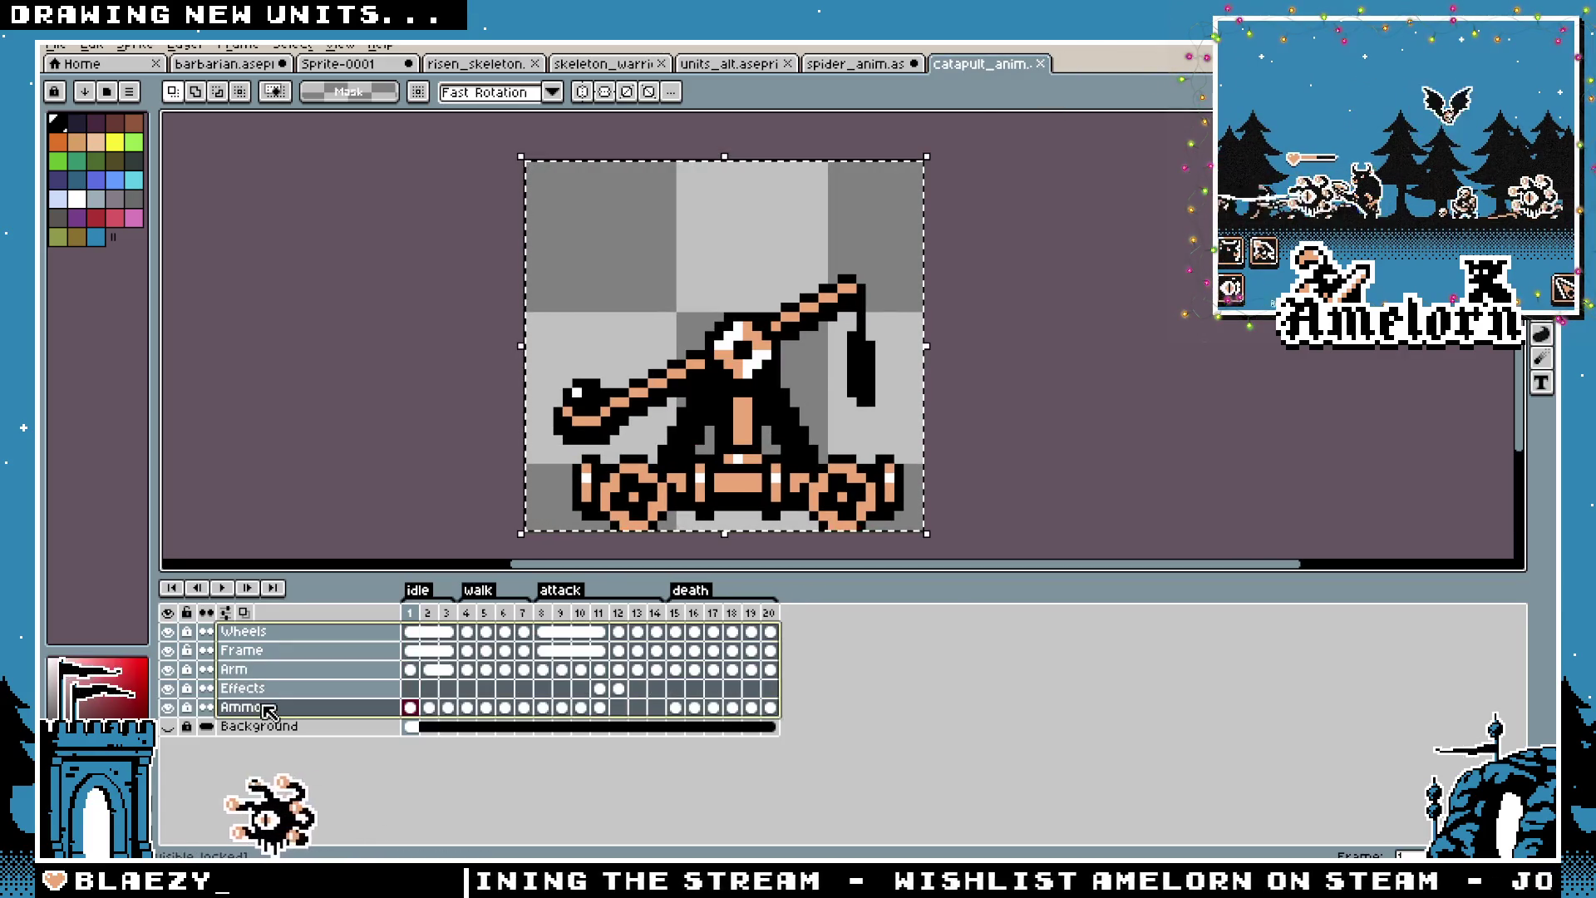
{"action": "right_click", "coordinate": [266, 707]}
{"action": "left_click", "coordinate": [330, 836]}
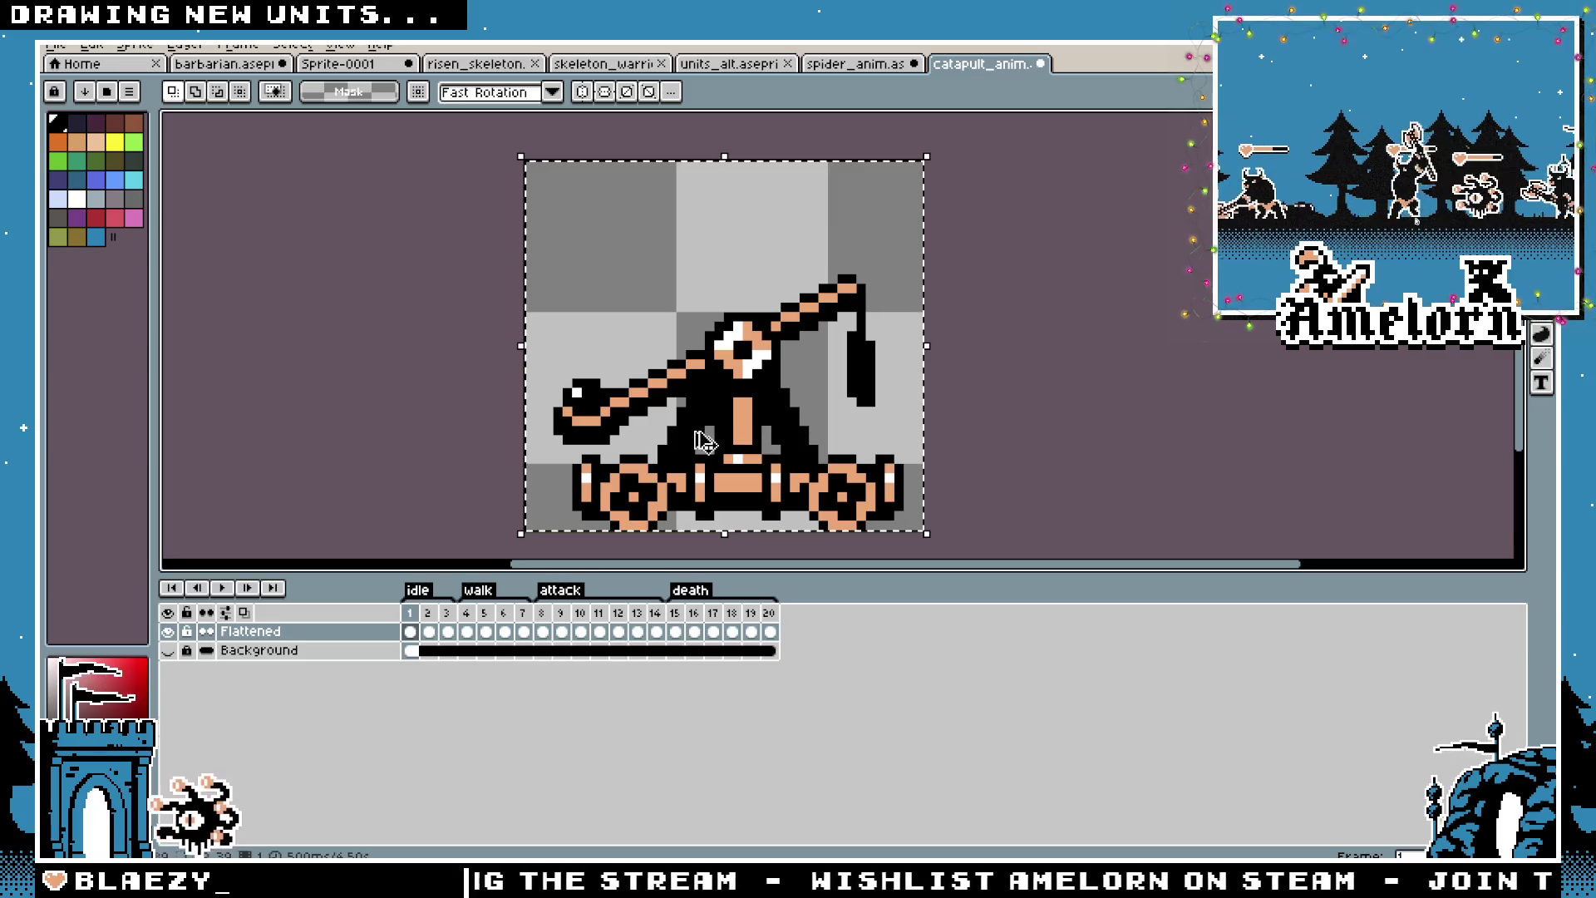
{"action": "key", "text": "ctrl+z"}
{"action": "key", "text": "ctrl+c"}
{"action": "left_click", "coordinate": [337, 64]}
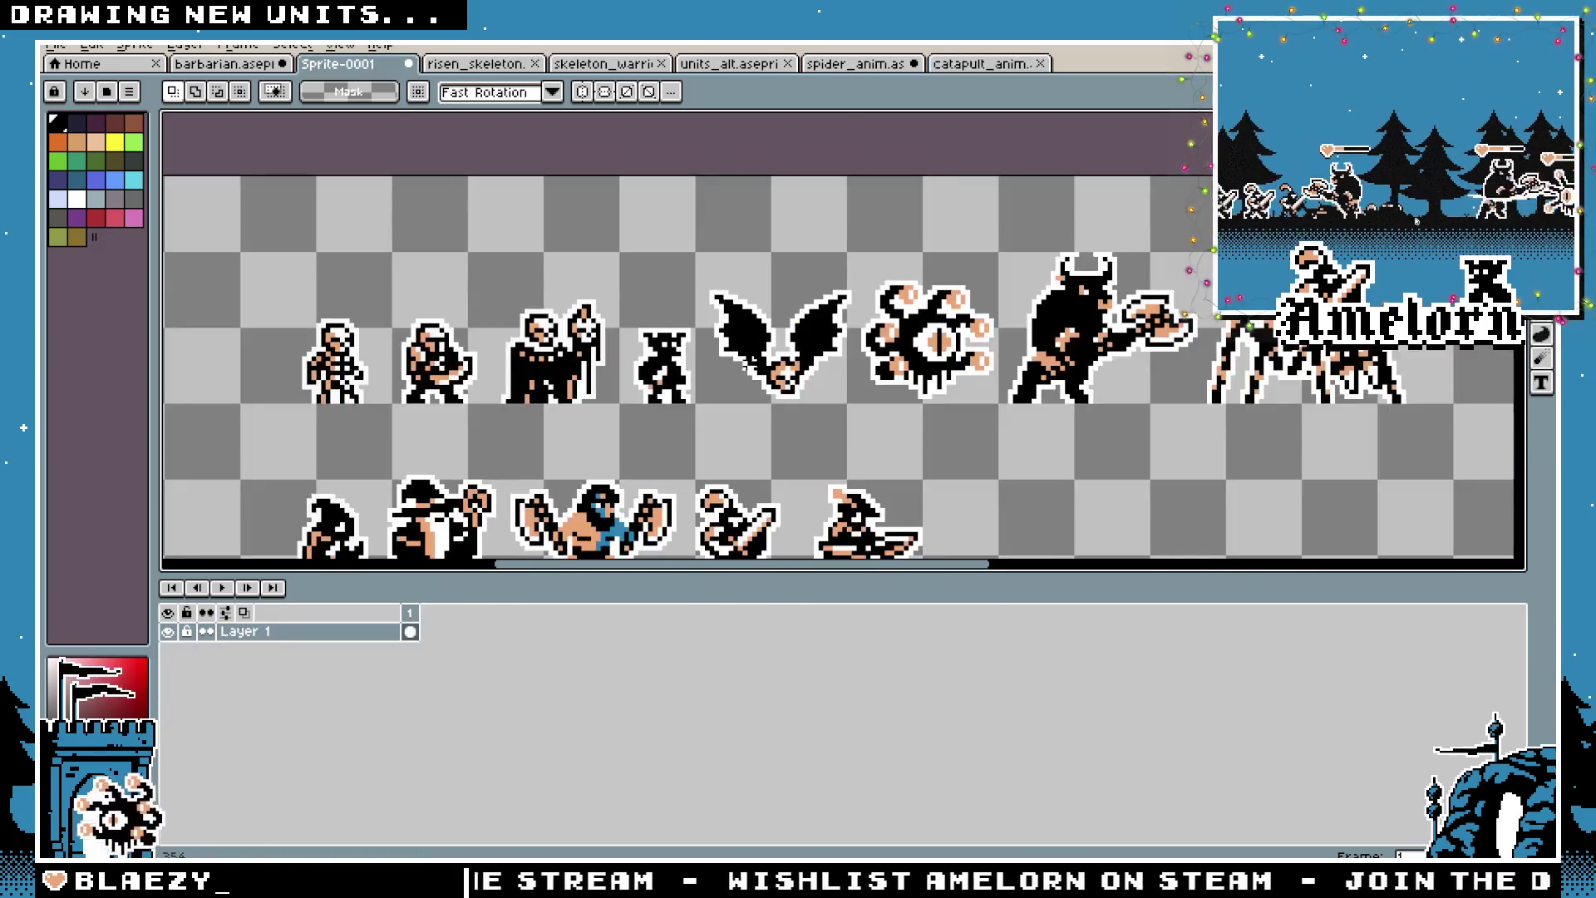
Paste the catapult below the unit rows, right of the siege cart, and commit it
{"action": "key", "text": "ctrl+v"}
{"action": "left_click_drag", "start_coordinate": [860, 329], "coordinate": [1043, 487]}
{"action": "scroll", "coordinate": [1043, 486], "scroll_direction": "down", "scroll_amount": 3}
{"action": "mouse_move", "coordinate": [1111, 214]}
{"action": "left_mouse_down"}
{"action": "mouse_move", "coordinate": [943, 442]}
{"action": "mouse_move", "coordinate": [873, 413]}
{"action": "left_mouse_up"}
{"action": "scroll", "coordinate": [872, 413], "scroll_direction": "up", "scroll_amount": 1}
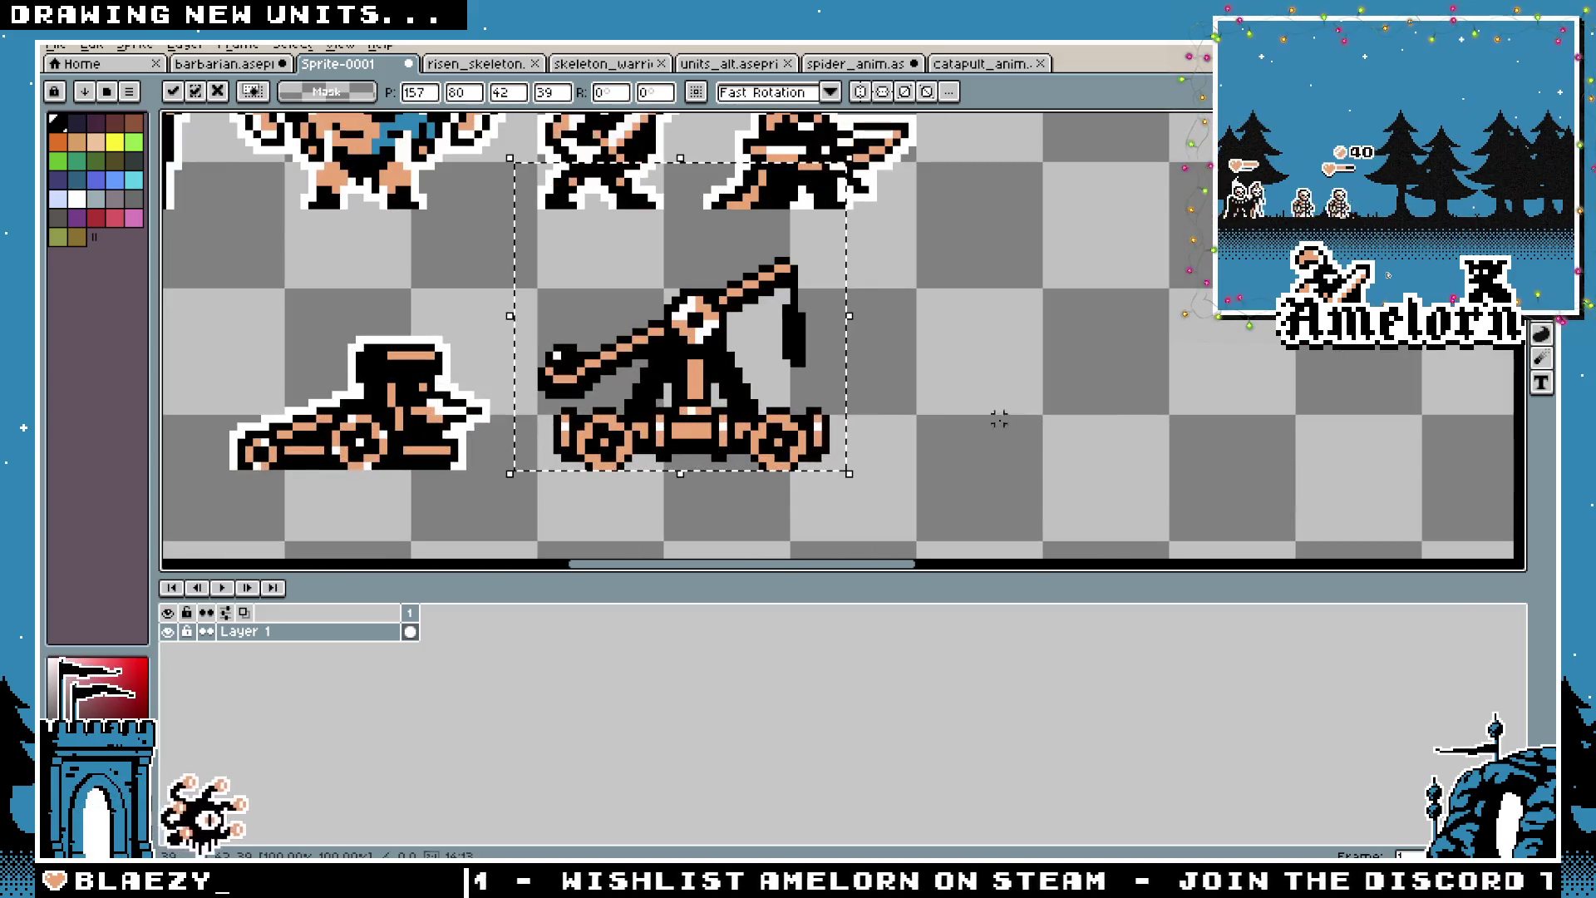
{"action": "key", "text": "ctrl+d"}
Add white highlight pixels on the right wheel and at its bottom with the Pencil
{"action": "scroll", "coordinate": [965, 381], "scroll_direction": "up", "scroll_amount": 1}
{"action": "scroll", "coordinate": [702, 348], "scroll_direction": "up", "scroll_amount": 2}
{"action": "key", "text": "v"}
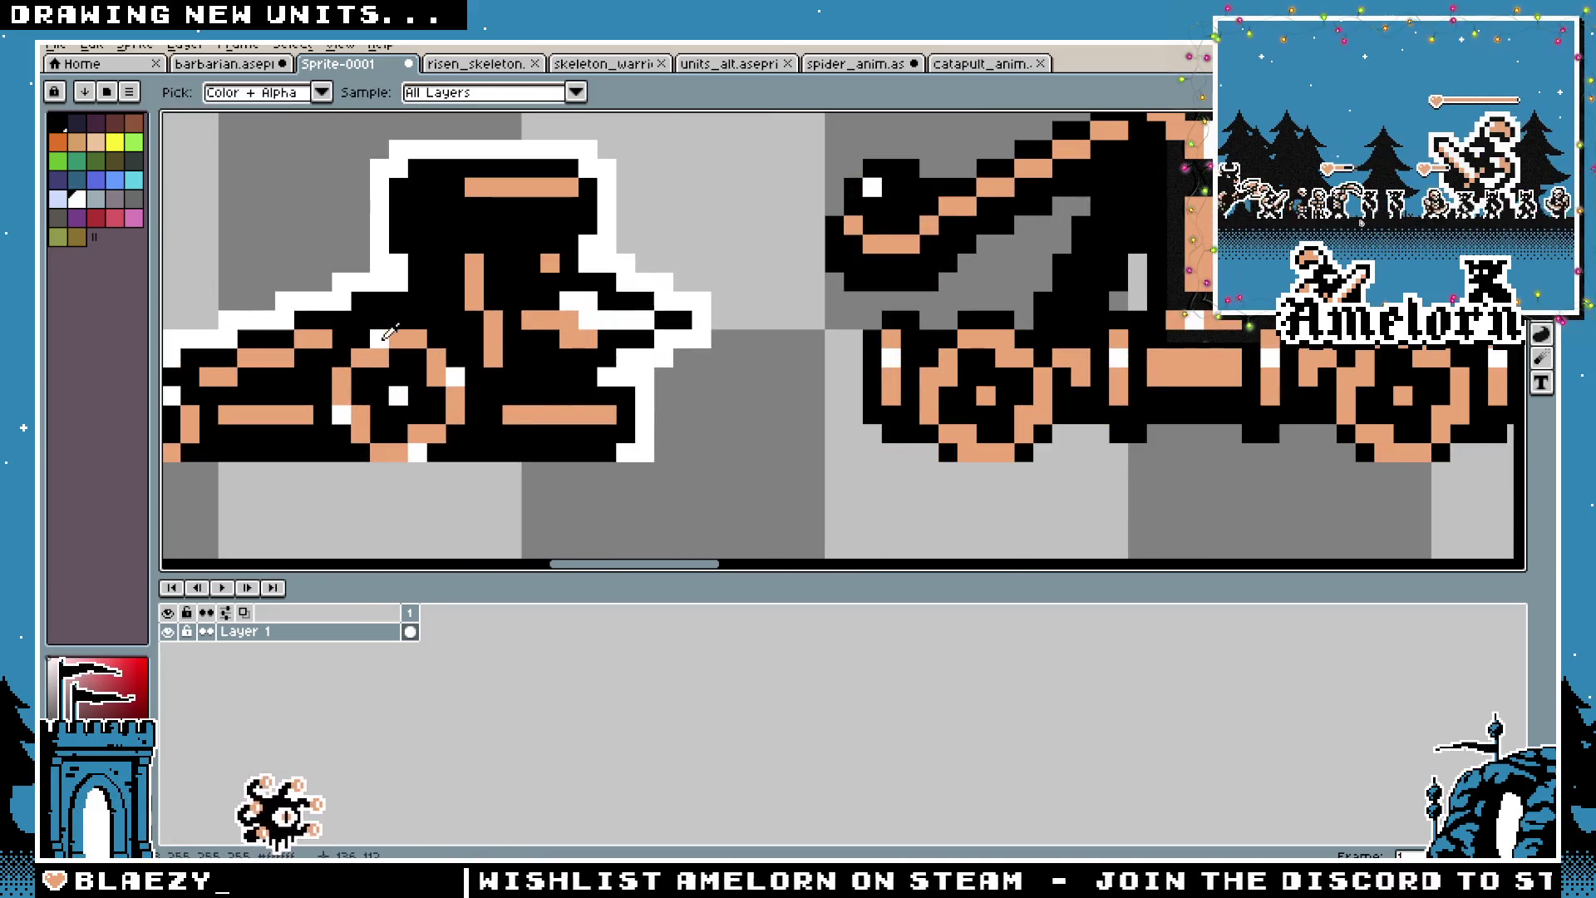
{"action": "key", "text": "b"}
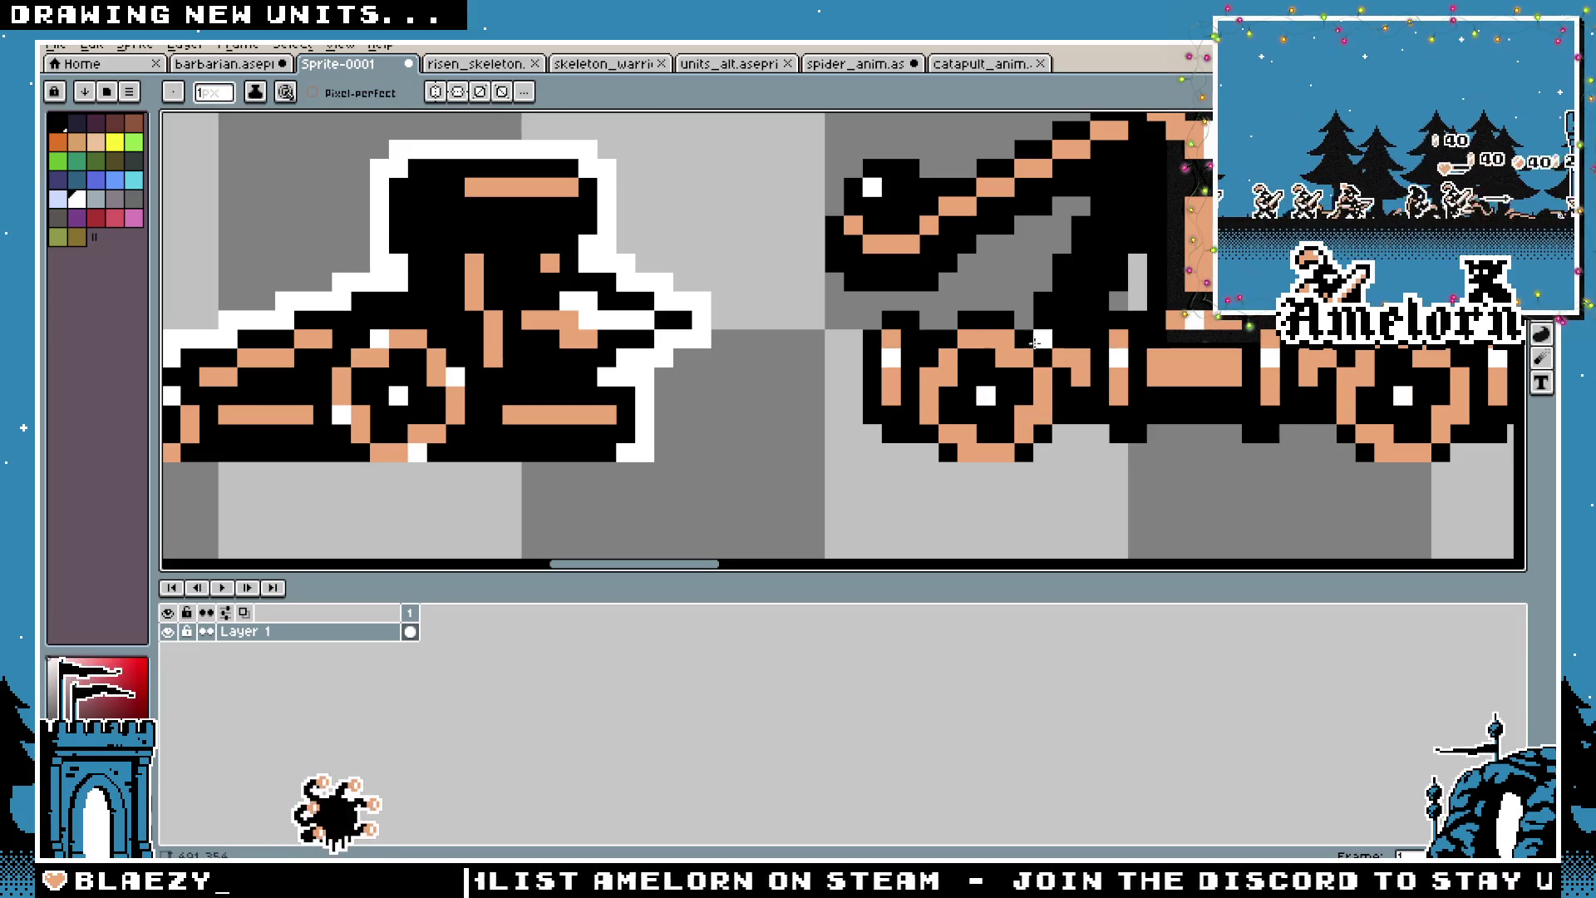
{"action": "left_click", "coordinate": [1042, 376]}
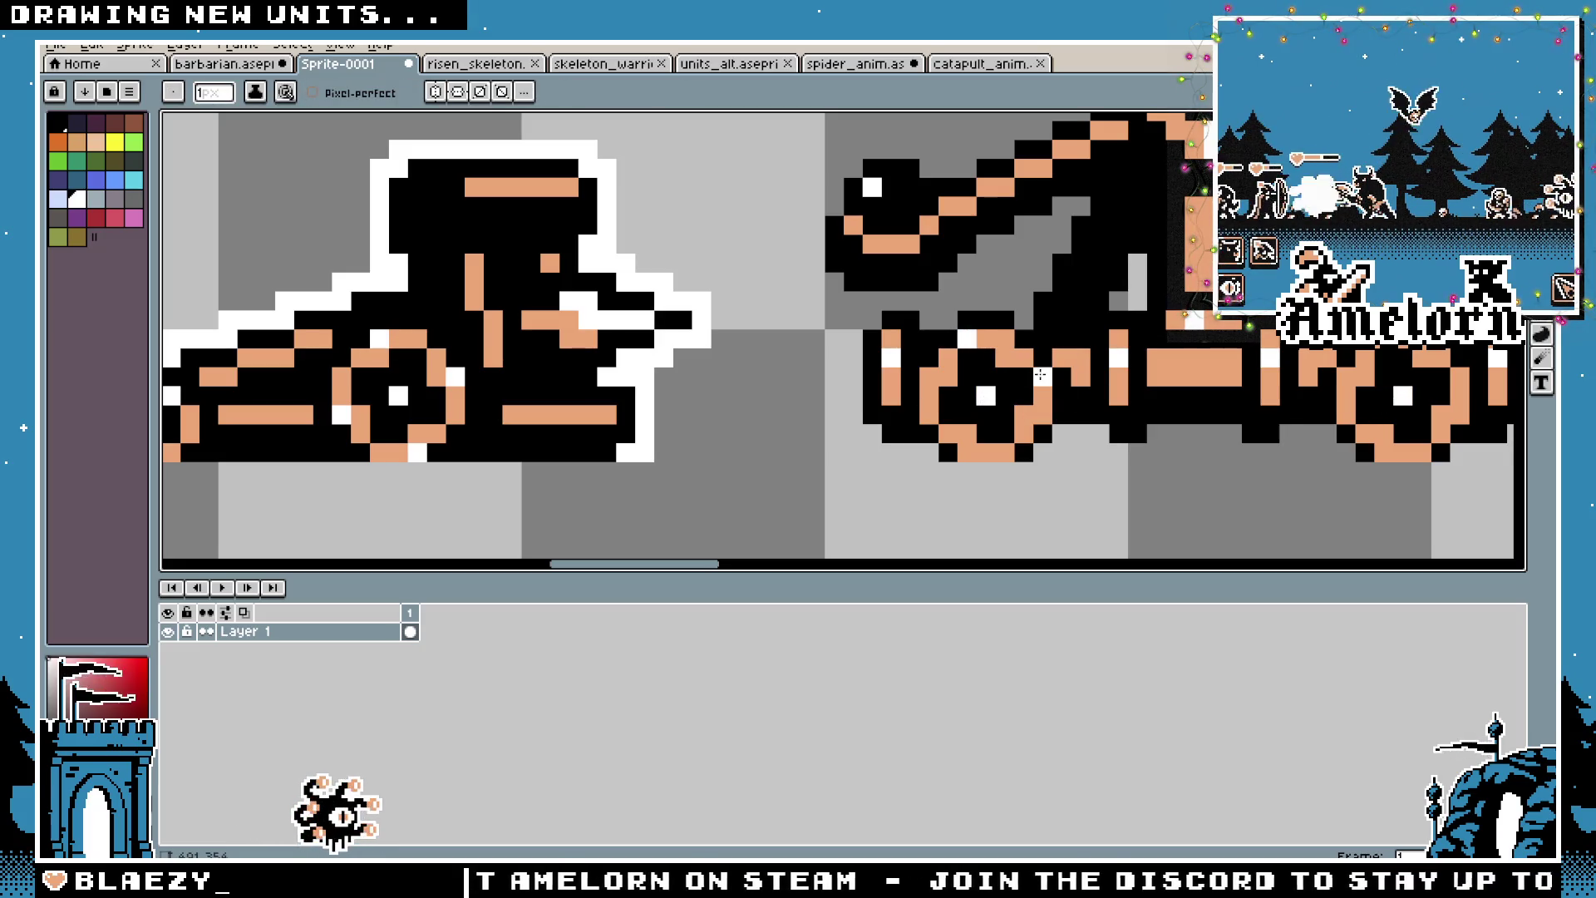
{"action": "left_click", "coordinate": [1002, 449]}
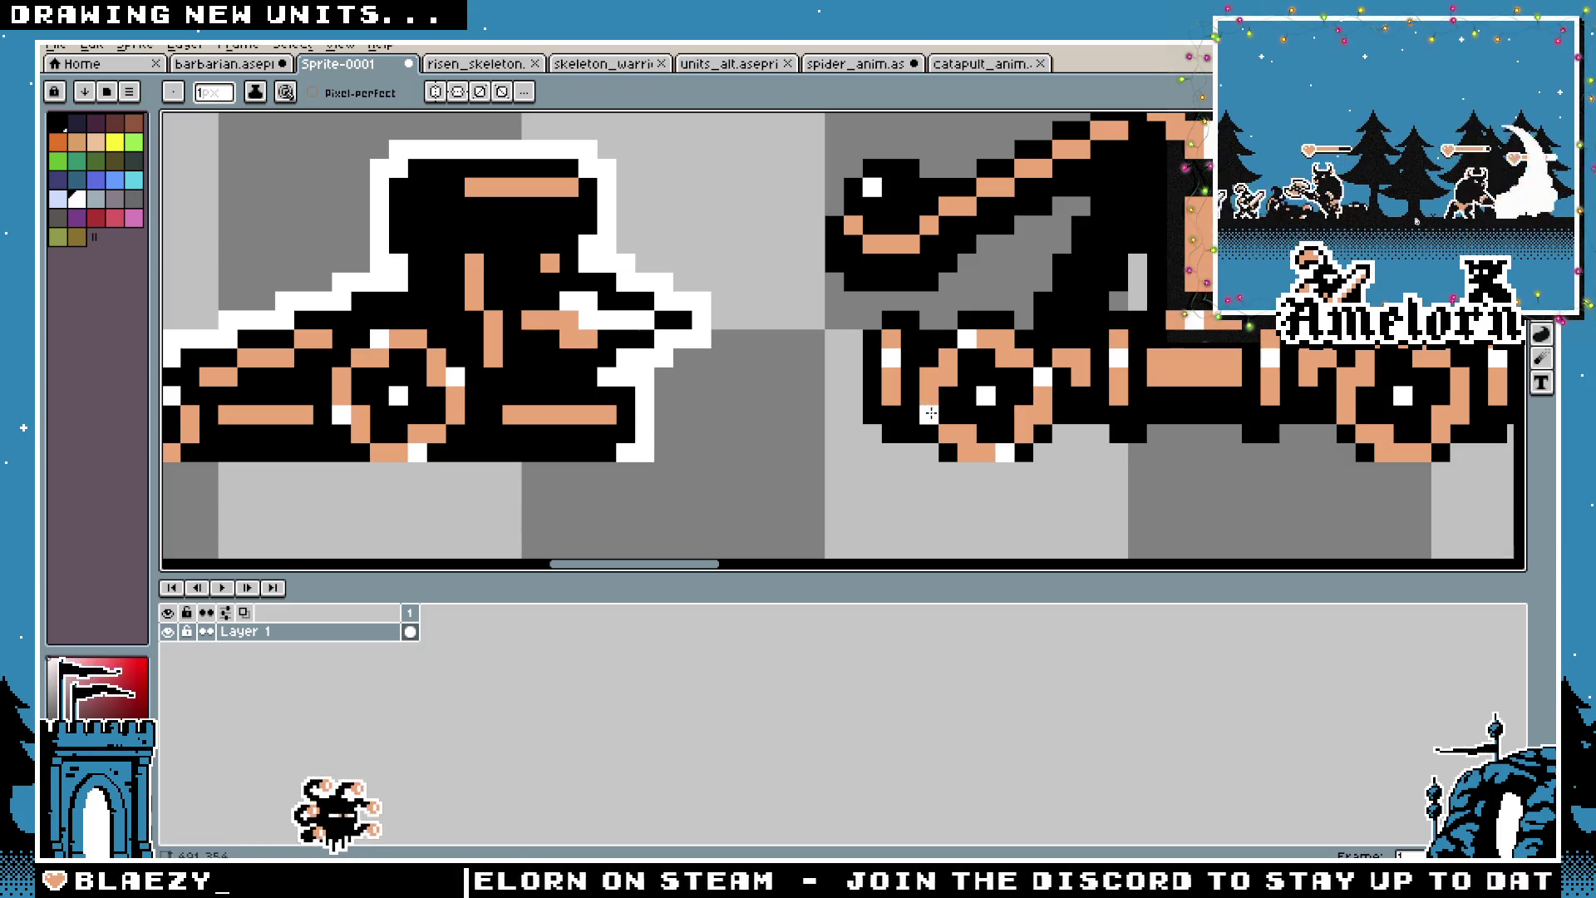
Add four more white wheel highlights at the top-left, right edge, bottom and left edge
{"action": "mouse_move", "coordinate": [1272, 463]}
{"action": "left_mouse_down"}
{"action": "mouse_move", "coordinate": [1468, 441]}
{"action": "mouse_move", "coordinate": [758, 443]}
{"action": "left_mouse_up"}
{"action": "left_click", "coordinate": [883, 314]}
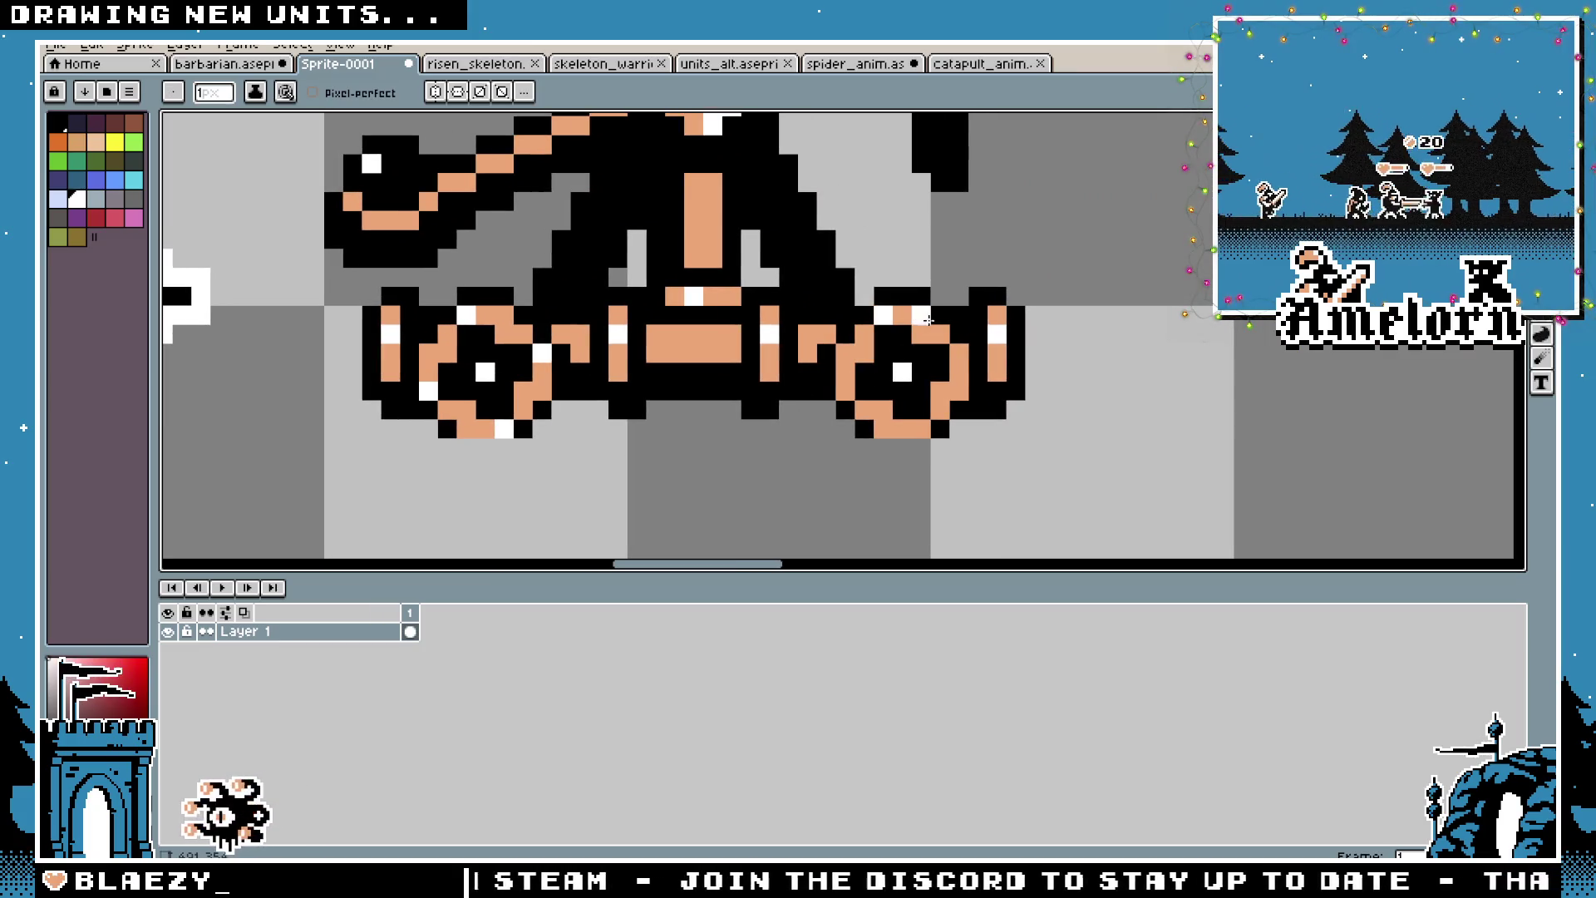
{"action": "left_click", "coordinate": [956, 350]}
{"action": "left_click", "coordinate": [921, 428]}
{"action": "left_click", "coordinate": [845, 391]}
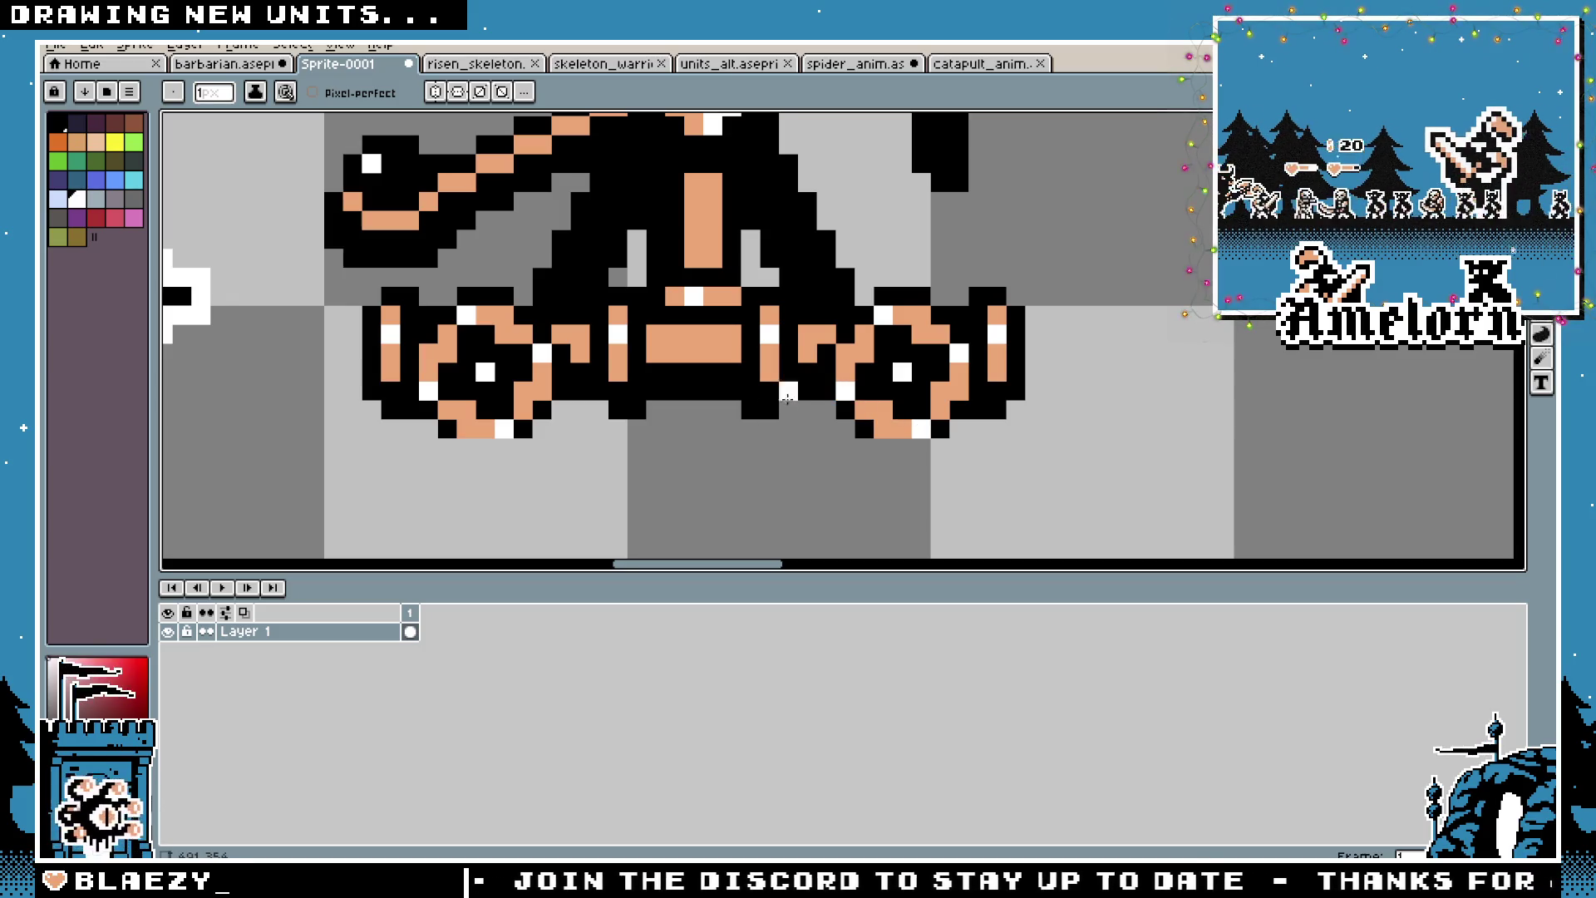
{"action": "scroll", "coordinate": [787, 398], "scroll_direction": "down", "scroll_amount": 8}
{"action": "scroll", "coordinate": [665, 349], "scroll_direction": "up", "scroll_amount": 2}
{"action": "left_click_drag", "start_coordinate": [543, 344], "coordinate": [725, 417]}
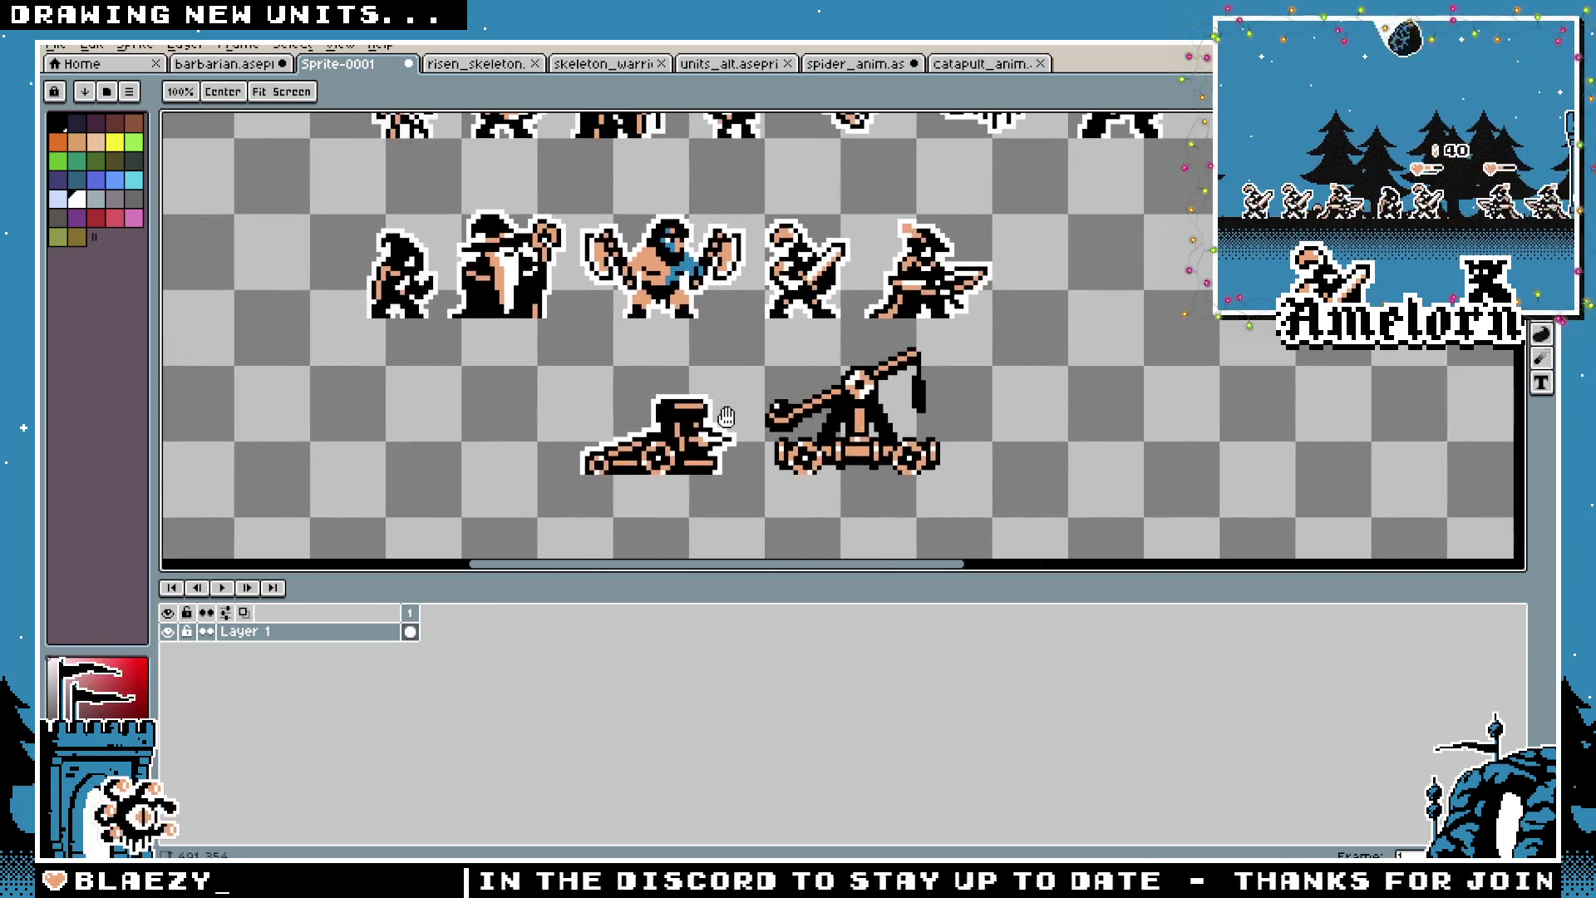
Zoom around the catapult while switching among the Pencil, Marquee and Fill tools
{"action": "key", "text": "b"}
{"action": "key", "text": "m"}
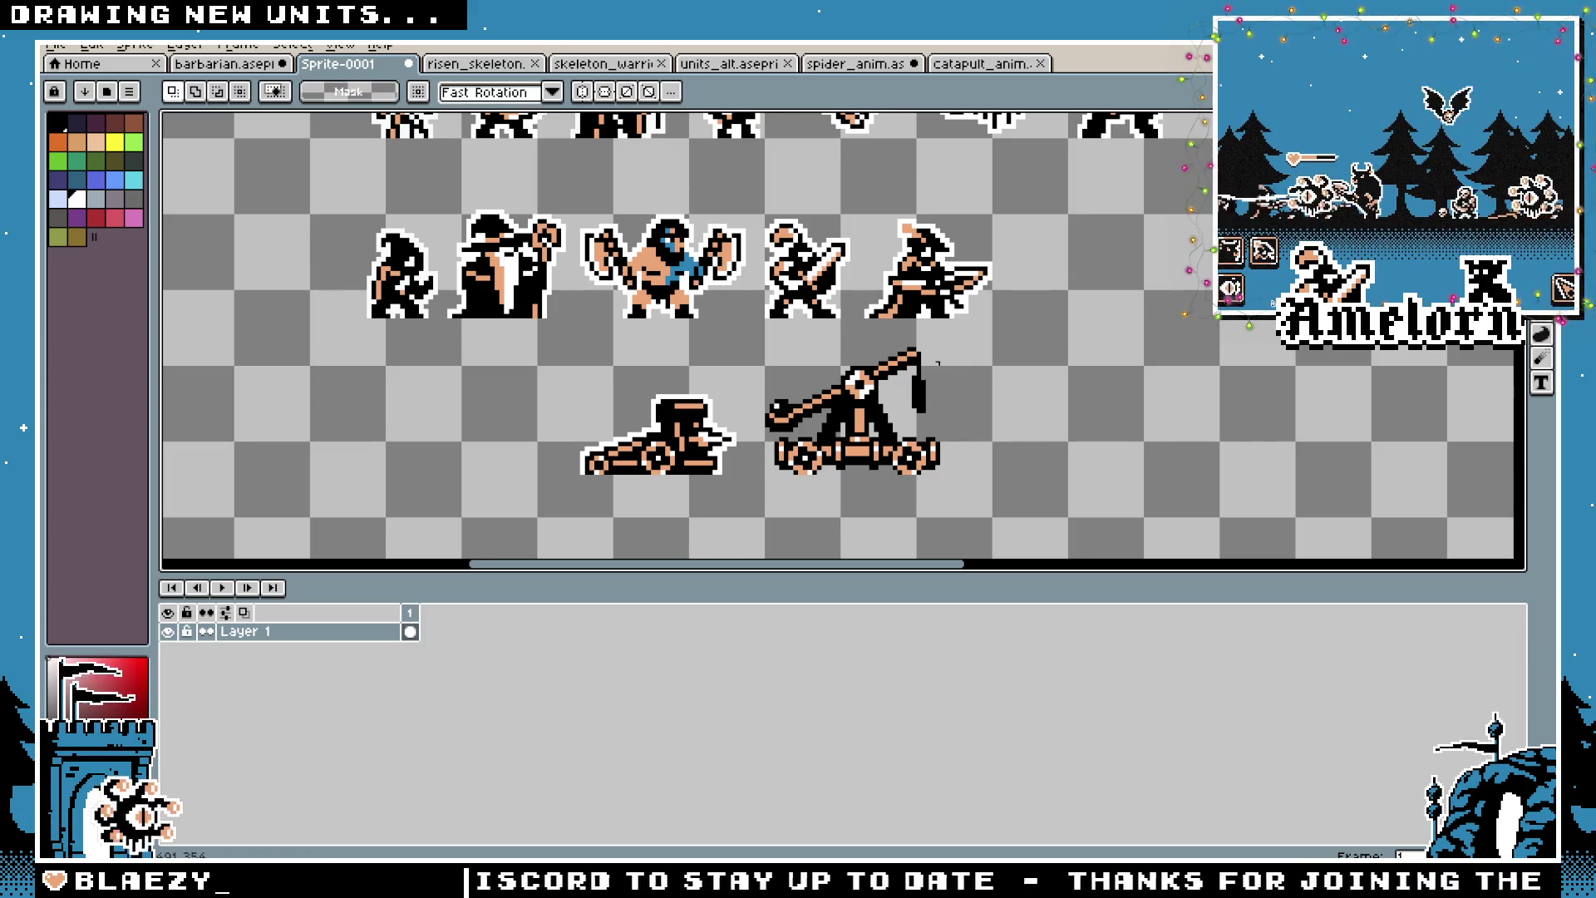
{"action": "scroll", "coordinate": [938, 363], "scroll_direction": "down", "scroll_amount": 1}
{"action": "scroll", "coordinate": [989, 349], "scroll_direction": "up", "scroll_amount": 1}
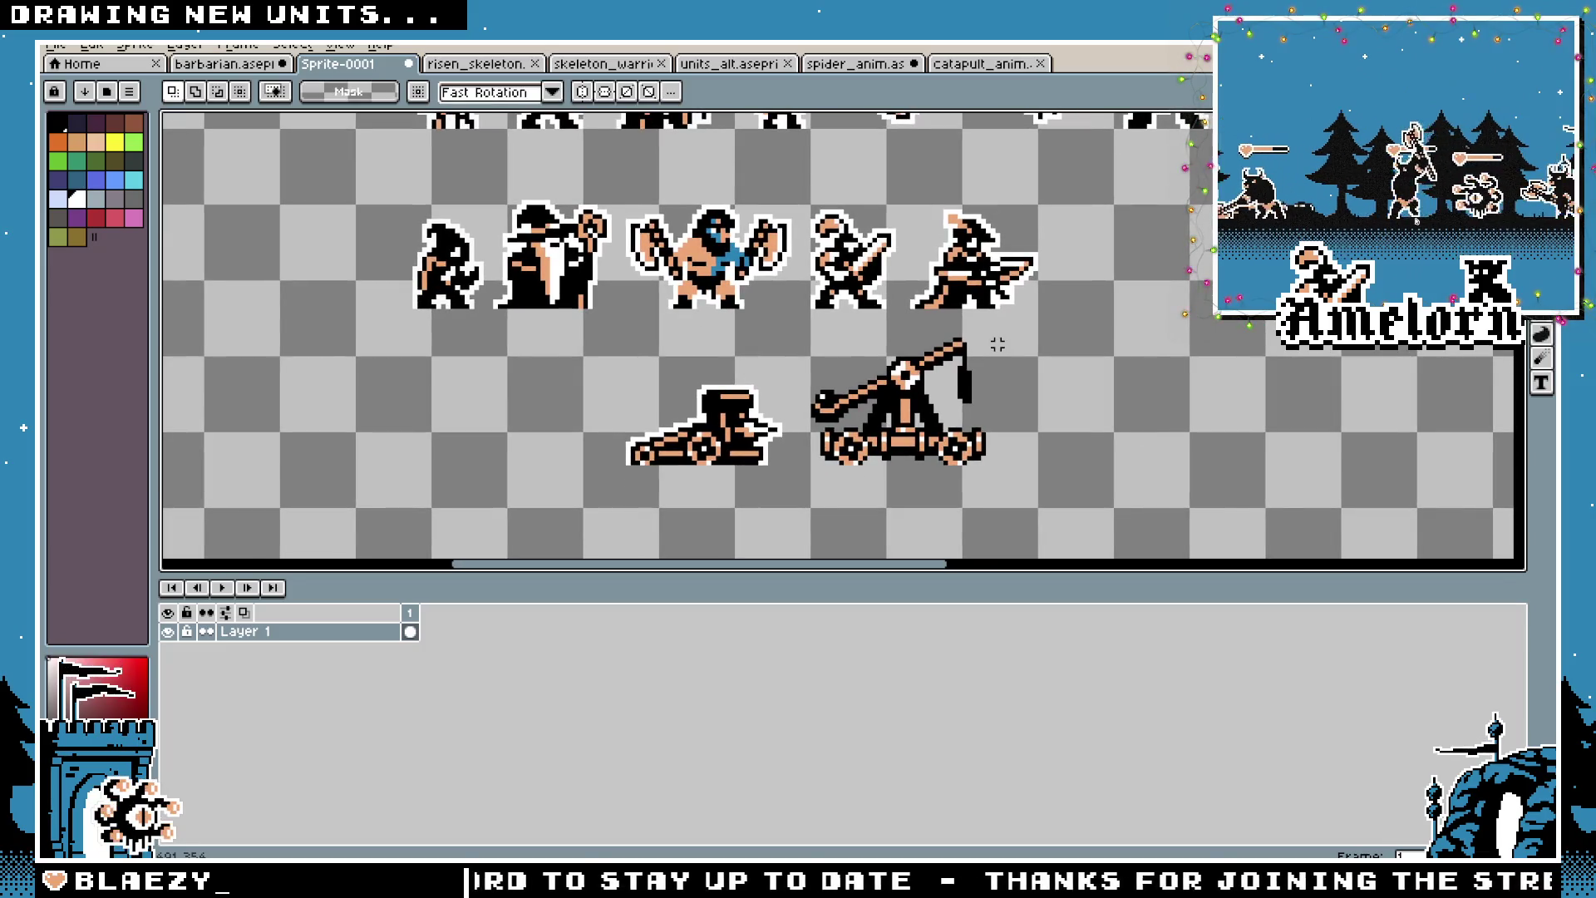
{"action": "scroll", "coordinate": [921, 343], "scroll_direction": "up", "scroll_amount": 1}
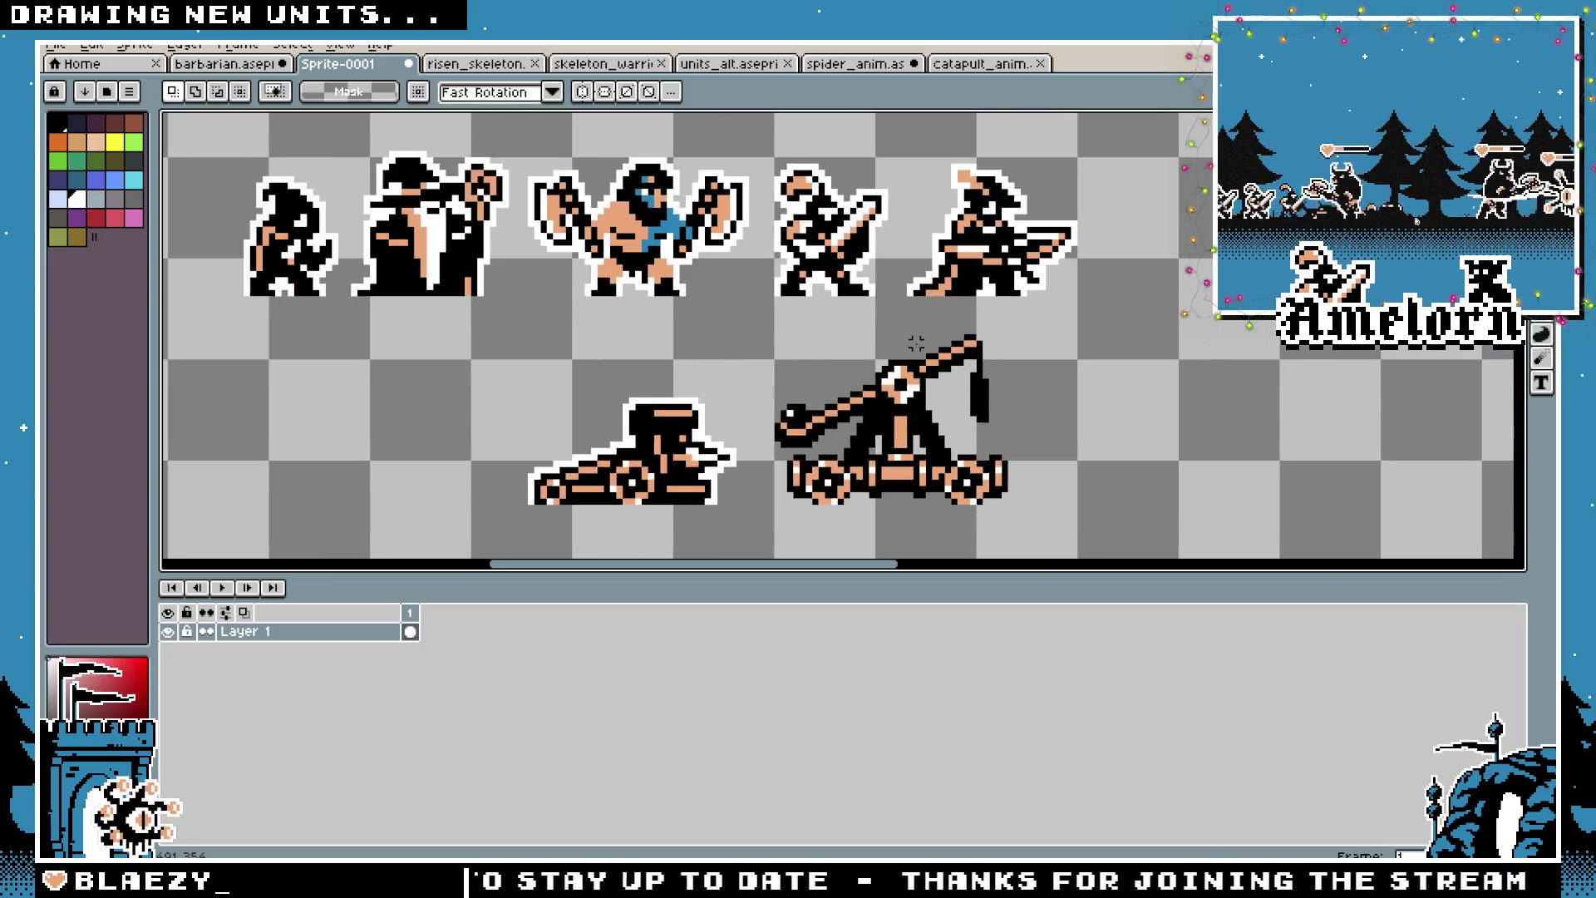
{"action": "scroll", "coordinate": [703, 278], "scroll_direction": "up", "scroll_amount": 1}
{"action": "key", "text": "m"}
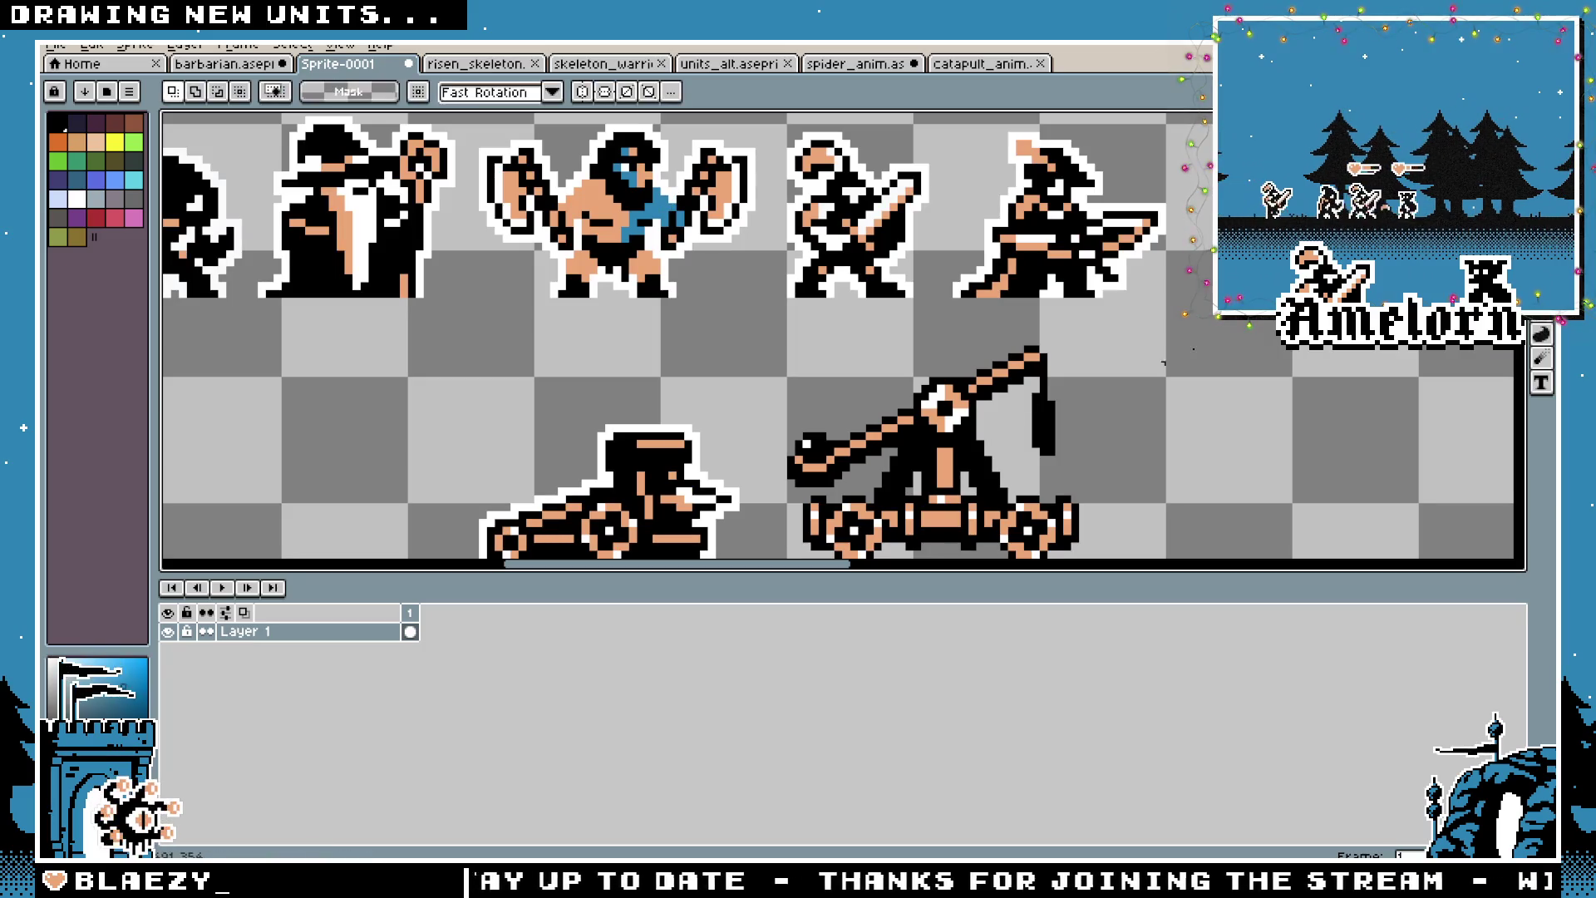
{"action": "key", "text": "g"}
{"action": "scroll", "coordinate": [940, 403], "scroll_direction": "up", "scroll_amount": 1}
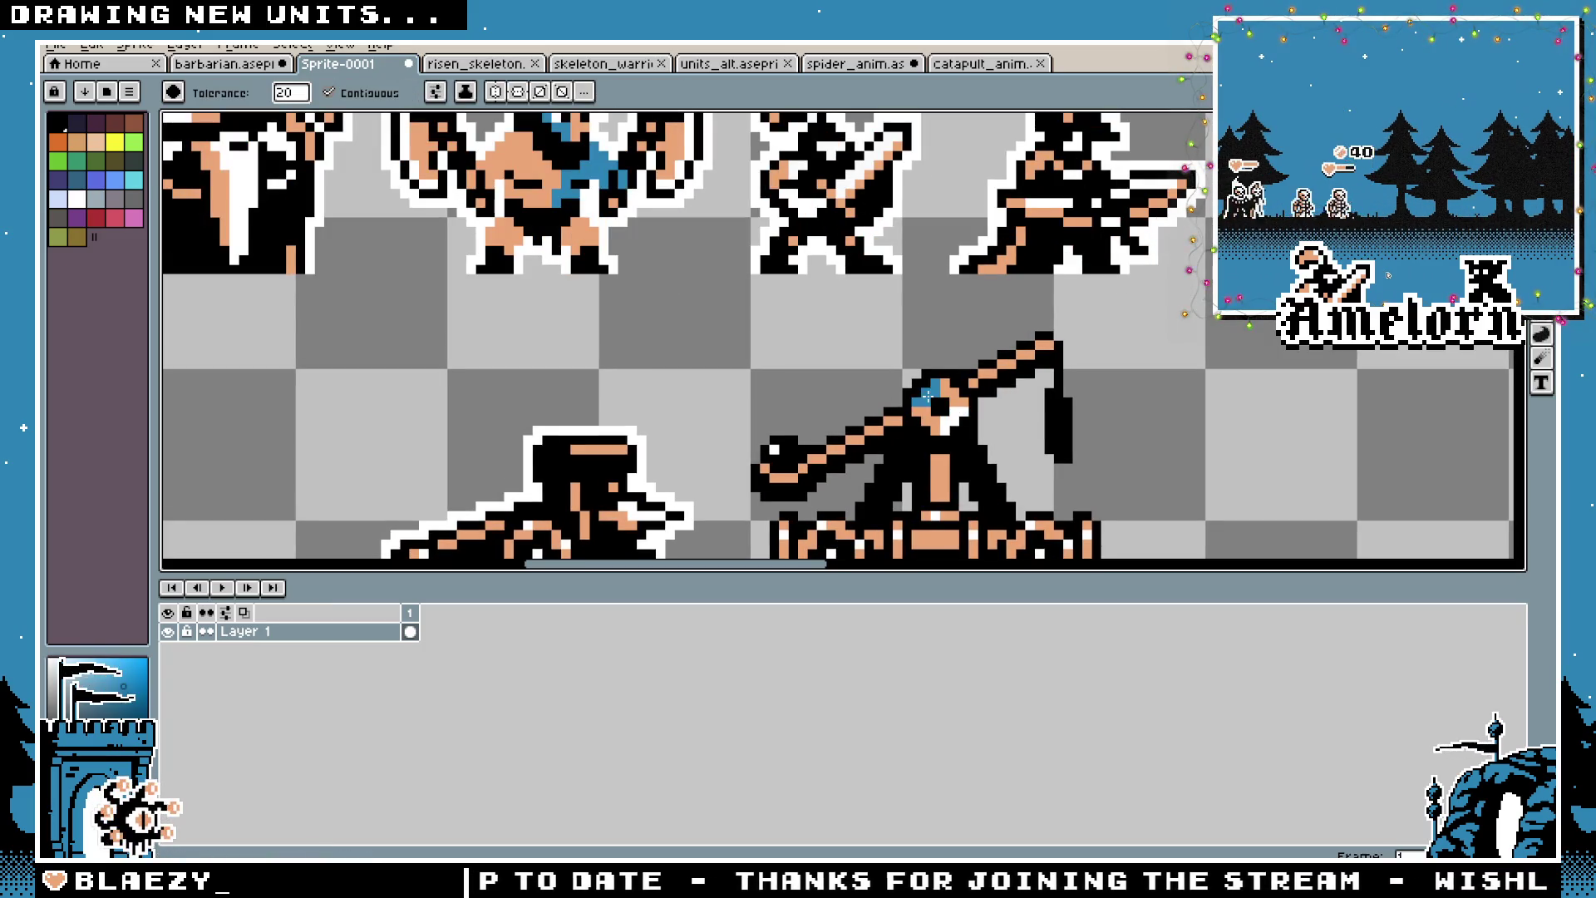
{"action": "scroll", "coordinate": [953, 413], "scroll_direction": "down", "scroll_amount": 2}
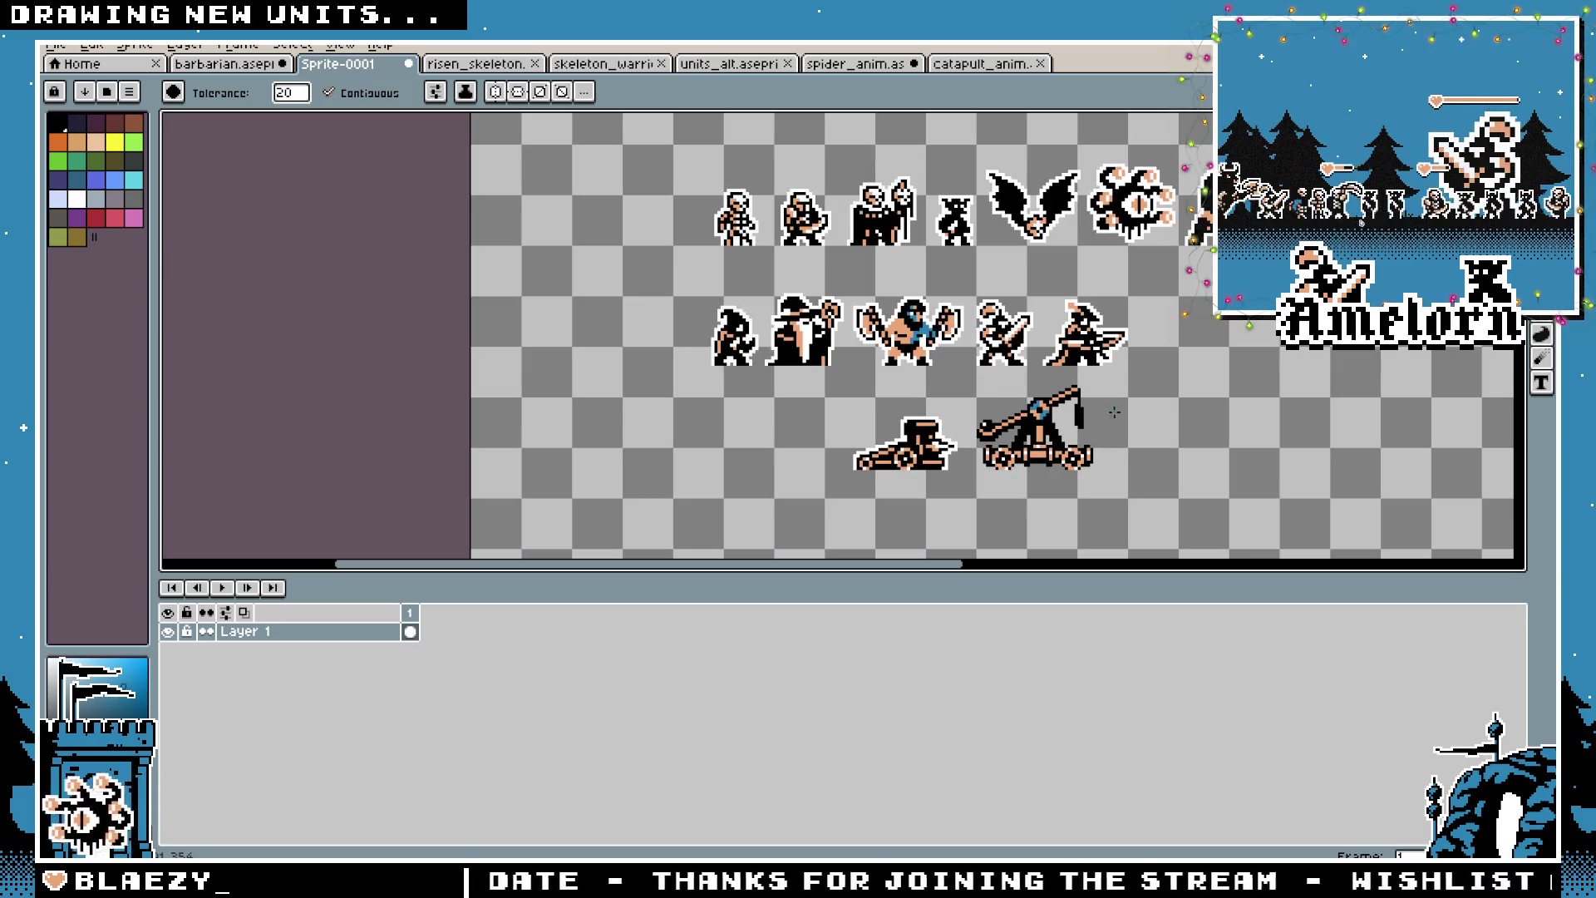
{"action": "scroll", "coordinate": [1127, 415], "scroll_direction": "up", "scroll_amount": 1}
Revert the last rectangle change and marquee-select the area around the catapult
{"action": "key", "text": "ctrl+y"}
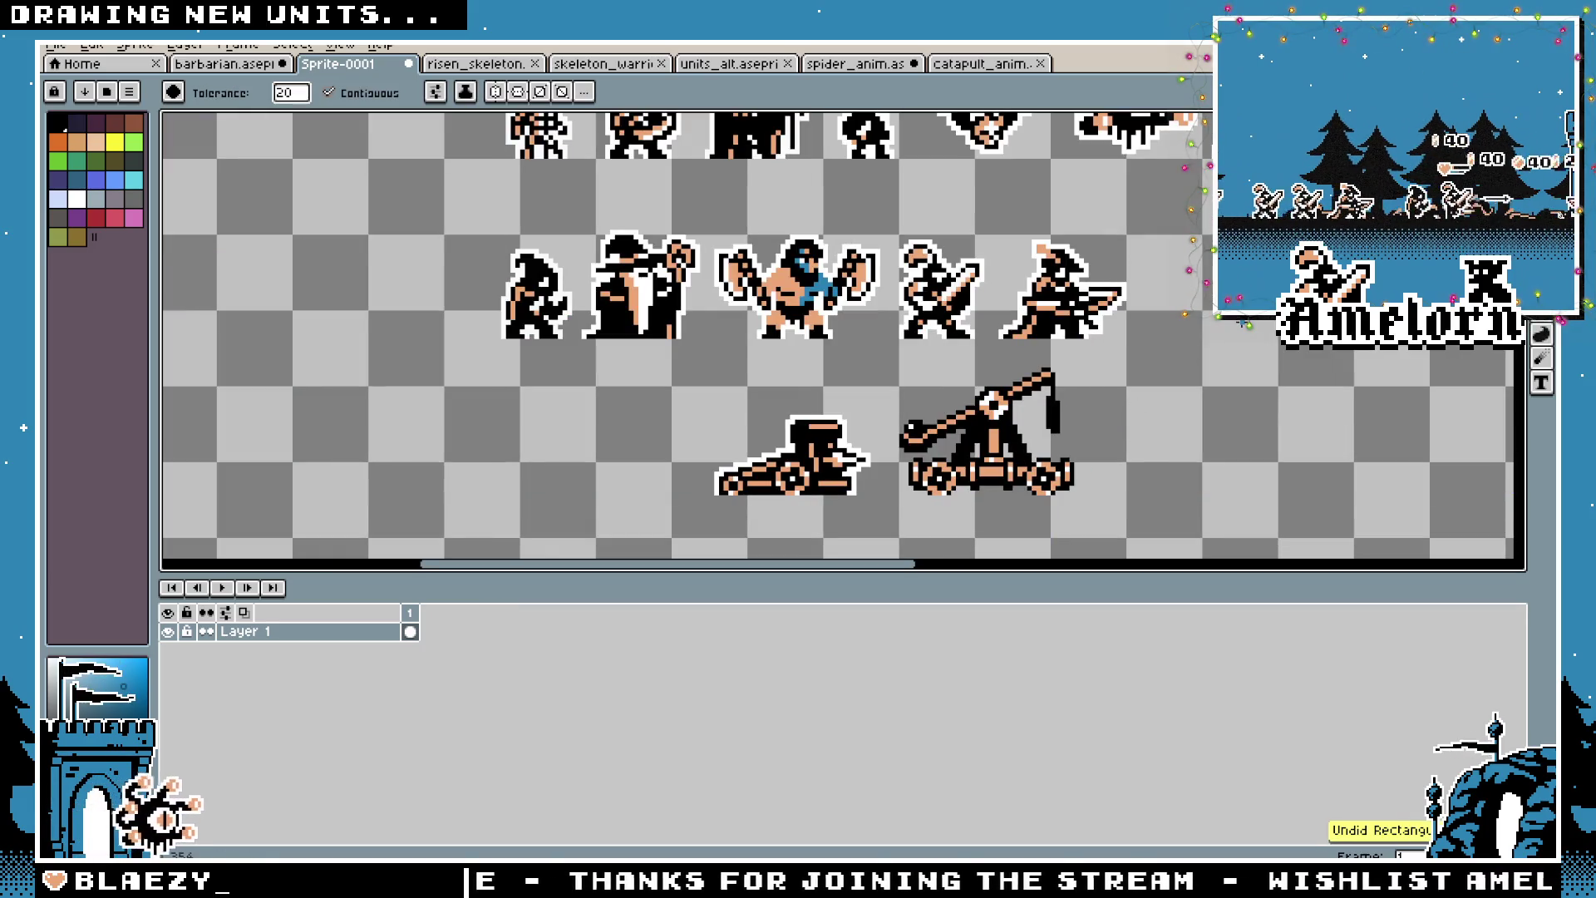
{"action": "key", "text": "m"}
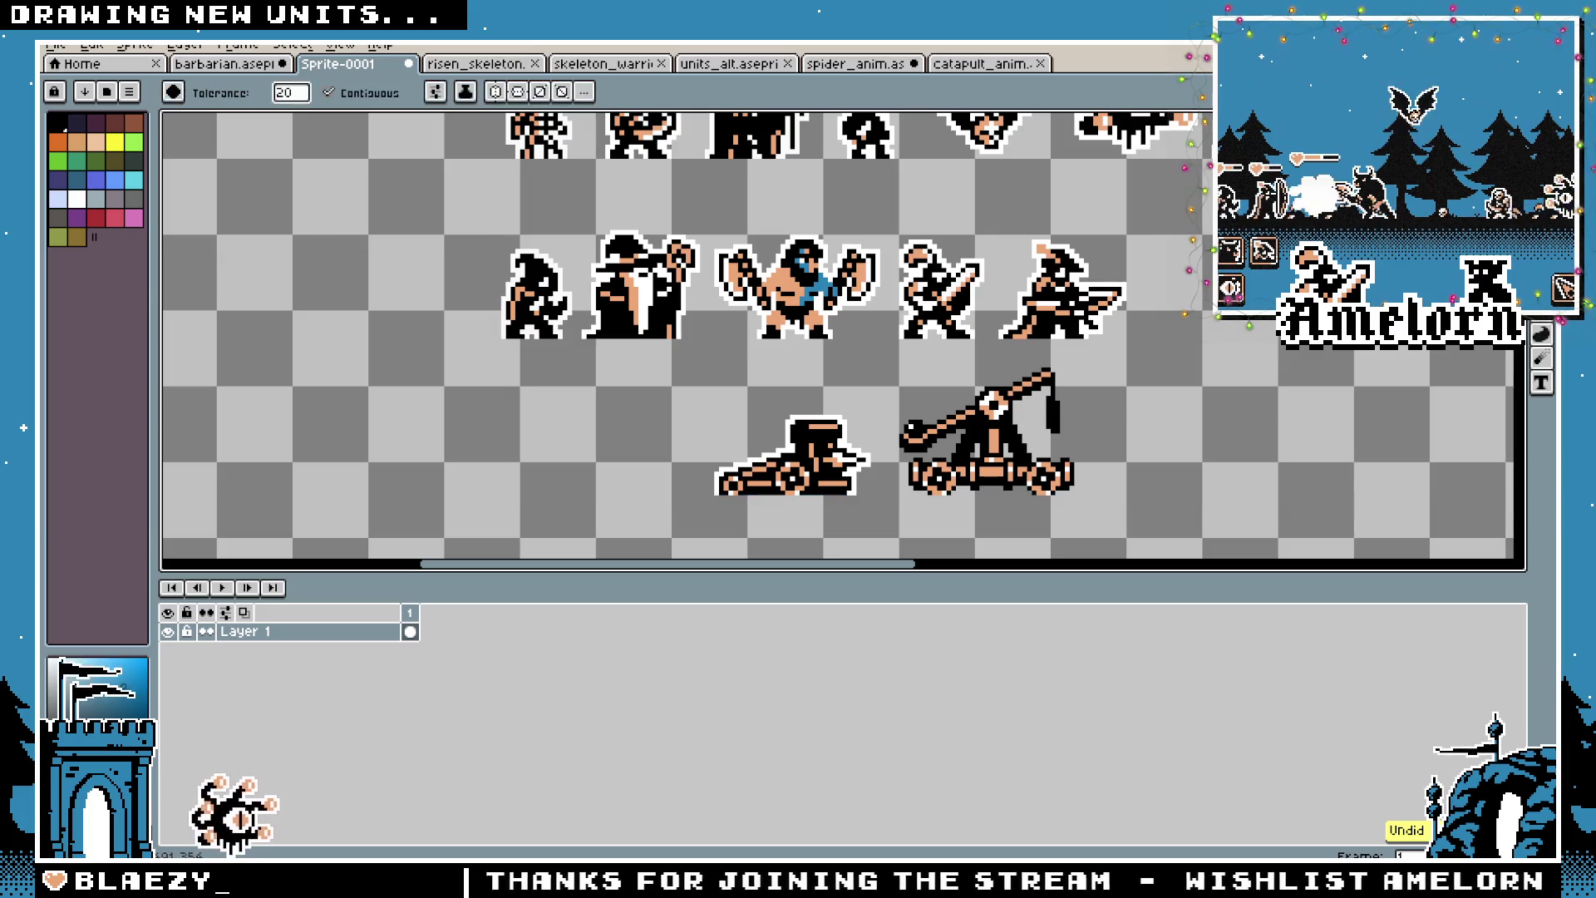
{"action": "scroll", "coordinate": [1089, 499], "scroll_direction": "up", "scroll_amount": 1}
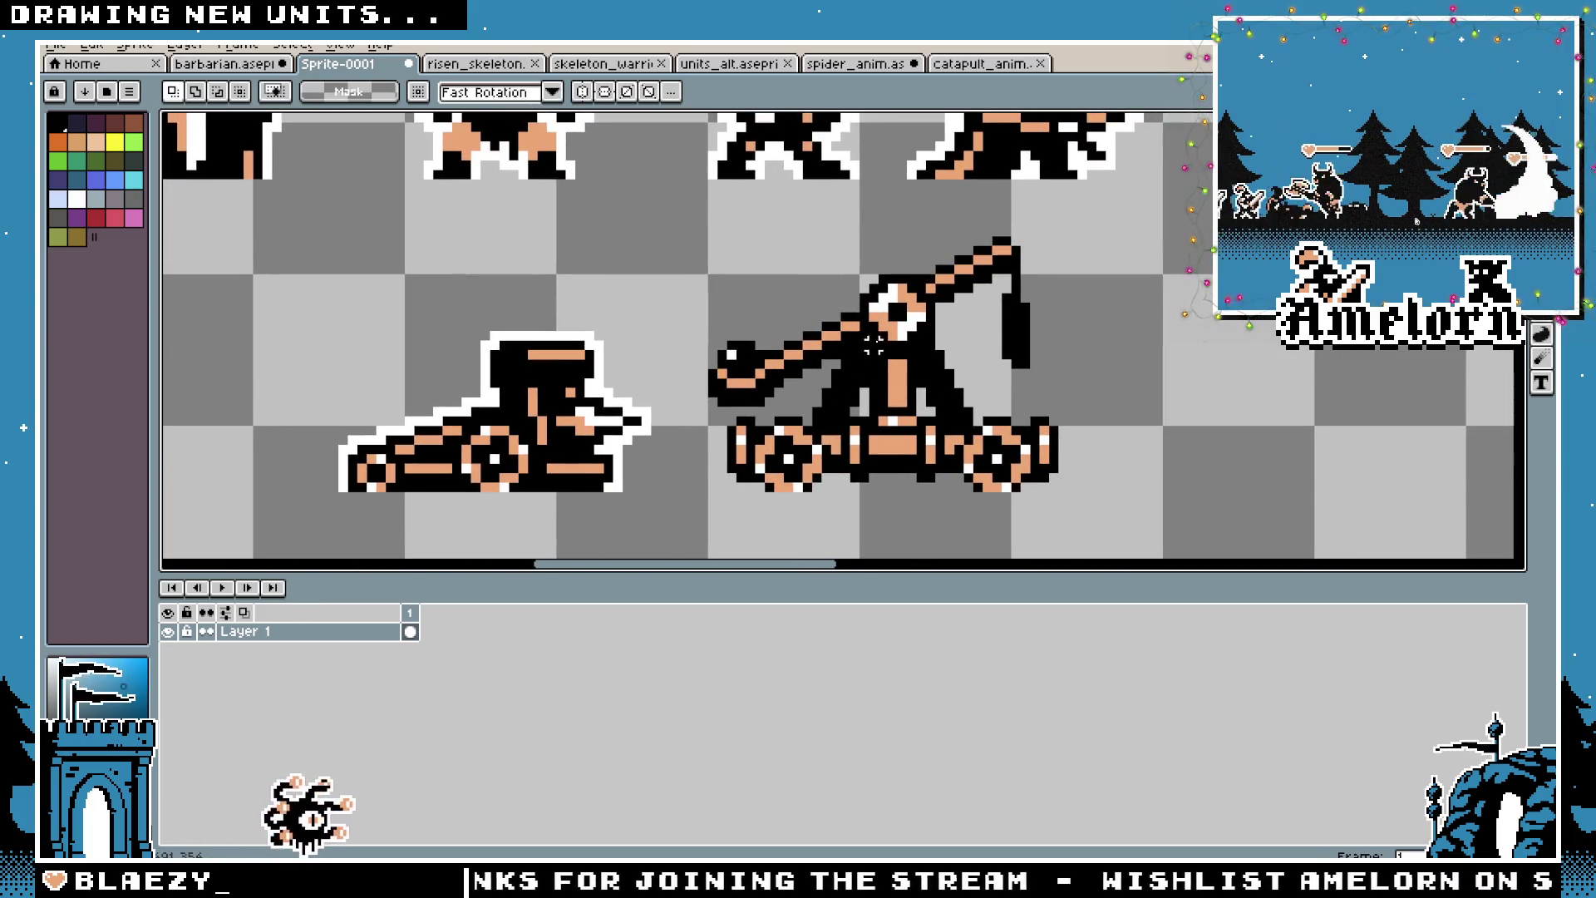
{"action": "key", "text": "i"}
{"action": "key", "text": "m"}
{"action": "mouse_move", "coordinate": [1151, 230]}
{"action": "left_mouse_down"}
{"action": "mouse_move", "coordinate": [748, 463]}
{"action": "mouse_move", "coordinate": [690, 470]}
{"action": "mouse_move", "coordinate": [682, 492]}
{"action": "left_mouse_up"}
Give the catapult a white outline and clear the selection
{"action": "key", "text": "o"}
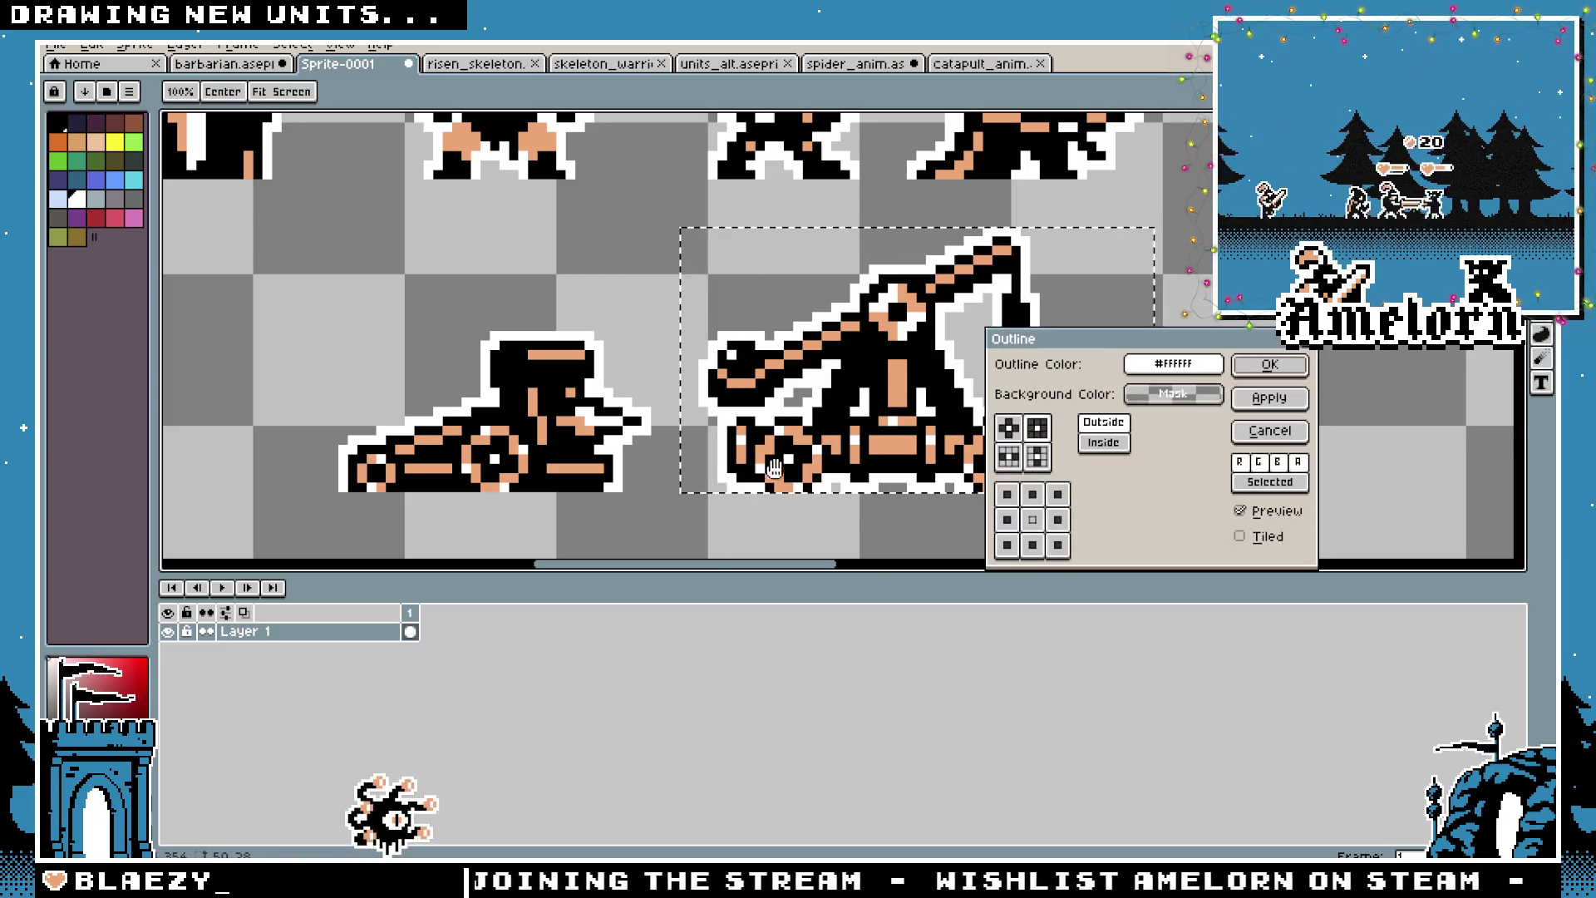
{"action": "left_click", "coordinate": [1269, 364]}
{"action": "key", "text": "ctrl+d"}
{"action": "scroll", "coordinate": [1125, 333], "scroll_direction": "down", "scroll_amount": 3}
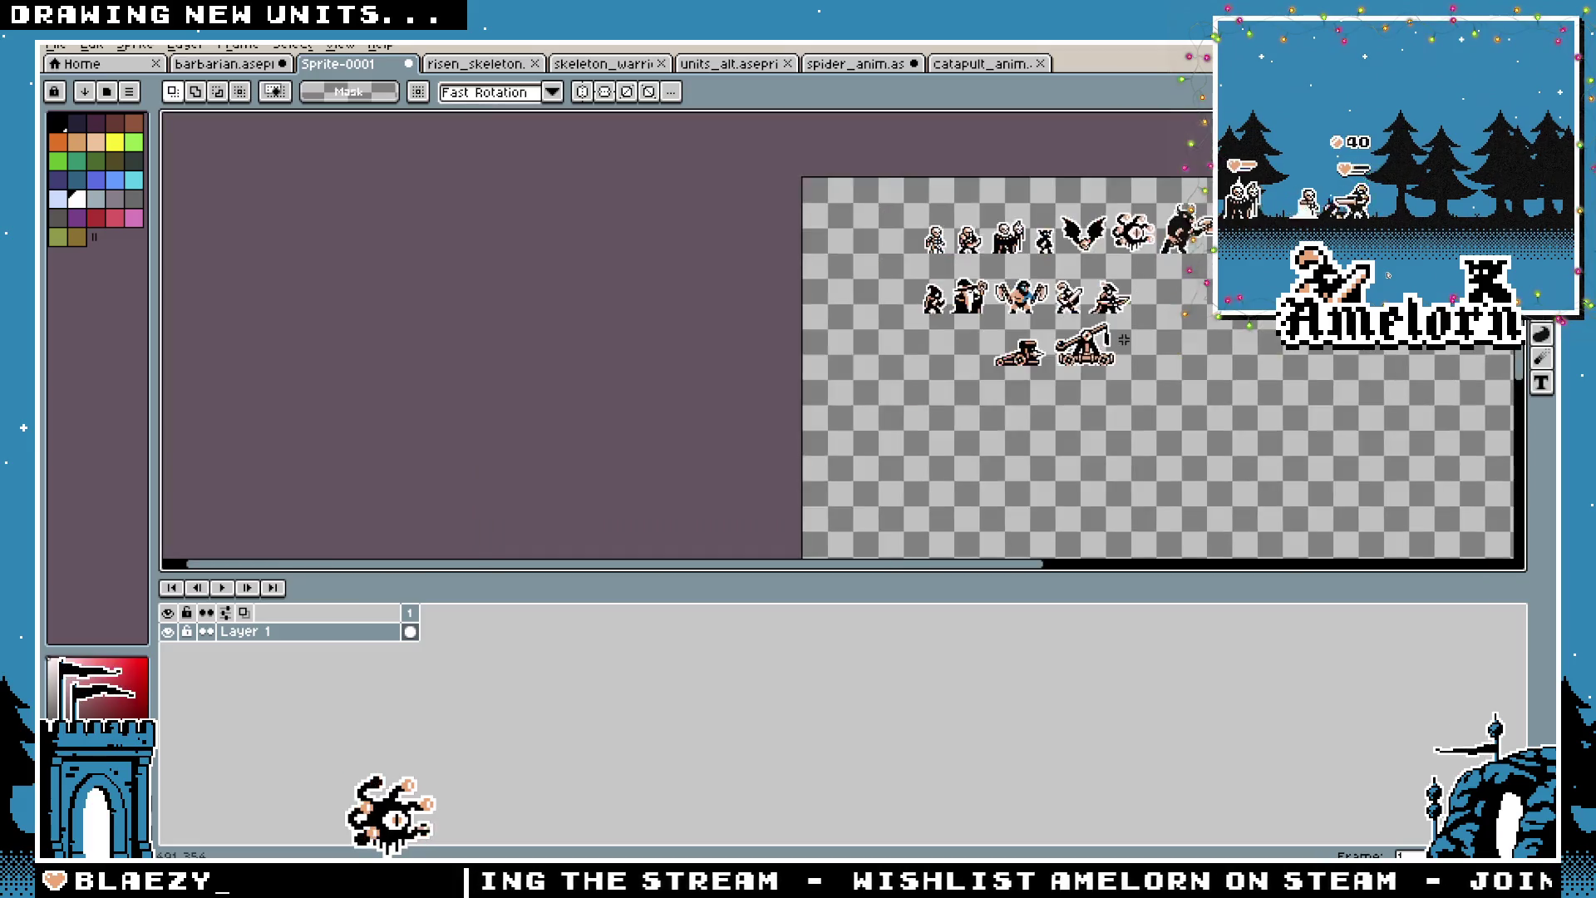
{"action": "scroll", "coordinate": [1123, 339], "scroll_direction": "up", "scroll_amount": 1}
{"action": "scroll", "coordinate": [1111, 335], "scroll_direction": "up", "scroll_amount": 1}
Shift the cart and catapult left beneath the wizard and hooded figure
{"action": "left_click_drag", "start_coordinate": [1158, 272], "coordinate": [662, 499]}
{"action": "left_click_drag", "start_coordinate": [915, 408], "coordinate": [700, 408]}
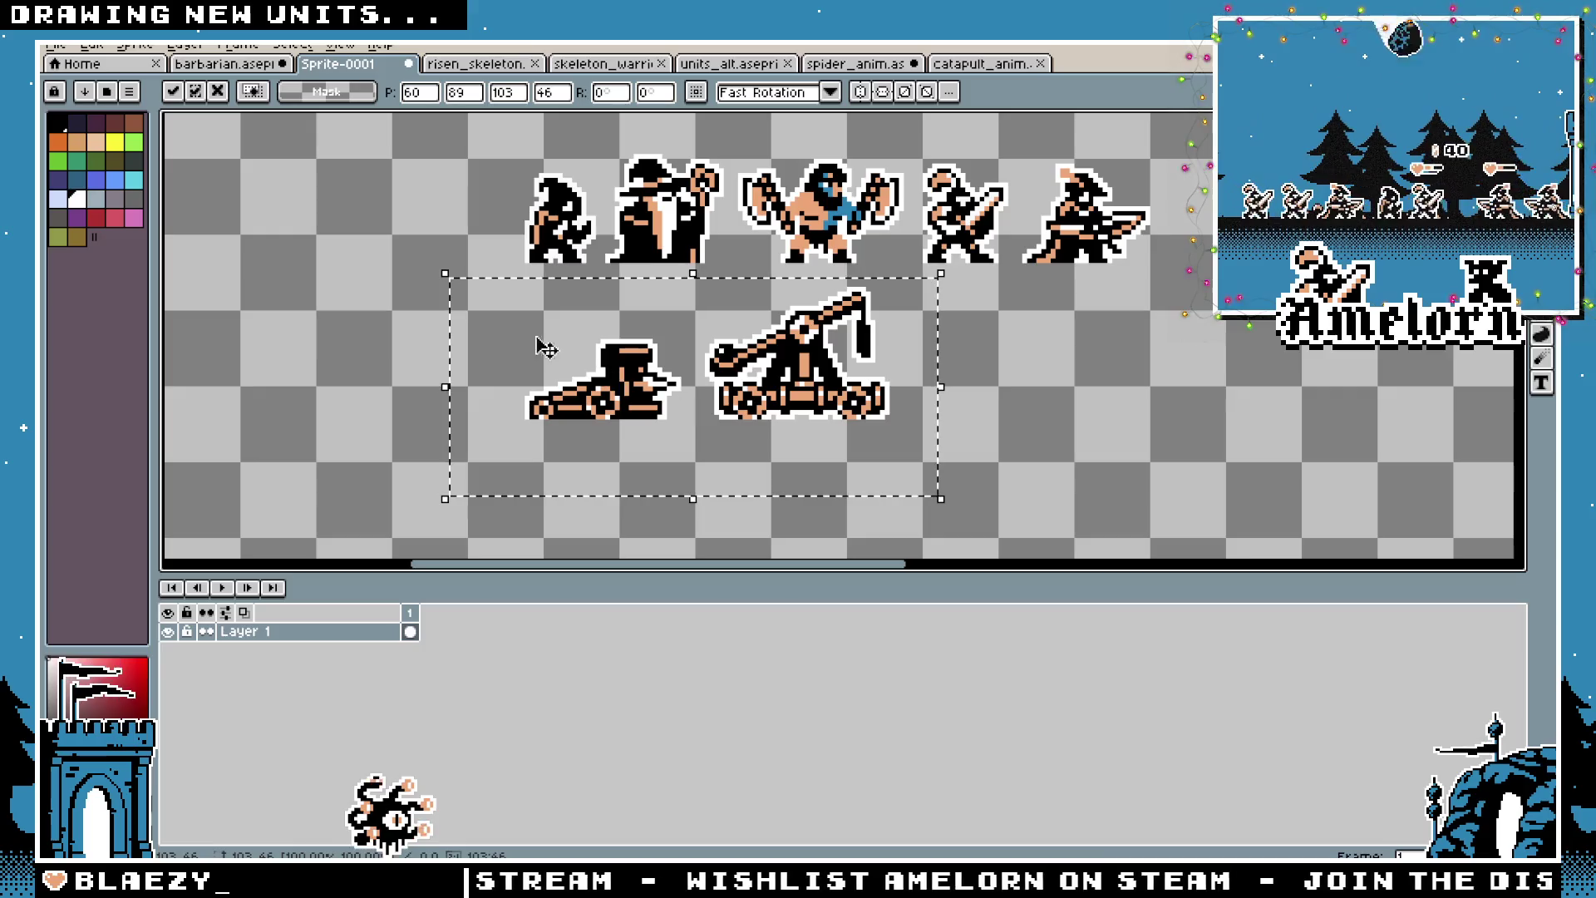
{"action": "key", "text": "ctrl+d"}
{"action": "left_click_drag", "start_coordinate": [527, 264], "coordinate": [661, 456]}
{"action": "scroll", "coordinate": [660, 456], "scroll_direction": "down", "scroll_amount": 1}
{"action": "scroll", "coordinate": [754, 403], "scroll_direction": "up", "scroll_amount": 2}
{"action": "scroll", "coordinate": [755, 402], "scroll_direction": "up", "scroll_amount": 1}
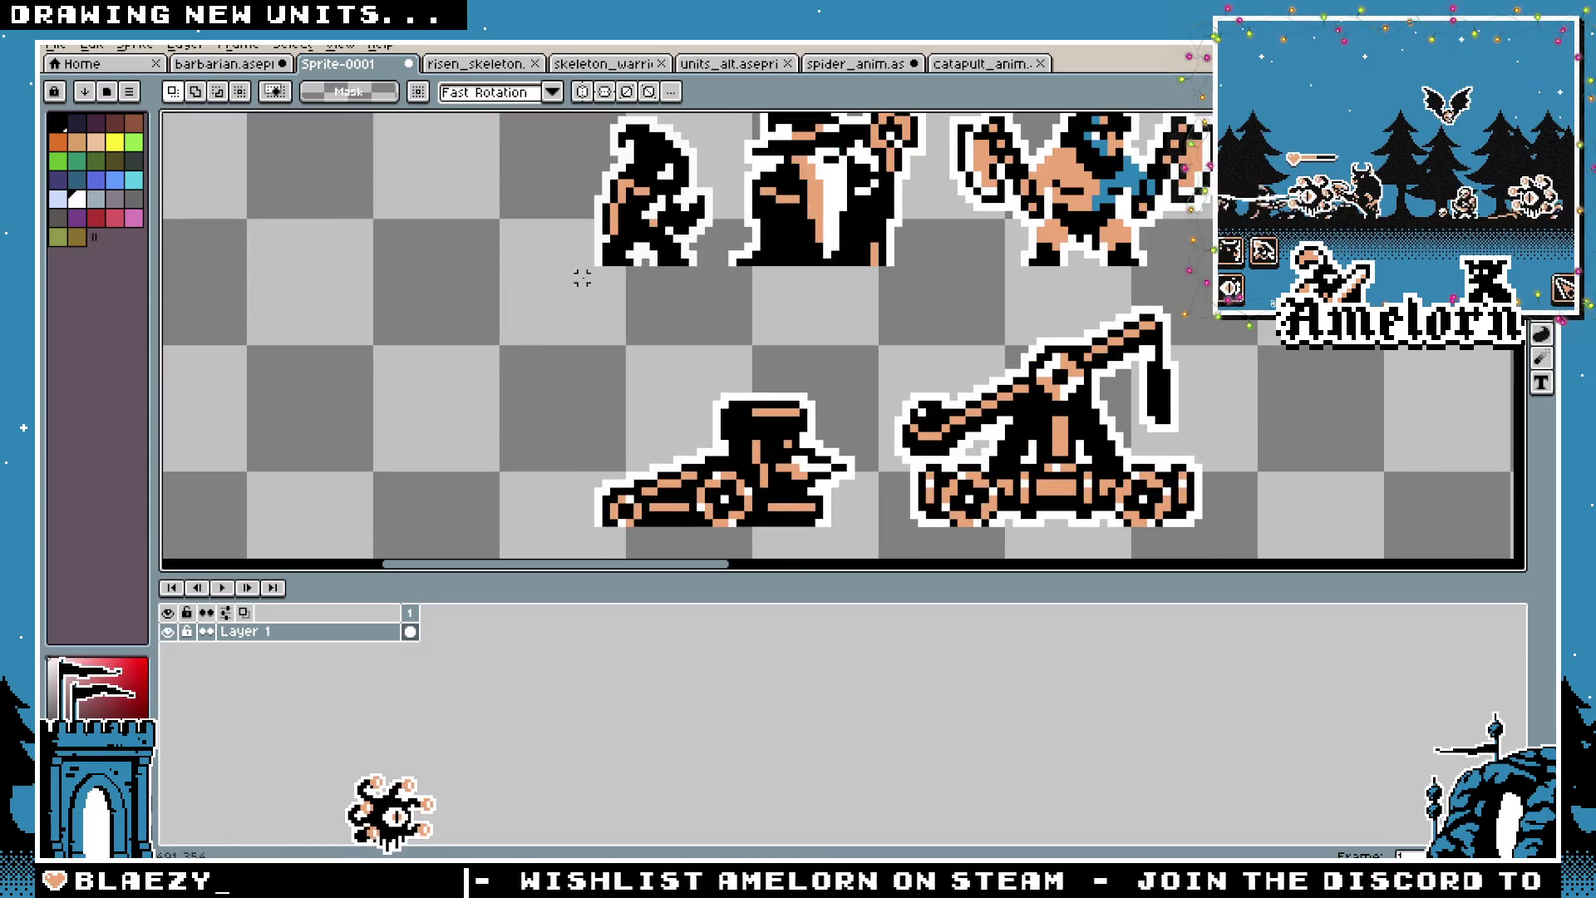
Select a strip beside the hooded figure, then hide the timeline to show the whole sheet
{"action": "left_click_drag", "start_coordinate": [598, 332], "coordinate": [611, 499]}
{"action": "scroll", "coordinate": [997, 438], "scroll_direction": "down", "scroll_amount": 2}
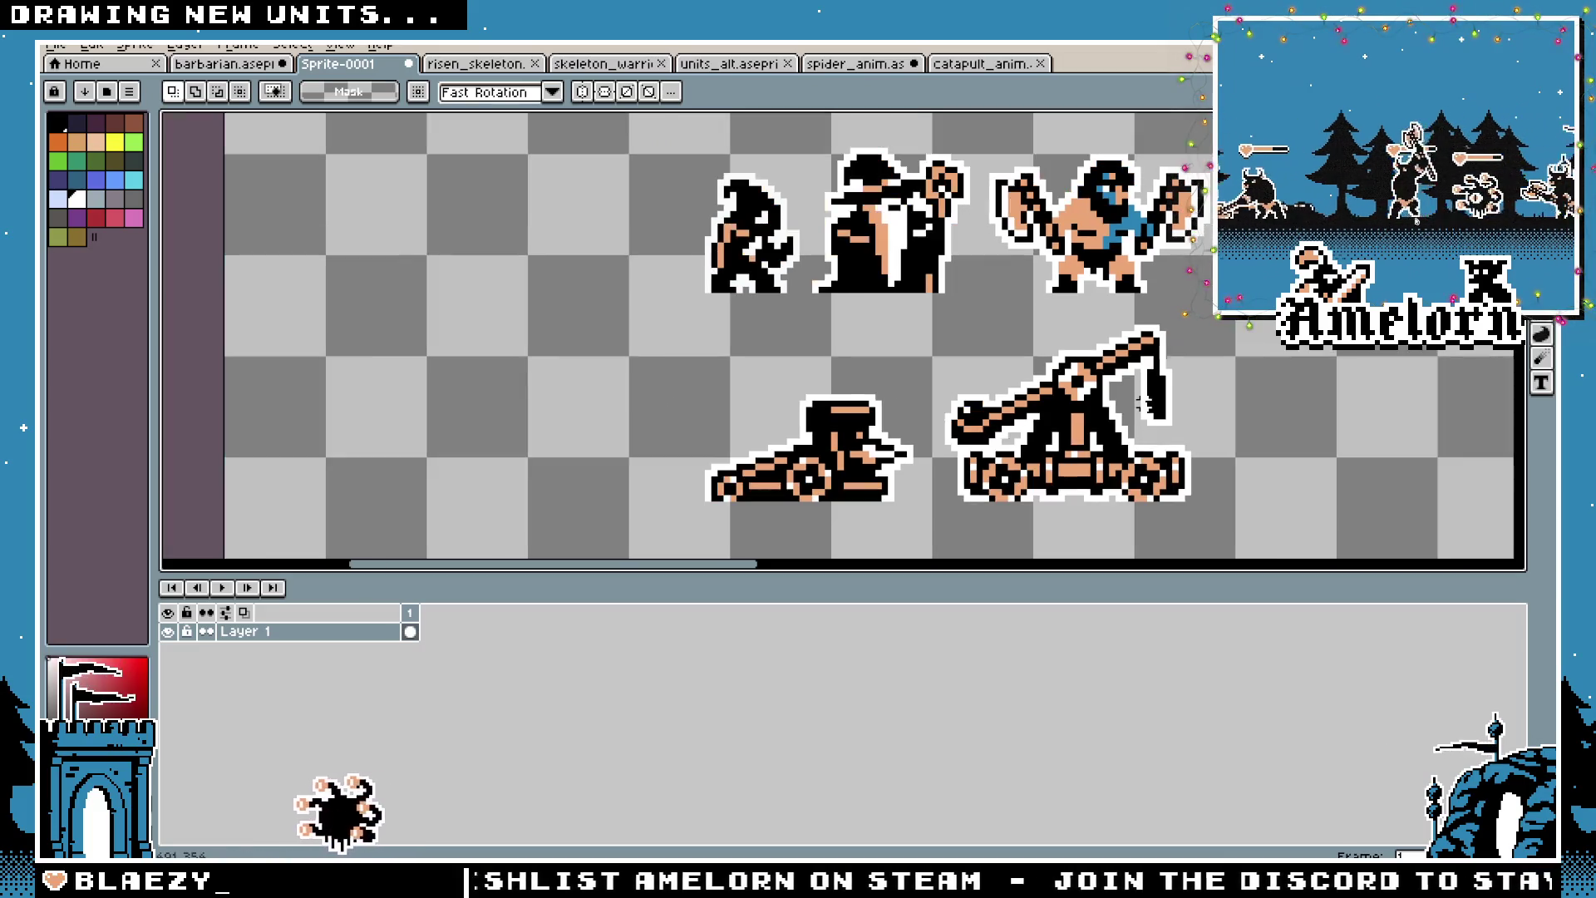
{"action": "scroll", "coordinate": [997, 438], "scroll_direction": "up", "scroll_amount": 1}
{"action": "scroll", "coordinate": [997, 438], "scroll_direction": "down", "scroll_amount": 2}
{"action": "key", "text": "Tab"}
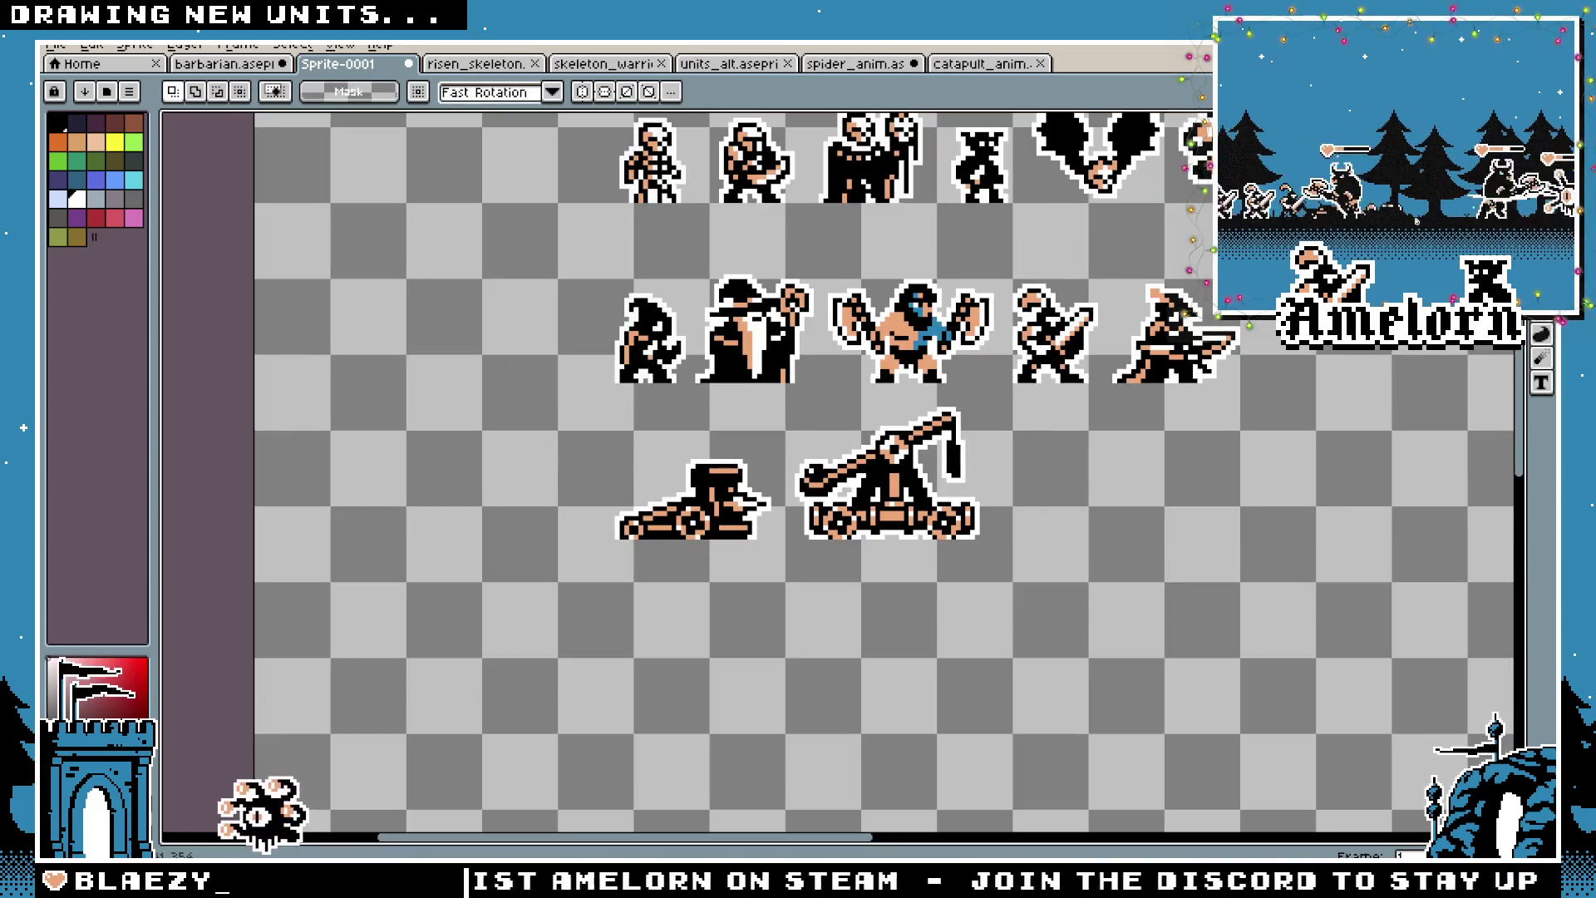
{"action": "scroll", "coordinate": [1008, 491], "scroll_direction": "up", "scroll_amount": 2}
{"action": "mouse_move", "coordinate": [1009, 491]}
{"action": "left_mouse_down"}
{"action": "mouse_move", "coordinate": [838, 527]}
{"action": "mouse_move", "coordinate": [818, 555]}
{"action": "mouse_move", "coordinate": [852, 558]}
{"action": "left_mouse_up"}
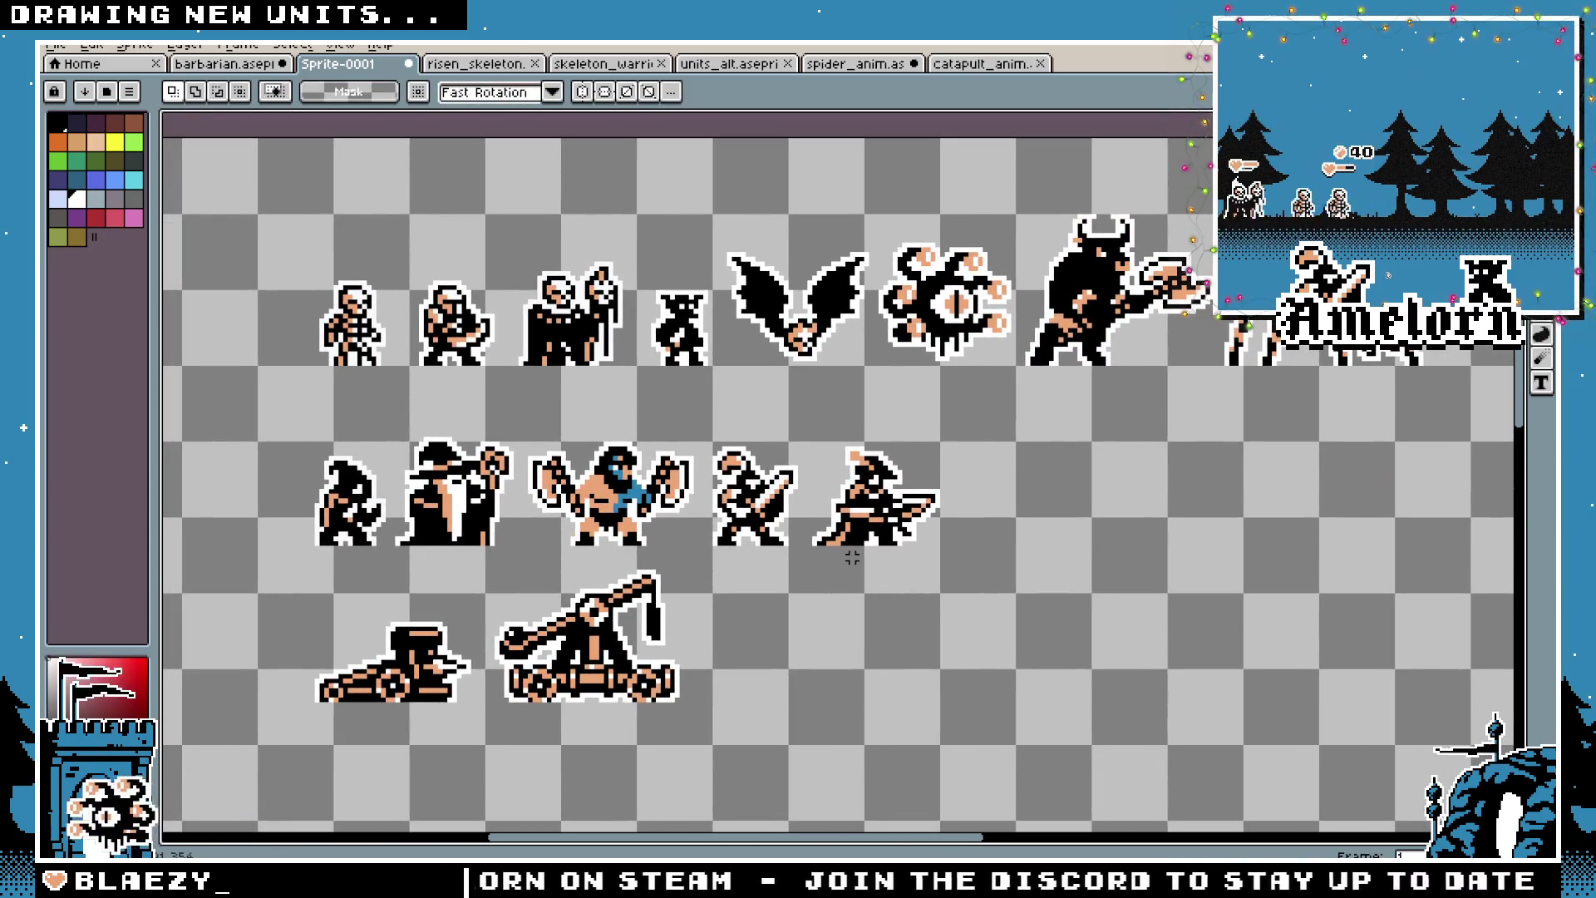
{"action": "scroll", "coordinate": [852, 557], "scroll_direction": "down", "scroll_amount": 1}
Move the hooded sprite from the middle row's start to its end, right of the warrior
{"action": "left_click_drag", "start_coordinate": [799, 587], "coordinate": [797, 580]}
{"action": "scroll", "coordinate": [797, 580], "scroll_direction": "up", "scroll_amount": 2}
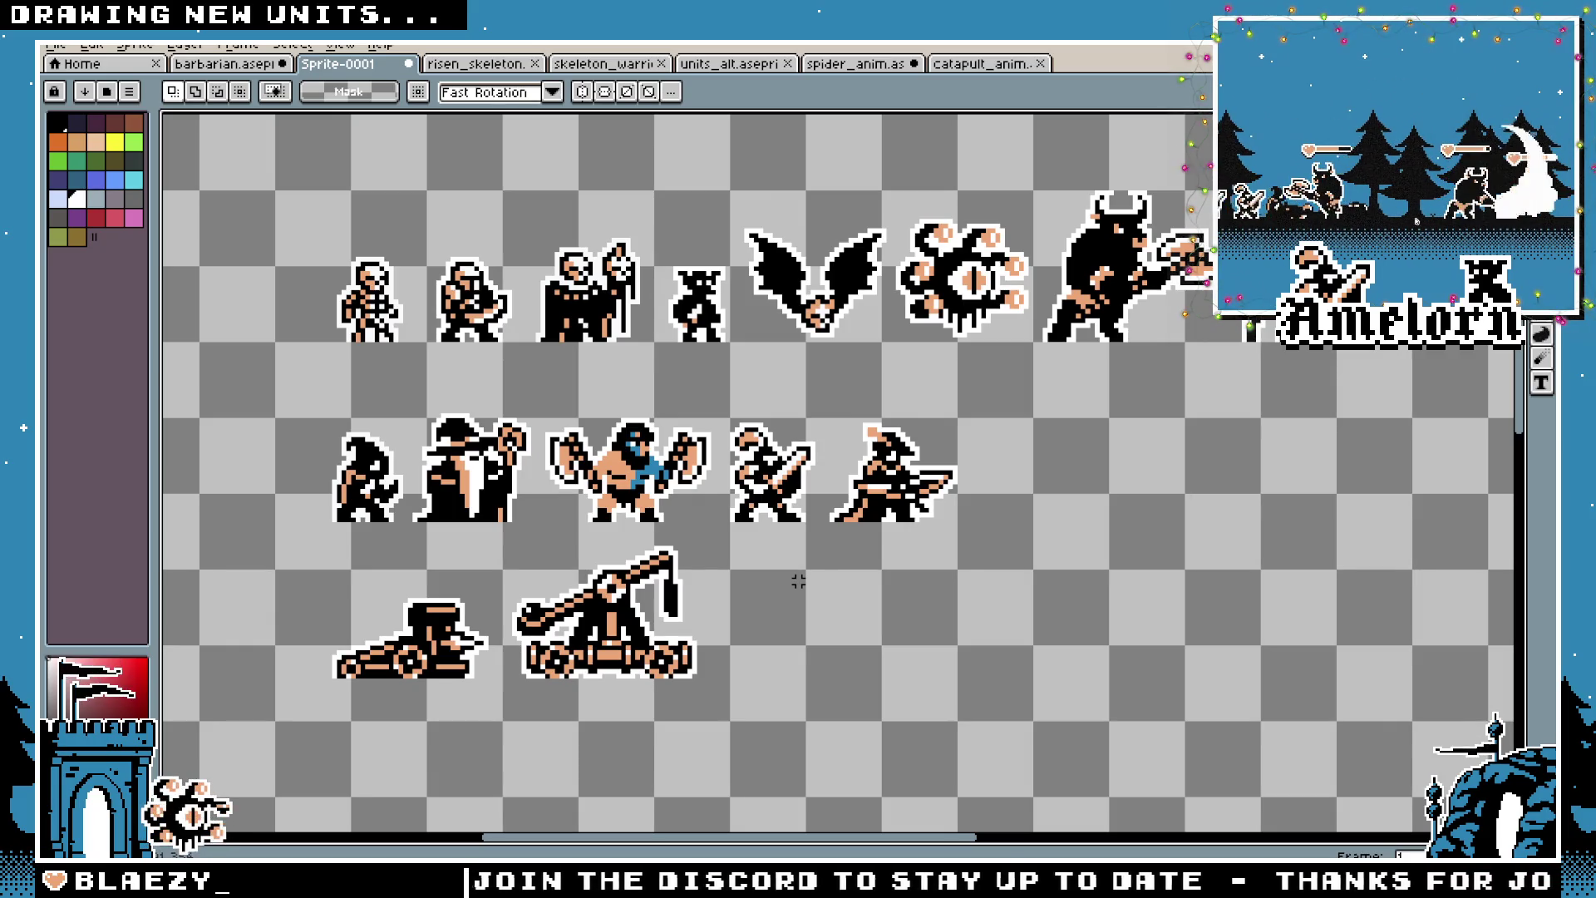
{"action": "scroll", "coordinate": [798, 581], "scroll_direction": "up", "scroll_amount": 1}
{"action": "scroll", "coordinate": [798, 581], "scroll_direction": "down", "scroll_amount": 1}
{"action": "left_click_drag", "start_coordinate": [989, 373], "coordinate": [731, 534]}
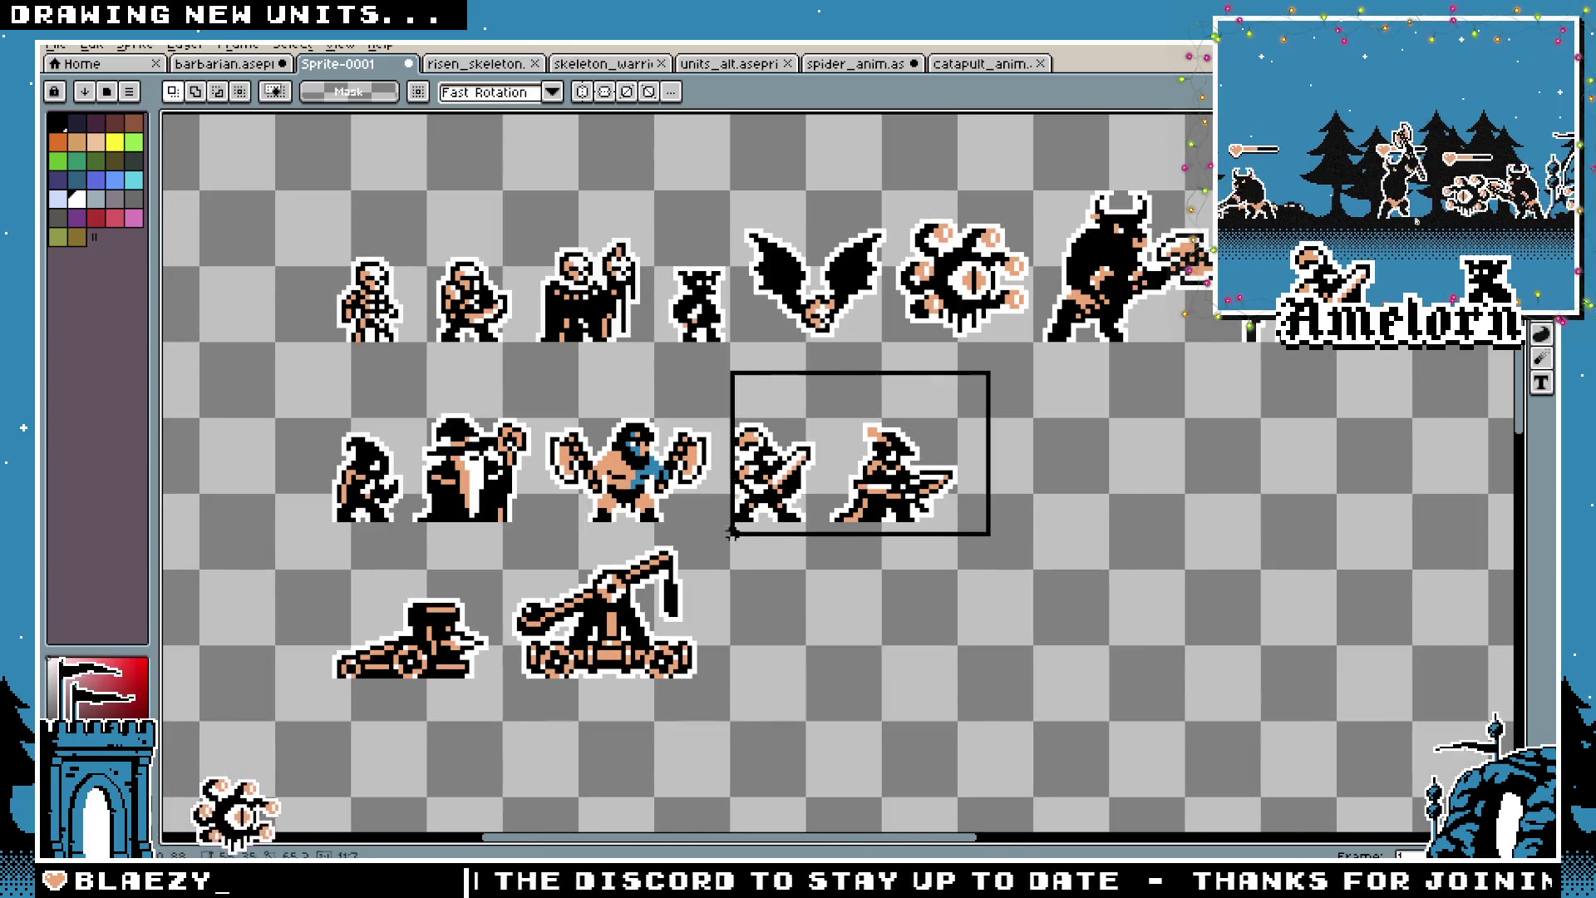
{"action": "left_click_drag", "start_coordinate": [420, 404], "coordinate": [260, 553]}
{"action": "left_click_drag", "start_coordinate": [383, 511], "coordinate": [1018, 511]}
{"action": "key", "text": "ctrl+d"}
{"action": "scroll", "coordinate": [647, 411], "scroll_direction": "down", "scroll_amount": 1}
{"action": "scroll", "coordinate": [580, 391], "scroll_direction": "up", "scroll_amount": 1}
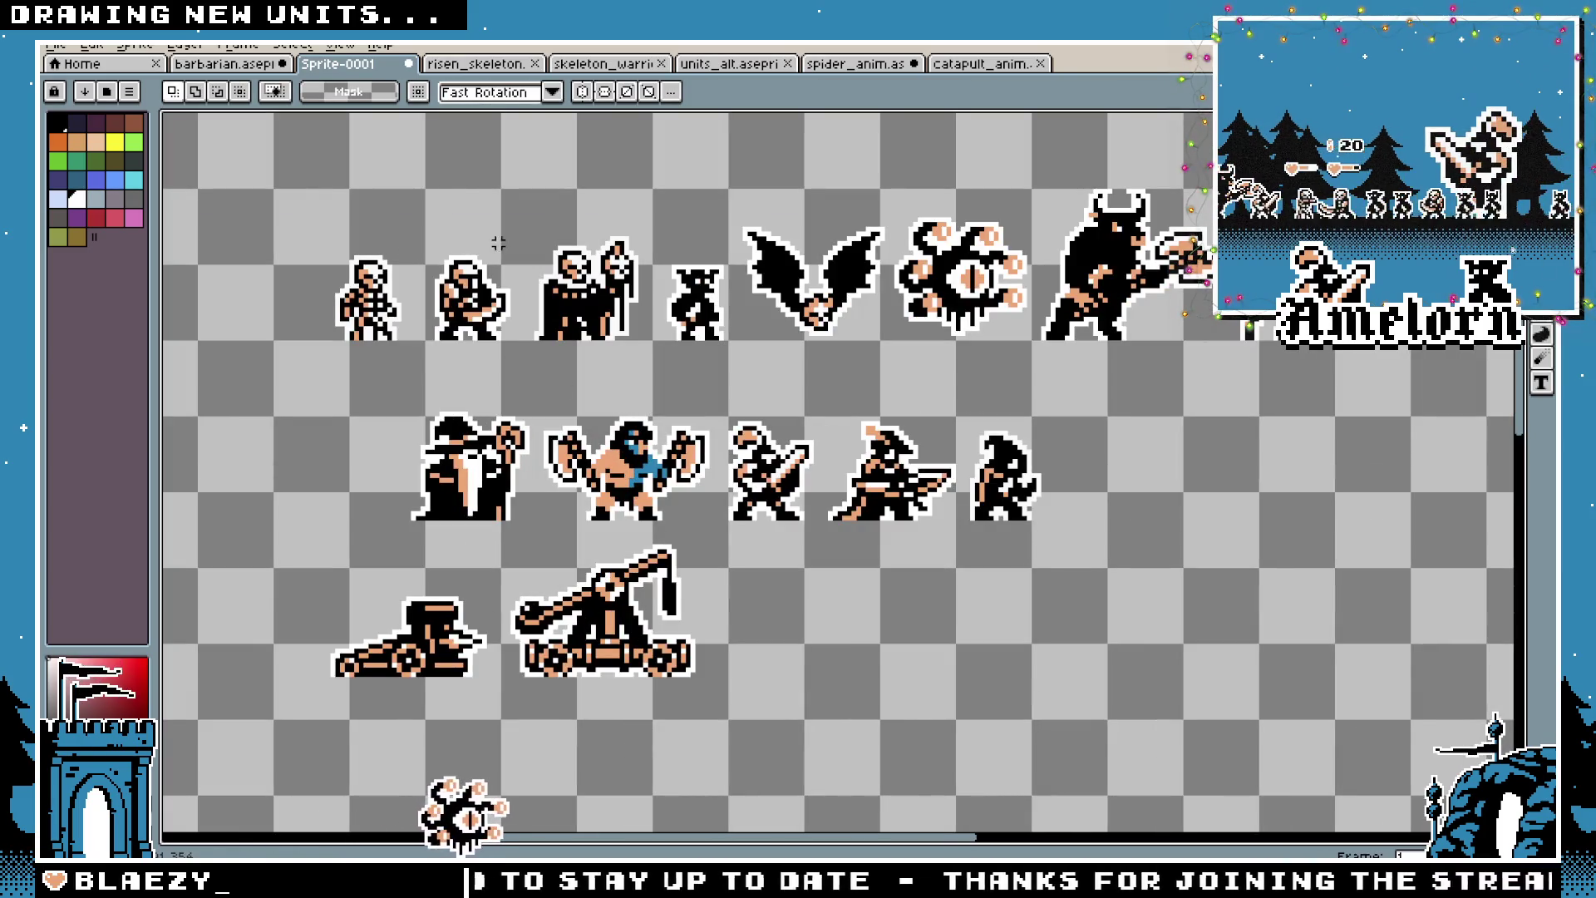
{"action": "left_click_drag", "start_coordinate": [1106, 399], "coordinate": [825, 528]}
{"action": "left_click", "coordinate": [1223, 495]}
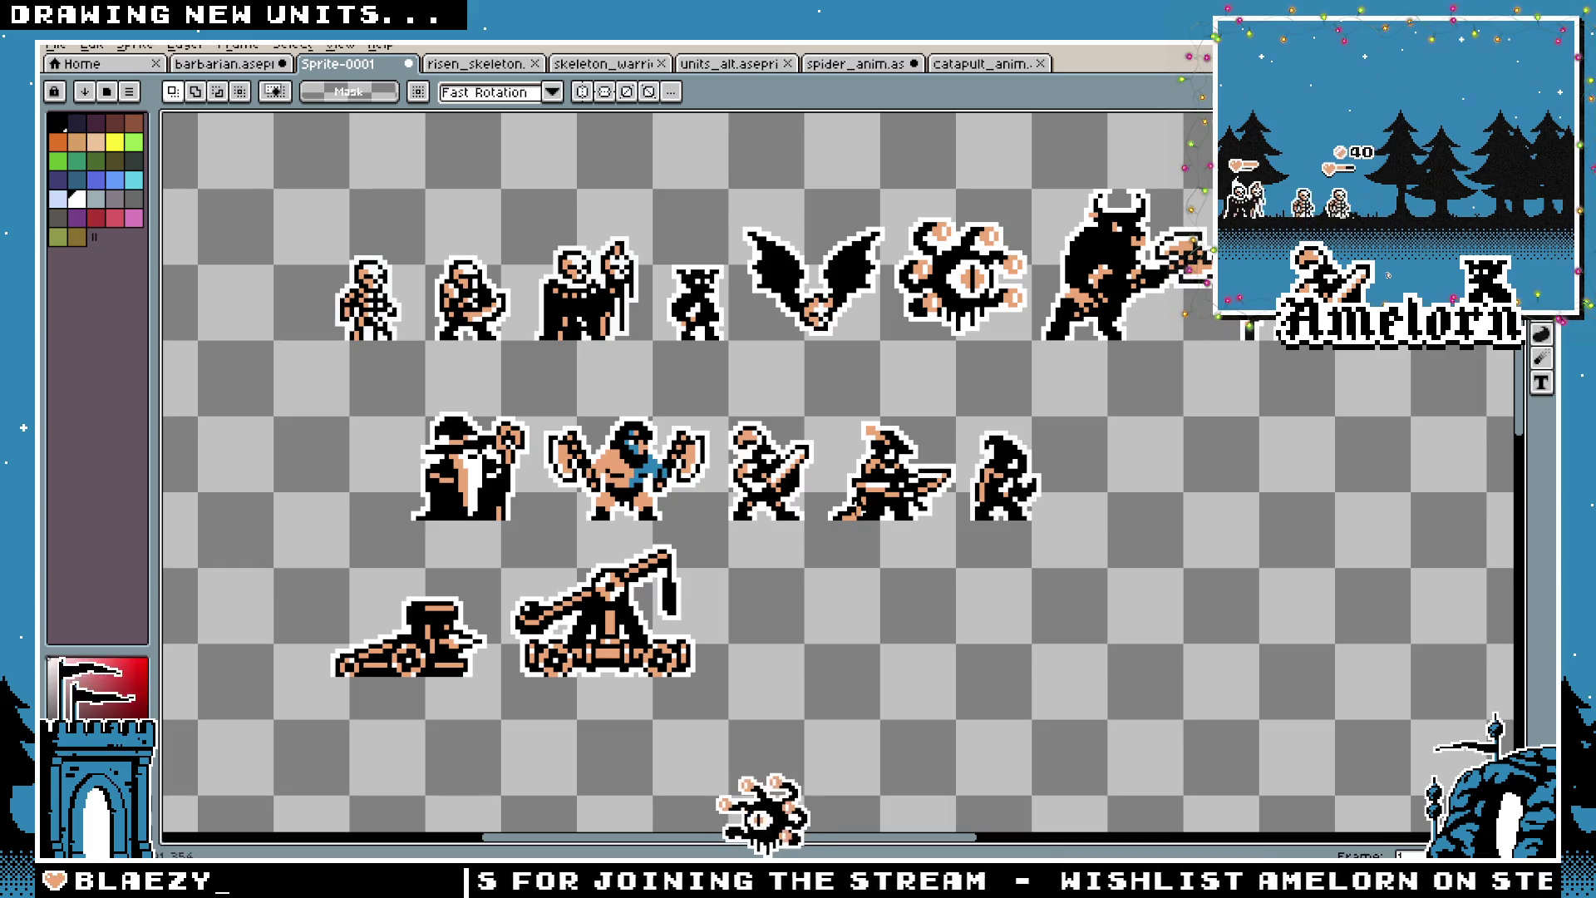
Open barbarian.aseprite through File > Open
{"action": "left_click", "coordinate": [56, 45]}
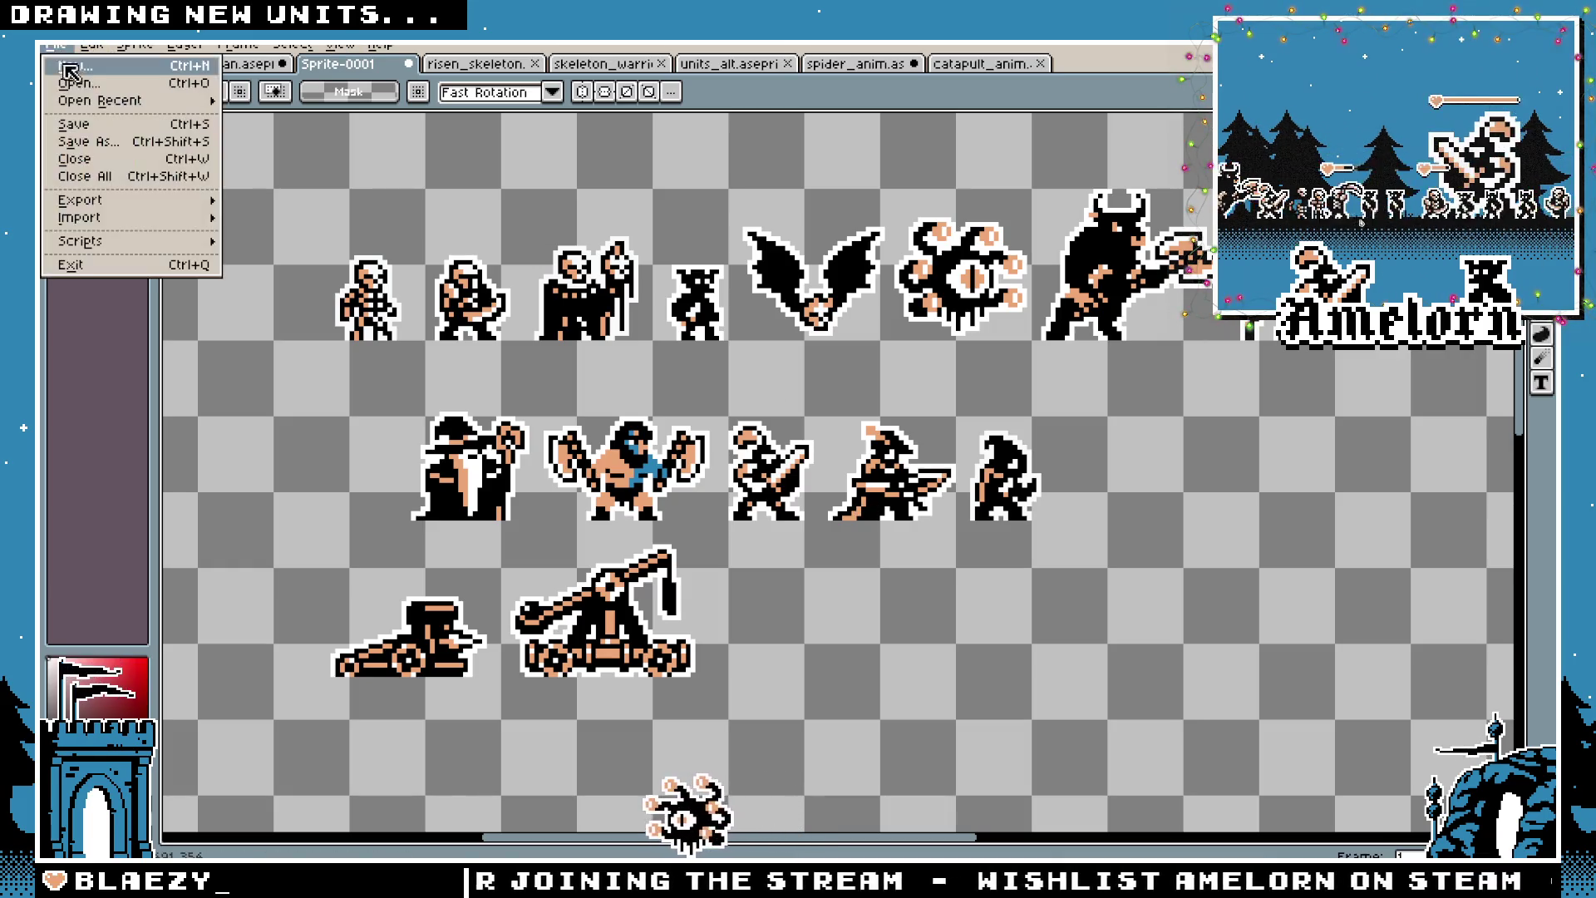
{"action": "left_click", "coordinate": [71, 71]}
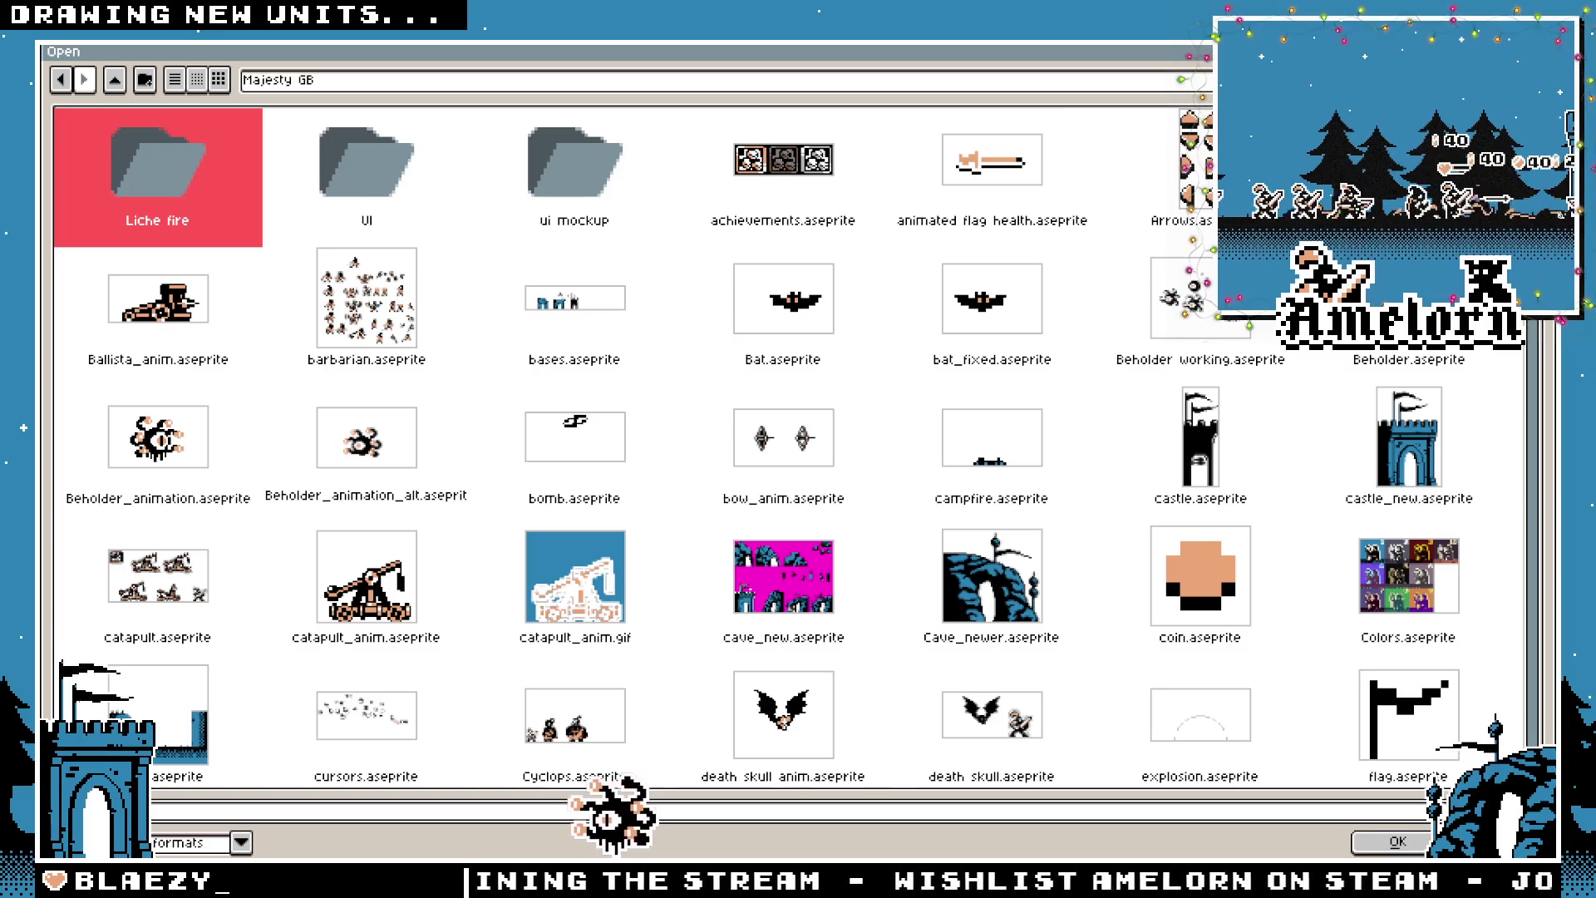
{"action": "double_click", "coordinate": [366, 298]}
{"action": "scroll", "coordinate": [664, 358], "scroll_direction": "up", "scroll_amount": 4}
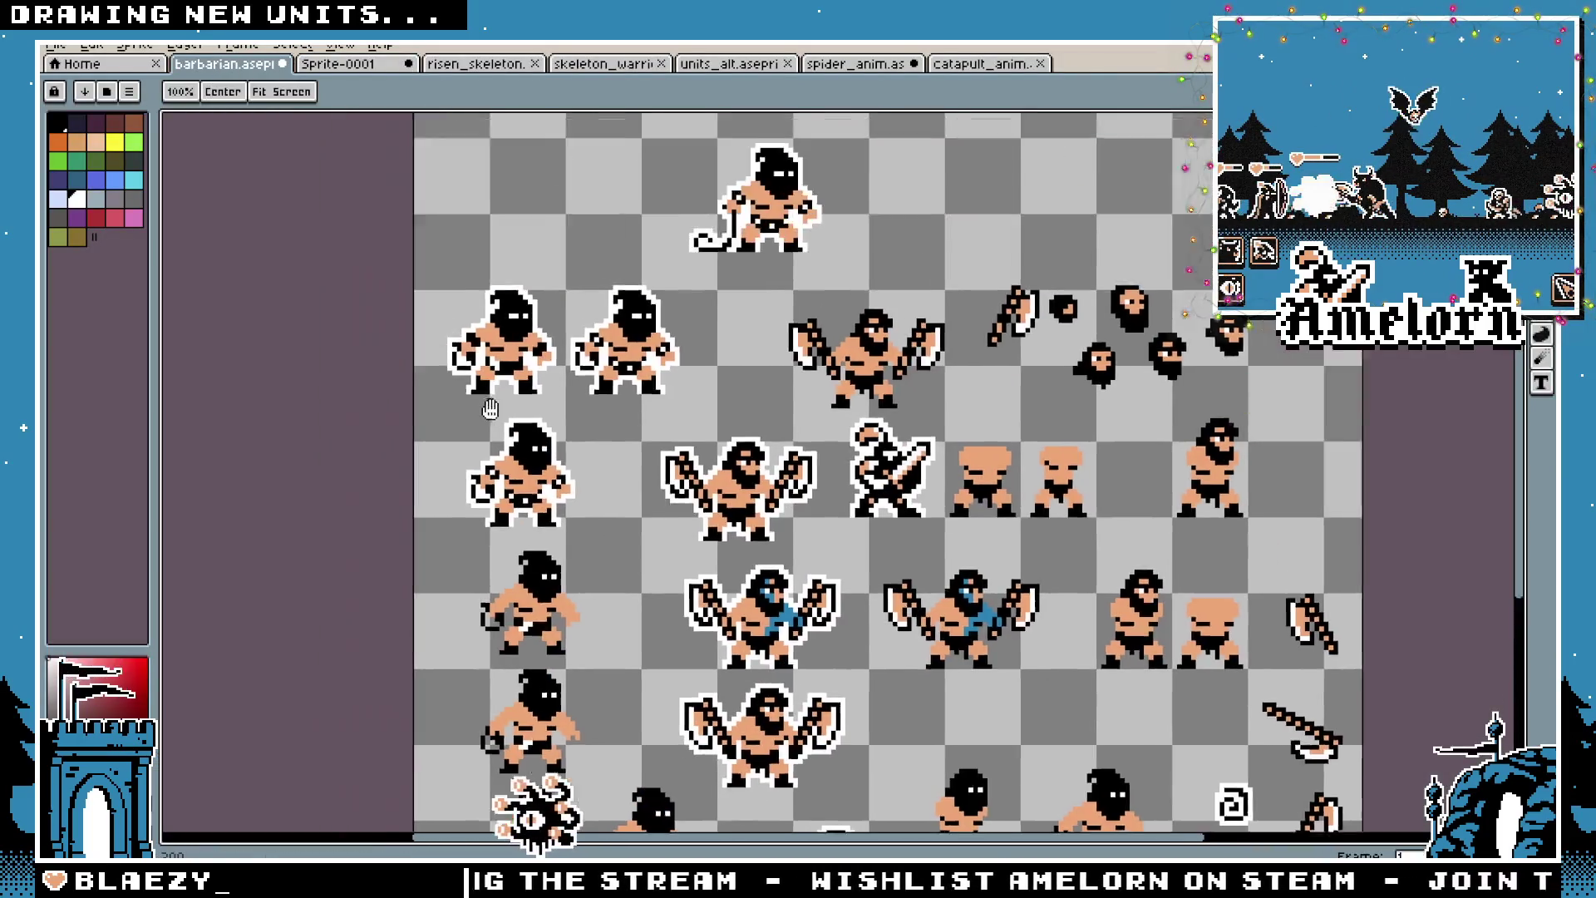
Copy the hooded executioner from barbarian.aseprite and paste it beside the spider in Sprite-0001
{"action": "scroll", "coordinate": [664, 359], "scroll_direction": "up", "scroll_amount": 1}
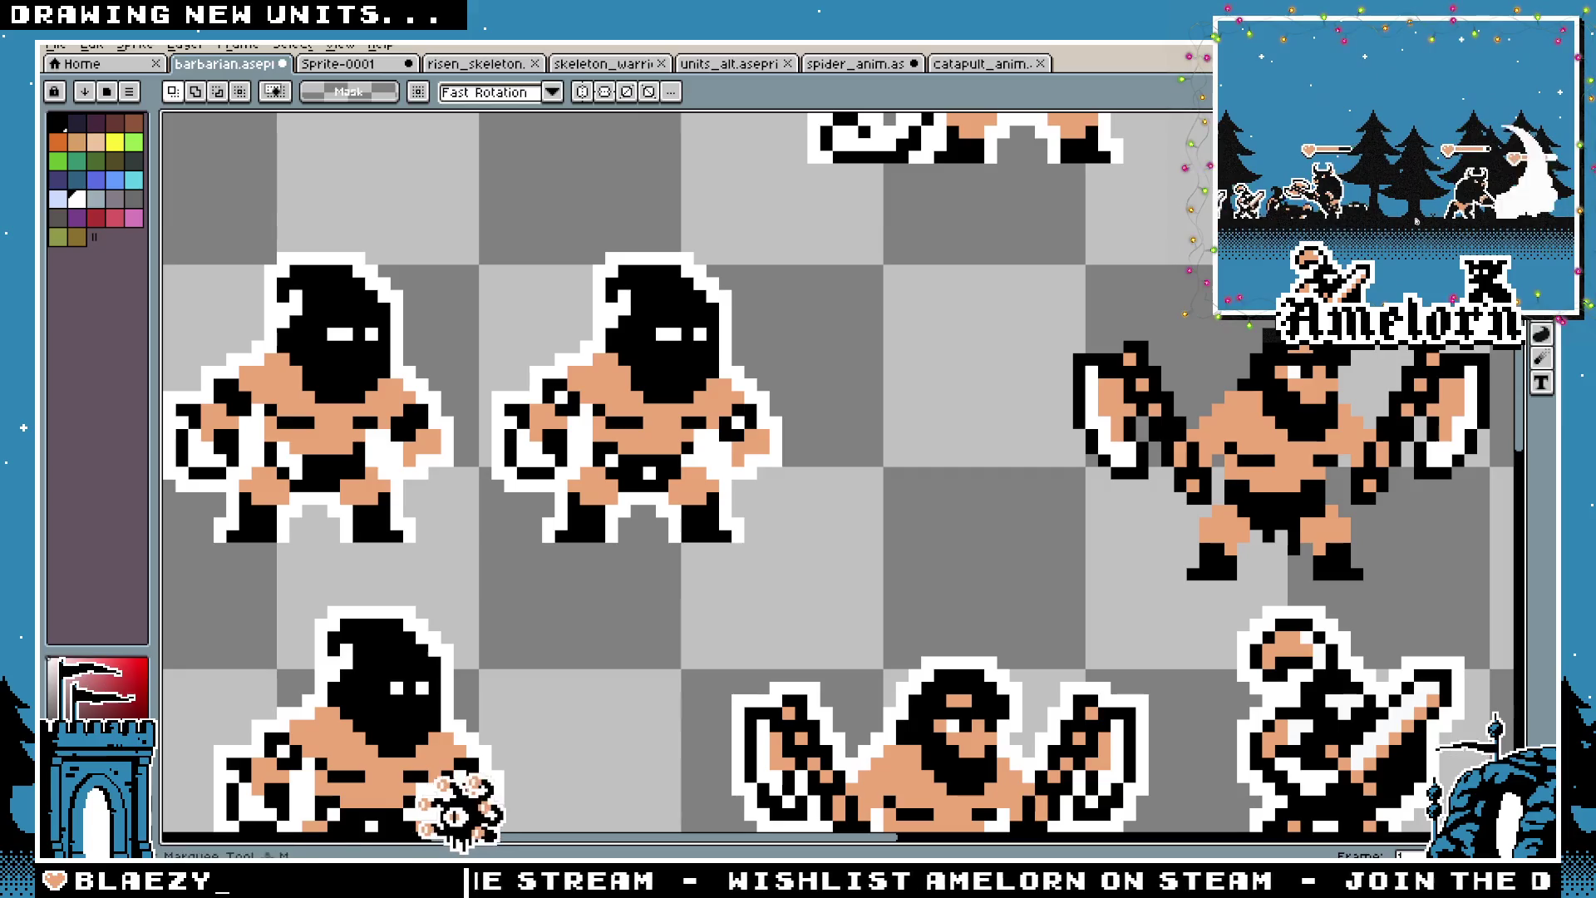
{"action": "scroll", "coordinate": [497, 259], "scroll_direction": "down", "scroll_amount": 2}
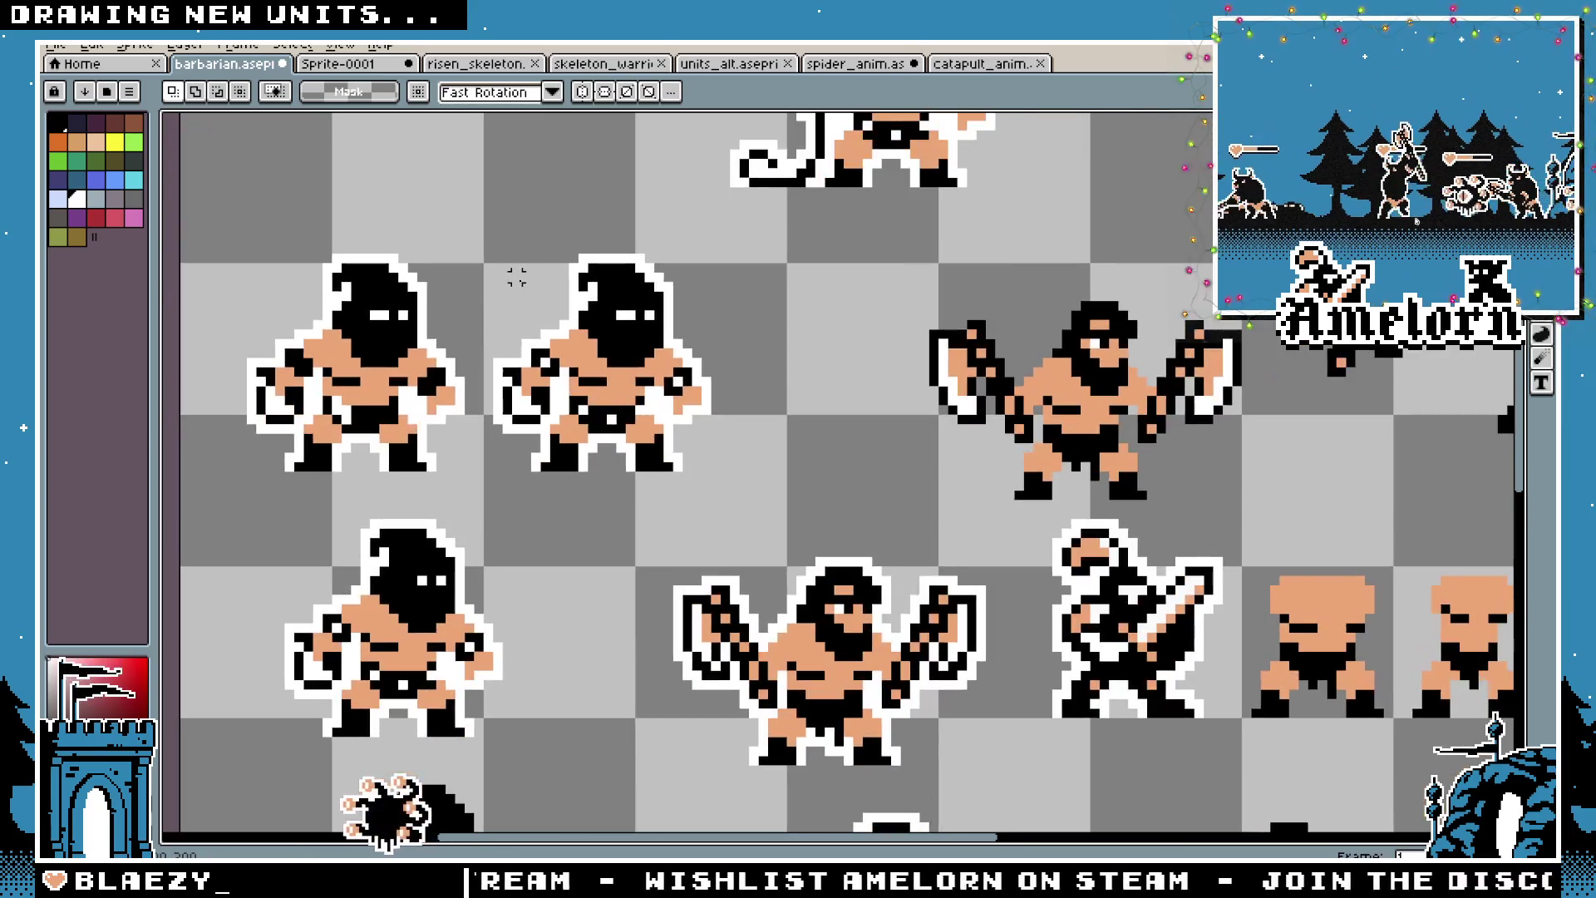
{"action": "mouse_move", "coordinate": [724, 475]}
{"action": "left_mouse_down"}
{"action": "mouse_move", "coordinate": [581, 242]}
{"action": "mouse_move", "coordinate": [479, 230]}
{"action": "left_mouse_up"}
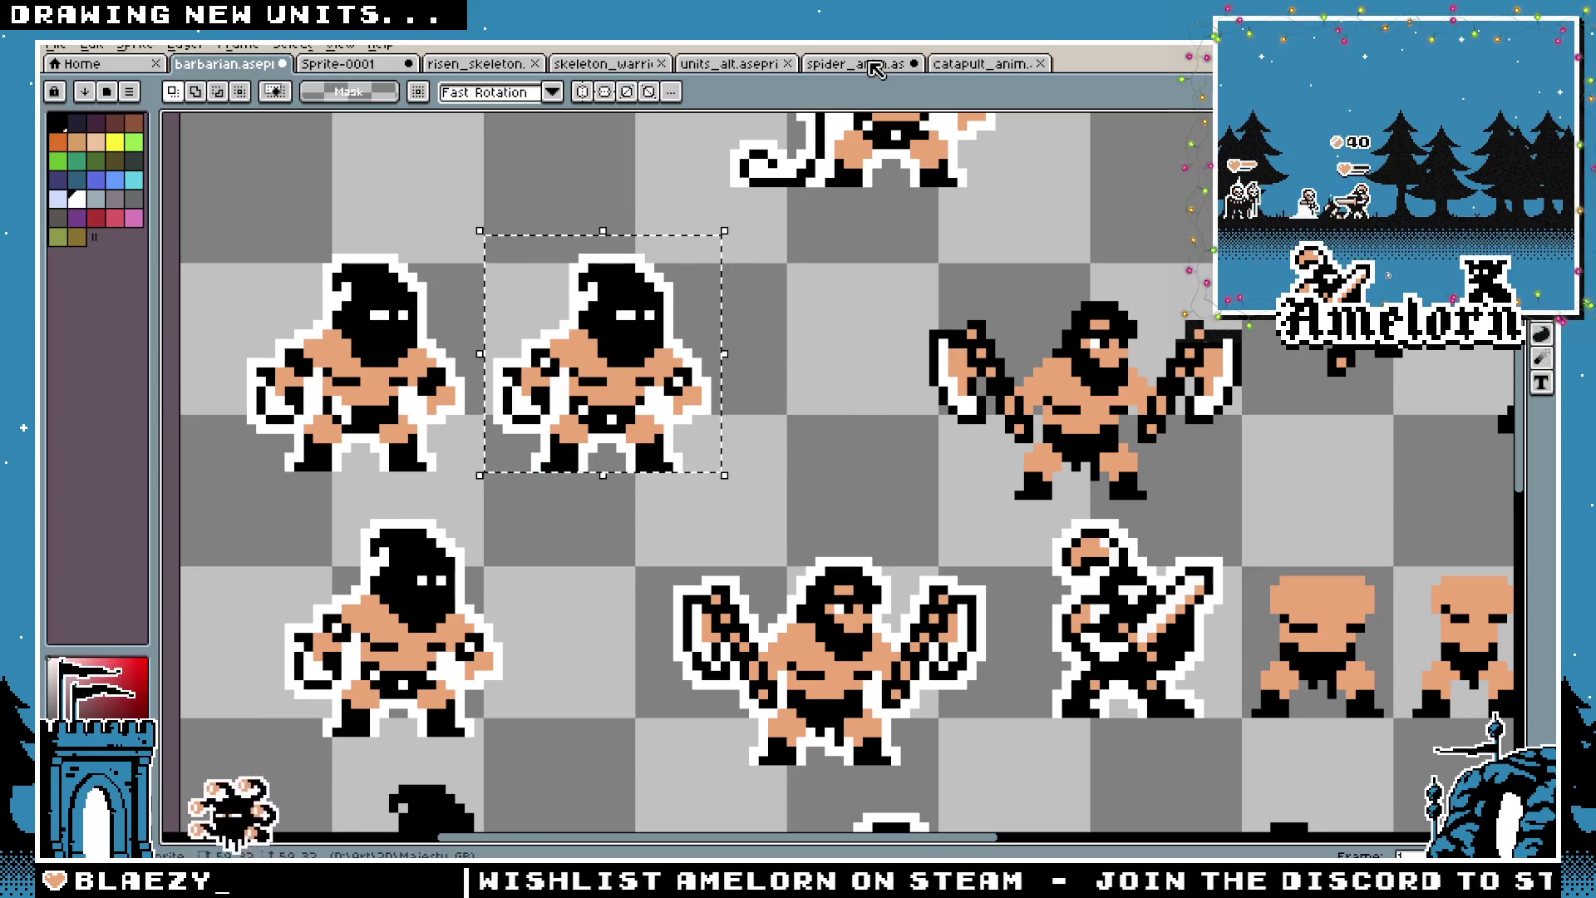
{"action": "left_click", "coordinate": [381, 65]}
{"action": "key", "text": "ctrl+v"}
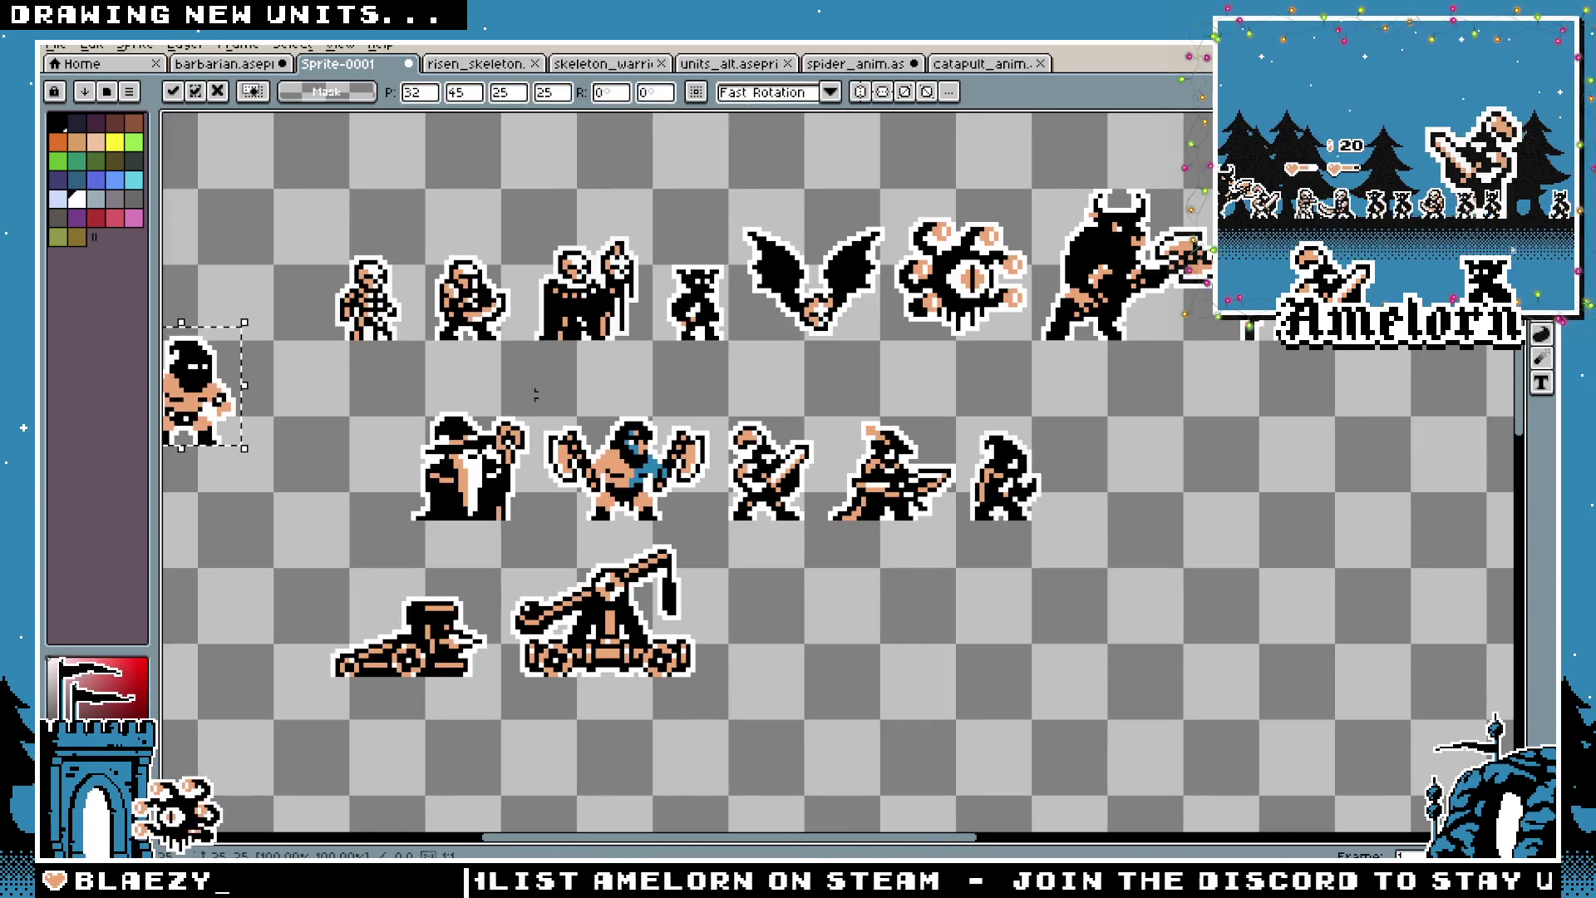
{"action": "mouse_move", "coordinate": [212, 402]}
{"action": "left_mouse_down"}
{"action": "mouse_move", "coordinate": [932, 387]}
{"action": "mouse_move", "coordinate": [503, 471]}
{"action": "mouse_move", "coordinate": [835, 415]}
{"action": "mouse_move", "coordinate": [1097, 395]}
{"action": "left_mouse_up"}
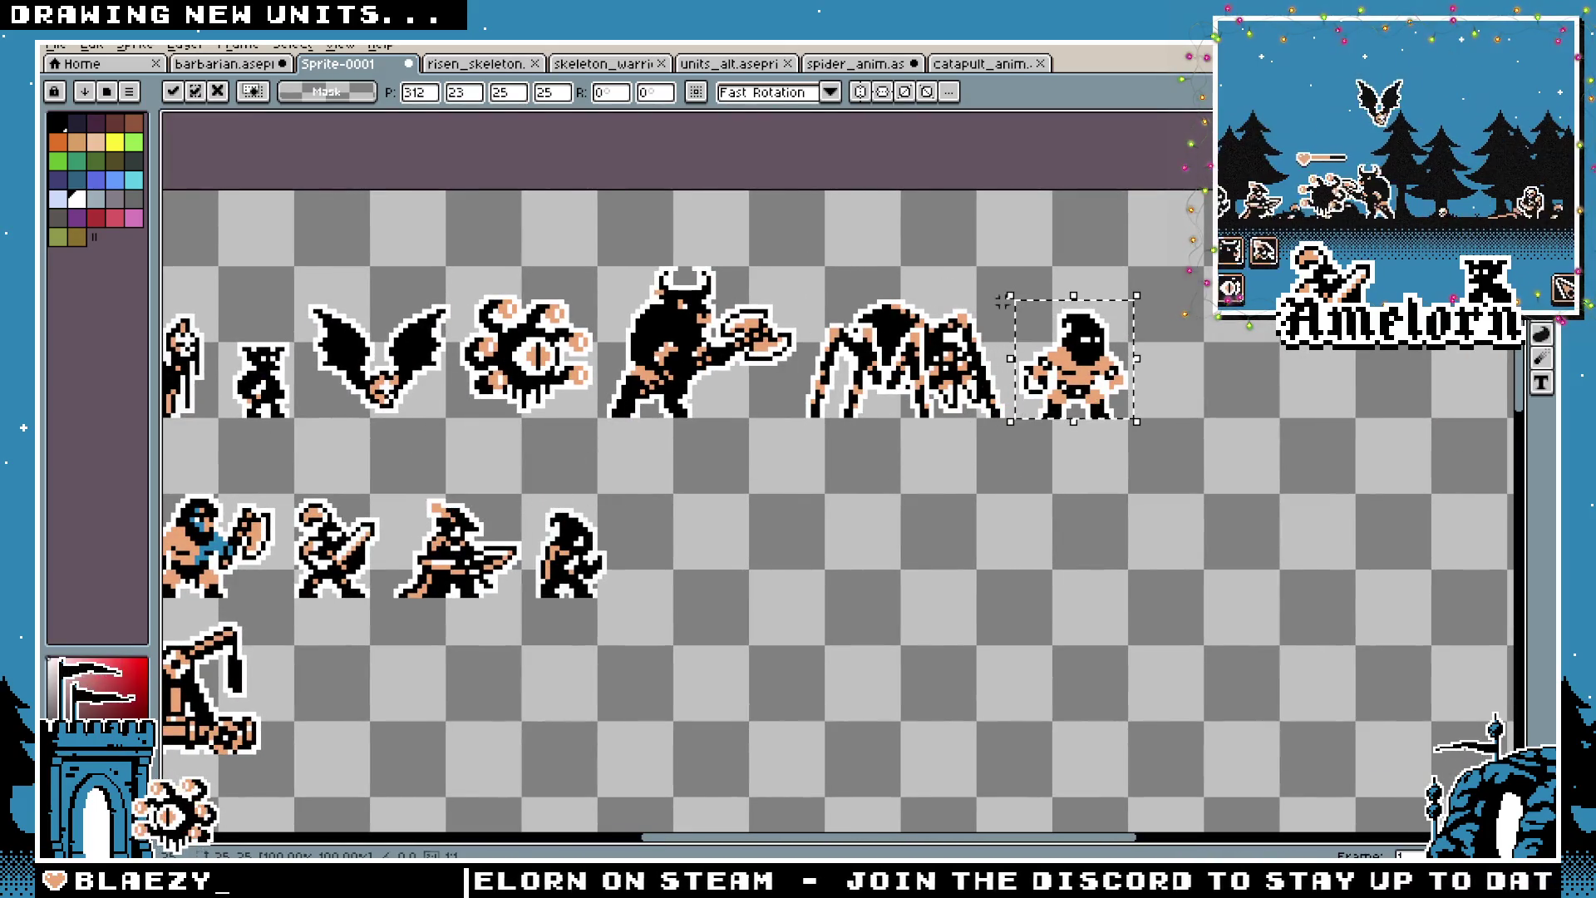
{"action": "key", "text": "Return"}
Pan to check the top row's right end and return to the rectangular marquee tool
{"action": "scroll", "coordinate": [918, 420], "scroll_direction": "down", "scroll_amount": 2}
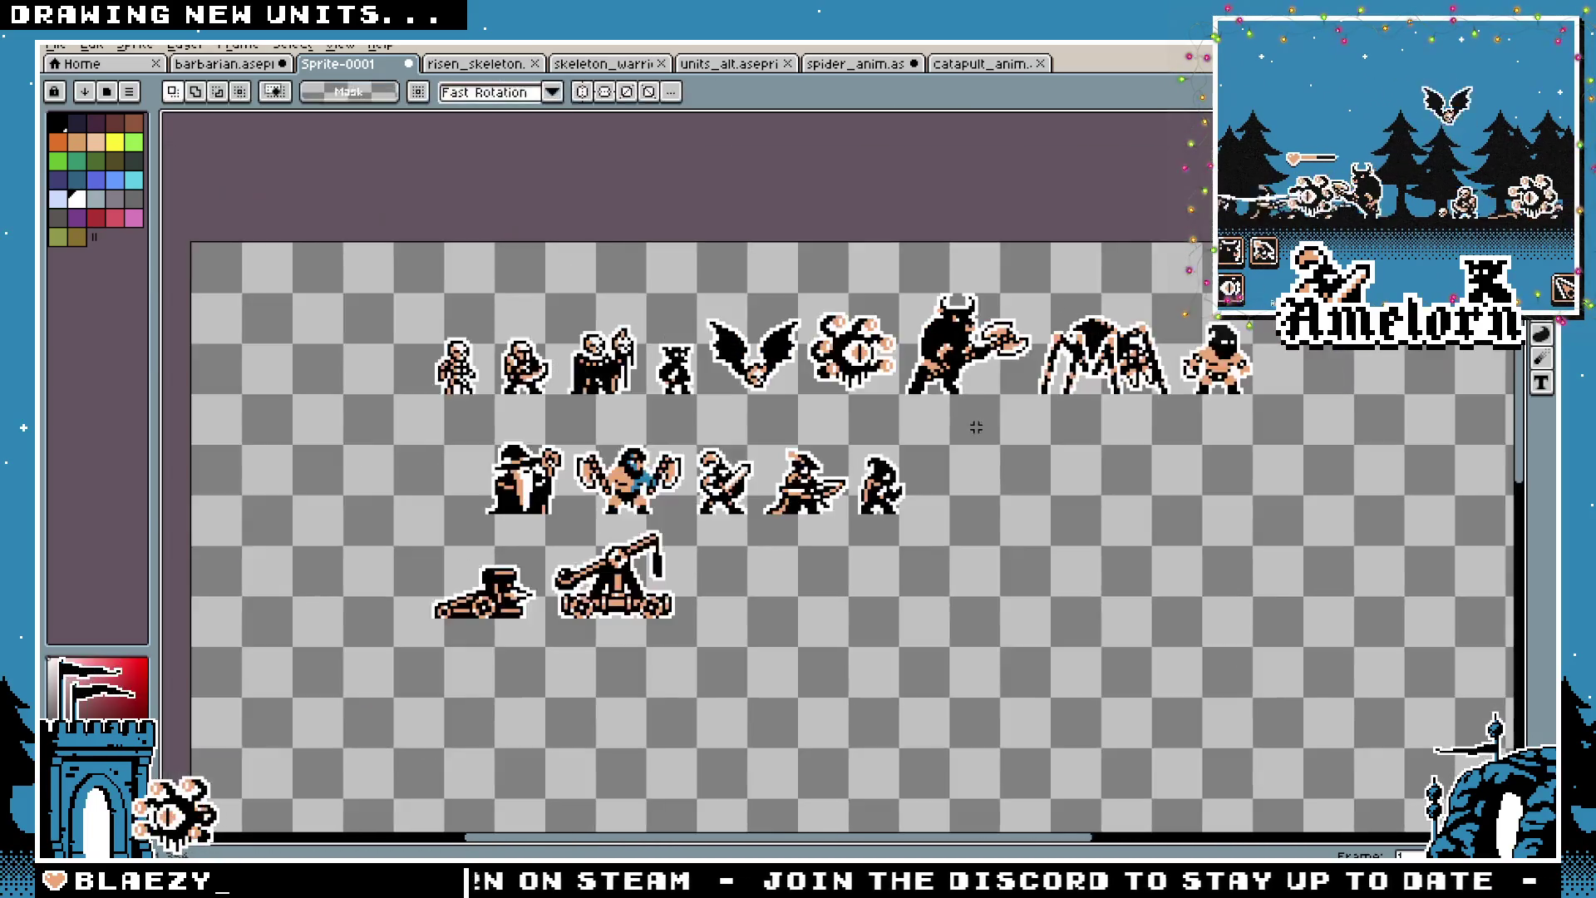
{"action": "left_click_drag", "start_coordinate": [976, 428], "coordinate": [1030, 407]}
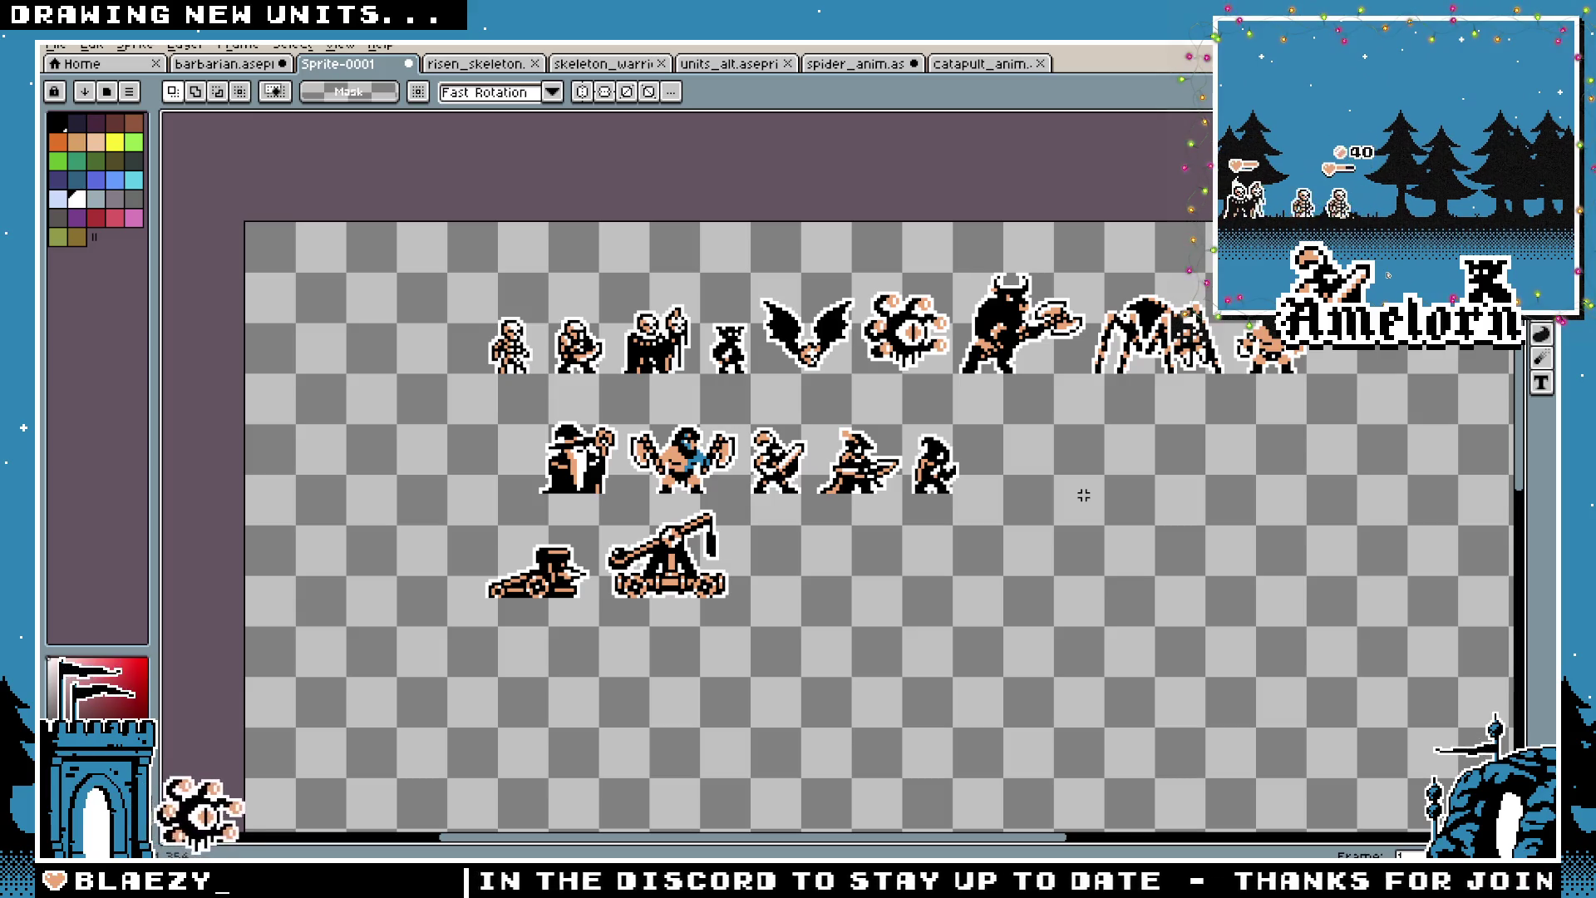
{"action": "scroll", "coordinate": [1083, 496], "scroll_direction": "up", "scroll_amount": 5}
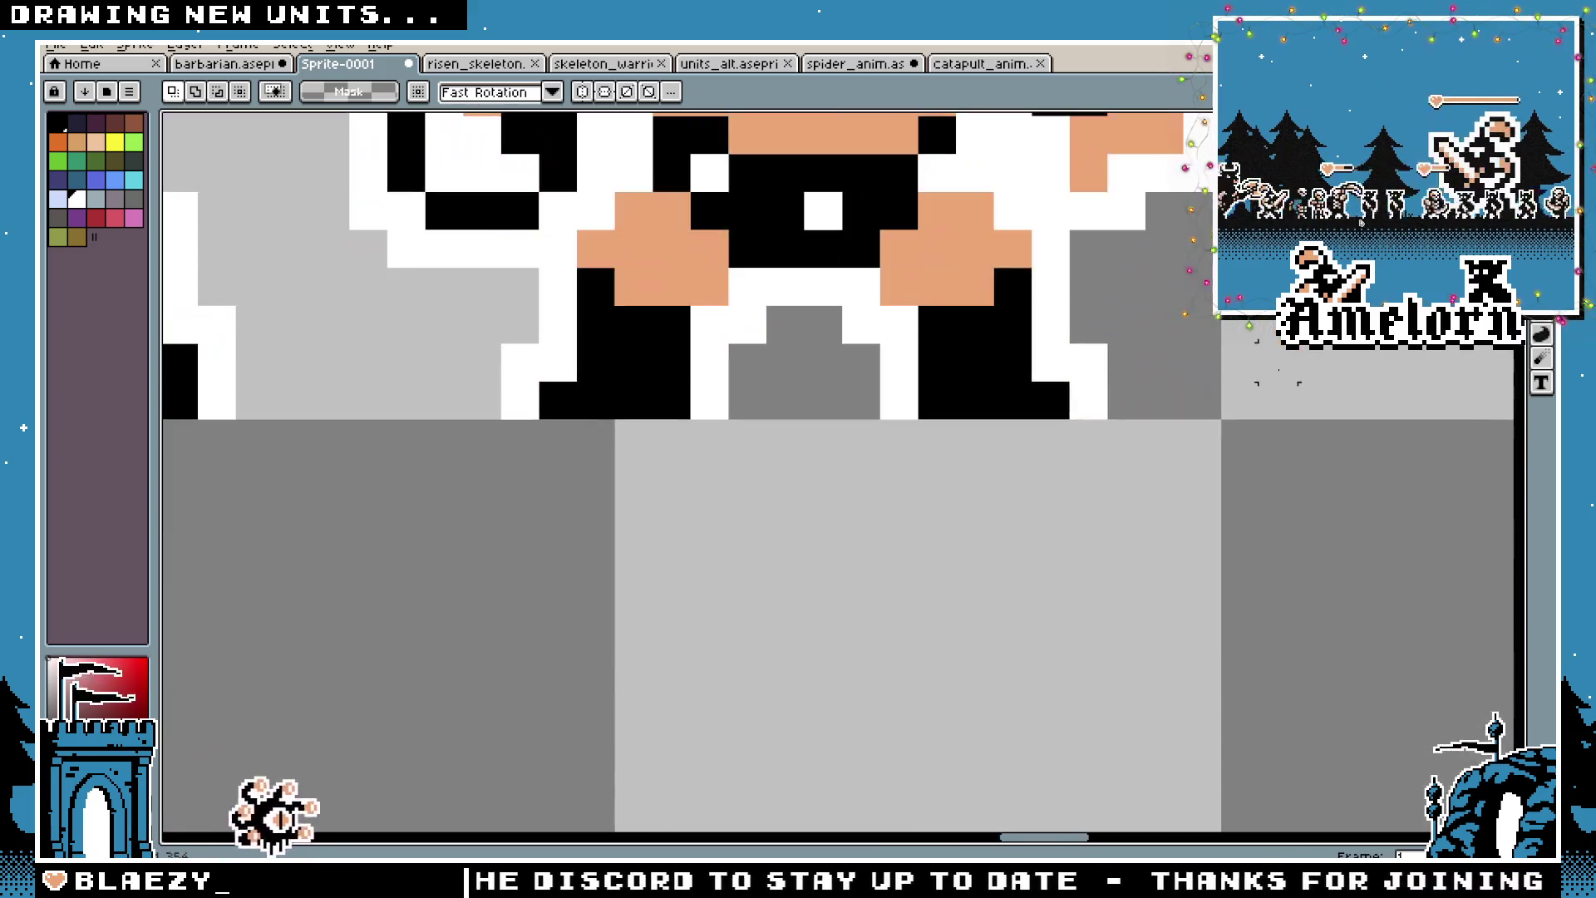
{"action": "scroll", "coordinate": [881, 398], "scroll_direction": "down", "scroll_amount": 5}
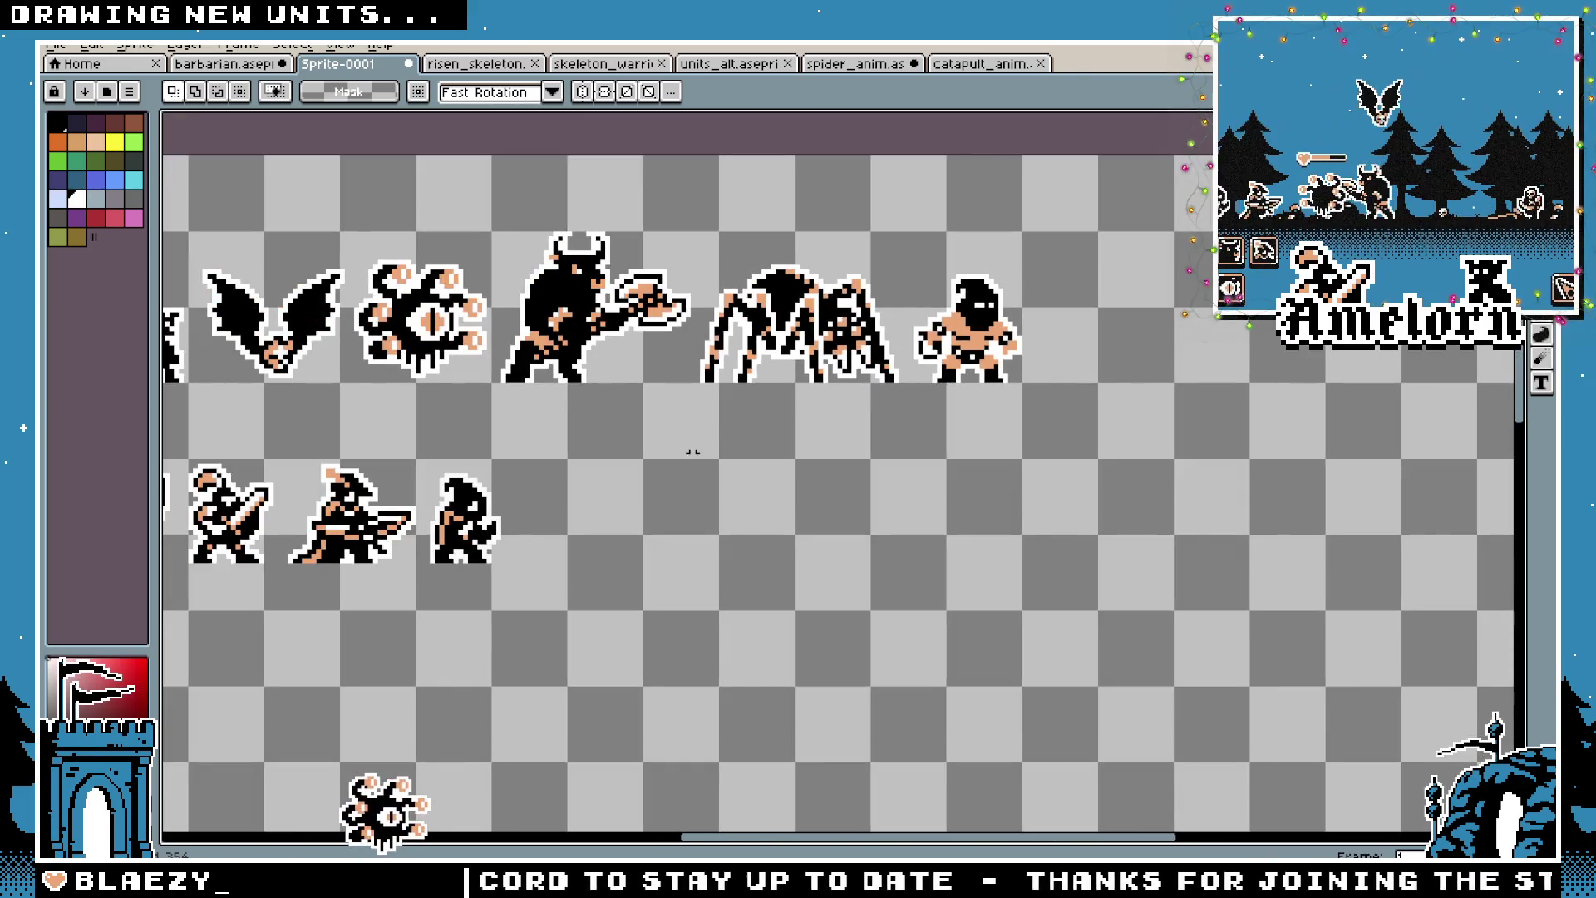
{"action": "left_click_drag", "start_coordinate": [585, 450], "coordinate": [1032, 455]}
{"action": "key", "text": "m"}
{"action": "scroll", "coordinate": [955, 449], "scroll_direction": "down", "scroll_amount": 1}
{"action": "scroll", "coordinate": [914, 447], "scroll_direction": "up", "scroll_amount": 1}
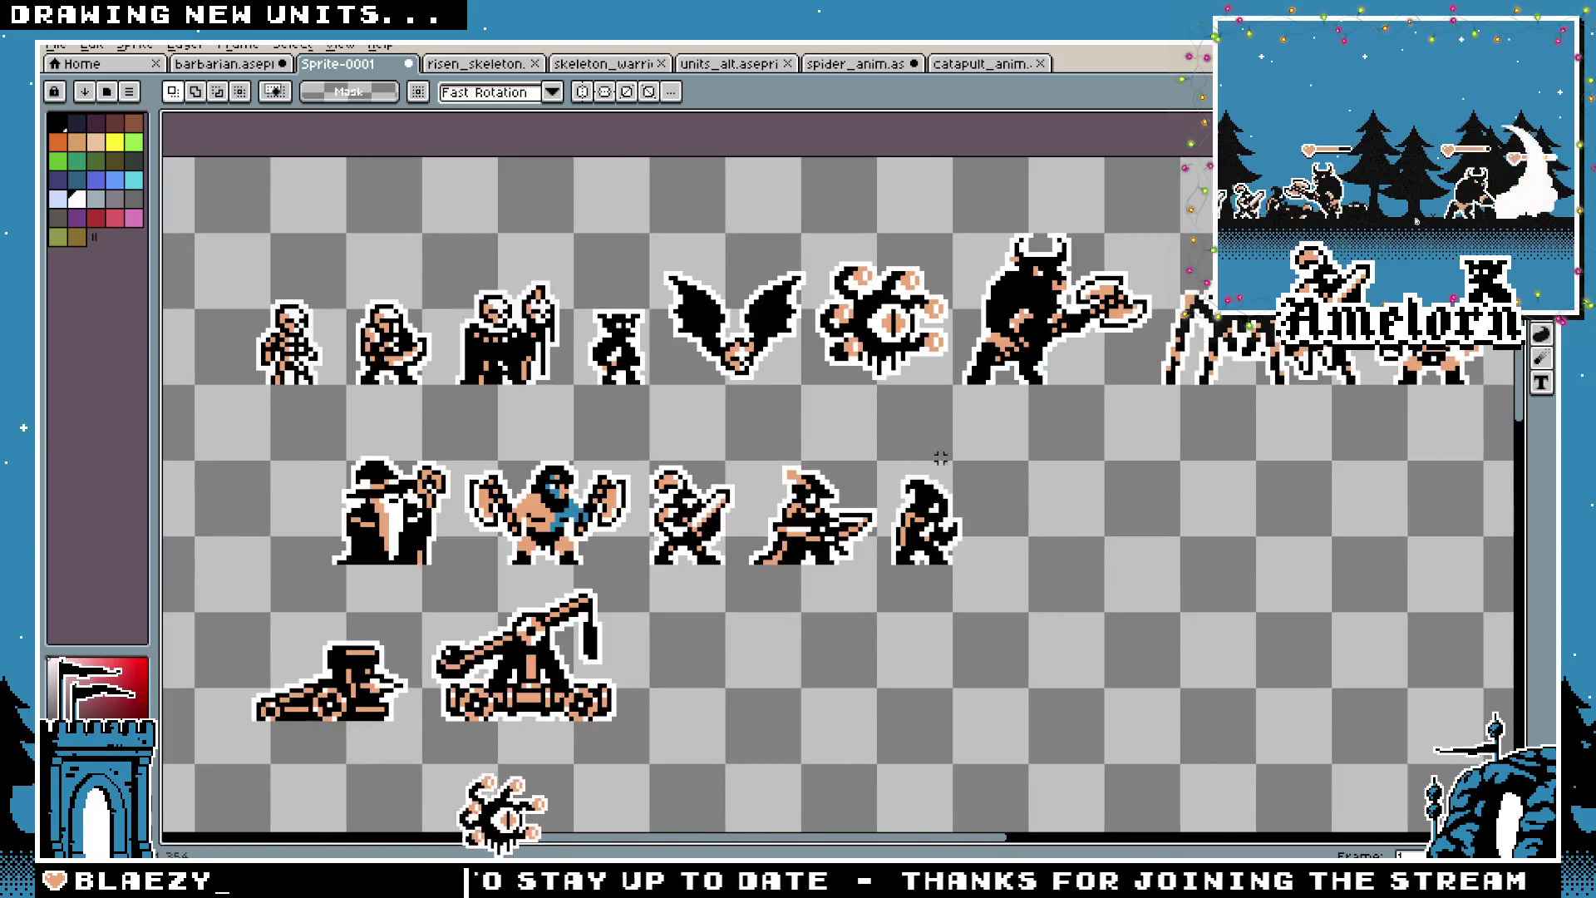
{"action": "scroll", "coordinate": [890, 444], "scroll_direction": "down", "scroll_amount": 1}
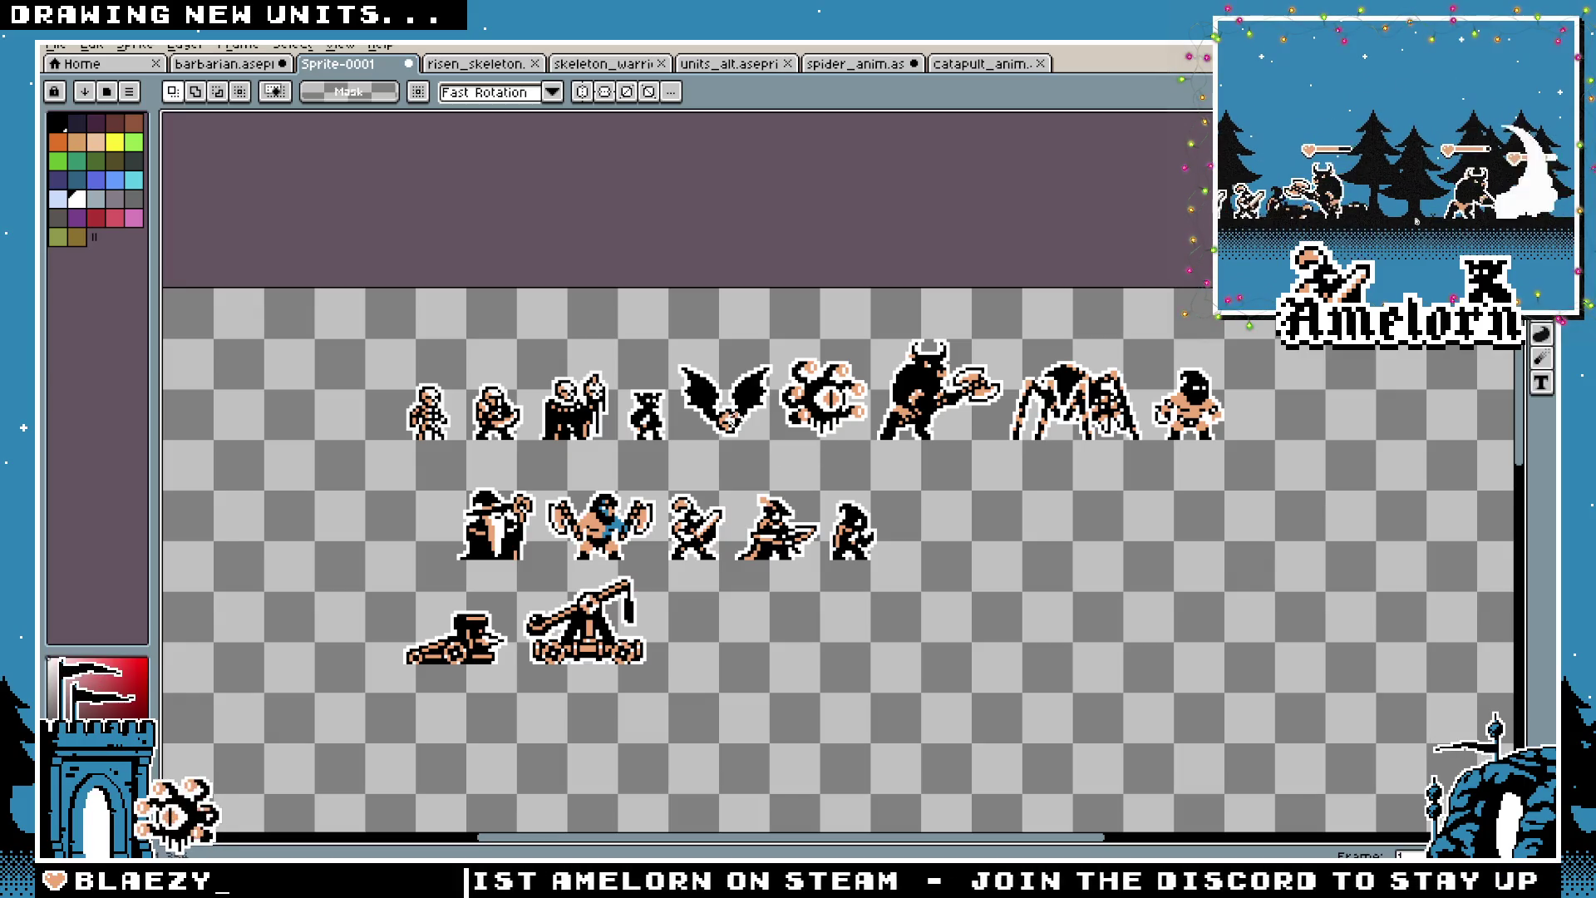
Shift the middle row of sprites slightly left and commit the move
{"action": "left_click_drag", "start_coordinate": [723, 529], "coordinate": [807, 490]}
{"action": "left_click_drag", "start_coordinate": [1003, 434], "coordinate": [492, 533]}
{"action": "left_click_drag", "start_coordinate": [695, 498], "coordinate": [653, 499]}
{"action": "left_click", "coordinate": [1025, 471]}
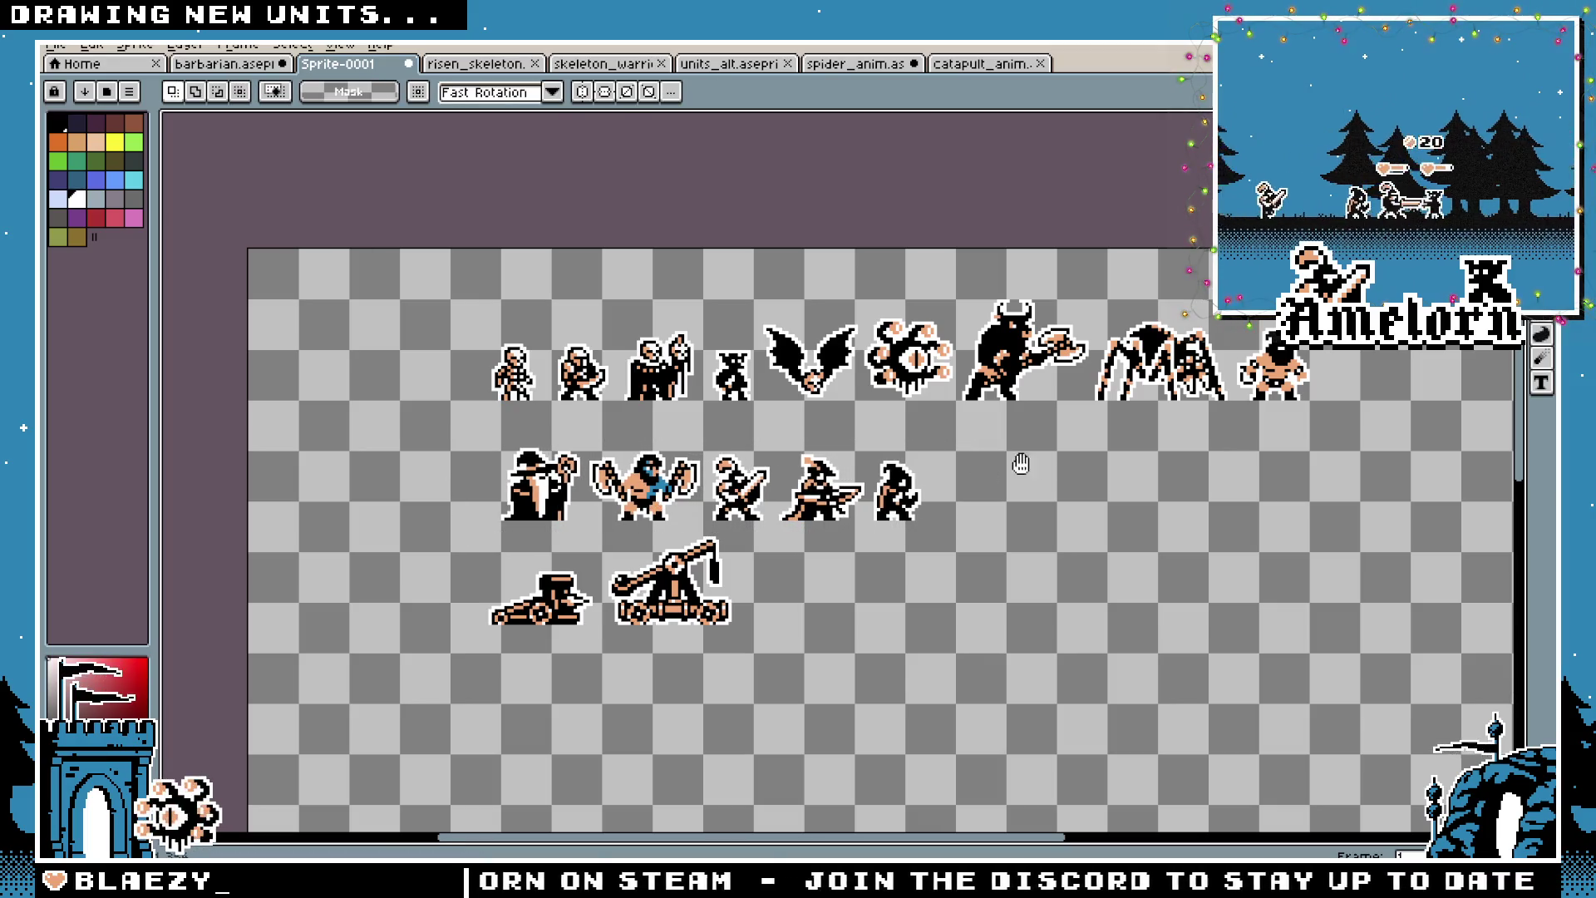
{"action": "left_click_drag", "start_coordinate": [1021, 464], "coordinate": [938, 493]}
Save the sheet as unit_roster and close its tab
{"action": "key", "text": "ctrl+s"}
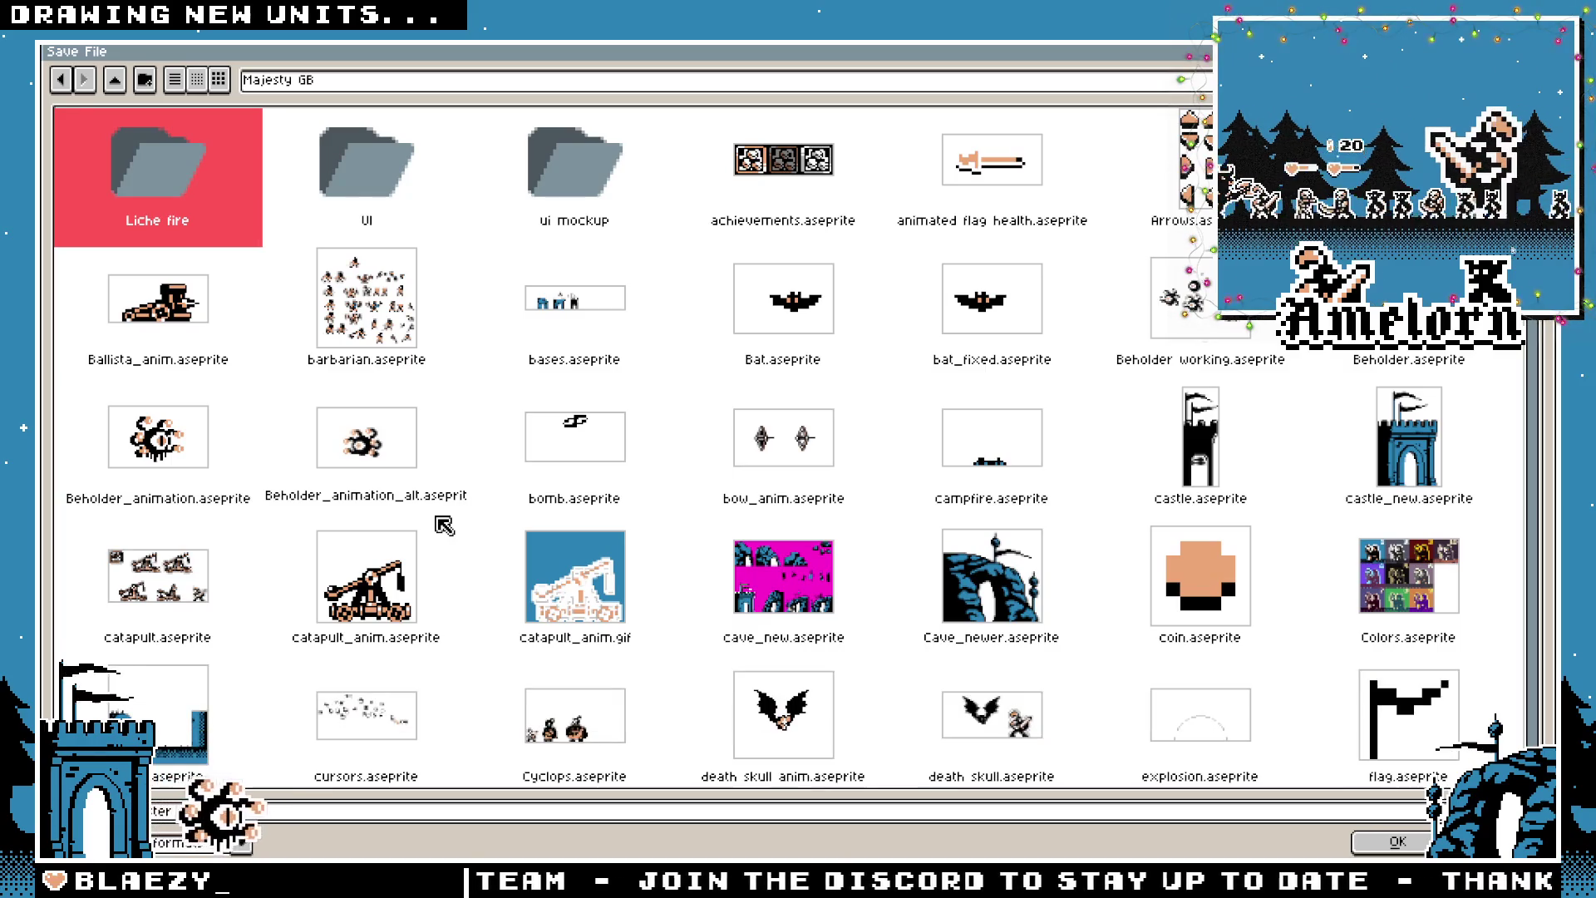
{"action": "key", "text": "Return"}
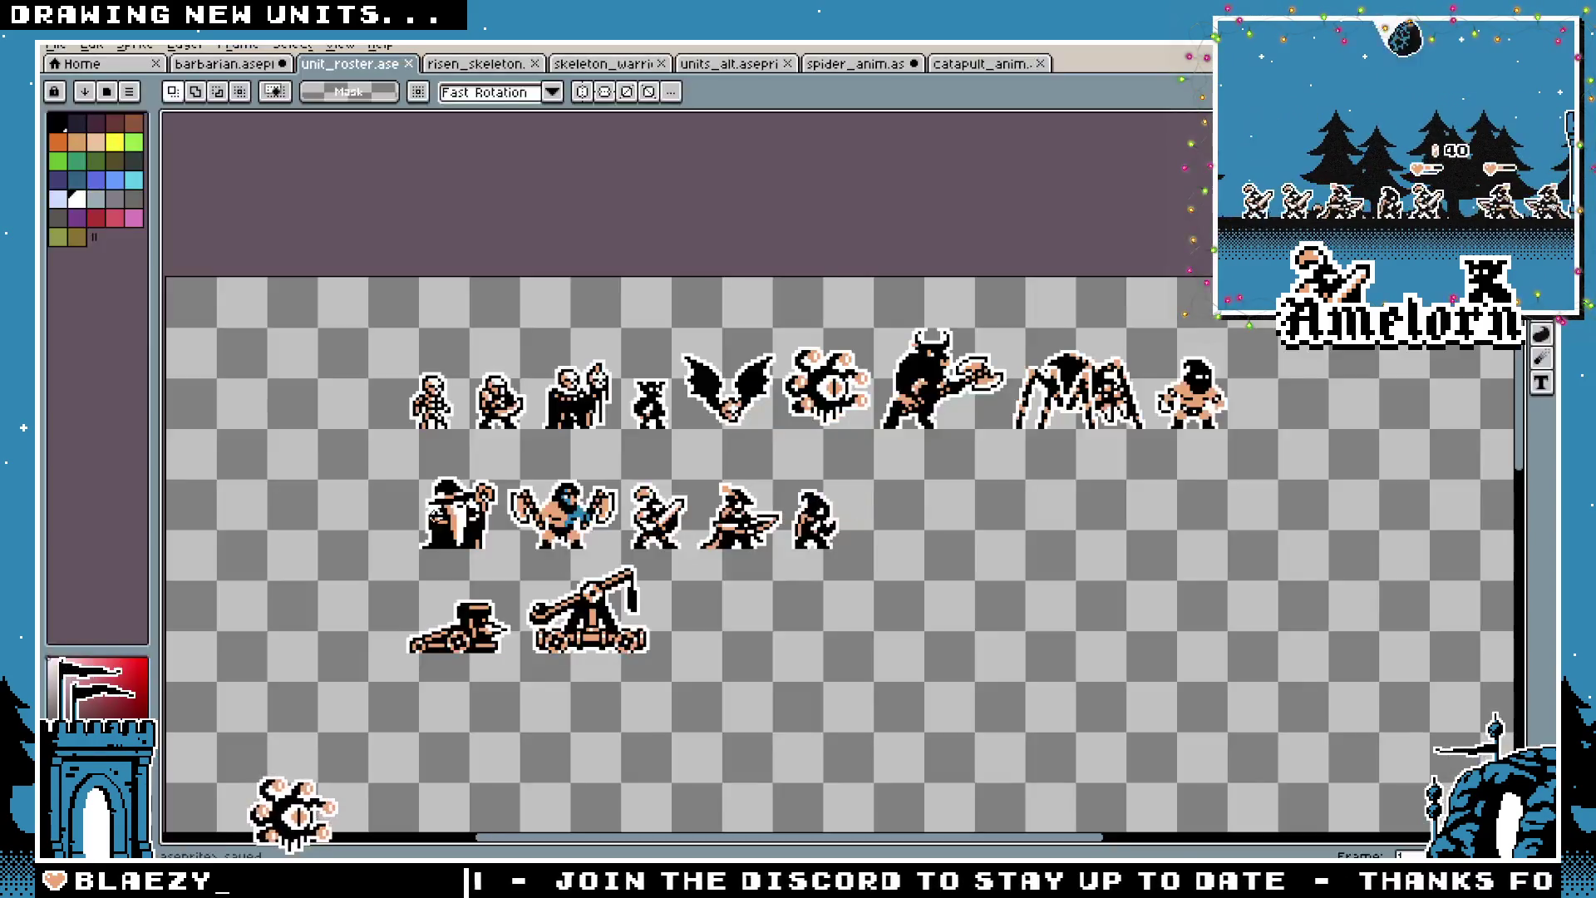
{"action": "left_click", "coordinate": [408, 64]}
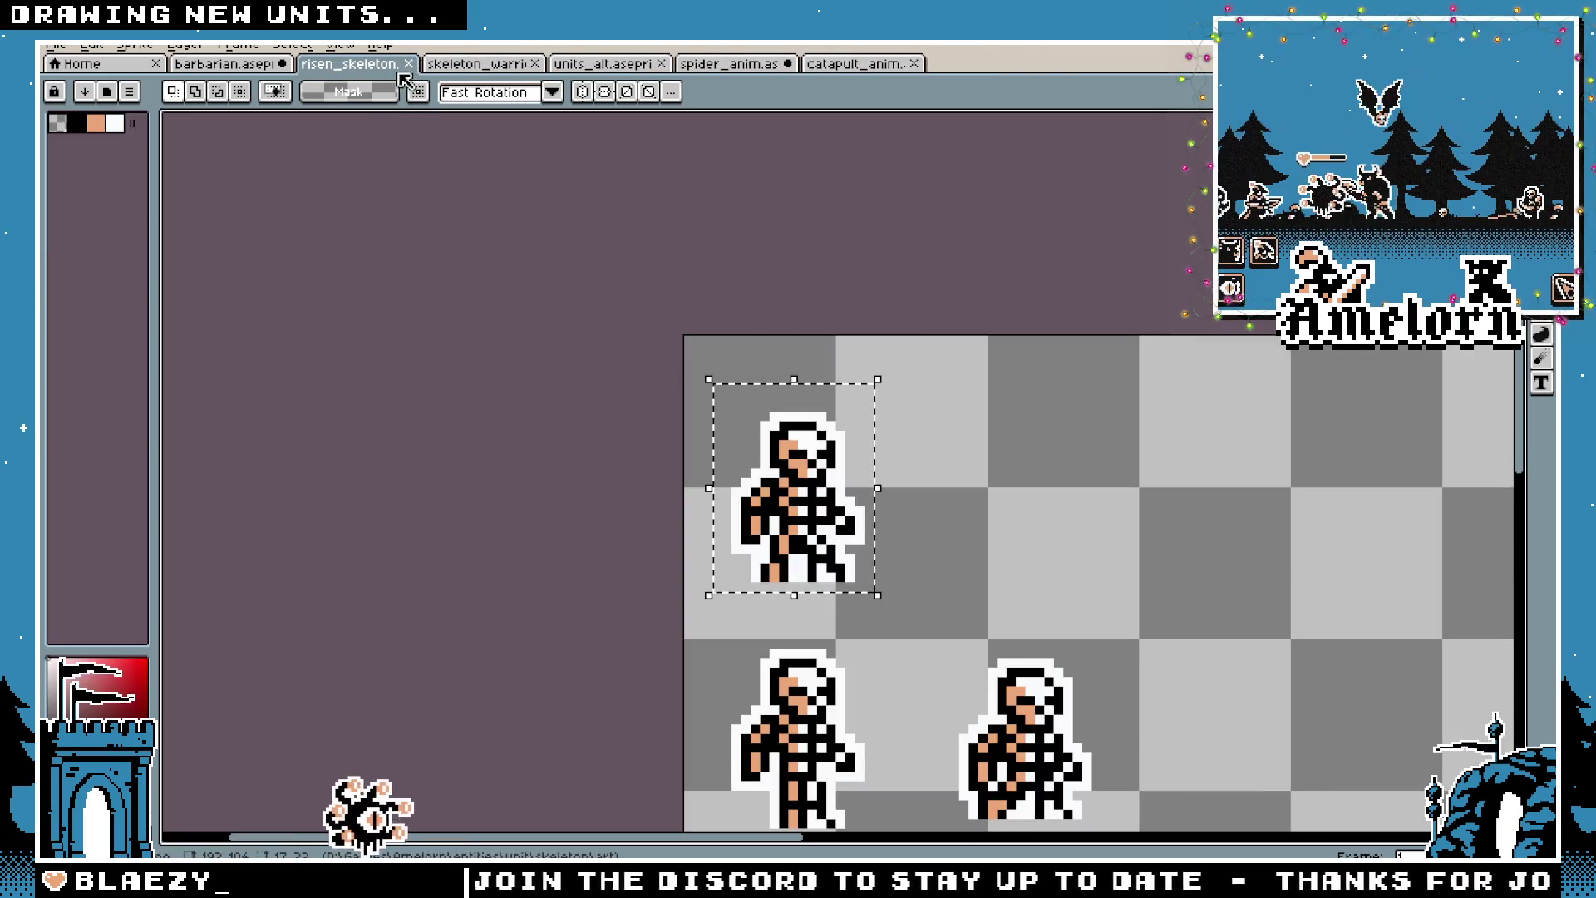
Close the risen_skeleton and skeleton_warrior files
{"action": "left_click", "coordinate": [404, 67]}
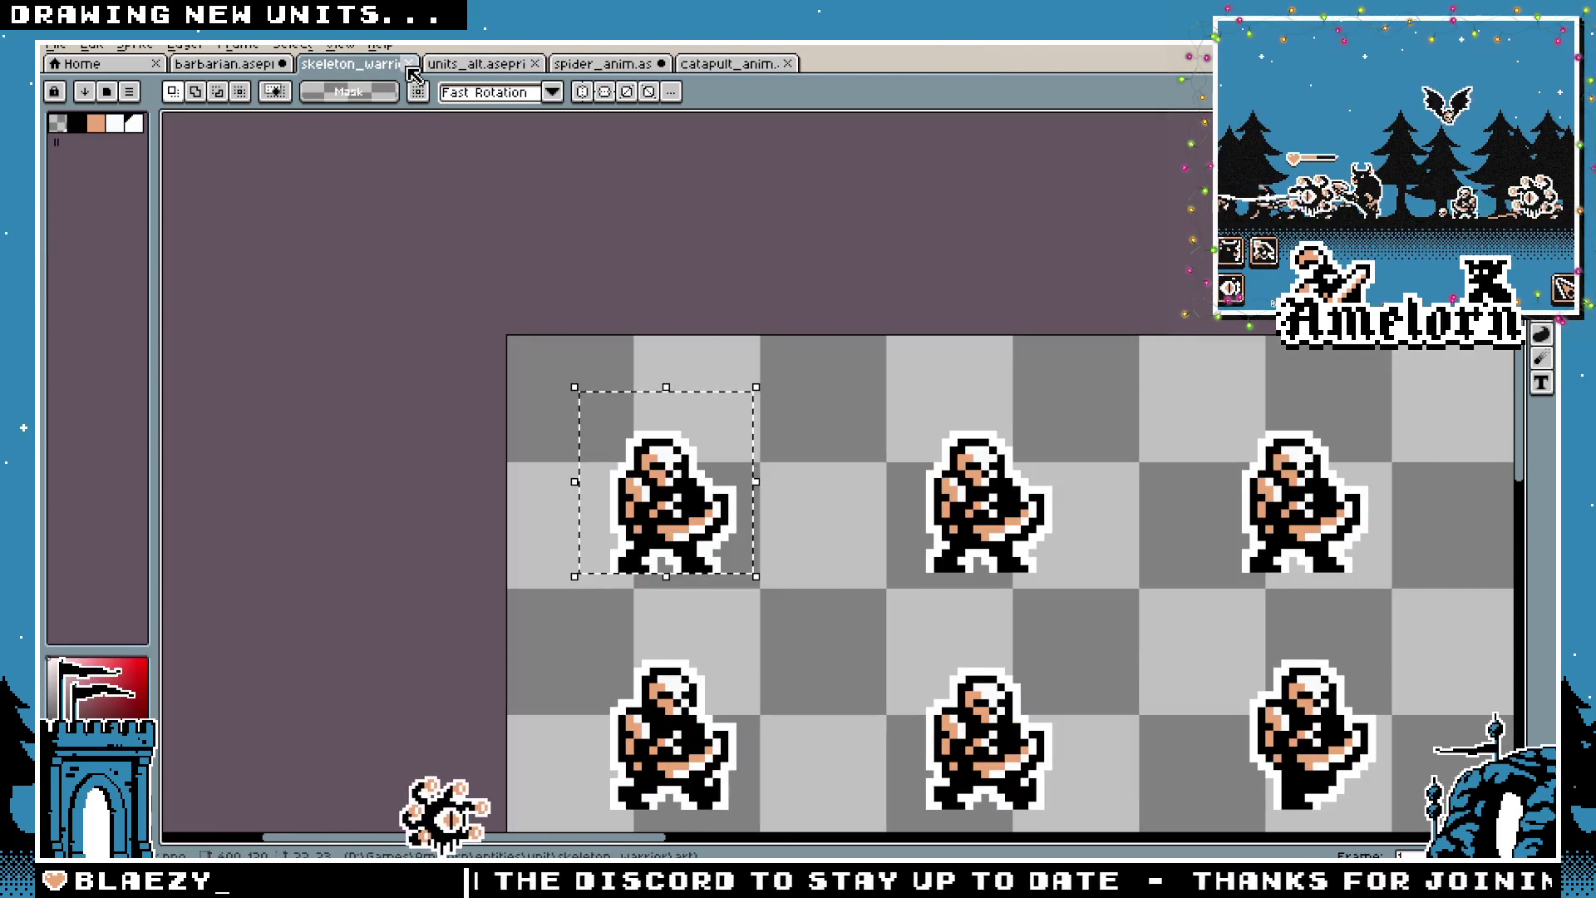
{"action": "left_click", "coordinate": [411, 66]}
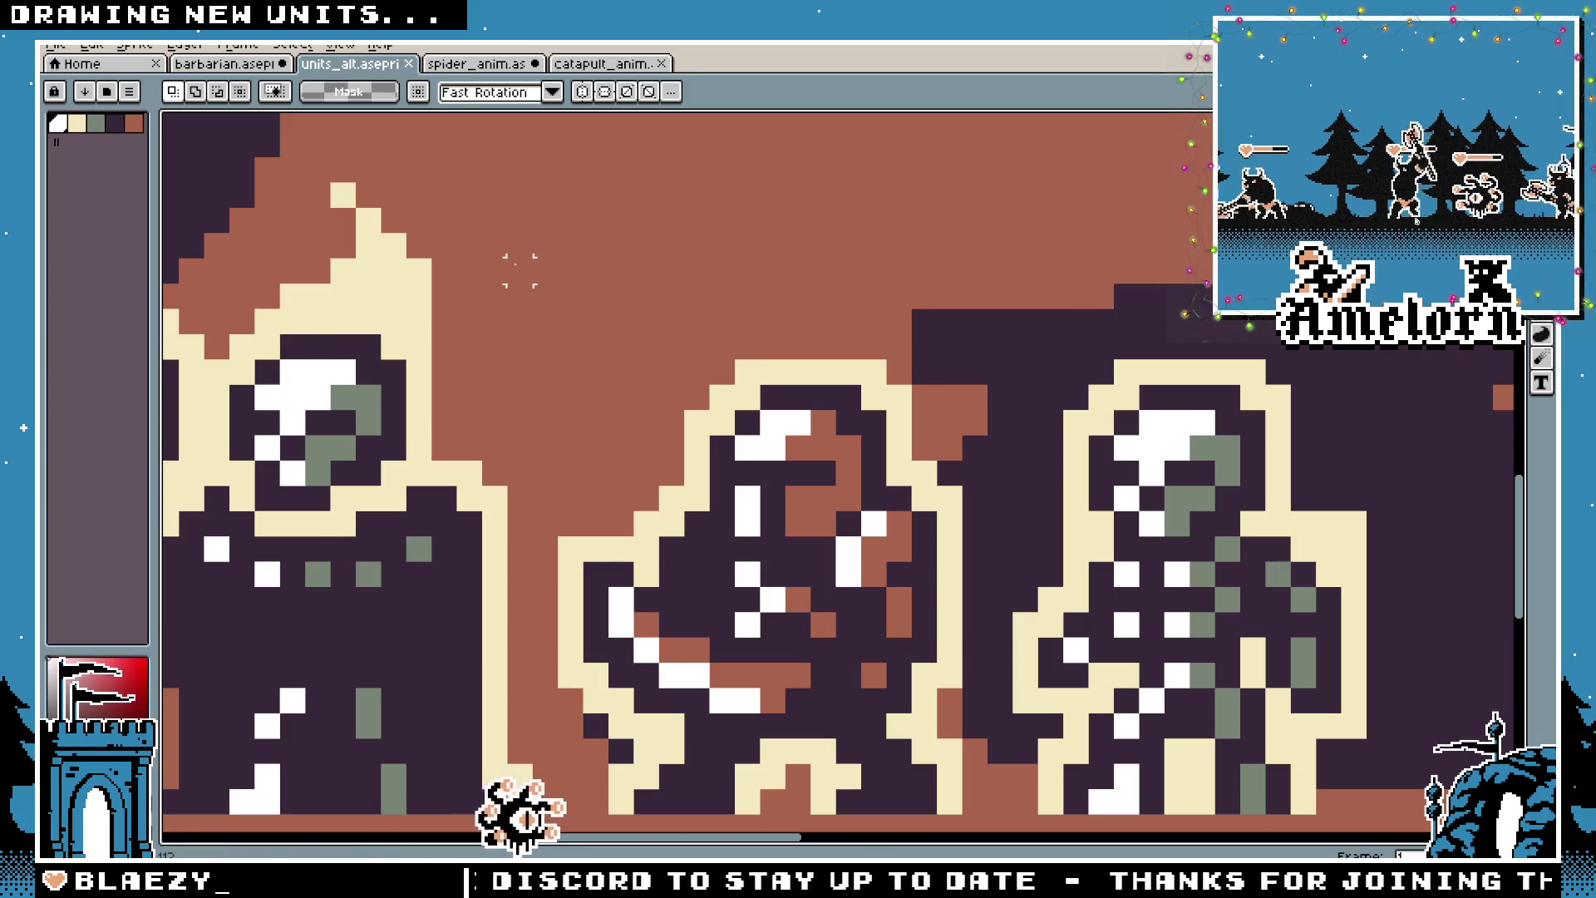
{"action": "scroll", "coordinate": [564, 292], "scroll_direction": "down", "scroll_amount": 5}
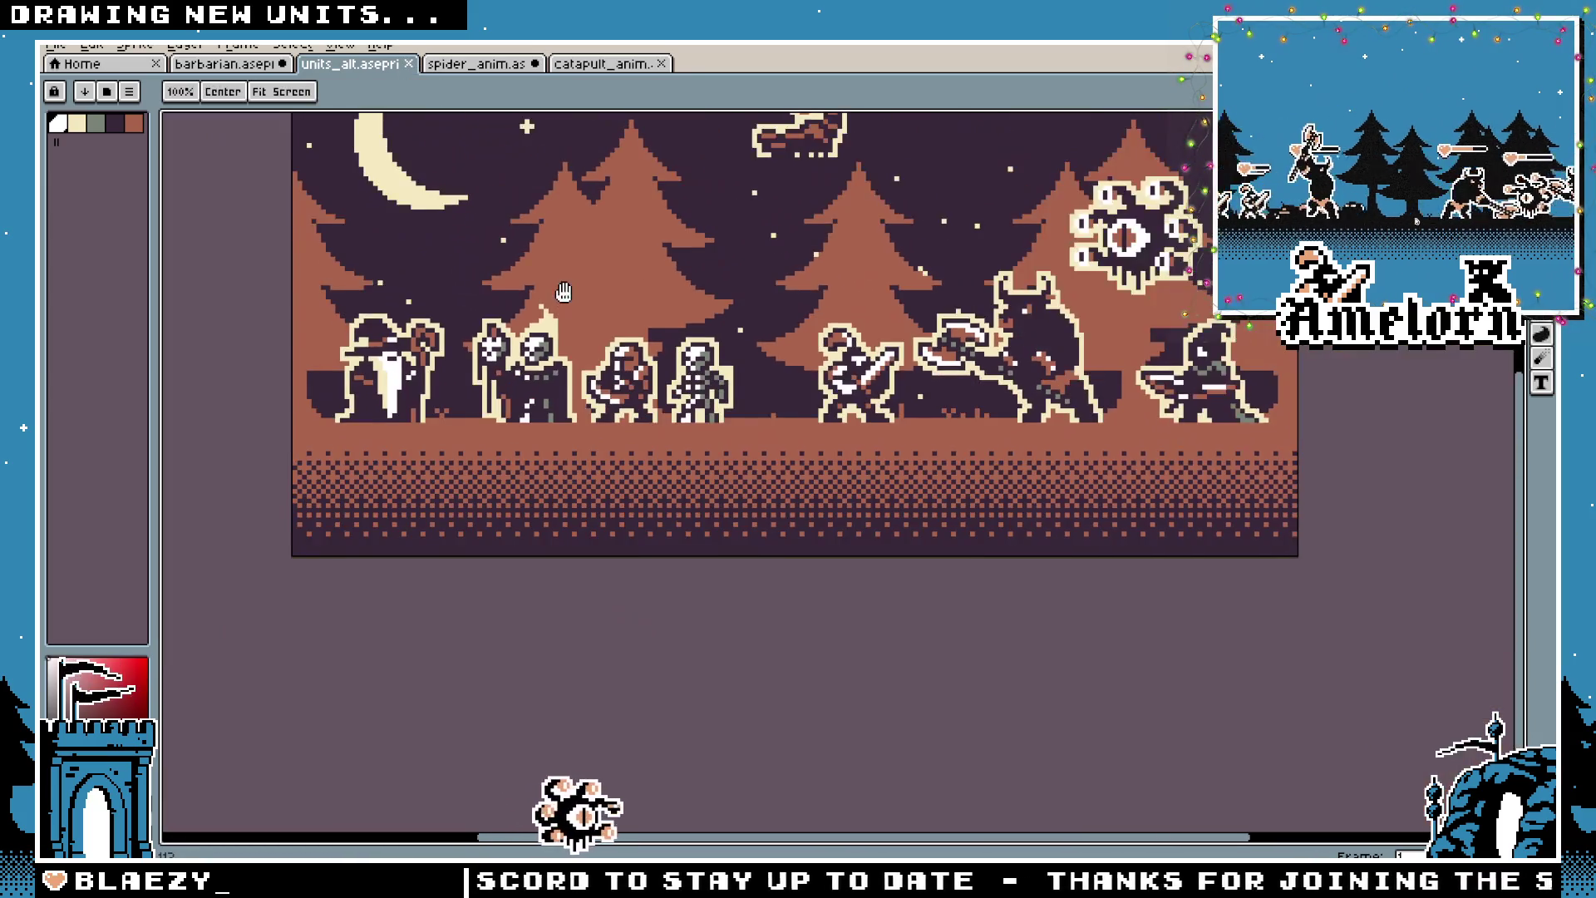
{"action": "left_click_drag", "start_coordinate": [564, 292], "coordinate": [593, 428]}
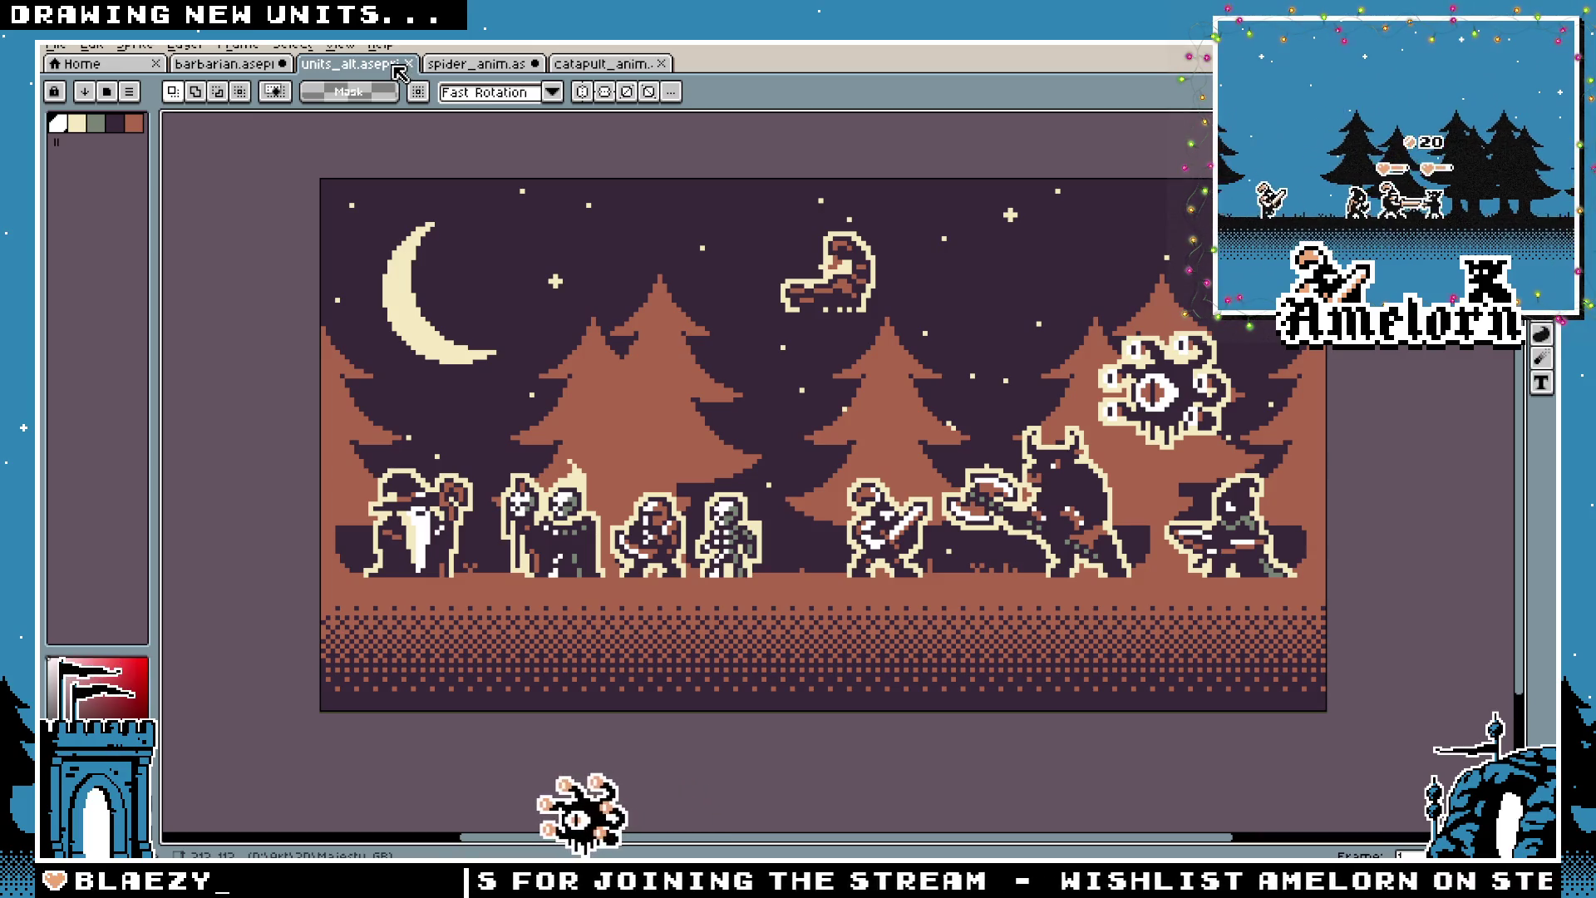
Close spider_anim, answering its save prompt, then catapult_anim and units_alt
{"action": "left_click", "coordinate": [456, 75]}
{"action": "left_click", "coordinate": [555, 67]}
{"action": "left_click", "coordinate": [532, 71]}
{"action": "left_click", "coordinate": [533, 65]}
{"action": "left_click", "coordinate": [798, 488]}
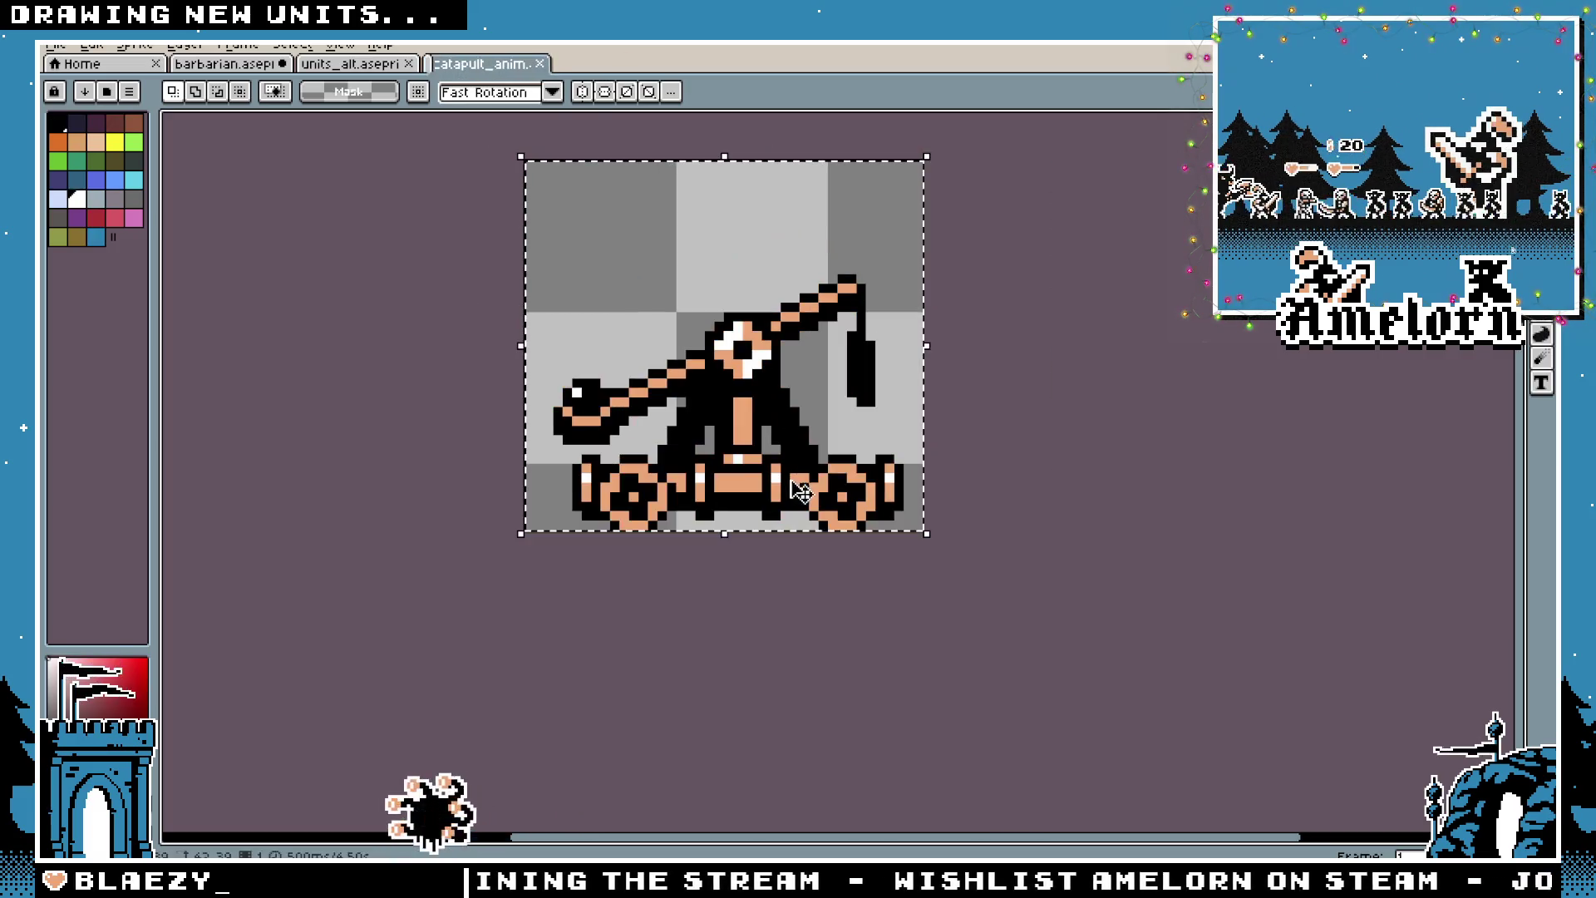
{"action": "left_click", "coordinate": [532, 65]}
{"action": "left_click", "coordinate": [408, 64]}
{"action": "scroll", "coordinate": [623, 408], "scroll_direction": "down", "scroll_amount": 2}
{"action": "scroll", "coordinate": [623, 407], "scroll_direction": "down", "scroll_amount": 1}
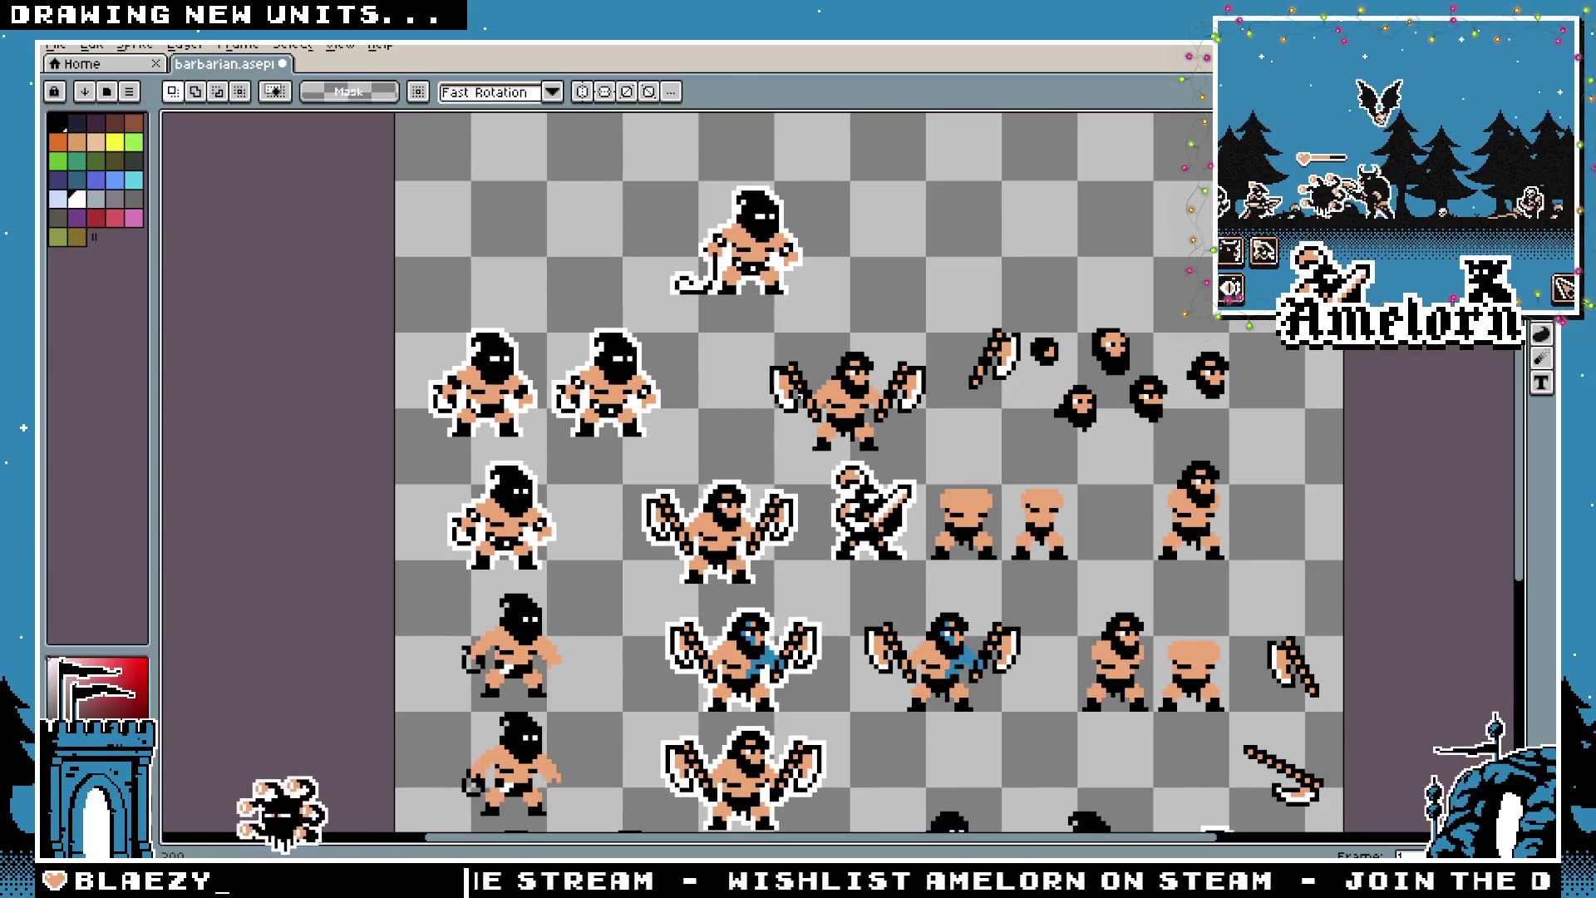
{"action": "scroll", "coordinate": [496, 439], "scroll_direction": "right", "scroll_amount": 2}
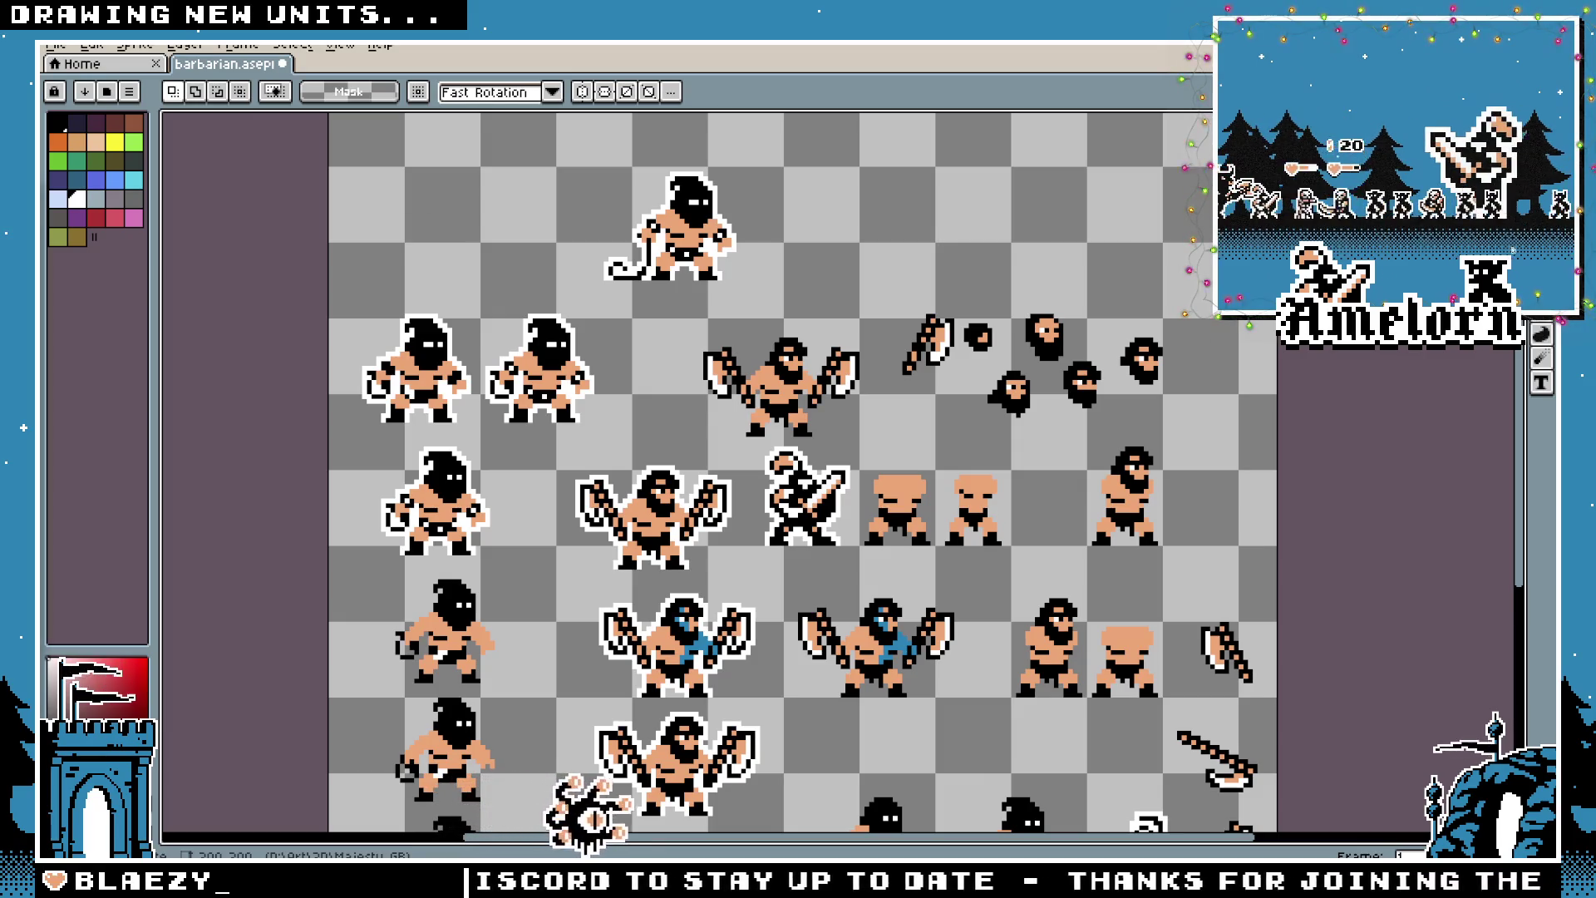
{"action": "key", "text": "alt+Tab"}
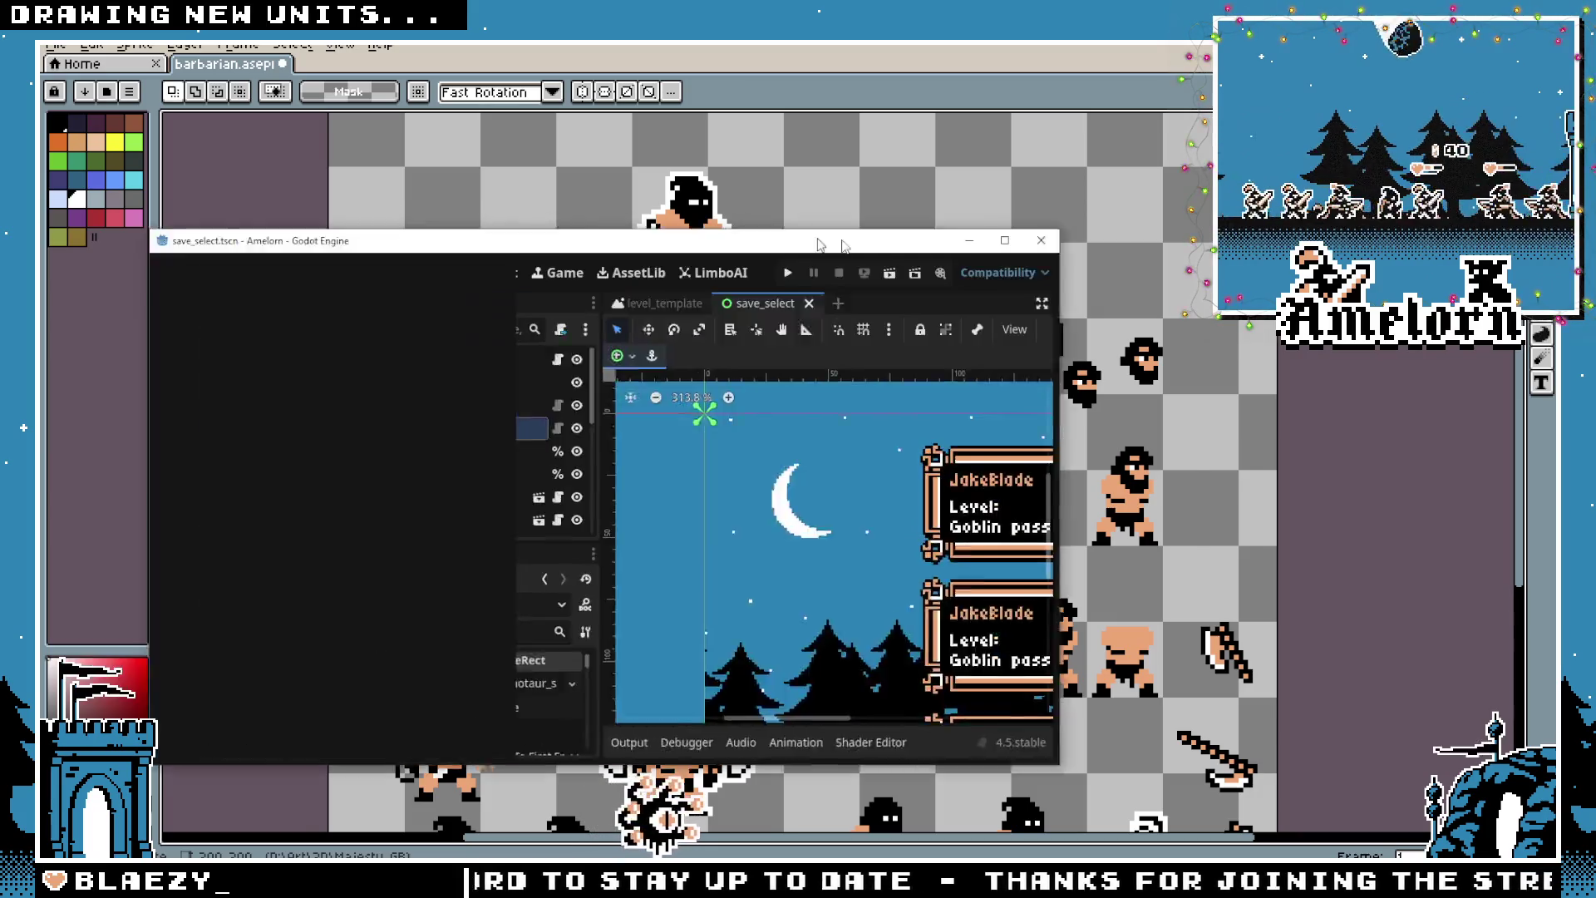
Maximize the Godot editor, centre the save_select slots, and run Amelorn with F5
{"action": "left_click_drag", "start_coordinate": [807, 241], "coordinate": [954, 250]}
{"action": "double_click", "coordinate": [955, 249]}
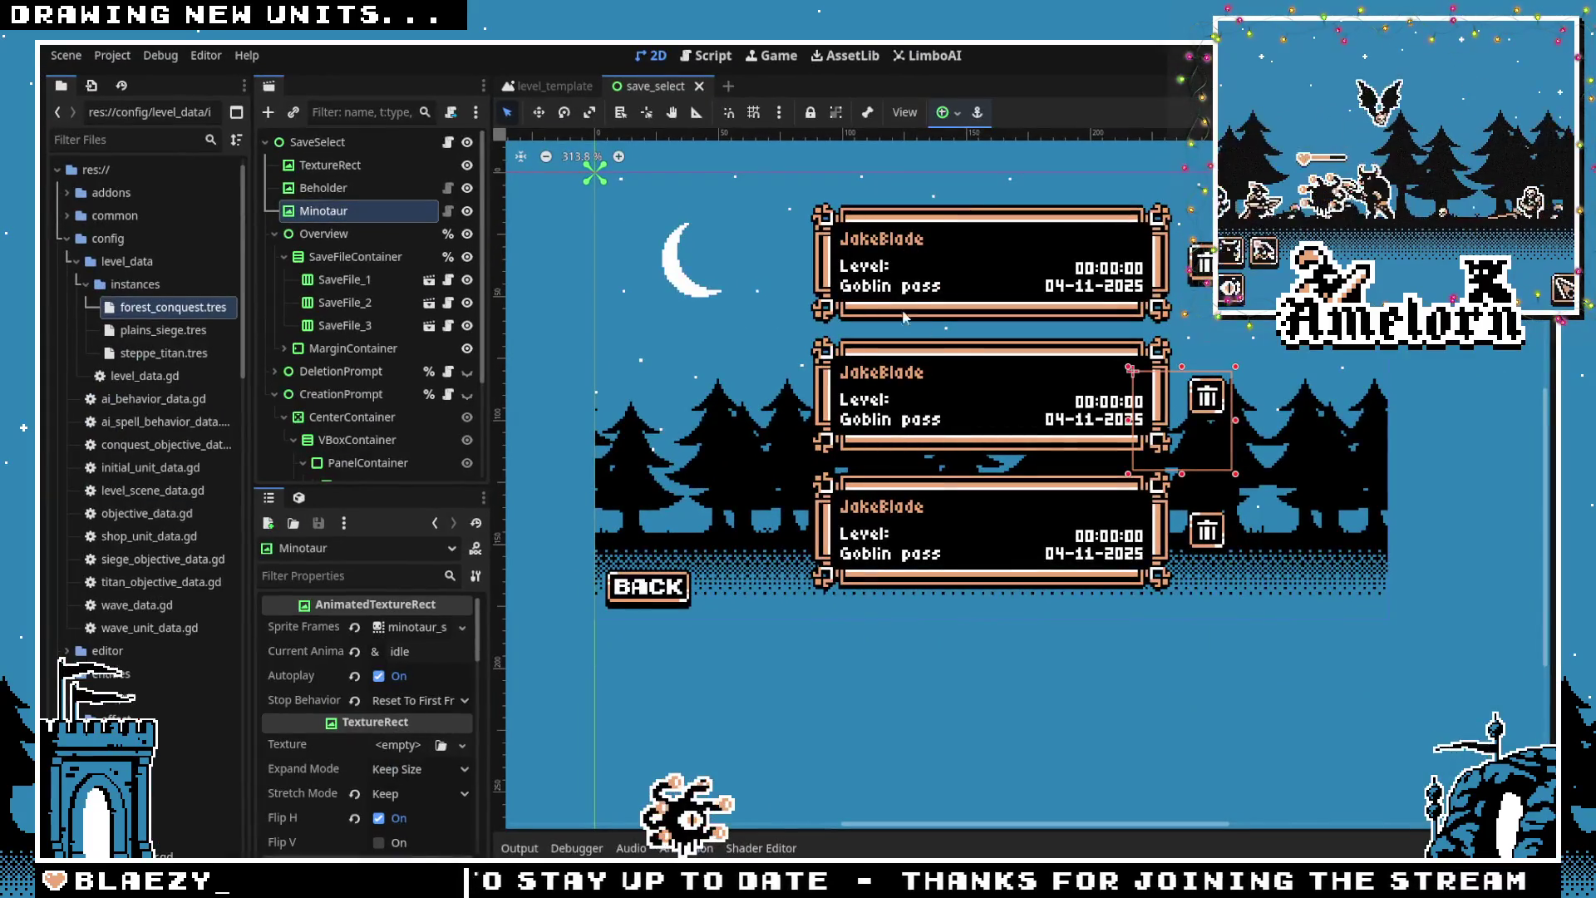
{"action": "scroll", "coordinate": [956, 359], "scroll_direction": "up", "scroll_amount": 1}
{"action": "left_click", "coordinate": [956, 359]}
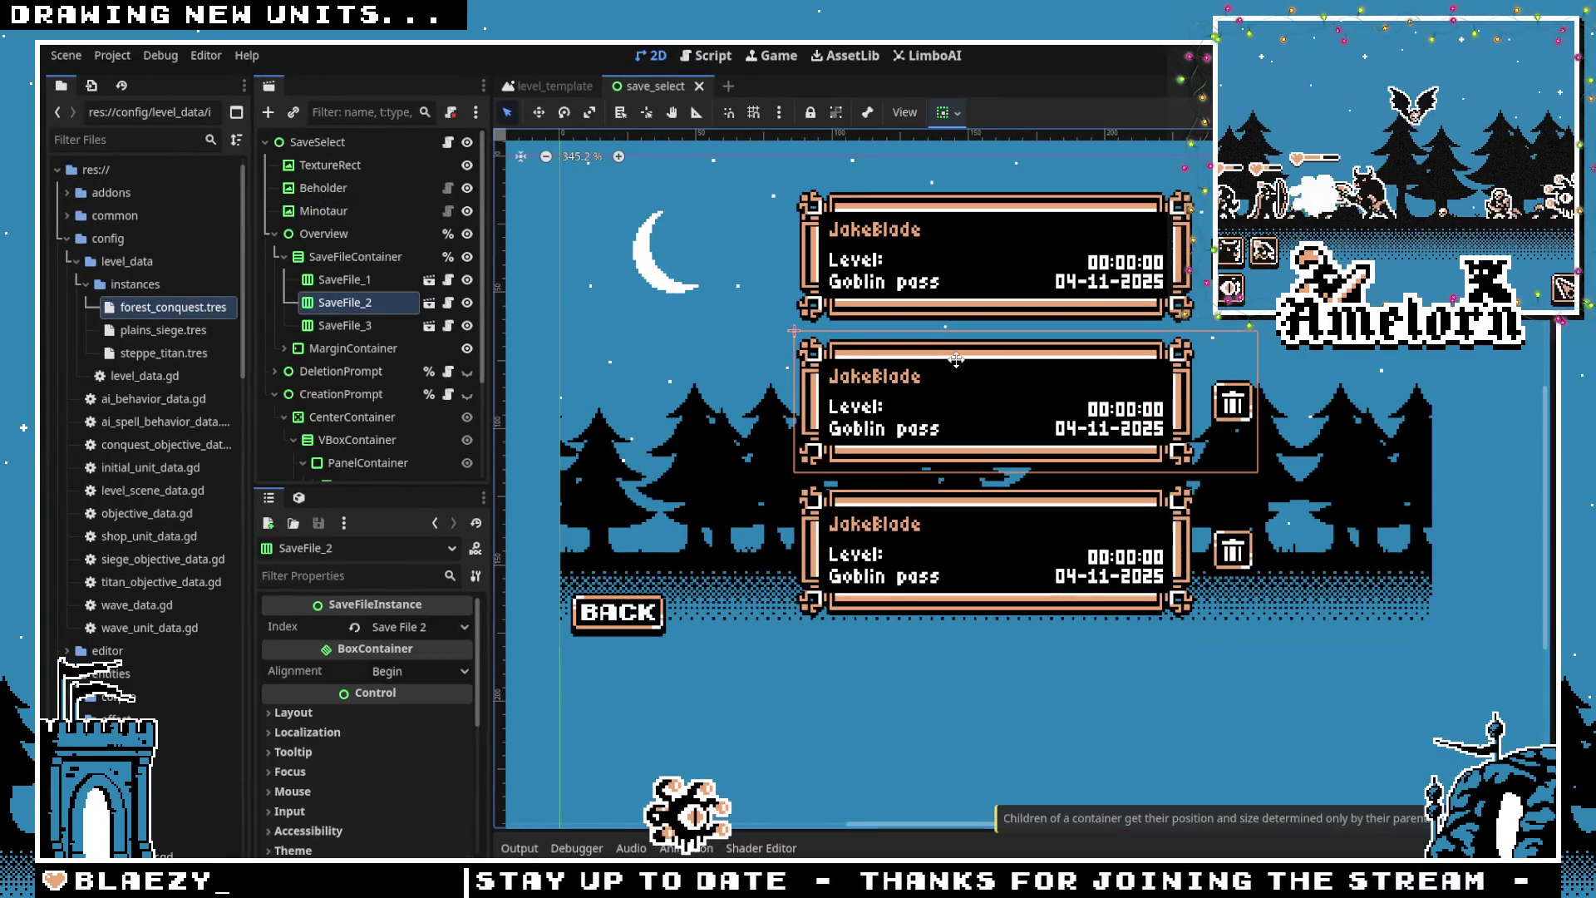
{"action": "left_click", "coordinate": [552, 359]}
{"action": "left_click_drag", "start_coordinate": [689, 312], "coordinate": [712, 397]}
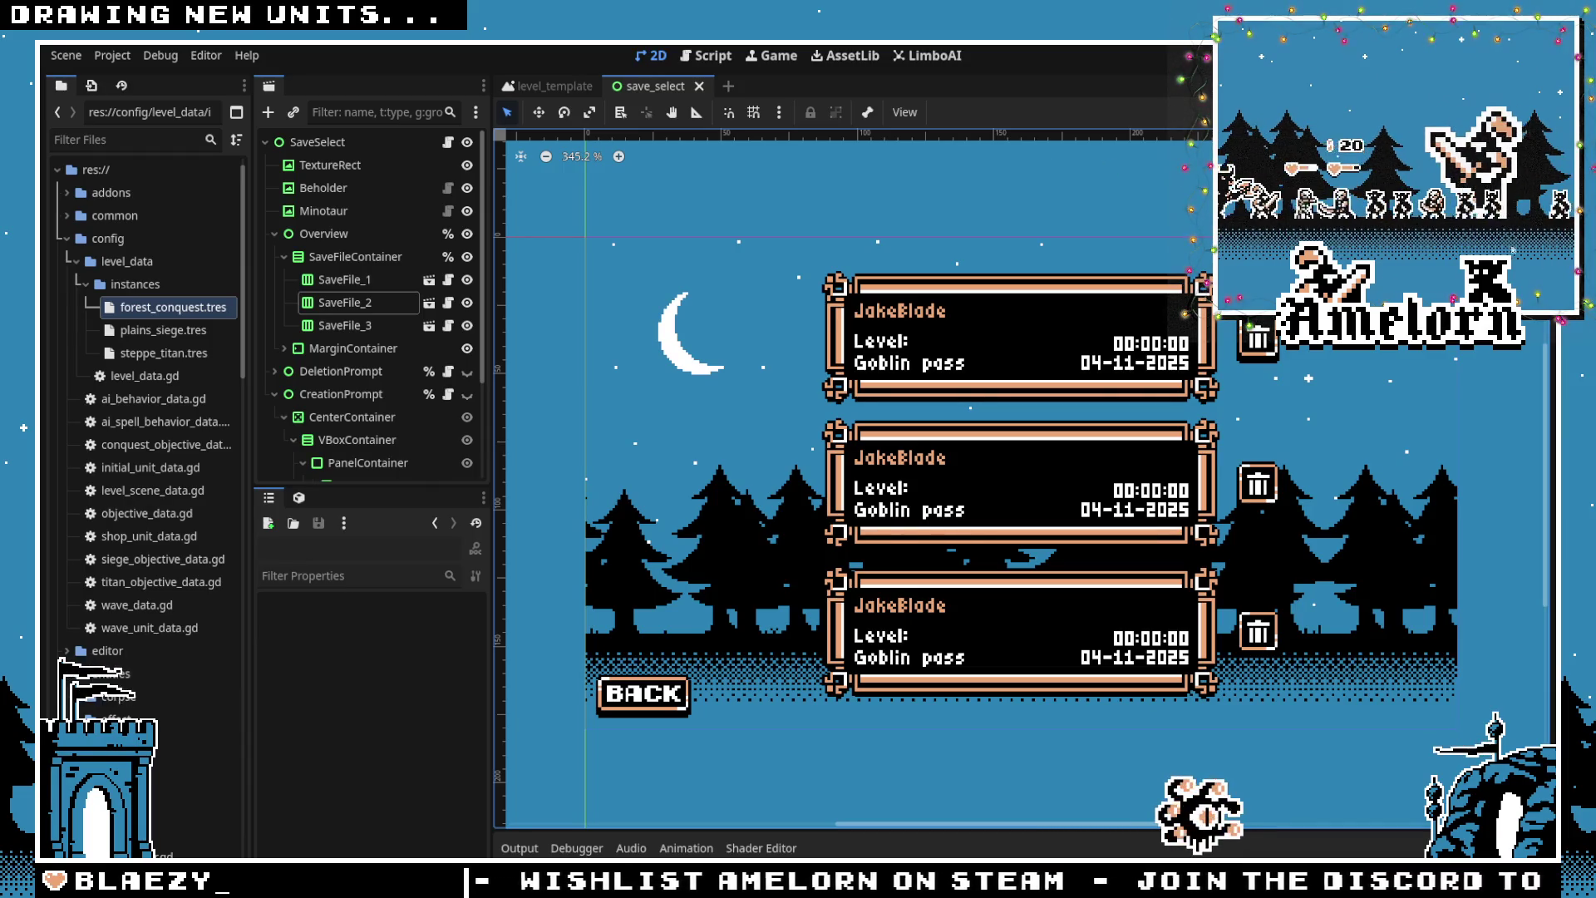
{"action": "key", "text": "F5"}
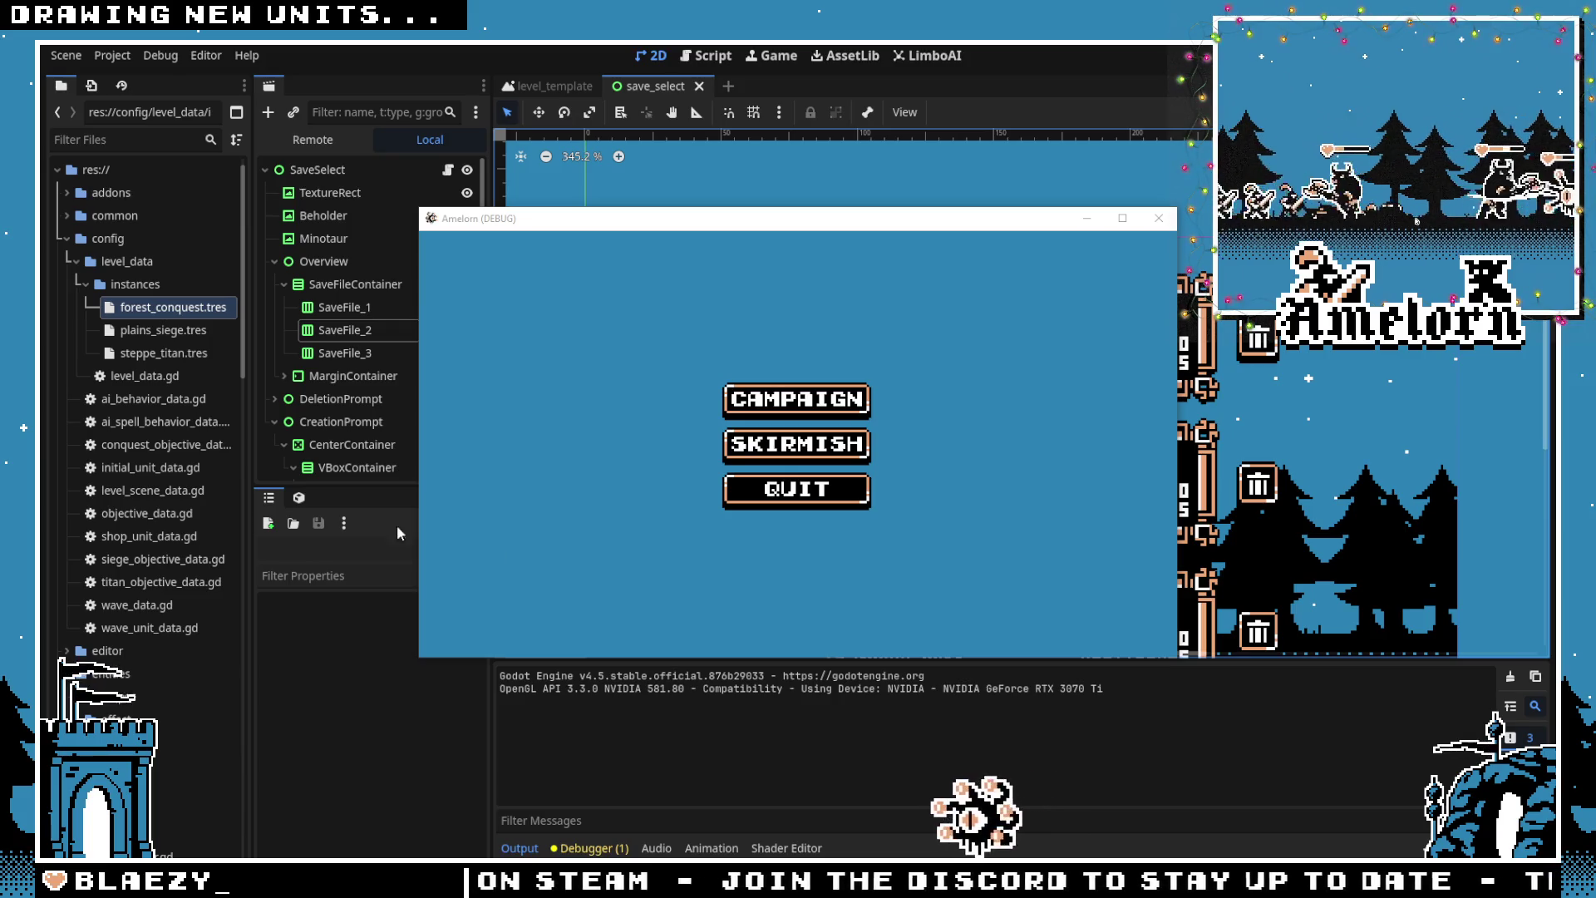
Open Campaign, go fullscreen, load the first save slot and start Cavern Strike
{"action": "left_click", "coordinate": [728, 405]}
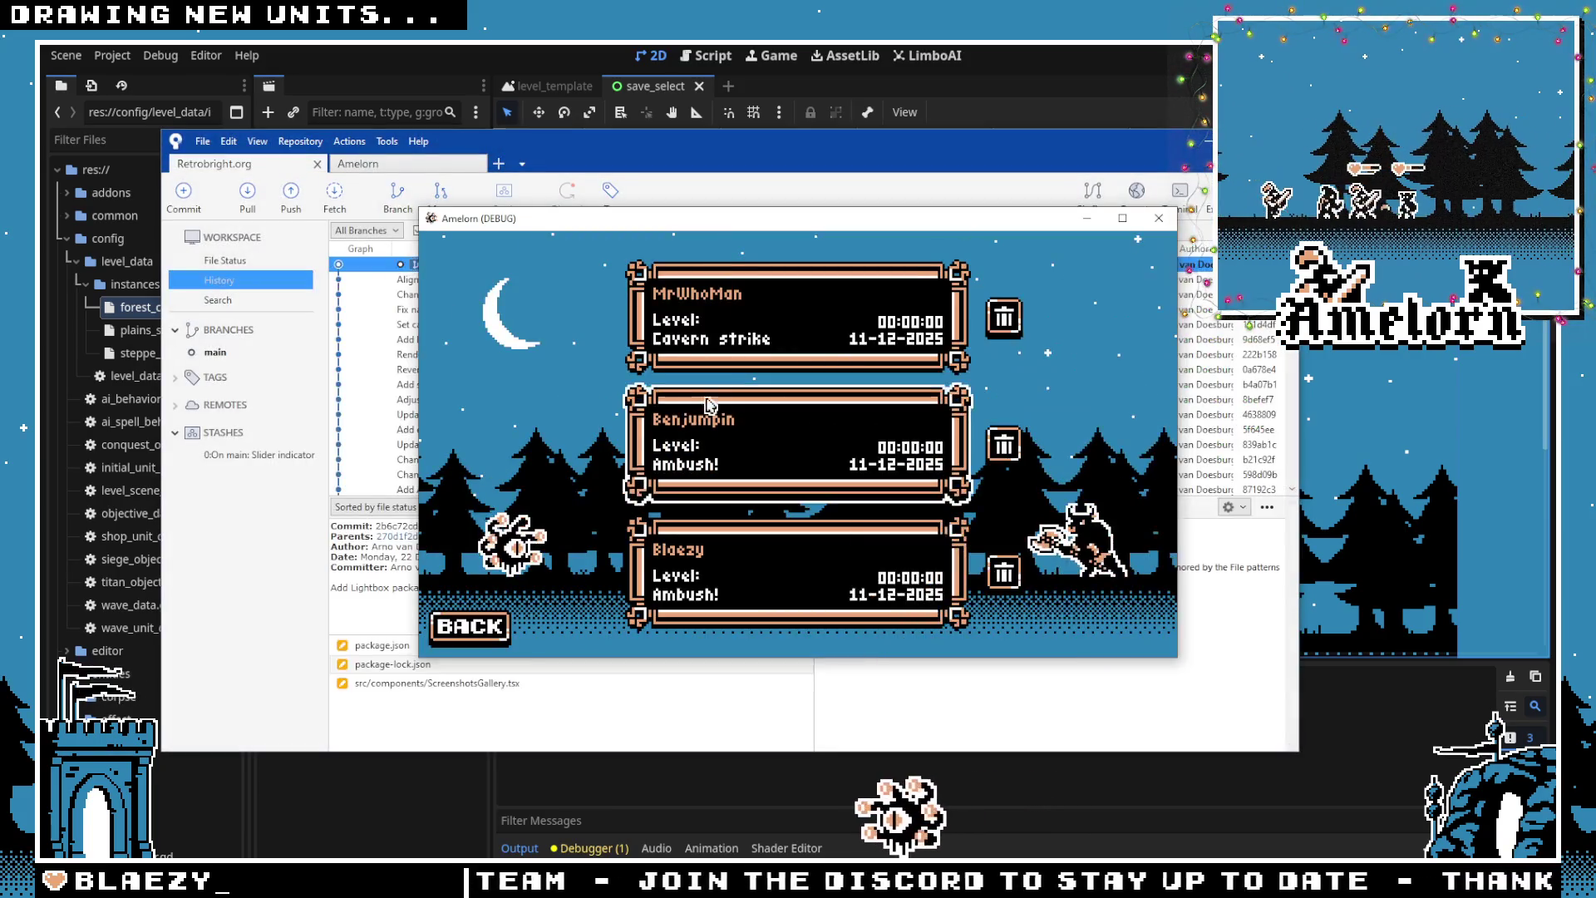
{"action": "left_click", "coordinate": [1387, 275]}
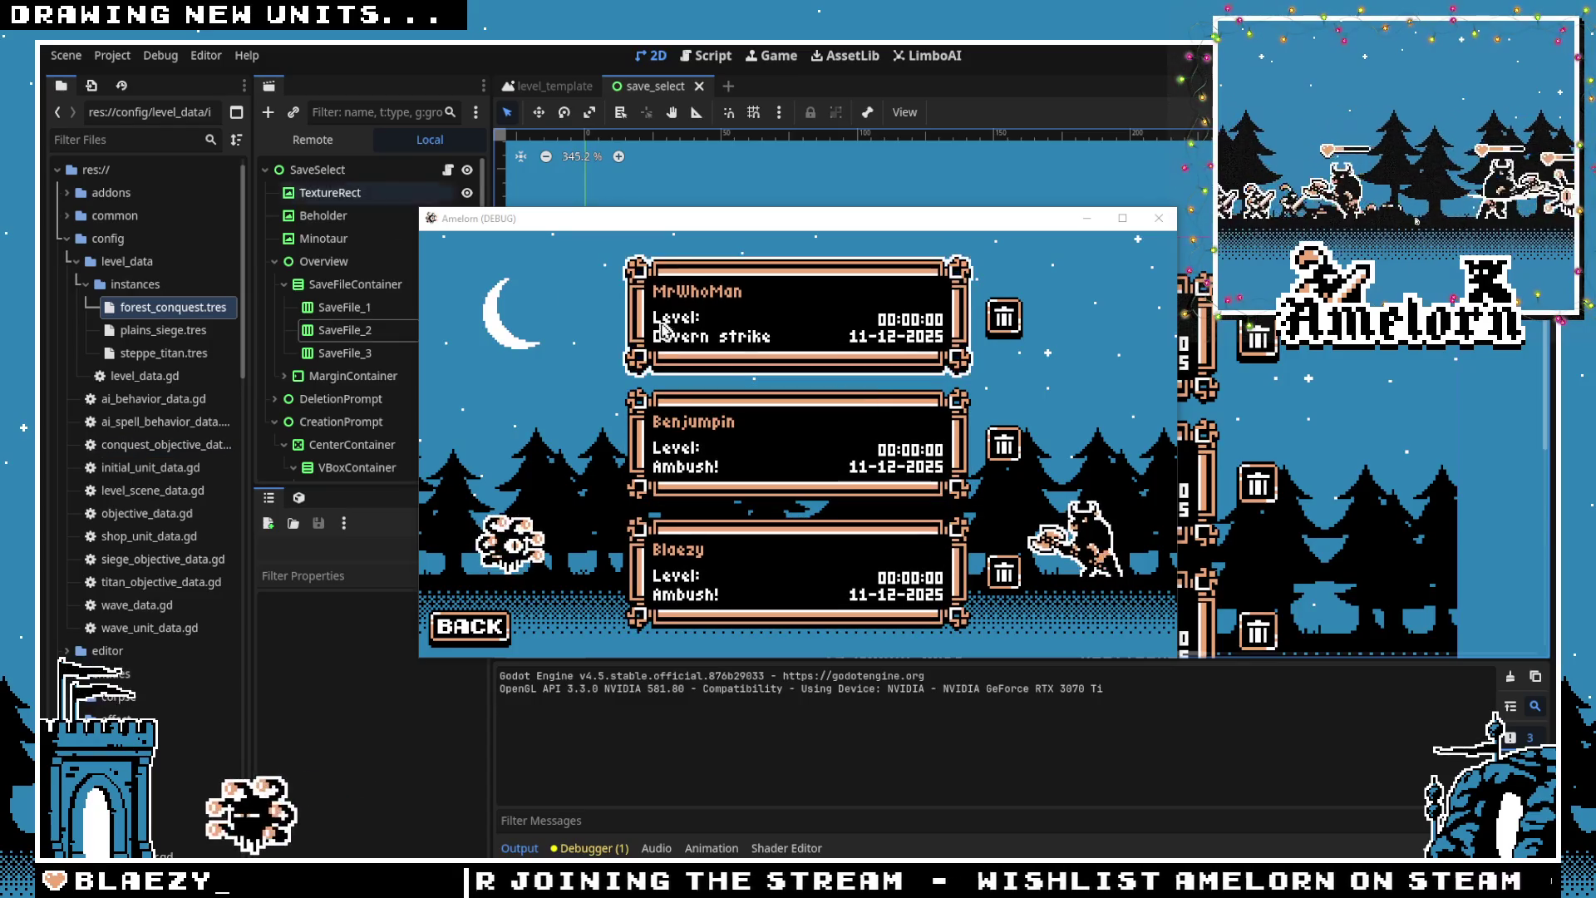
{"action": "key", "text": "F11"}
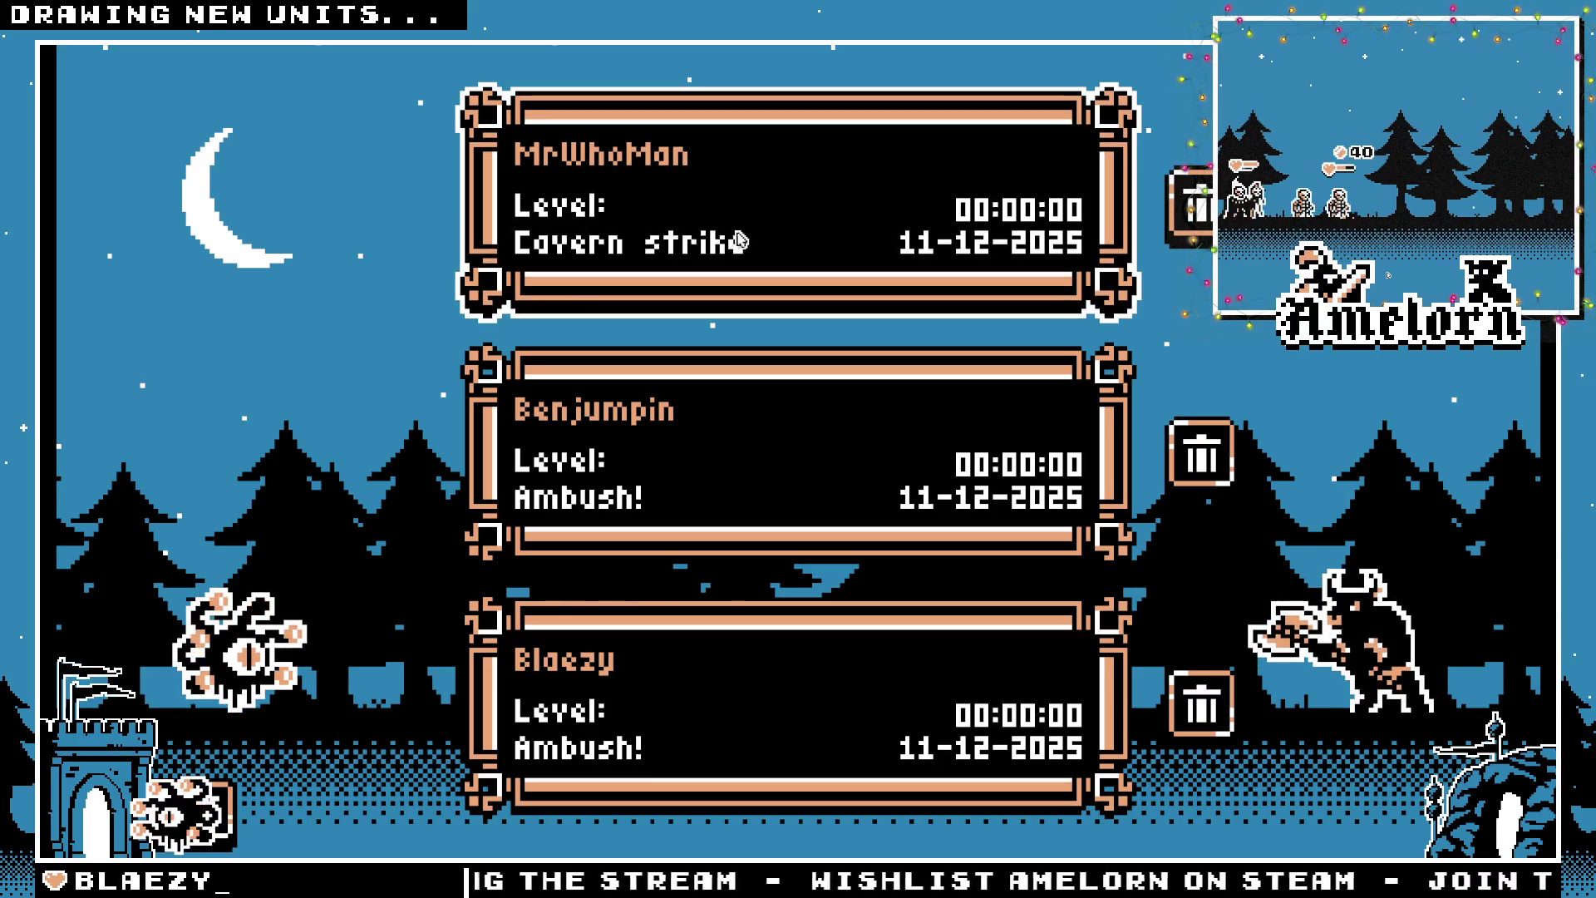
{"action": "left_click", "coordinate": [773, 239]}
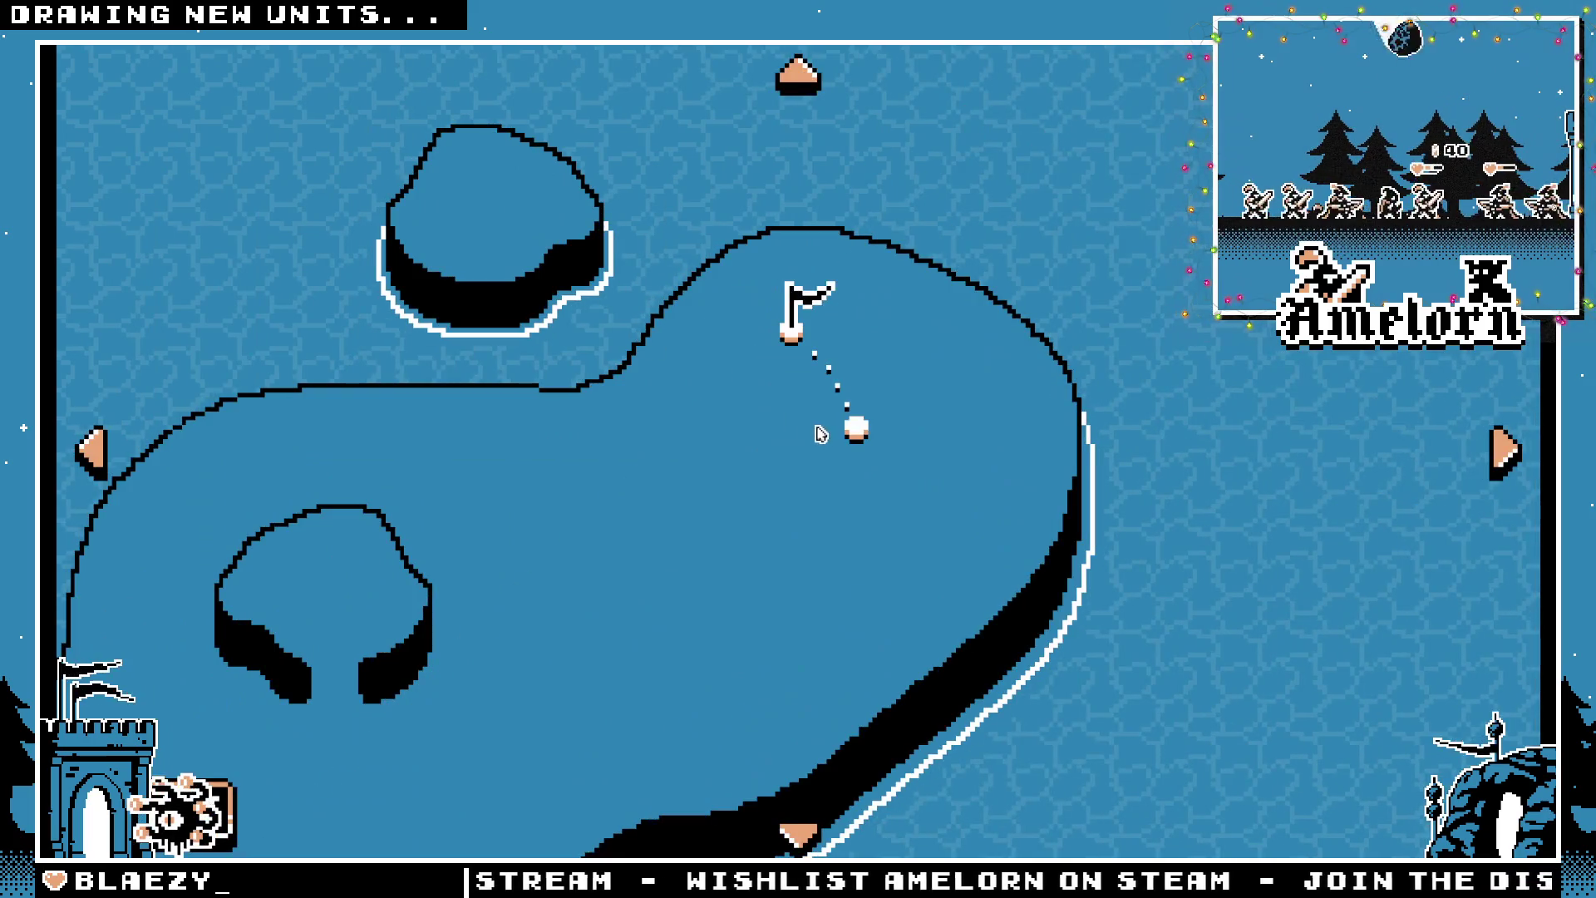
{"action": "left_click", "coordinate": [823, 431]}
{"action": "left_click", "coordinate": [606, 651]}
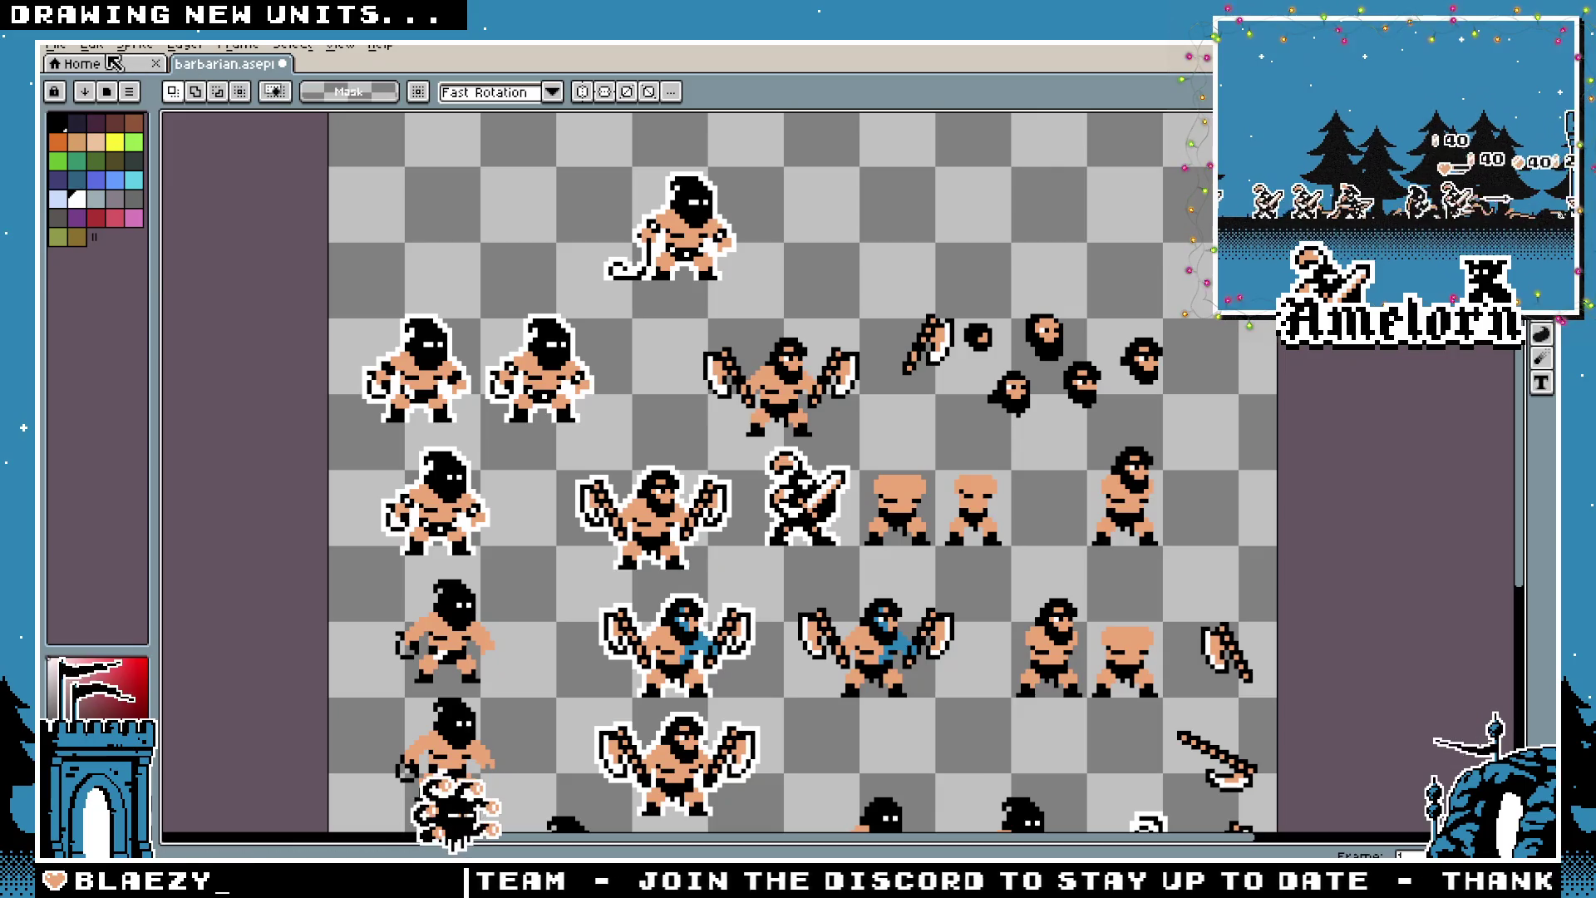
Open Tent.png from the art folder in Aseprite
{"action": "left_click", "coordinate": [55, 46]}
{"action": "left_click", "coordinate": [62, 79]}
{"action": "left_click", "coordinate": [403, 84]}
{"action": "left_click", "coordinate": [390, 247]}
{"action": "left_click", "coordinate": [116, 83]}
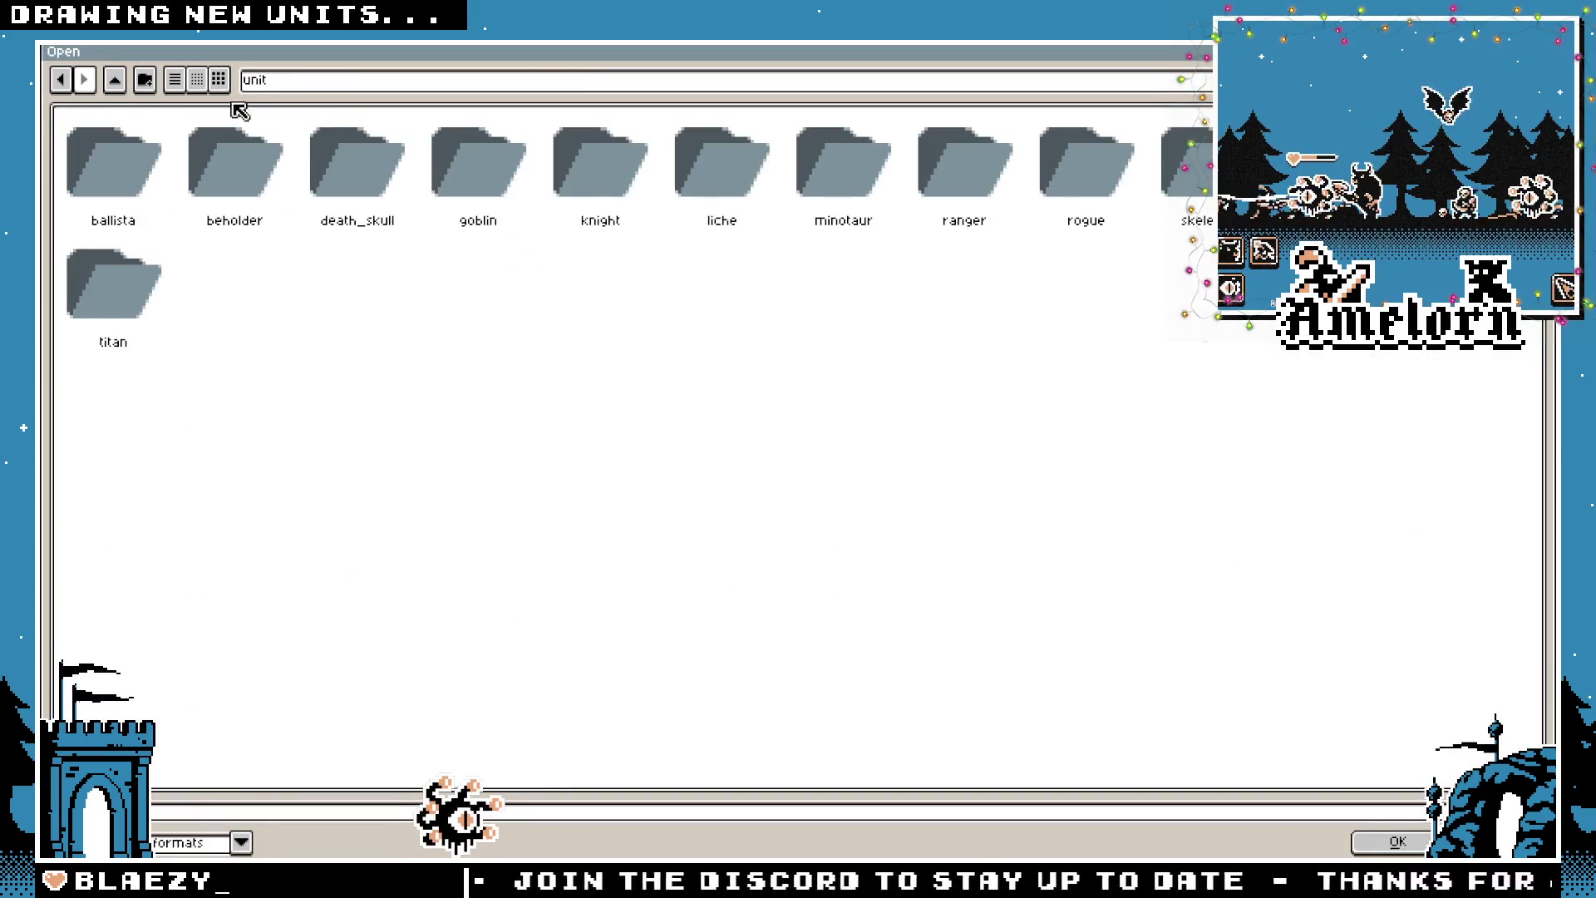
{"action": "left_click", "coordinate": [115, 79]}
{"action": "double_click", "coordinate": [355, 175]}
{"action": "double_click", "coordinate": [125, 171]}
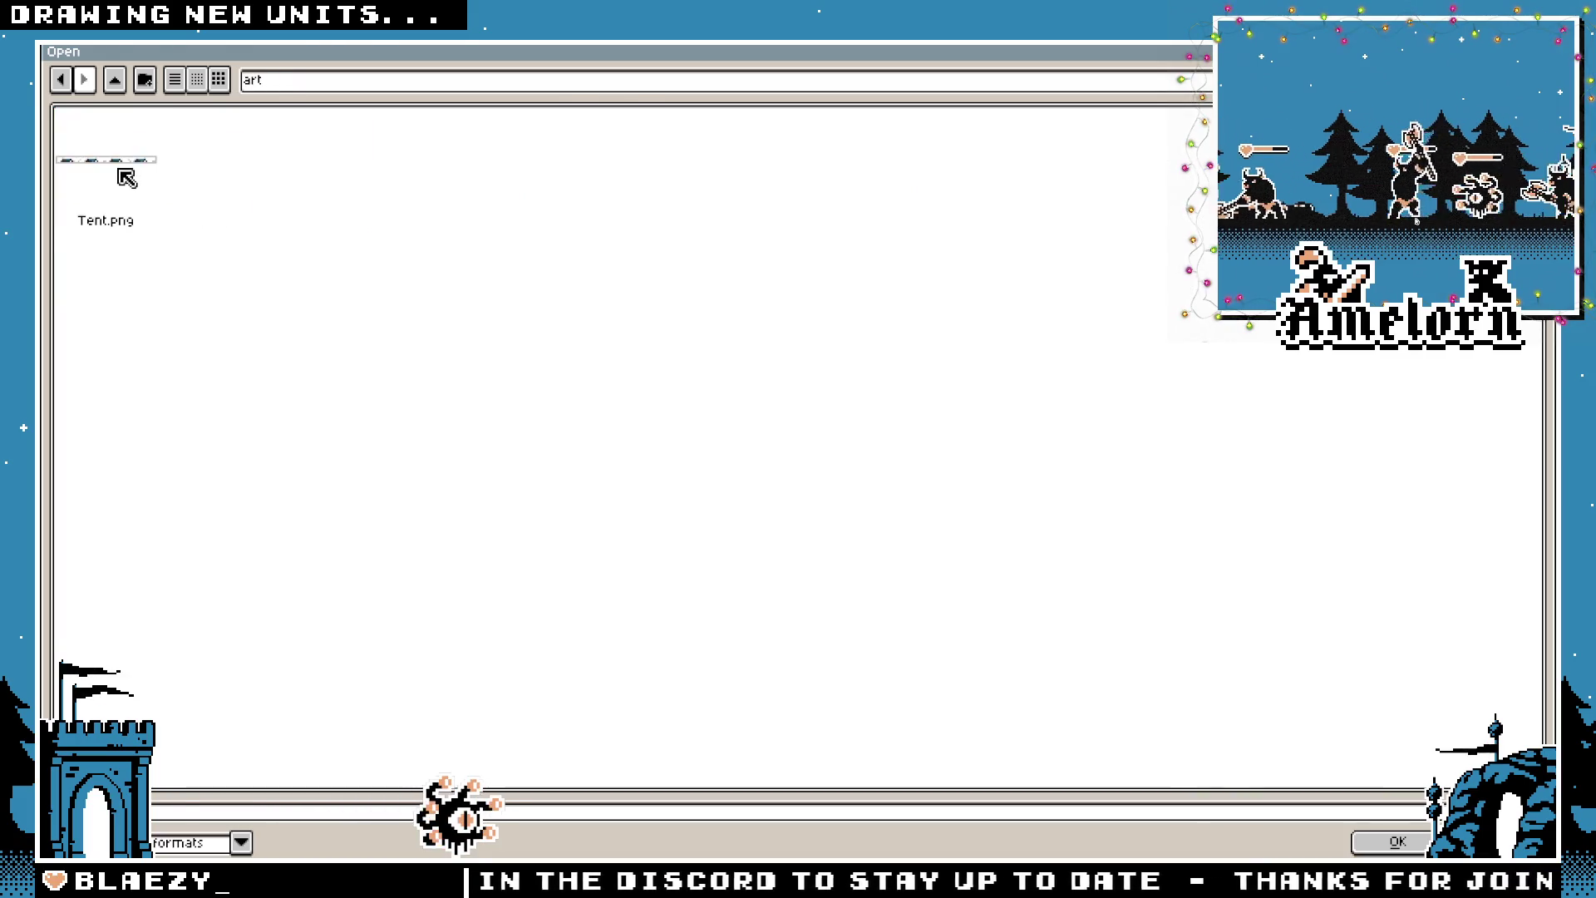
{"action": "double_click", "coordinate": [130, 178]}
Inspect the row of tents with a marquee selection, then deselect
{"action": "scroll", "coordinate": [719, 495], "scroll_direction": "up", "scroll_amount": 3}
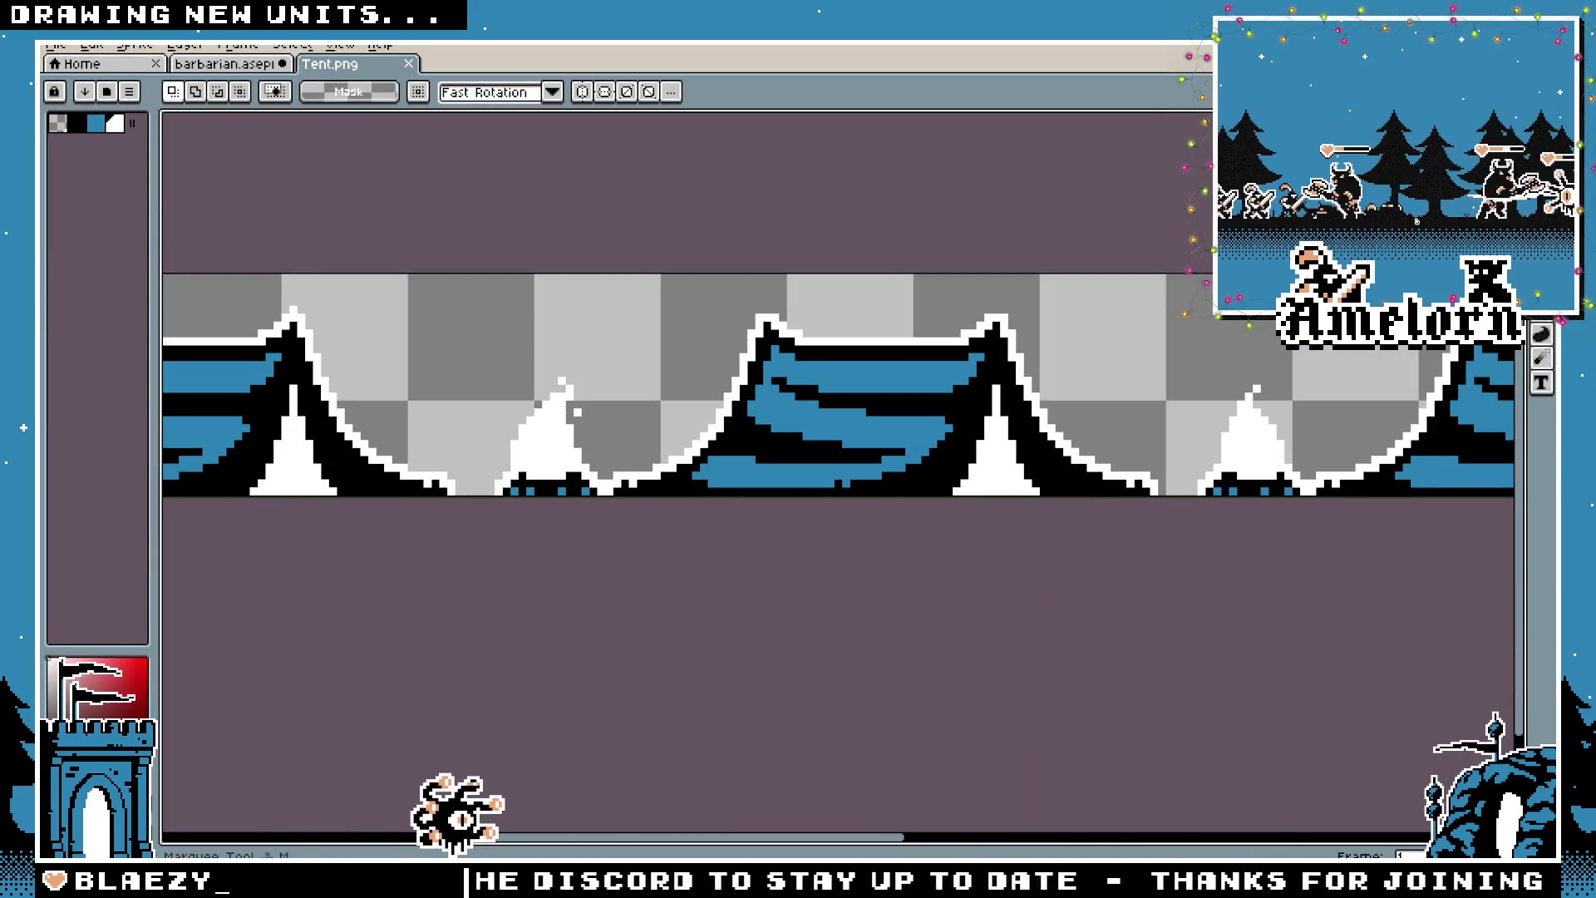
{"action": "scroll", "coordinate": [876, 292], "scroll_direction": "down", "scroll_amount": 2}
{"action": "scroll", "coordinate": [360, 239], "scroll_direction": "right", "scroll_amount": 2}
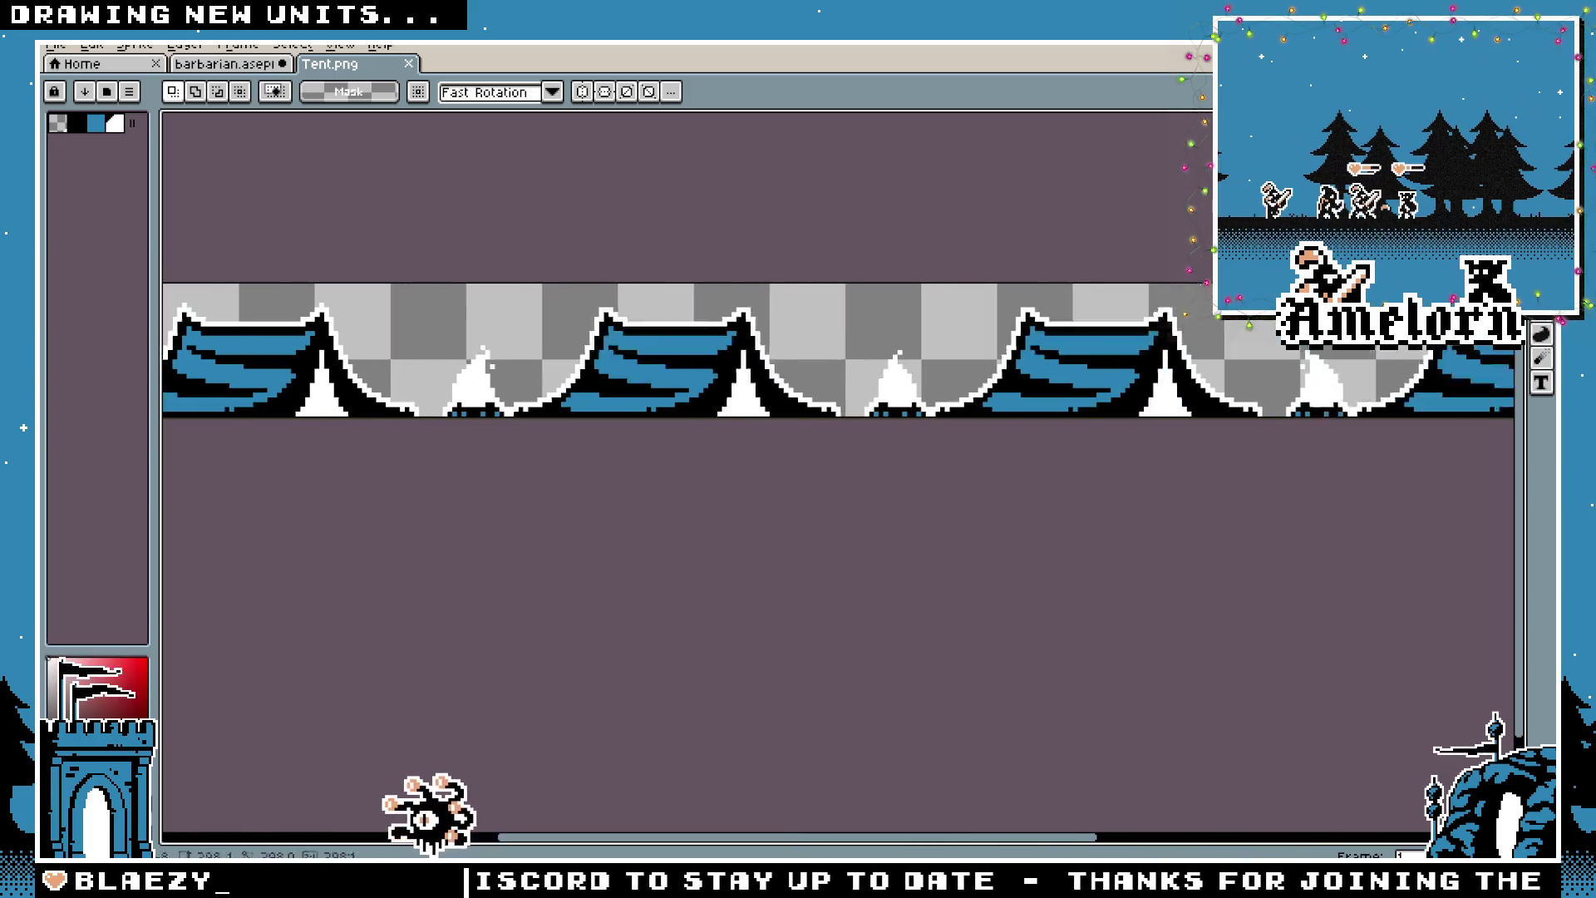
{"action": "left_click_drag", "start_coordinate": [158, 284], "coordinate": [1462, 309]}
{"action": "key", "text": "ctrl+d"}
{"action": "left_click_drag", "start_coordinate": [463, 305], "coordinate": [824, 322]}
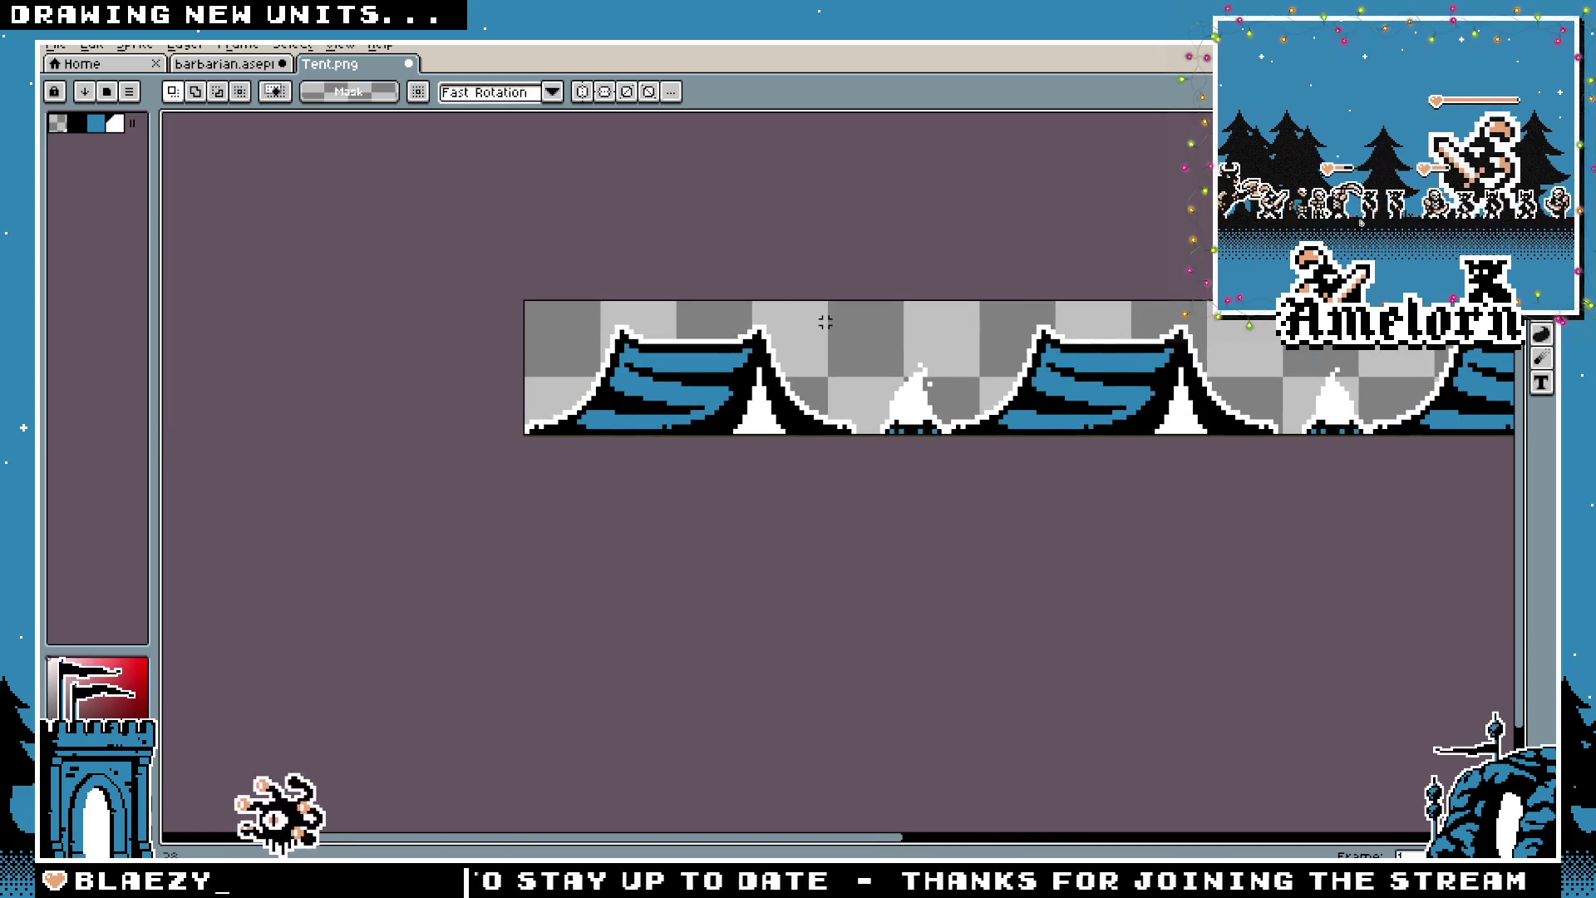
Return to Godot and launch Amelorn again with F5
{"action": "key", "text": "alt+Tab"}
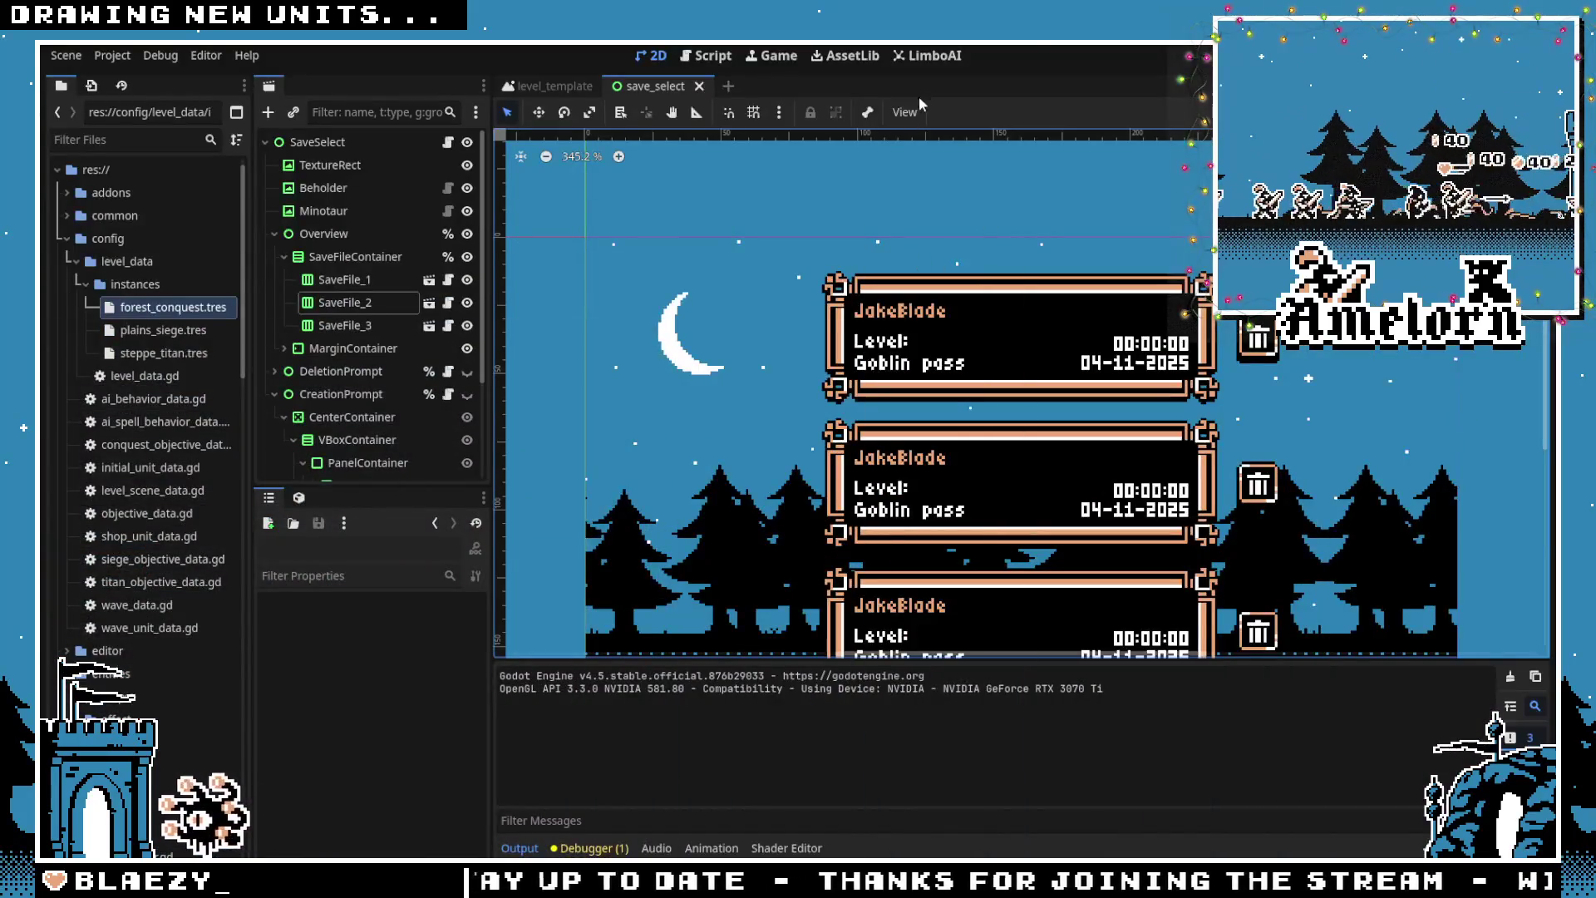
{"action": "key", "text": "F5"}
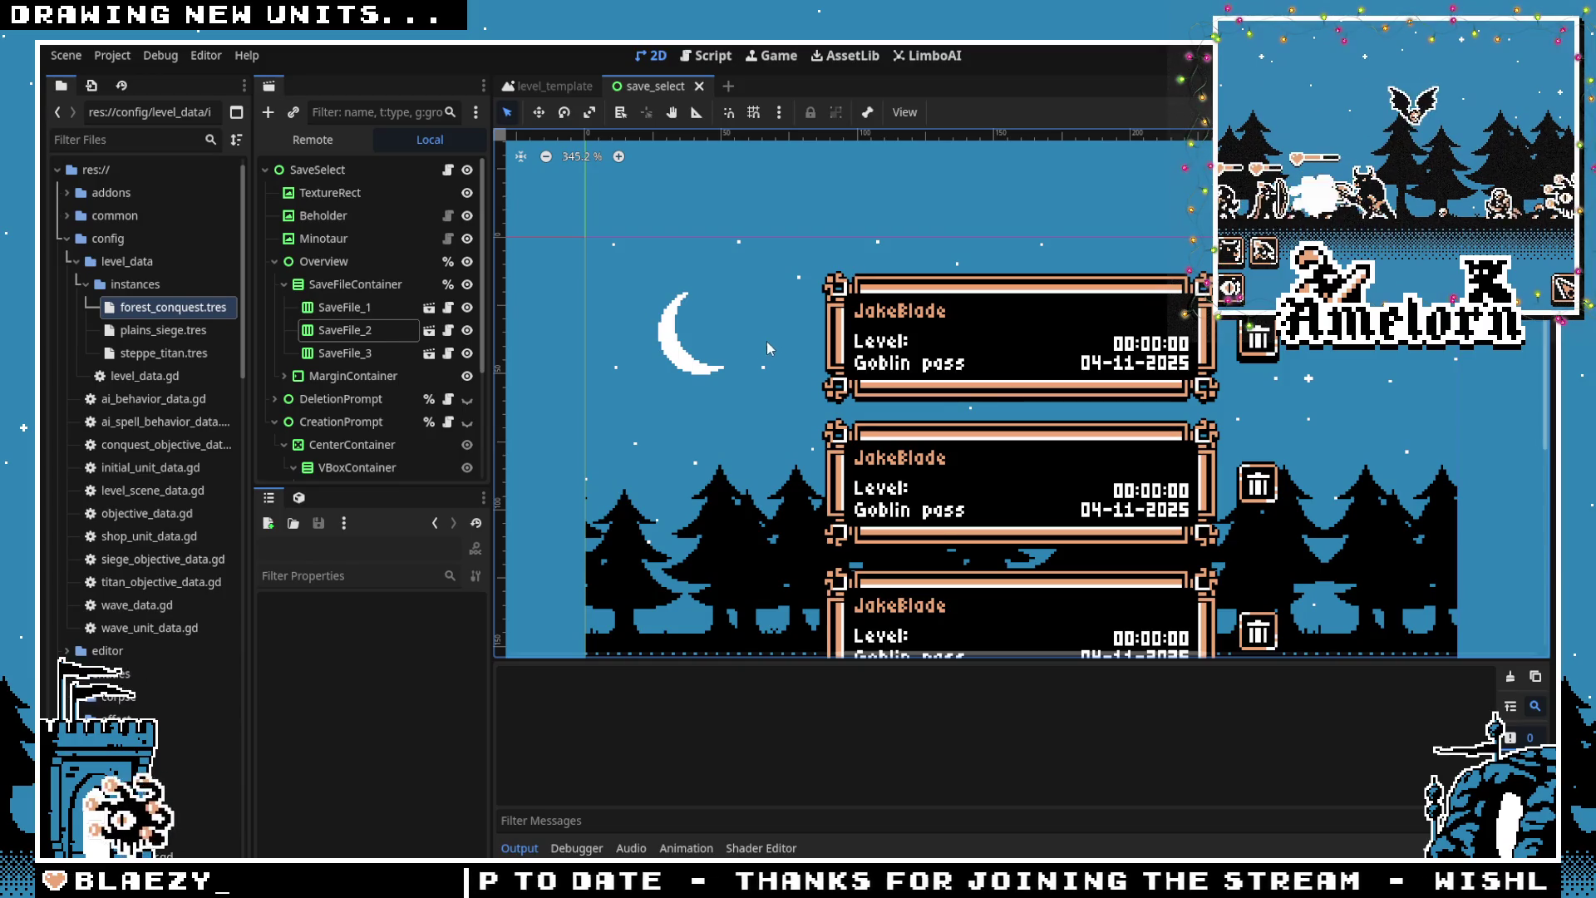
{"action": "key", "text": "Return"}
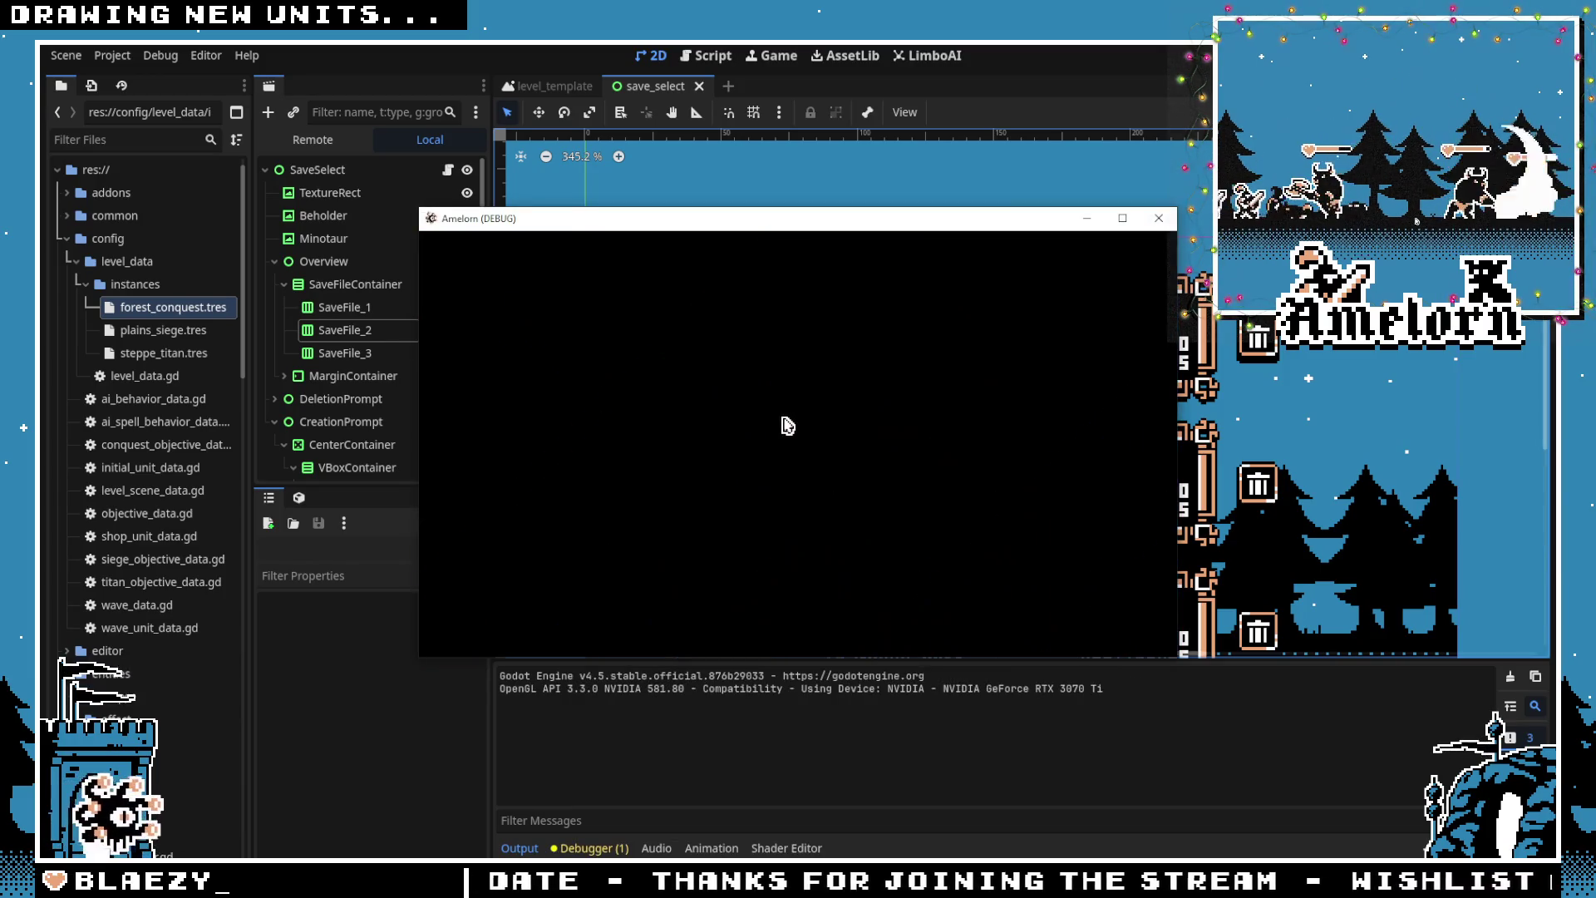
Load a save, start Cavern Strike in fullscreen, and pan between castle and enemy tent
{"action": "left_click", "coordinate": [760, 322]}
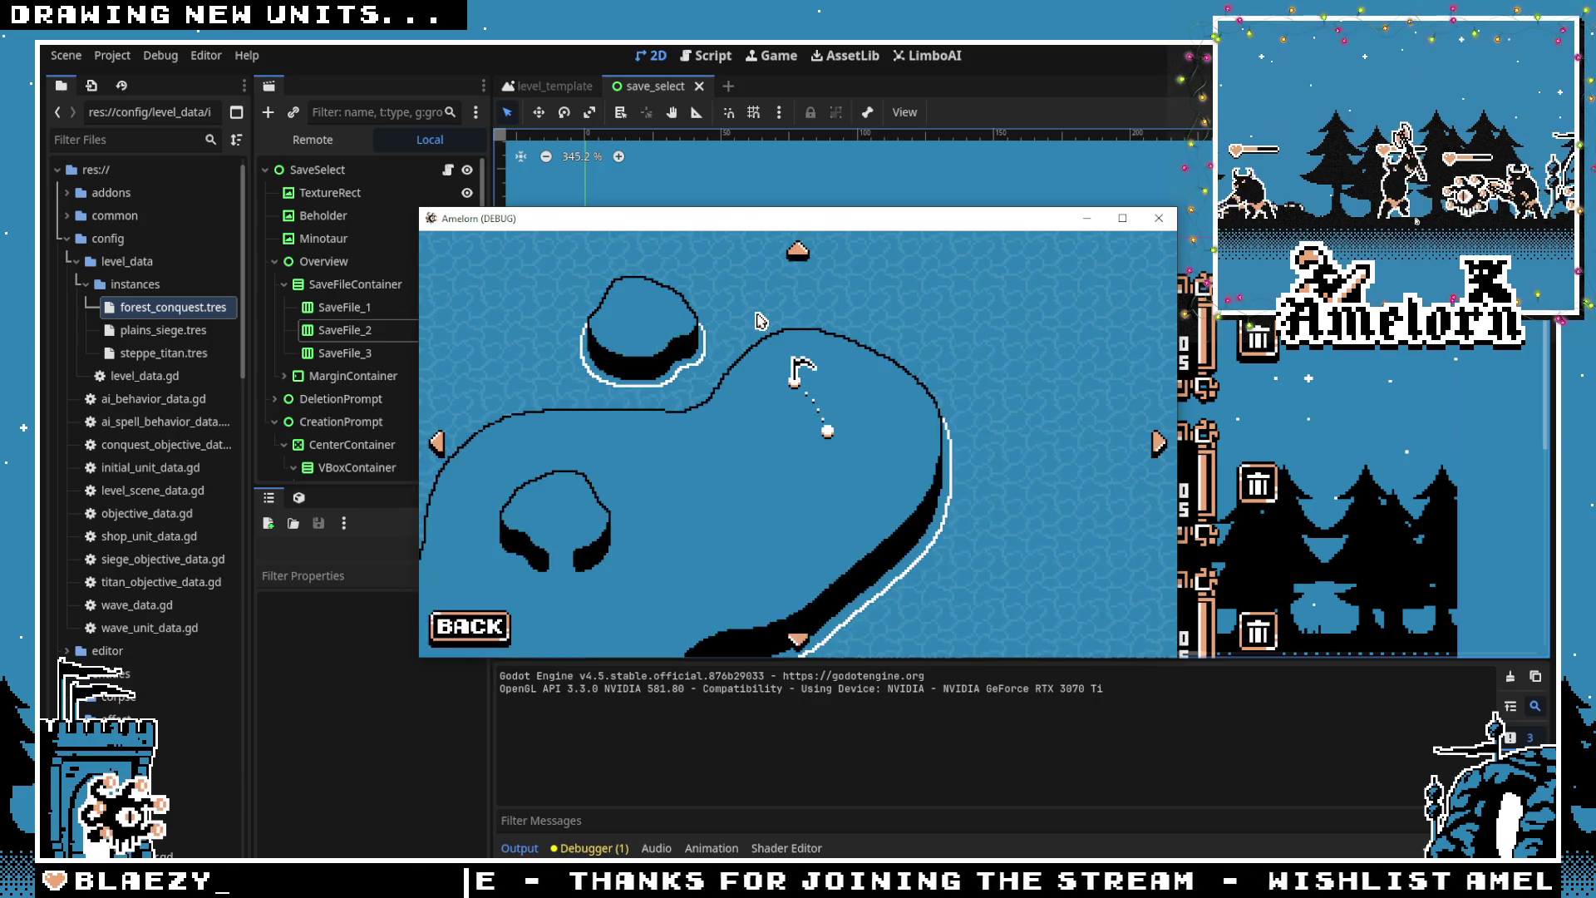
{"action": "left_click", "coordinate": [828, 438]}
{"action": "left_click", "coordinate": [720, 548]}
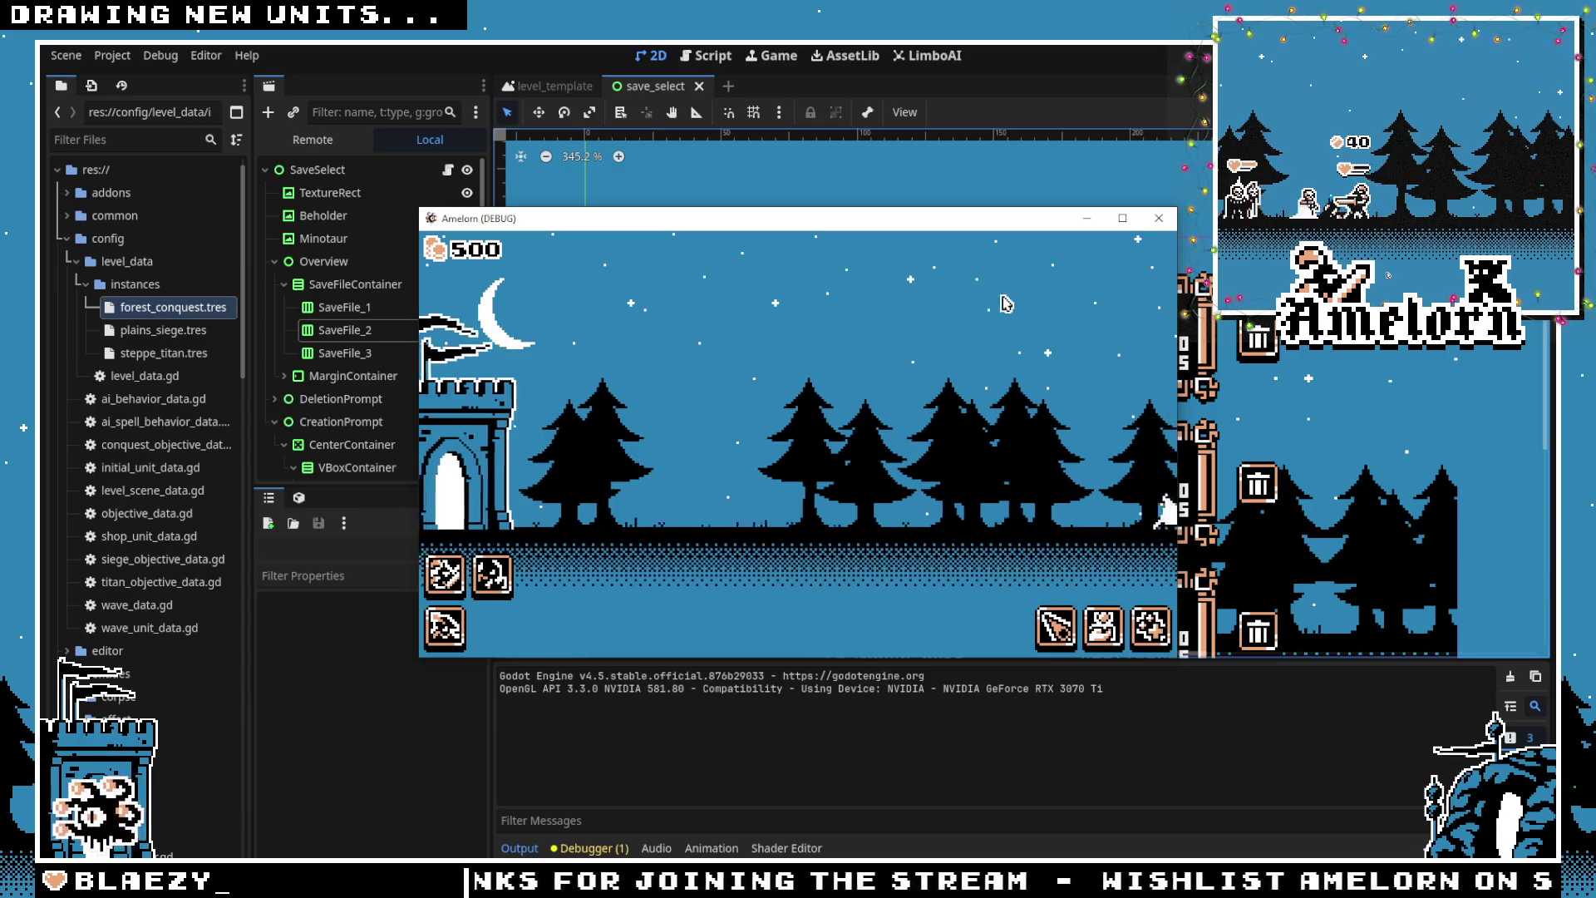
{"action": "key", "text": "F11"}
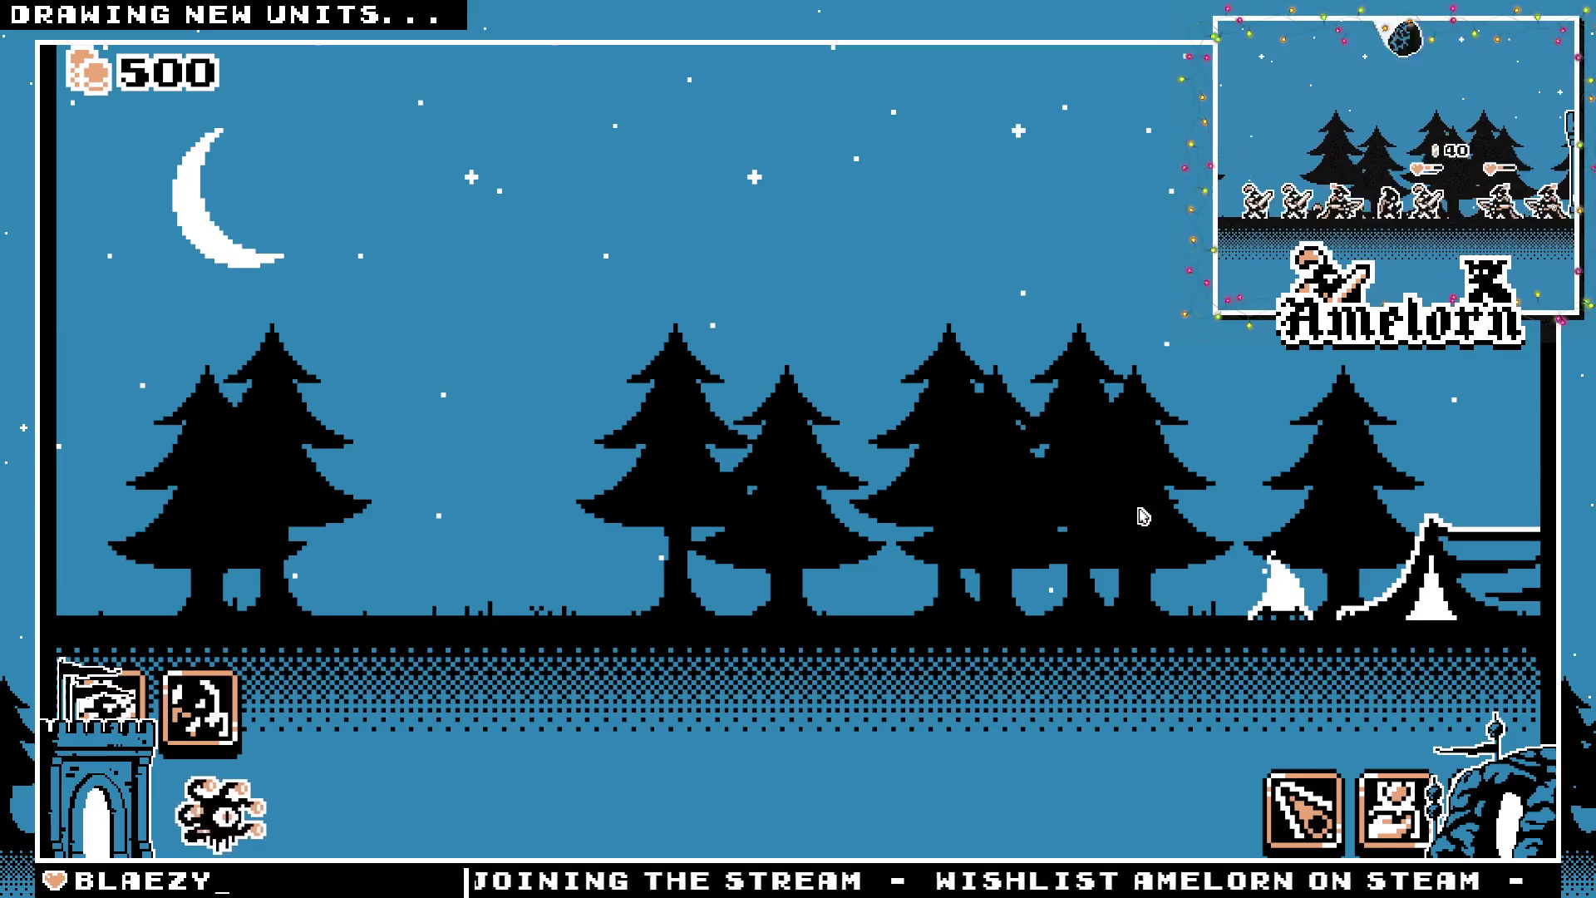
{"action": "key", "text": "a"}
{"action": "key", "text": "d"}
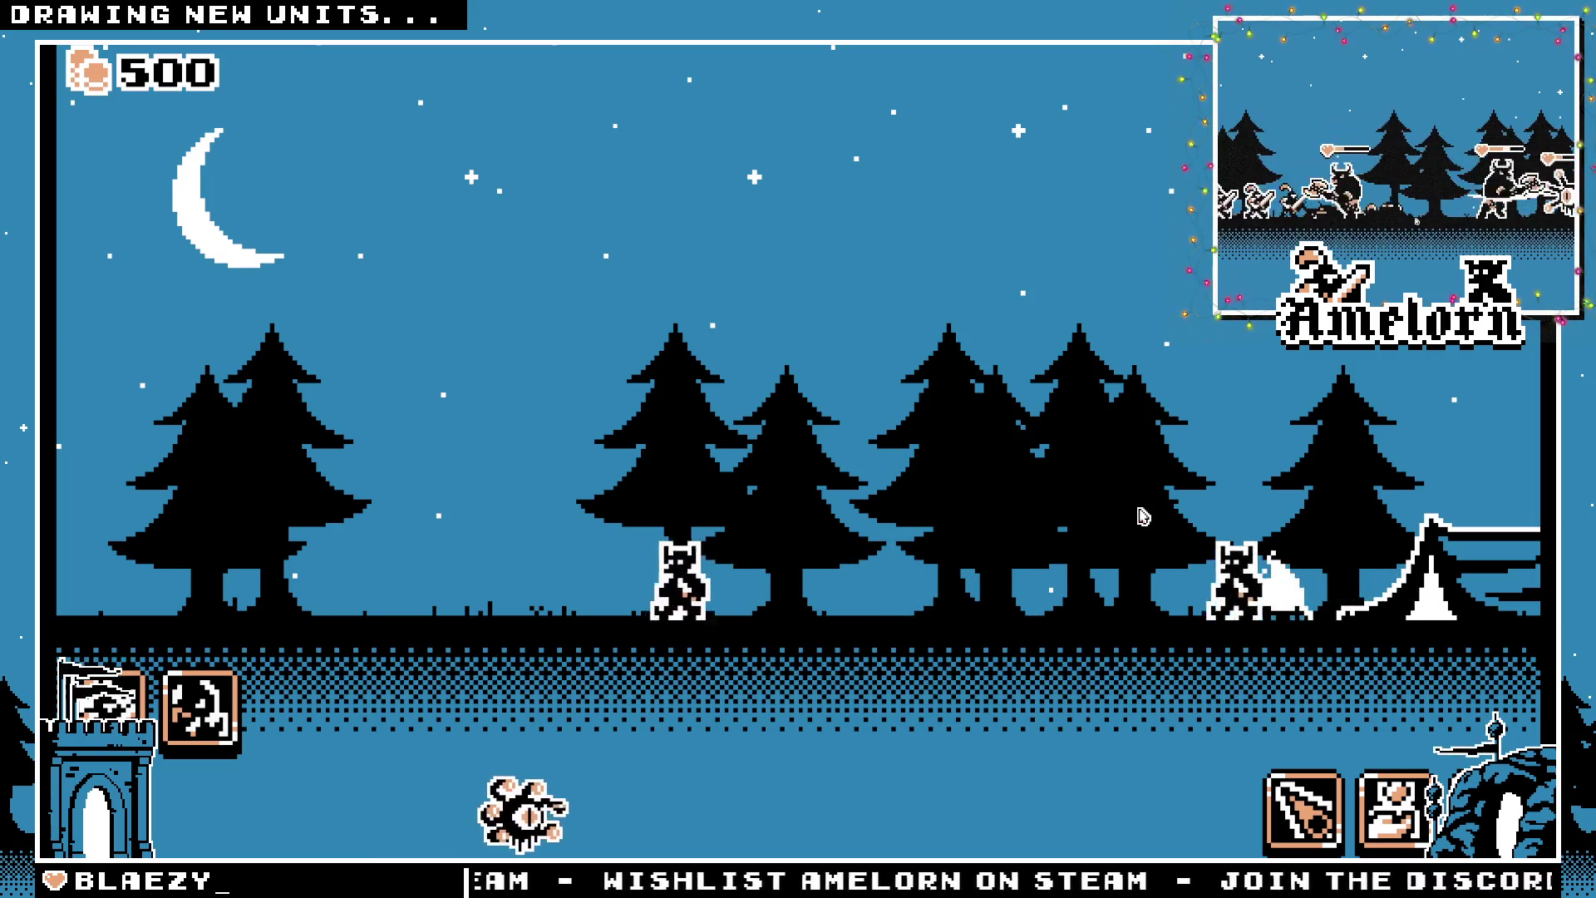
{"action": "key", "text": "a"}
Switch the unit card and spawn seven swordsmen at the castle
{"action": "left_click", "coordinate": [161, 702]}
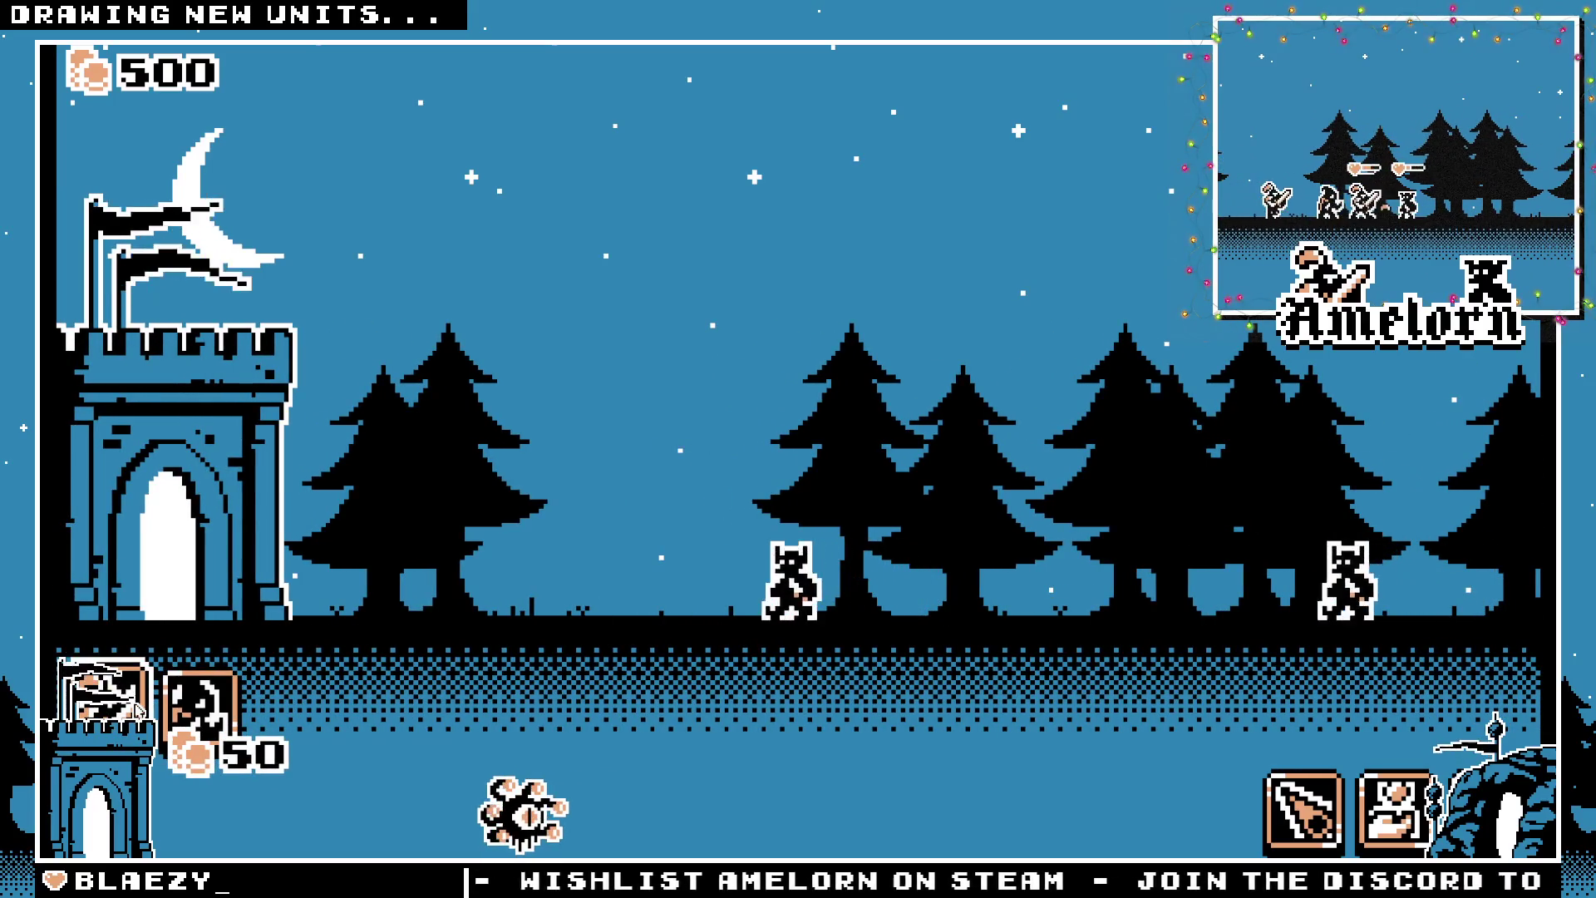
{"action": "left_click", "coordinate": [104, 710]}
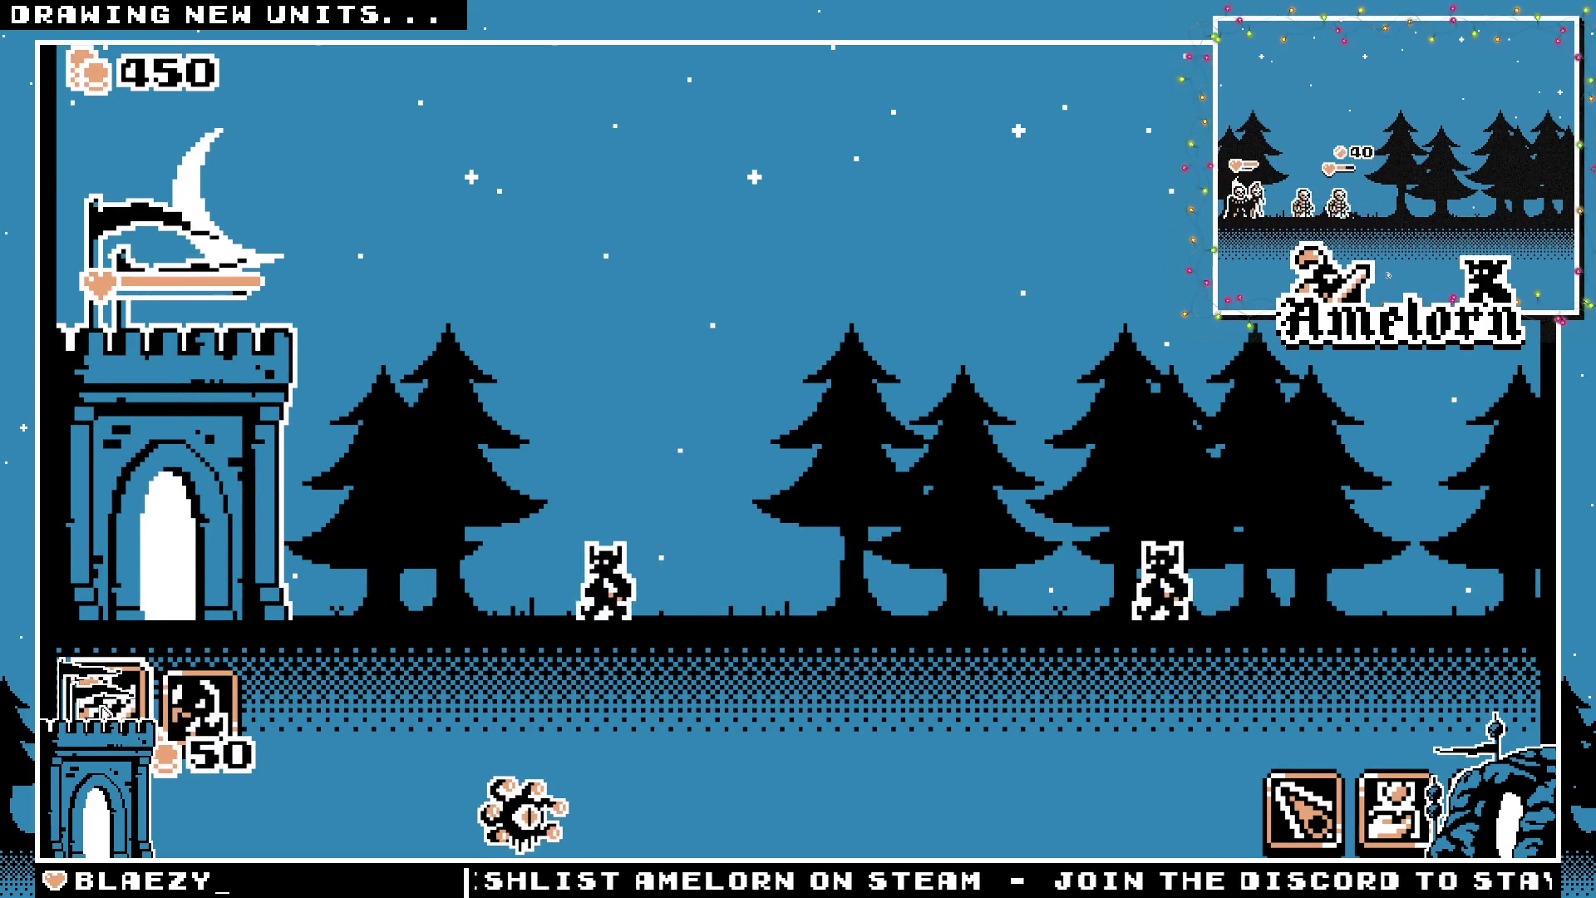
{"action": "left_click", "coordinate": [104, 711]}
{"action": "left_click", "coordinate": [104, 710]}
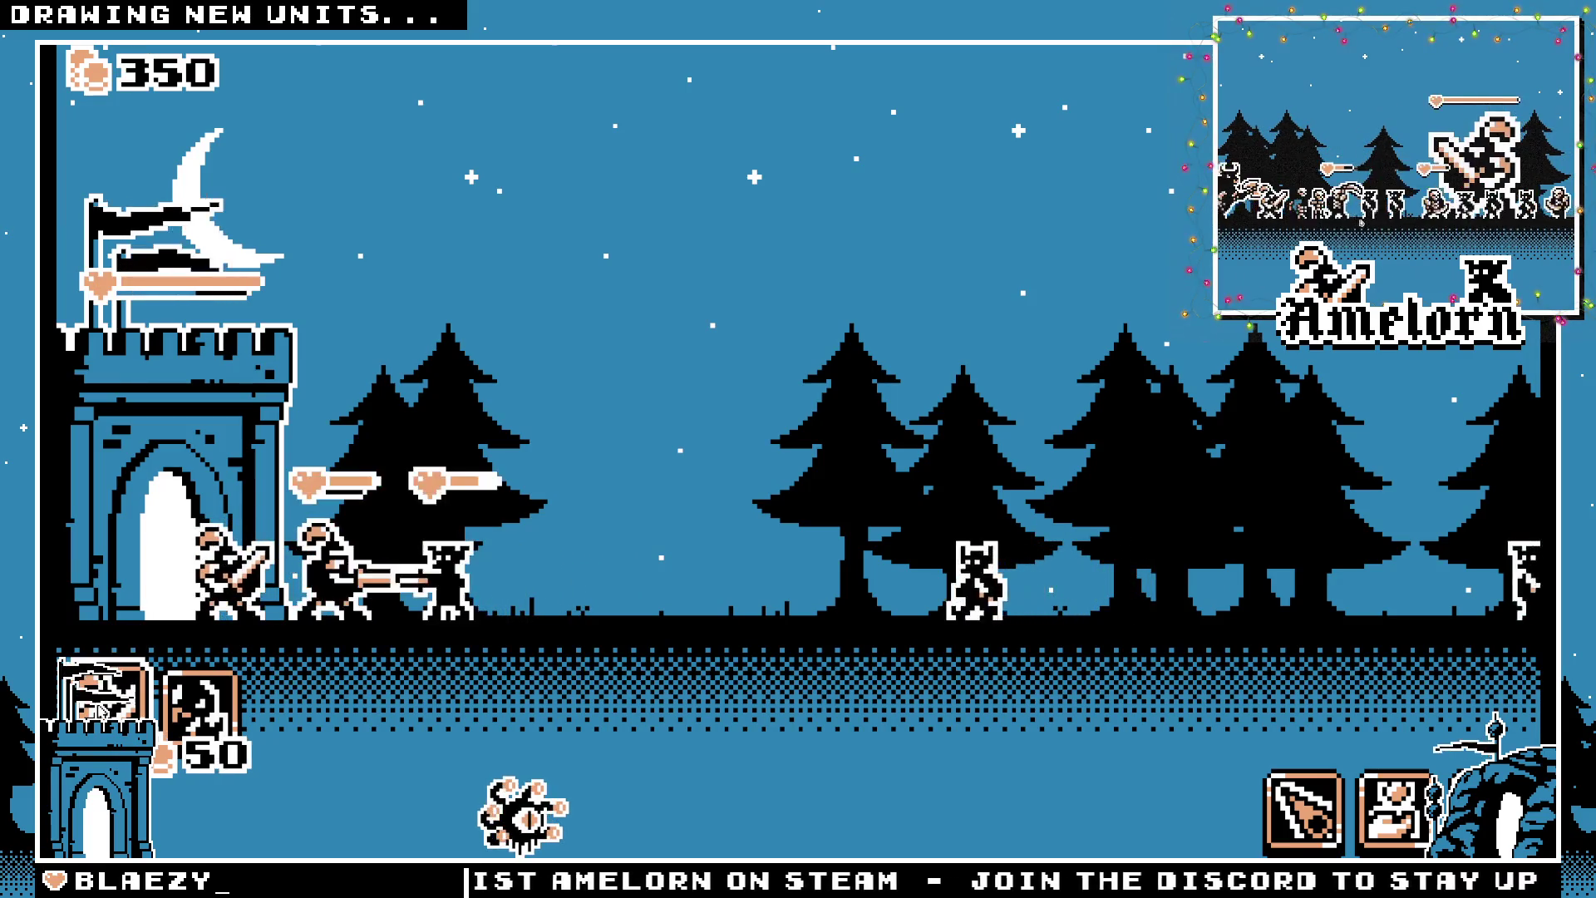
{"action": "left_click", "coordinate": [101, 711]}
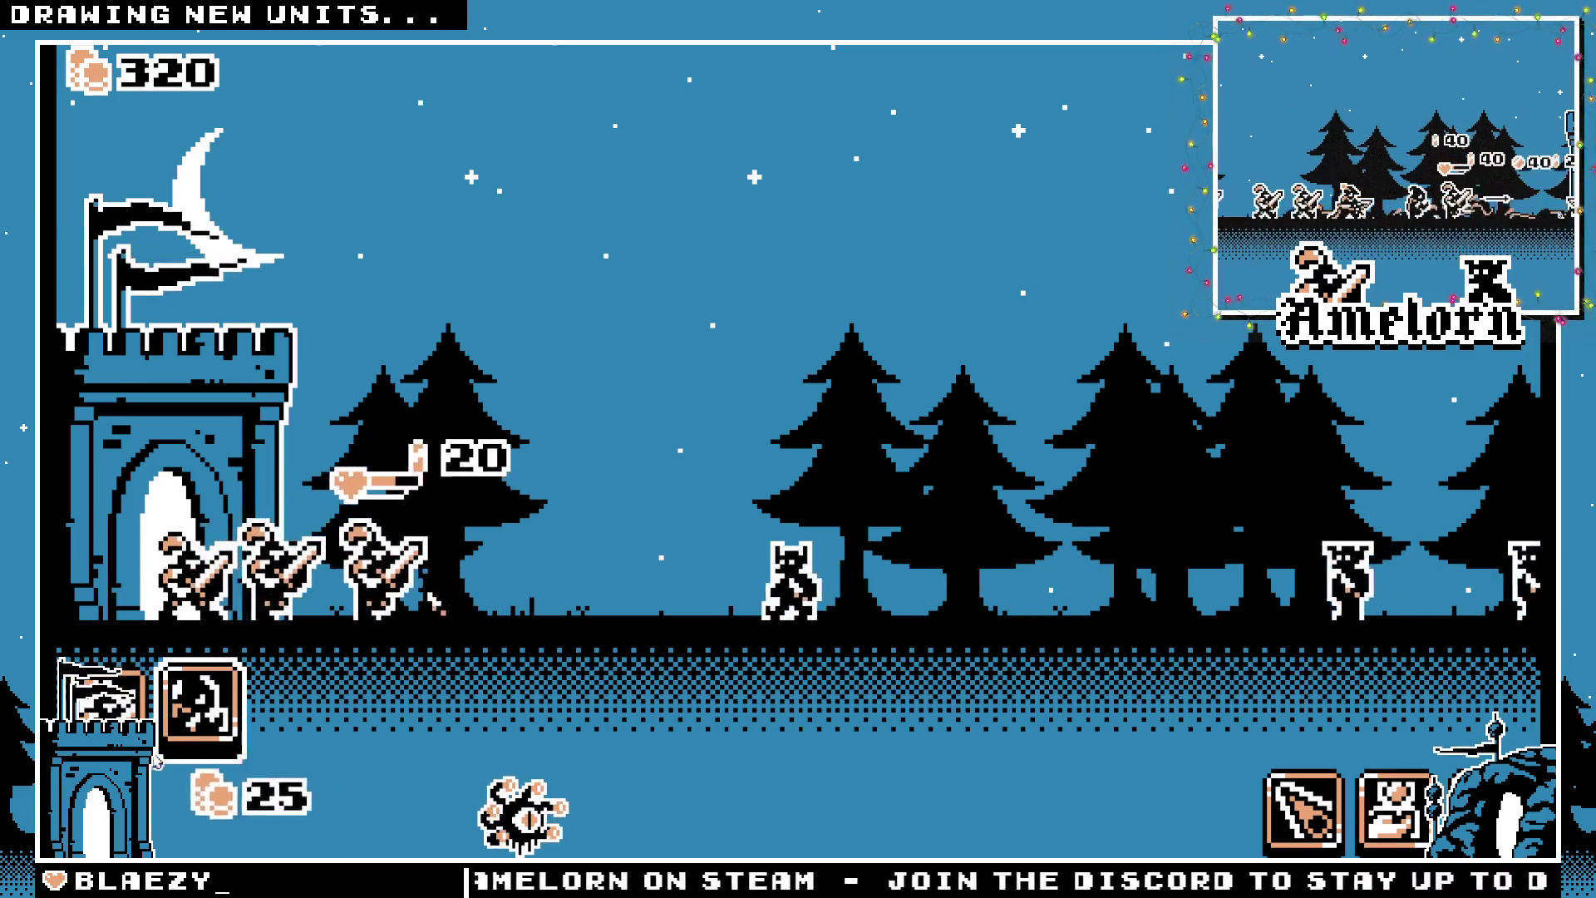
{"action": "left_click", "coordinate": [101, 710]}
{"action": "left_click", "coordinate": [101, 711]}
{"action": "left_click", "coordinate": [100, 711]}
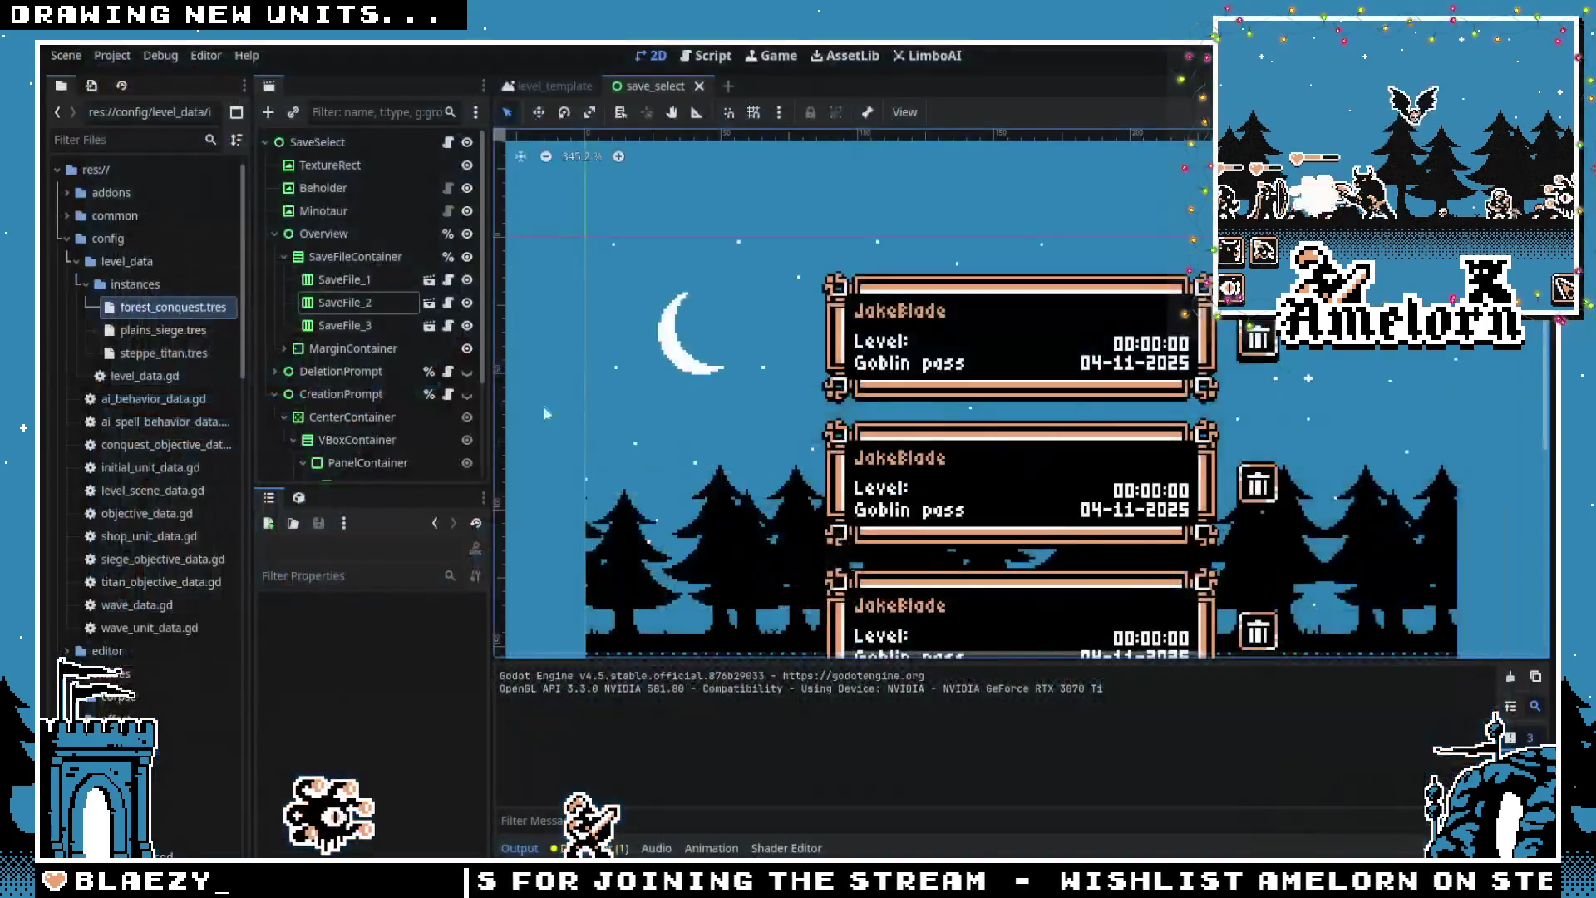
Filter the FileSystem for 'ranger' and open ranger.tscn
{"action": "left_click", "coordinate": [120, 143]}
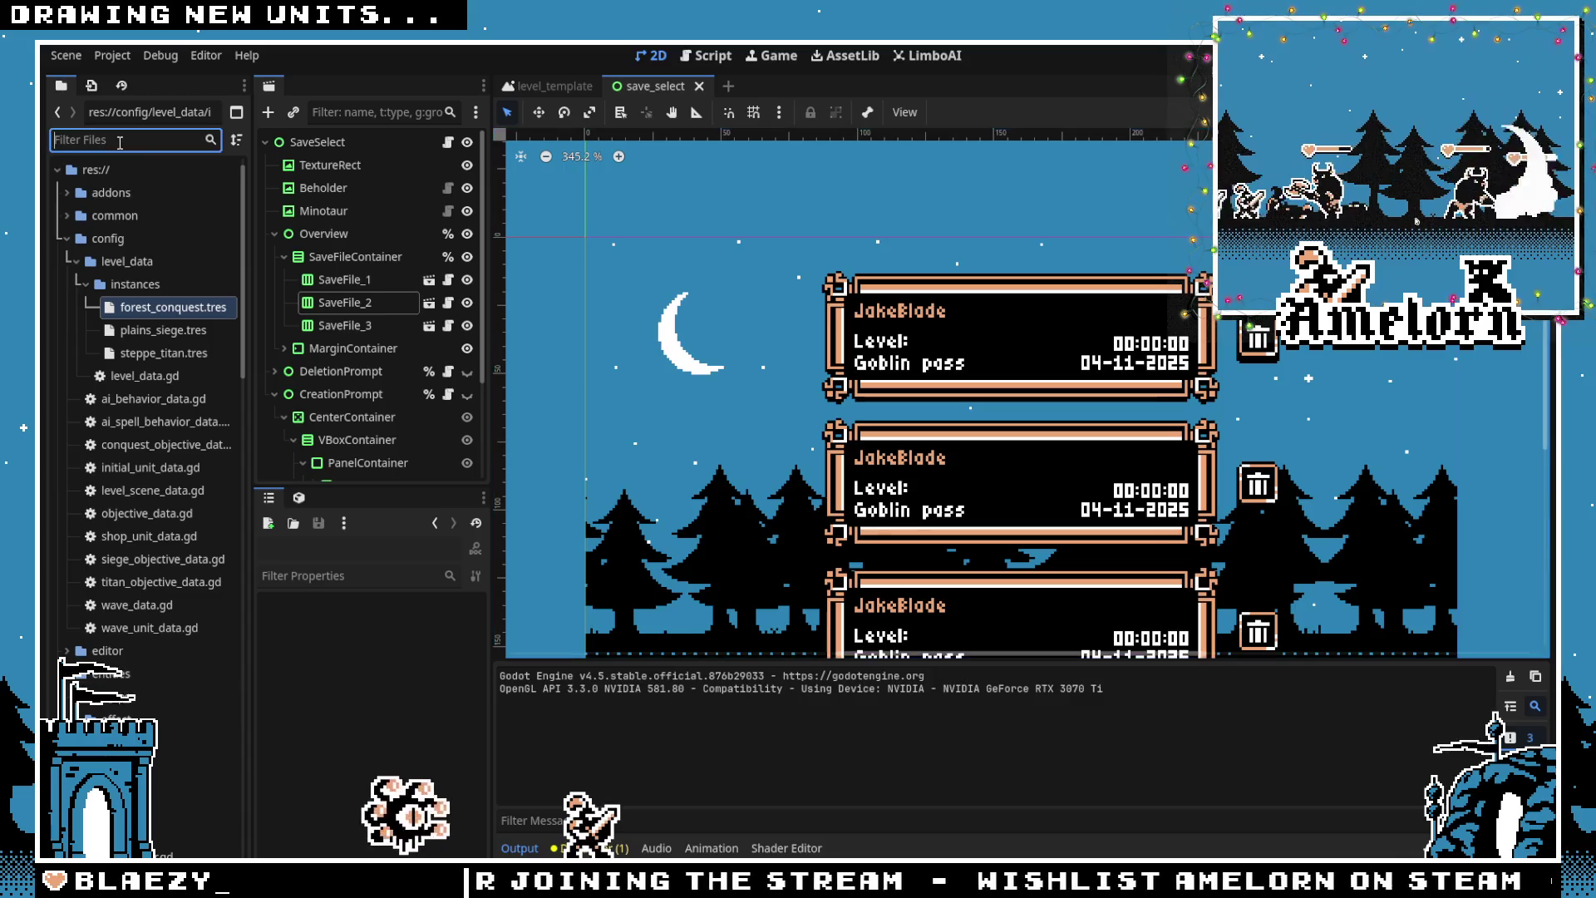
{"action": "type", "text": "ranger"}
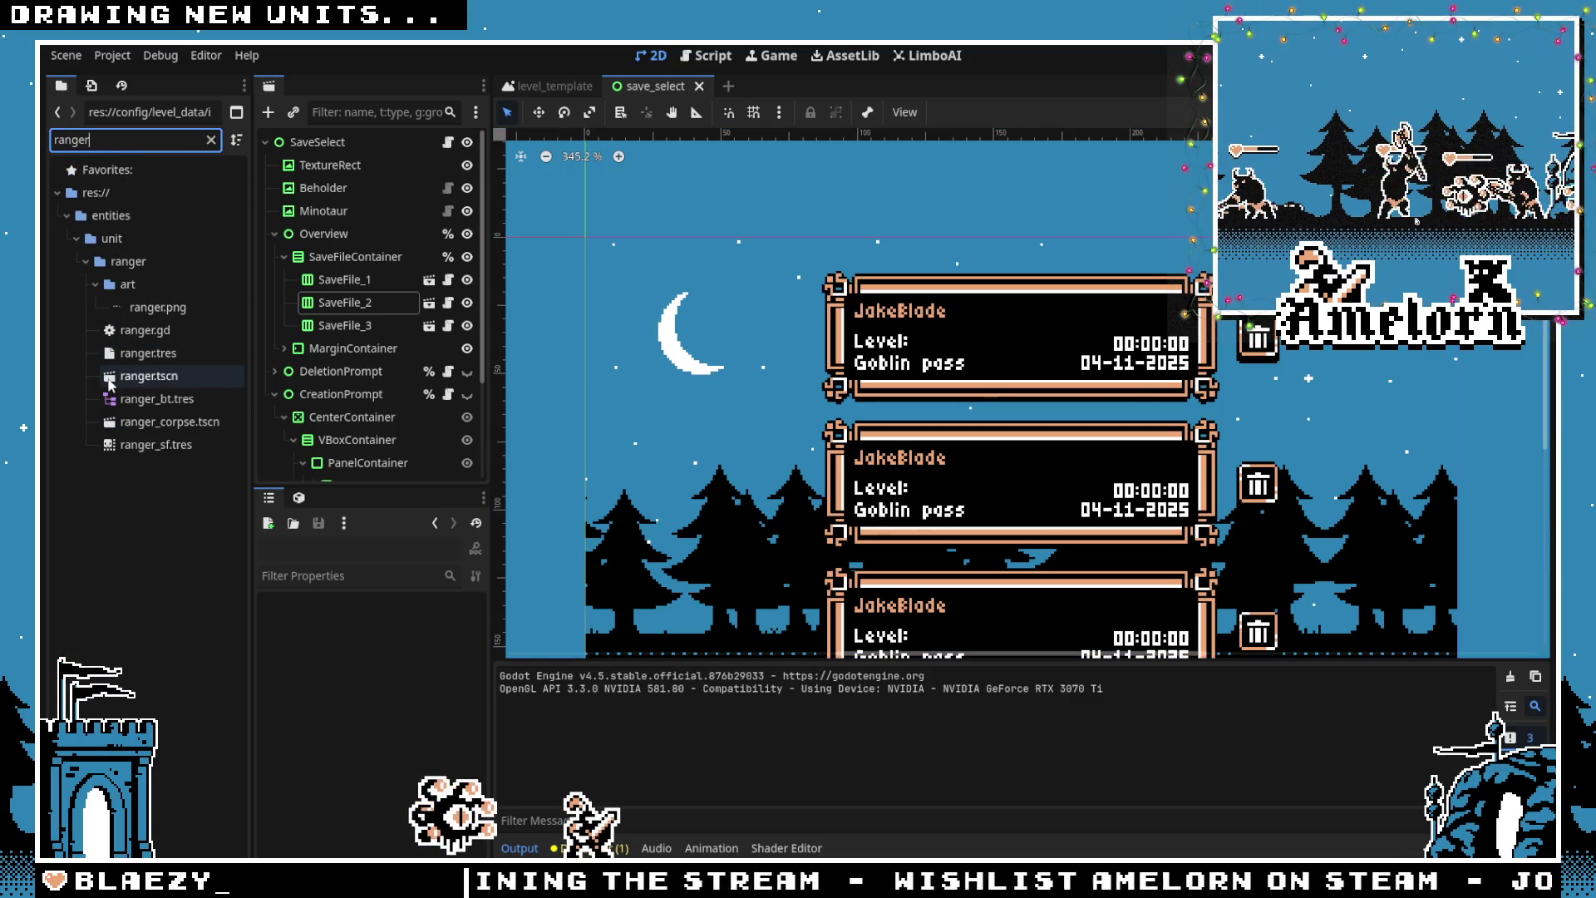
{"action": "double_click", "coordinate": [109, 382]}
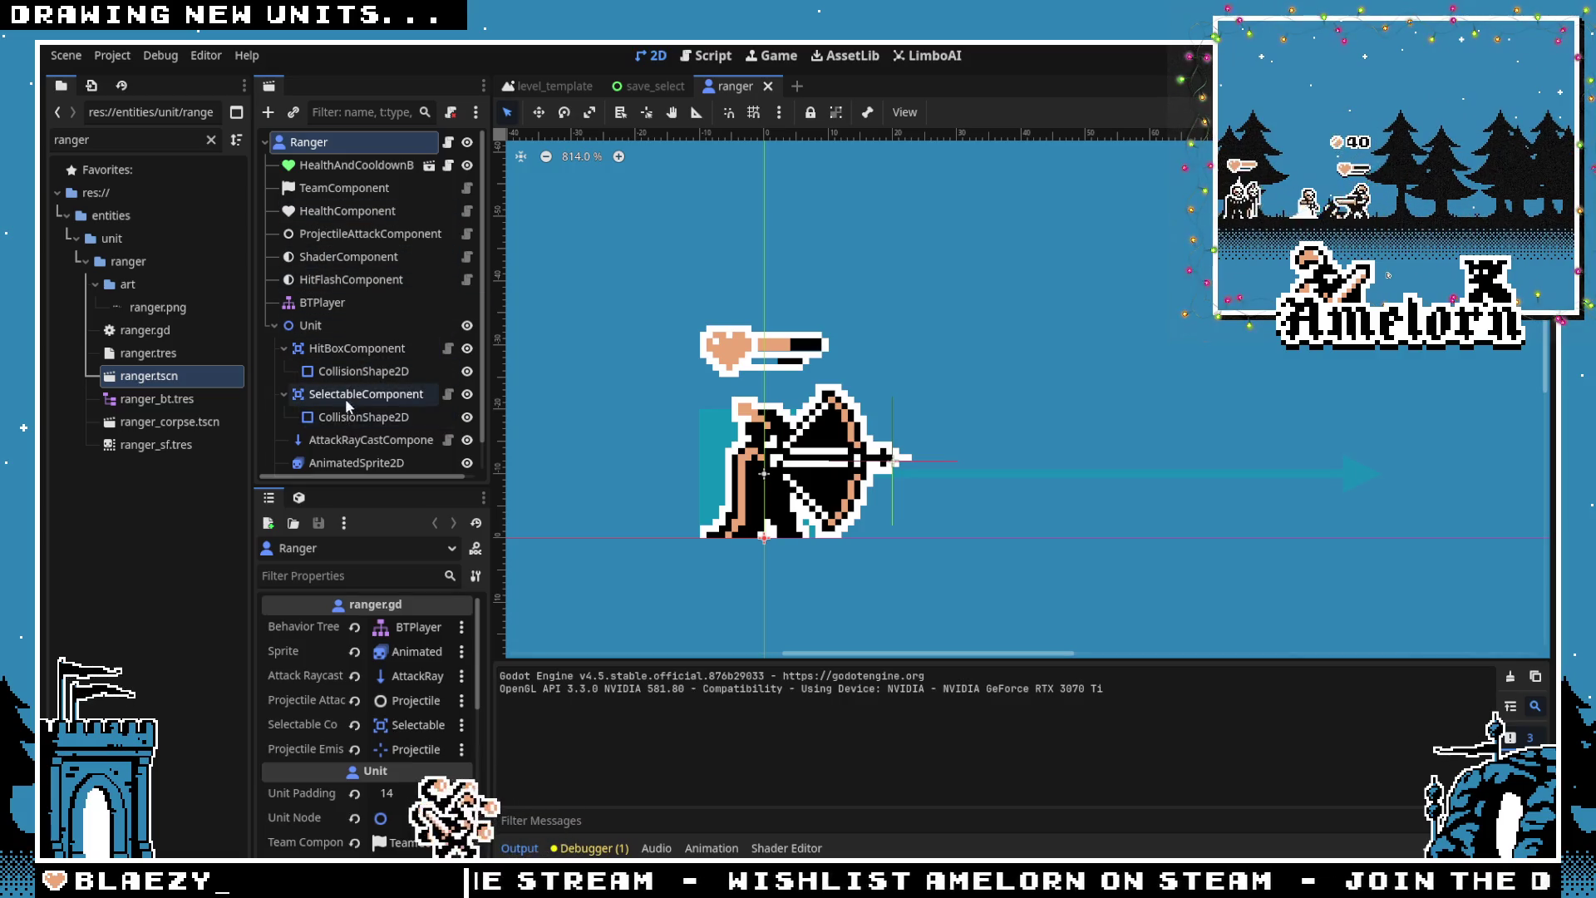
Open the arrow projectile scene from ProjectileAttackComponent's Projectile setting
{"action": "scroll", "coordinate": [346, 397], "scroll_direction": "down", "scroll_amount": 2}
{"action": "scroll", "coordinate": [353, 332], "scroll_direction": "up", "scroll_amount": 2}
{"action": "left_click", "coordinate": [347, 235]}
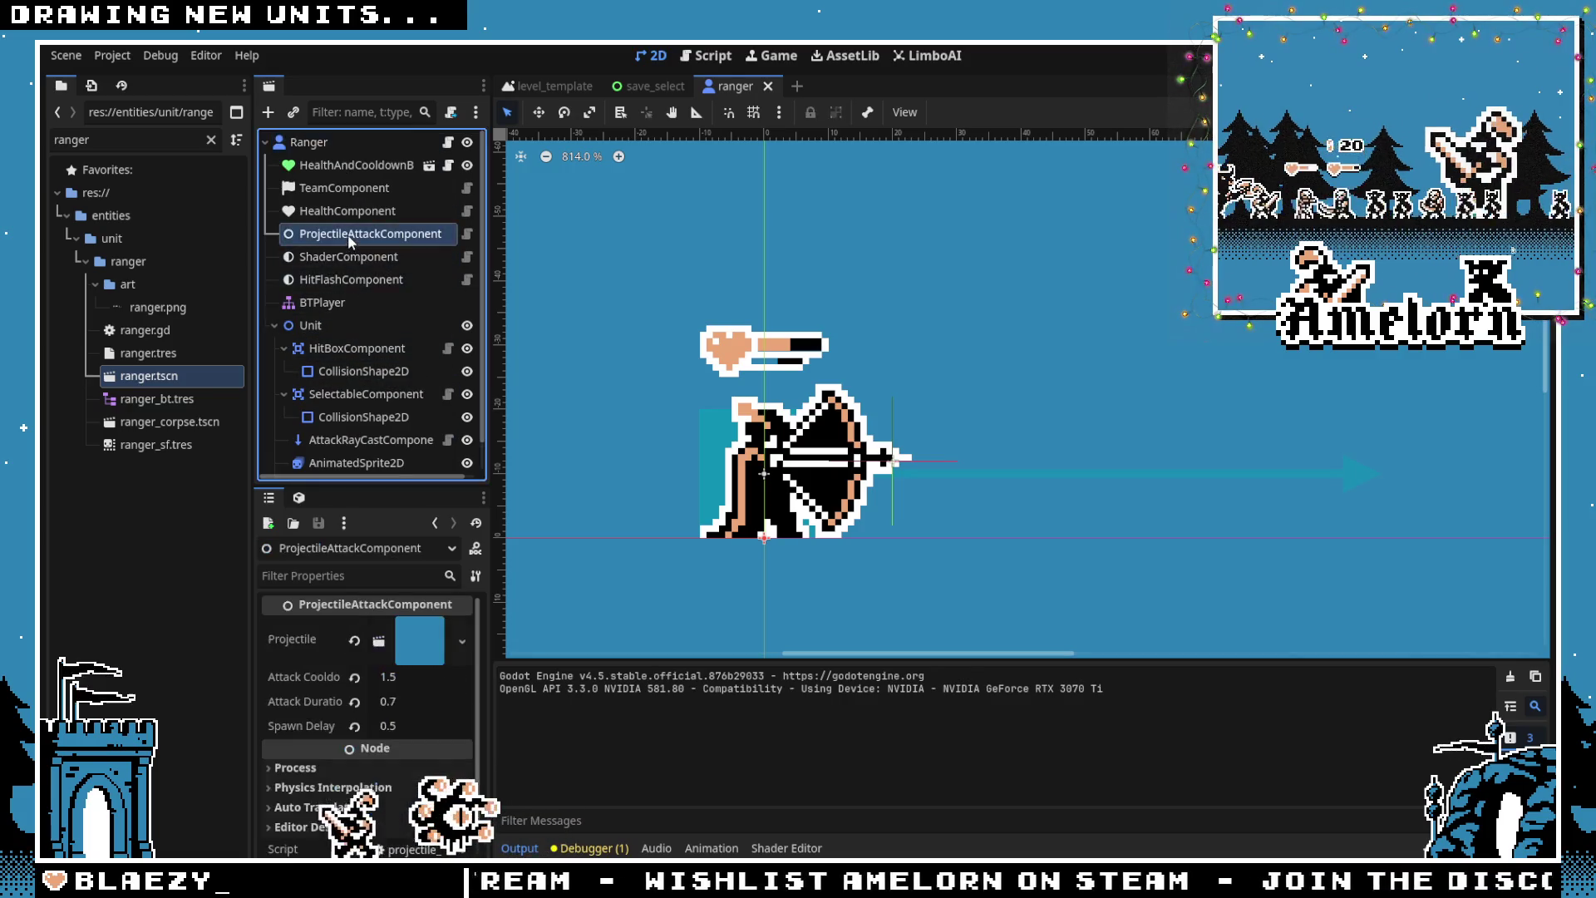
{"action": "left_click", "coordinate": [381, 642]}
{"action": "left_click", "coordinate": [375, 681]}
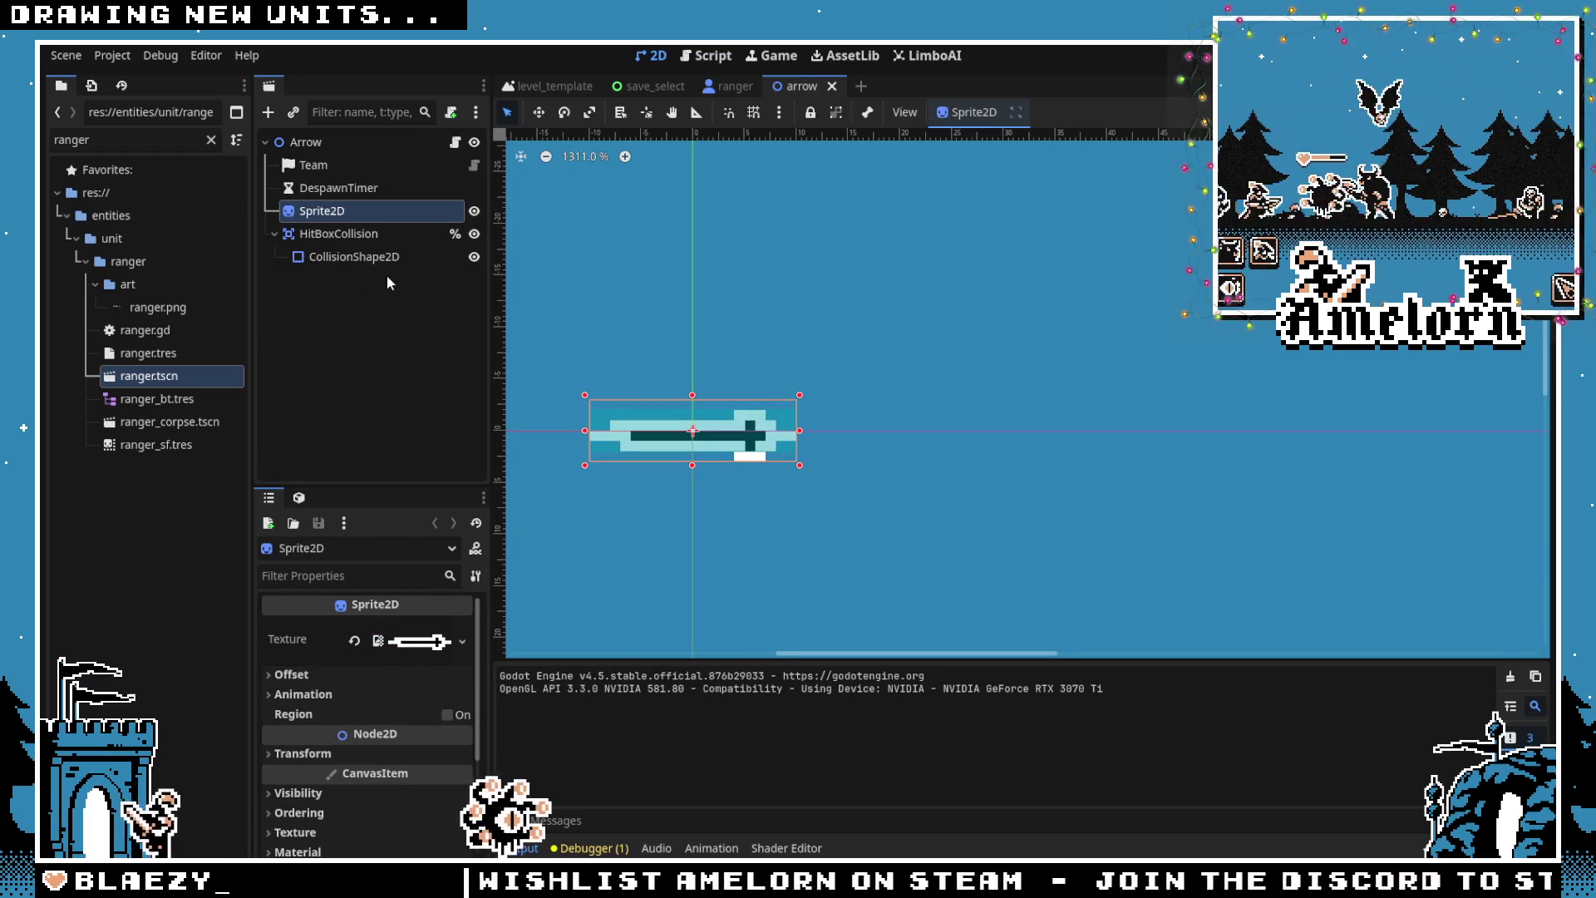
{"action": "left_click", "coordinate": [358, 234]}
{"action": "left_click", "coordinate": [331, 257]}
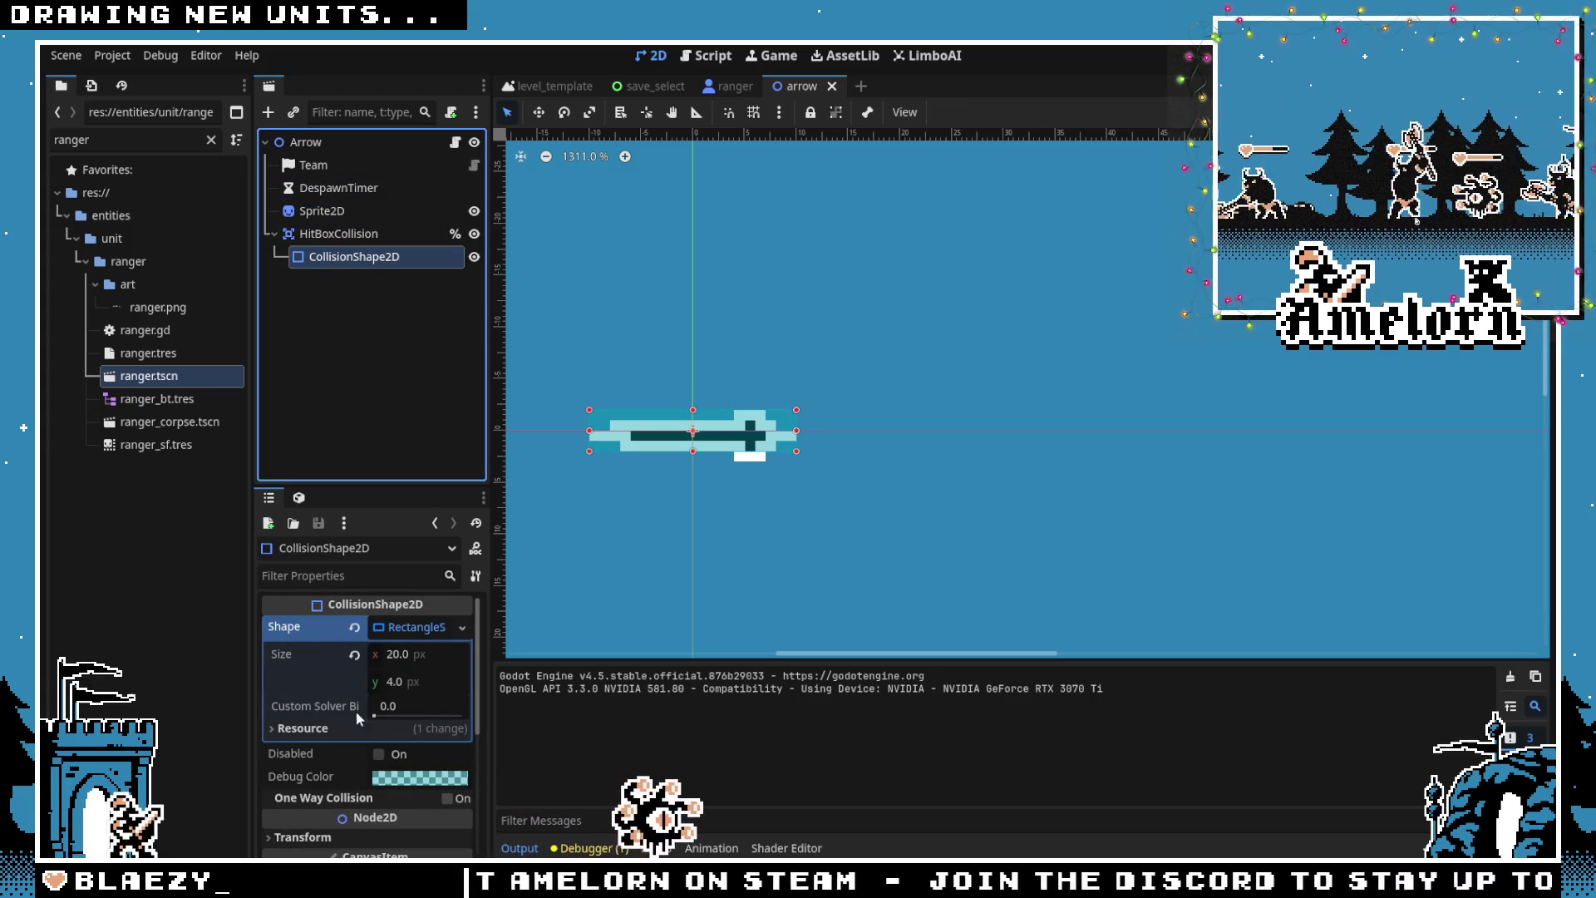
{"action": "left_click", "coordinate": [345, 243]}
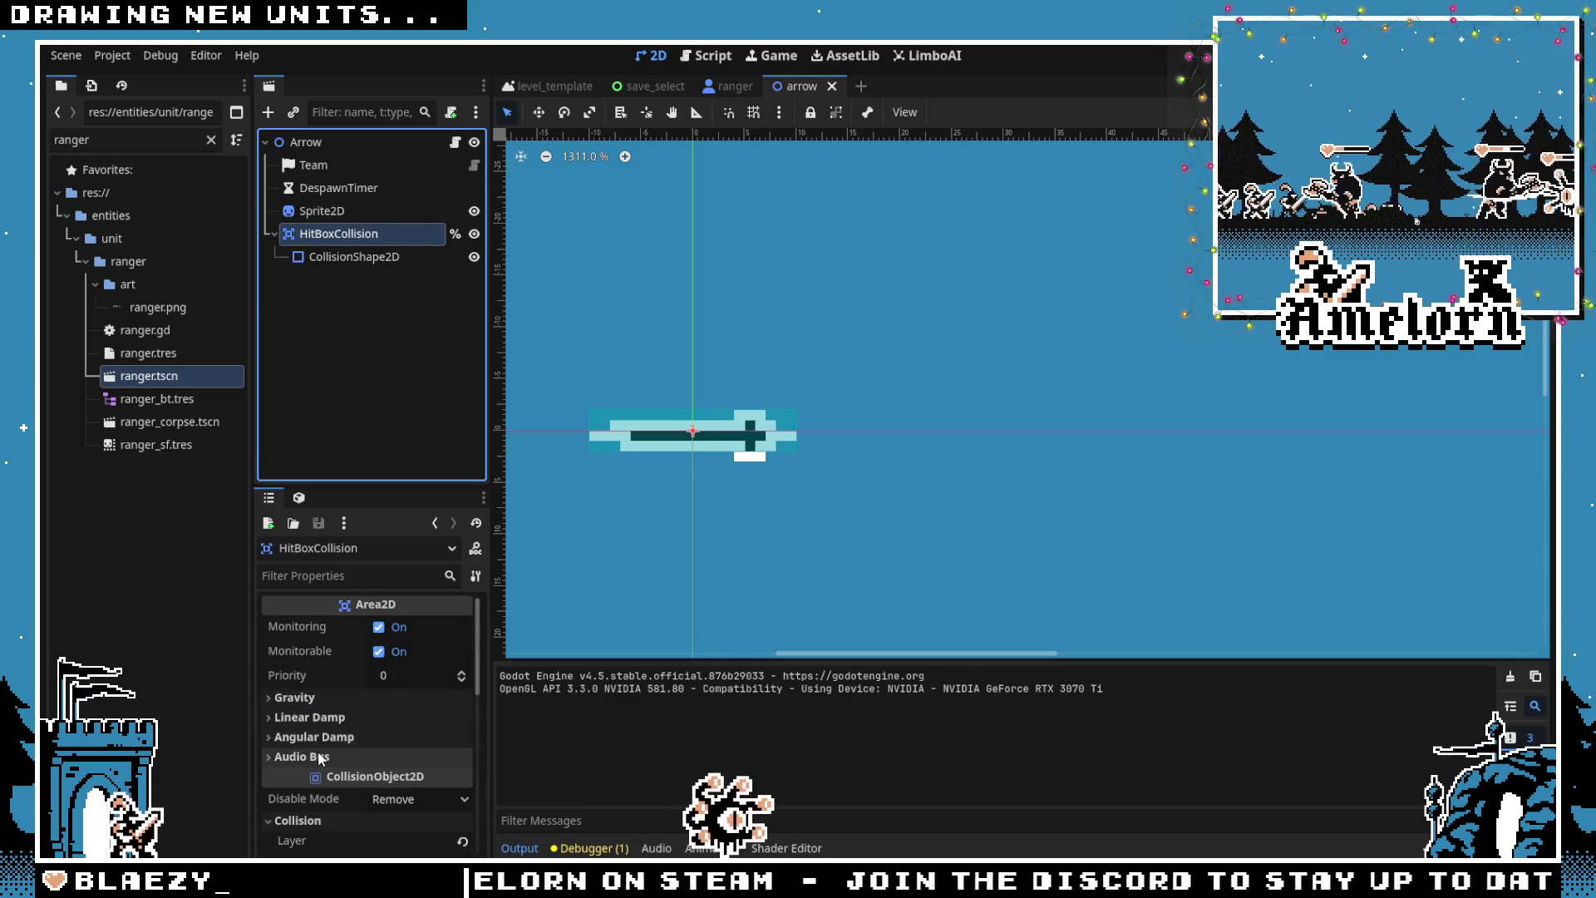
{"action": "scroll", "coordinate": [341, 751], "scroll_direction": "down", "scroll_amount": 3}
{"action": "scroll", "coordinate": [342, 750], "scroll_direction": "down", "scroll_amount": 5}
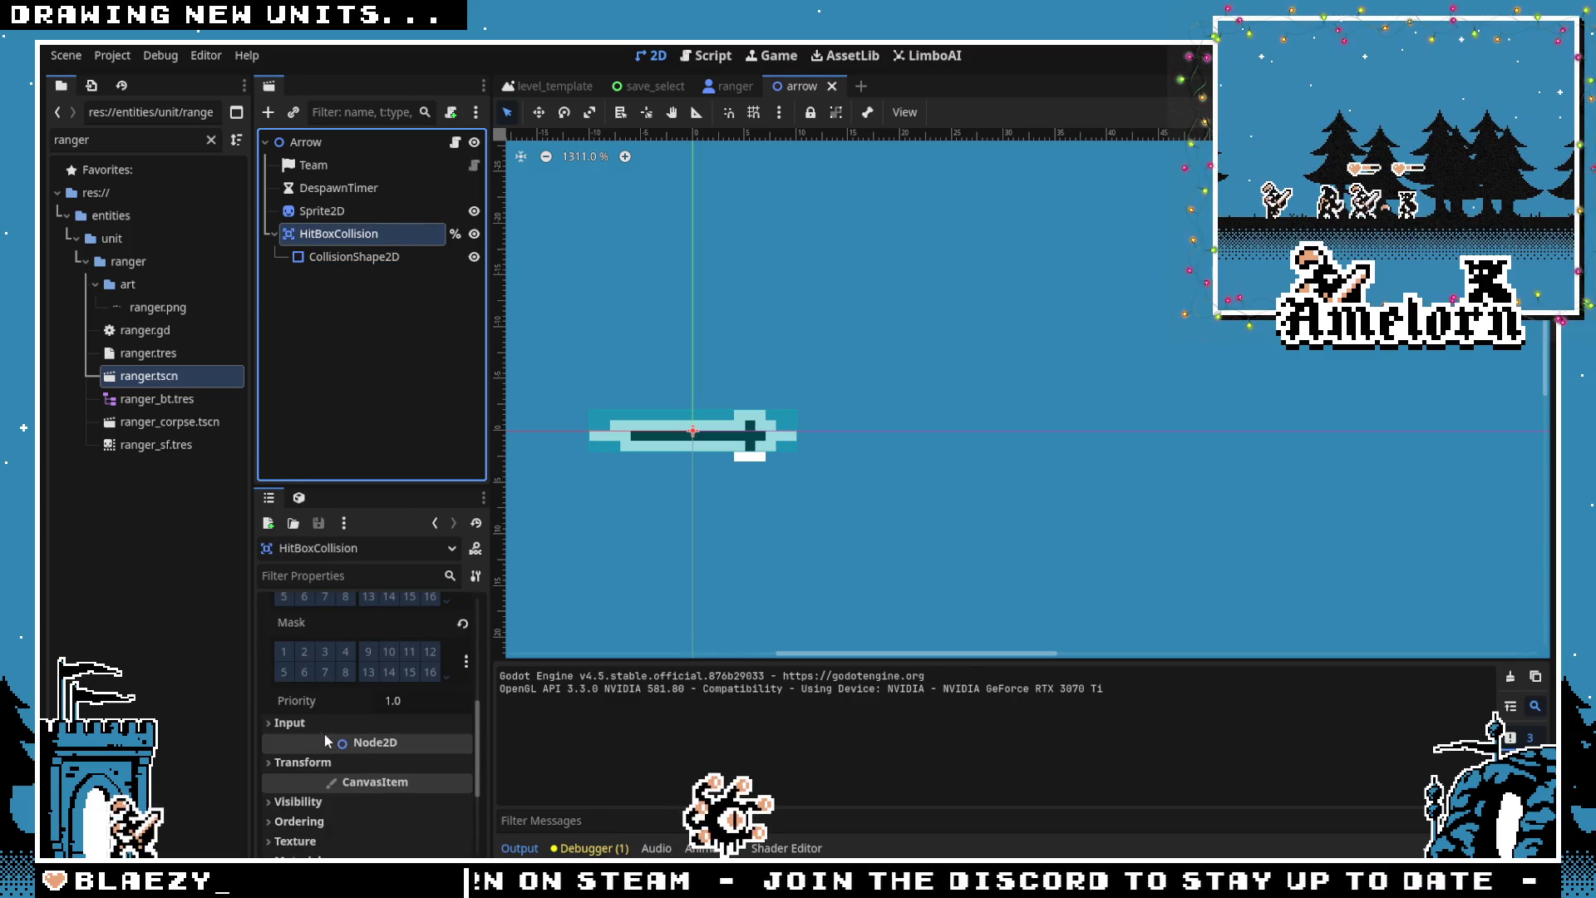
{"action": "left_click", "coordinate": [331, 728]}
{"action": "scroll", "coordinate": [362, 731], "scroll_direction": "up", "scroll_amount": 6}
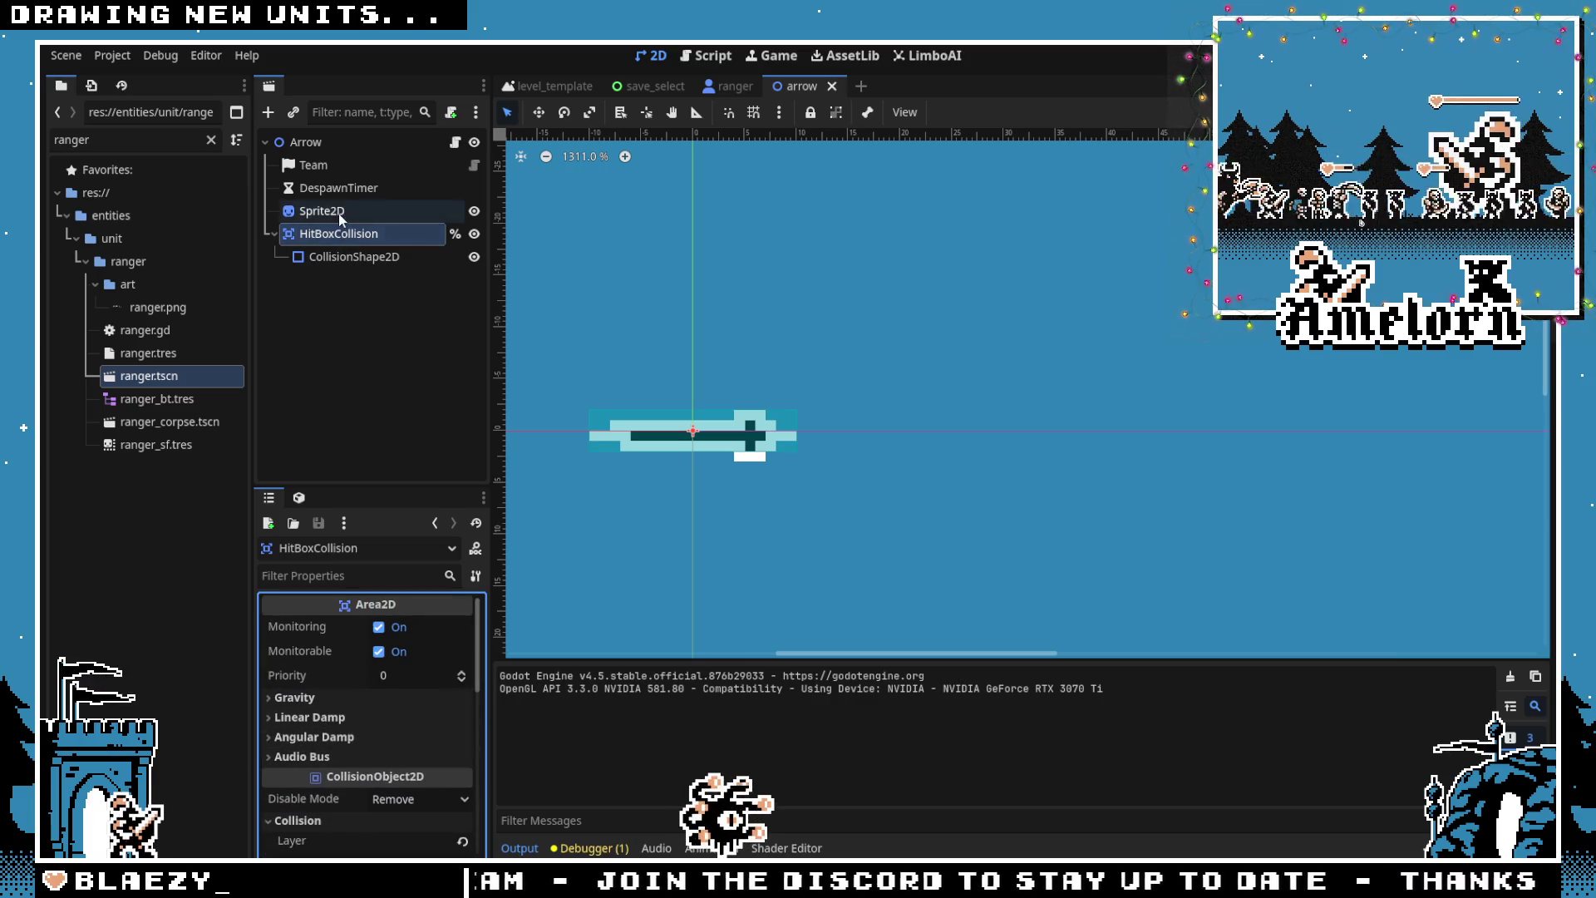
{"action": "left_click", "coordinate": [341, 256]}
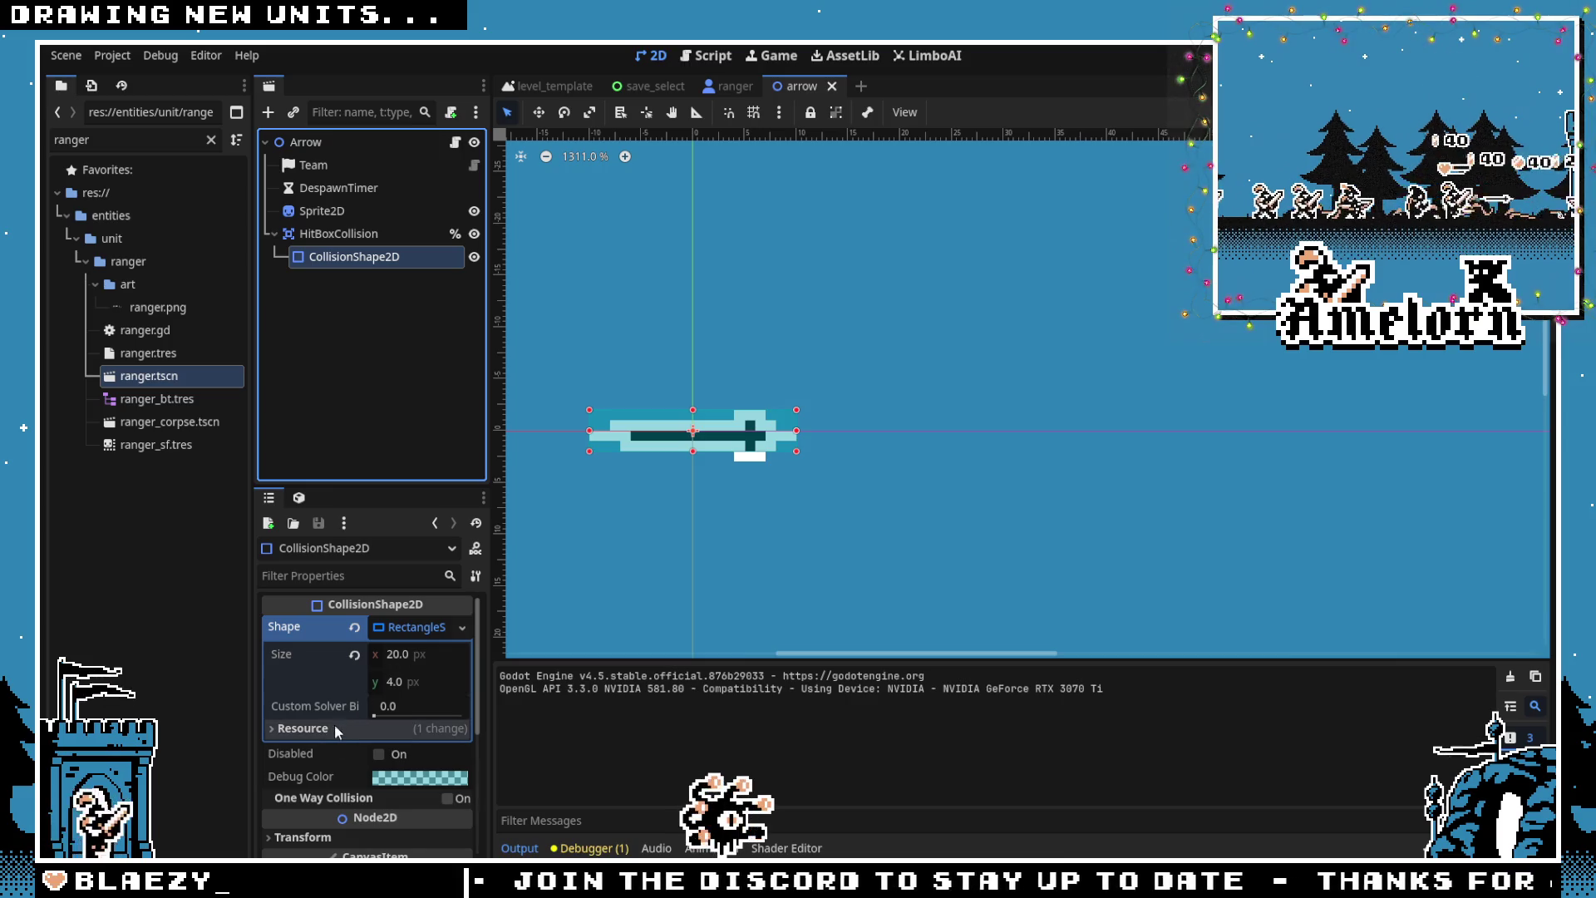
{"action": "scroll", "coordinate": [334, 725], "scroll_direction": "down", "scroll_amount": 3}
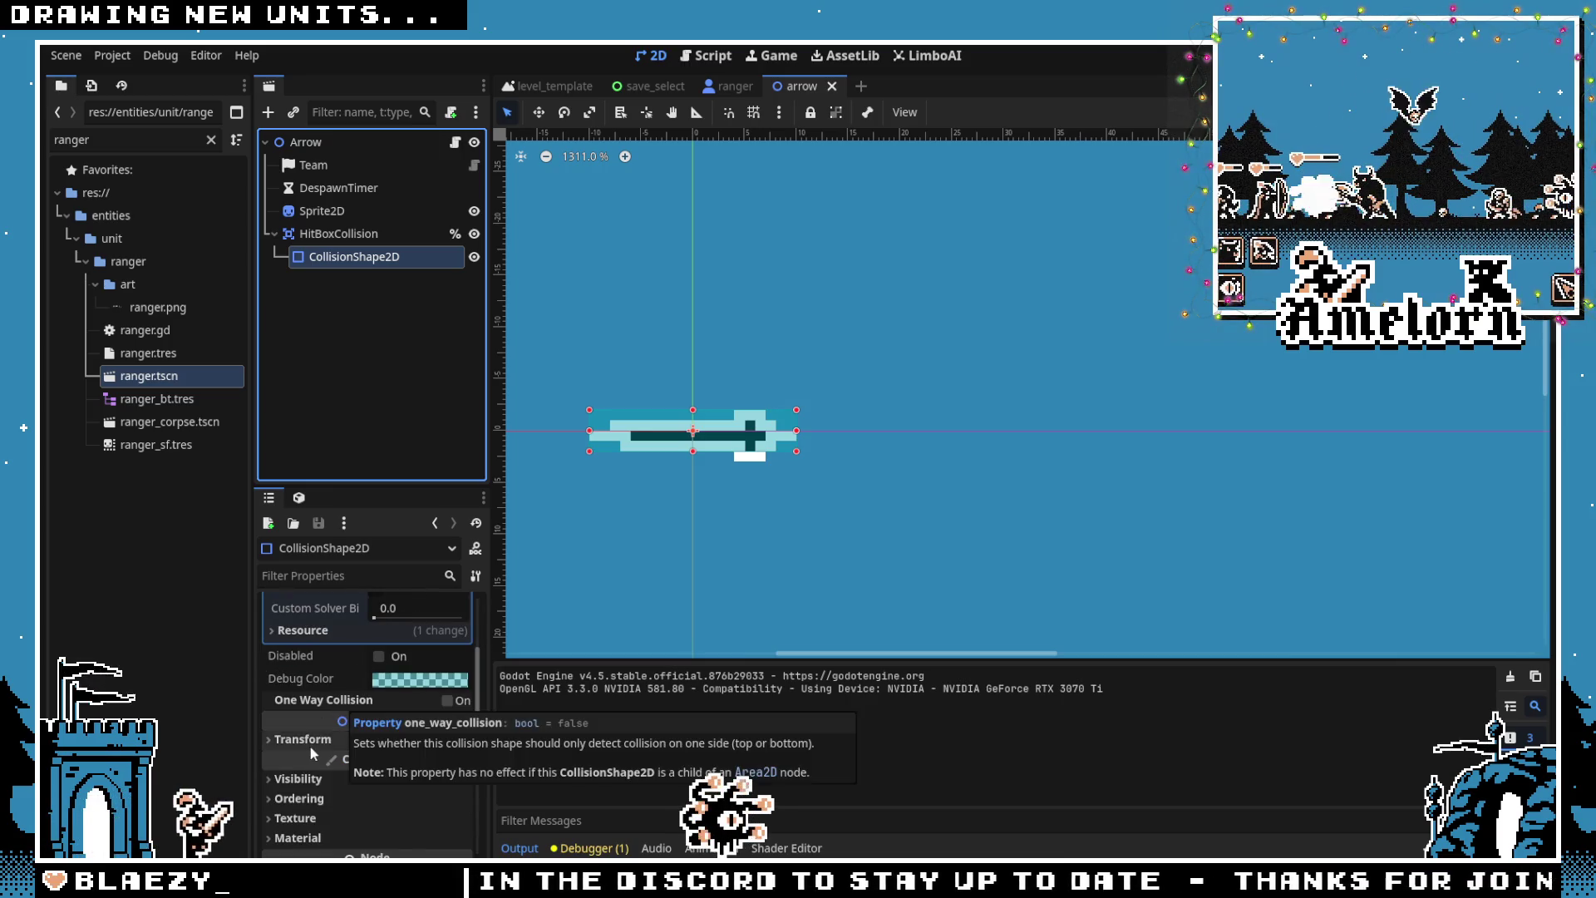
{"action": "left_click", "coordinate": [309, 739]}
{"action": "scroll", "coordinate": [312, 736], "scroll_direction": "down", "scroll_amount": 3}
{"action": "left_click", "coordinate": [308, 707]}
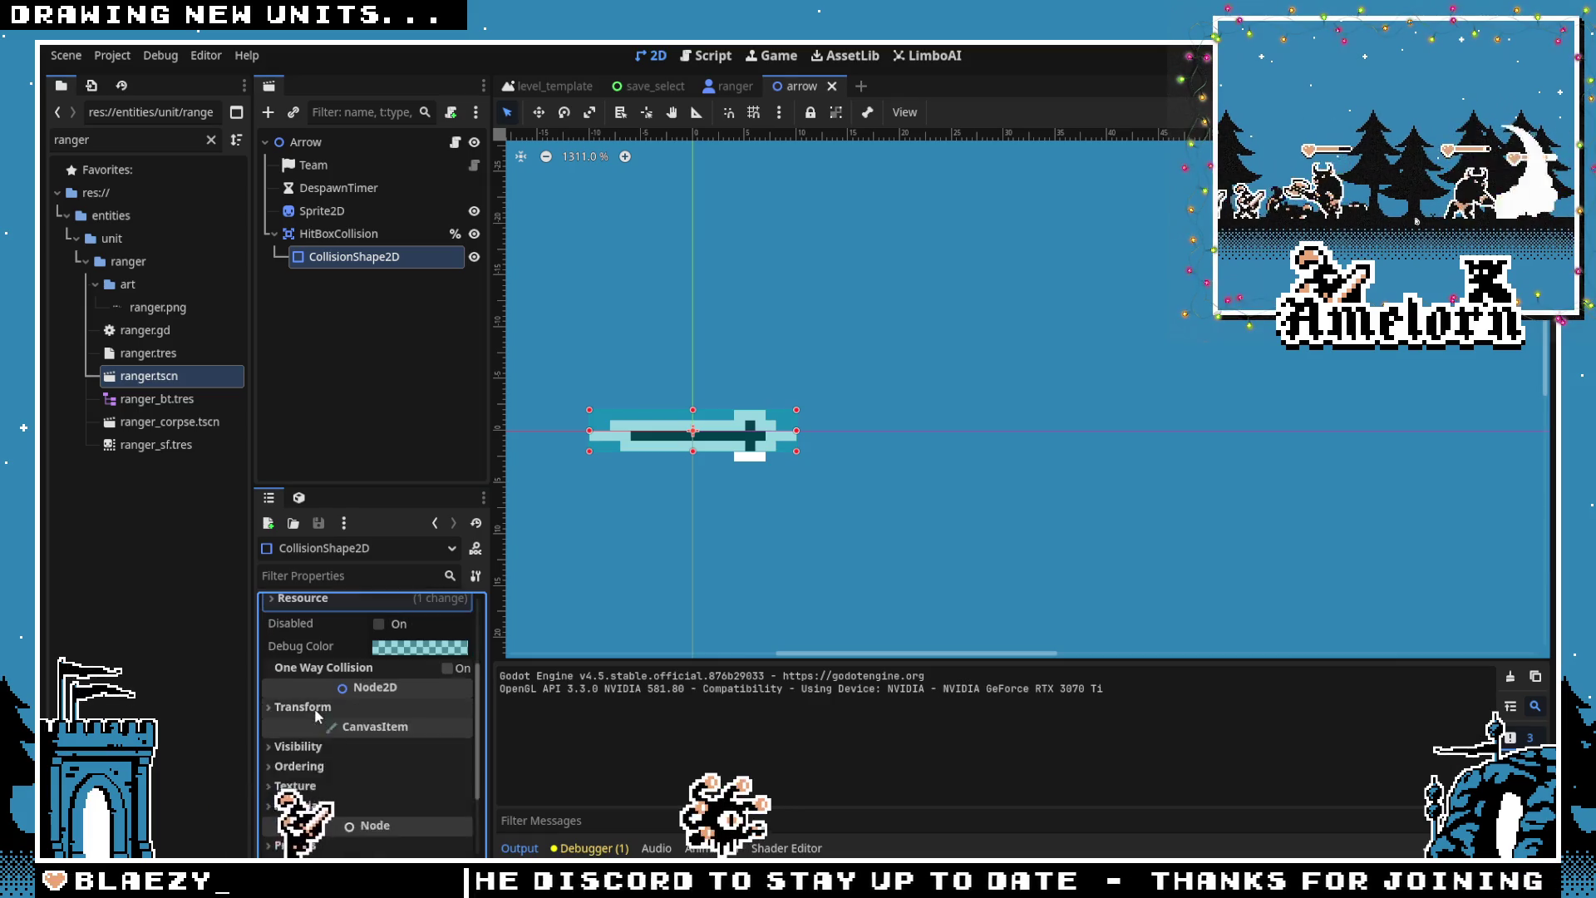
{"action": "key", "text": "F1"}
{"action": "type", "text": "hit_from_"}
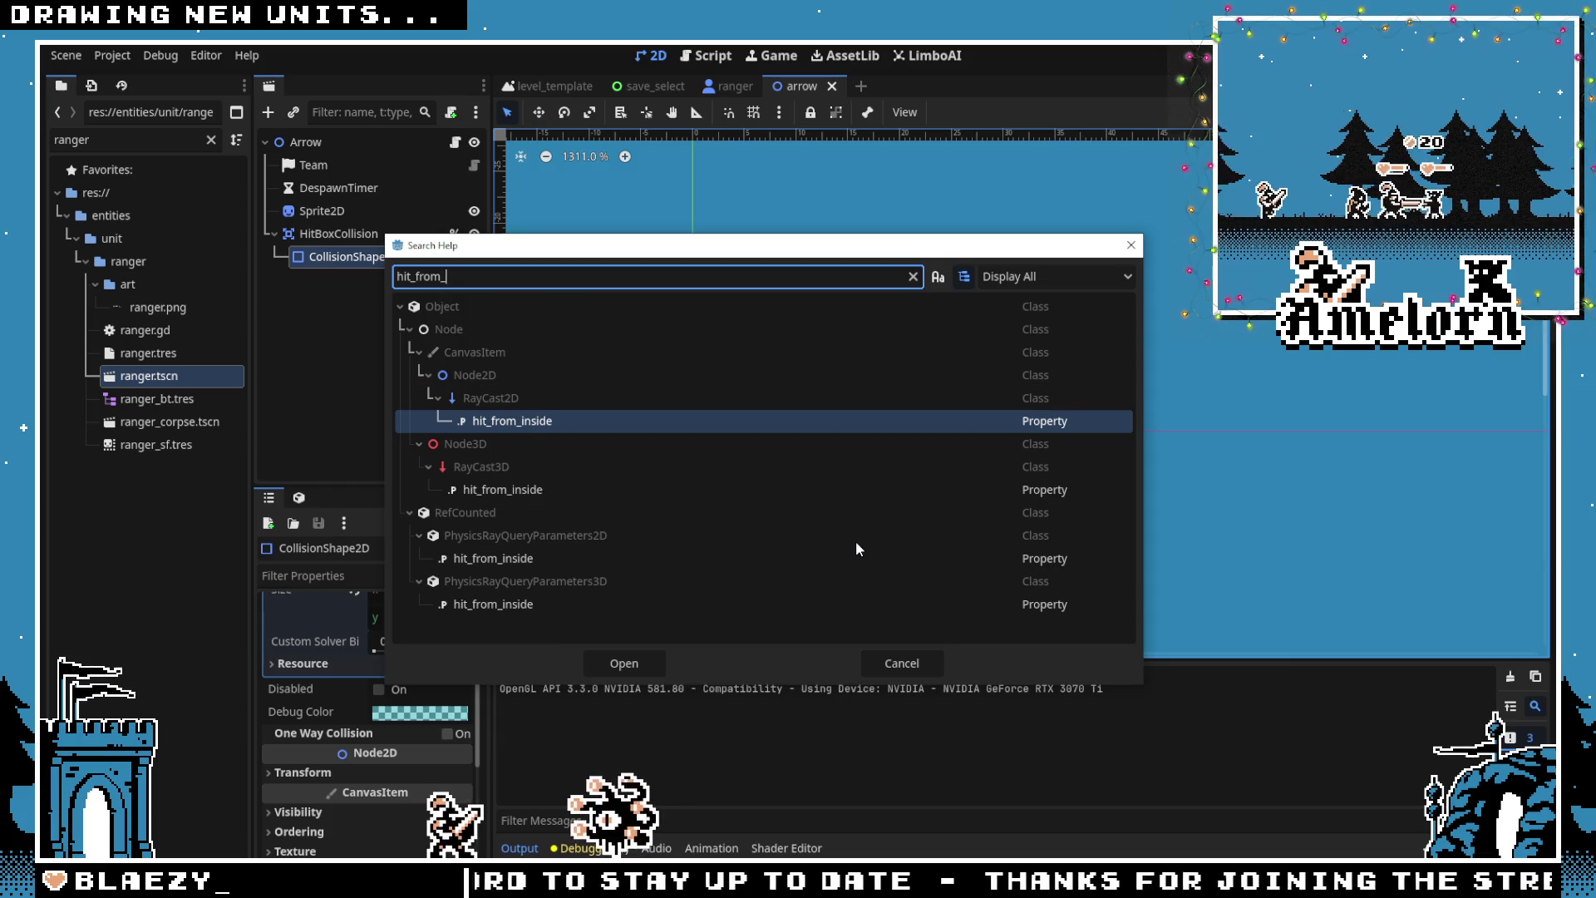
{"action": "left_click", "coordinate": [901, 664]}
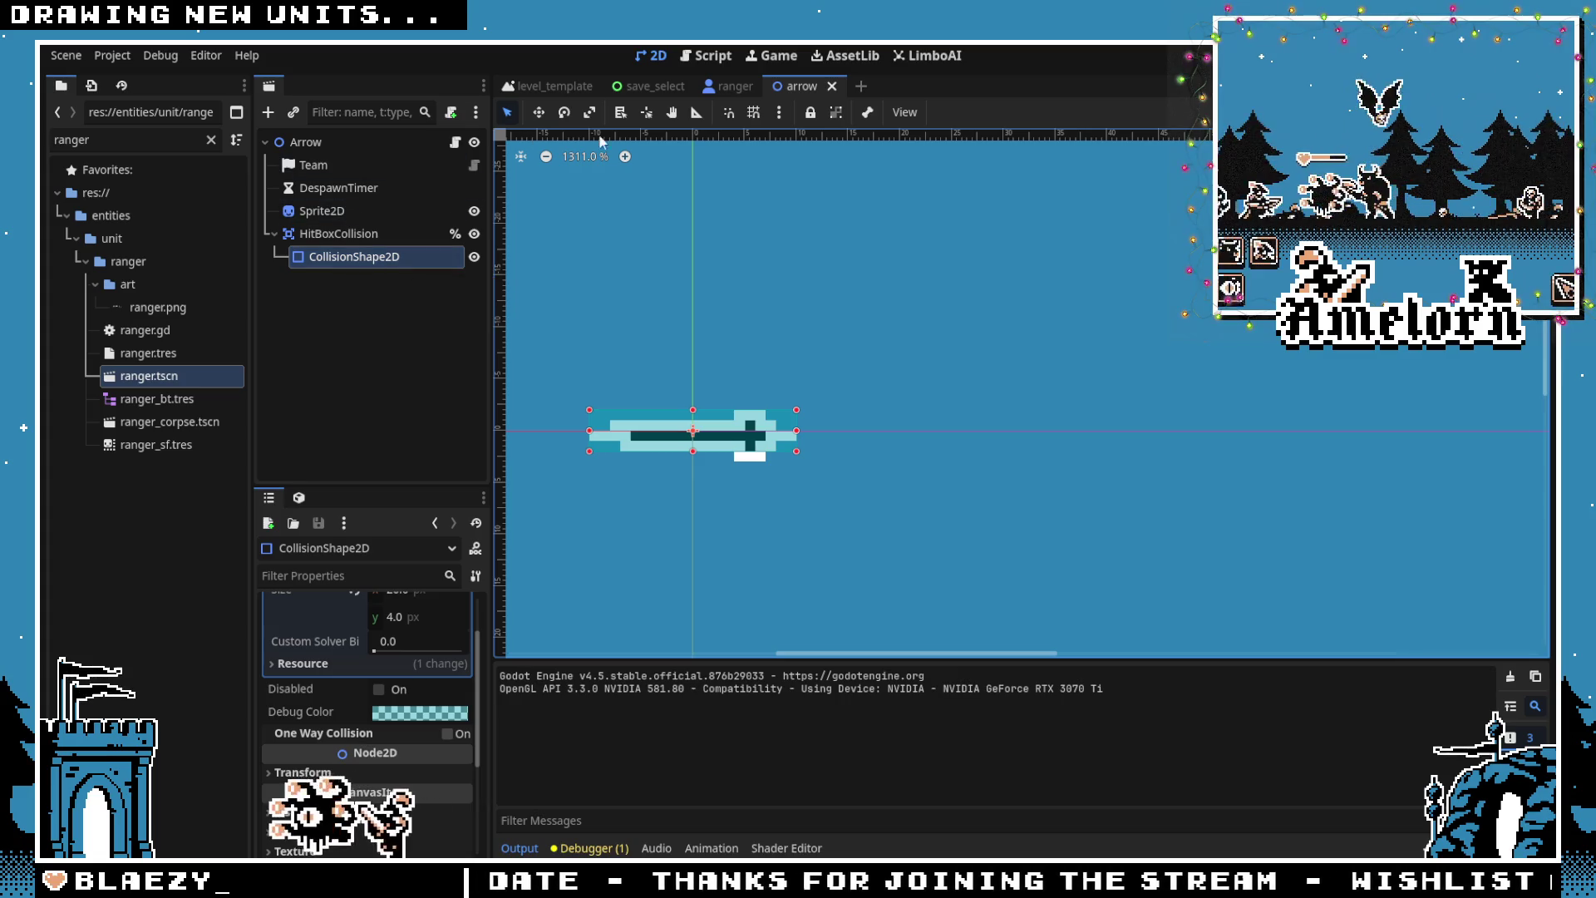
{"action": "left_click", "coordinate": [725, 86]}
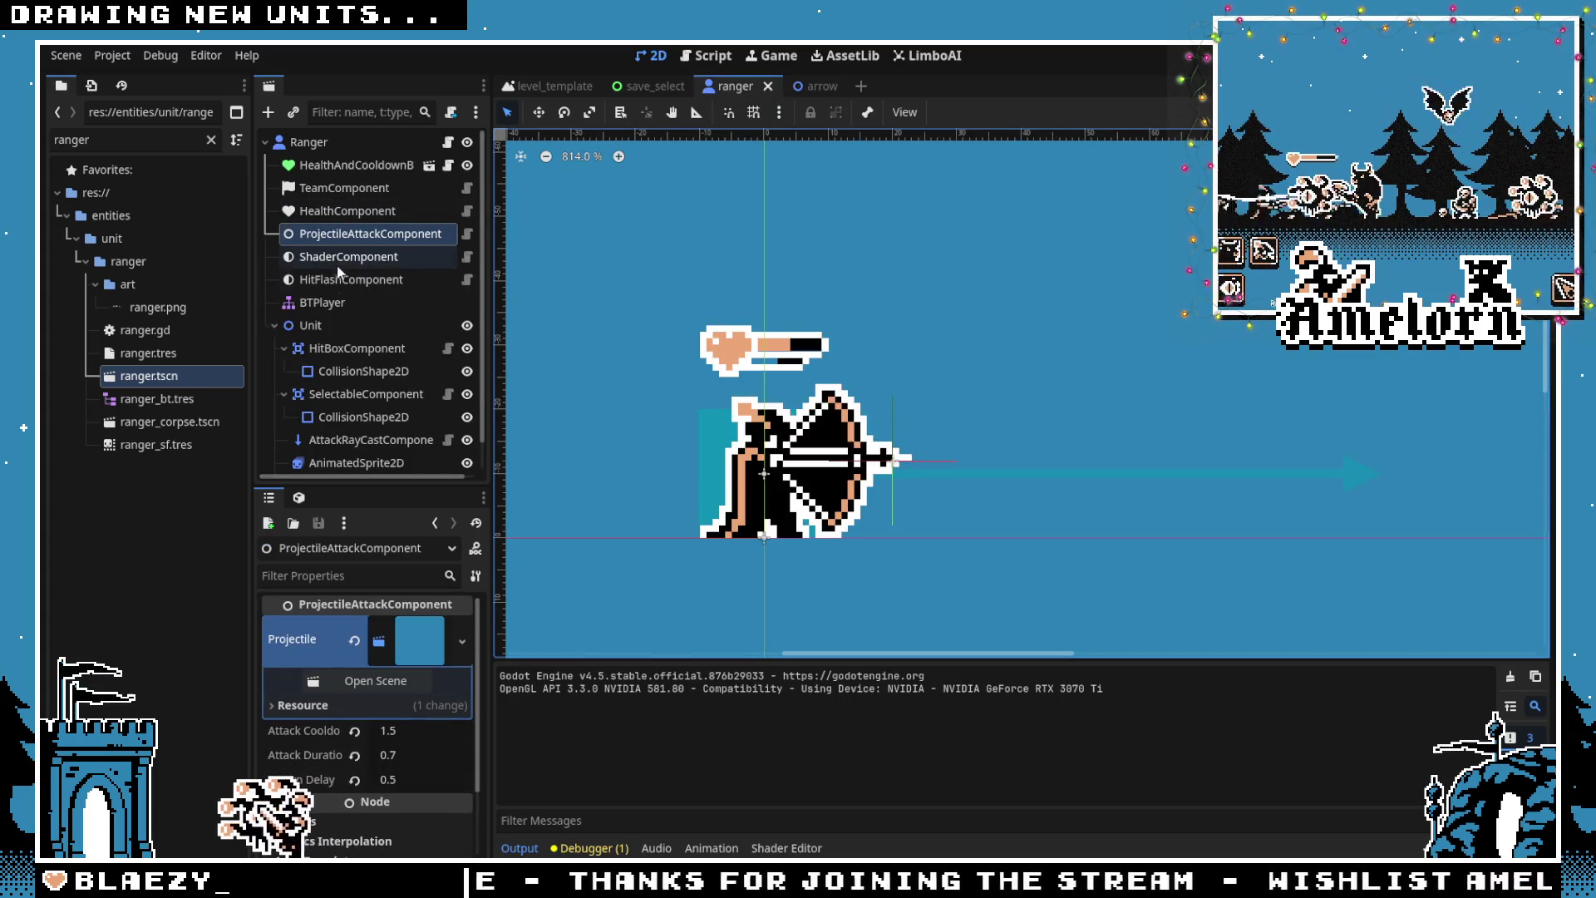
Move the ranger's ProjectileEmissionPoint 18 px left, save the scene and run the game with F5
{"action": "scroll", "coordinate": [314, 318], "scroll_direction": "down", "scroll_amount": 1}
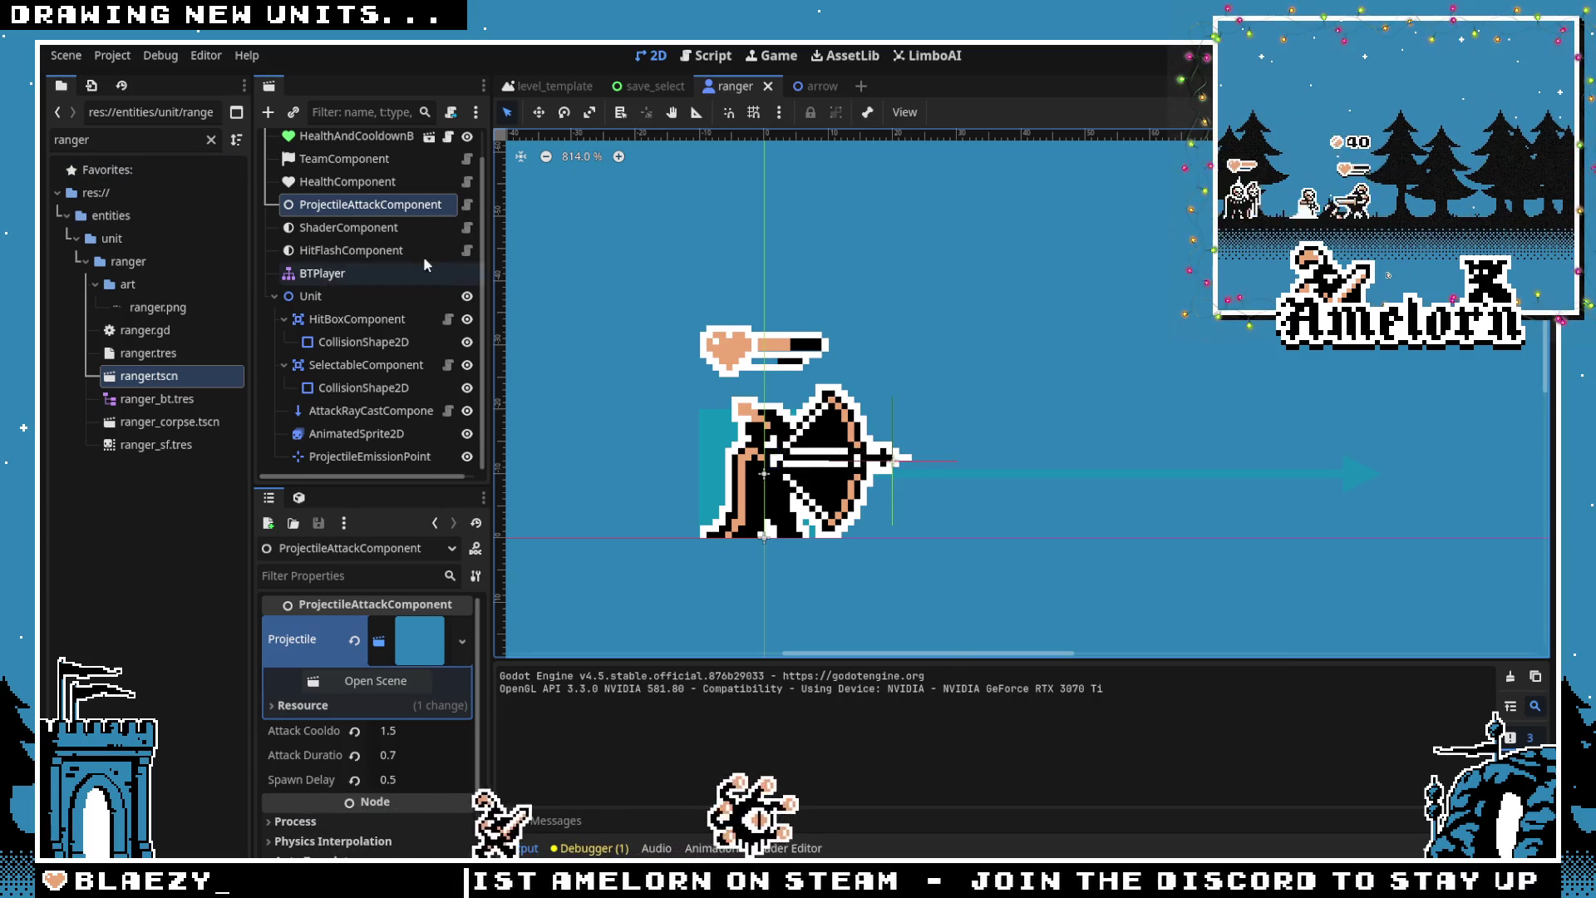
{"action": "left_click", "coordinate": [322, 297]}
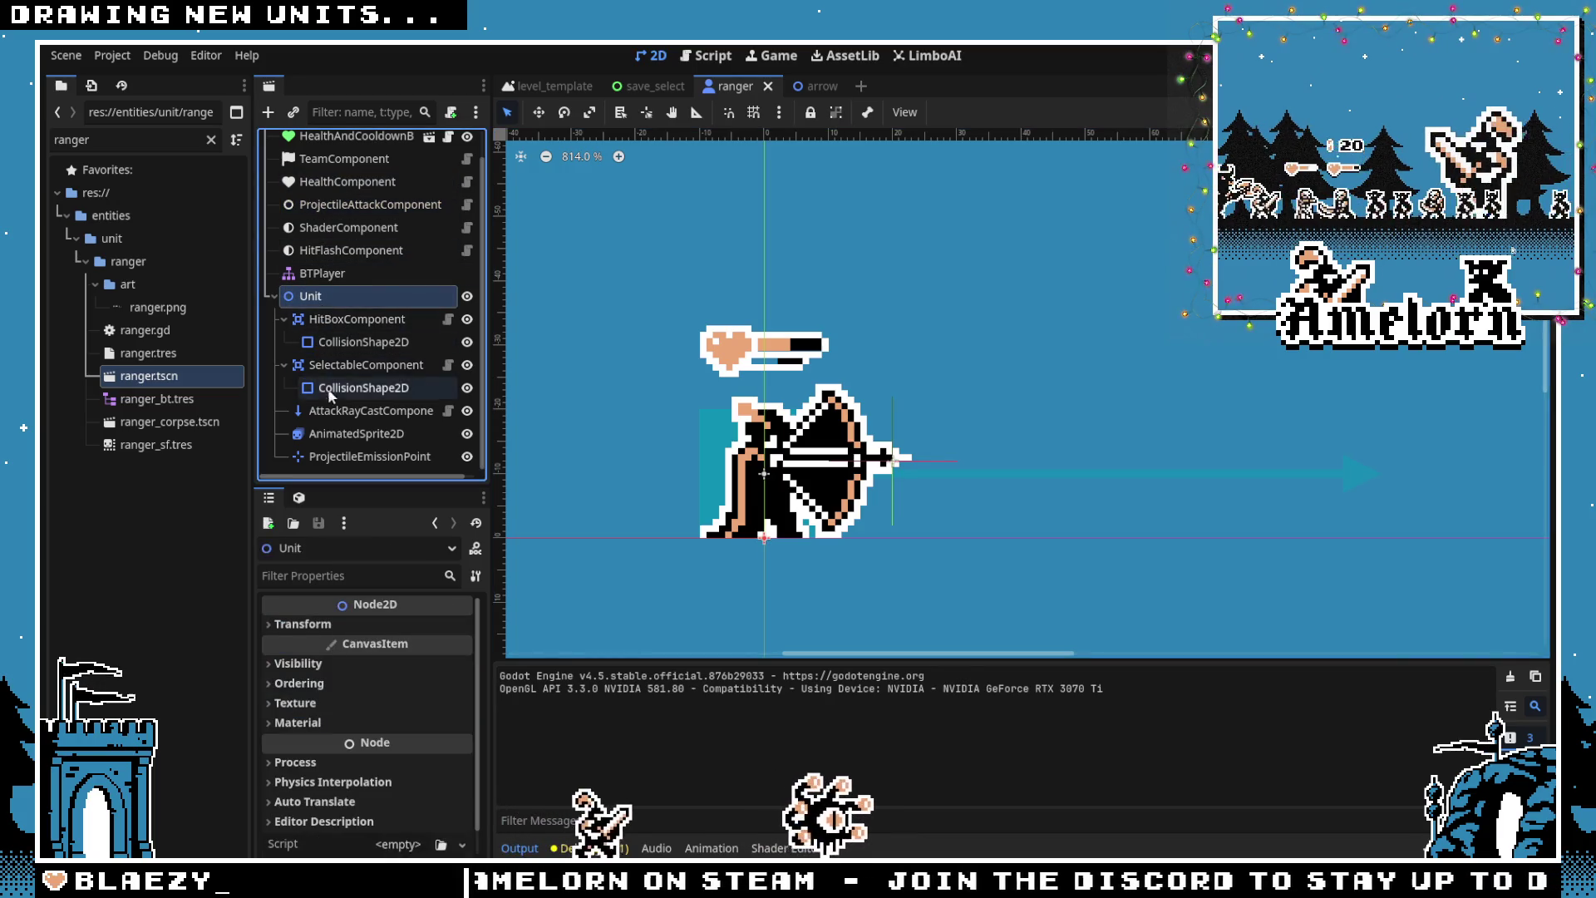
{"action": "left_click", "coordinate": [341, 455]}
{"action": "scroll", "coordinate": [886, 485], "scroll_direction": "up", "scroll_amount": 2}
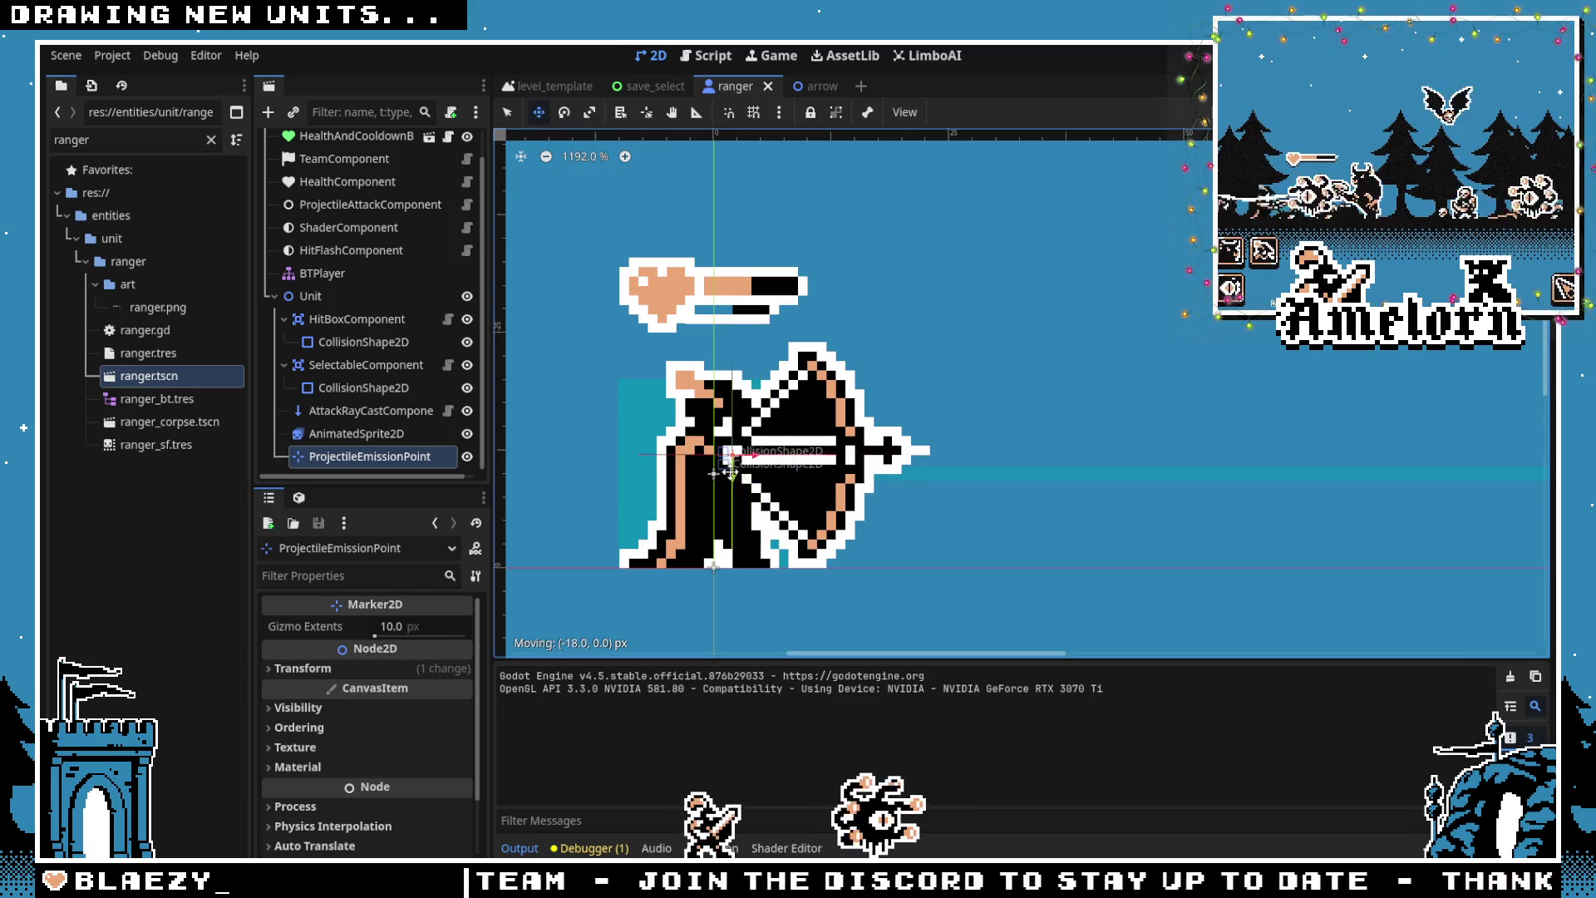
{"action": "key", "text": "F5"}
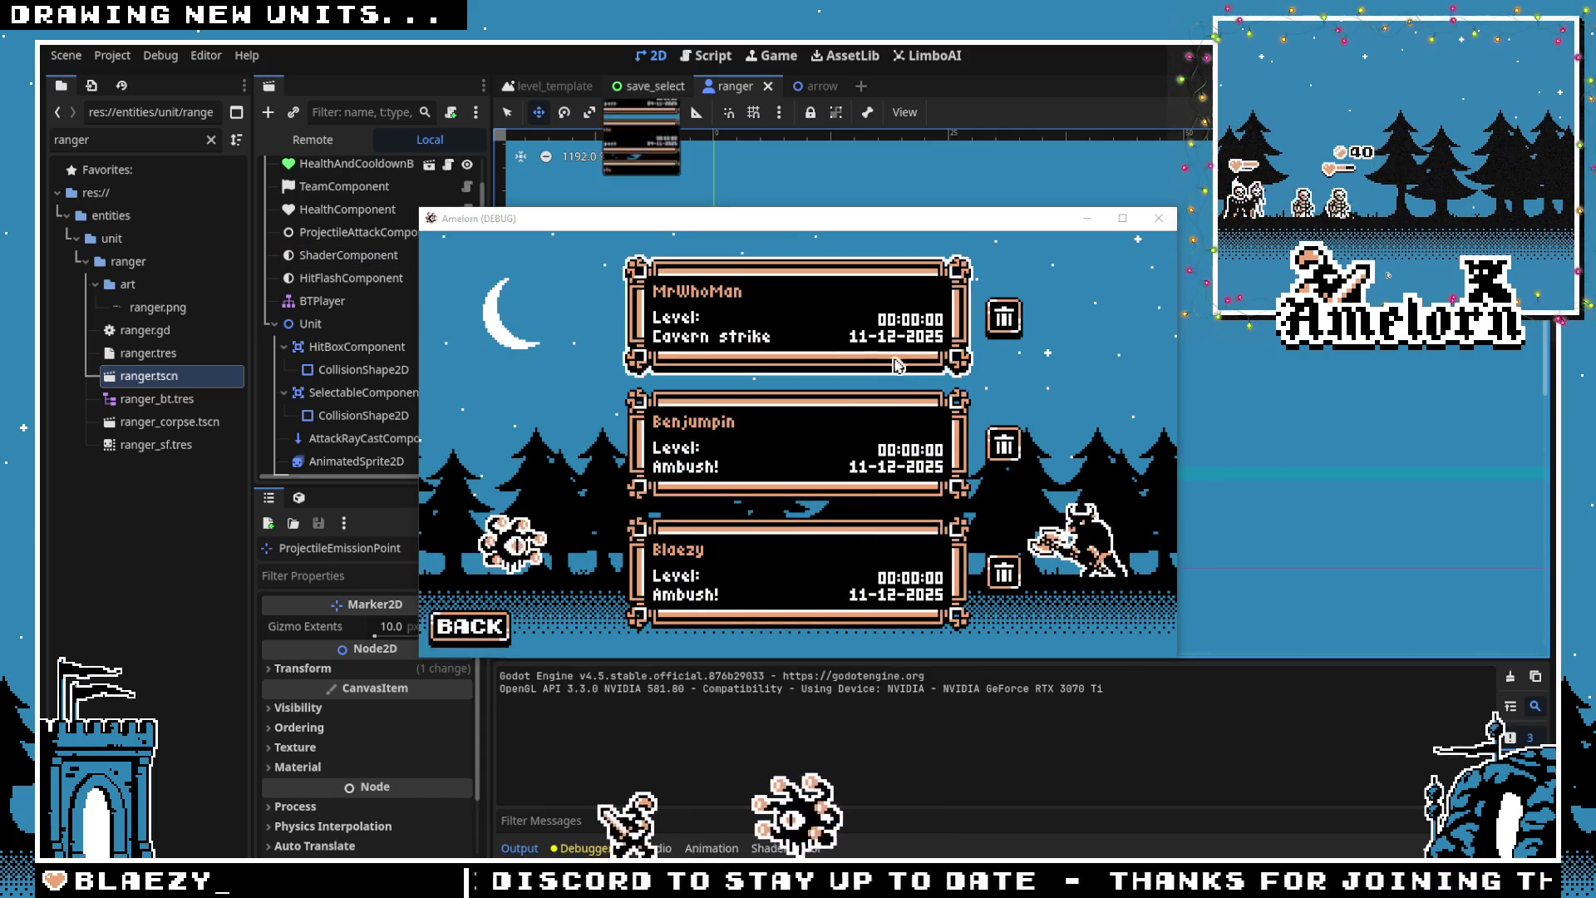
Start Cavern Strike from the first save slot, deploy two units and go fullscreen
{"action": "left_click", "coordinate": [897, 365]}
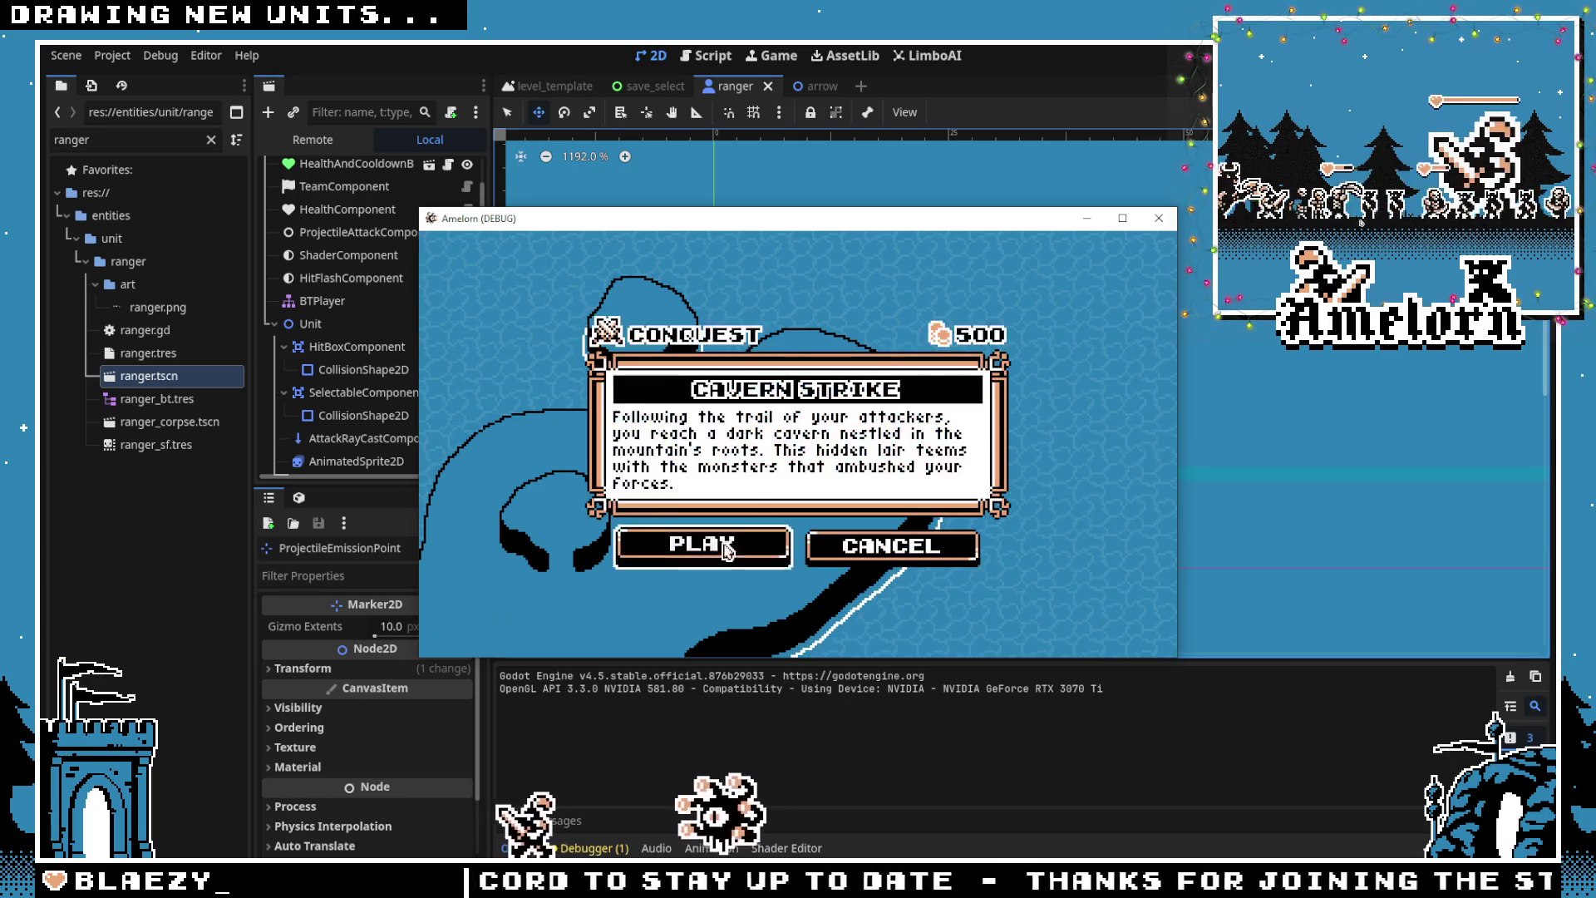
{"action": "left_click", "coordinate": [727, 548]}
{"action": "left_click", "coordinate": [450, 628]}
{"action": "key", "text": "F11"}
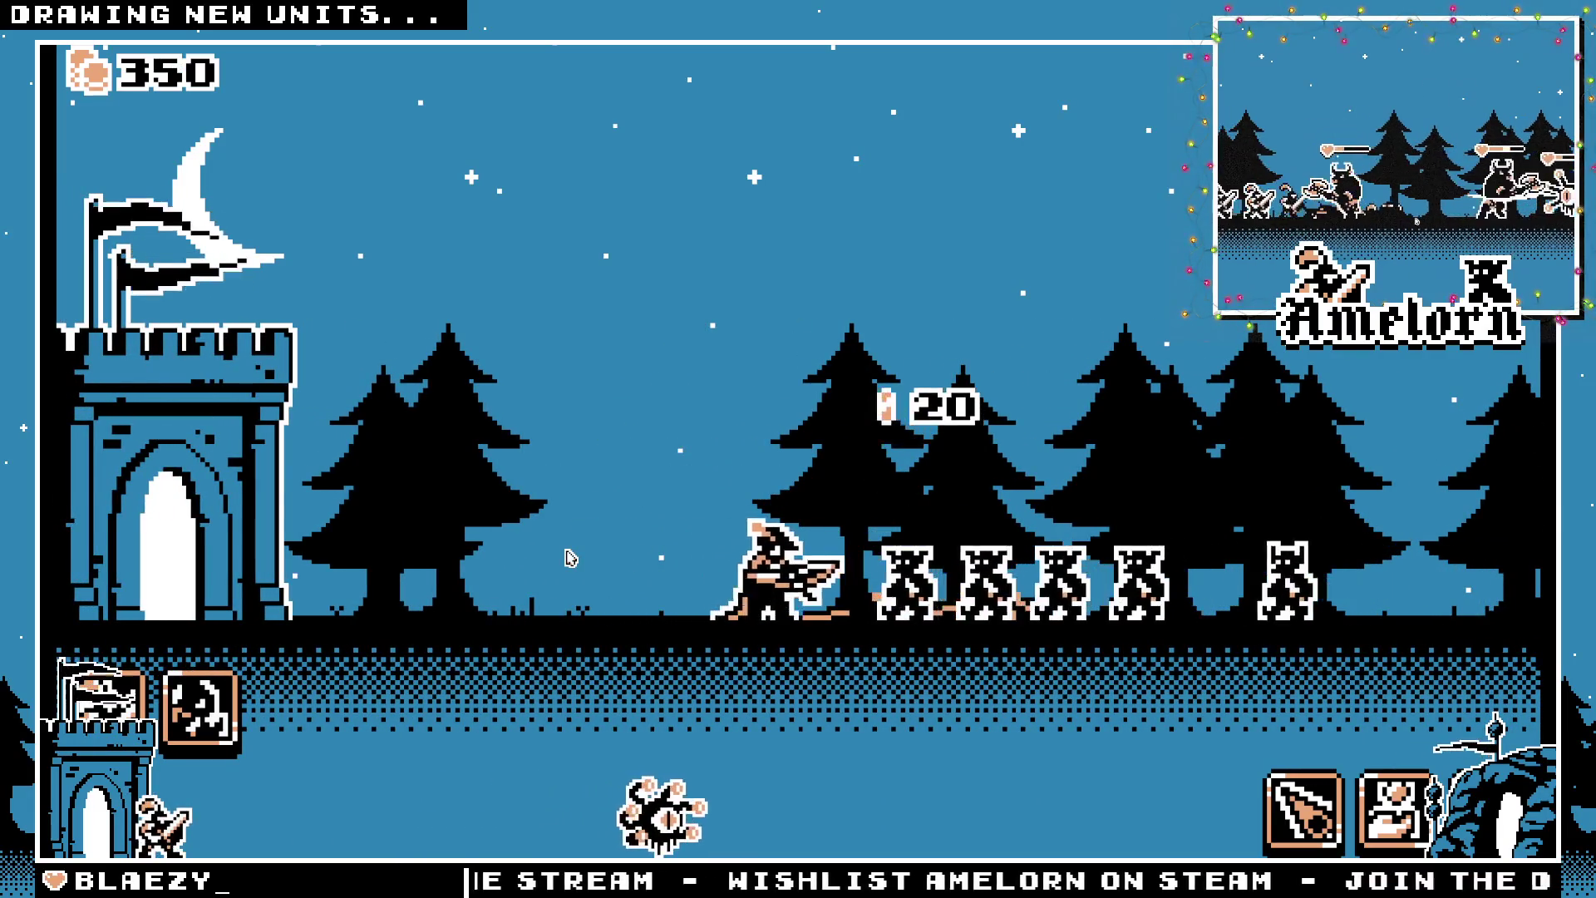
{"action": "left_click", "coordinate": [106, 702]}
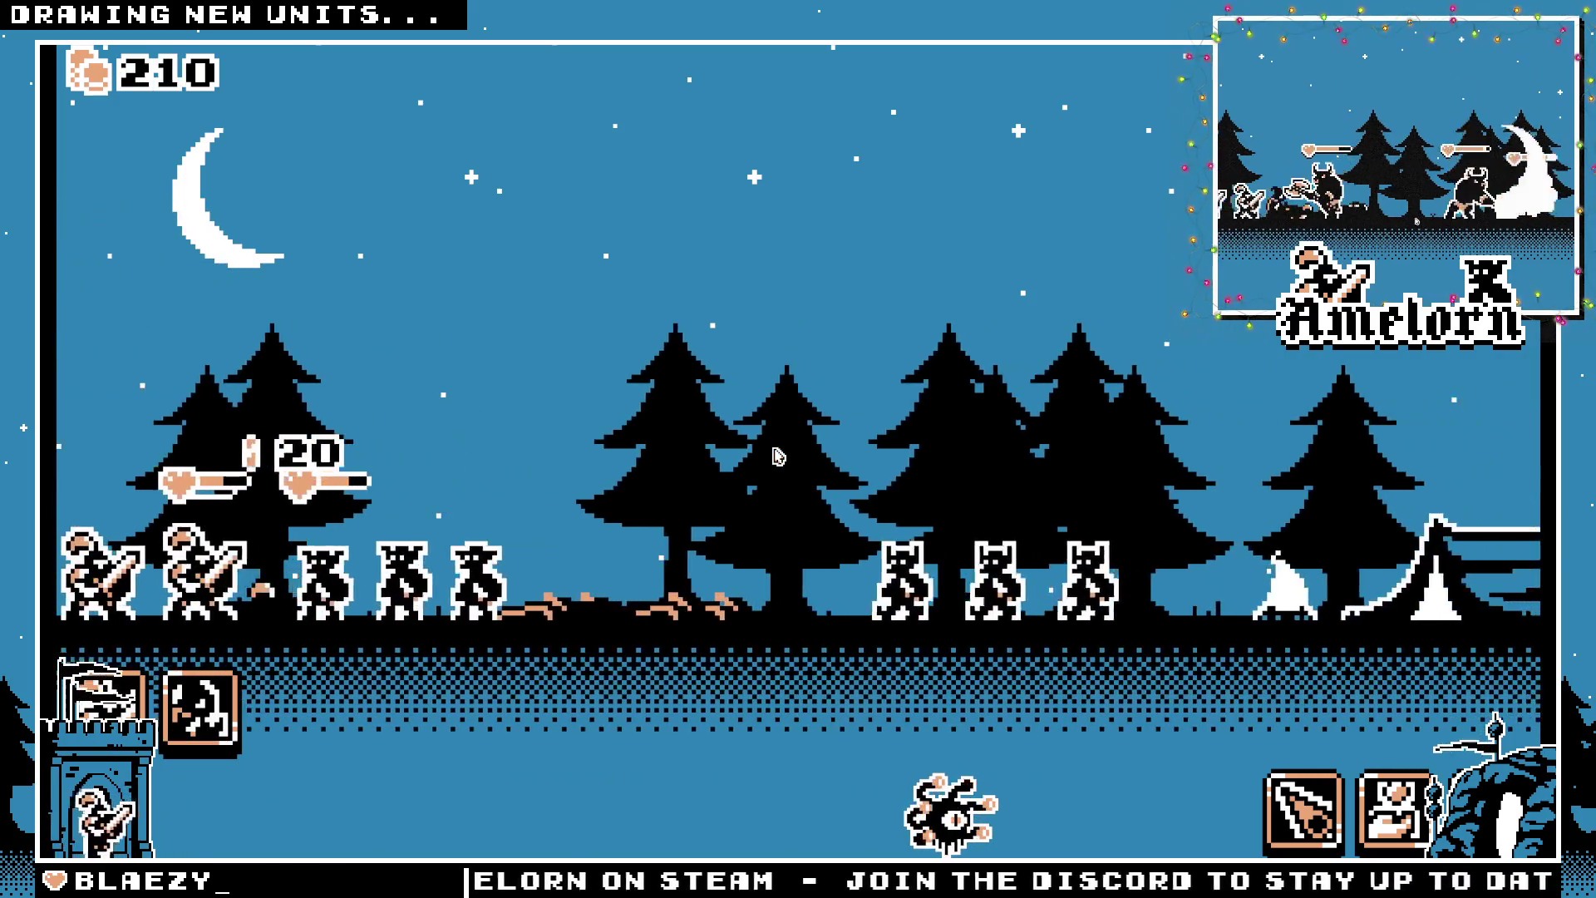
Spawn a 50-gold unit and a cloaked unit at the castle, then fire two projectiles at the enemy line
{"action": "key", "text": "1"}
{"action": "key", "text": "1"}
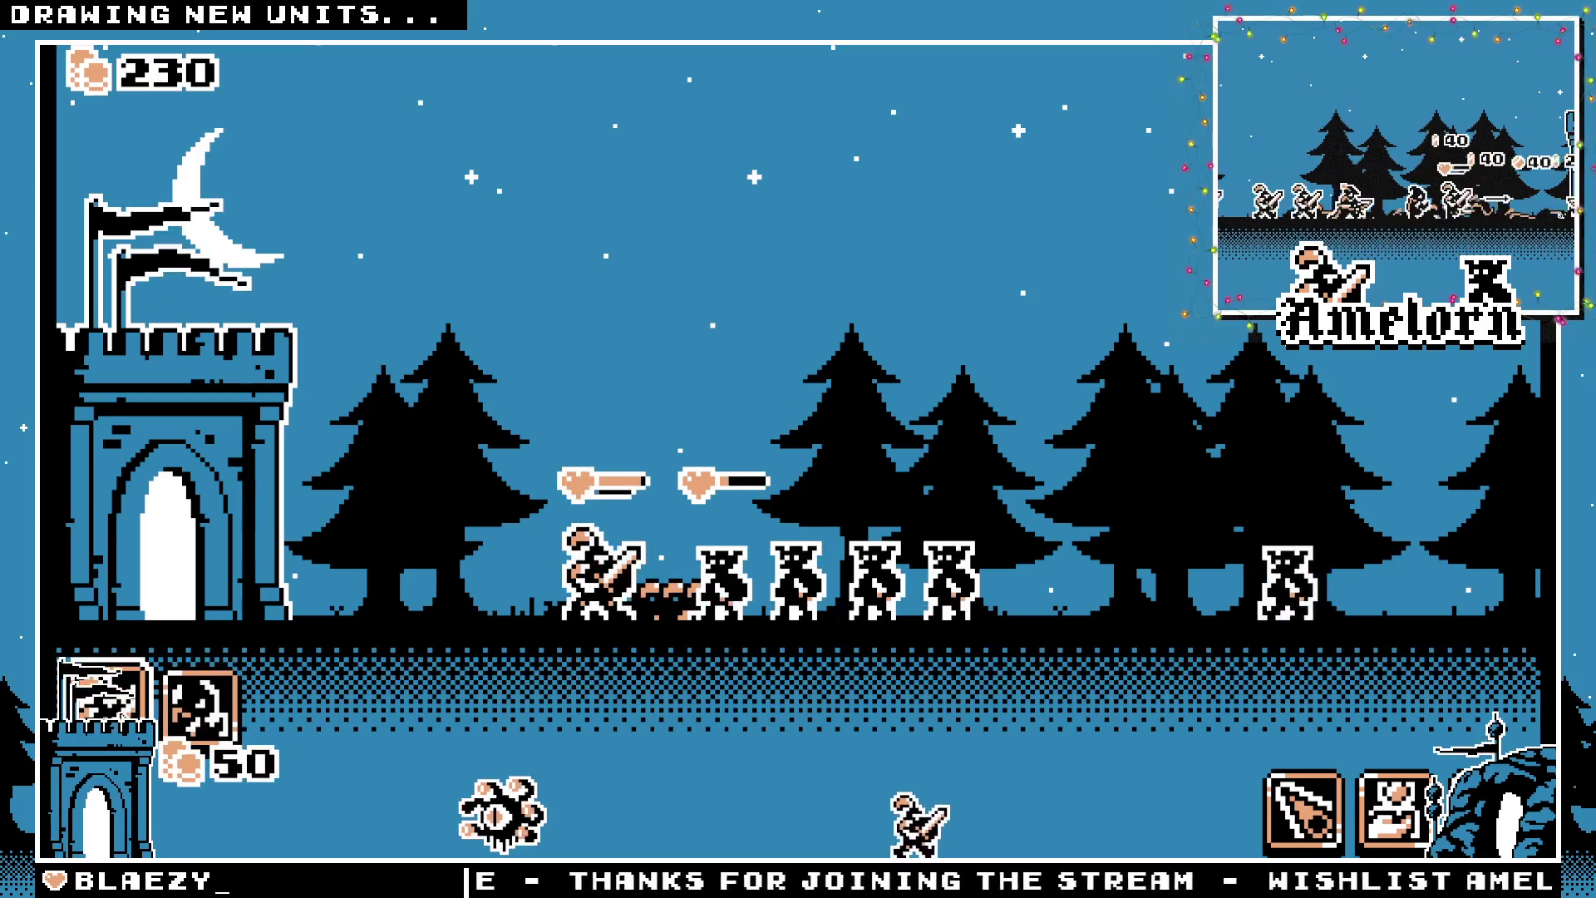
{"action": "left_click", "coordinate": [104, 698]}
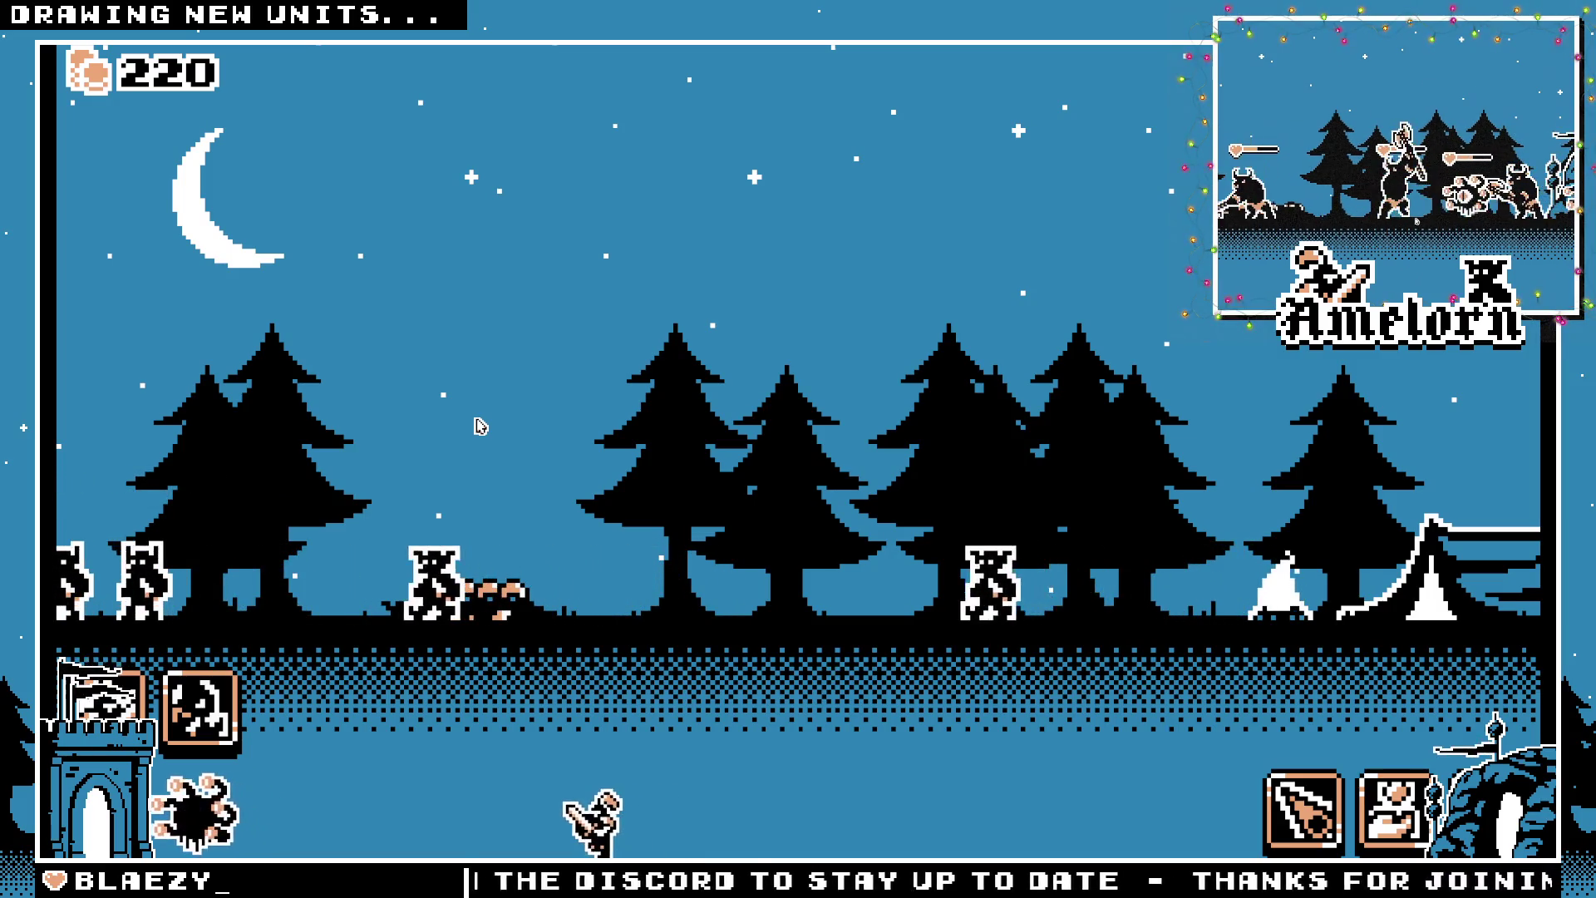
{"action": "key", "text": "a"}
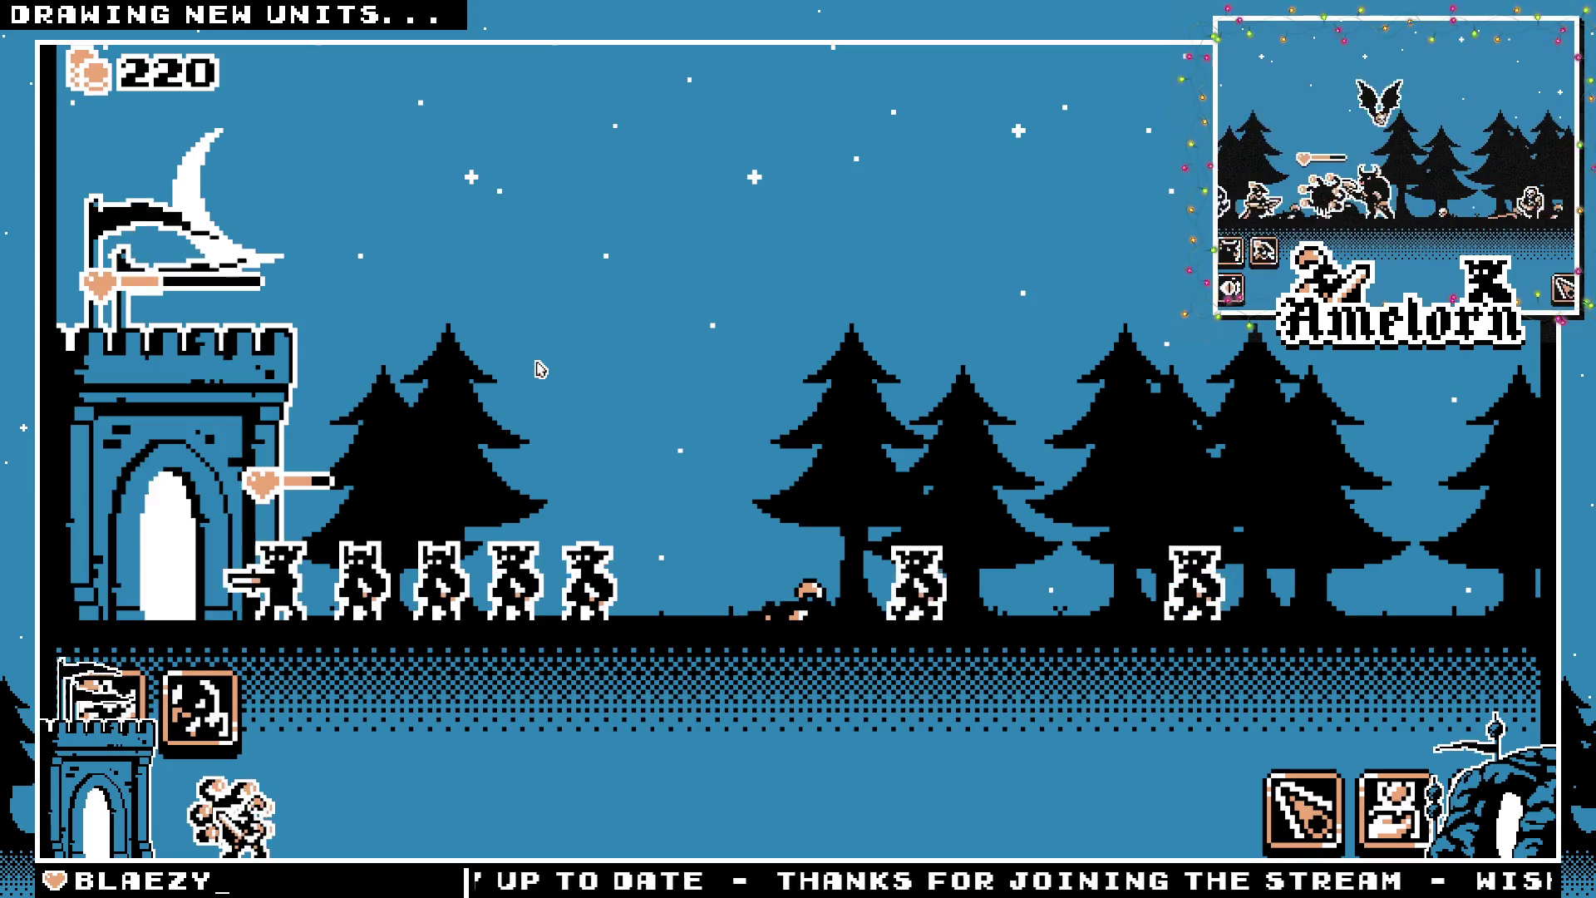
{"action": "left_click", "coordinate": [233, 810]}
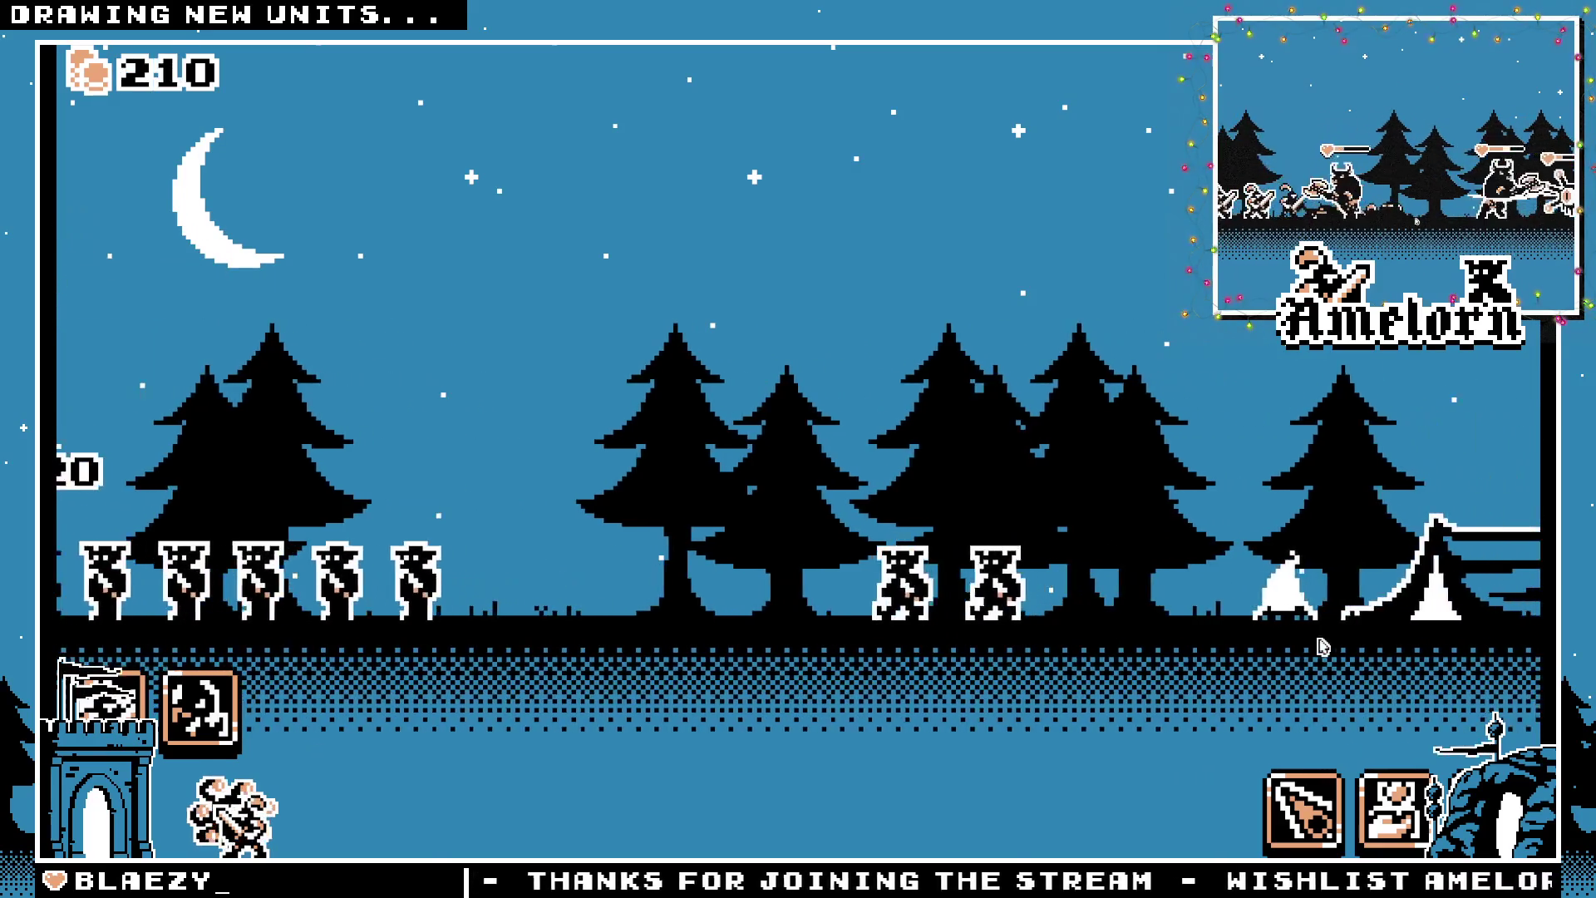
{"action": "left_click", "coordinate": [171, 669]}
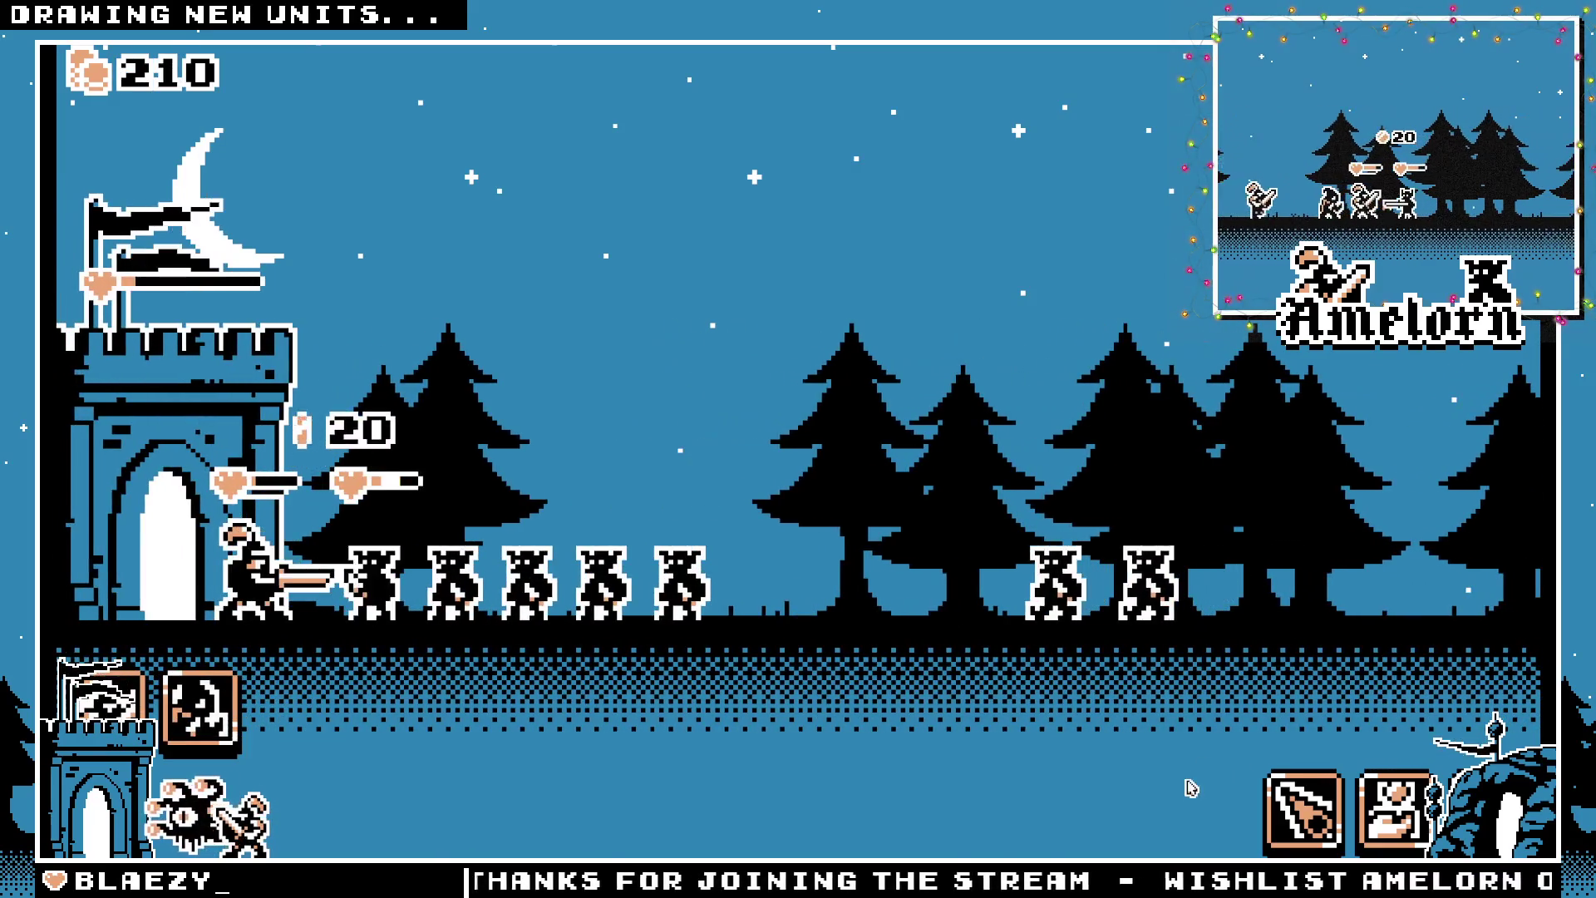
{"action": "left_click", "coordinate": [606, 640]}
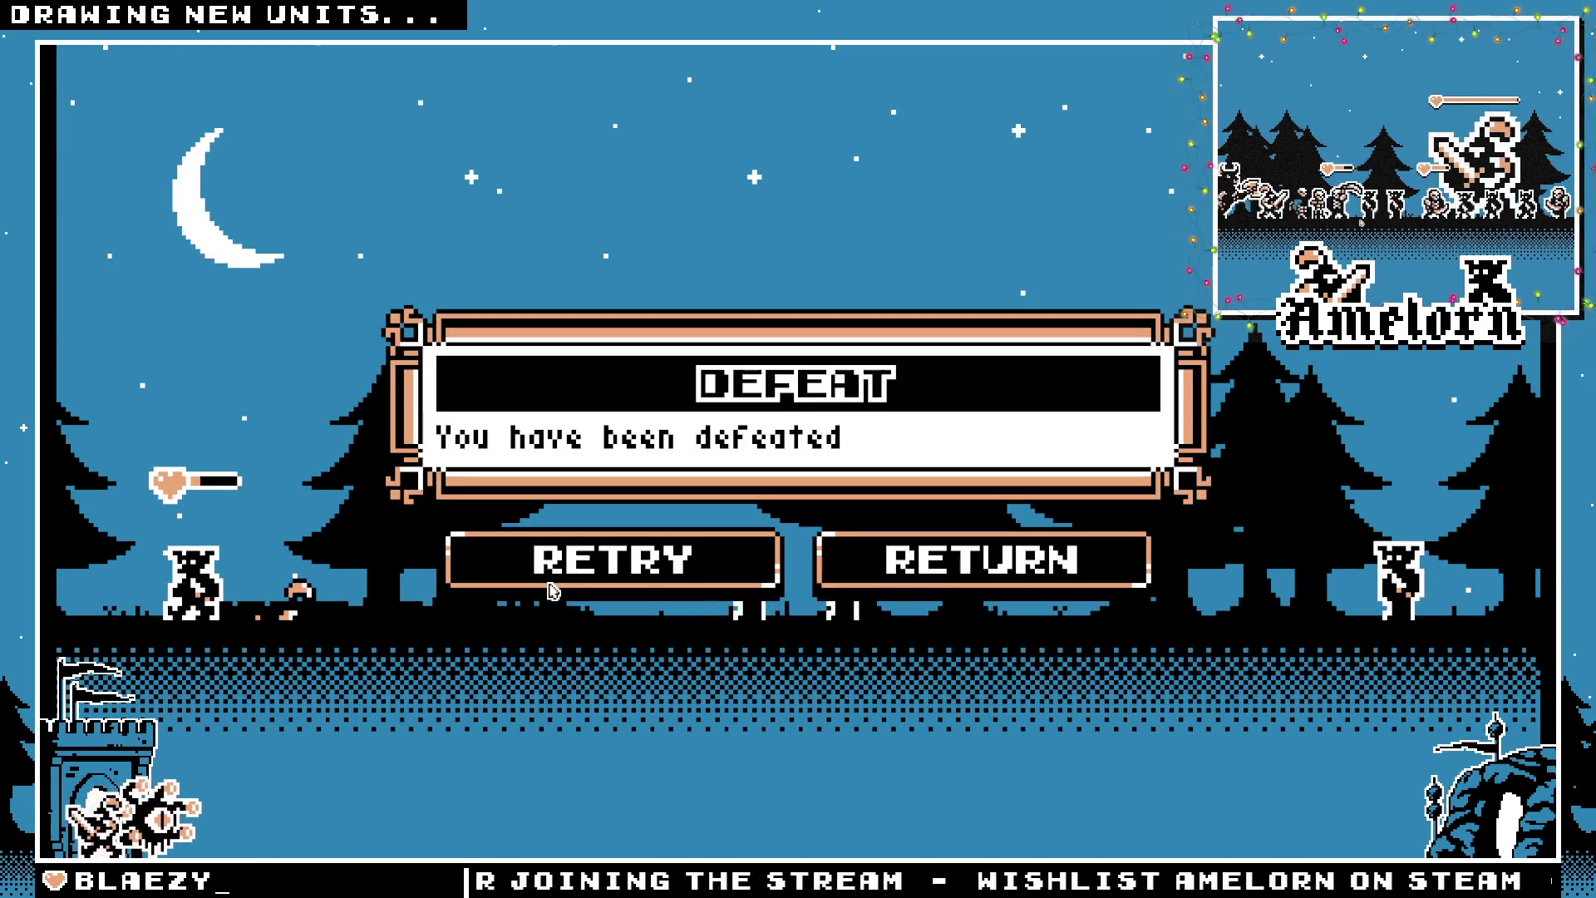
Retry the lost battle and spawn a swordsman at the castle
{"action": "left_click", "coordinate": [627, 582]}
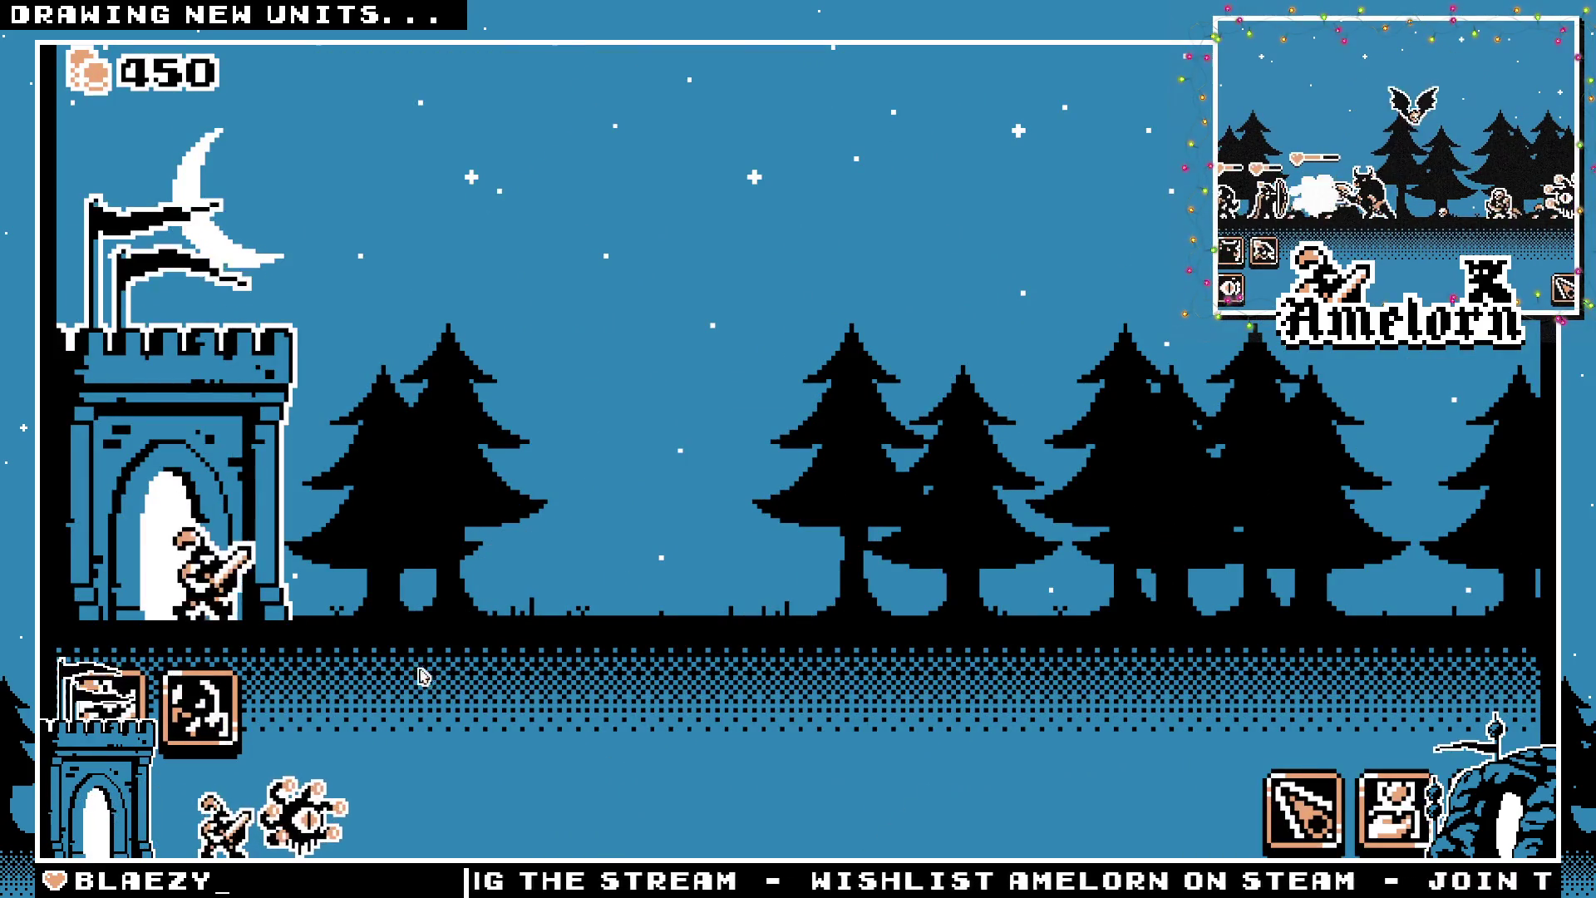
{"action": "left_click", "coordinate": [199, 707]}
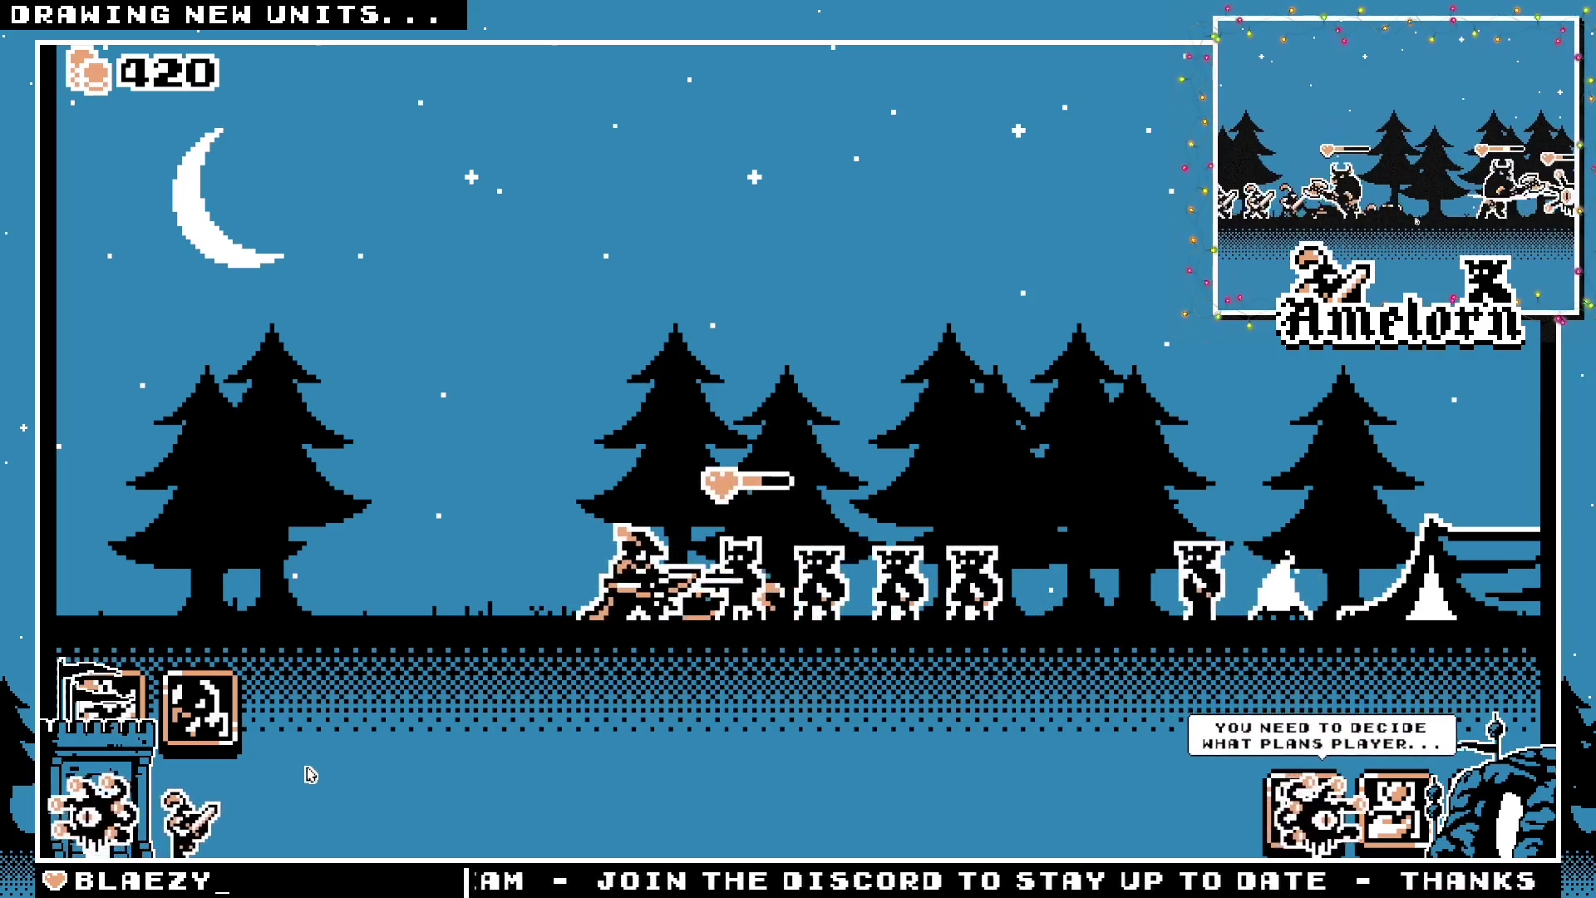
Spawn five more swordsmen from the castle to march against the enemy horde
{"action": "left_click", "coordinate": [191, 823]}
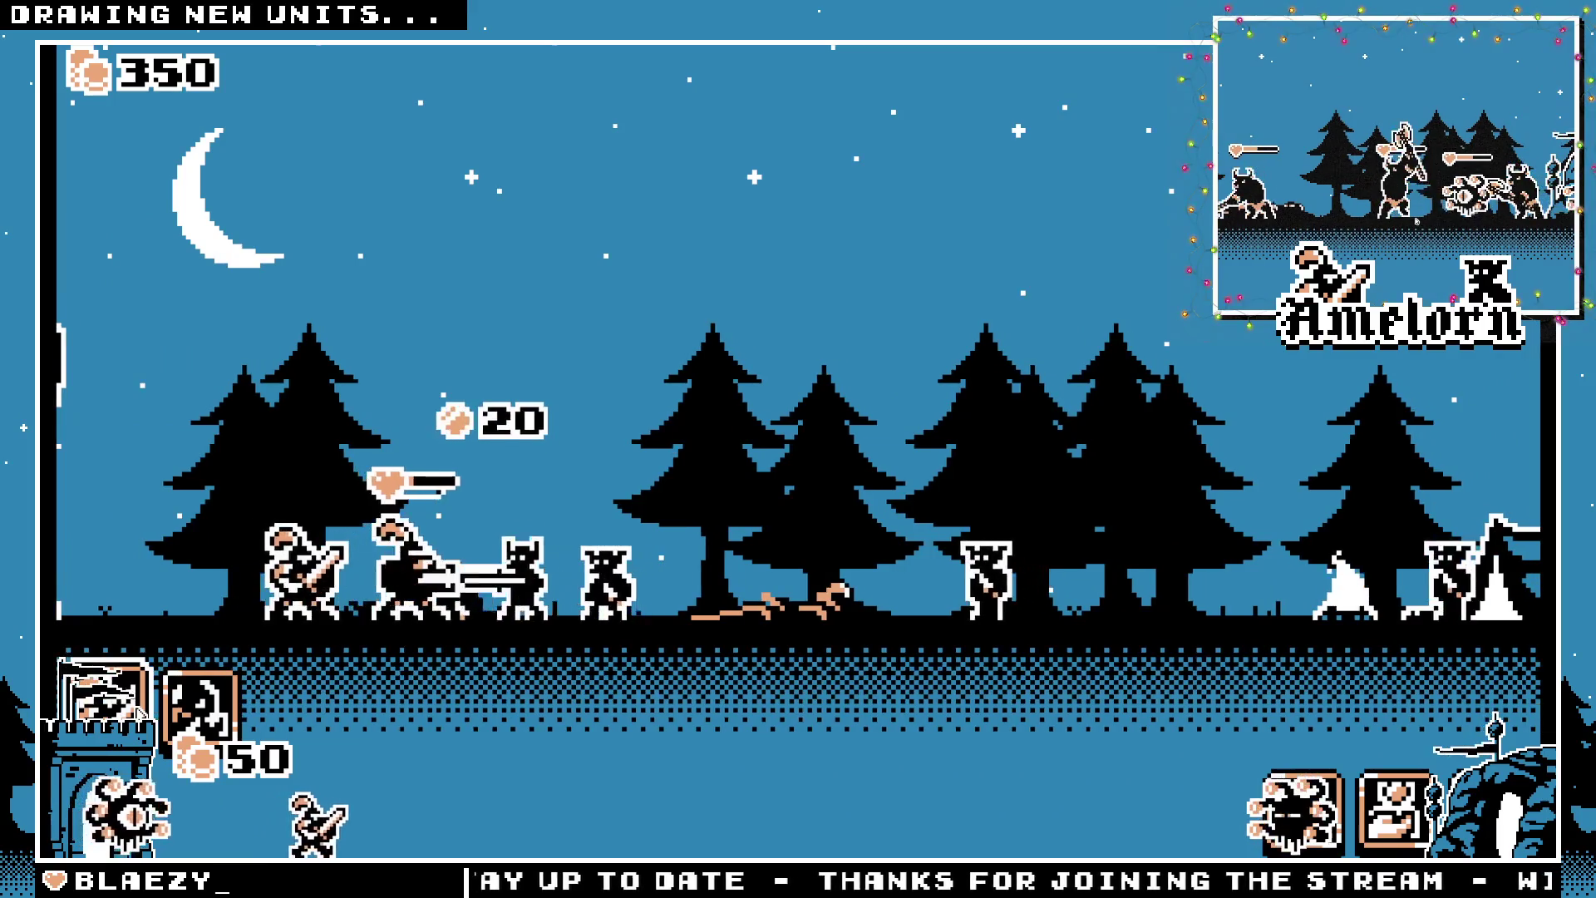
{"action": "left_click", "coordinate": [136, 708]}
{"action": "left_click", "coordinate": [134, 707]}
{"action": "left_click", "coordinate": [133, 705]}
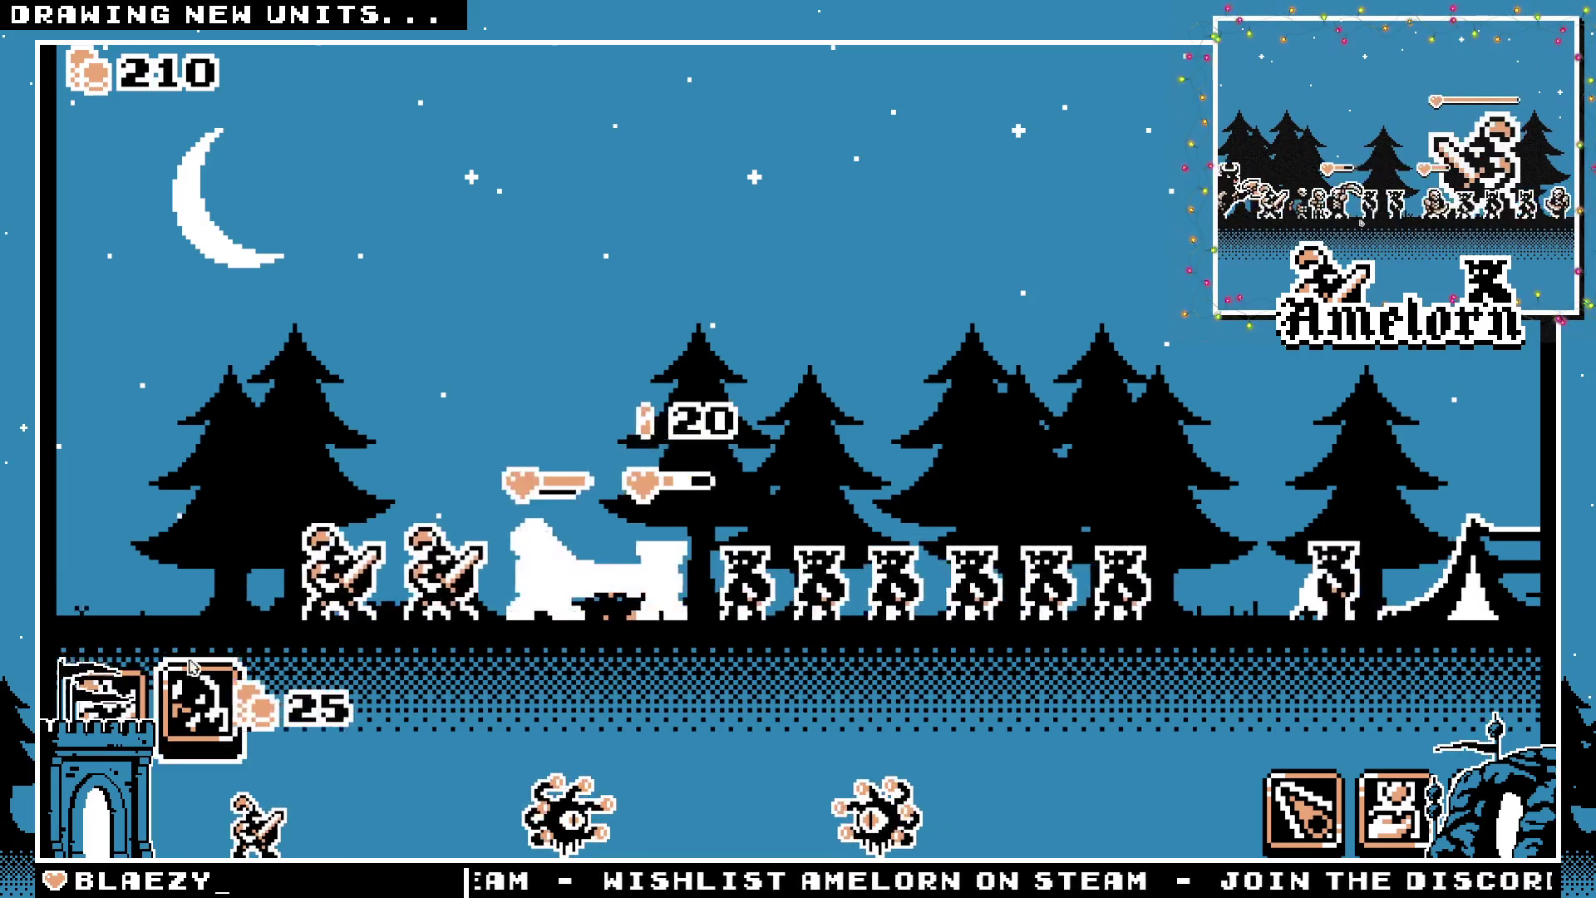
{"action": "left_click", "coordinate": [200, 707]}
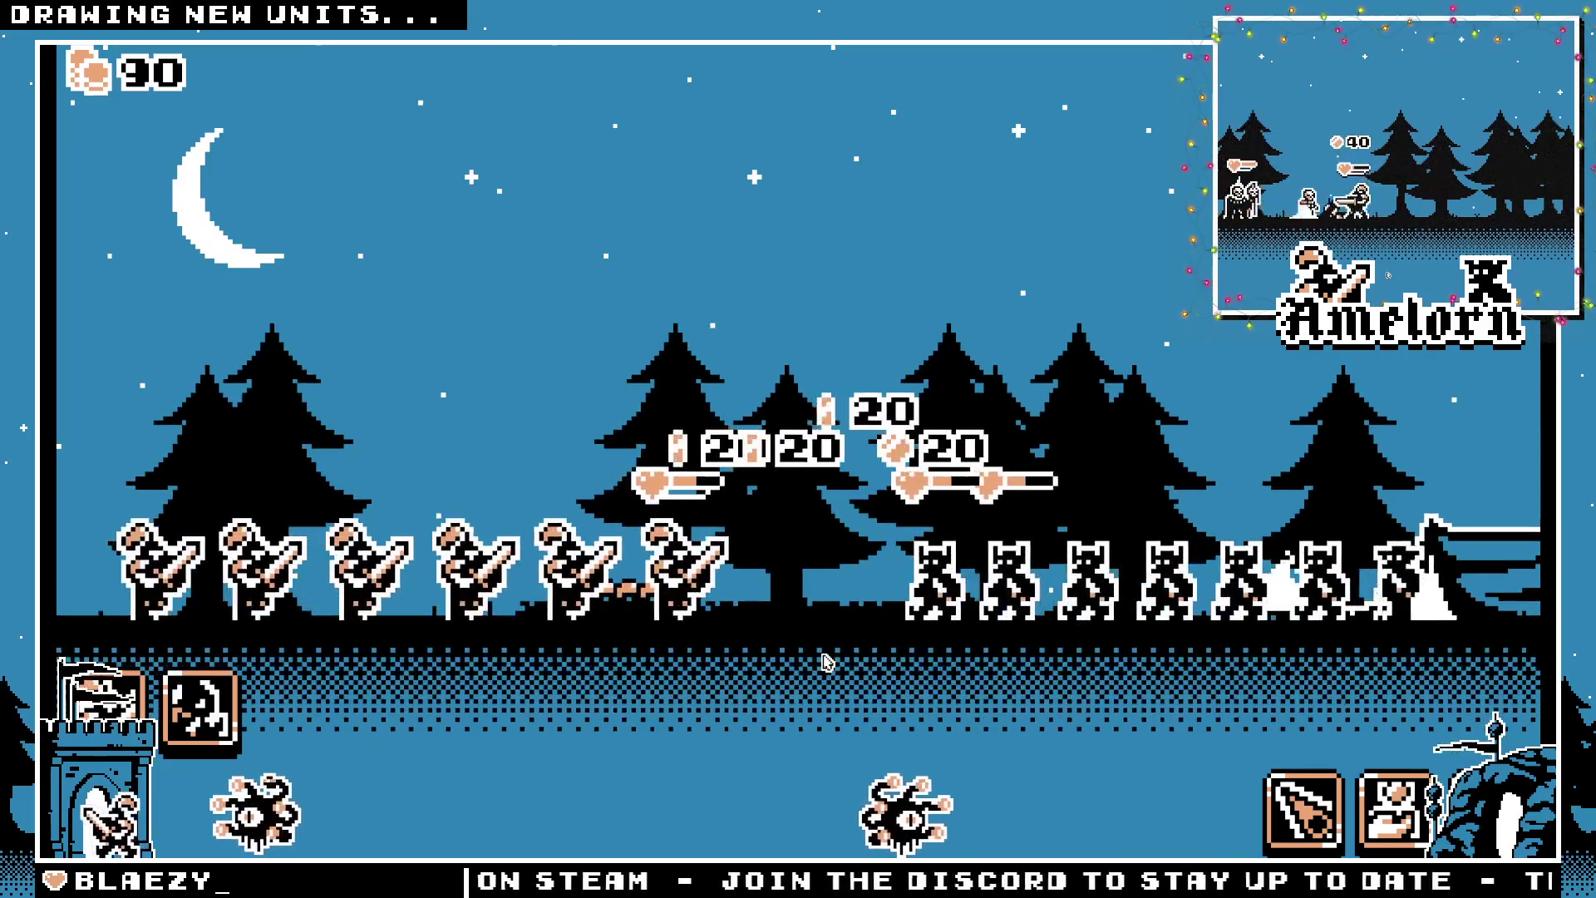
Drop three meteors onto the enemy side of the battlefield
{"action": "left_click", "coordinate": [1287, 799]}
{"action": "left_click", "coordinate": [1287, 799]}
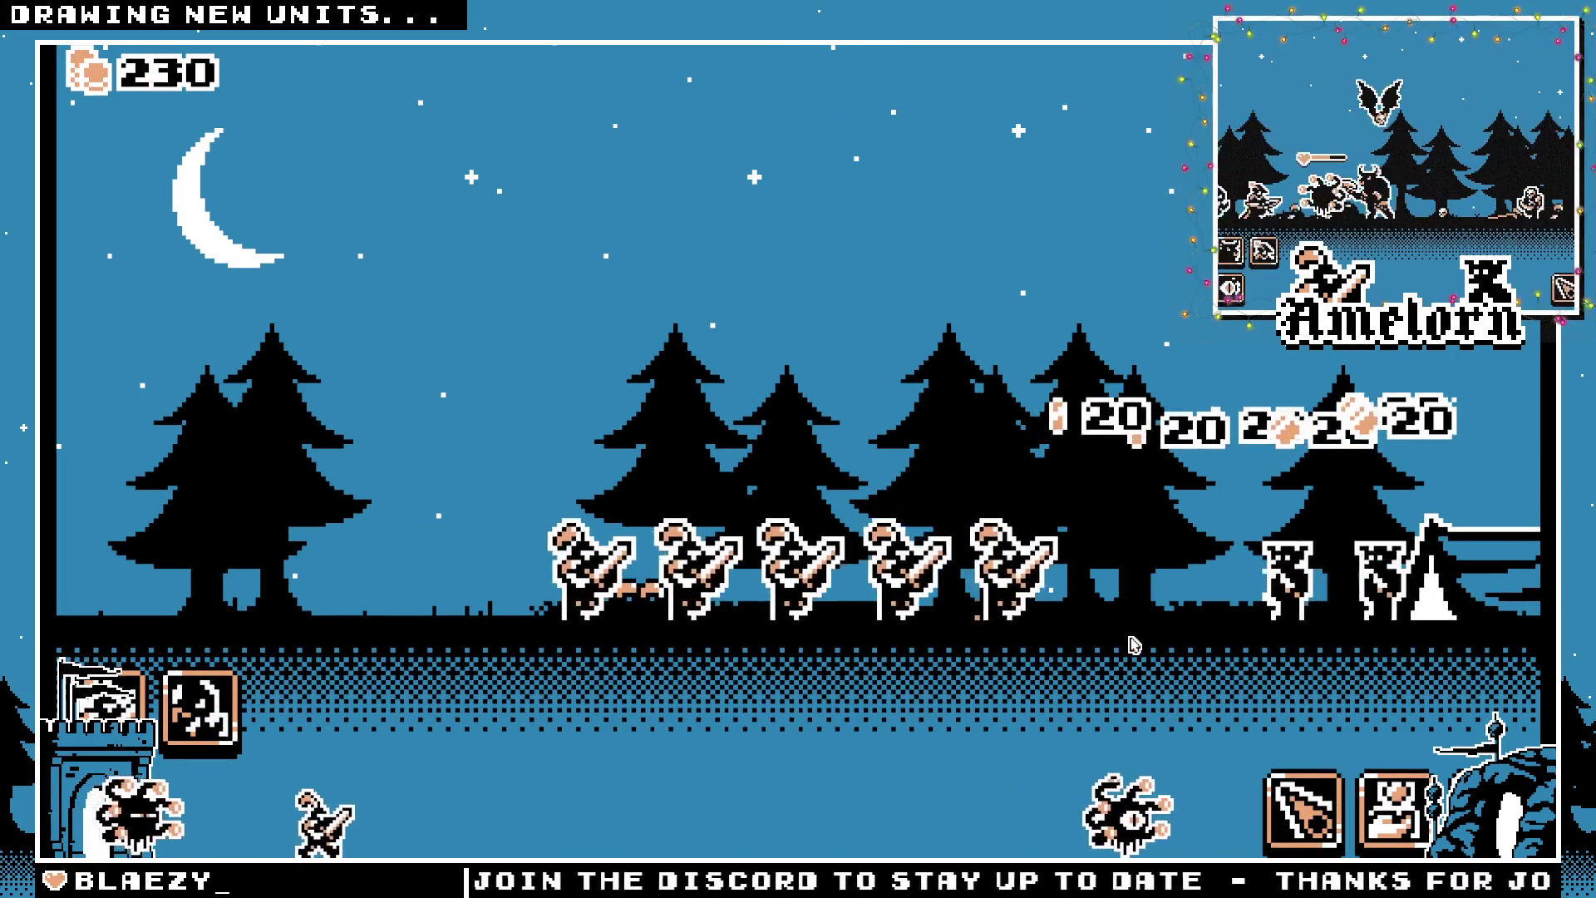
{"action": "left_click", "coordinate": [1234, 708]}
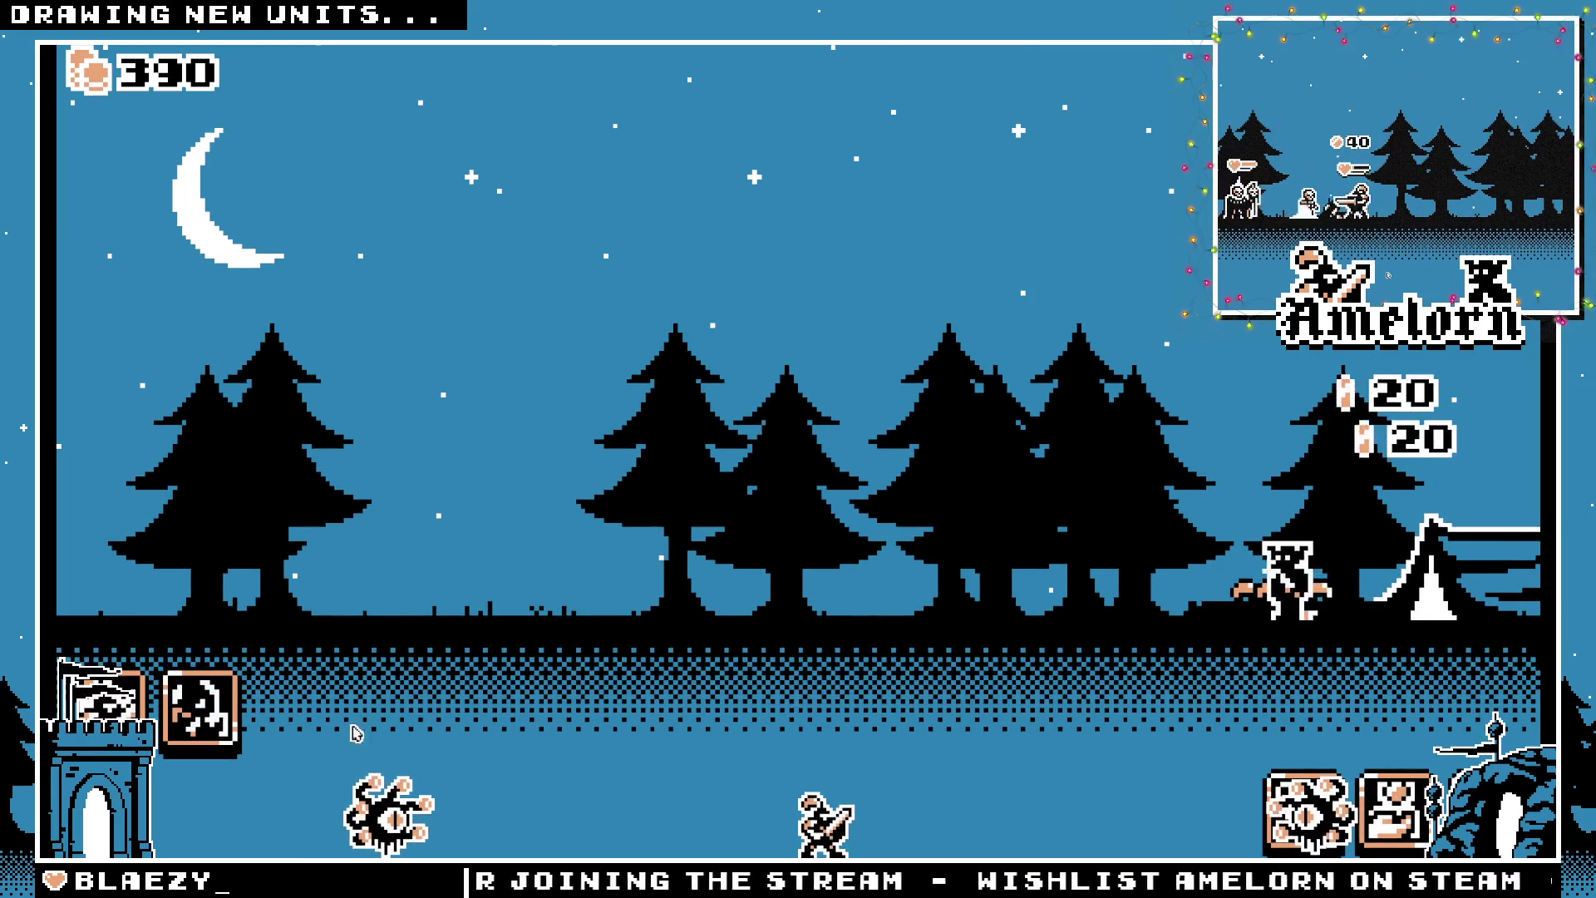
Deploy a 50-coin unit and two 25-coin archers from the castle
{"action": "left_click", "coordinate": [104, 698]}
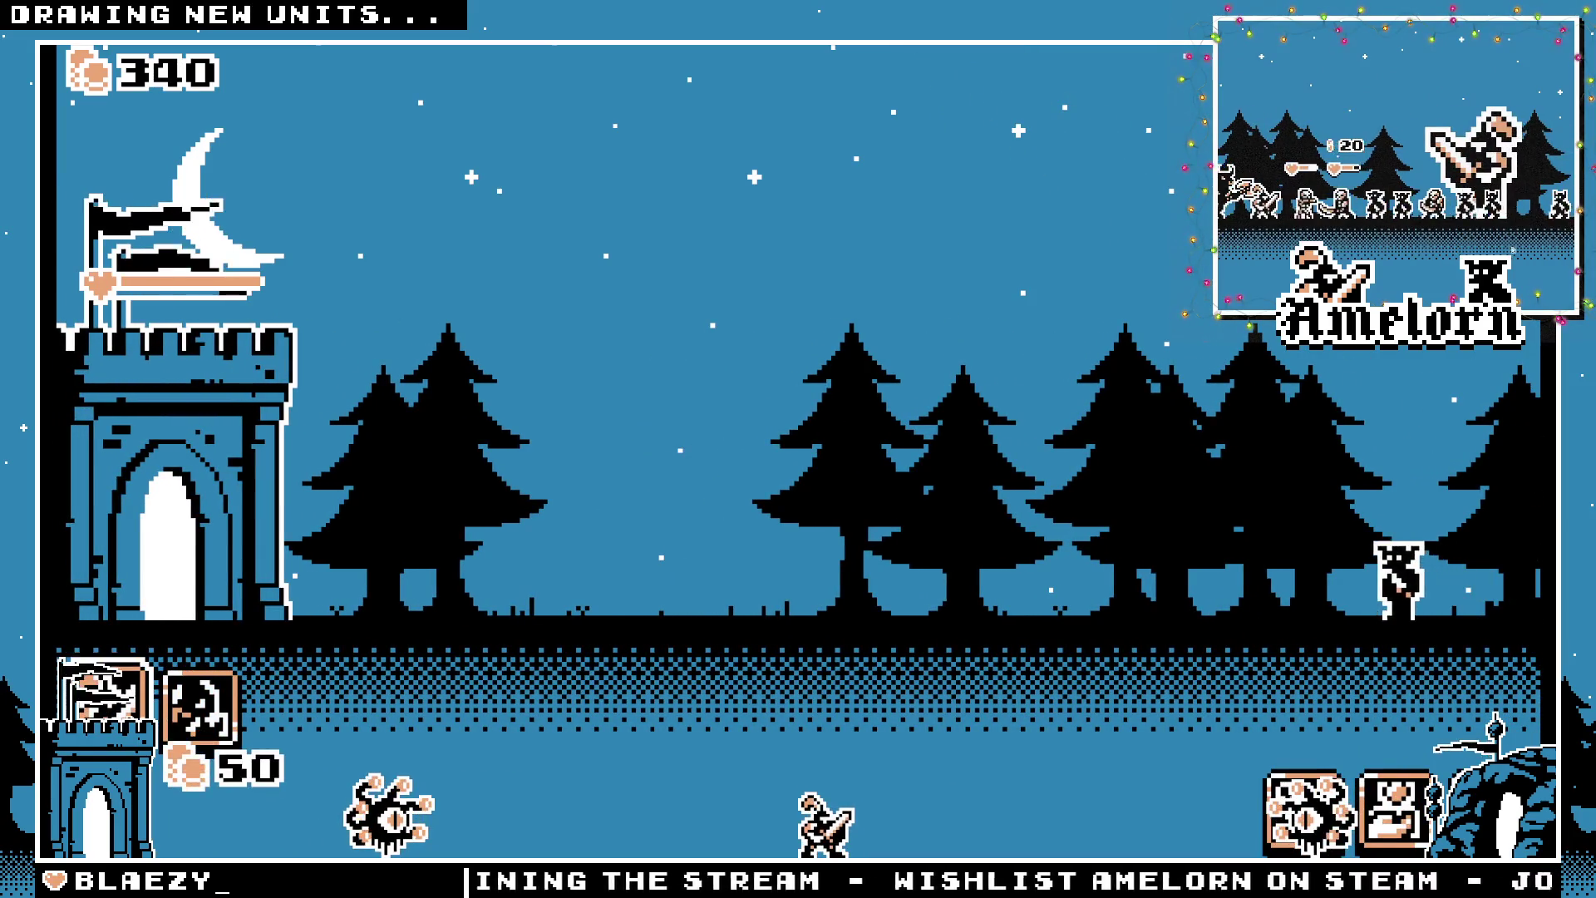
{"action": "left_click", "coordinate": [199, 723]}
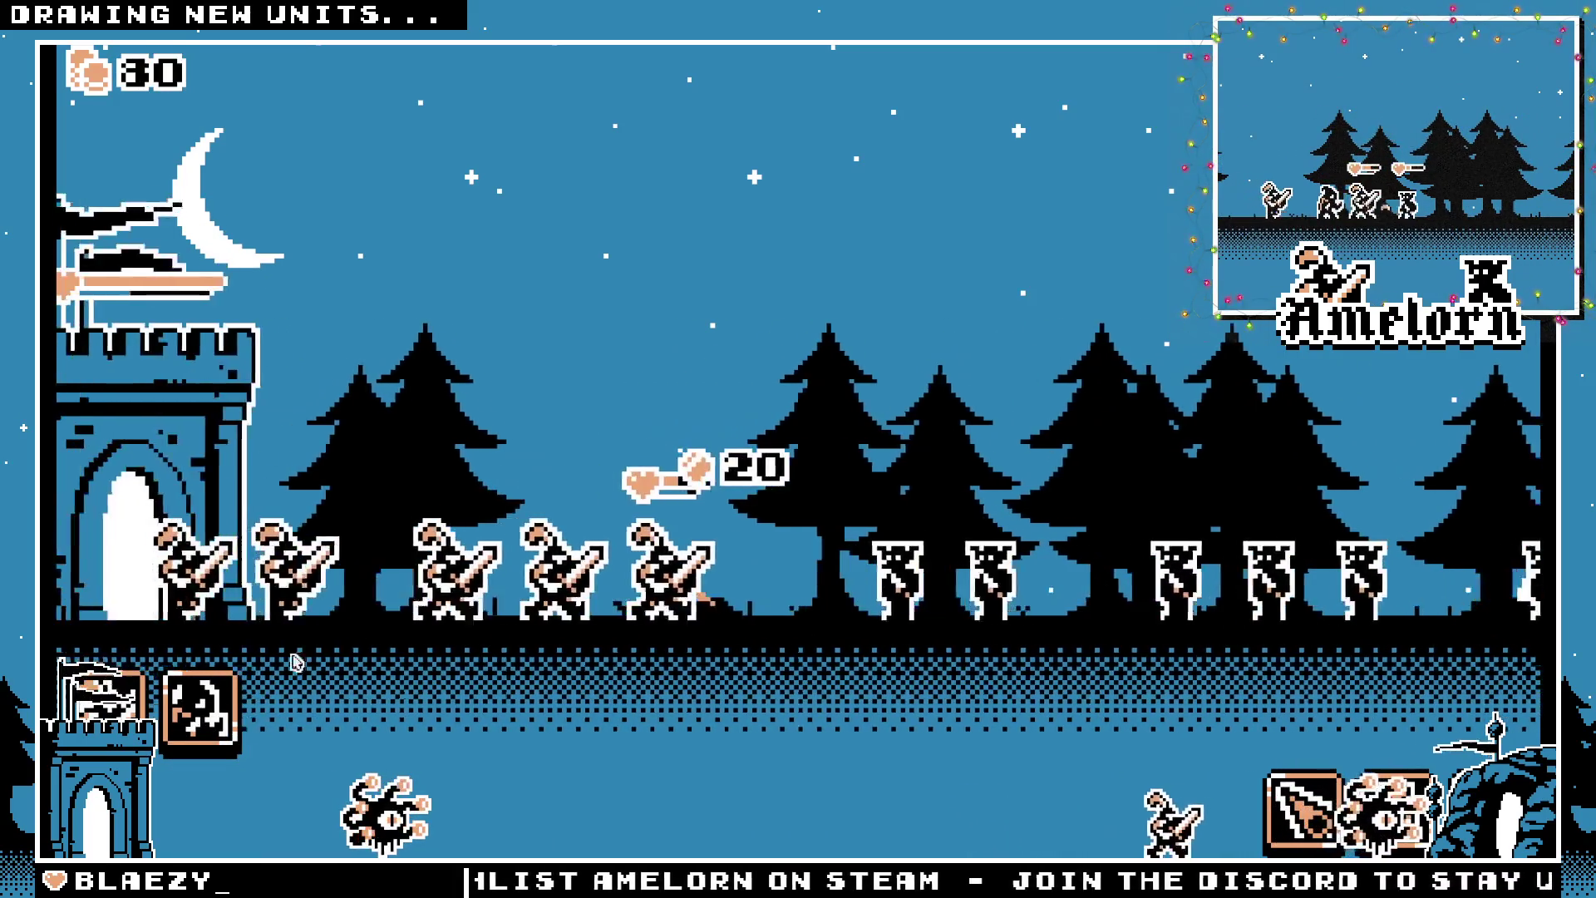
{"action": "left_click", "coordinate": [204, 725]}
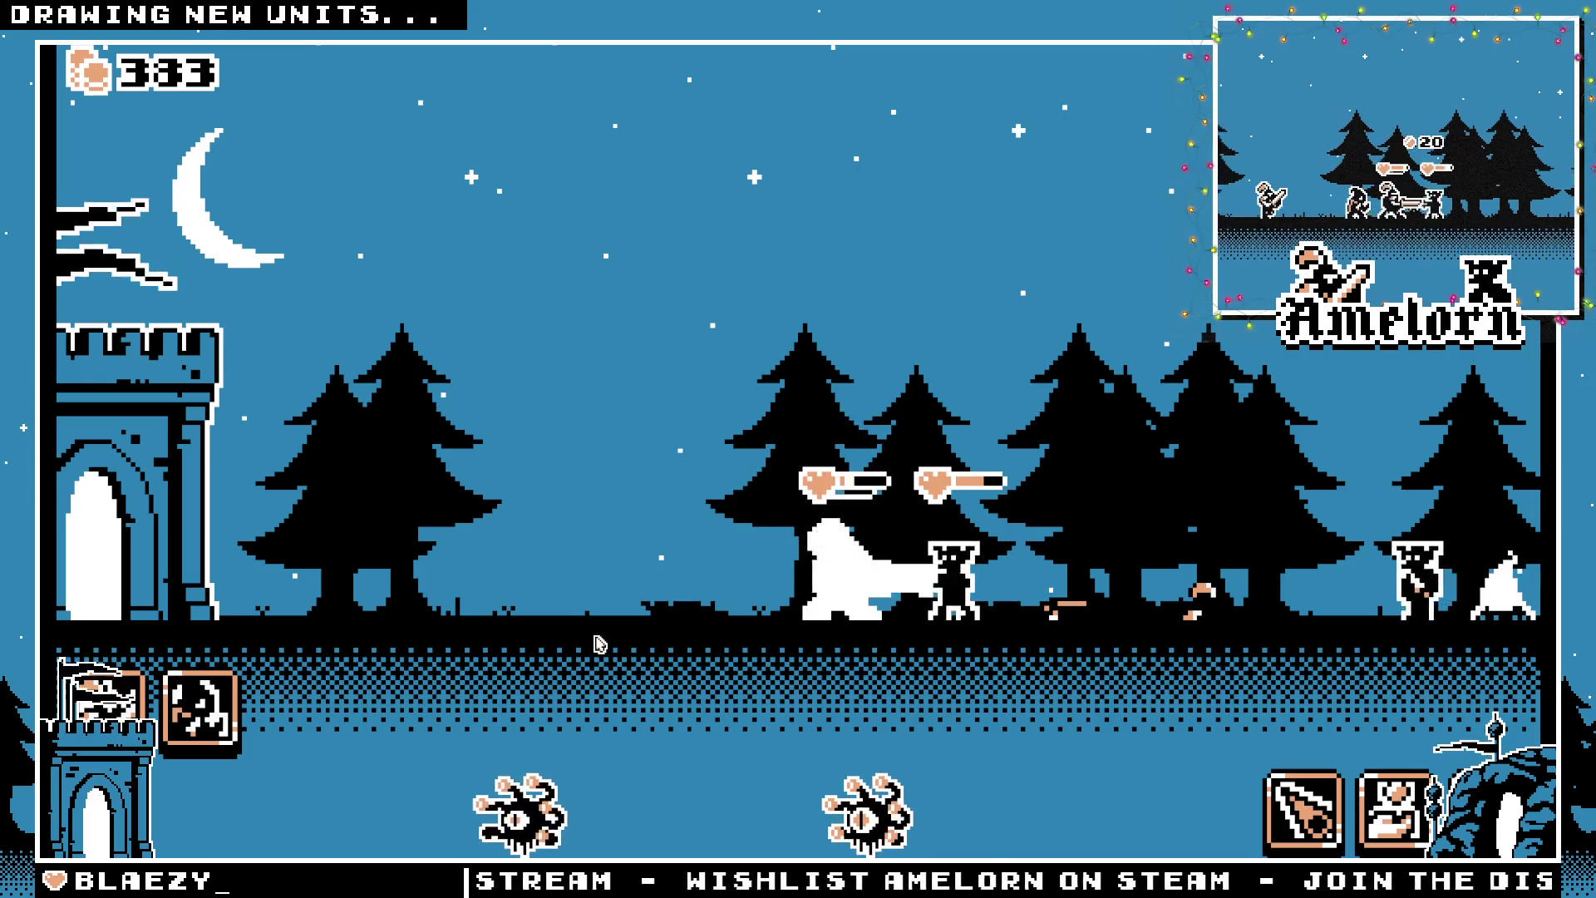
Send out four more 50-coin swordsmen from the castle
{"action": "left_click", "coordinate": [249, 752]}
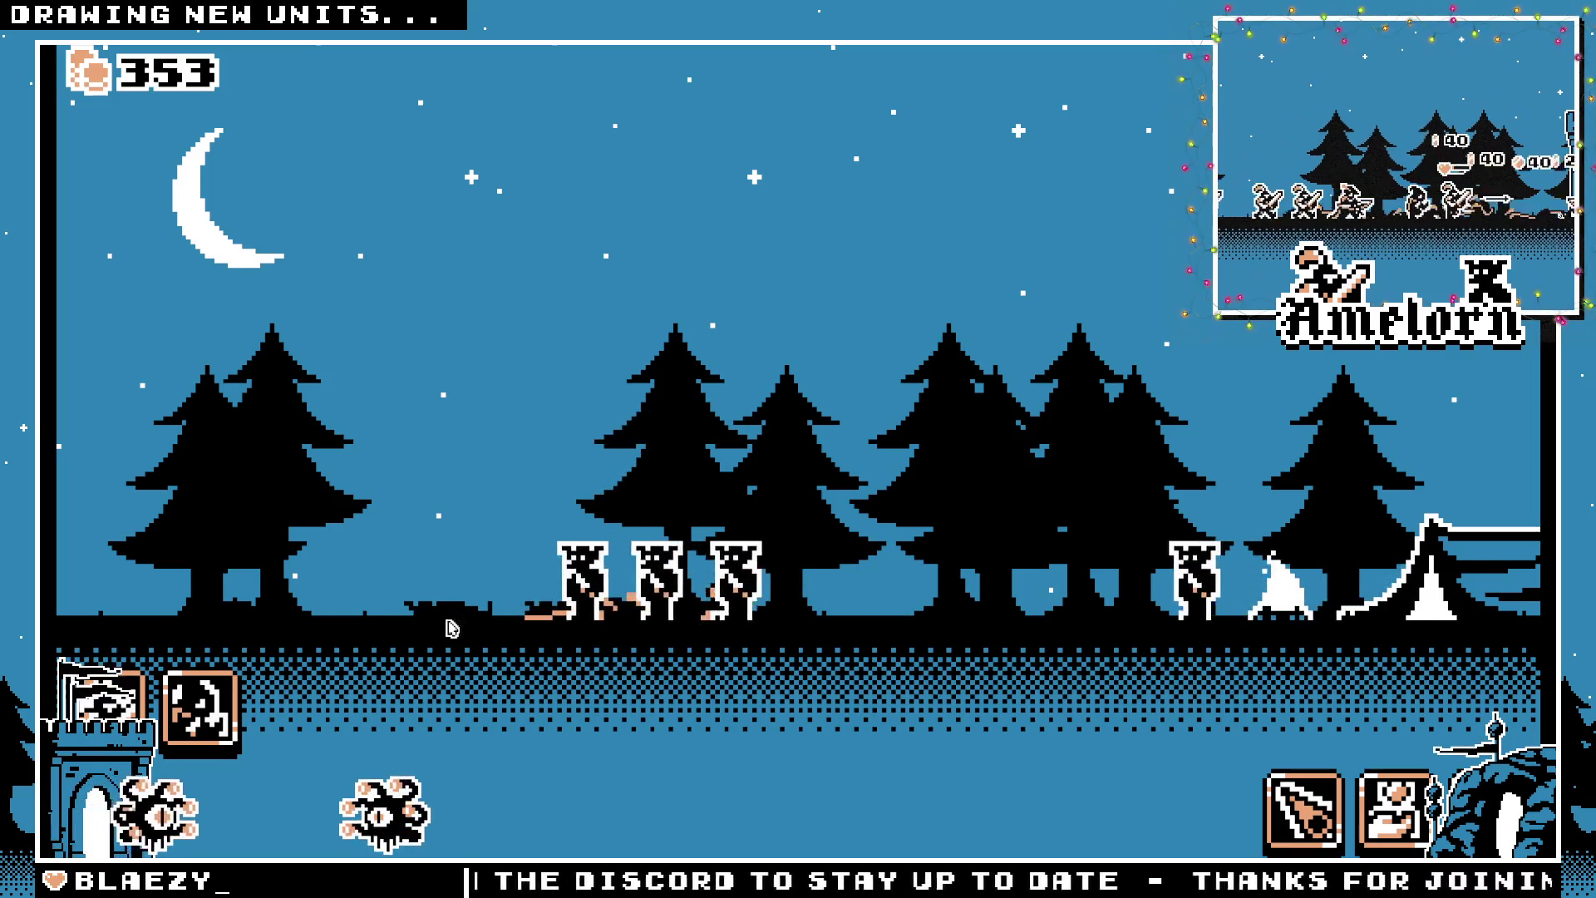
{"action": "left_click", "coordinate": [199, 705]}
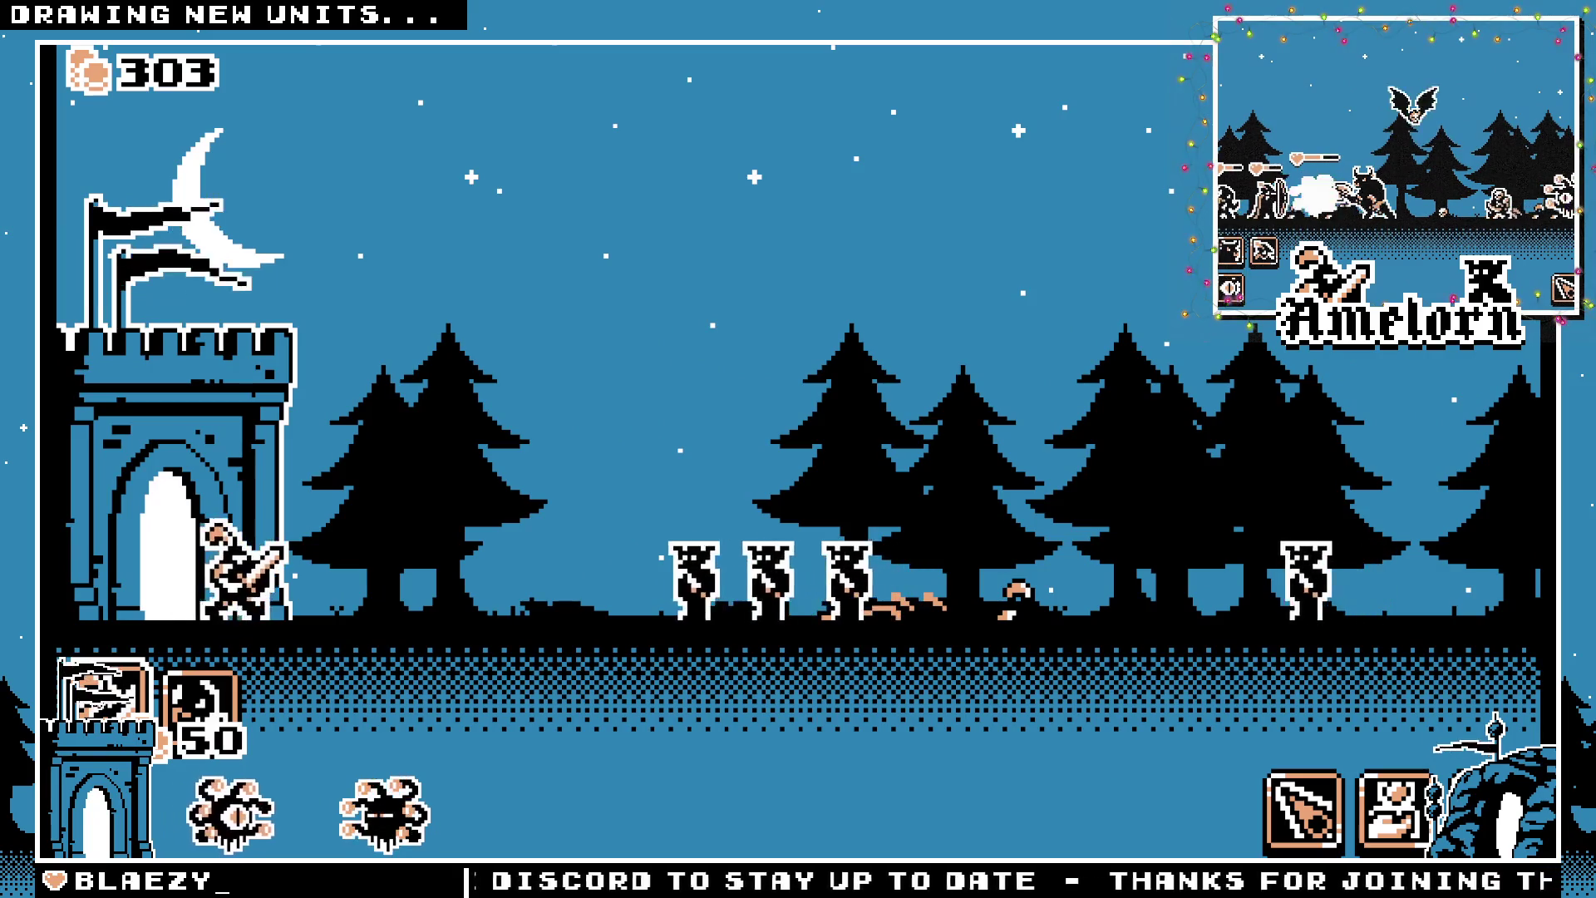
{"action": "left_click", "coordinate": [111, 707]}
{"action": "left_click", "coordinate": [110, 707]}
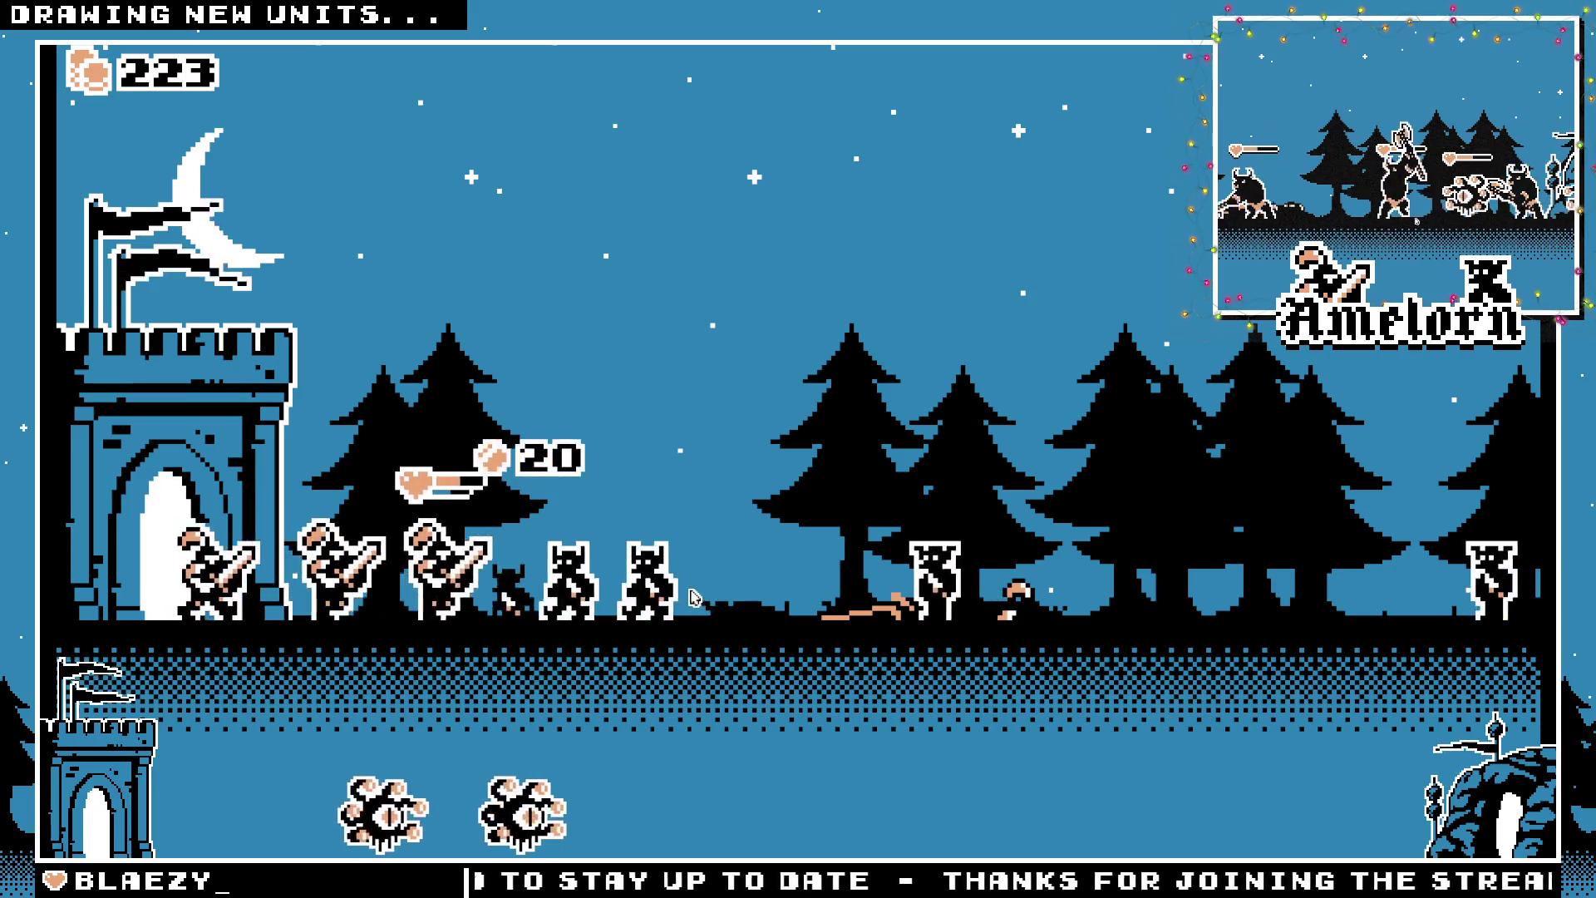
Drop a volley of meteors on the enemies at the right
{"action": "left_click", "coordinate": [1301, 798]}
{"action": "left_click", "coordinate": [1301, 773]}
{"action": "left_click", "coordinate": [1176, 649]}
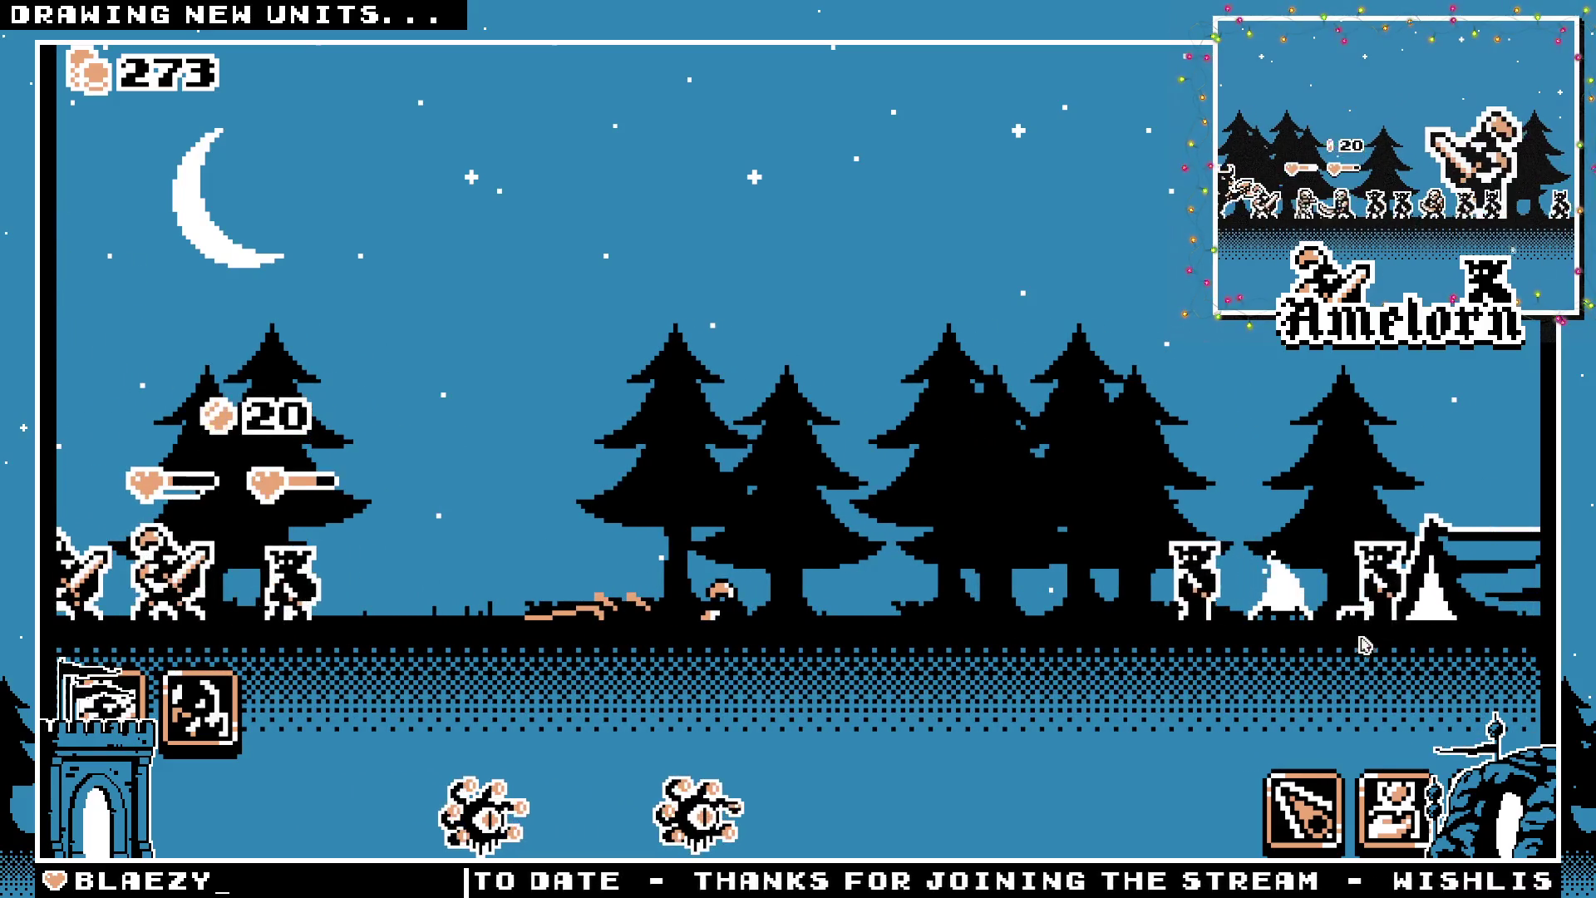
{"action": "left_click", "coordinate": [1301, 798]}
{"action": "left_click", "coordinate": [1106, 640]}
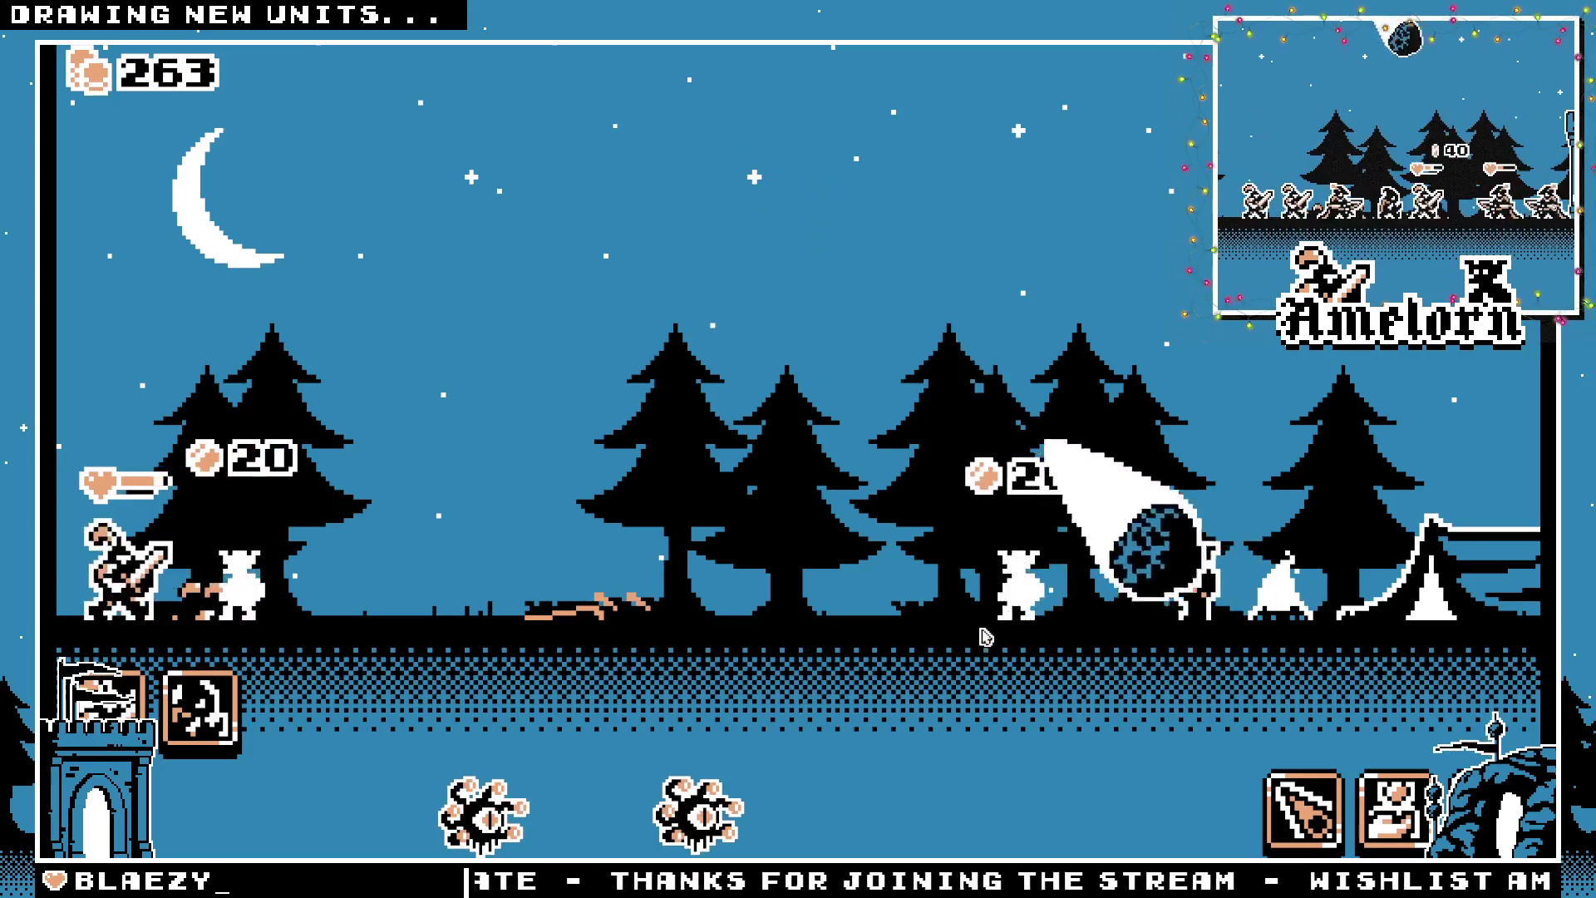
Summon a tall tower beside the castle and cast a meteor onto the enemy line
{"action": "left_click", "coordinate": [199, 711]}
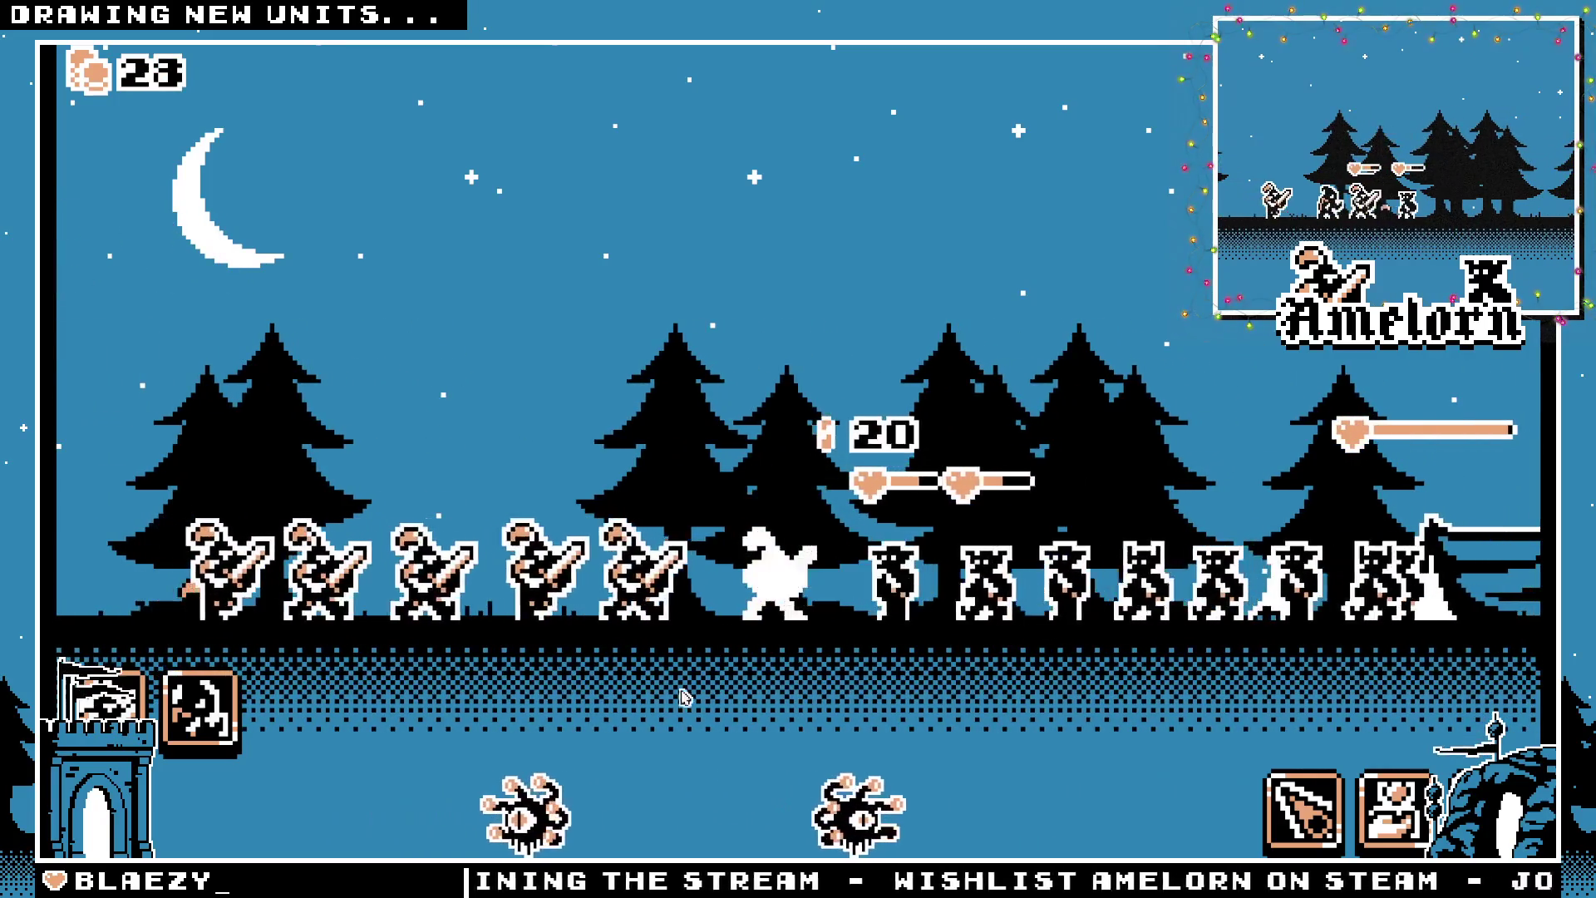
{"action": "mouse_move", "coordinate": [108, 707]}
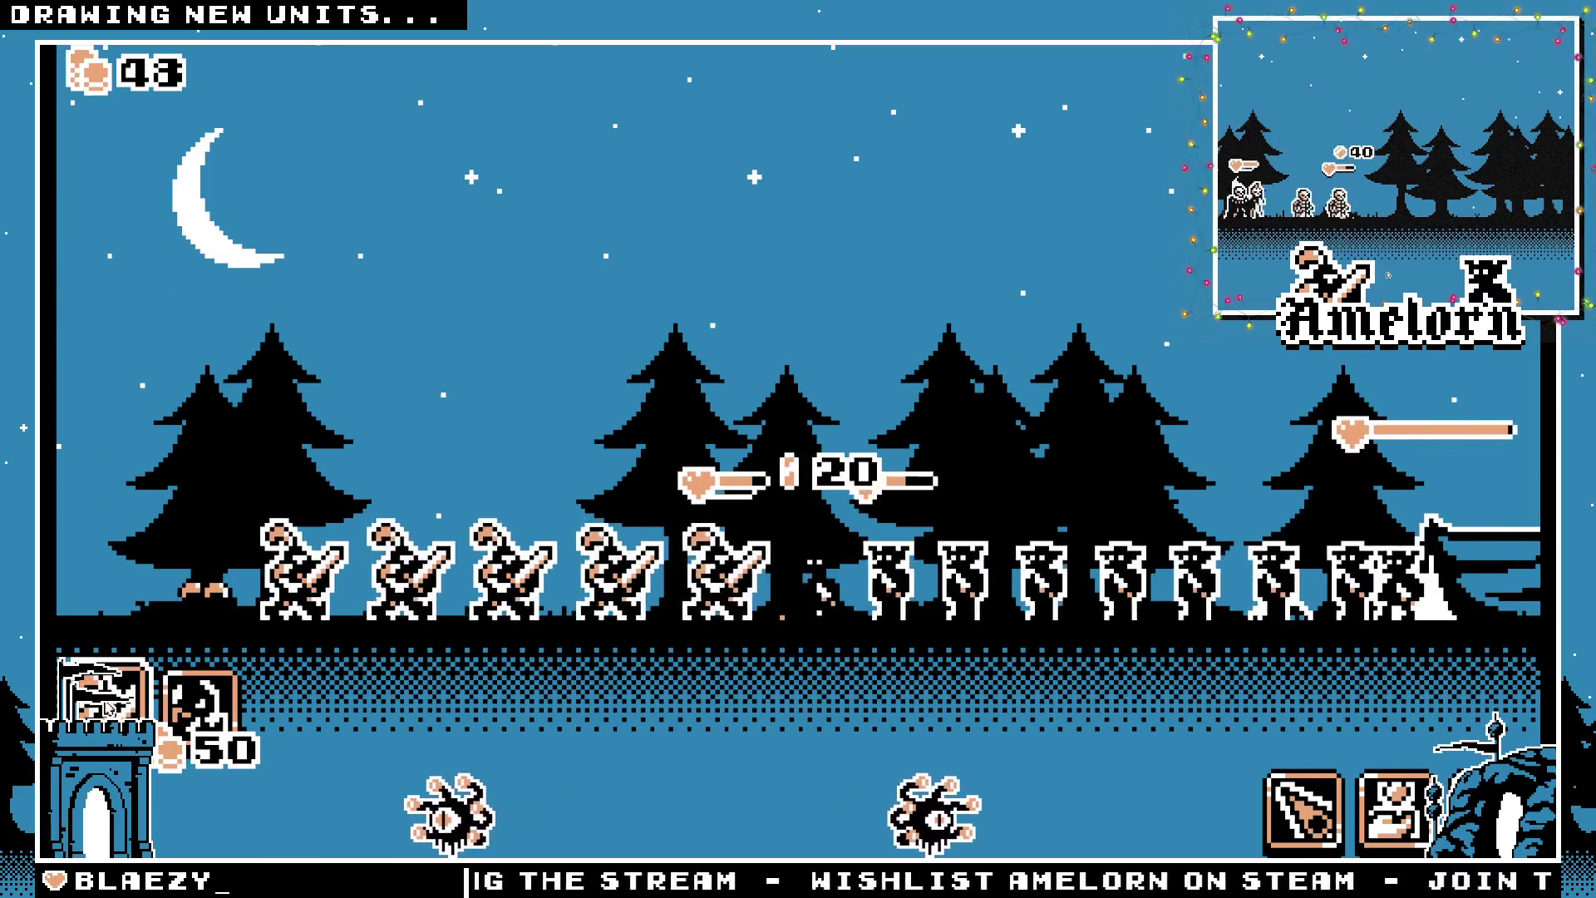
{"action": "mouse_move", "coordinate": [1304, 810]}
{"action": "left_mouse_down"}
{"action": "mouse_move", "coordinate": [1140, 663]}
{"action": "mouse_move", "coordinate": [1081, 673]}
{"action": "left_mouse_up"}
Cast three more meteors onto the enemies, then deploy two 50-coin swordsmen at the castle gate
{"action": "left_click_drag", "start_coordinate": [1304, 810], "coordinate": [1194, 717]}
{"action": "mouse_move", "coordinate": [1297, 806]}
{"action": "left_mouse_down"}
{"action": "mouse_move", "coordinate": [1274, 790]}
{"action": "mouse_move", "coordinate": [1284, 743]}
{"action": "left_mouse_up"}
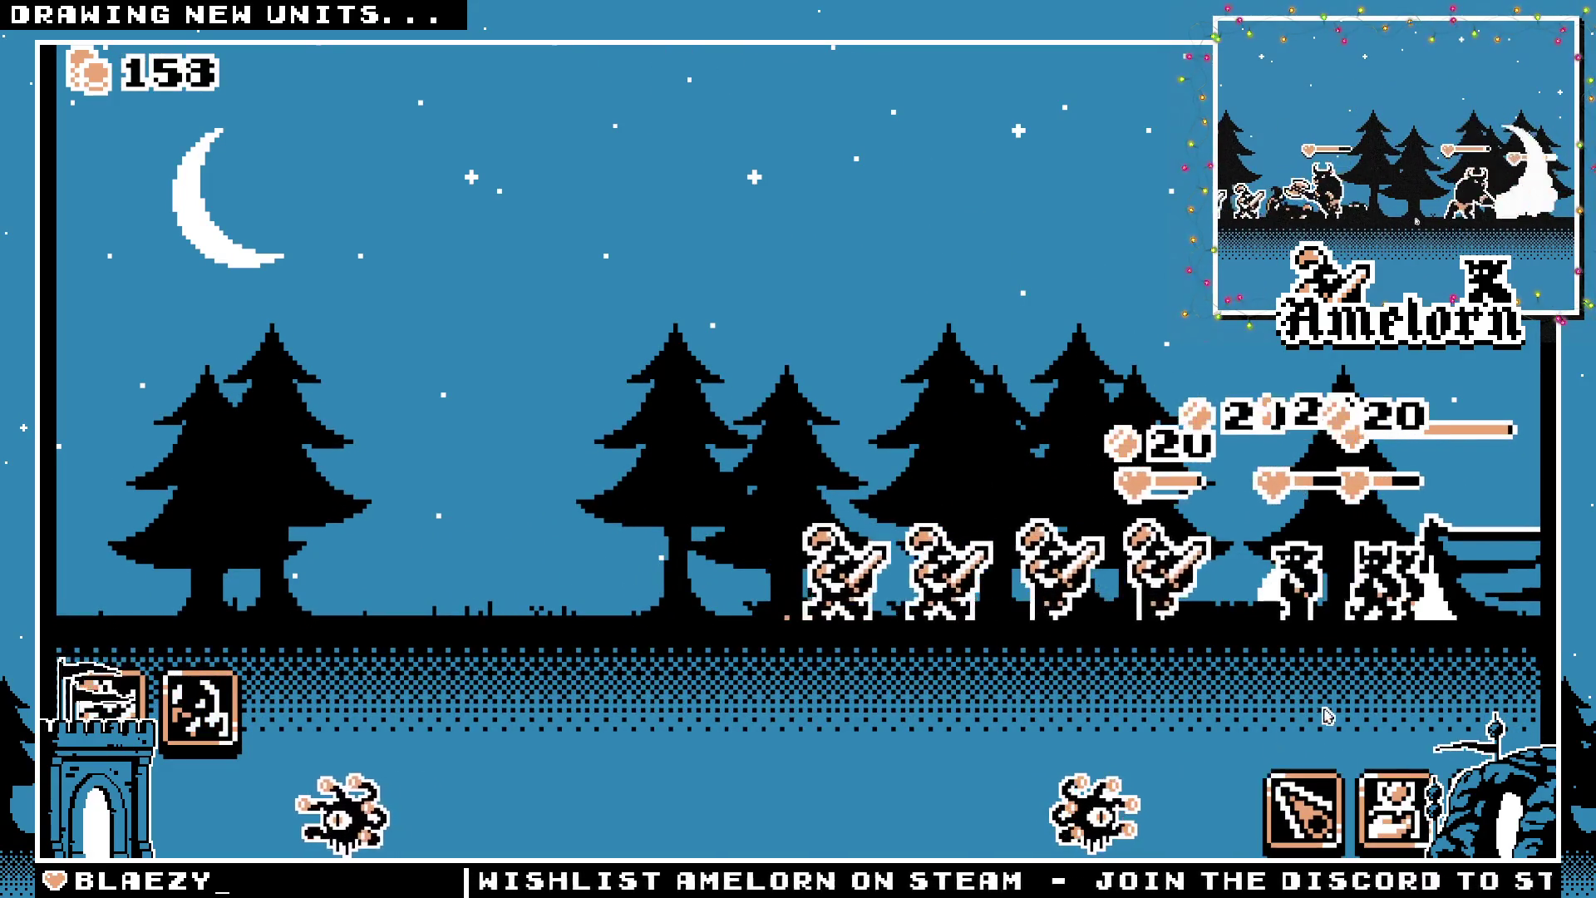
{"action": "left_click_drag", "start_coordinate": [1303, 810], "coordinate": [1386, 680]}
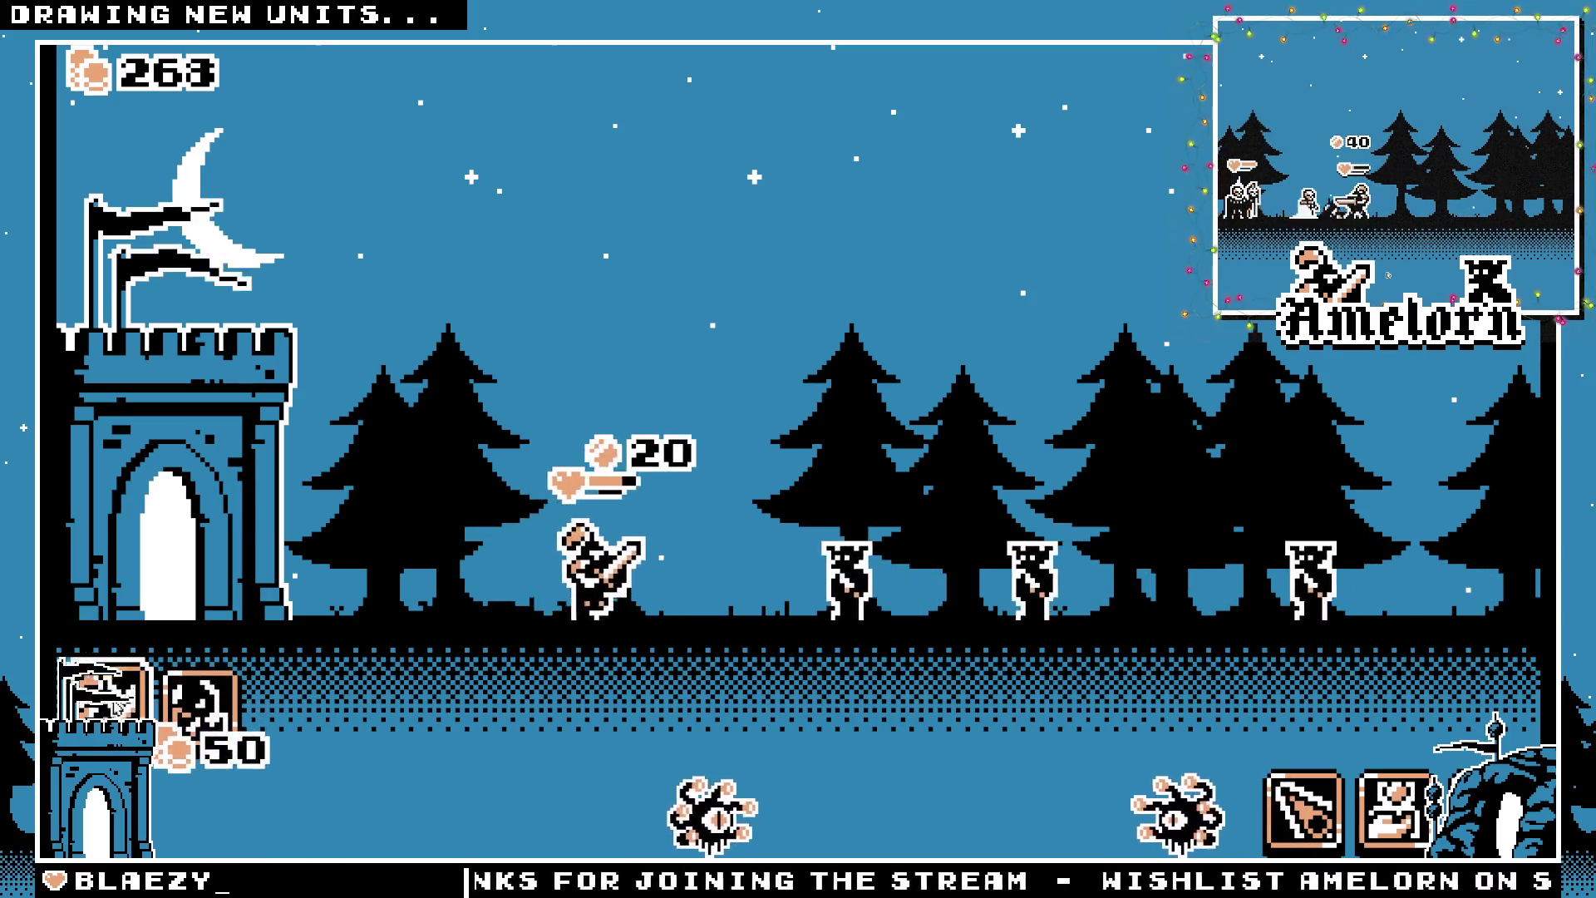
{"action": "left_click", "coordinate": [199, 707]}
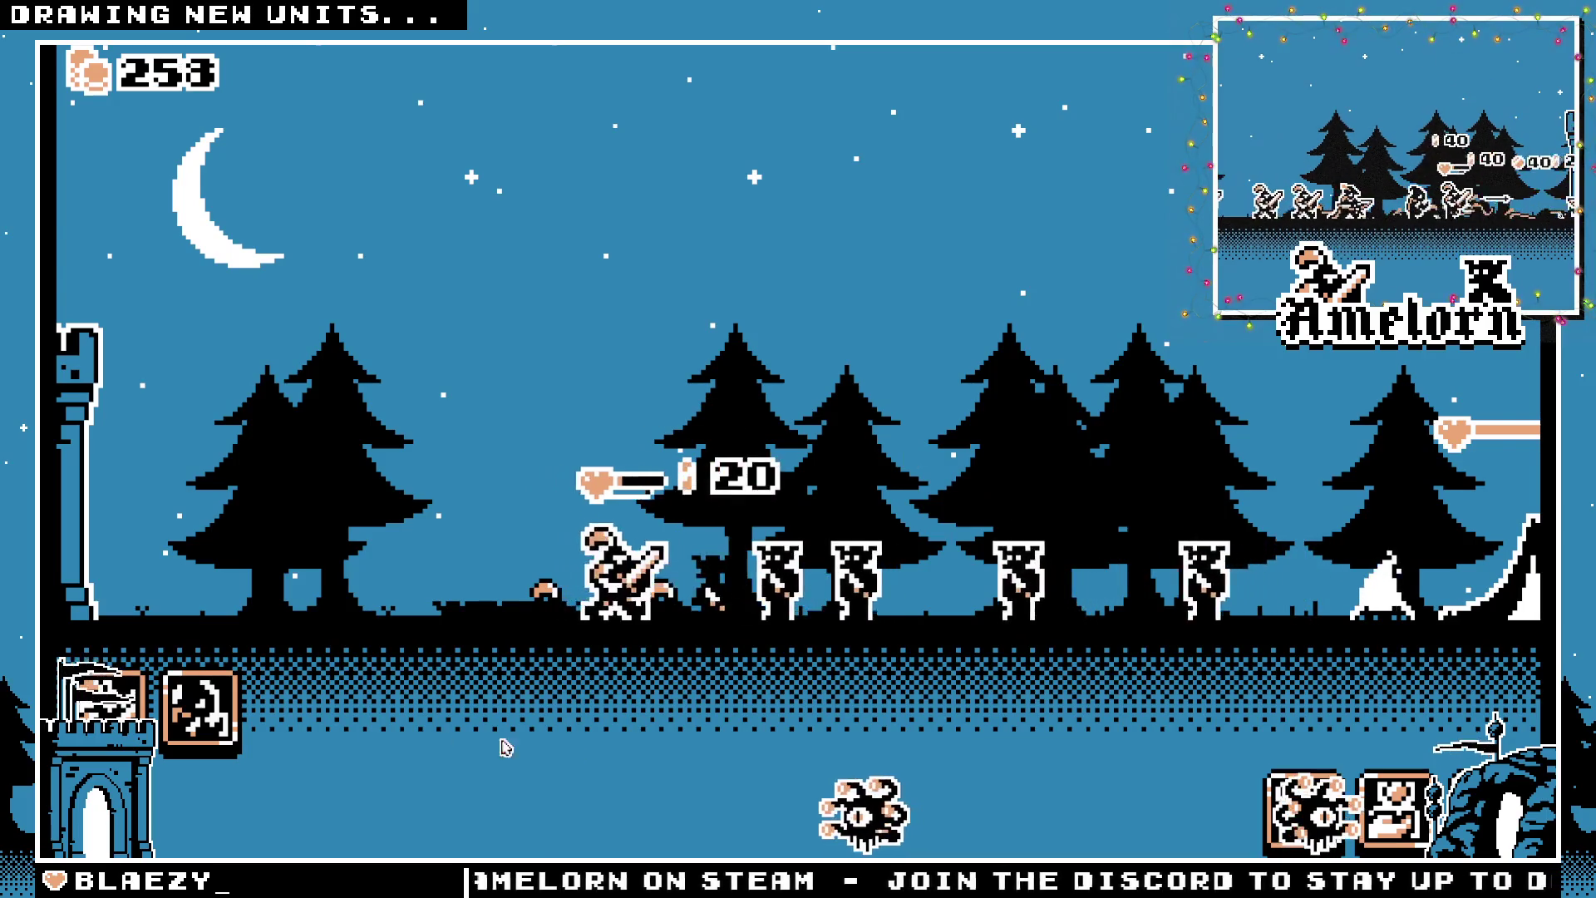
{"action": "left_click", "coordinate": [200, 707]}
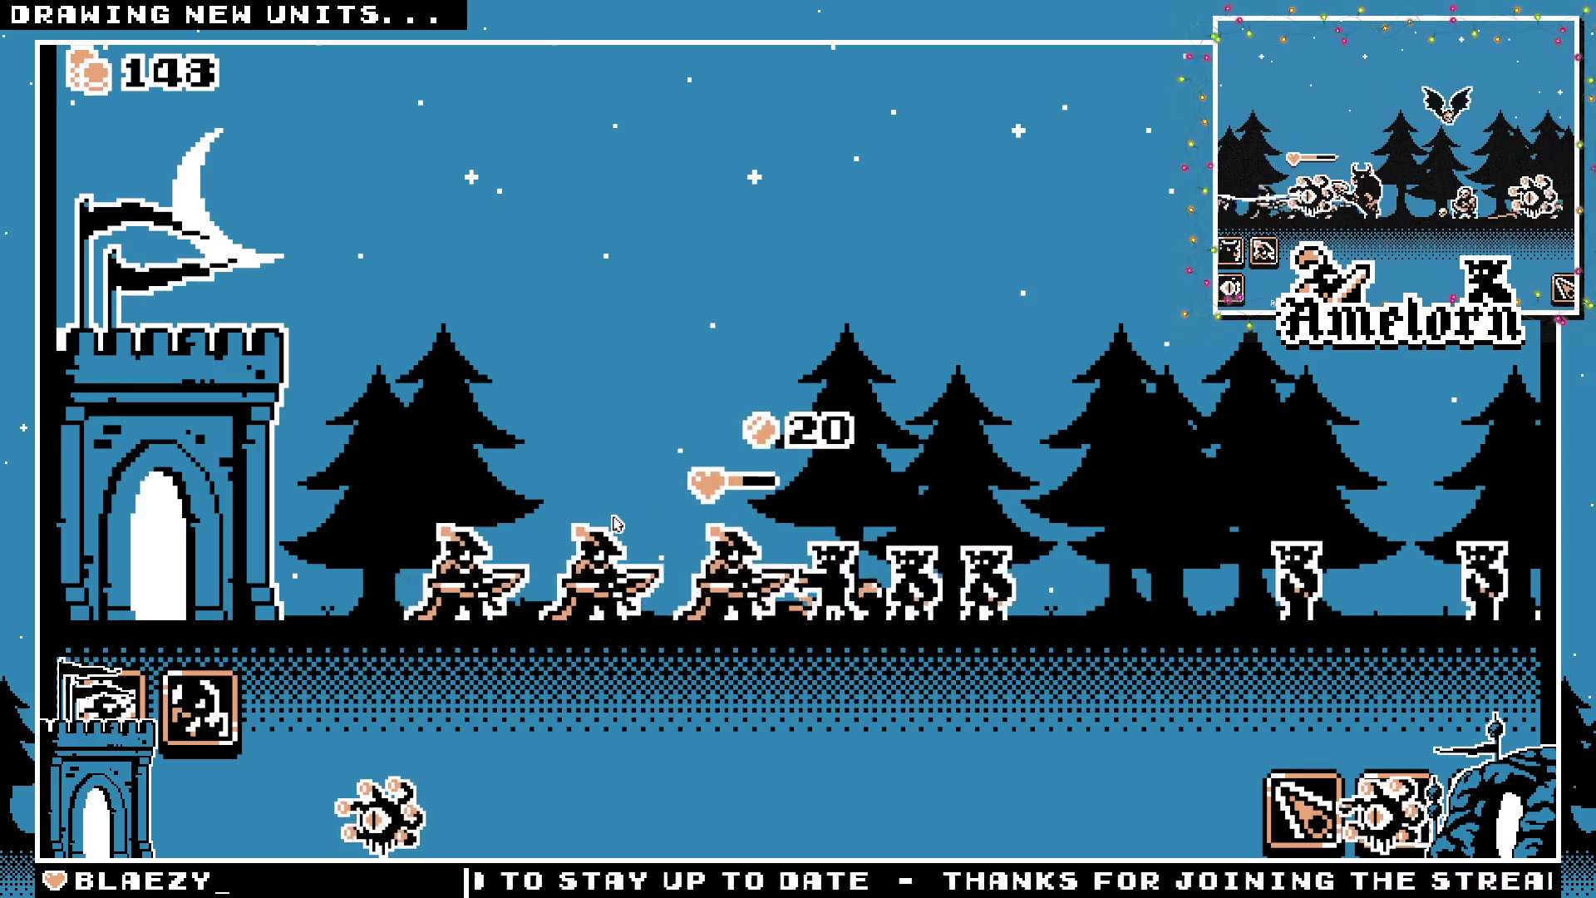
Bolster the castle and spawn an archer, then leave the lost battle after defeat
{"action": "left_click", "coordinate": [169, 820]}
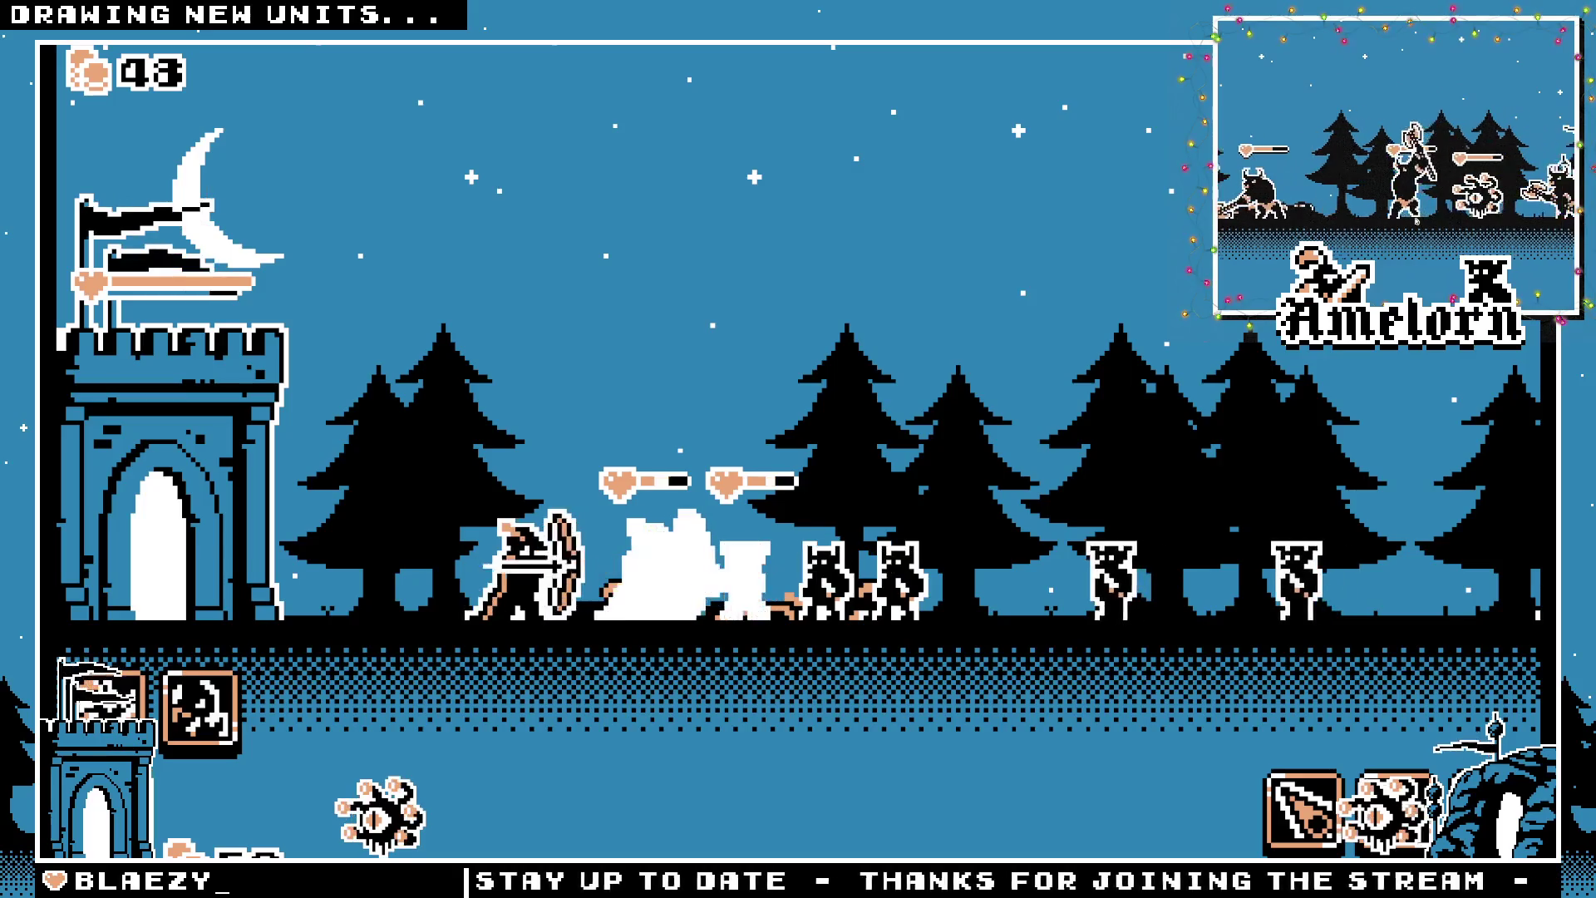
{"action": "left_click", "coordinate": [199, 706]}
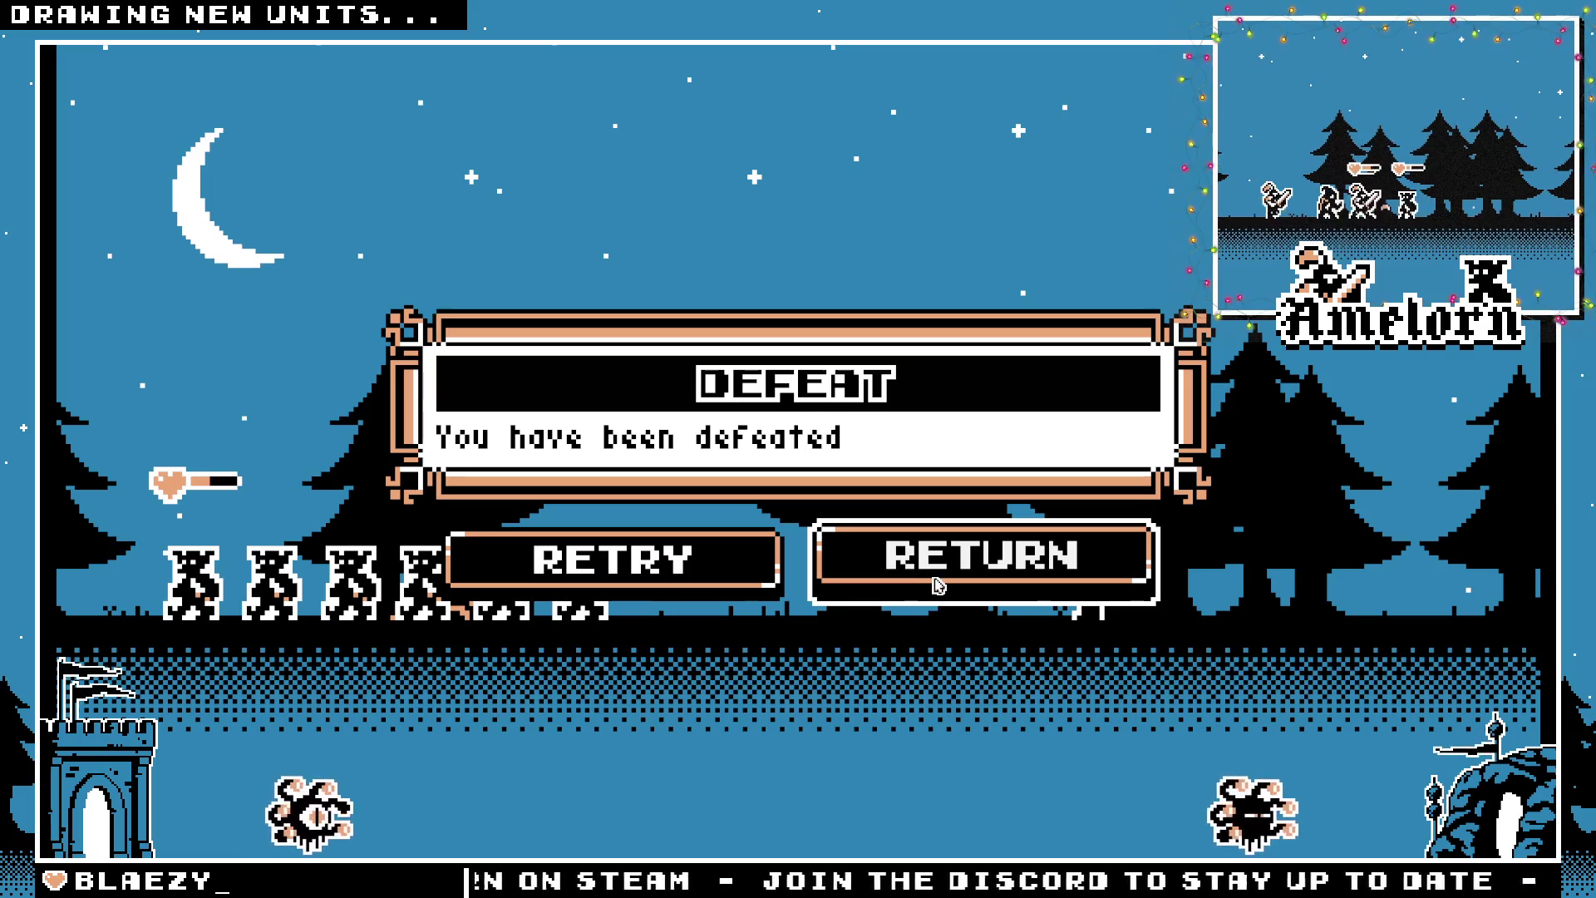
{"action": "left_click", "coordinate": [937, 585]}
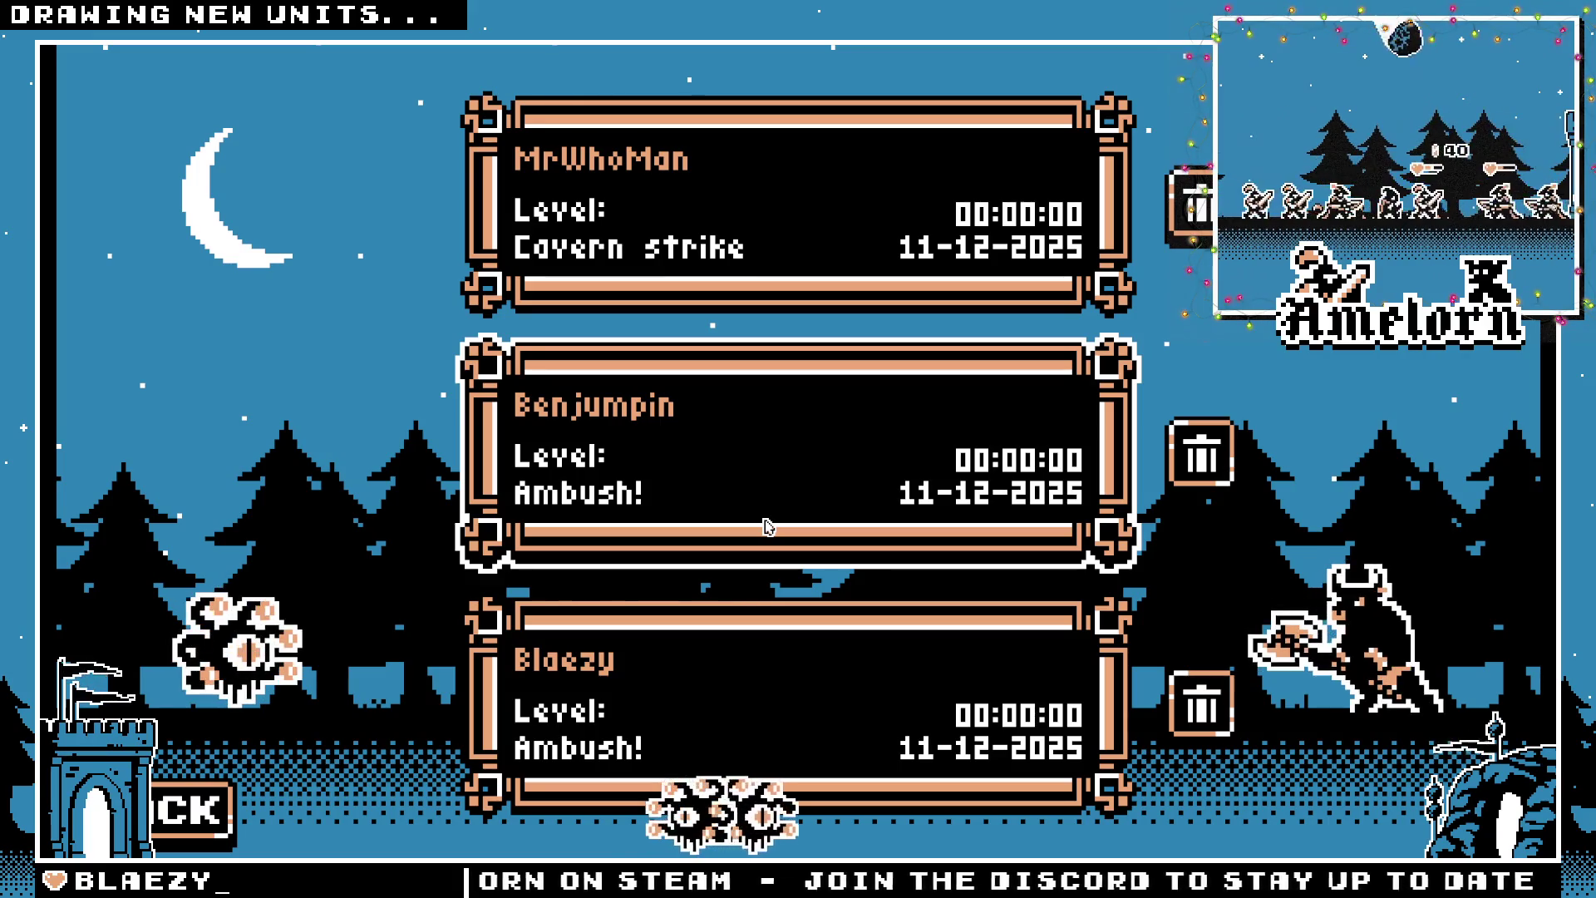
Load the first save, pick the Cavern Strike level on the map and start the battle
{"action": "left_click", "coordinate": [734, 279]}
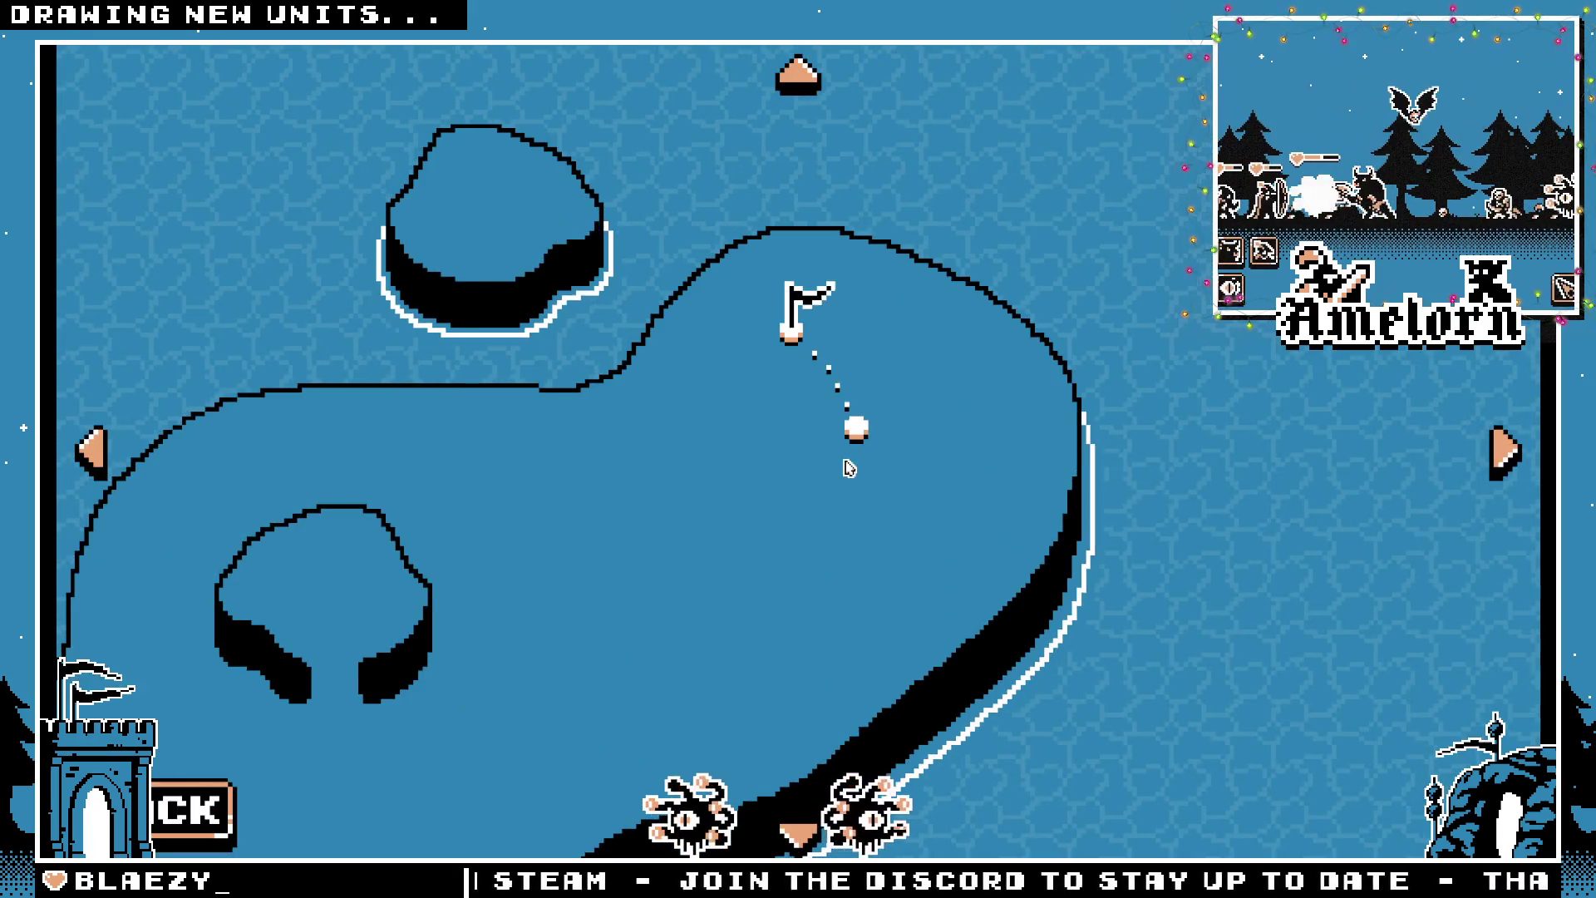
{"action": "left_click", "coordinate": [853, 433]}
{"action": "left_click", "coordinate": [570, 634]}
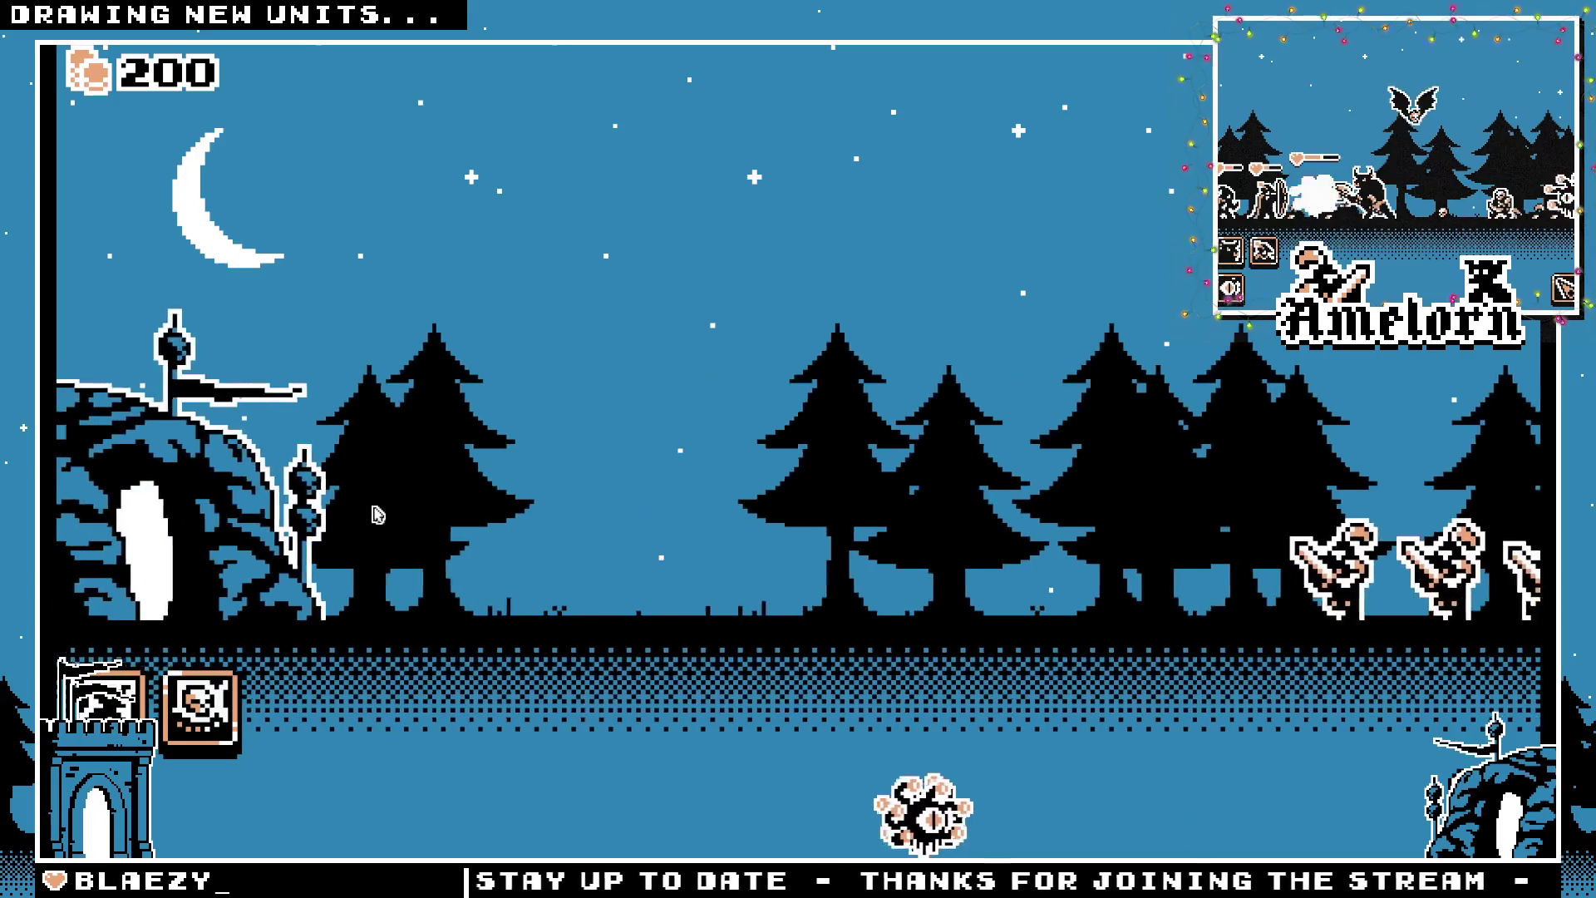
Deploy two 100-gold units and two 50-gold units against the enemy swordsmen
{"action": "left_click", "coordinate": [196, 730]}
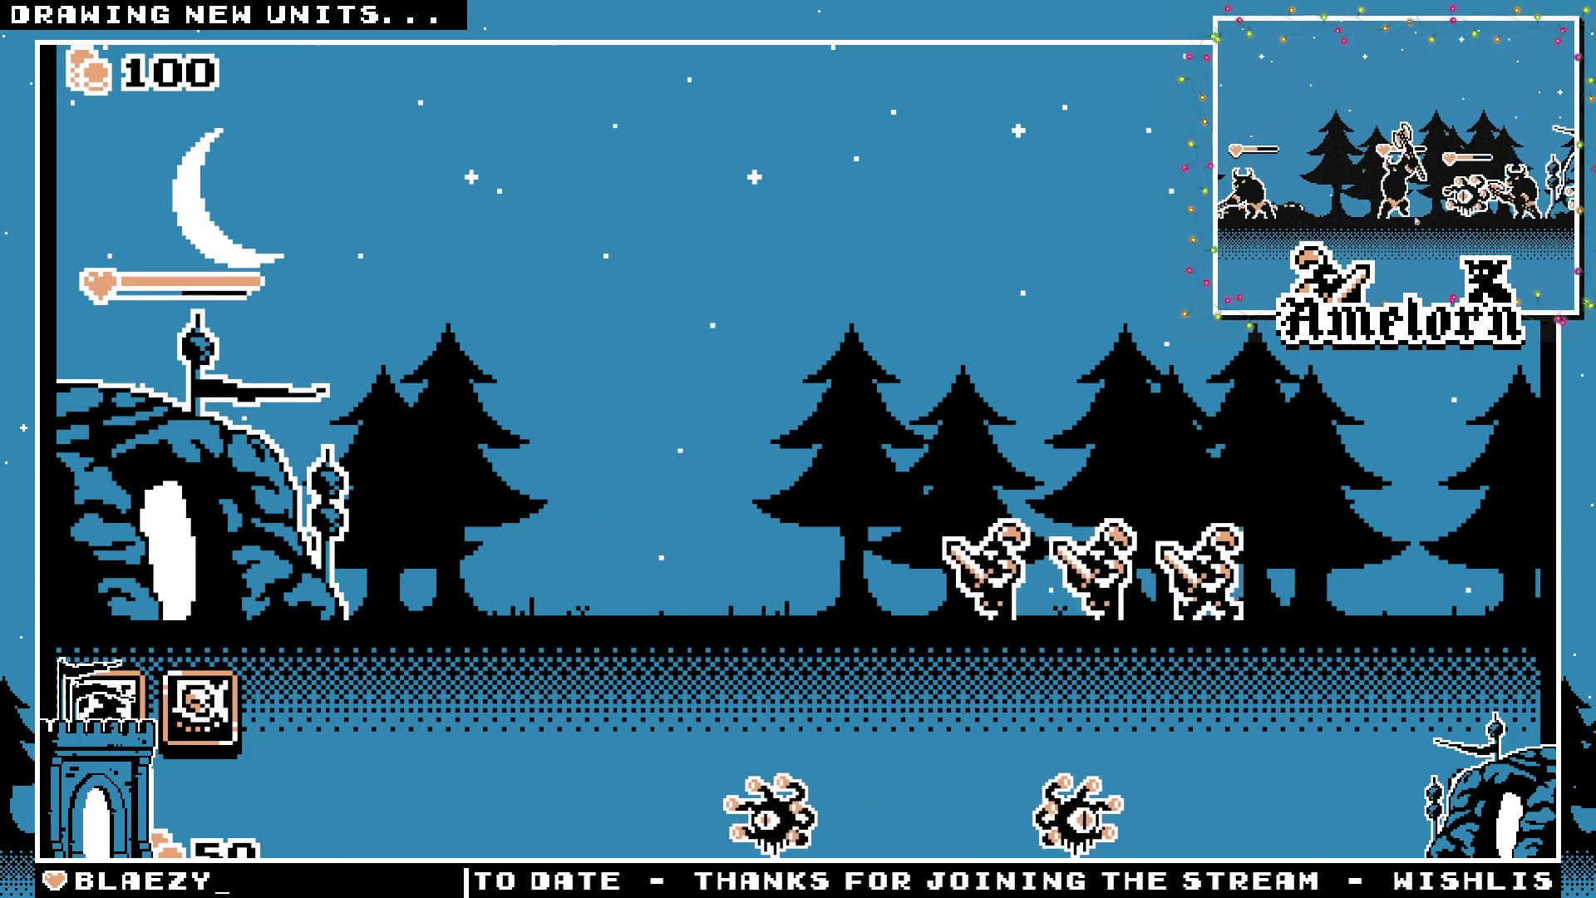
{"action": "left_click", "coordinate": [196, 730]}
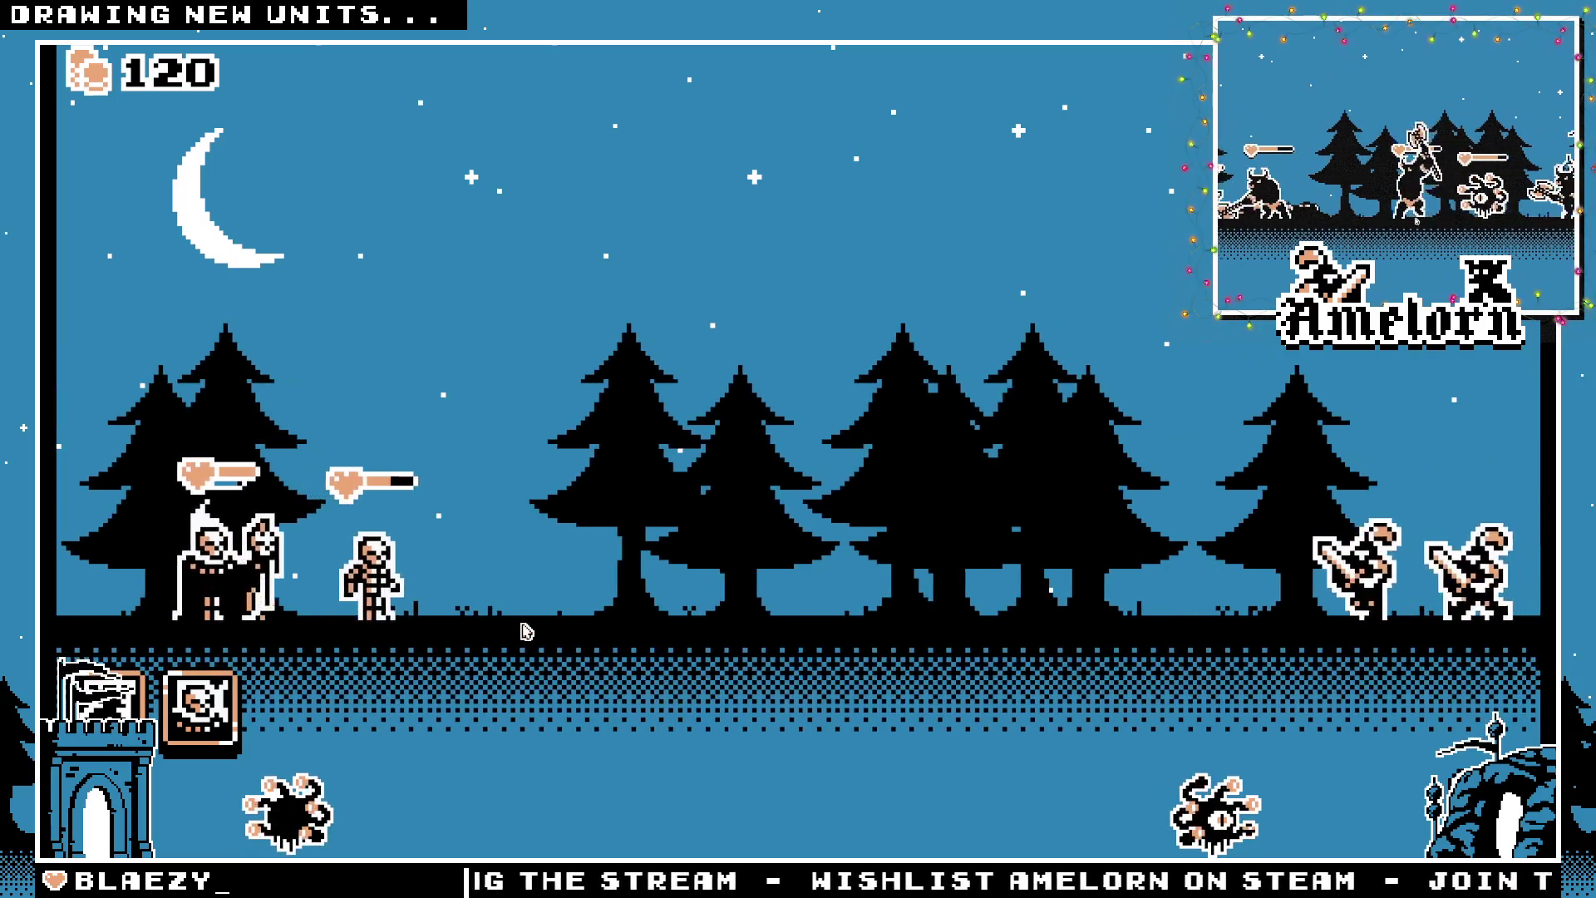
{"action": "left_click", "coordinate": [125, 712]}
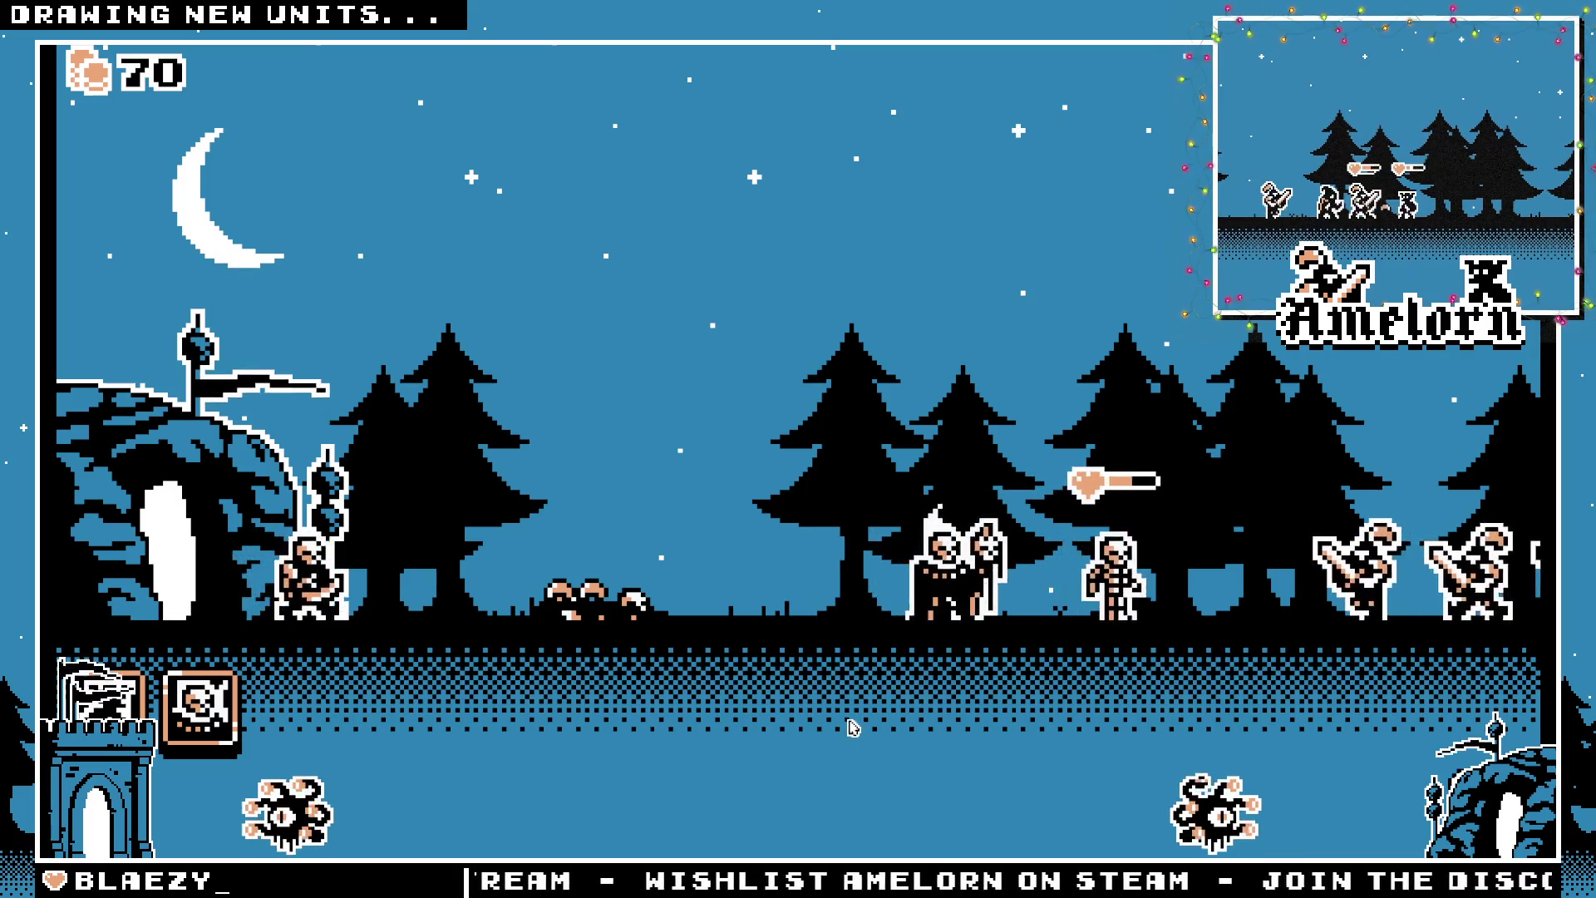
{"action": "left_click", "coordinate": [201, 705]}
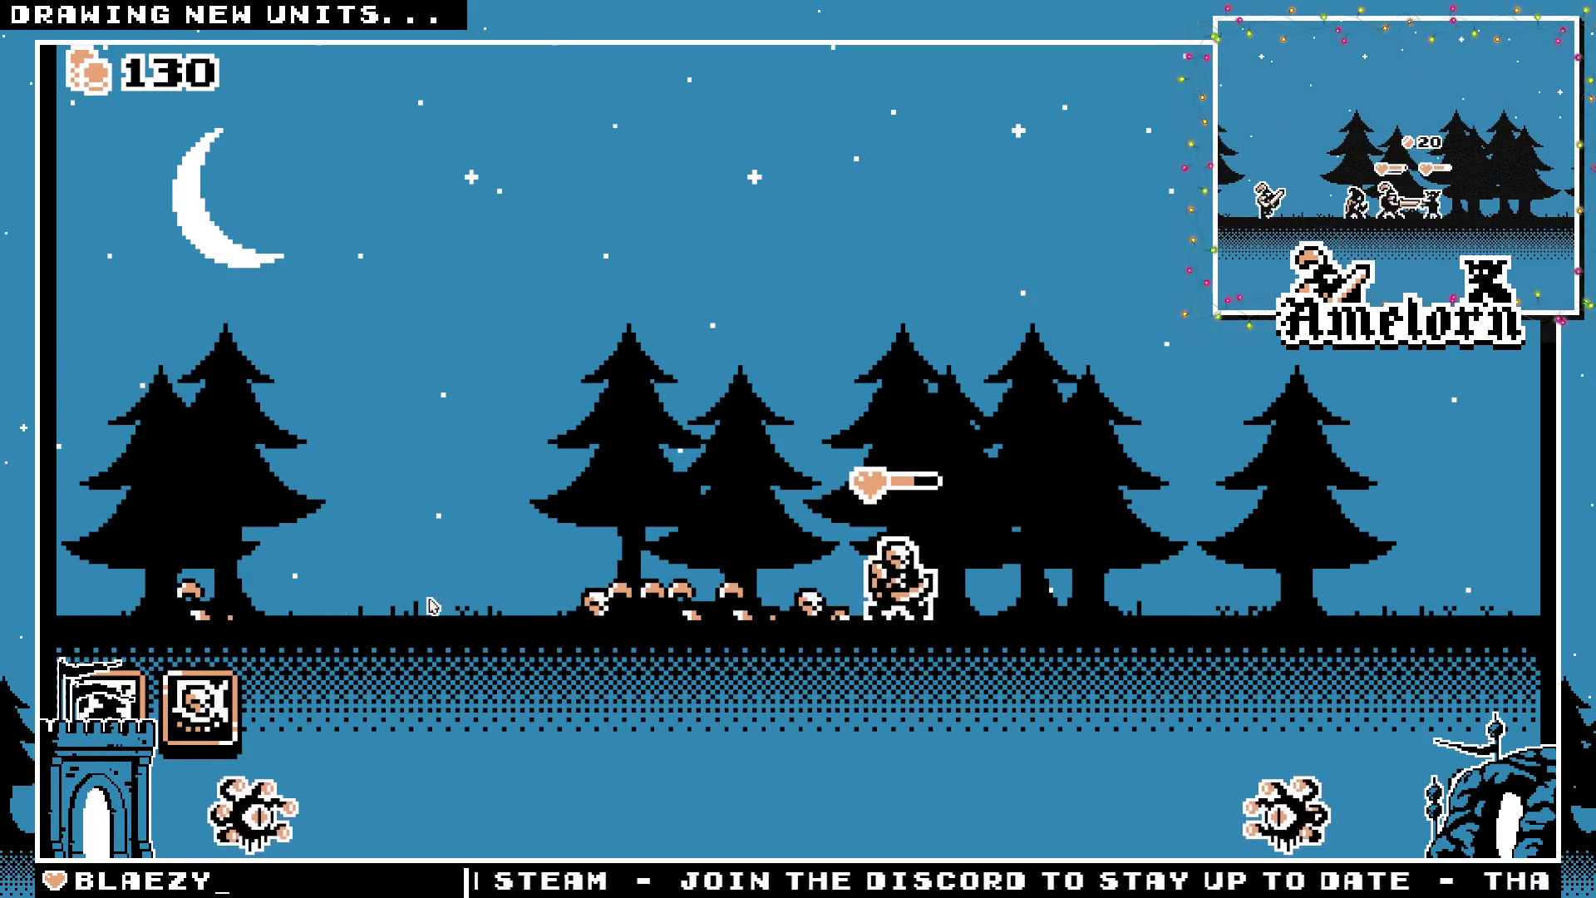
Scan the battlefield and drop a meteor on the remaining enemy group to win
{"action": "key", "text": "d"}
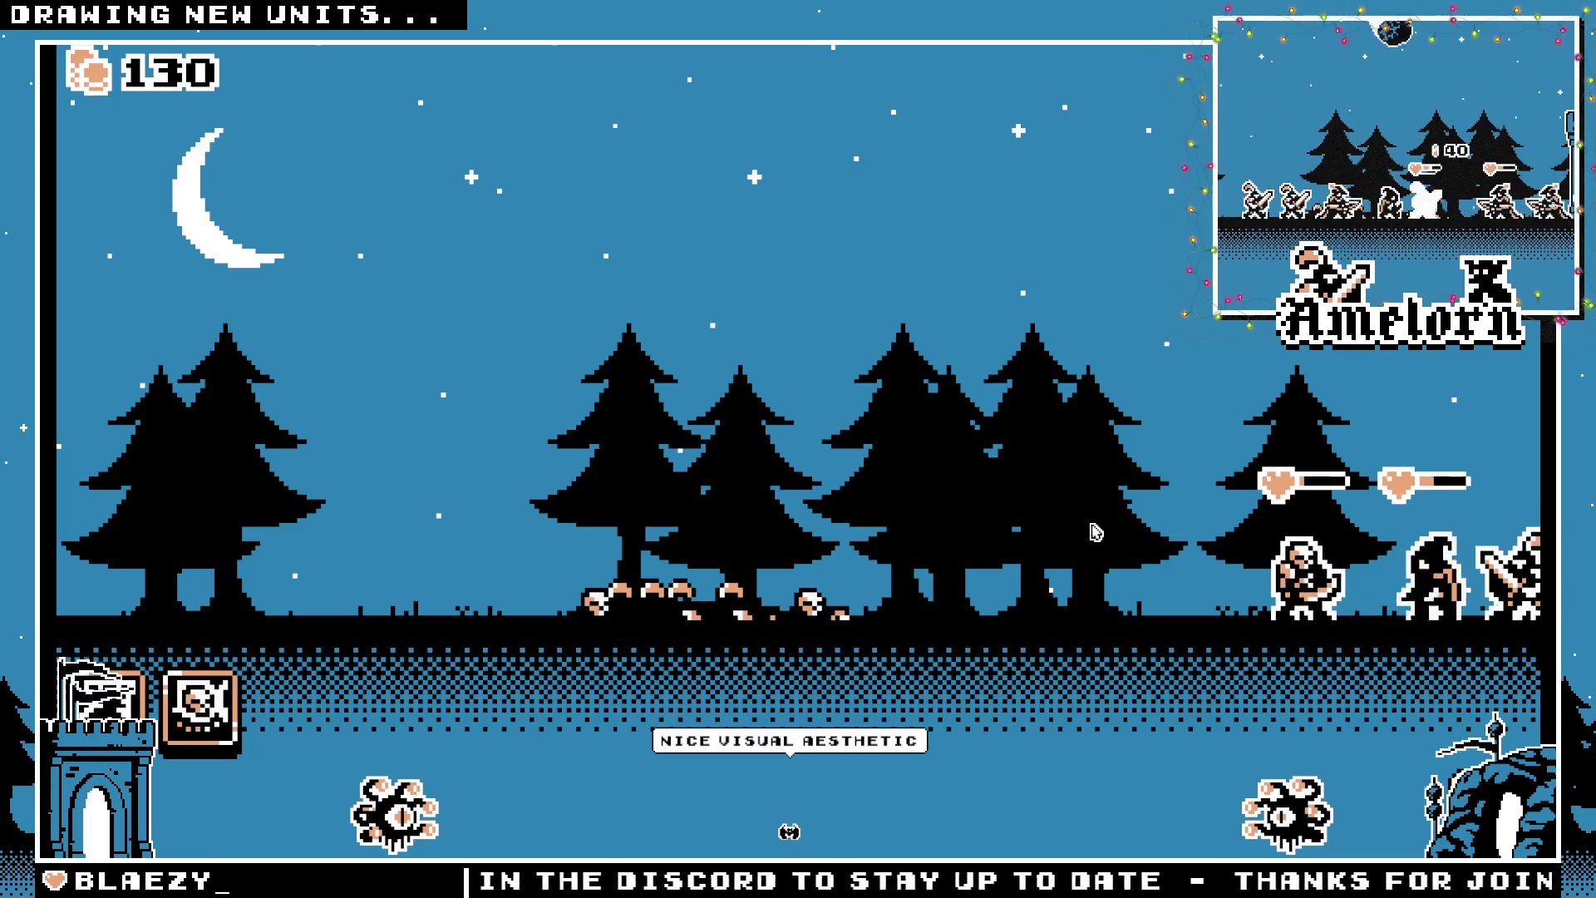
{"action": "key", "text": "a"}
{"action": "key", "text": "d"}
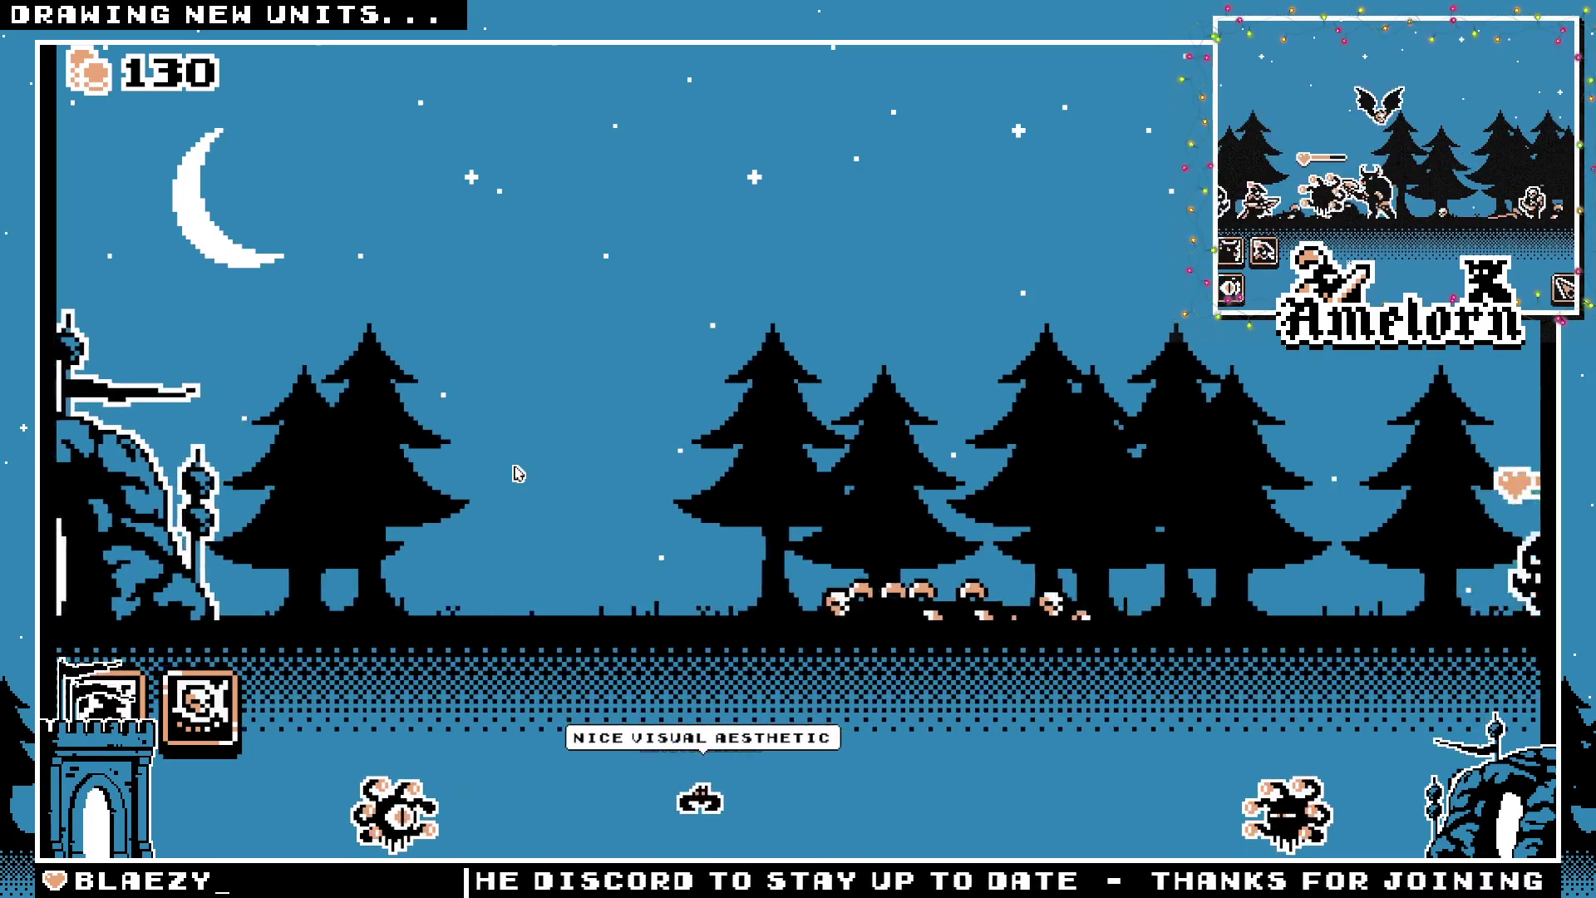
{"action": "key", "text": "a"}
{"action": "key", "text": "d"}
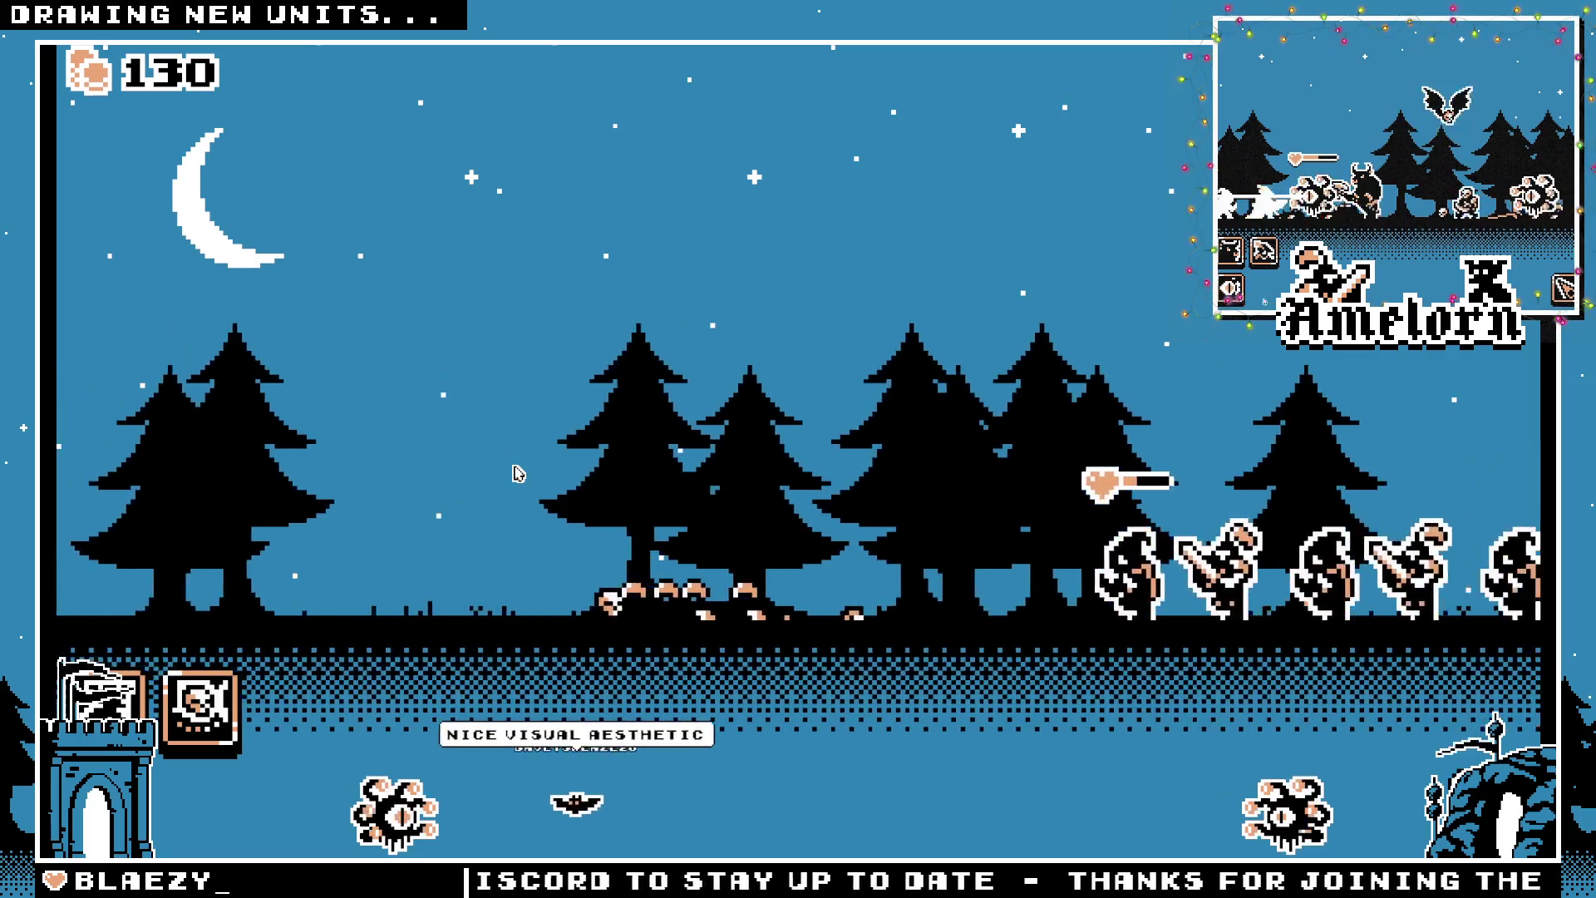
{"action": "key", "text": "a"}
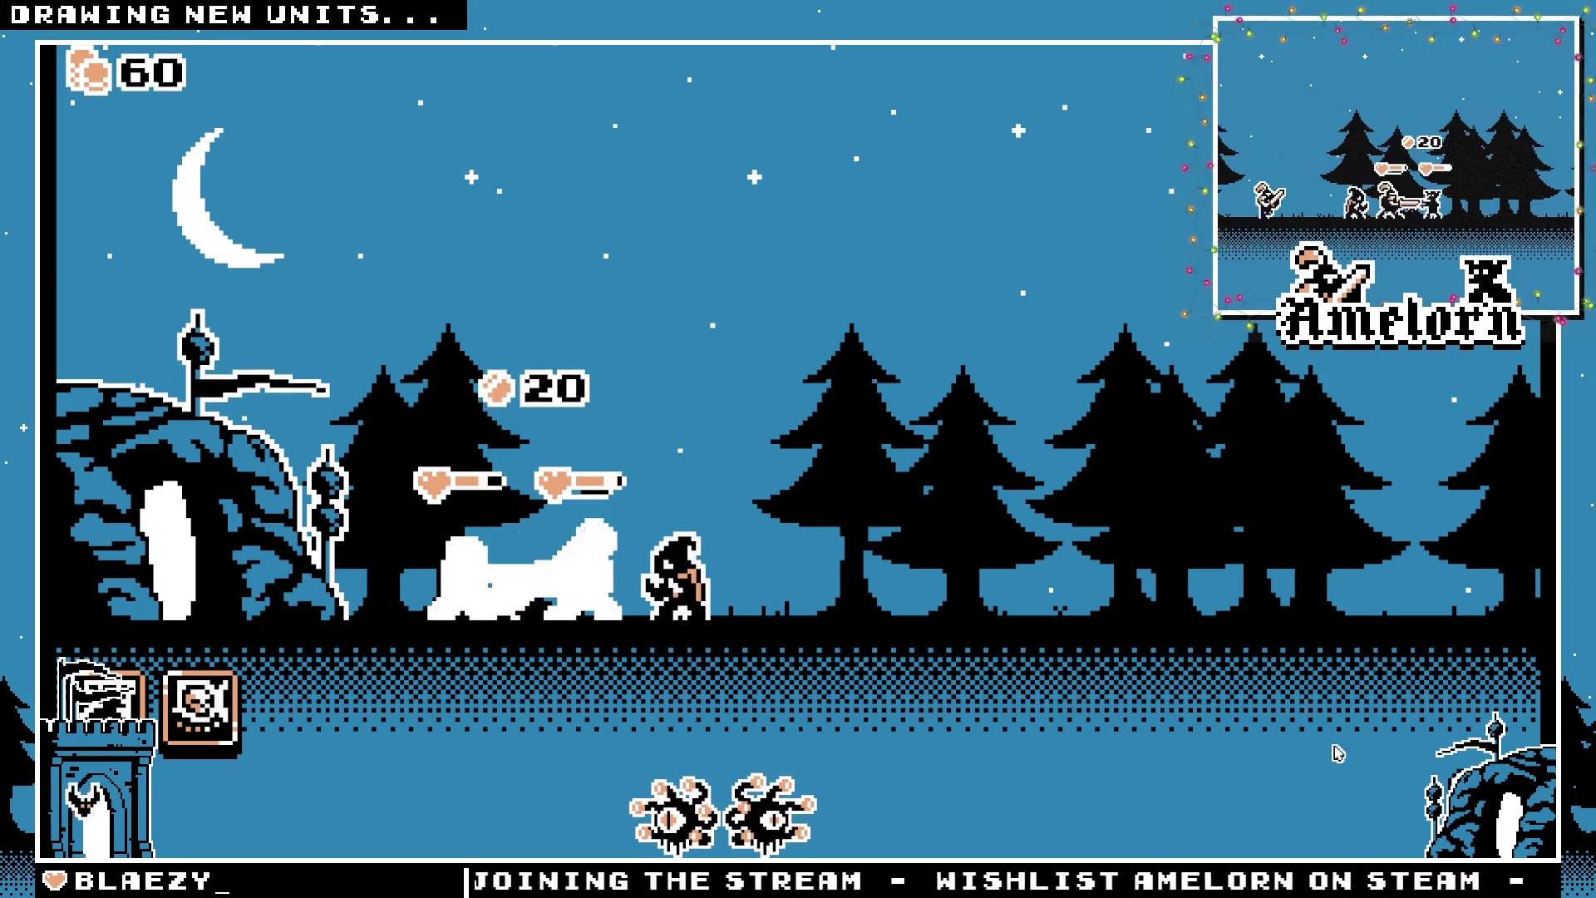
{"action": "left_click", "coordinate": [693, 589]}
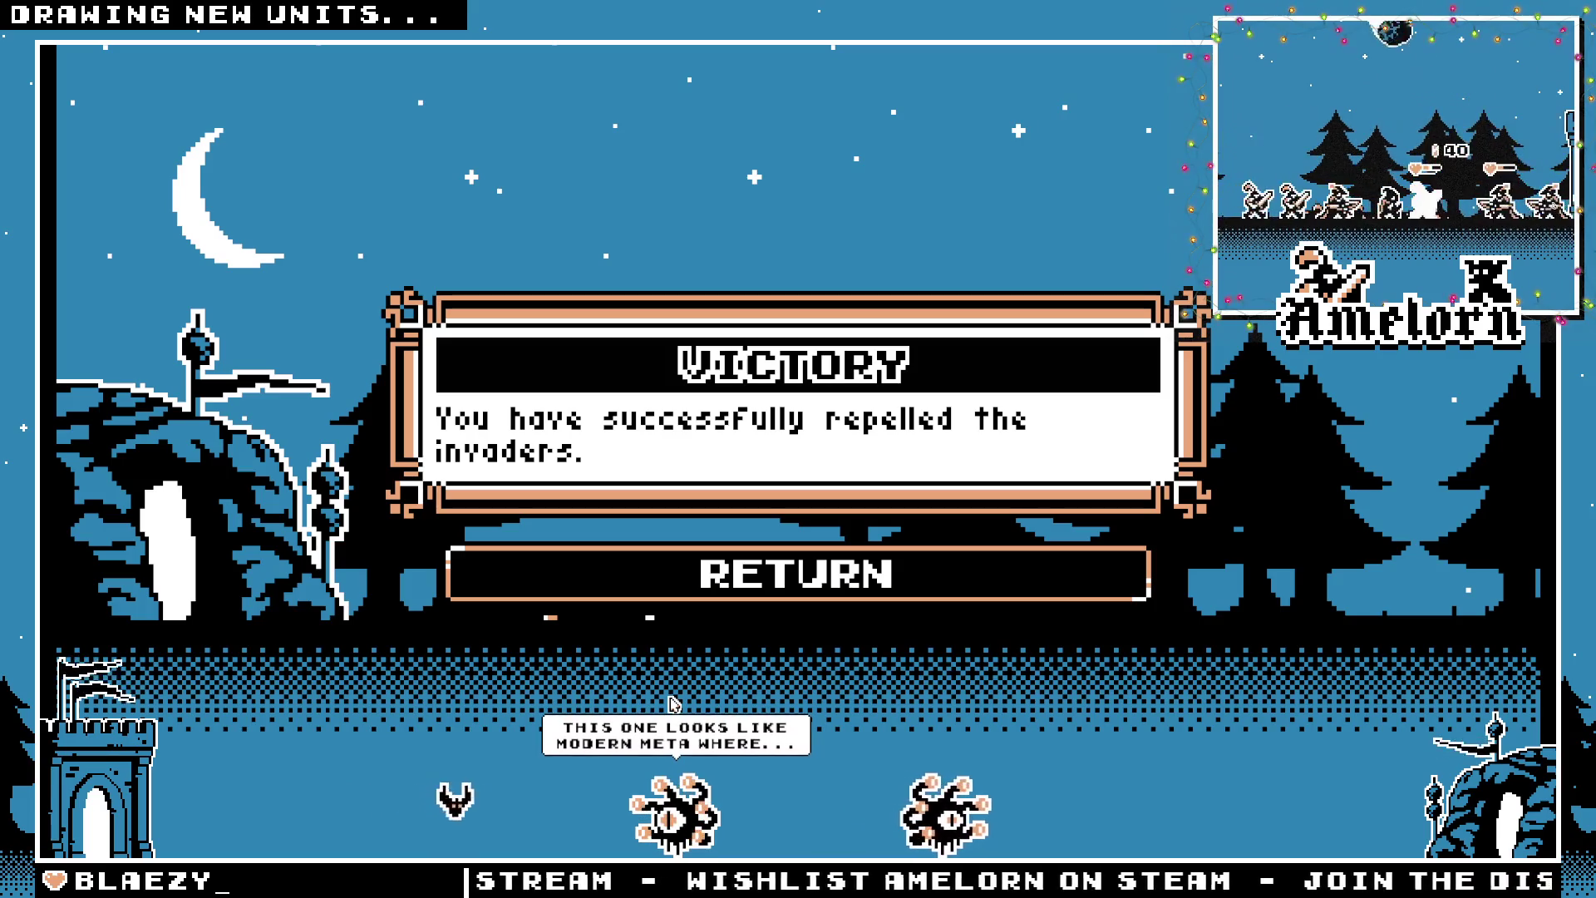
Return from the Victory screen to the Conquest map and bring up the Cavern Strike briefing
{"action": "left_click", "coordinate": [615, 578]}
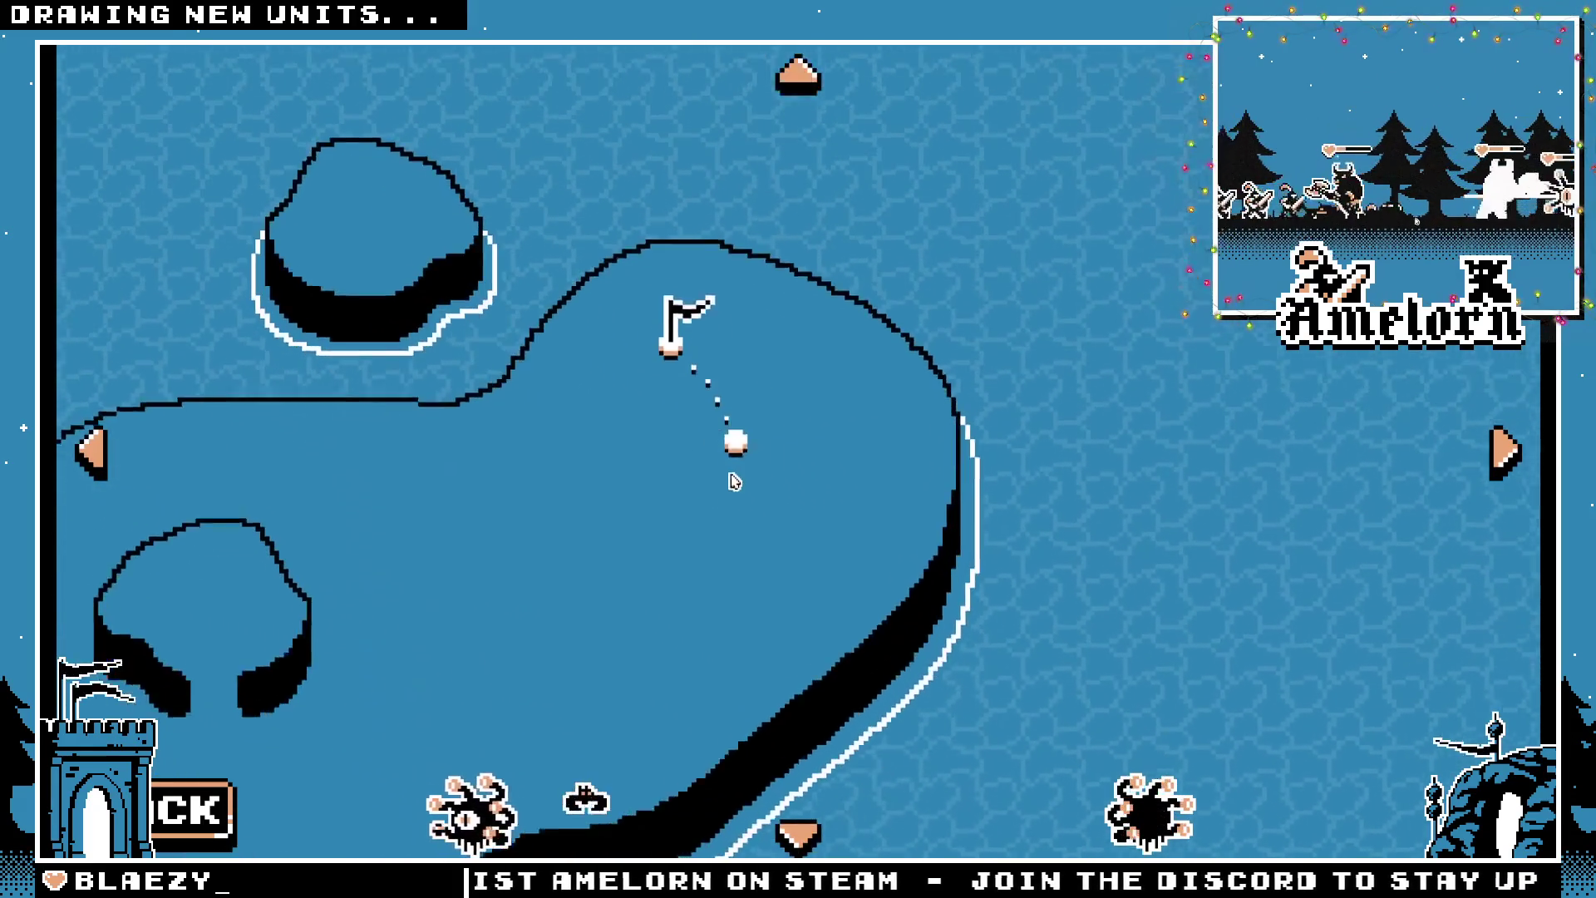
{"action": "left_click", "coordinate": [743, 433]}
{"action": "left_click", "coordinate": [981, 653]}
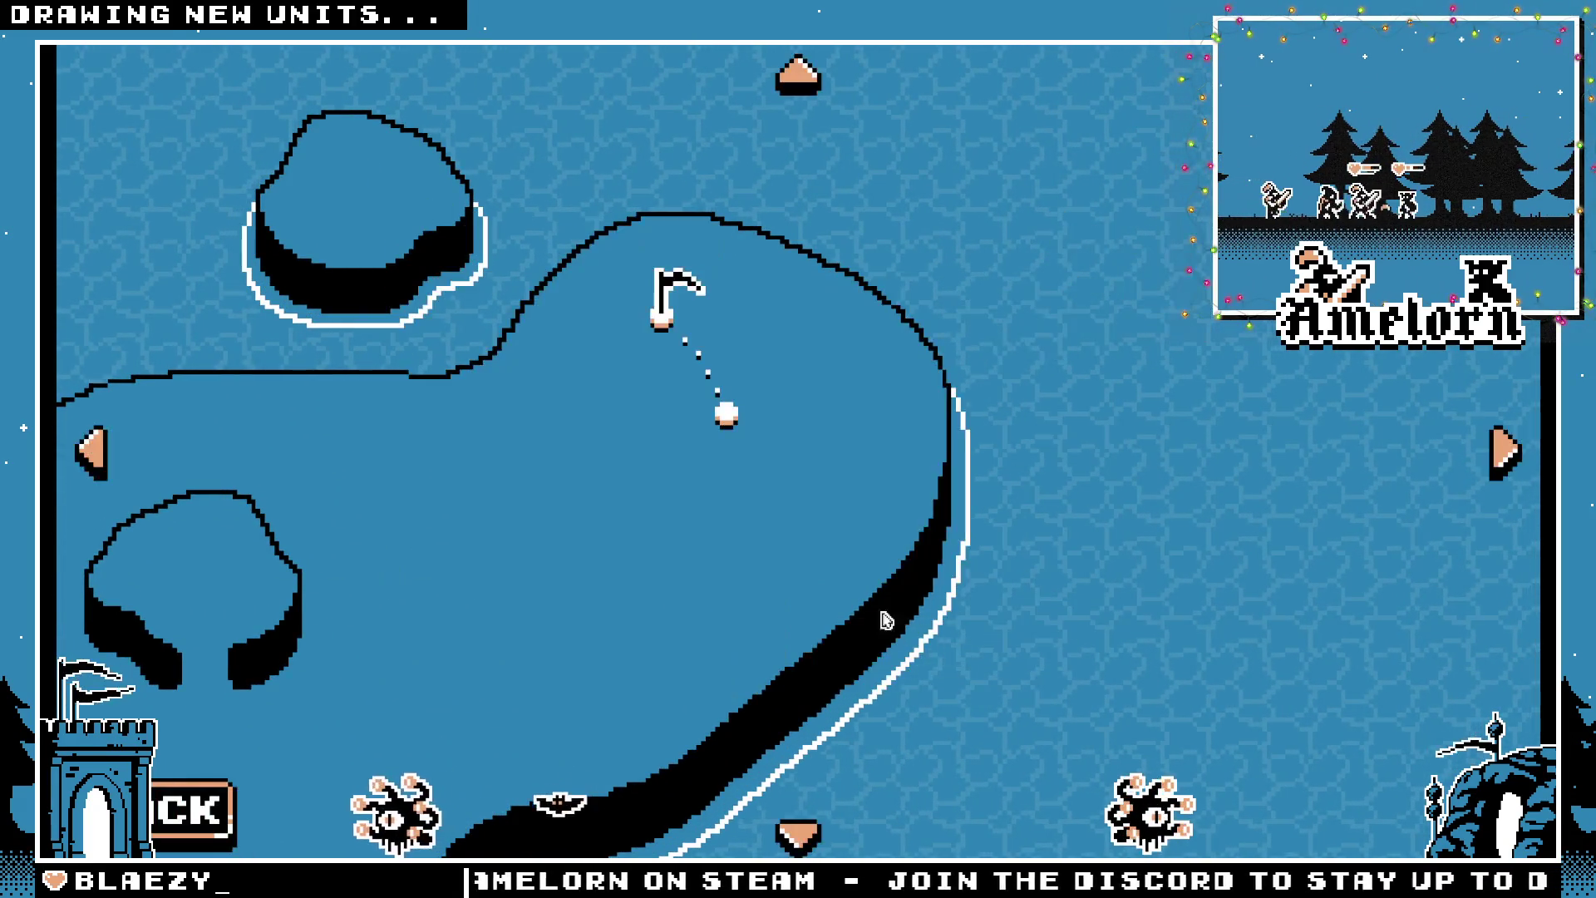
{"action": "left_click", "coordinate": [828, 521]}
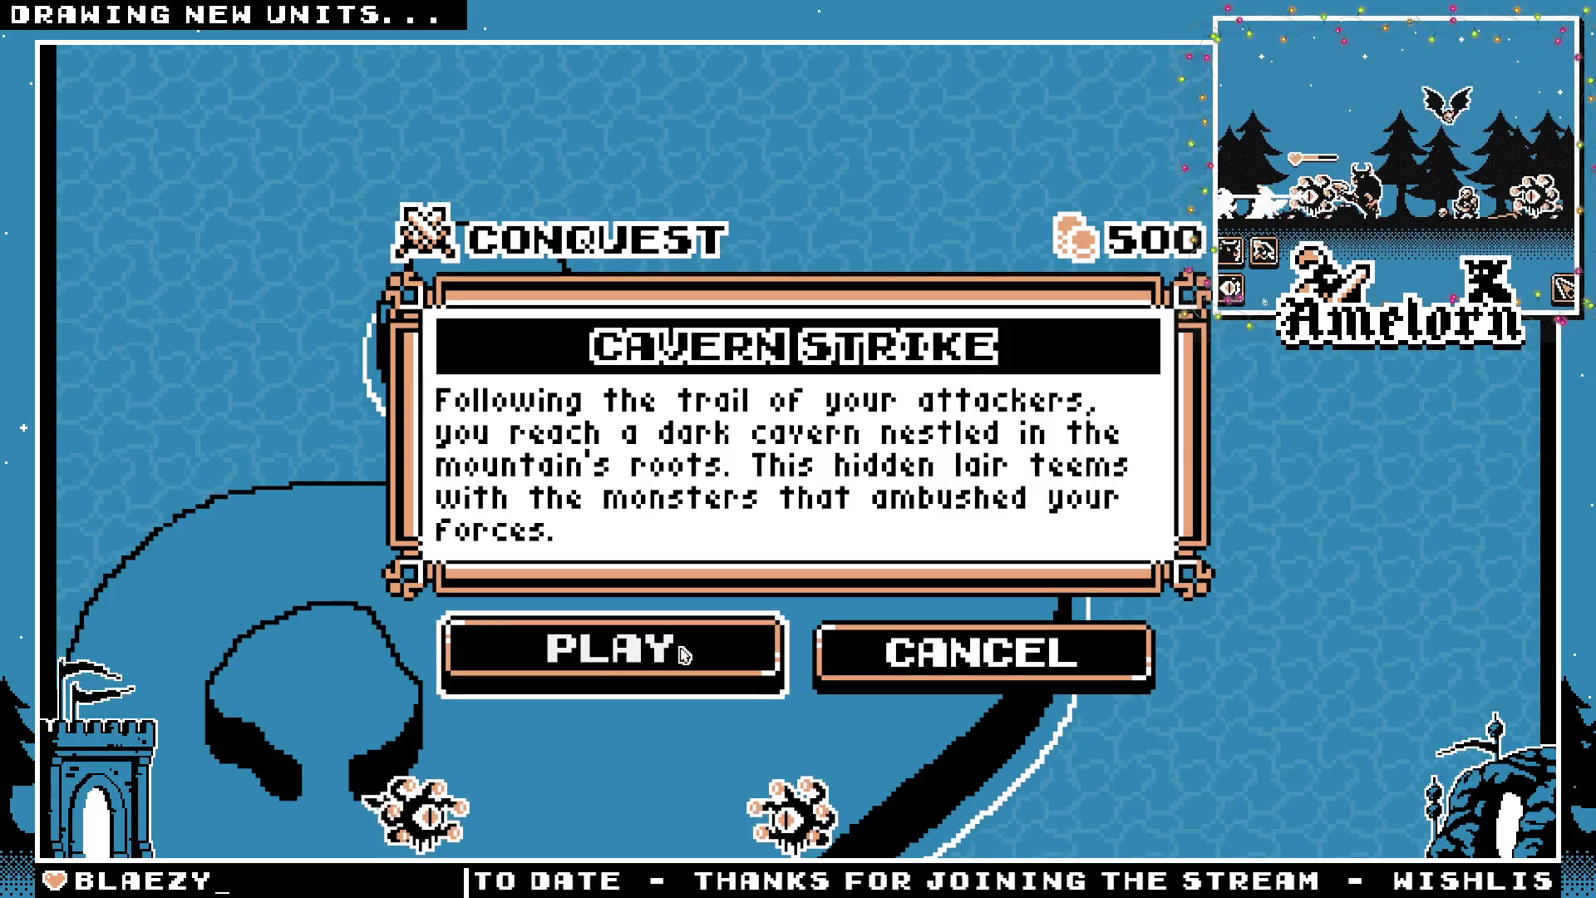
{"action": "left_click", "coordinate": [682, 654]}
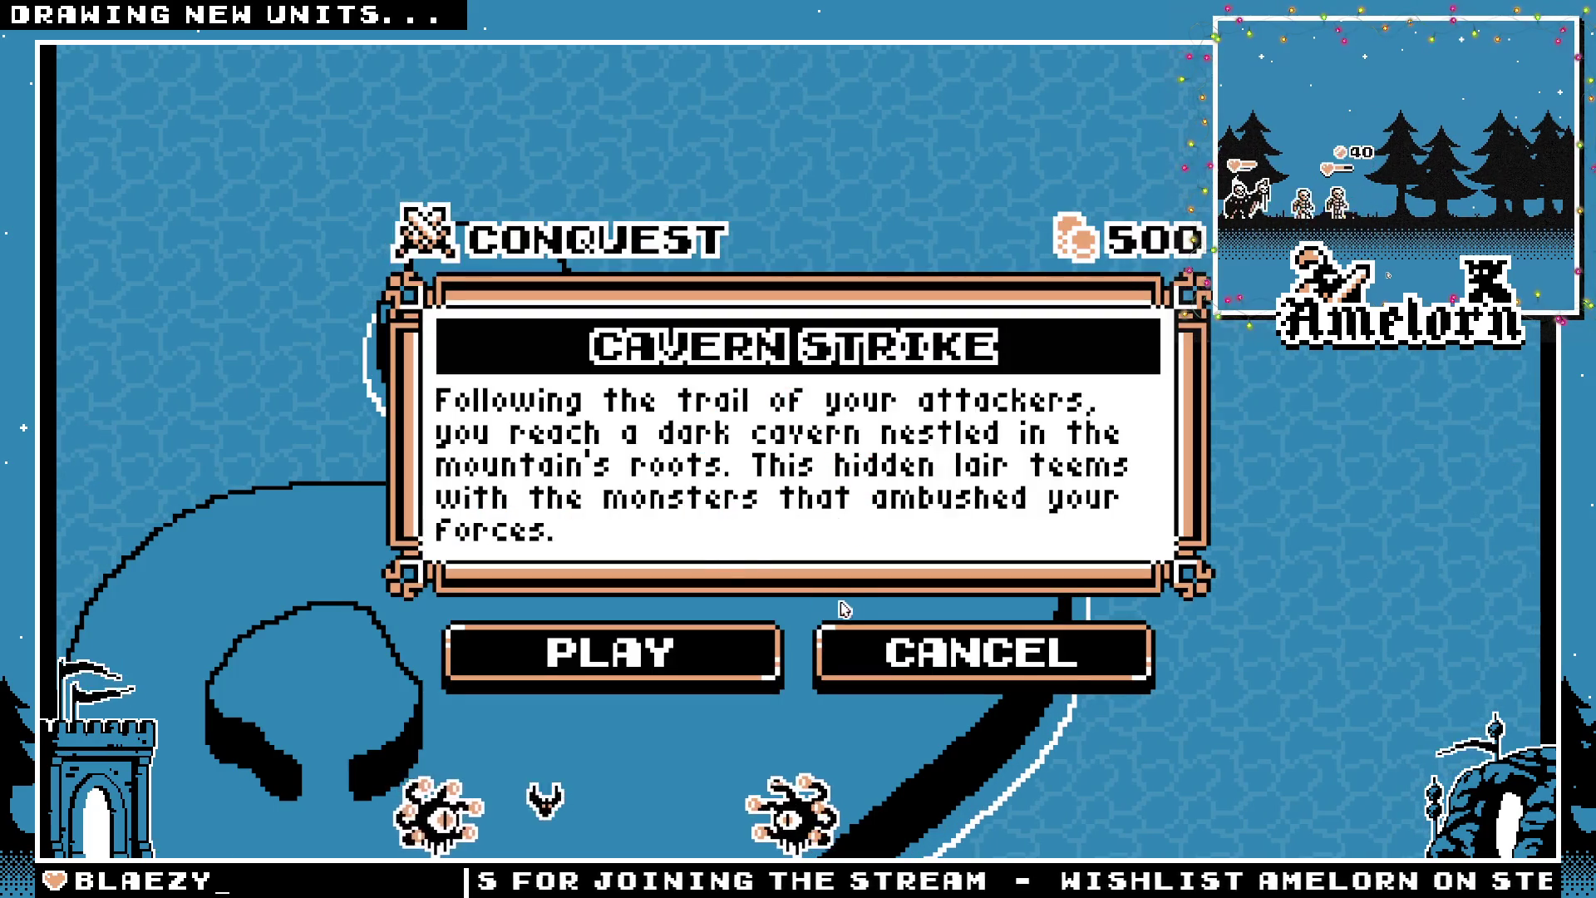
{"action": "left_click", "coordinate": [844, 645]}
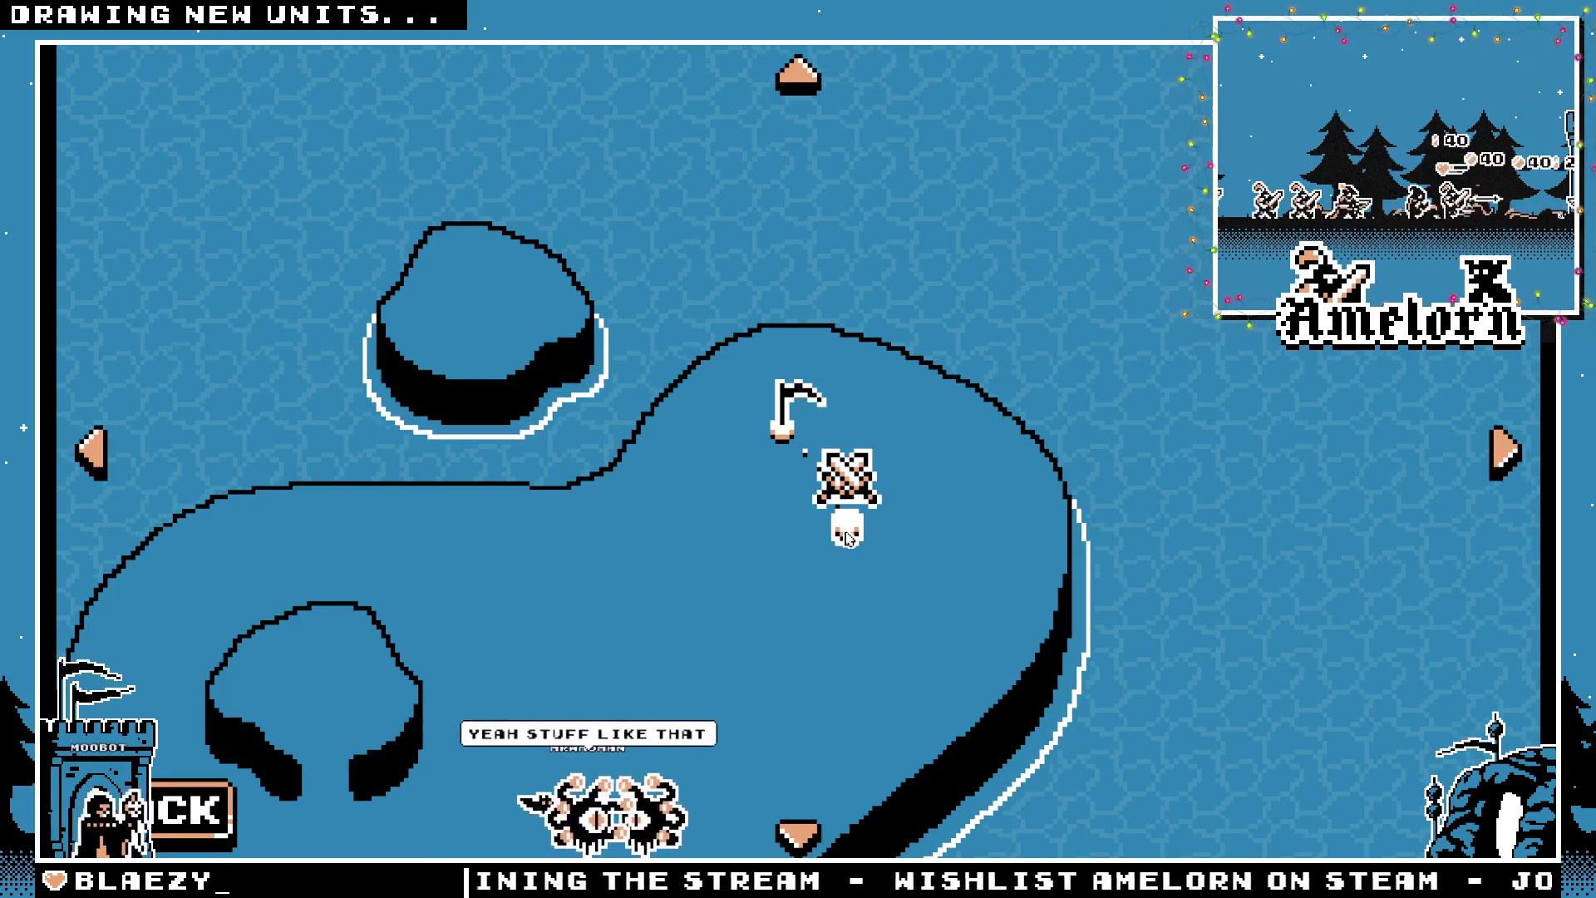
{"action": "left_click", "coordinate": [846, 536]}
{"action": "key", "text": "Return"}
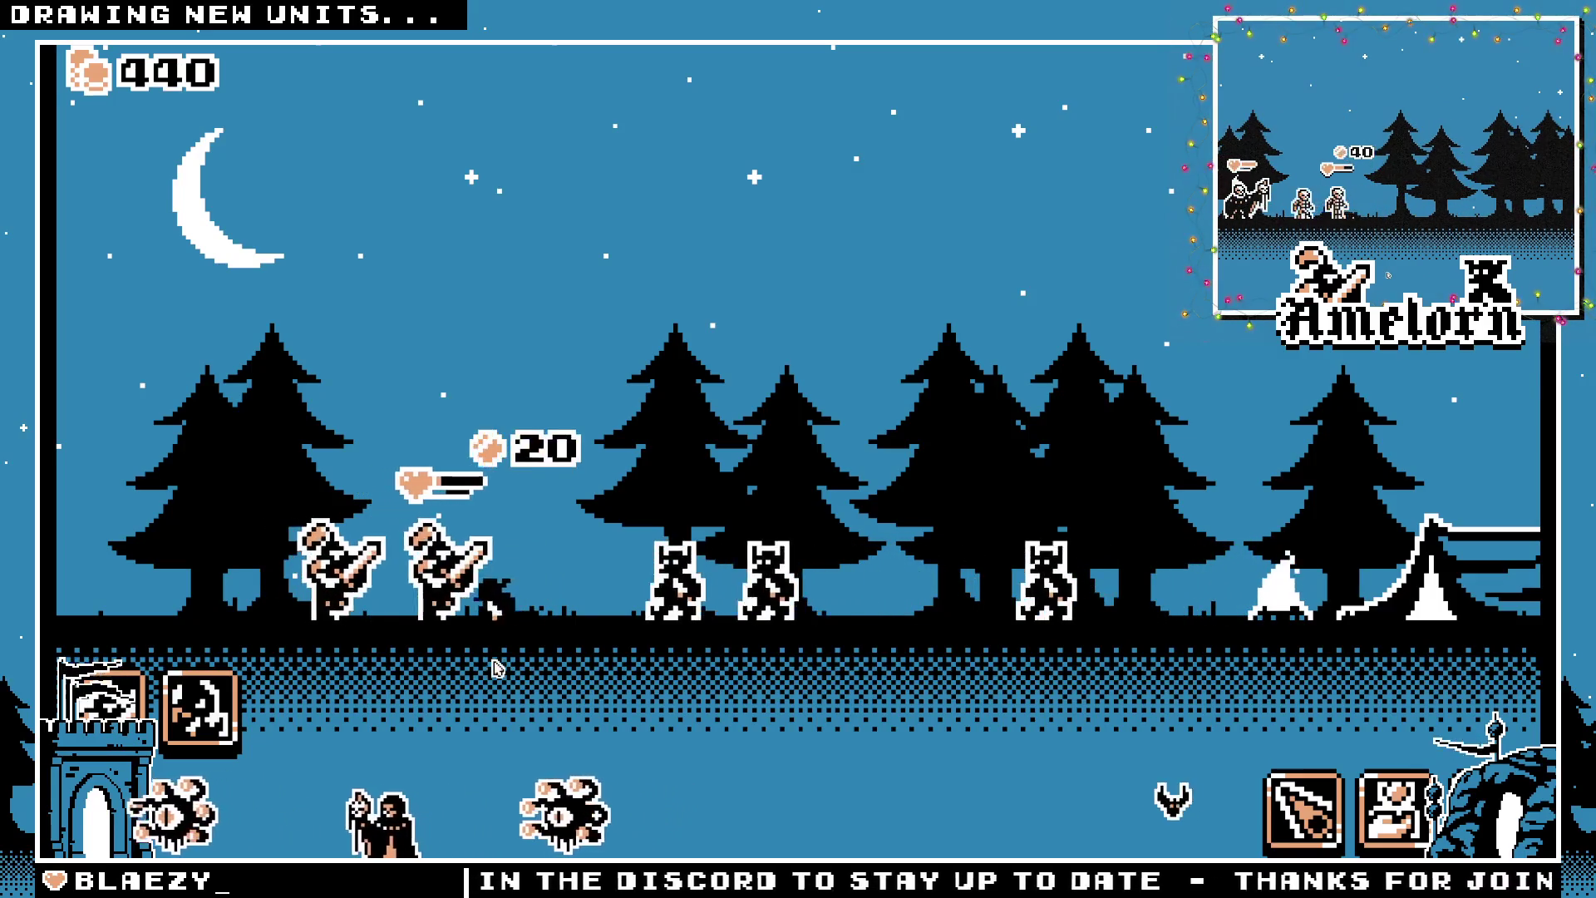
Deploy a series of 50-gold and 25-gold units until only 10 gold remains
{"action": "left_click", "coordinate": [188, 706]}
{"action": "left_click", "coordinate": [188, 706]}
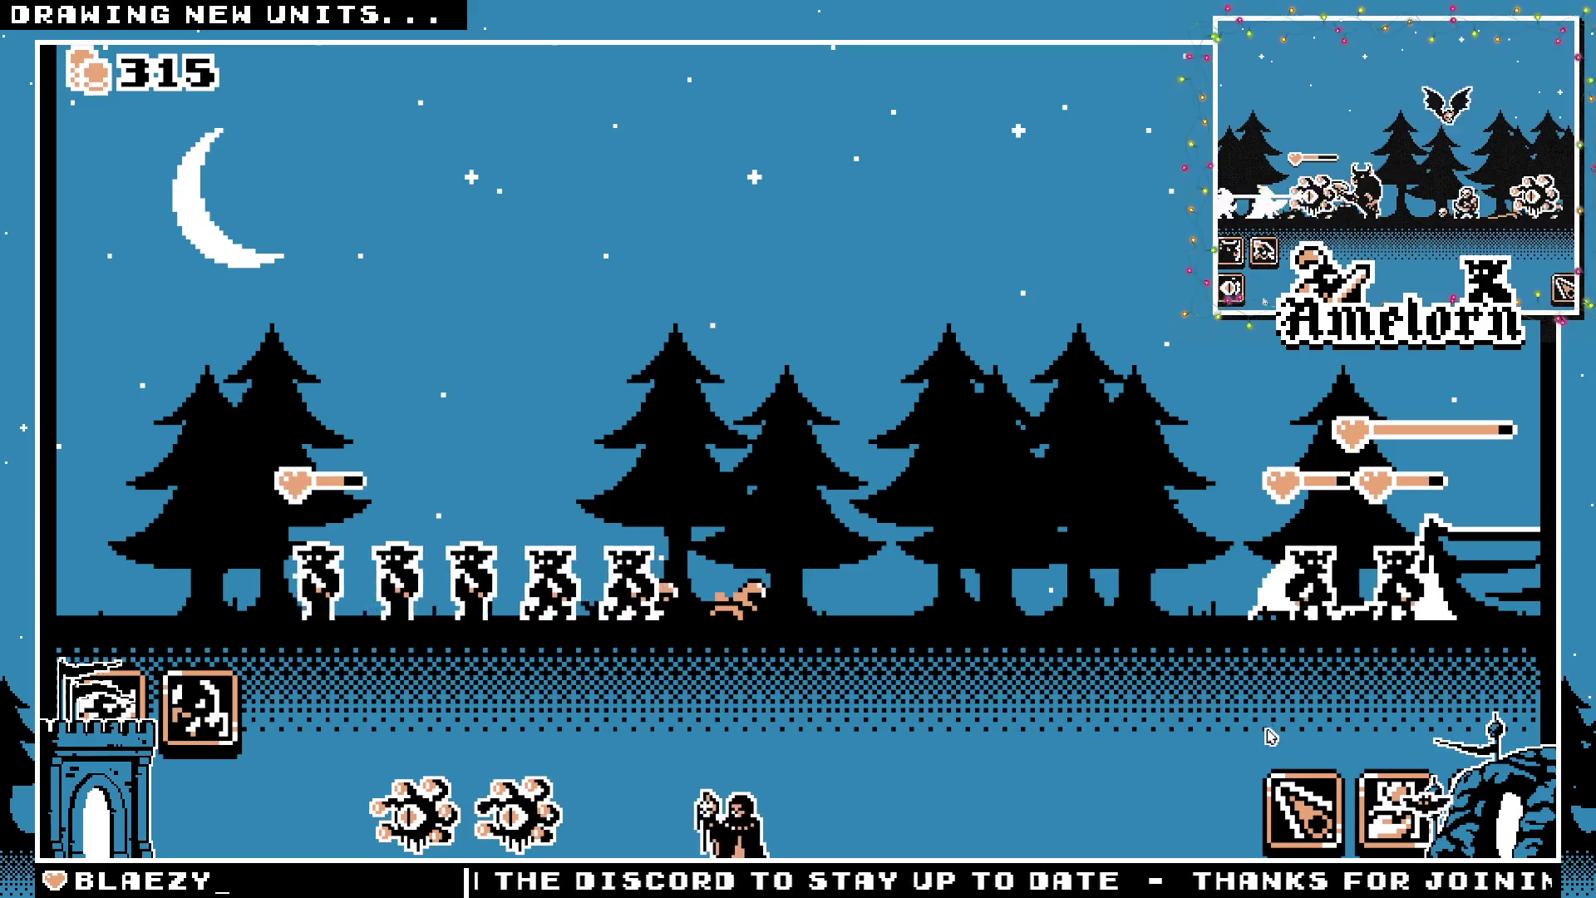
{"action": "left_click", "coordinate": [1393, 819]}
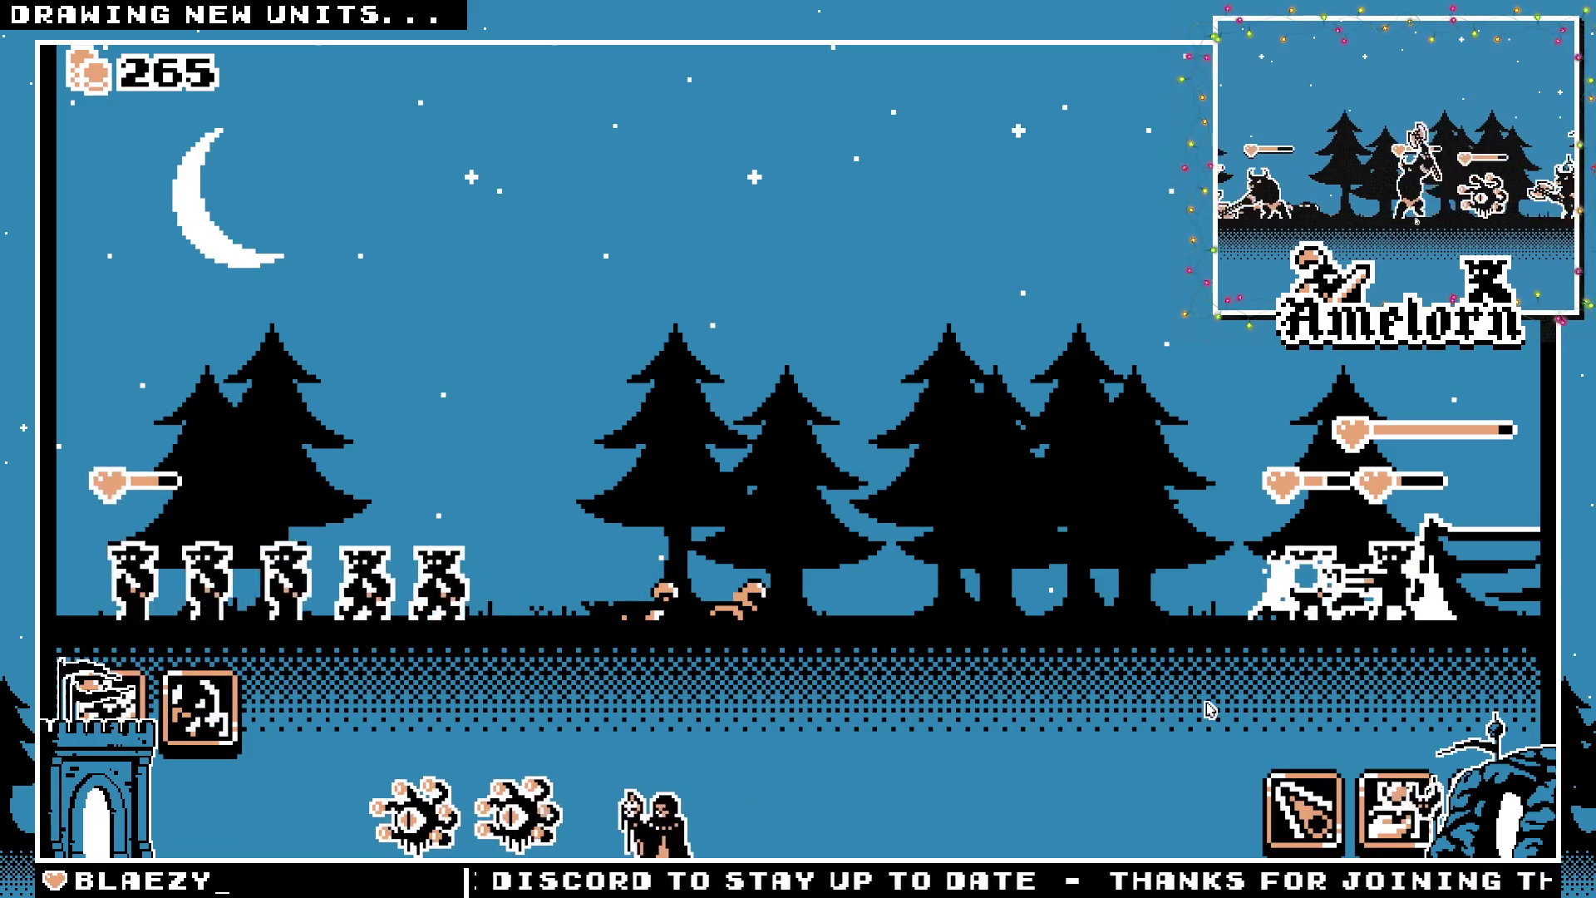
{"action": "scroll", "coordinate": [1327, 758], "scroll_direction": "up", "scroll_amount": 3}
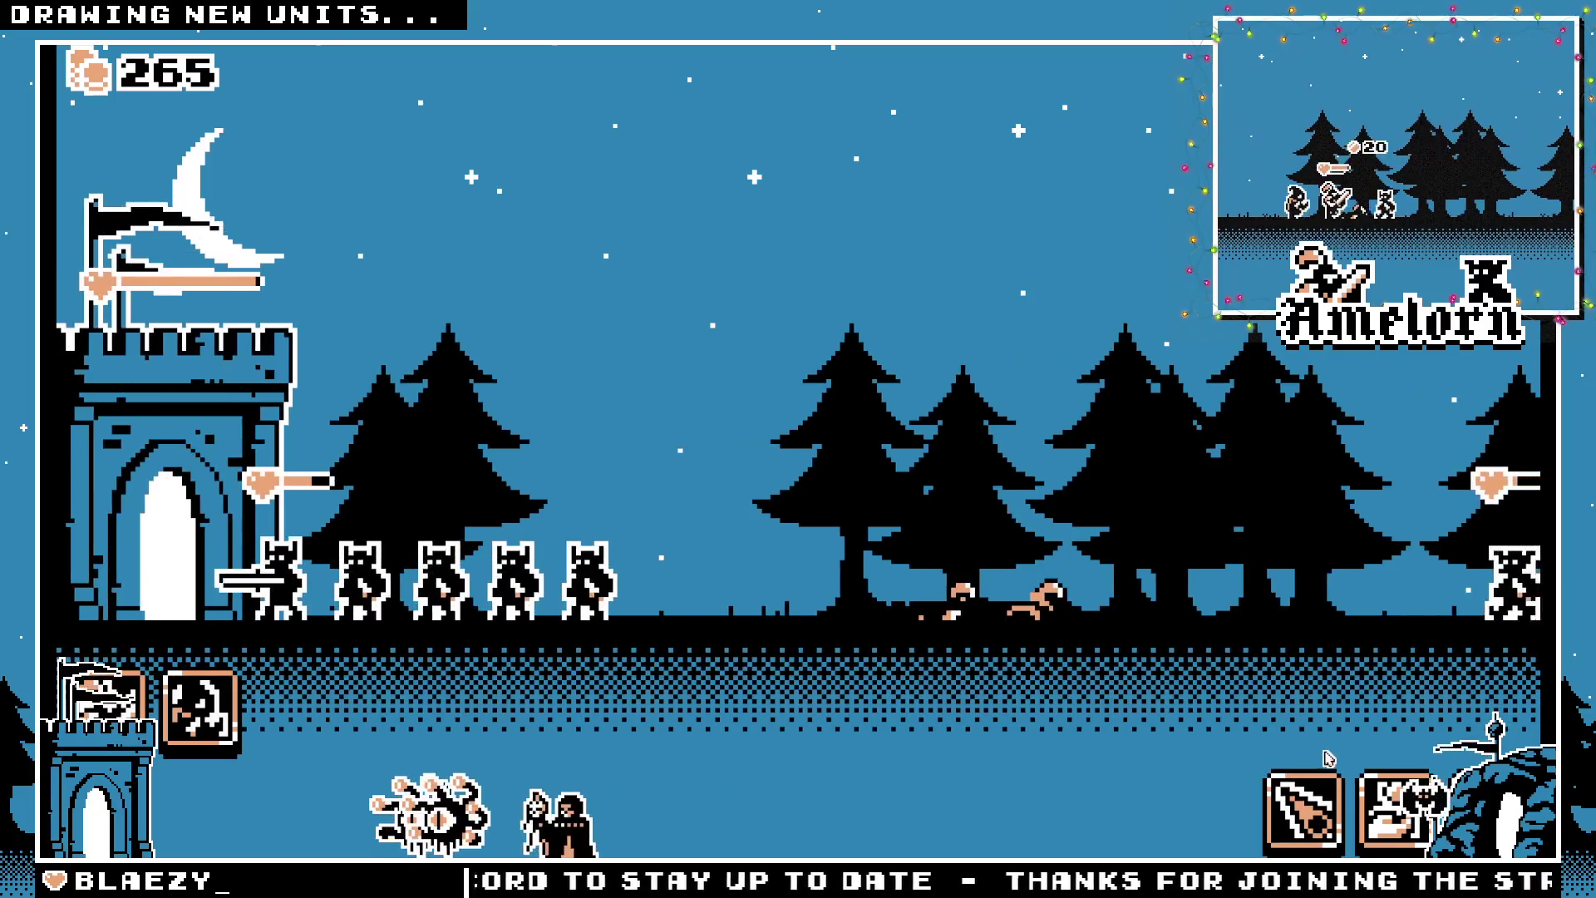
{"action": "scroll", "coordinate": [1328, 758], "scroll_direction": "down", "scroll_amount": 3}
{"action": "left_click", "coordinate": [1380, 811]}
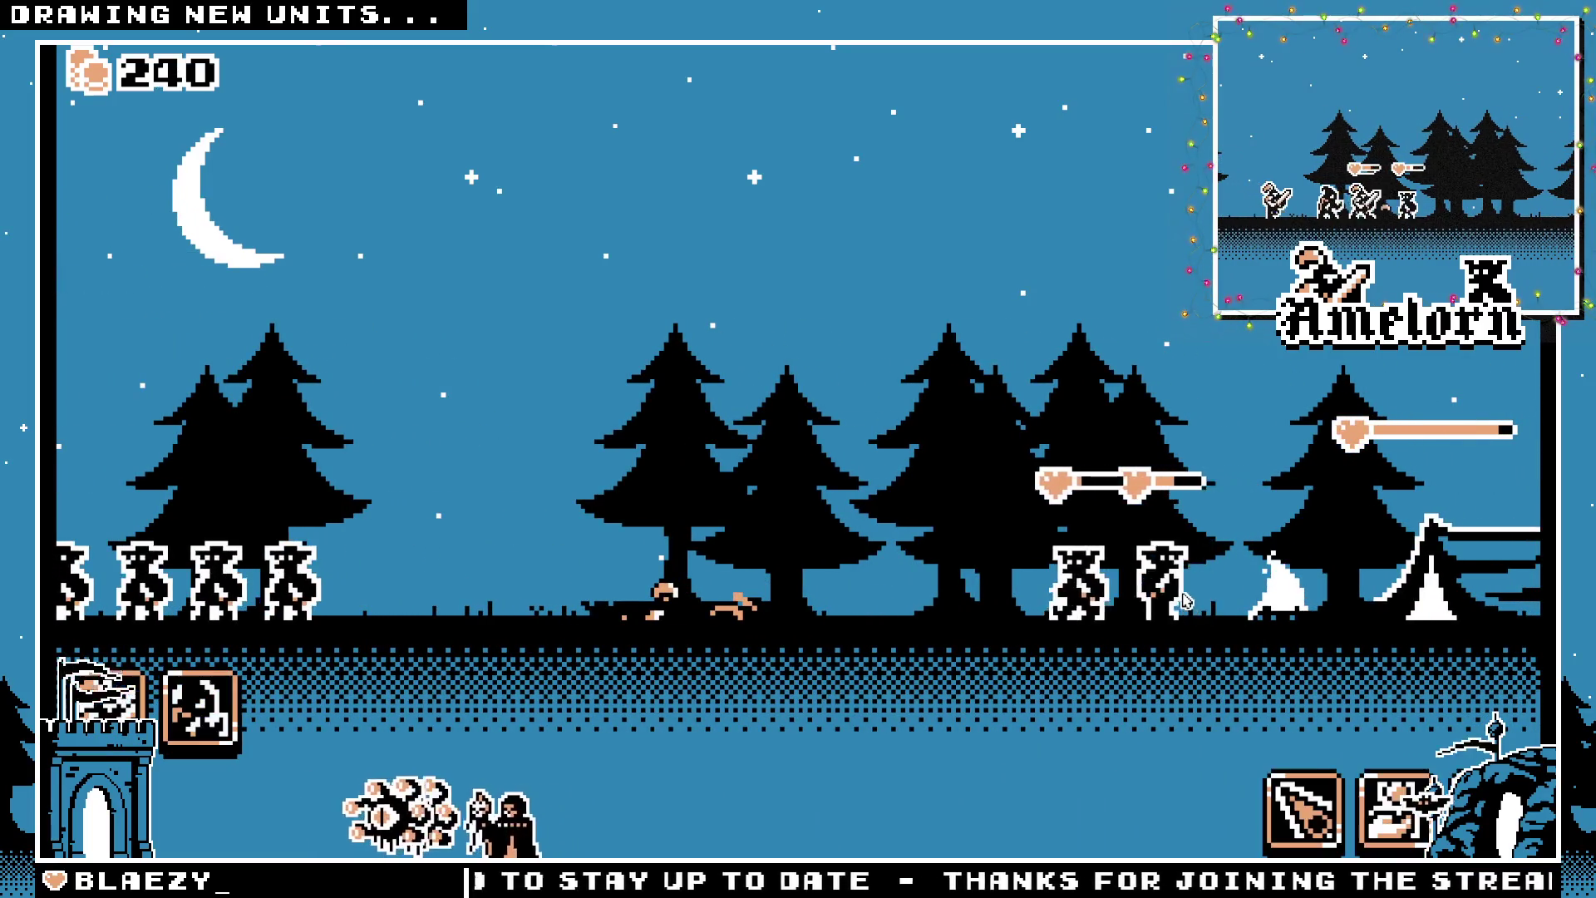
{"action": "left_click", "coordinate": [1379, 810]}
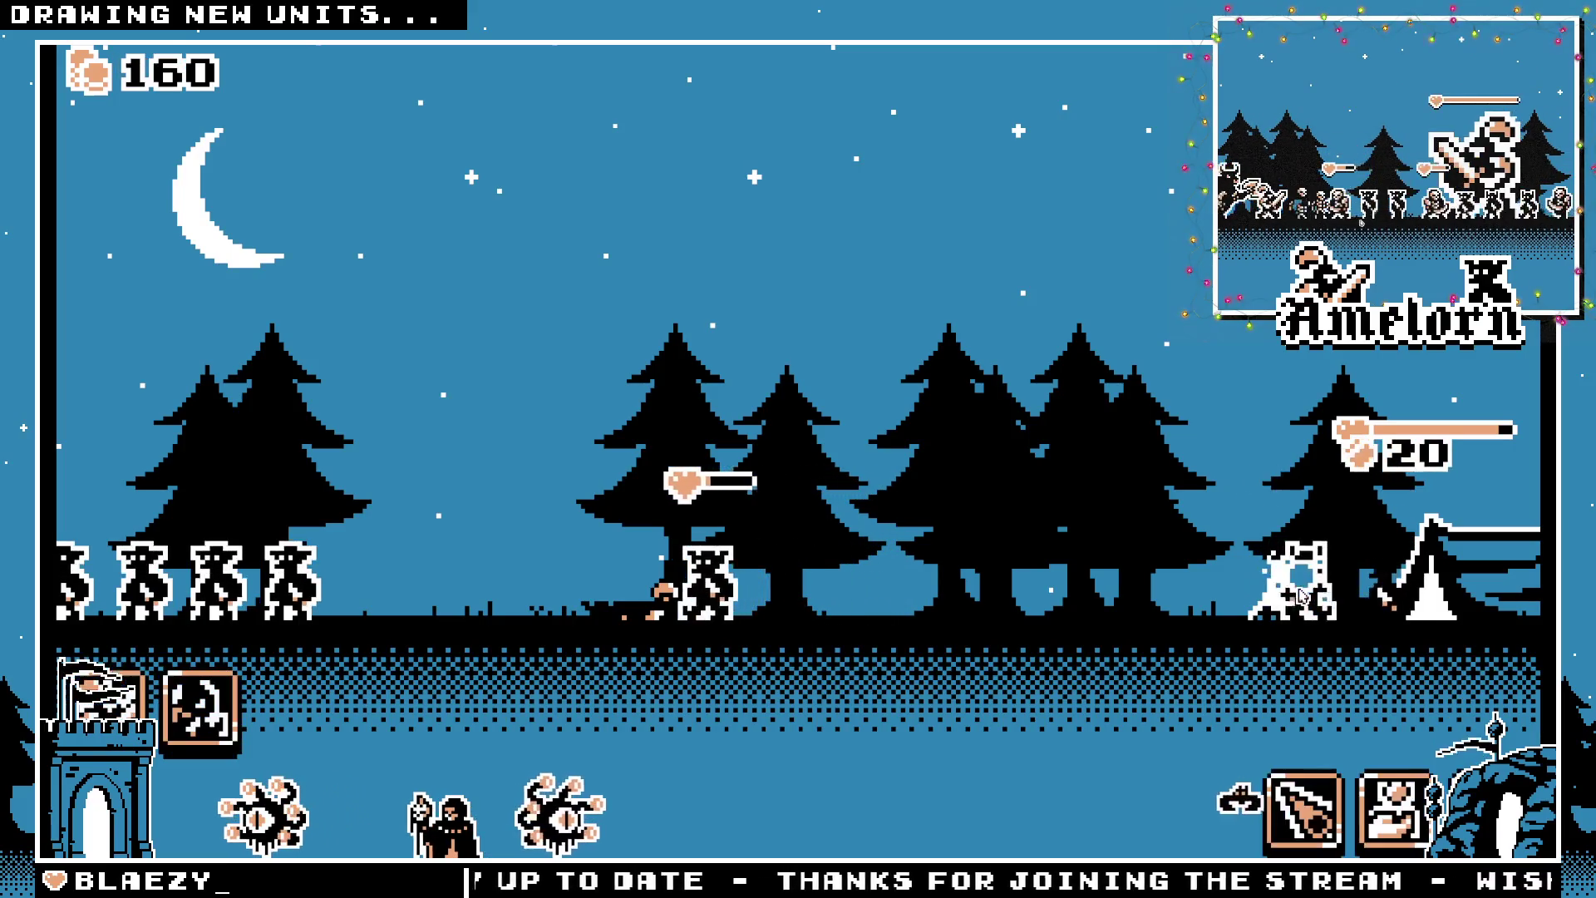
{"action": "scroll", "coordinate": [1278, 781], "scroll_direction": "up", "scroll_amount": 2}
{"action": "scroll", "coordinate": [1277, 781], "scroll_direction": "up", "scroll_amount": 1}
{"action": "left_click", "coordinate": [1278, 782]}
{"action": "left_click", "coordinate": [1278, 781]}
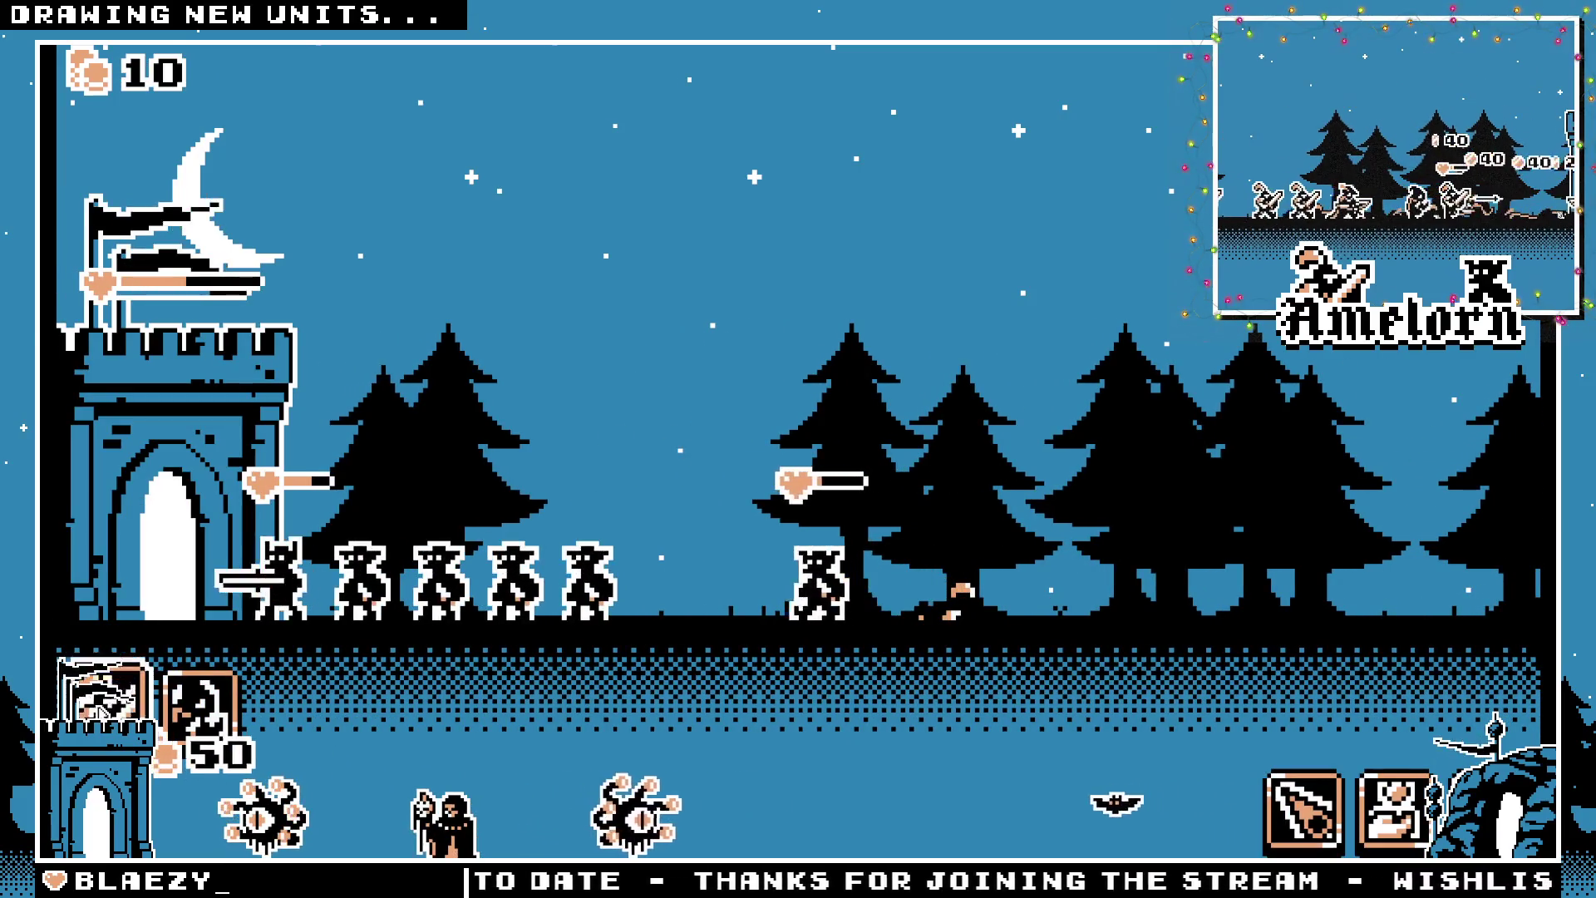
{"action": "scroll", "coordinate": [1429, 675], "scroll_direction": "down", "scroll_amount": 2}
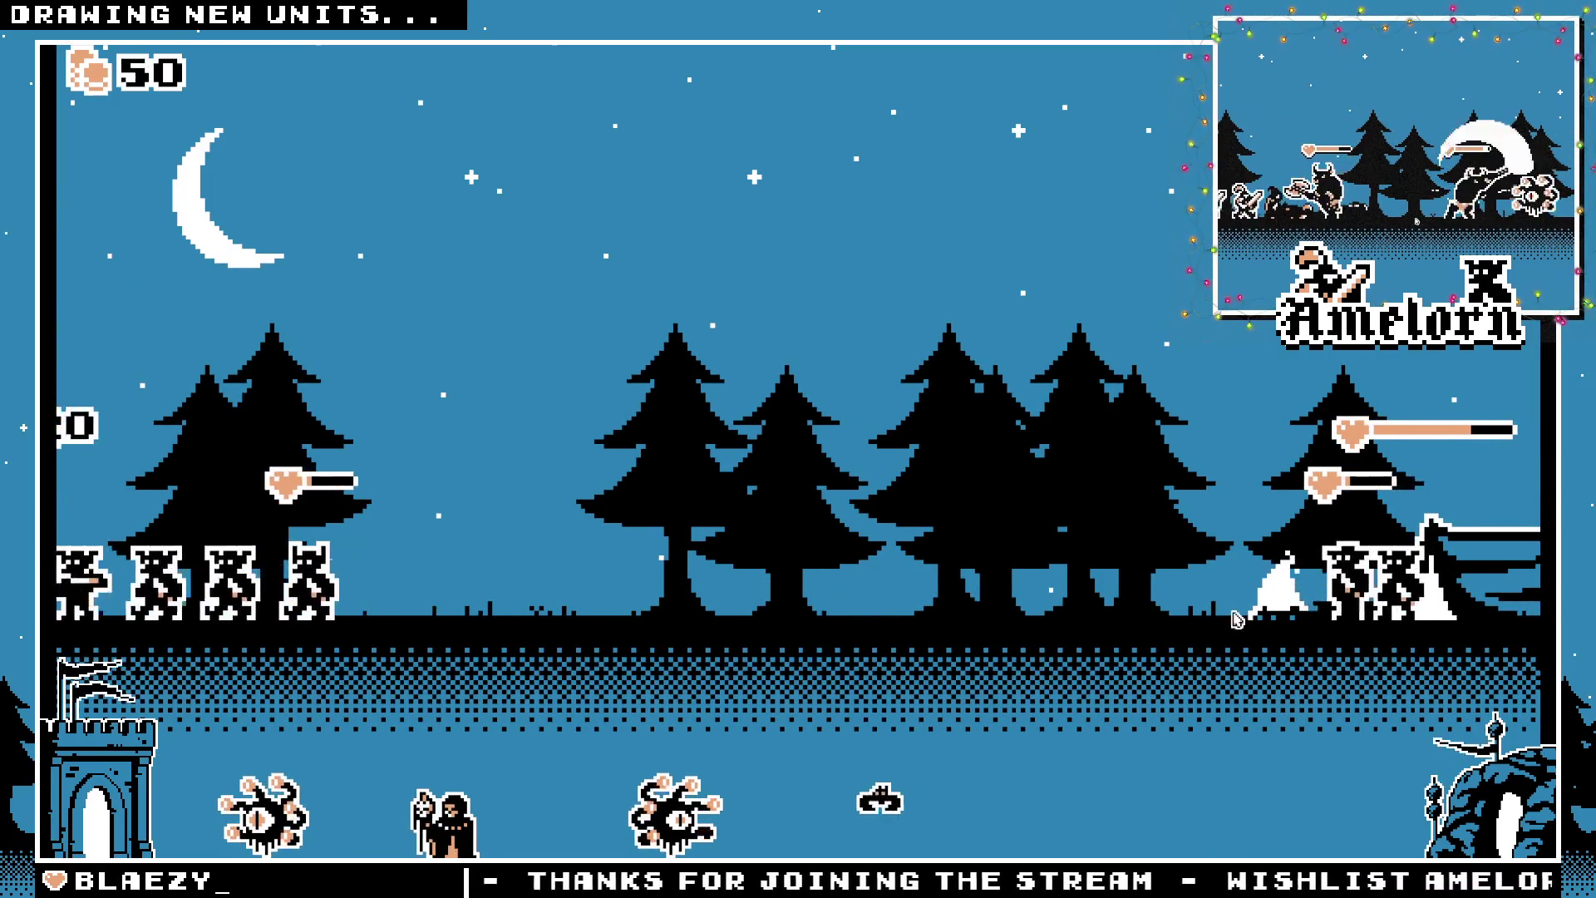
{"action": "scroll", "coordinate": [1272, 790], "scroll_direction": "up", "scroll_amount": 2}
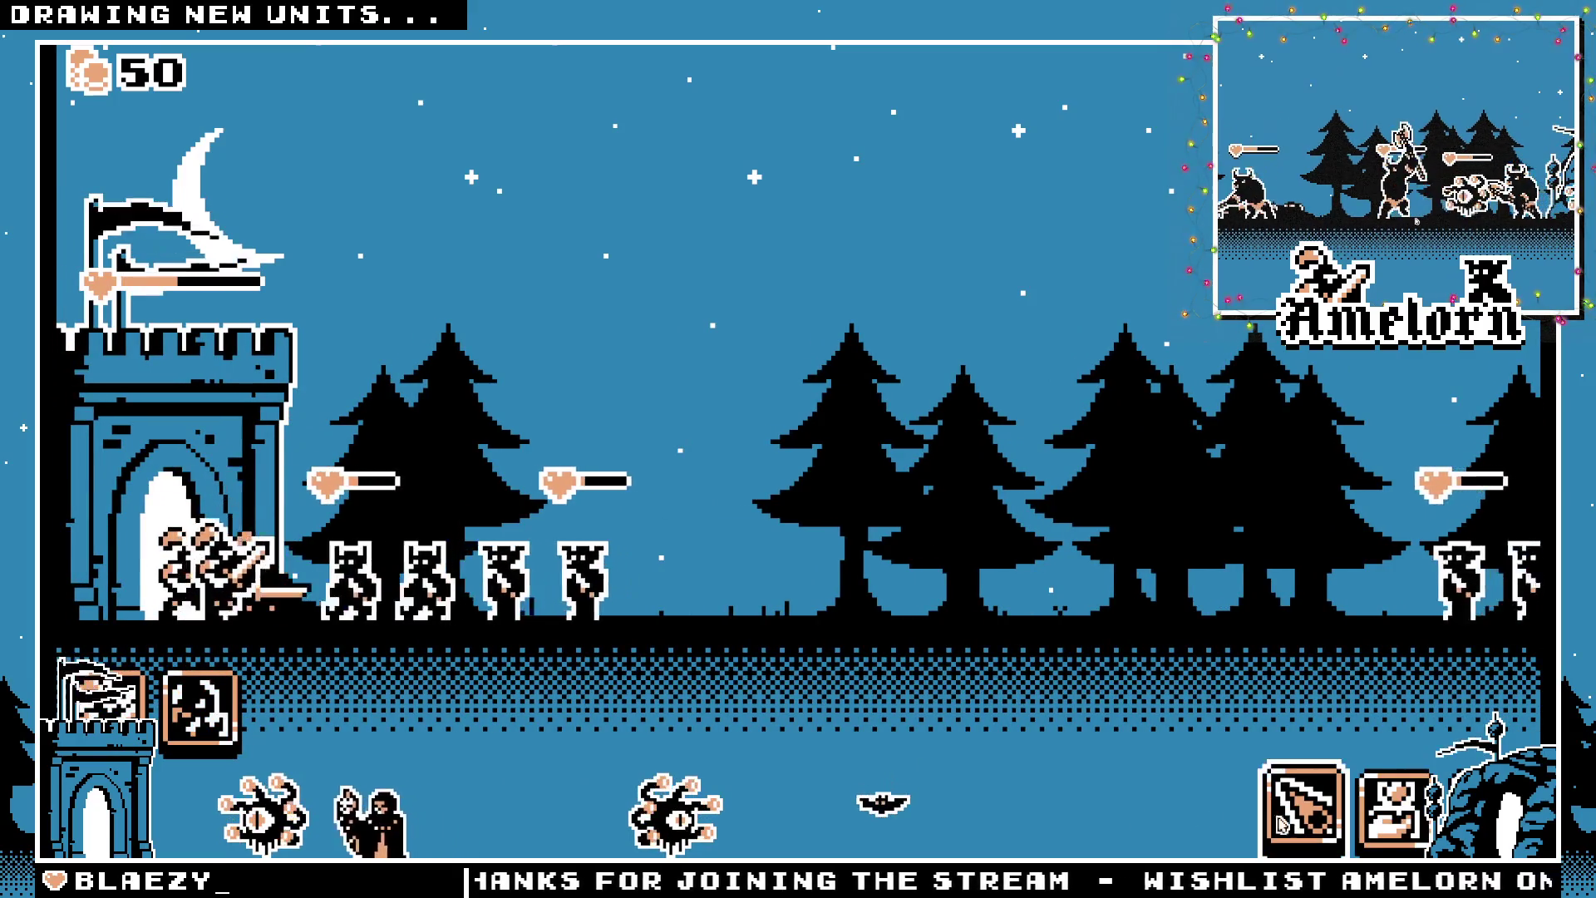
{"action": "scroll", "coordinate": [453, 603], "scroll_direction": "down", "scroll_amount": 1}
{"action": "scroll", "coordinate": [453, 603], "scroll_direction": "up", "scroll_amount": 1}
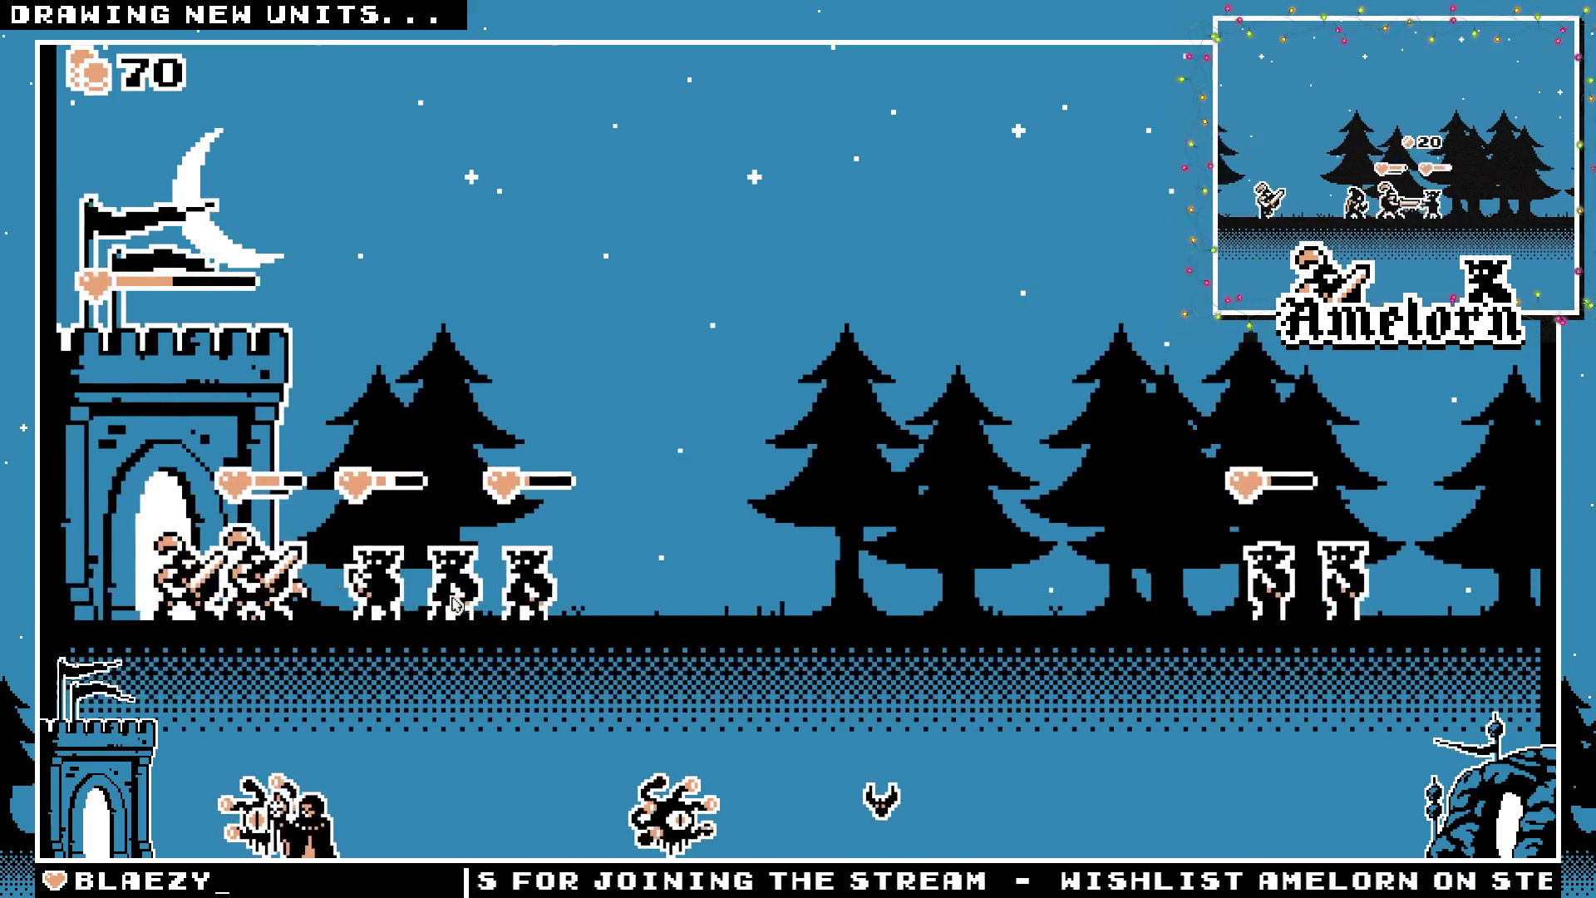
{"action": "left_click", "coordinate": [453, 604]}
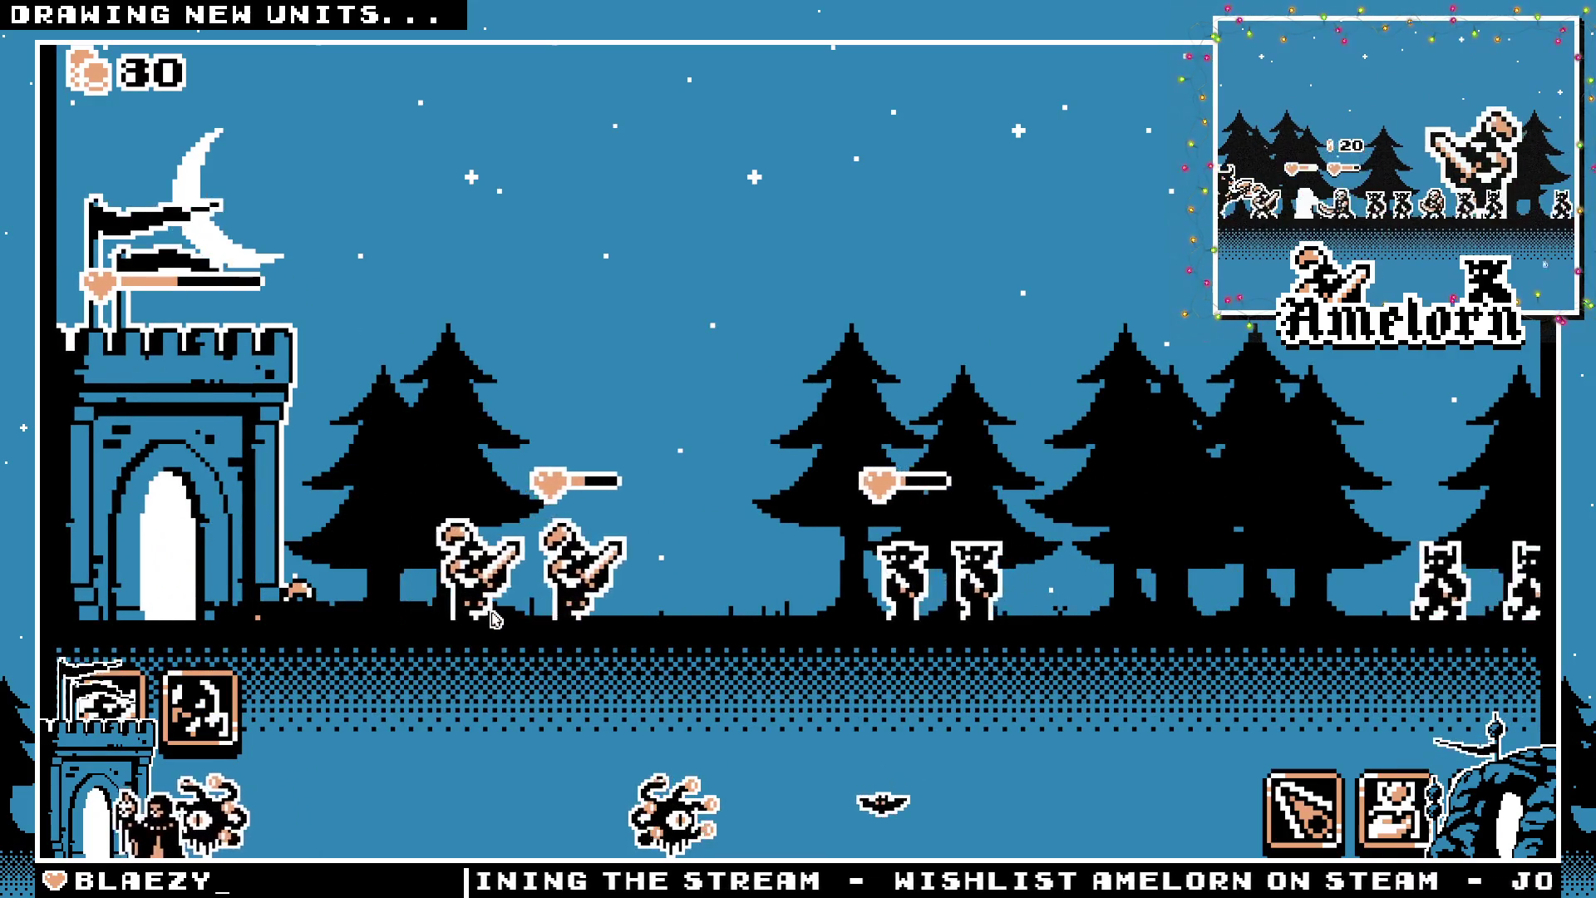
{"action": "scroll", "coordinate": [704, 622], "scroll_direction": "down", "scroll_amount": 1}
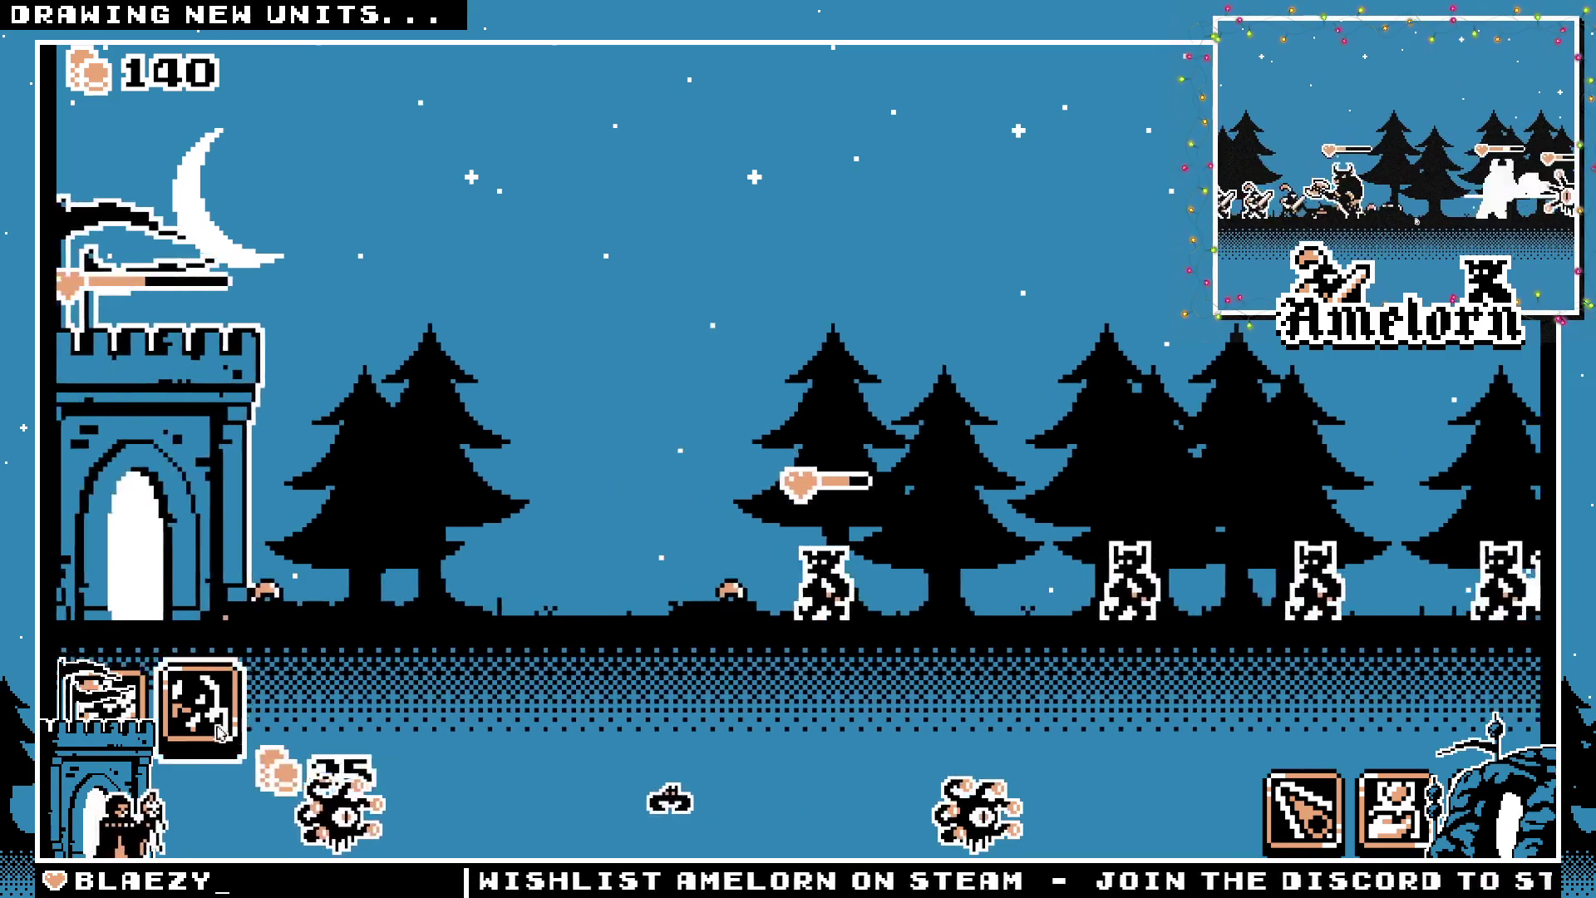
{"action": "left_click", "coordinate": [200, 706]}
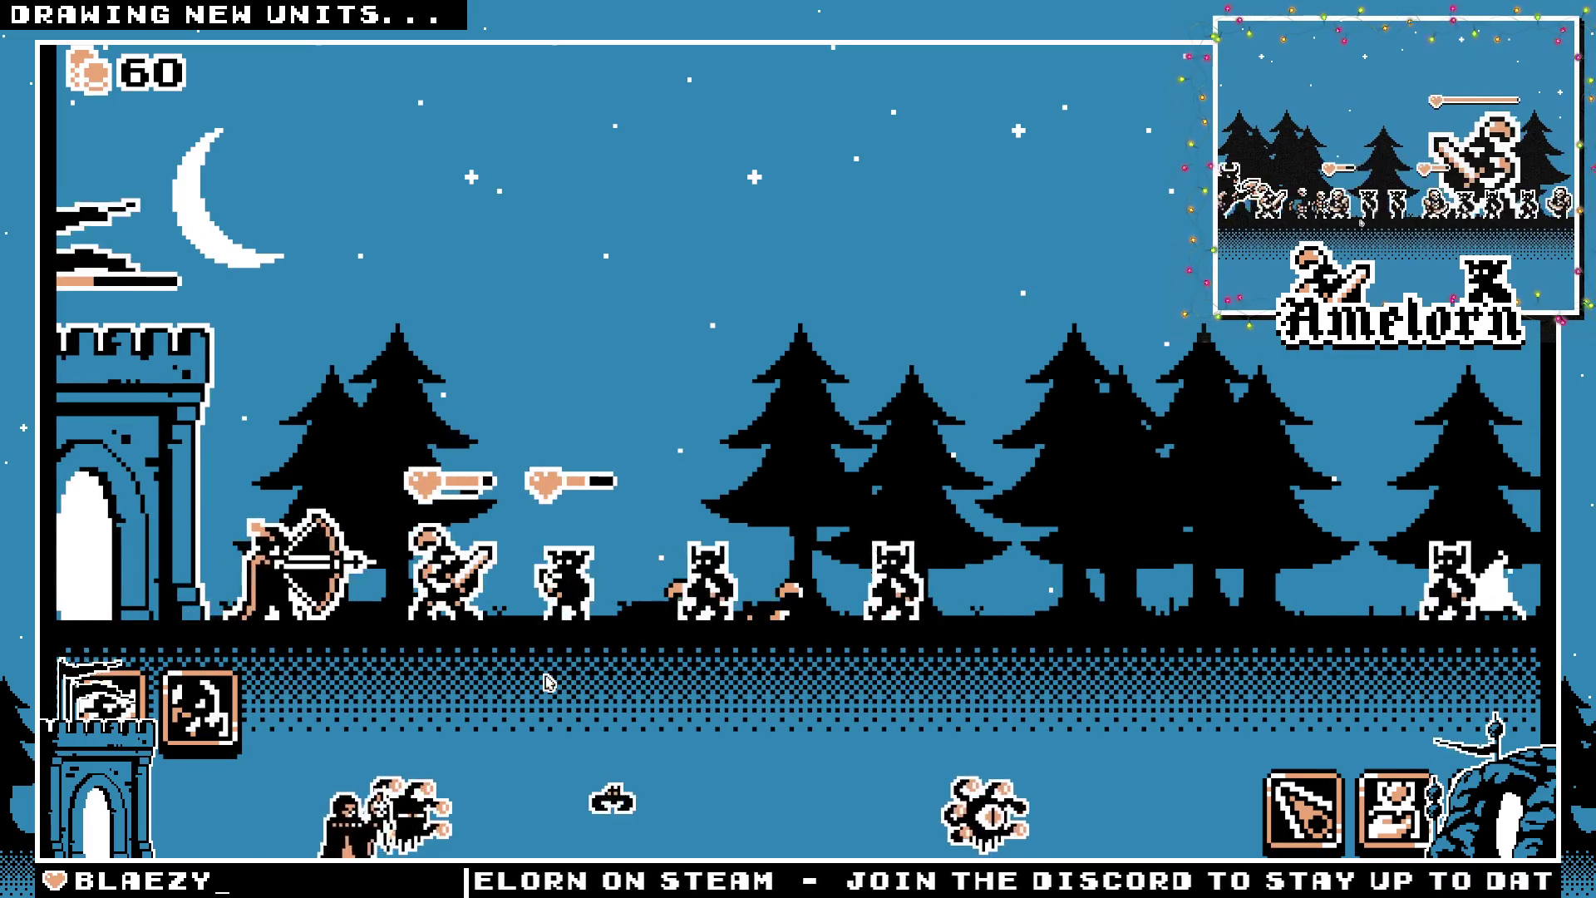
{"action": "key", "text": "1"}
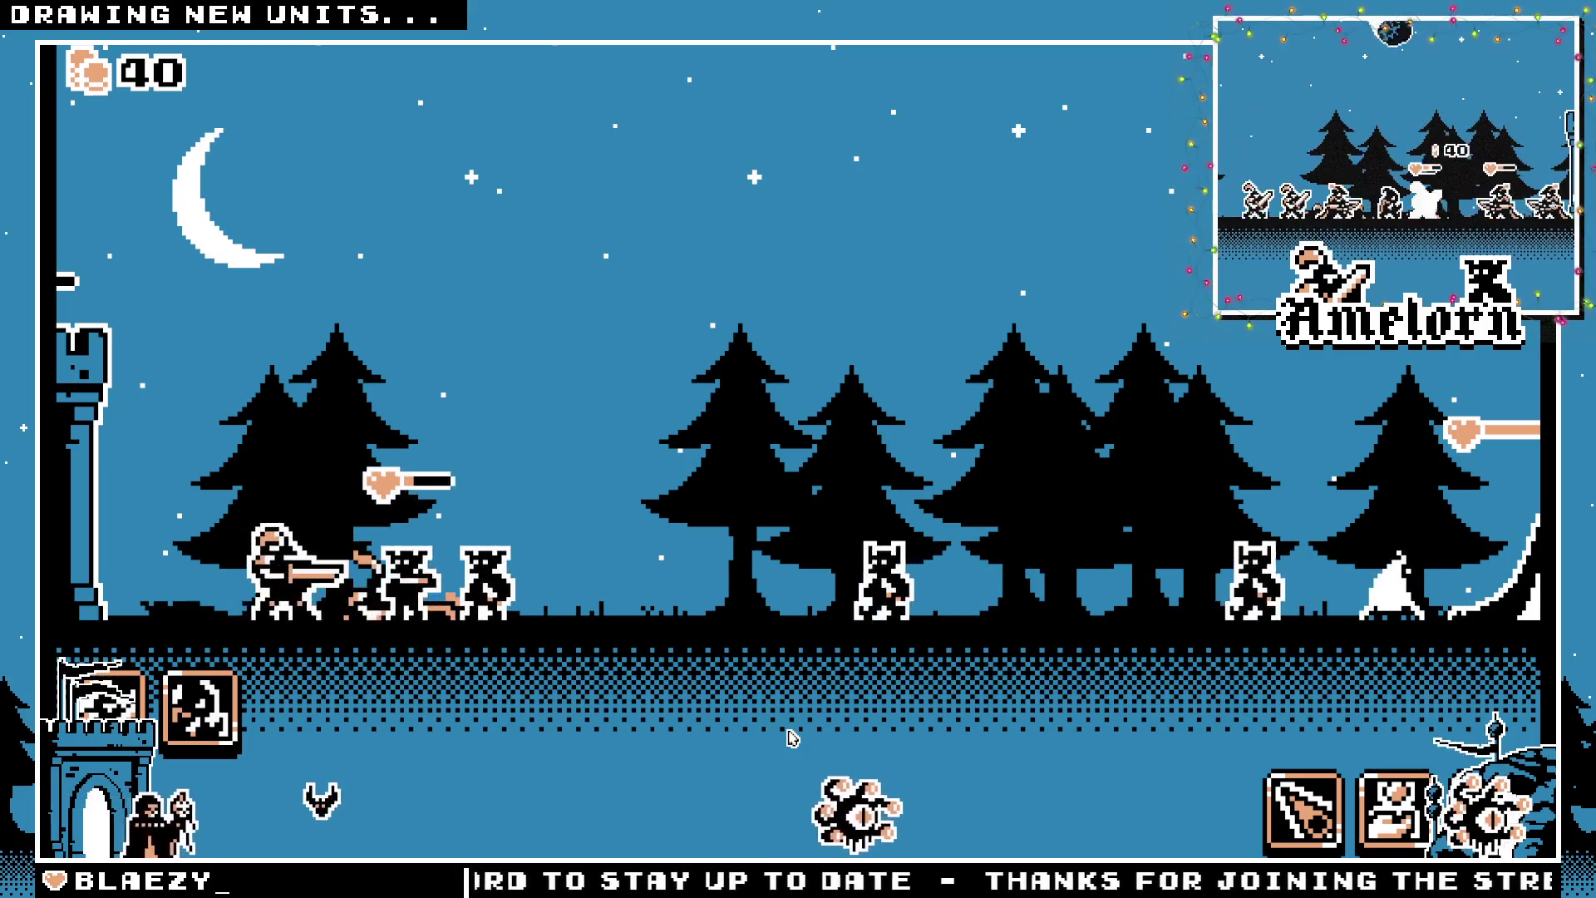
{"action": "left_click", "coordinate": [116, 711]}
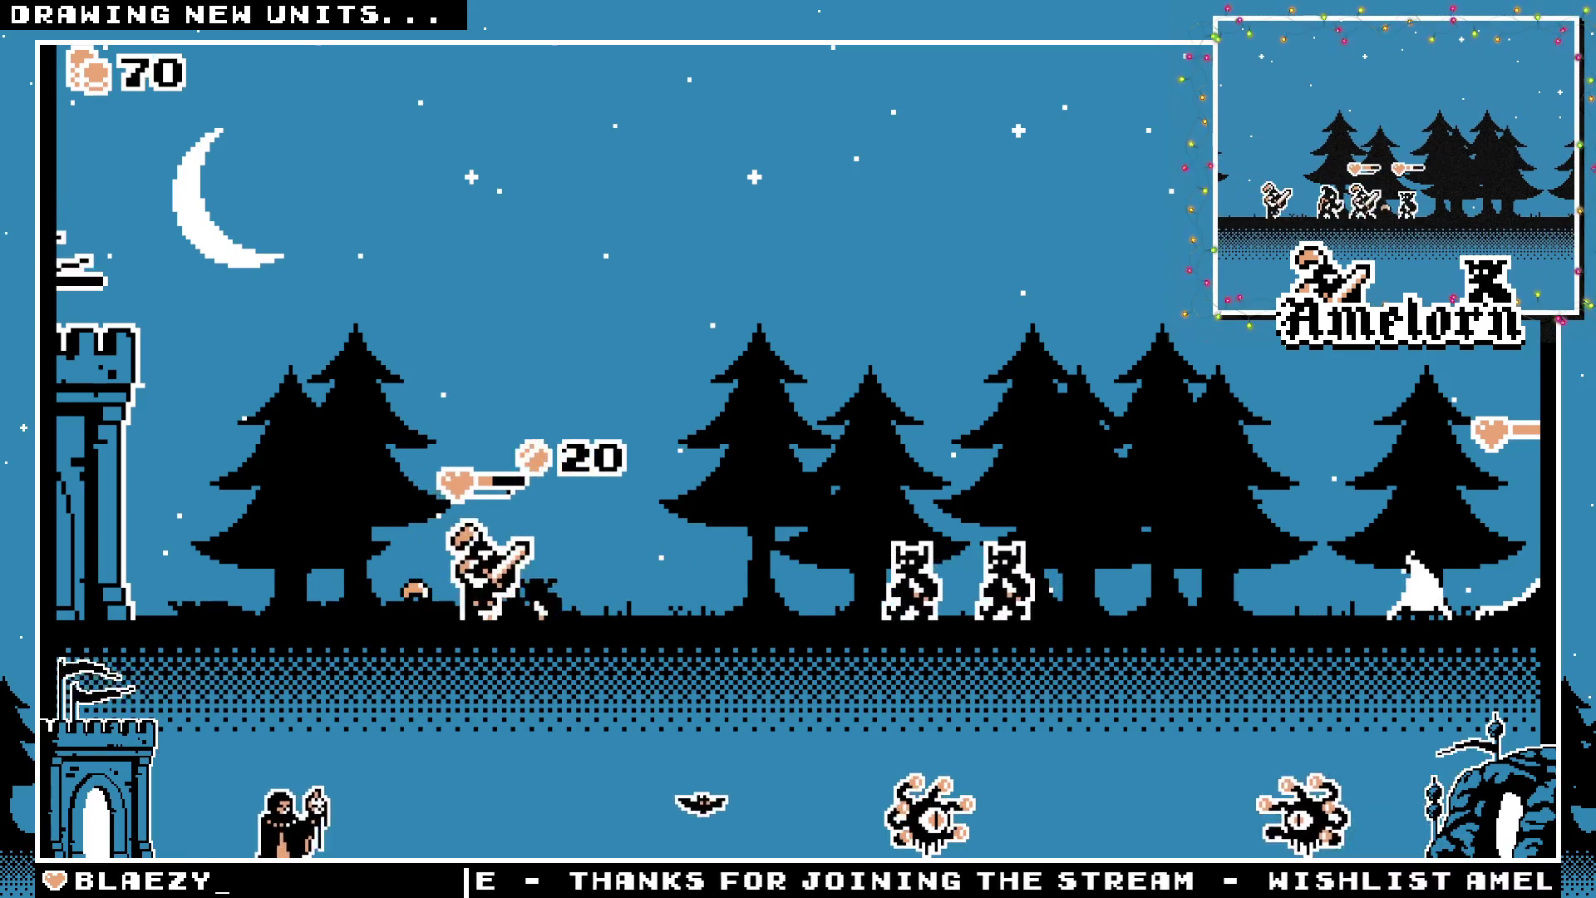
{"action": "left_click", "coordinate": [407, 571]}
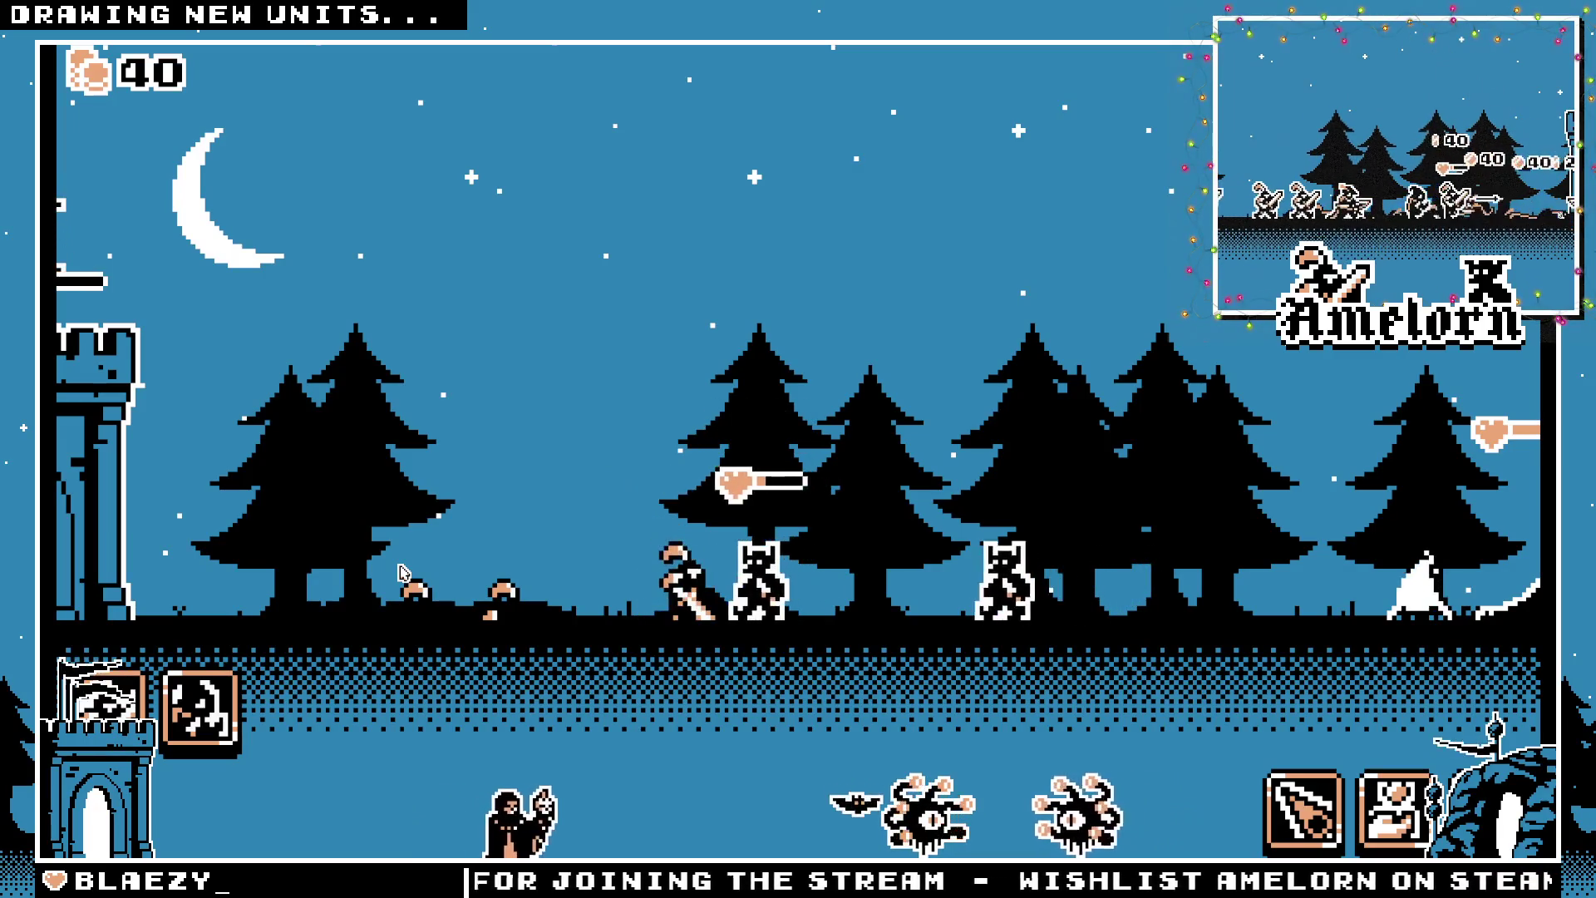
{"action": "mouse_move", "coordinate": [98, 681]}
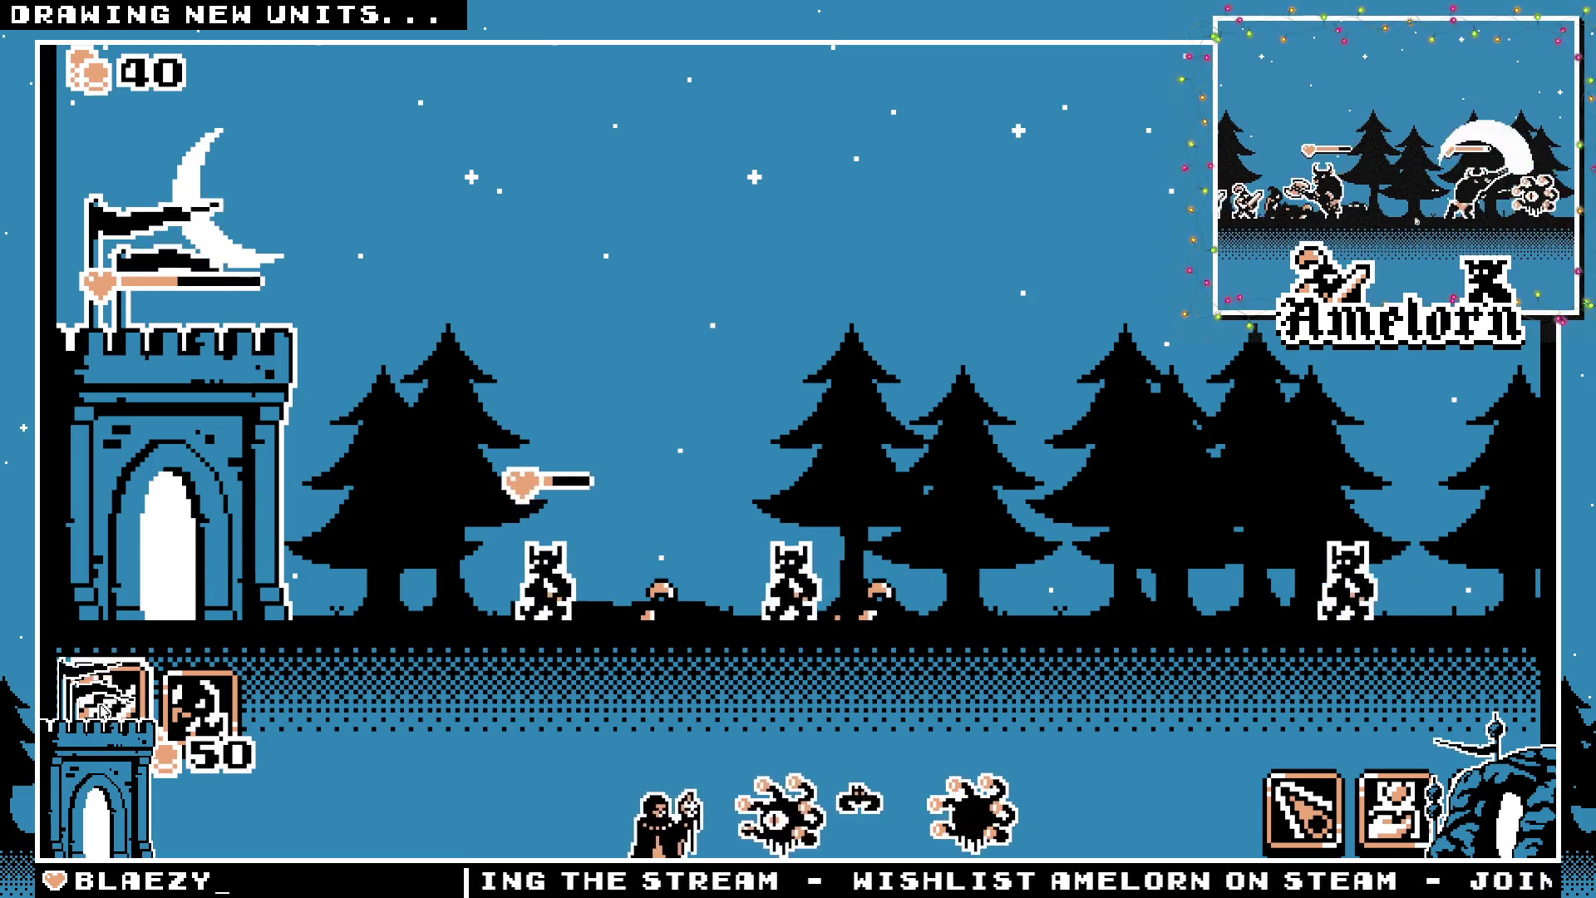
{"action": "left_click", "coordinate": [199, 706]}
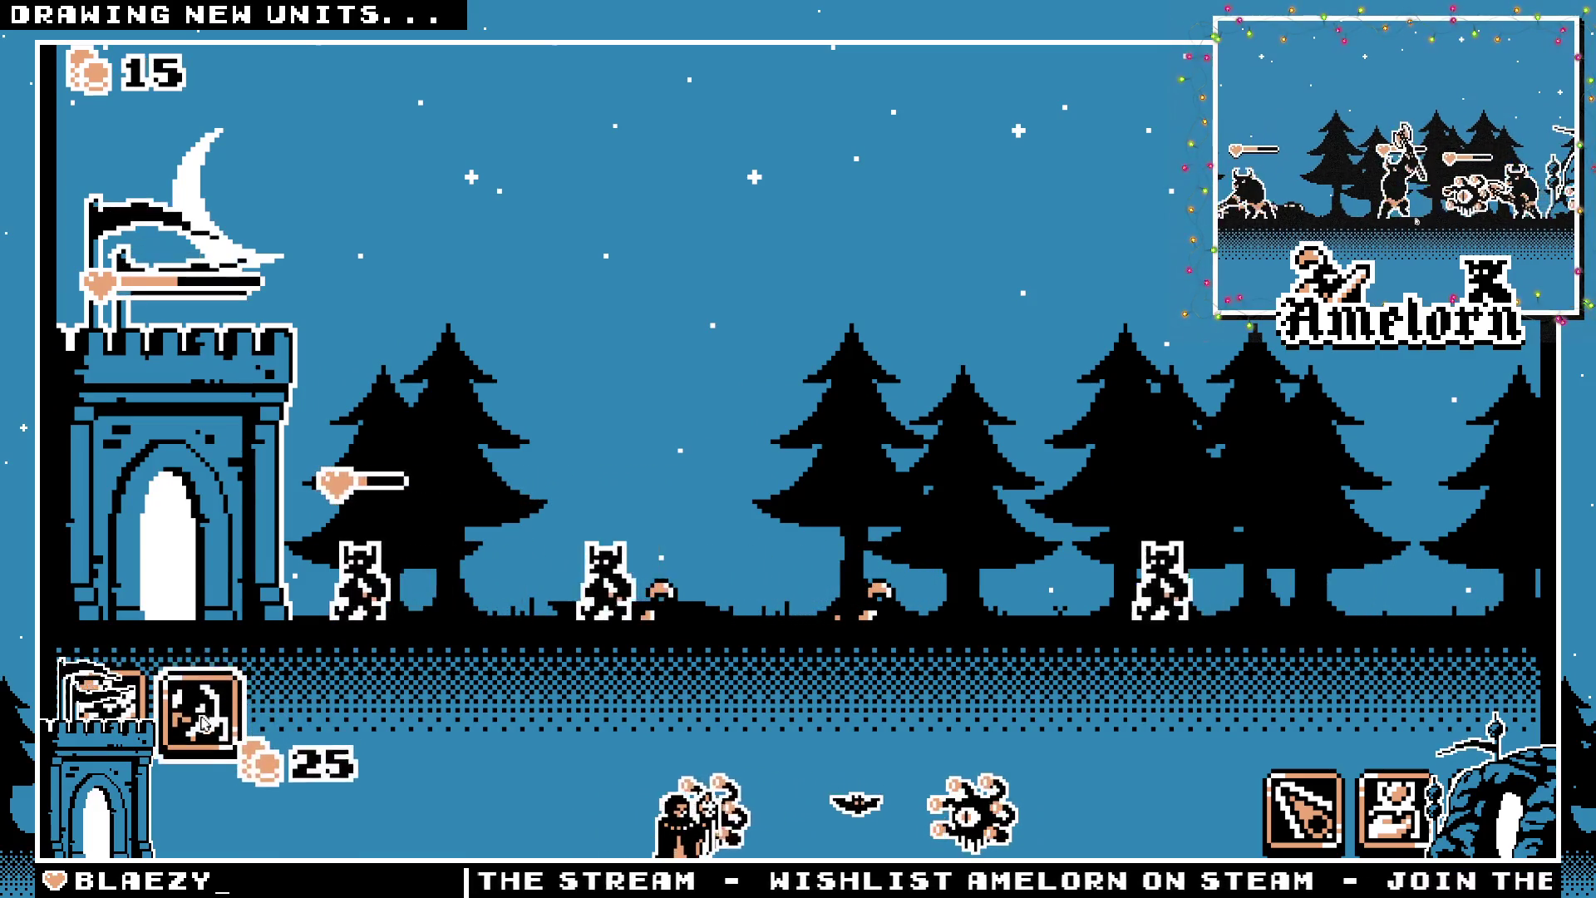
Deploy a stream of 25-coin hooded units plus two 50-coin knights, leaving 24 gold
{"action": "left_click", "coordinate": [267, 736]}
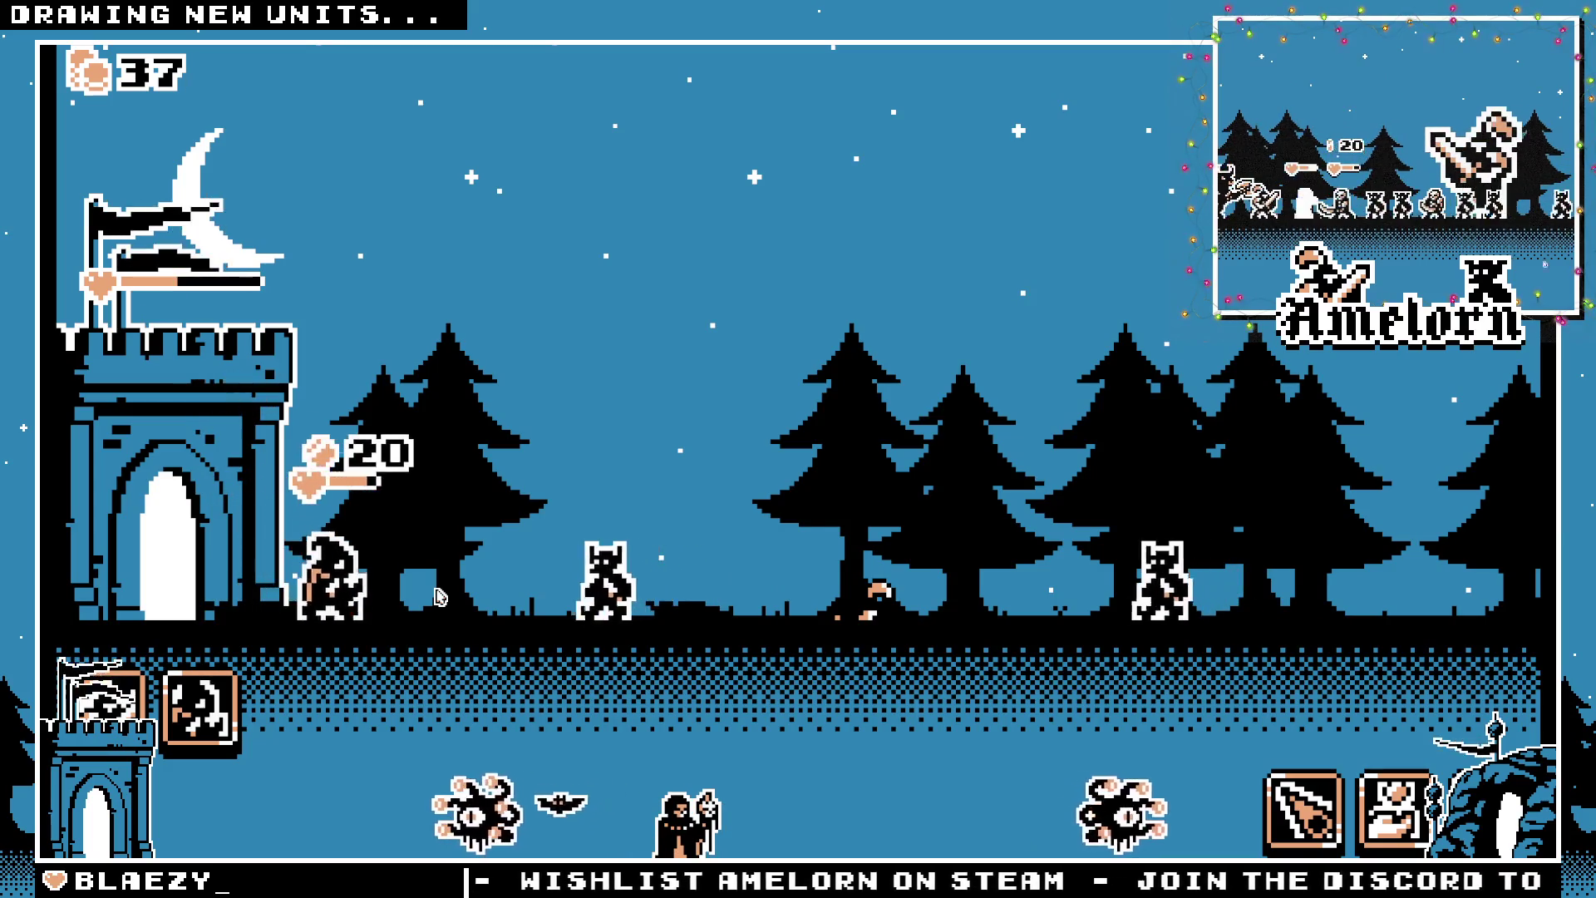
{"action": "key", "text": "2"}
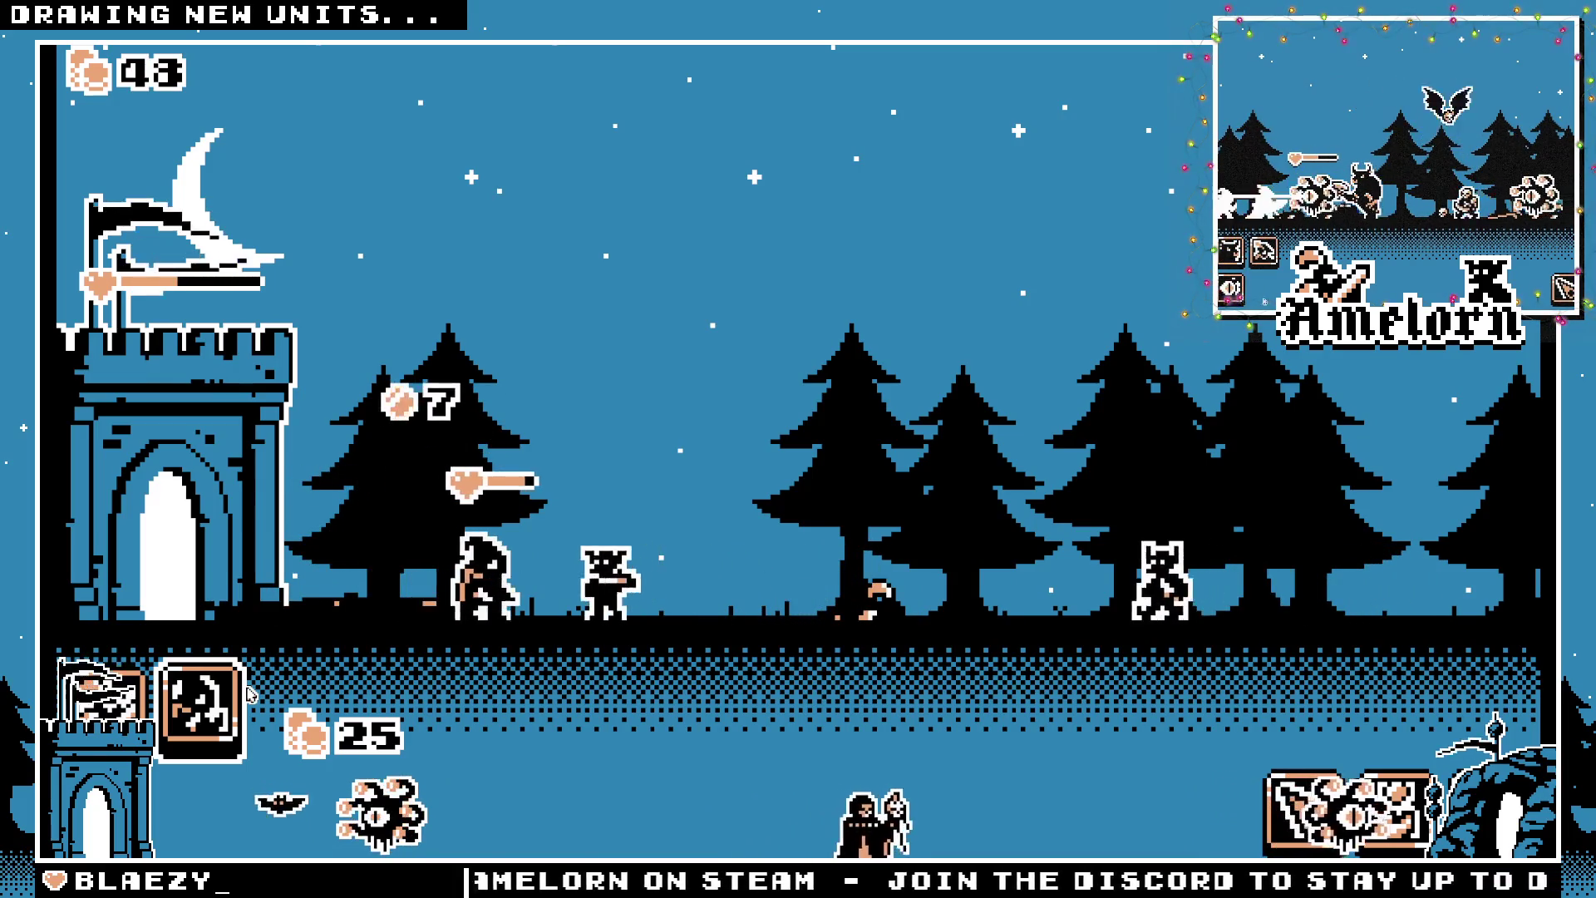
{"action": "left_click", "coordinate": [200, 707]}
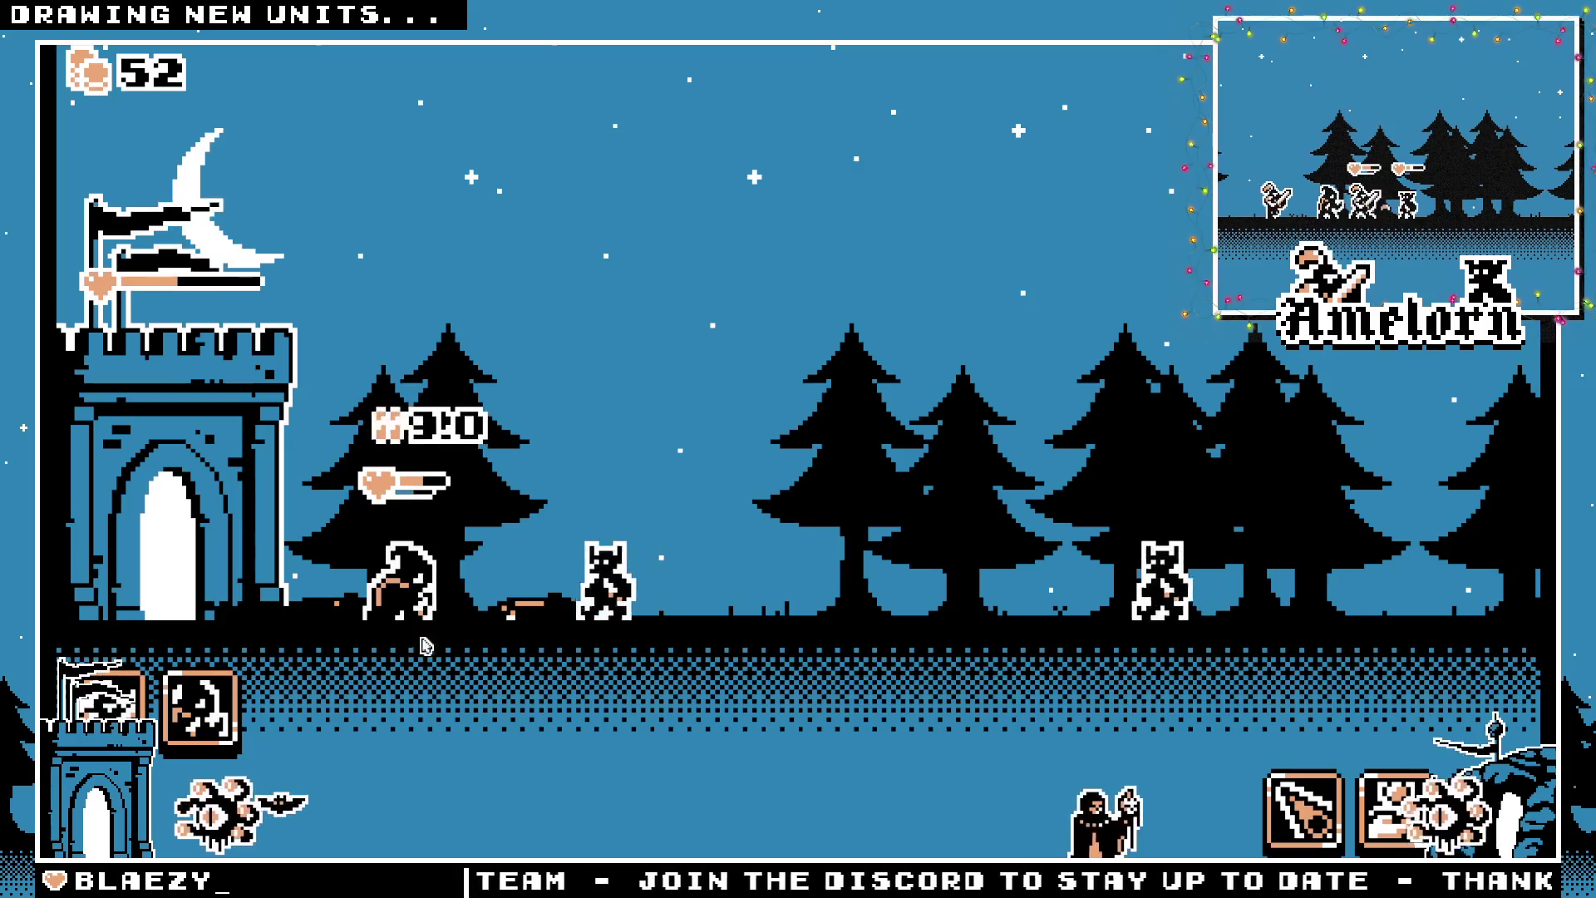
{"action": "left_click", "coordinate": [104, 698]}
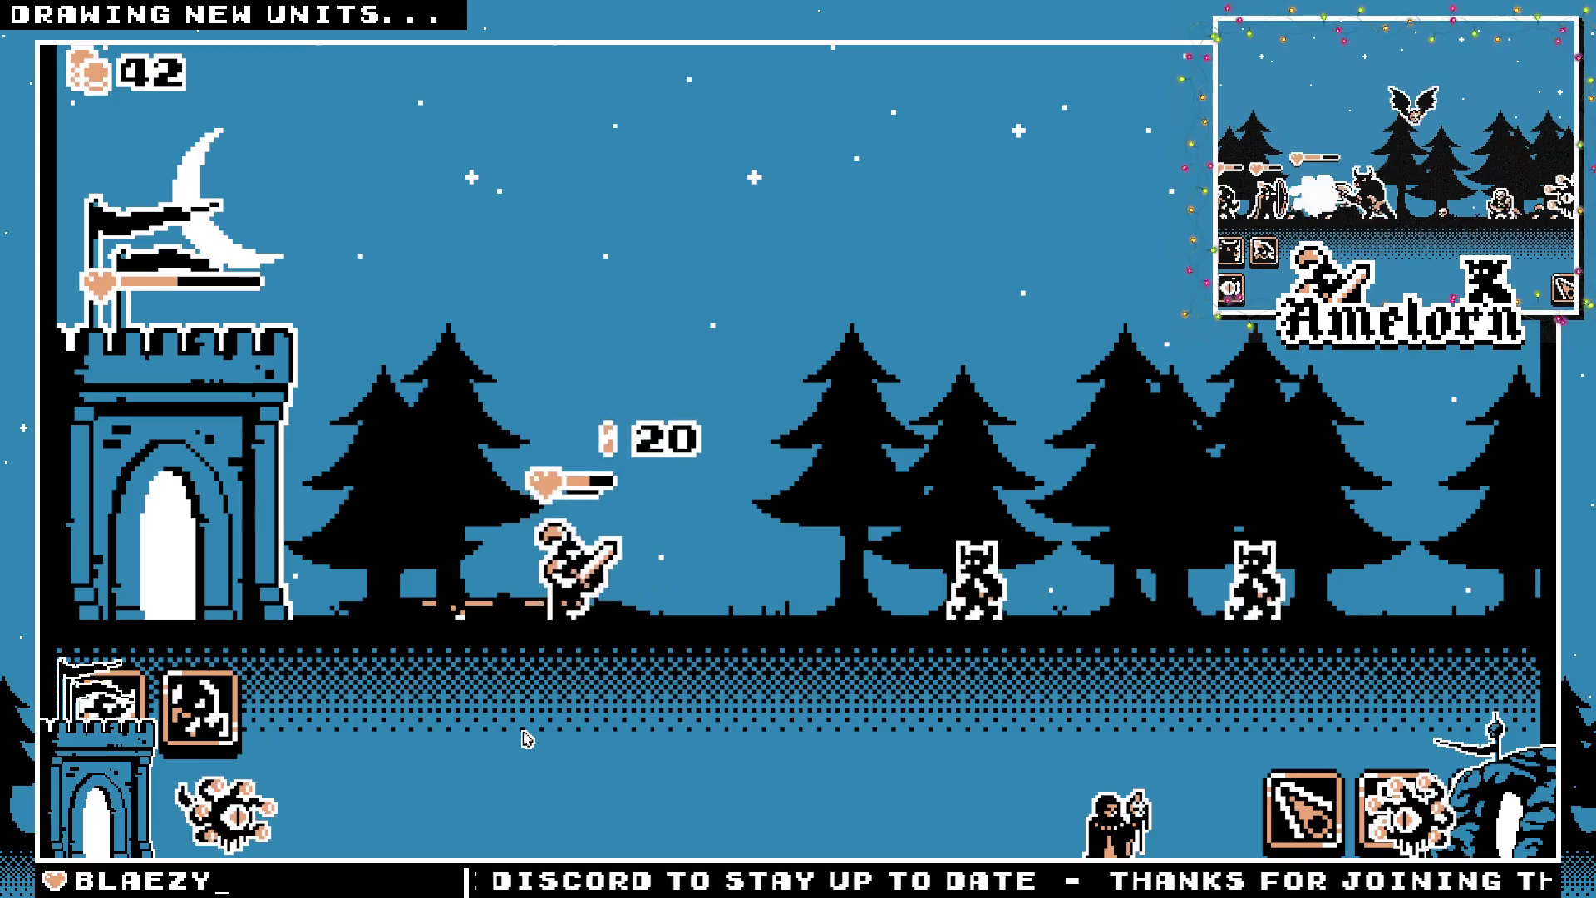
{"action": "left_click", "coordinate": [193, 717]}
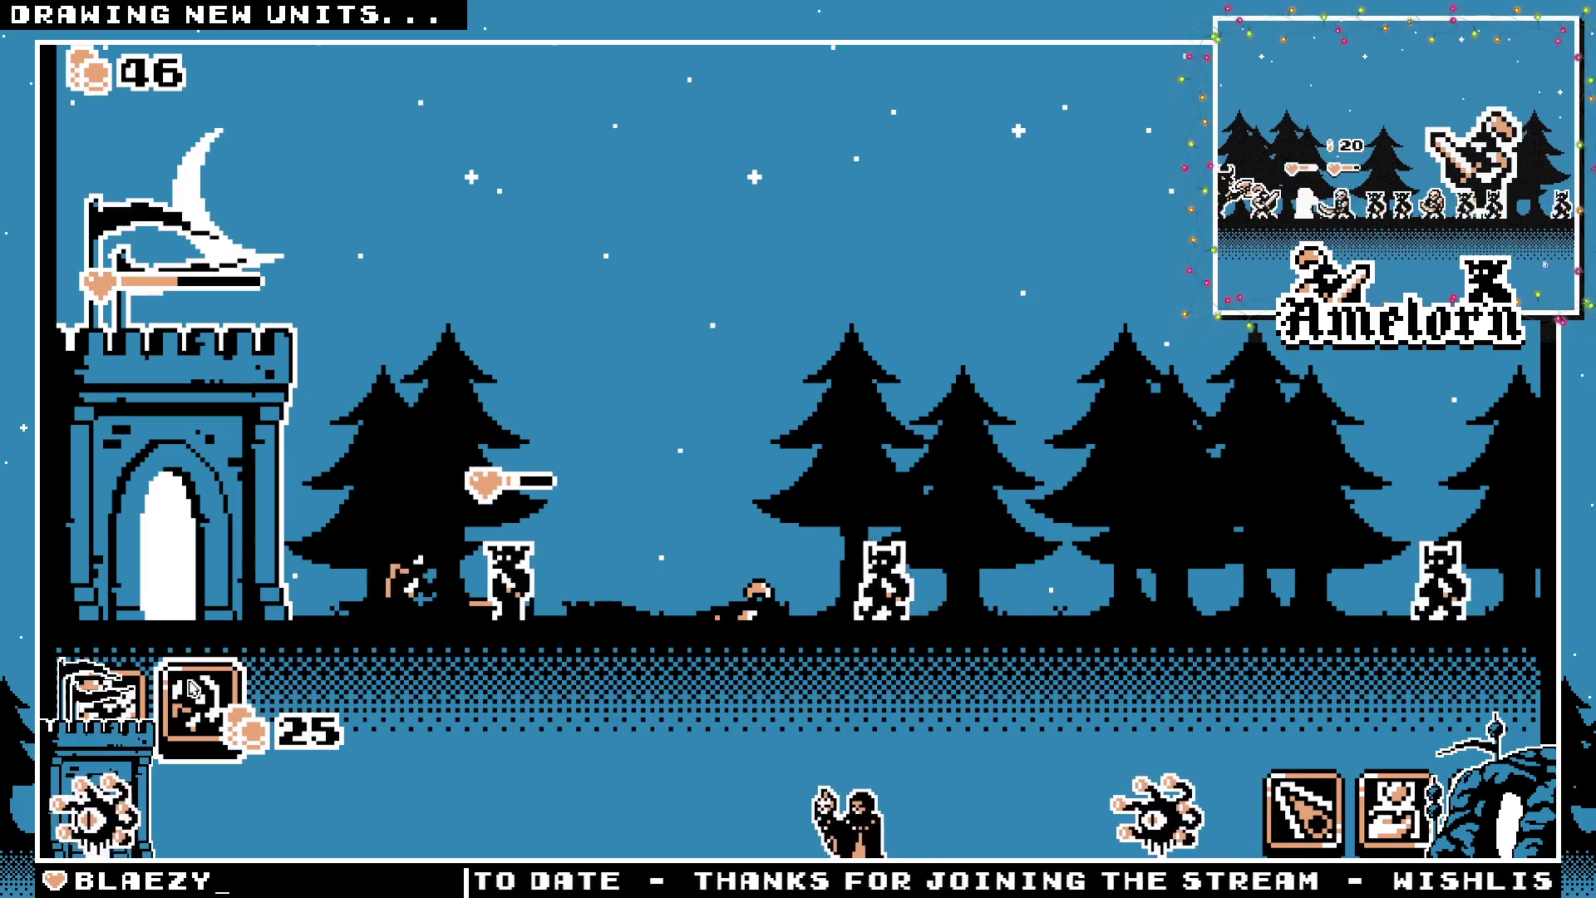
{"action": "left_click", "coordinate": [237, 678]}
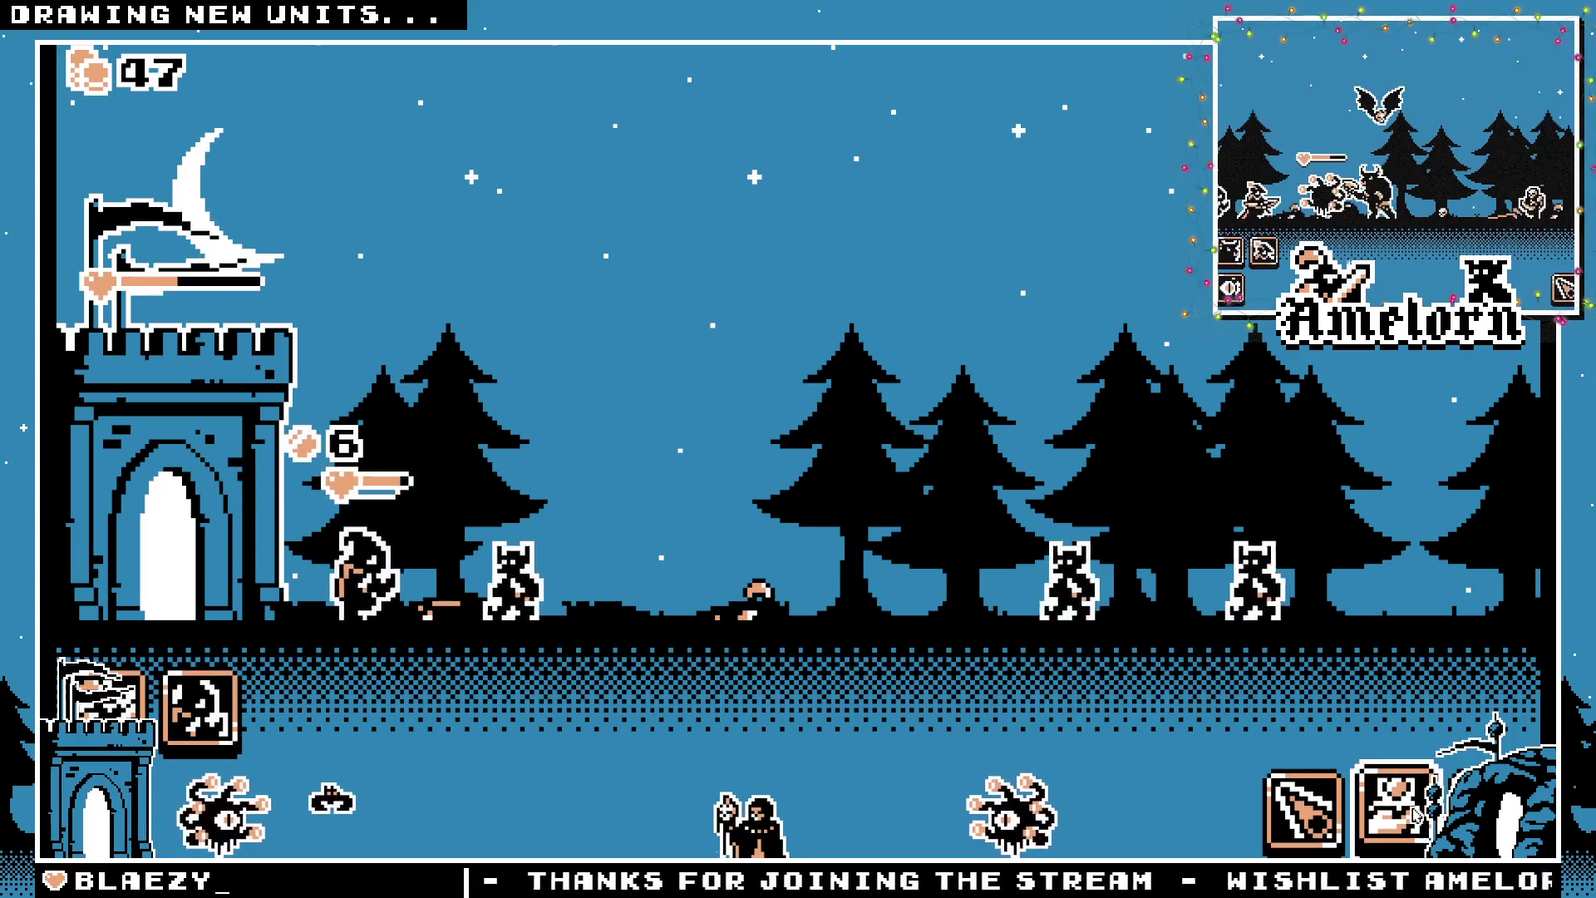
{"action": "left_click", "coordinate": [166, 716]}
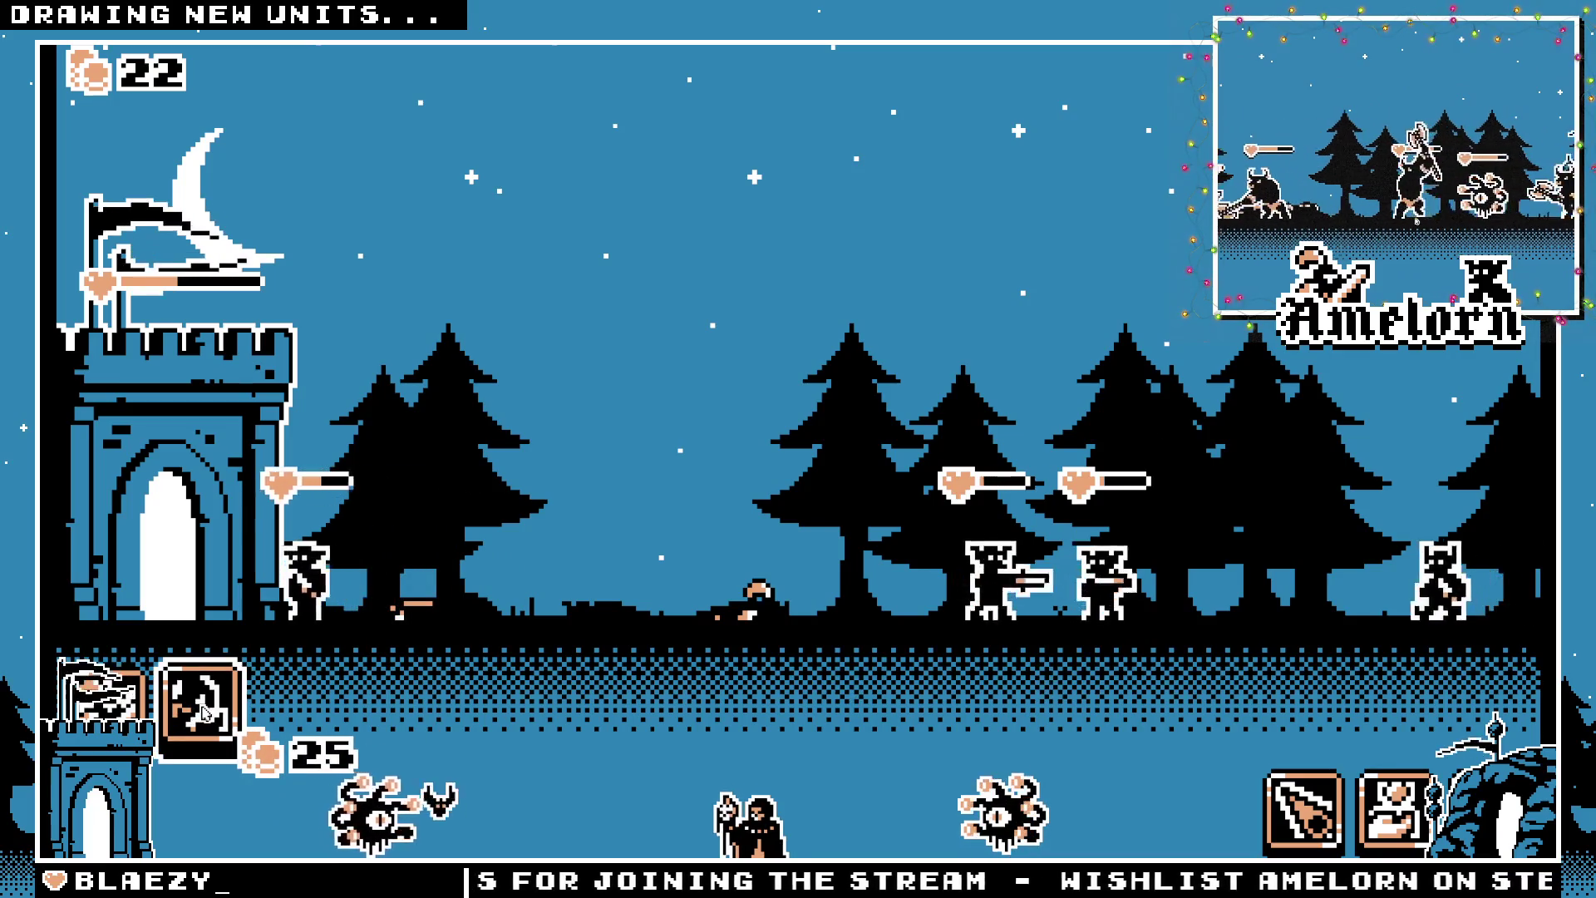
{"action": "left_click", "coordinate": [170, 715]}
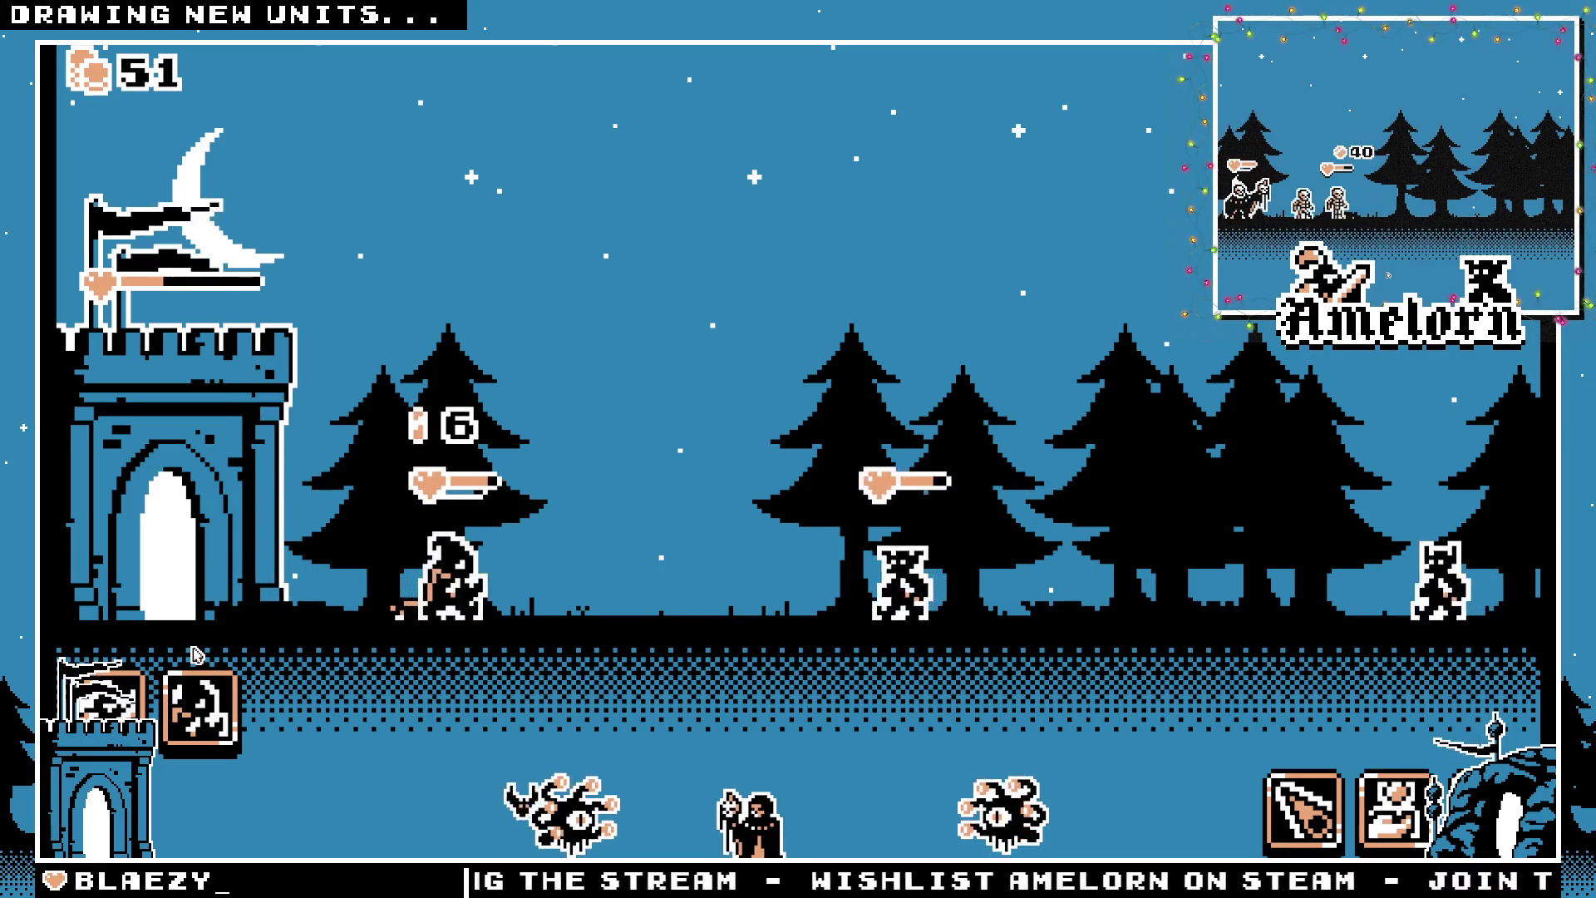
{"action": "left_click", "coordinate": [112, 686]}
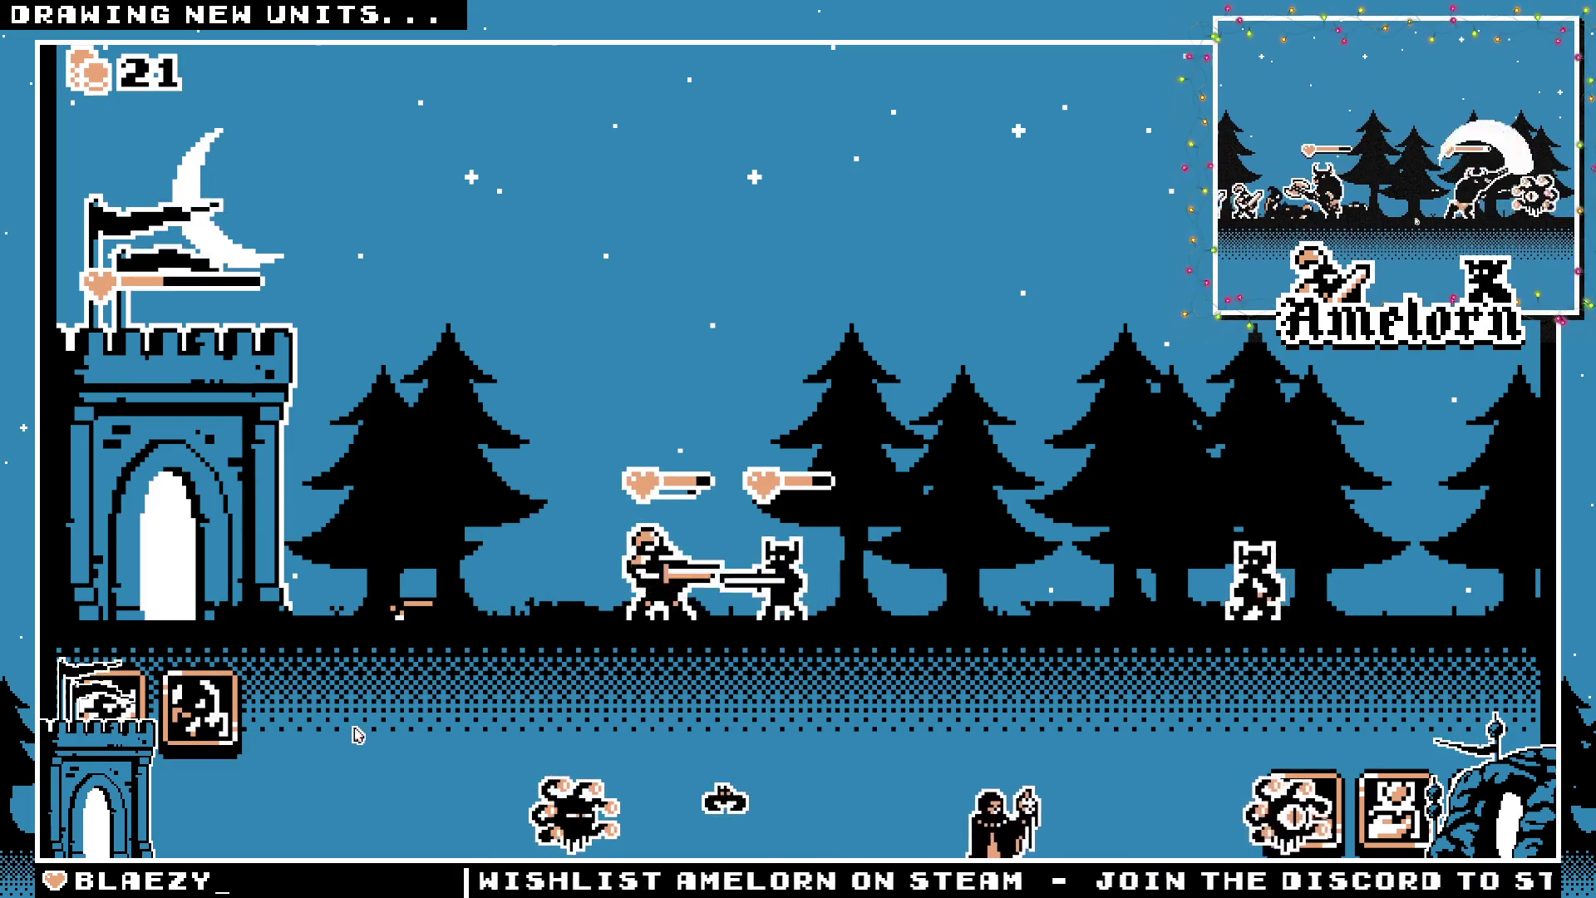
{"action": "left_click", "coordinate": [204, 712]}
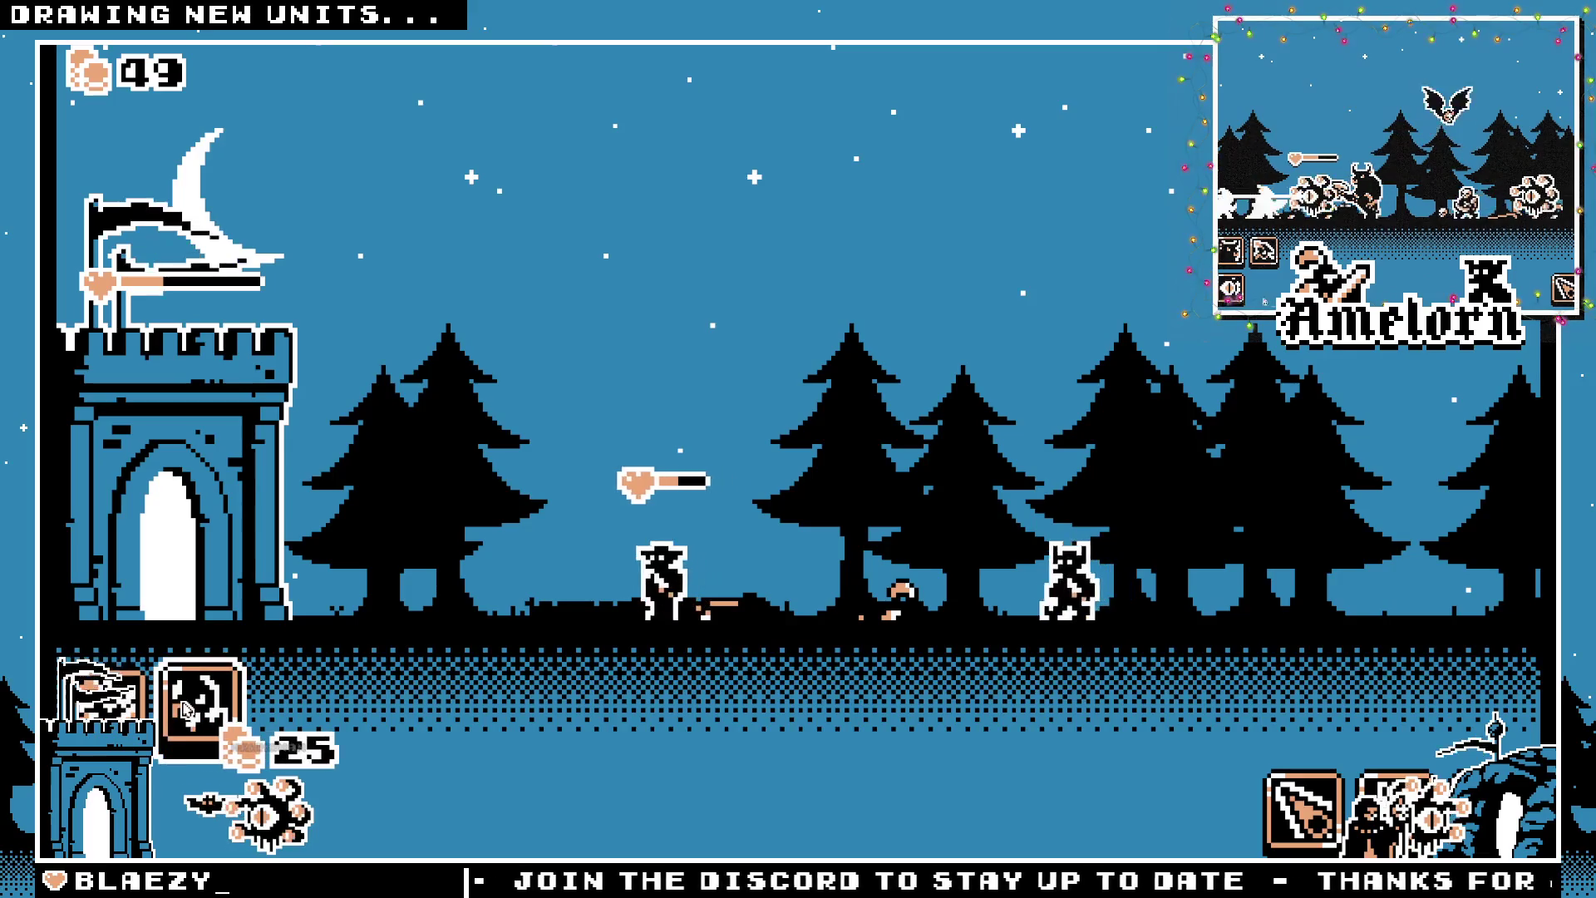
{"action": "left_click", "coordinate": [189, 708]}
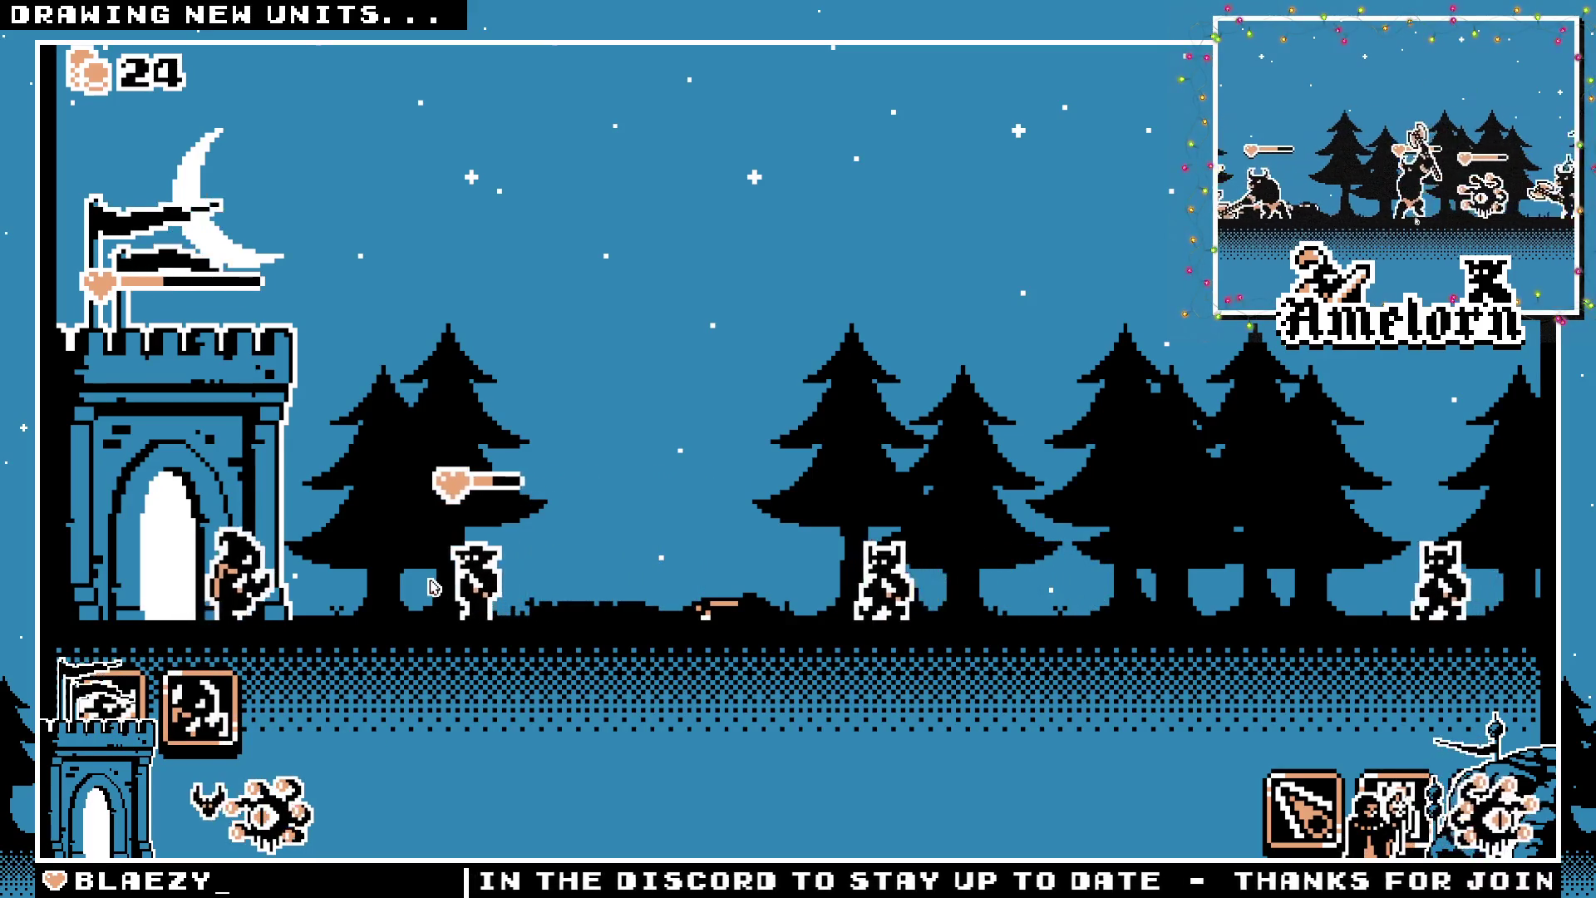
Send five more 25-coin hooded units to the front line as gold recovers to 44
{"action": "key", "text": "2"}
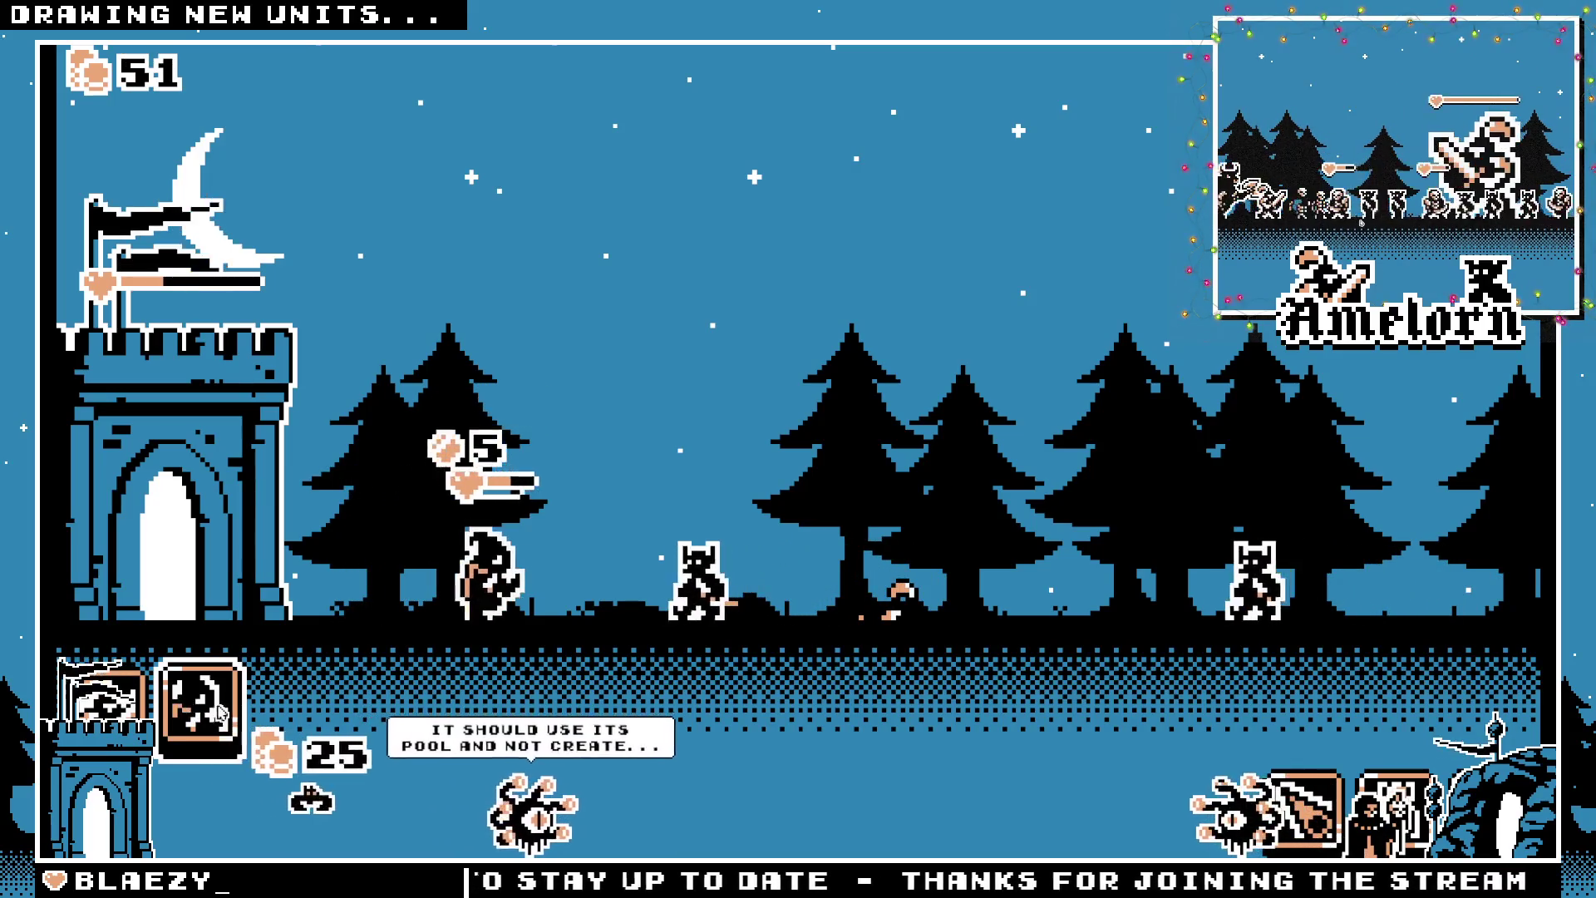
{"action": "left_click", "coordinate": [197, 715]}
{"action": "left_click", "coordinate": [197, 710]}
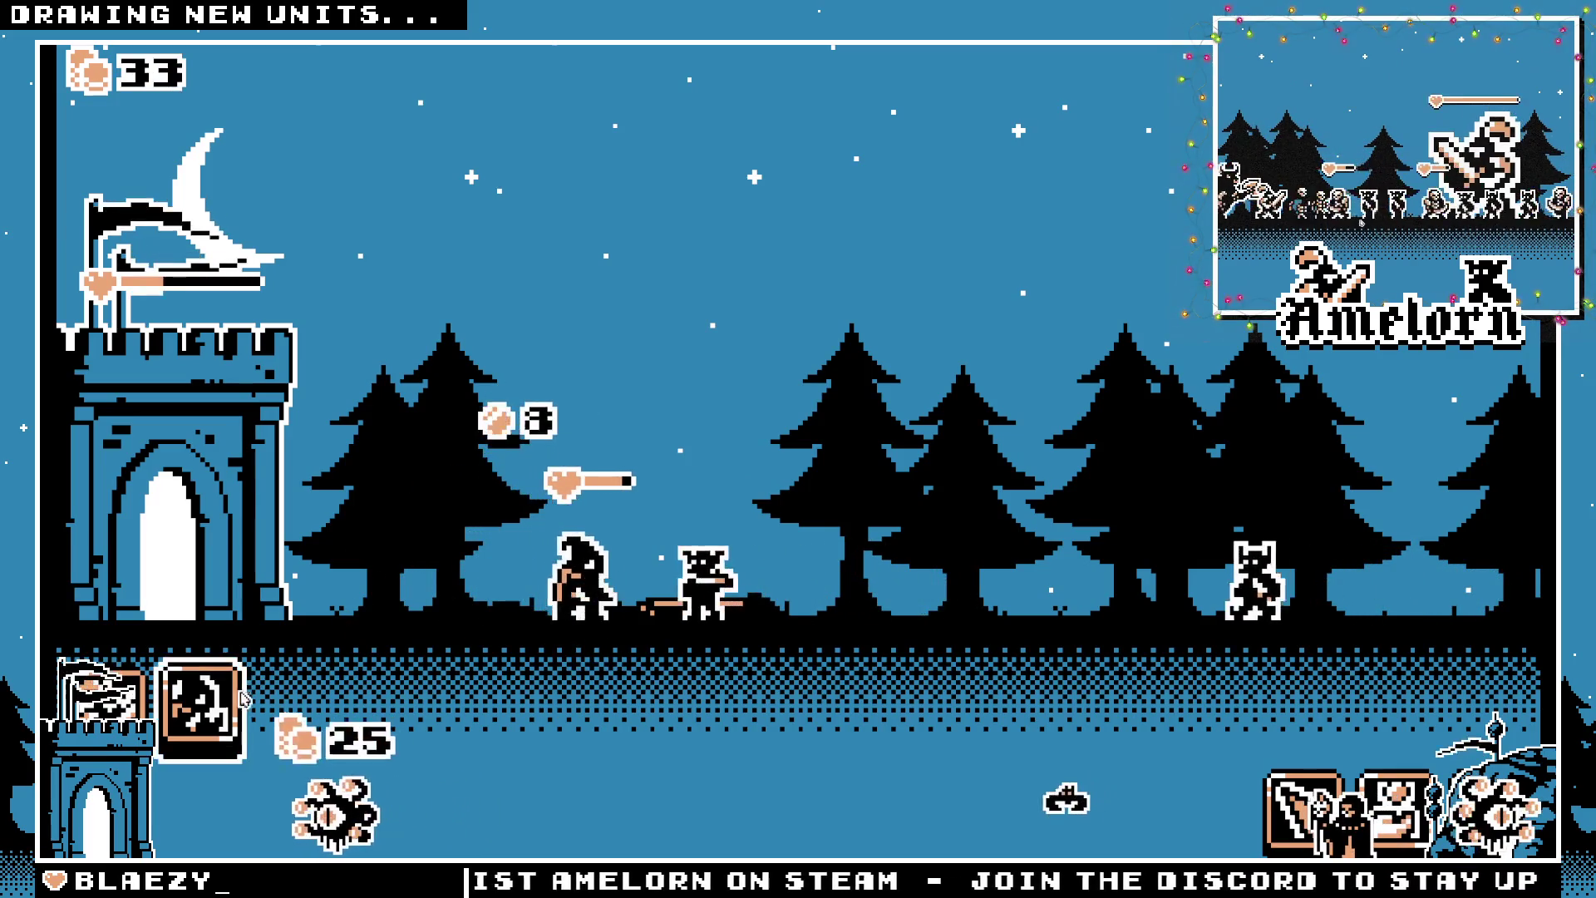
{"action": "left_click", "coordinate": [233, 721]}
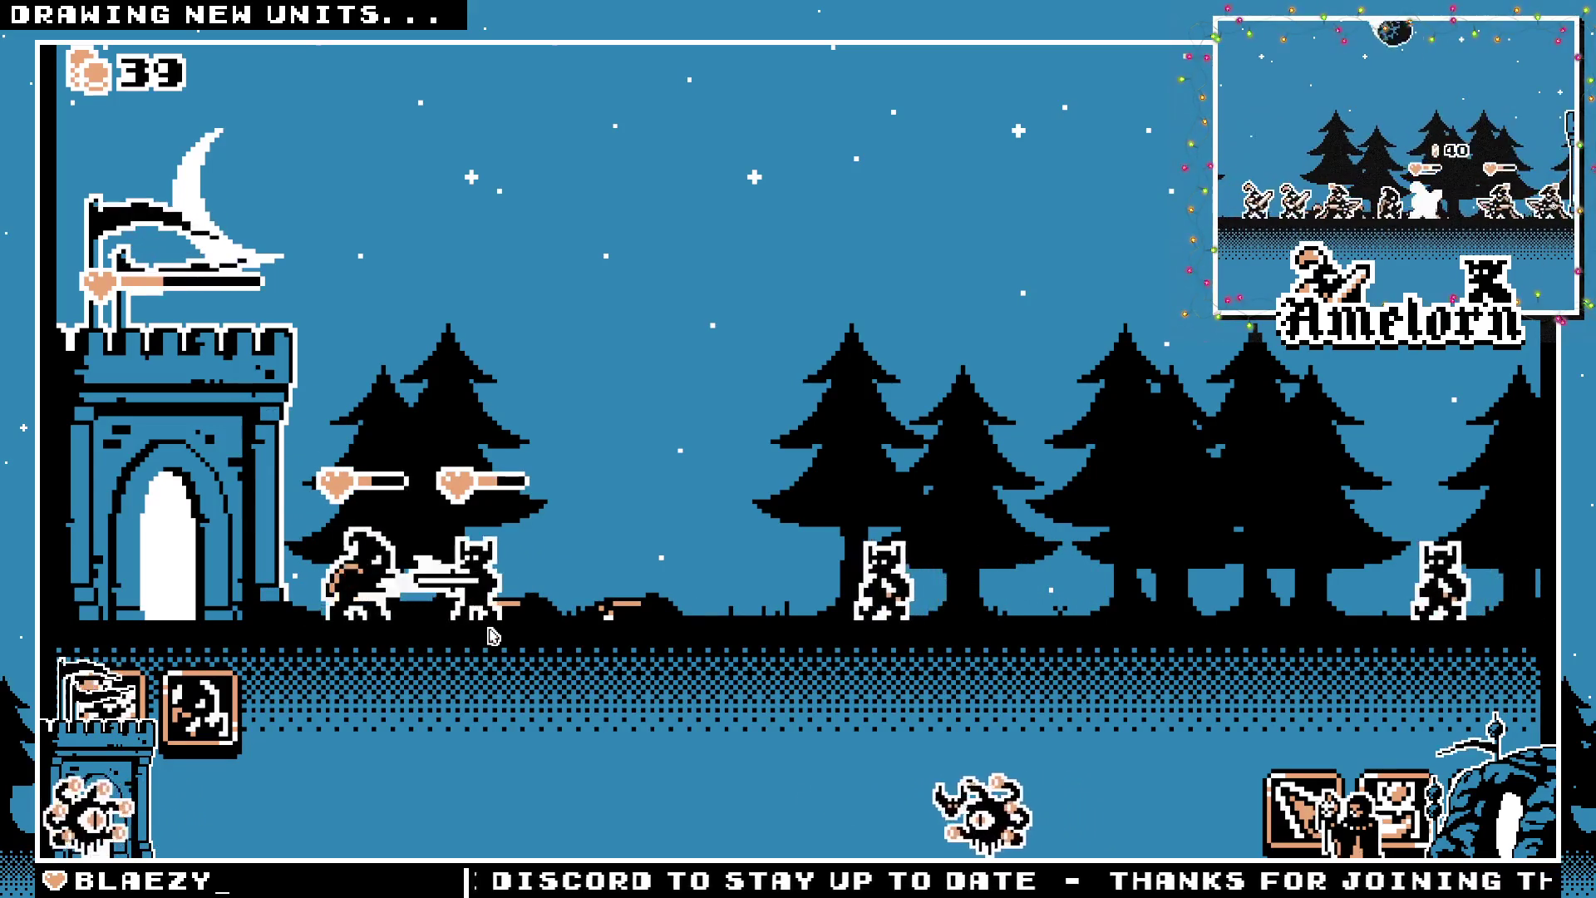
{"action": "key", "text": "1"}
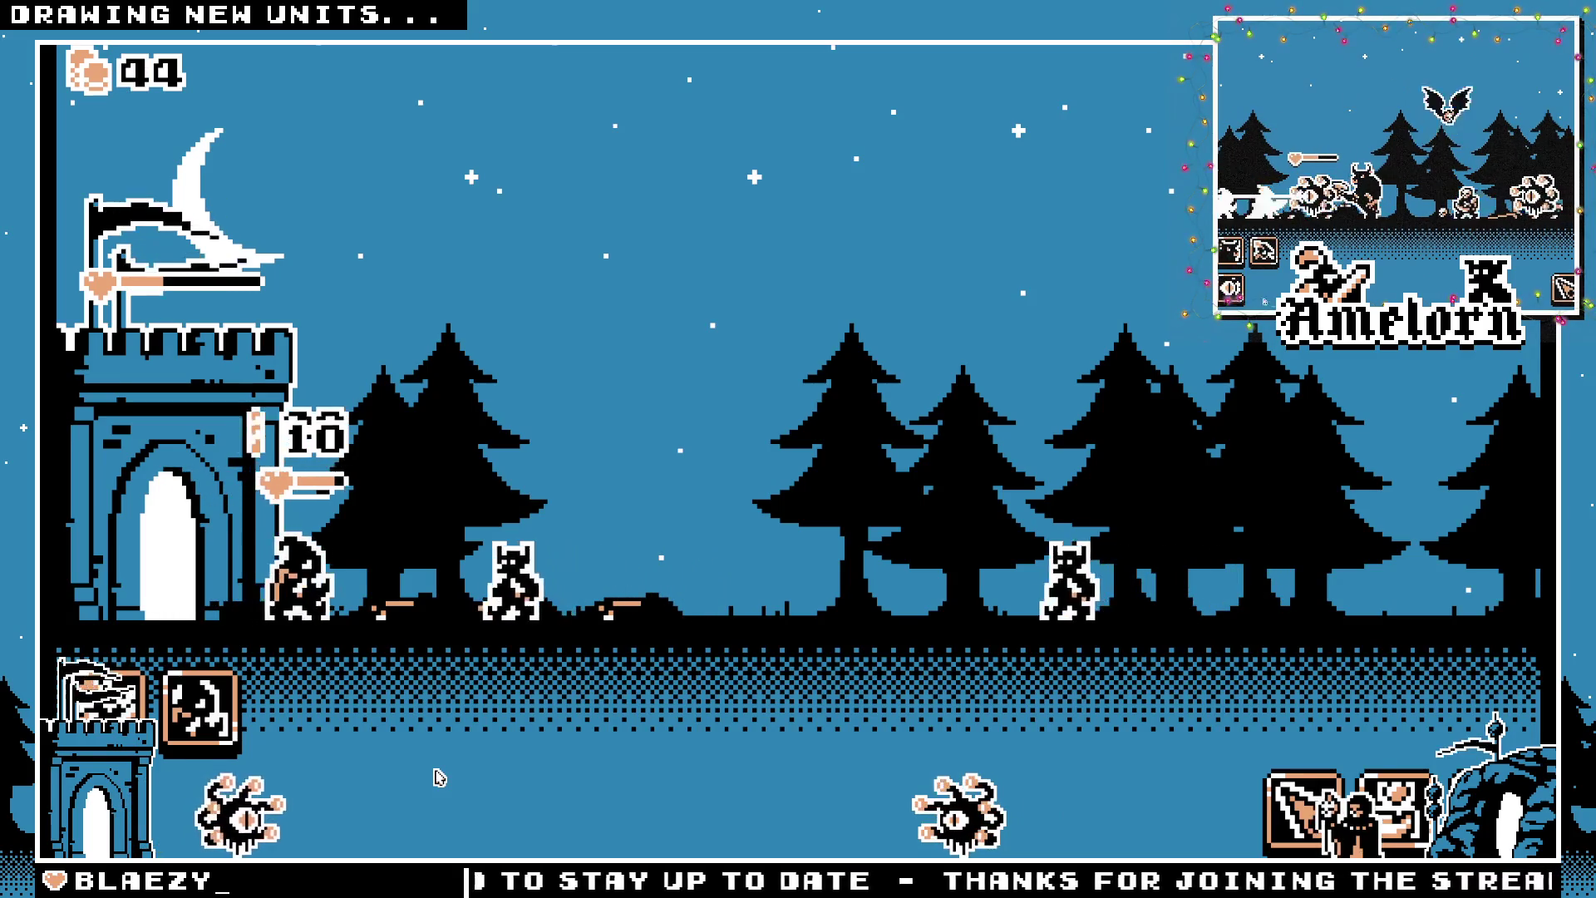
Buy four 25-coin hooded units and cast a meteor strike on the advancing enemies
{"action": "left_click", "coordinate": [239, 716]}
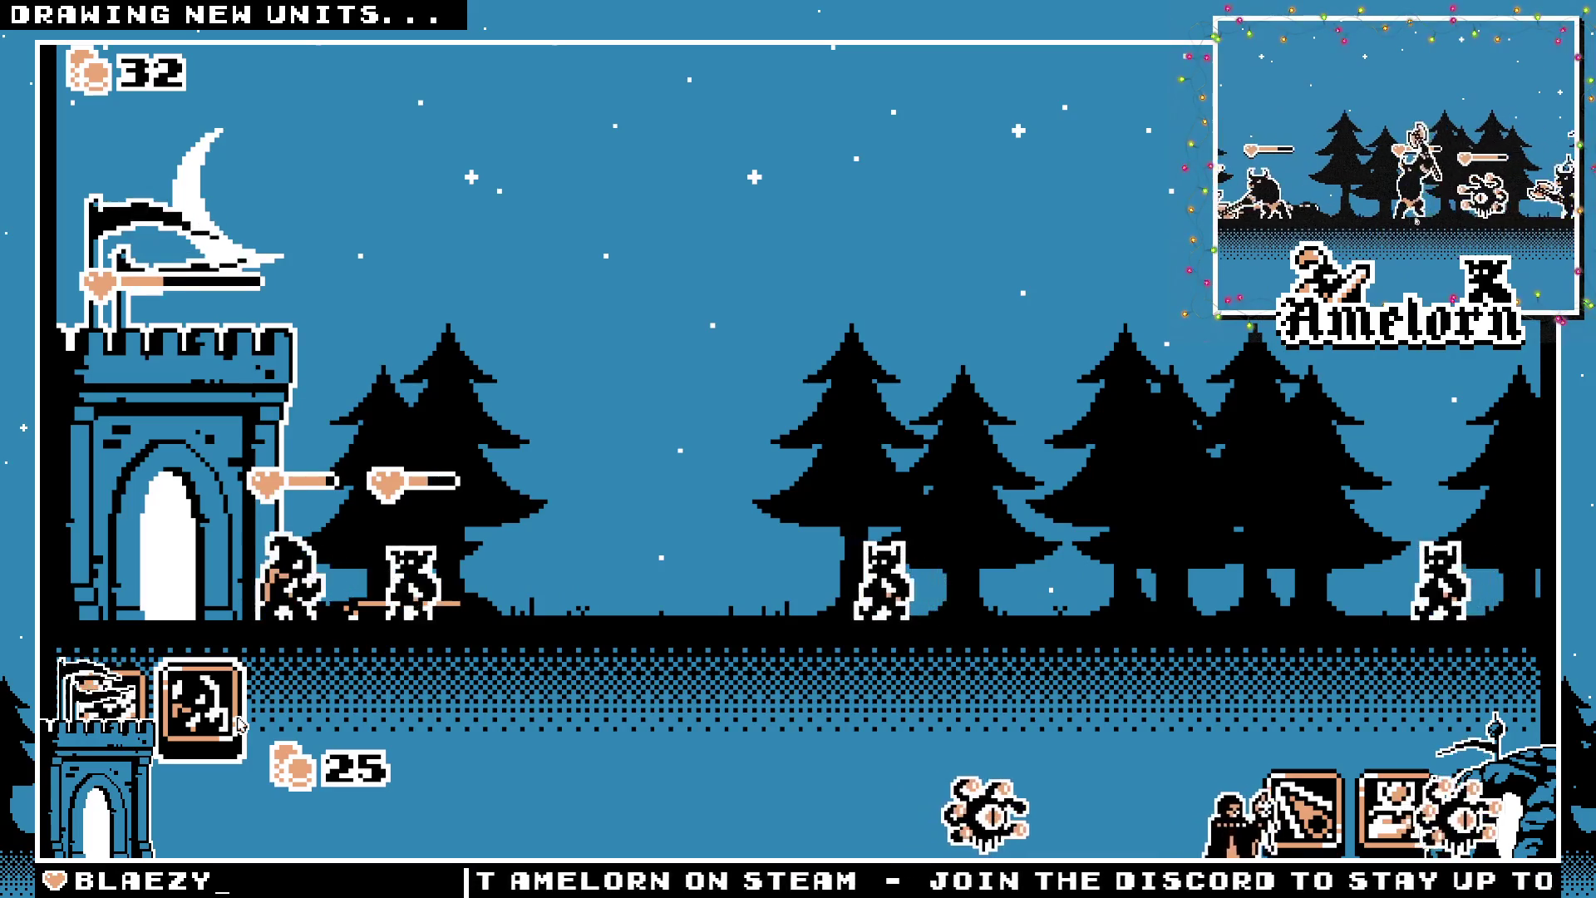
{"action": "left_click", "coordinate": [239, 723]}
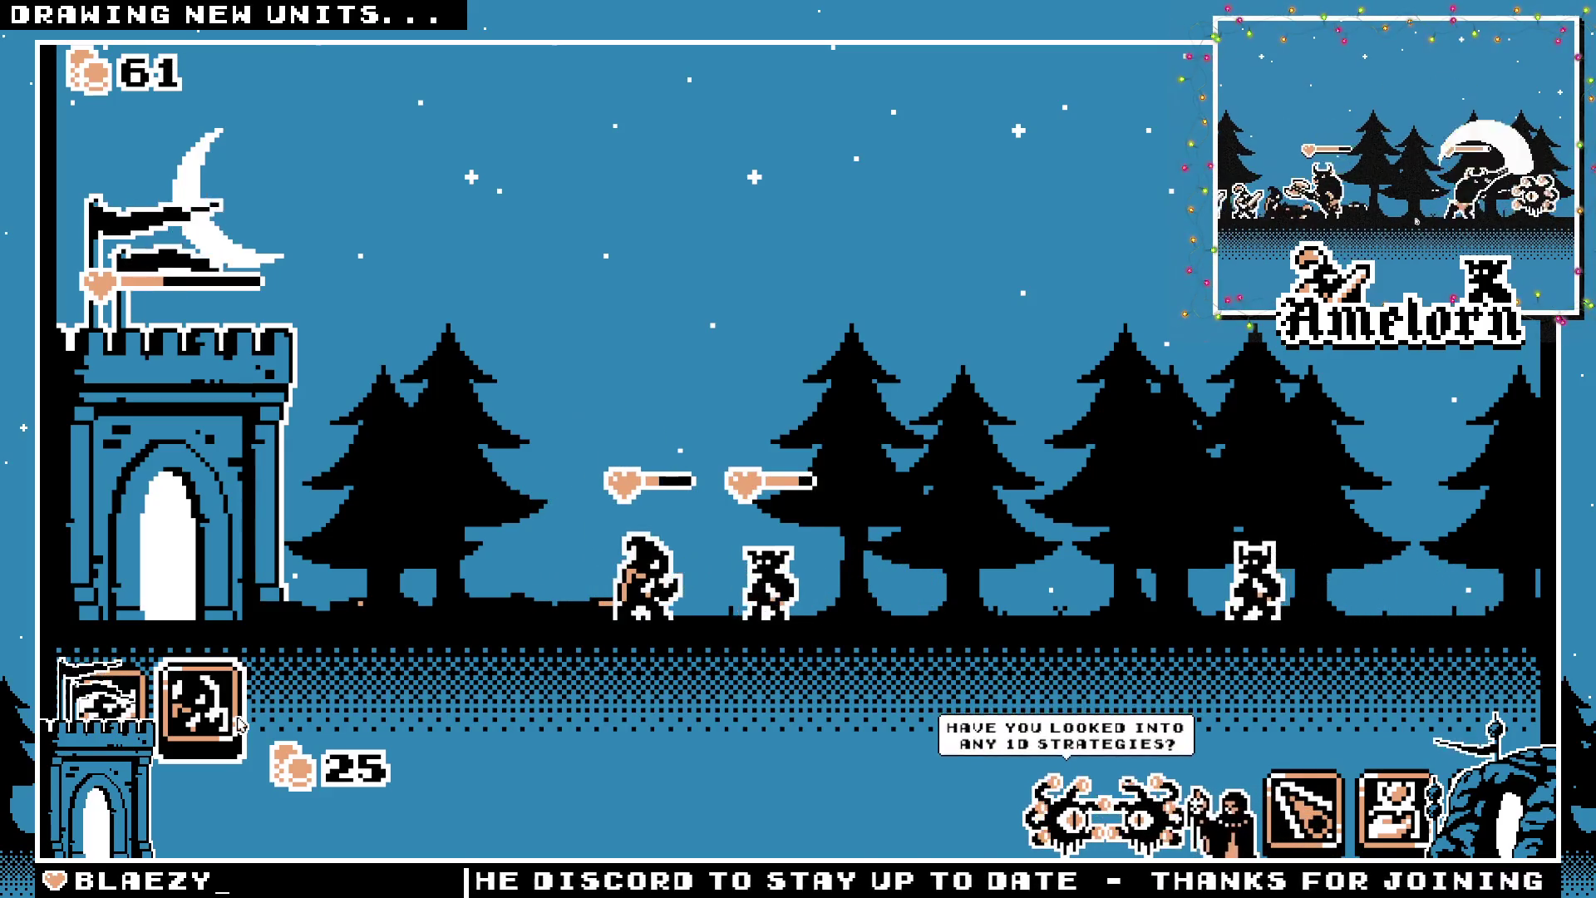
{"action": "left_click", "coordinate": [239, 723]}
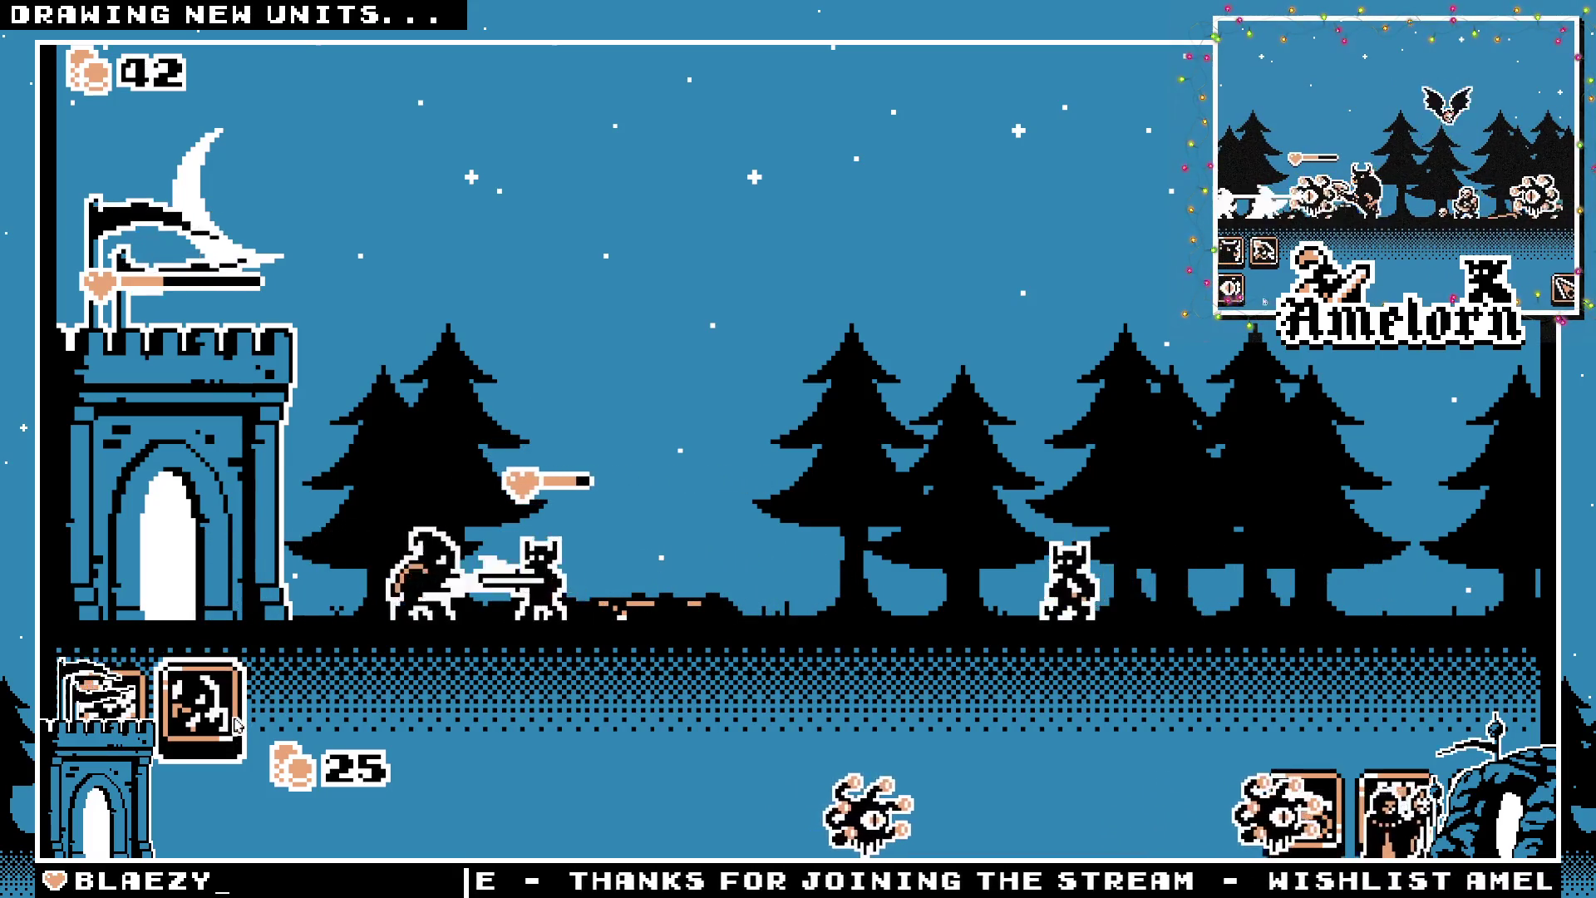
{"action": "left_click", "coordinate": [235, 724]}
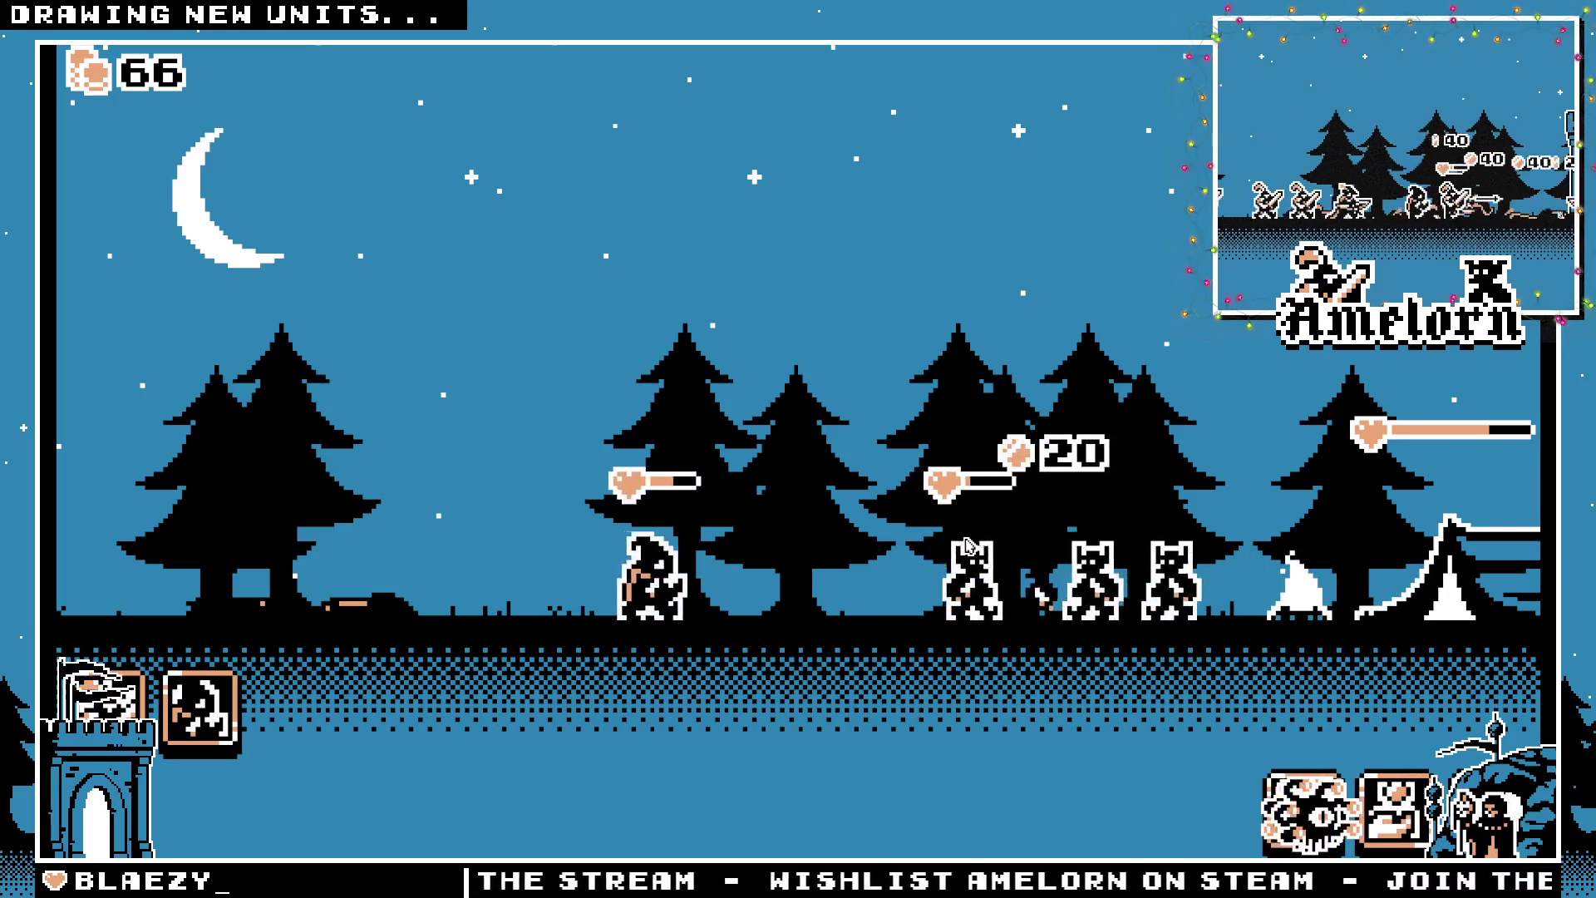
{"action": "left_click", "coordinate": [1018, 641]}
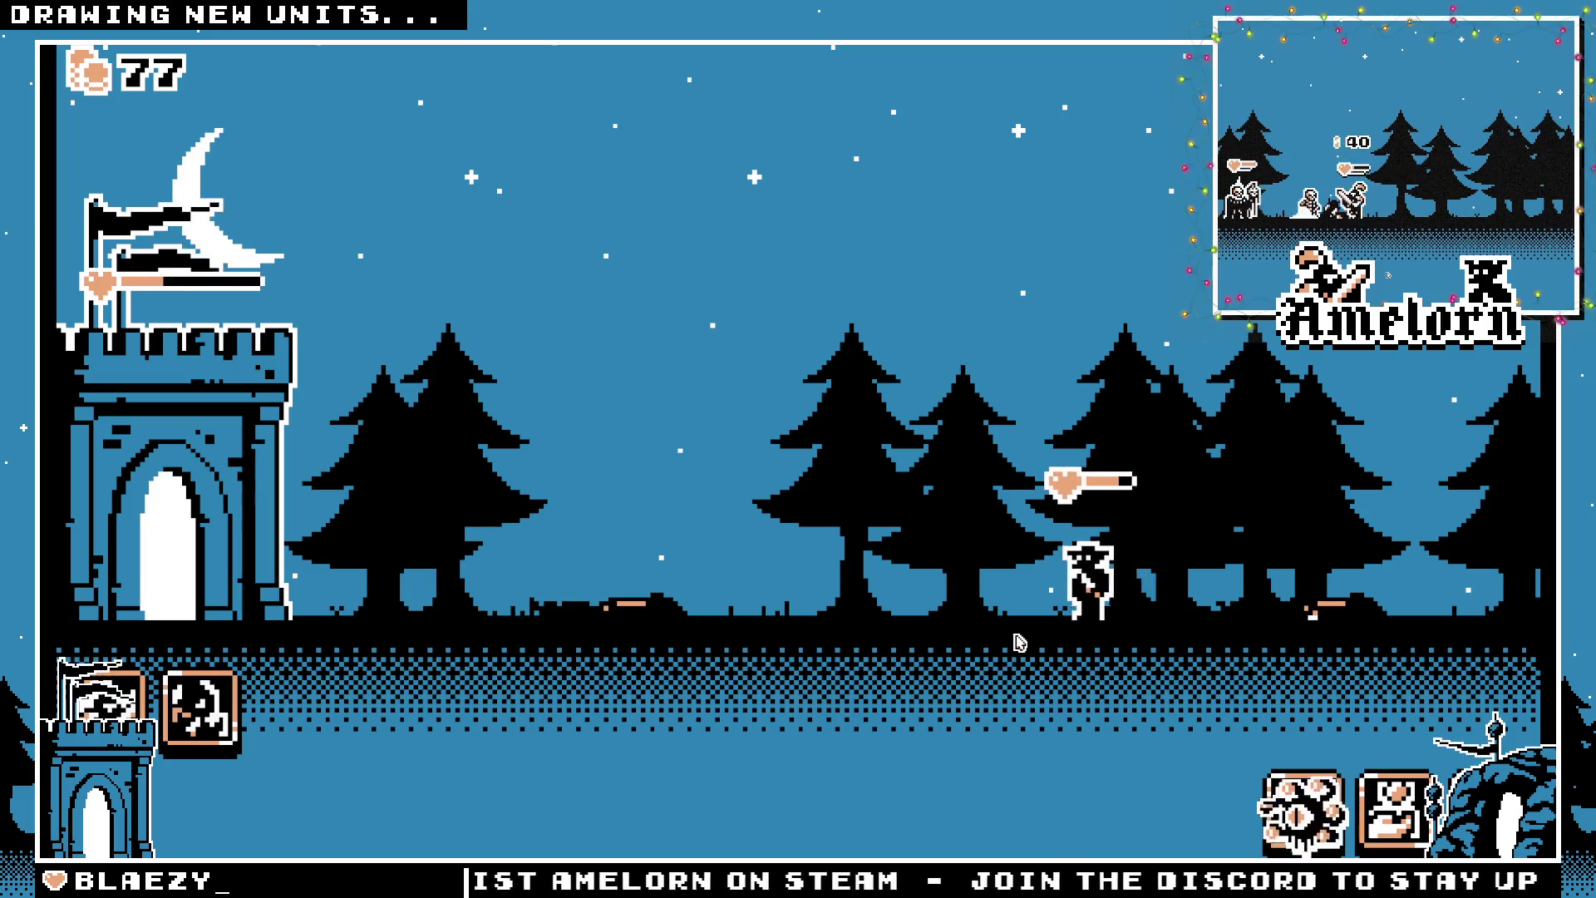
Buy three more 25-coin hooded units as gold climbs back to 77
{"action": "left_click", "coordinate": [231, 720]}
{"action": "left_click", "coordinate": [199, 710]}
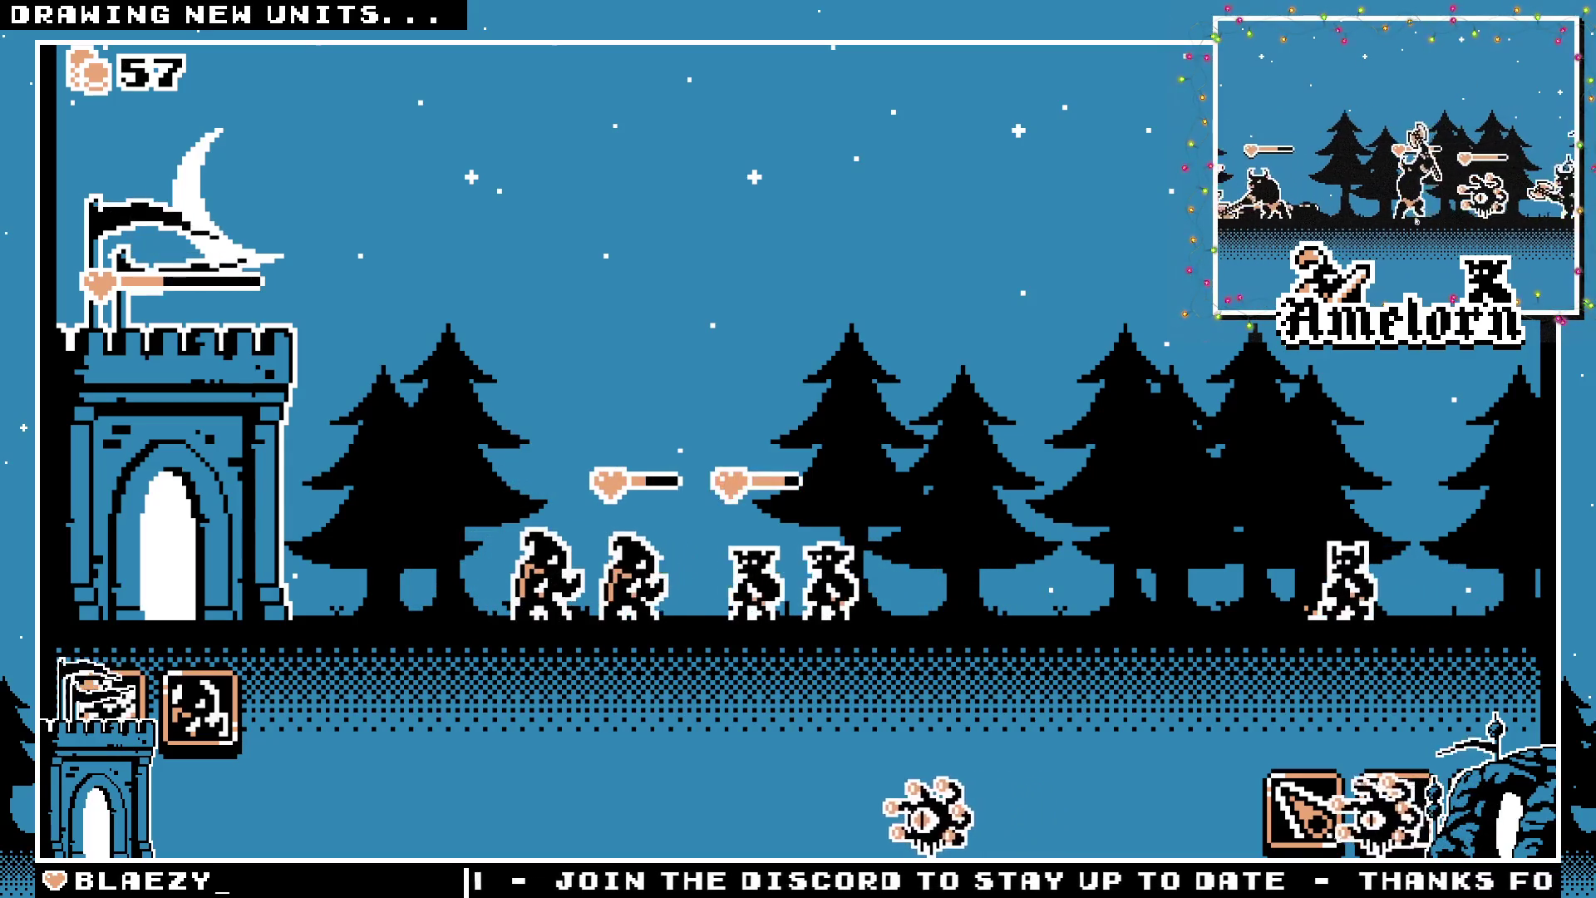
{"action": "left_click", "coordinate": [200, 728]}
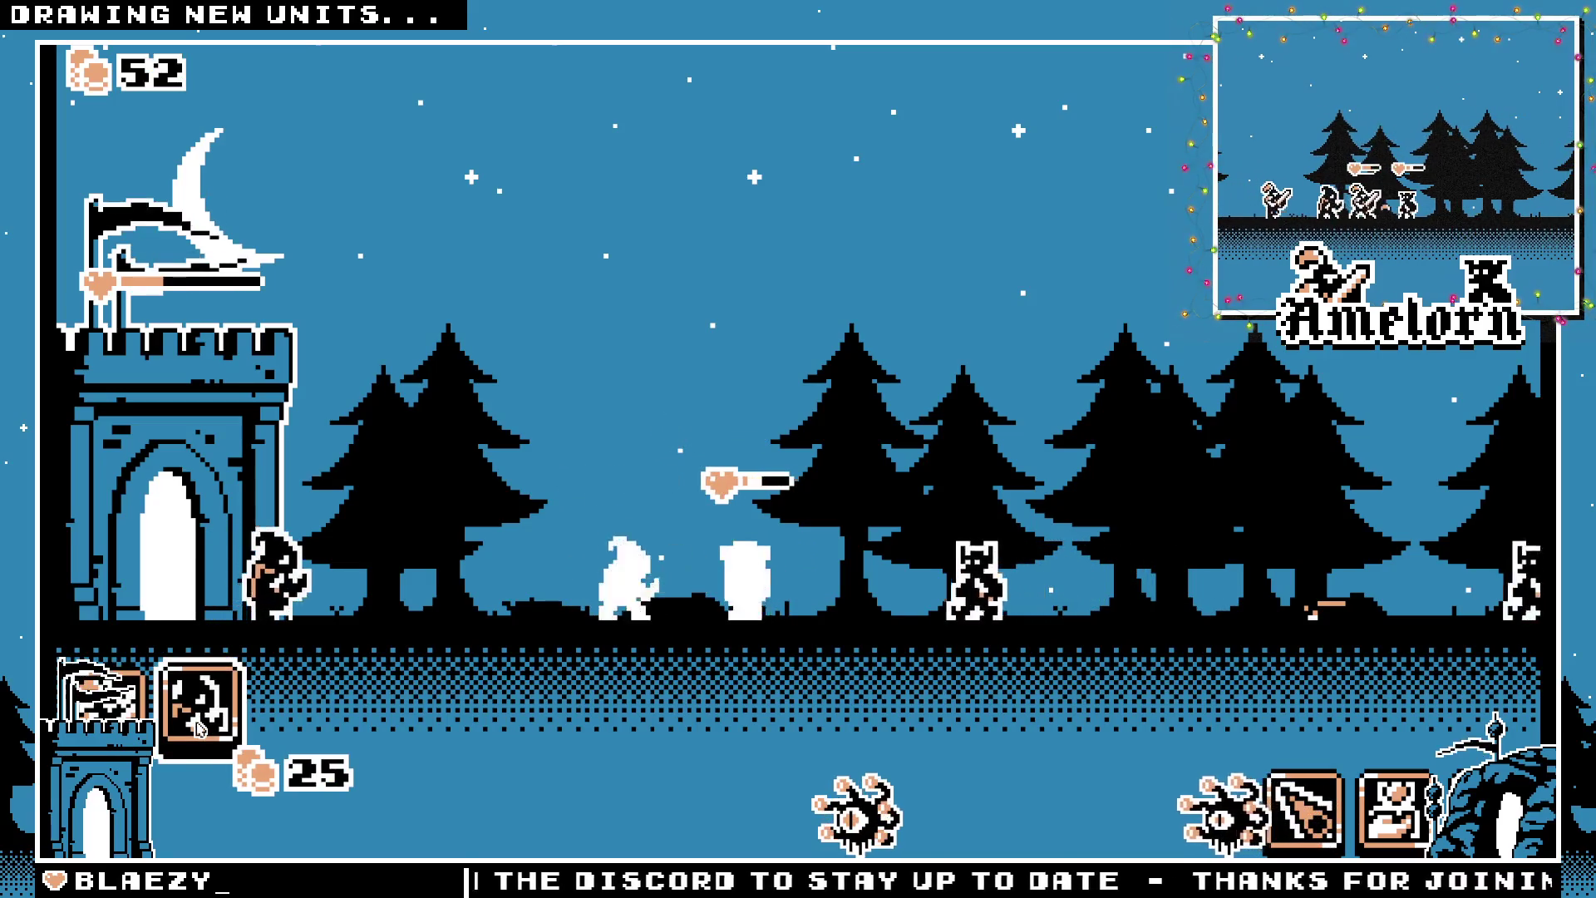
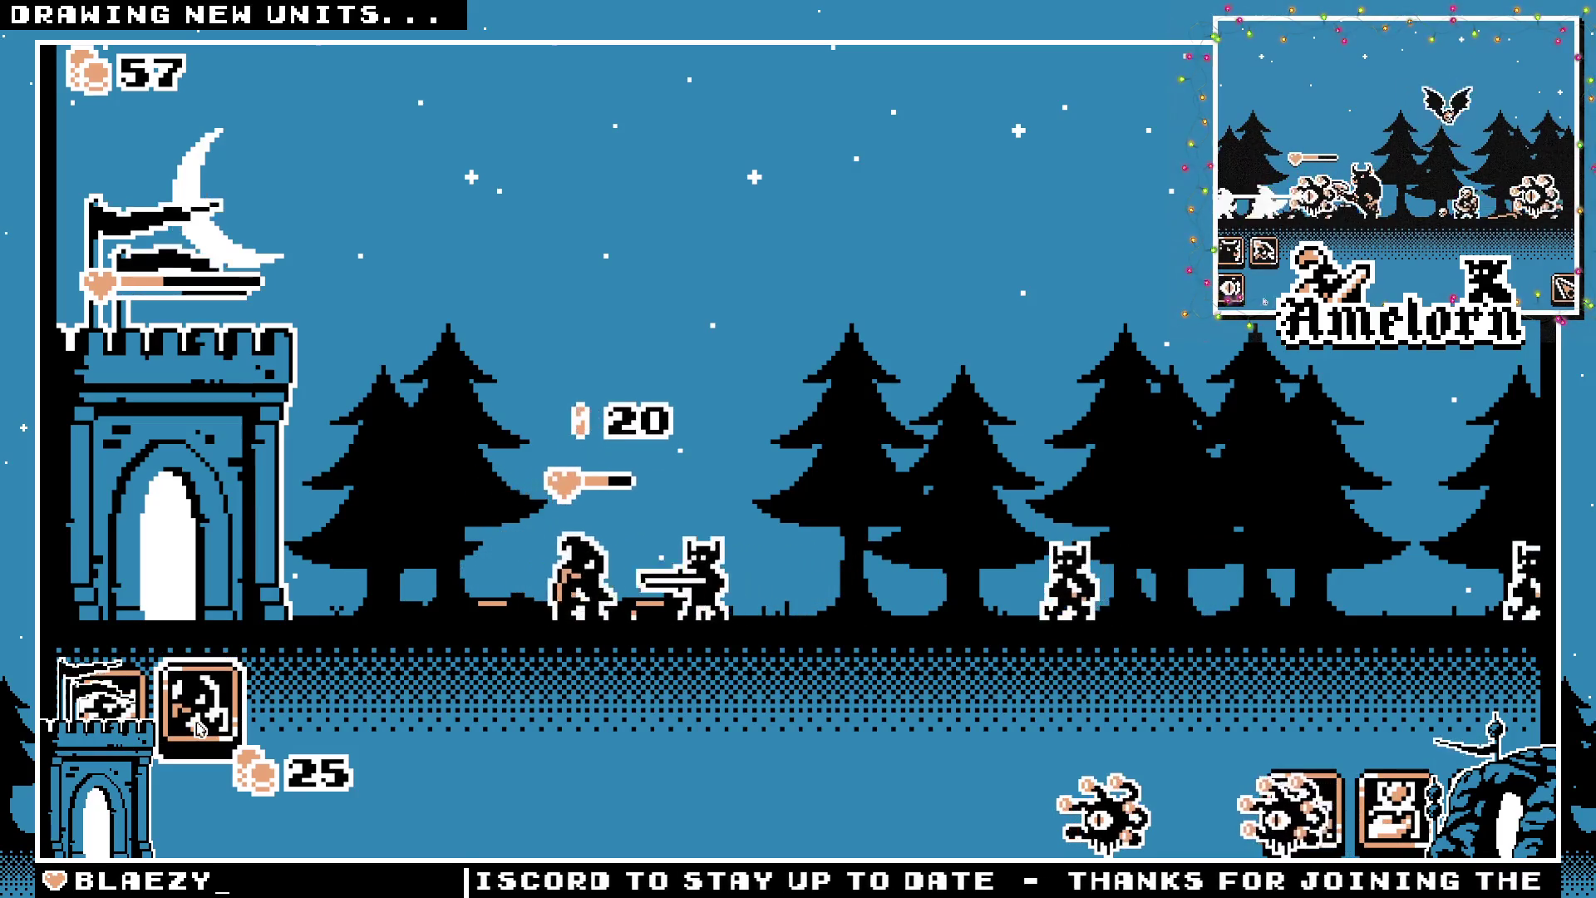
Spawn seven 25-coin hooded units from the castle to reinforce the lane
{"action": "left_click", "coordinate": [198, 726]}
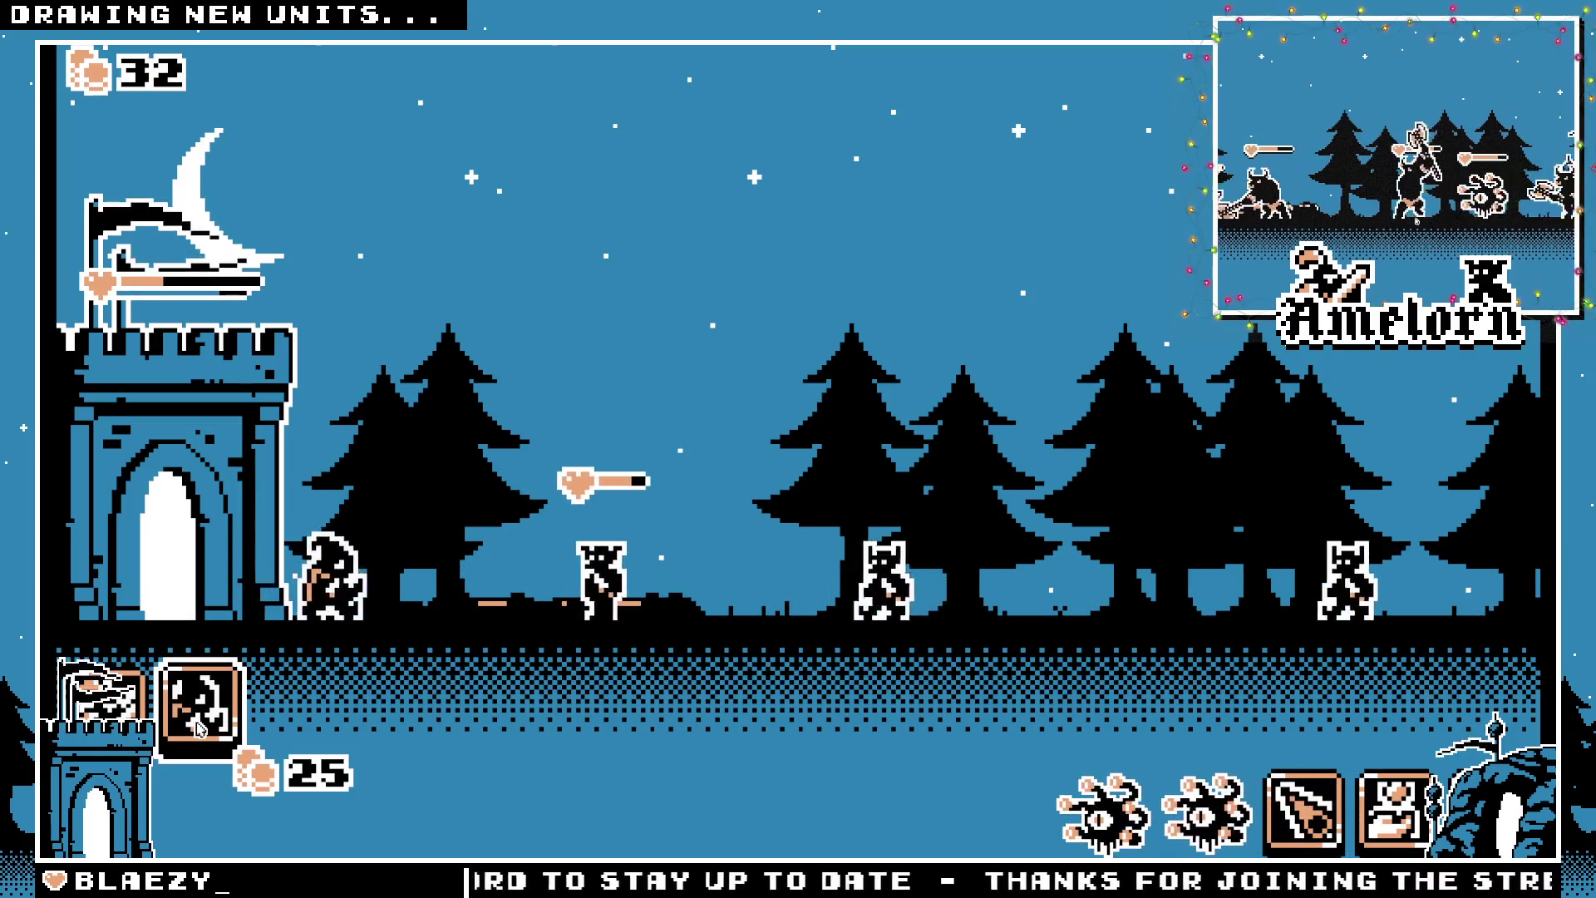
{"action": "left_click", "coordinate": [198, 727]}
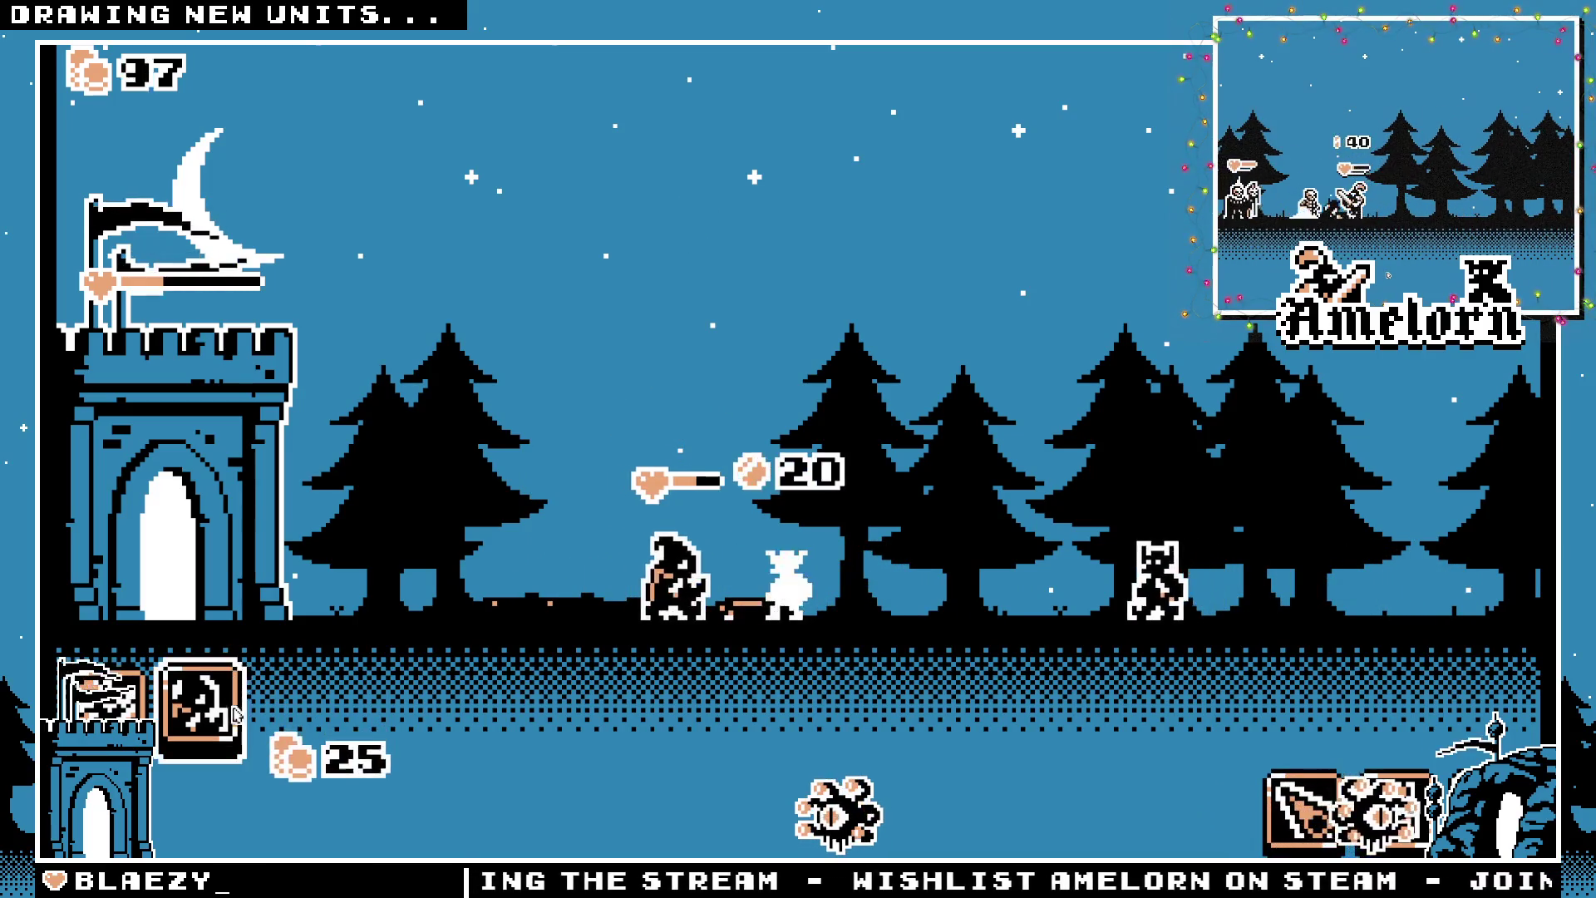
{"action": "left_click", "coordinate": [103, 707]}
{"action": "left_click", "coordinate": [200, 706]}
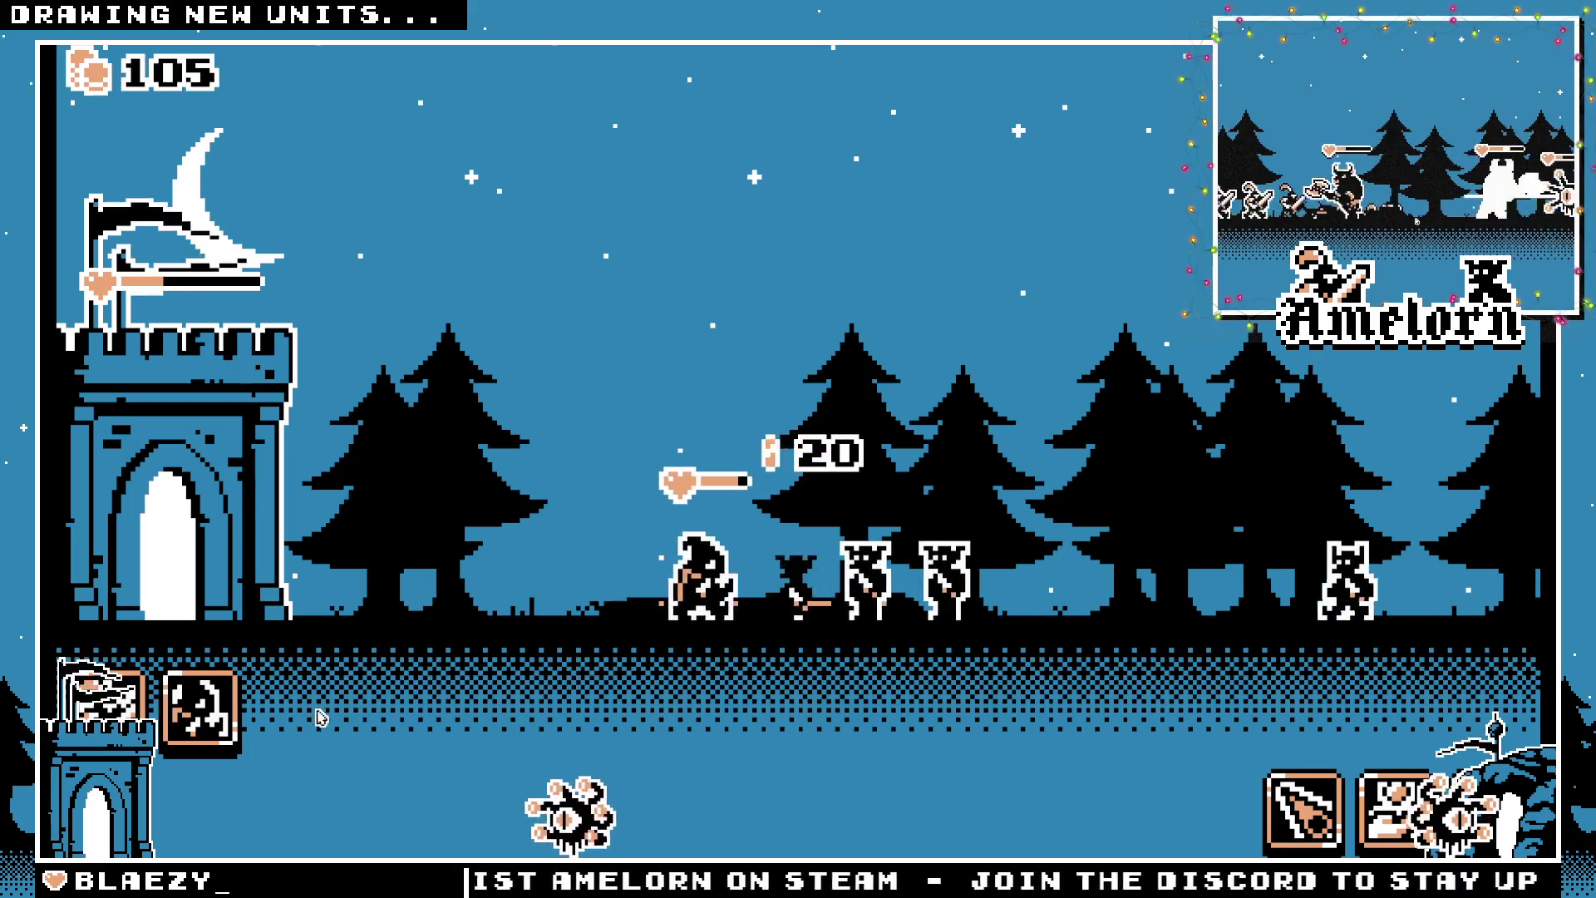
{"action": "left_click", "coordinate": [199, 706]}
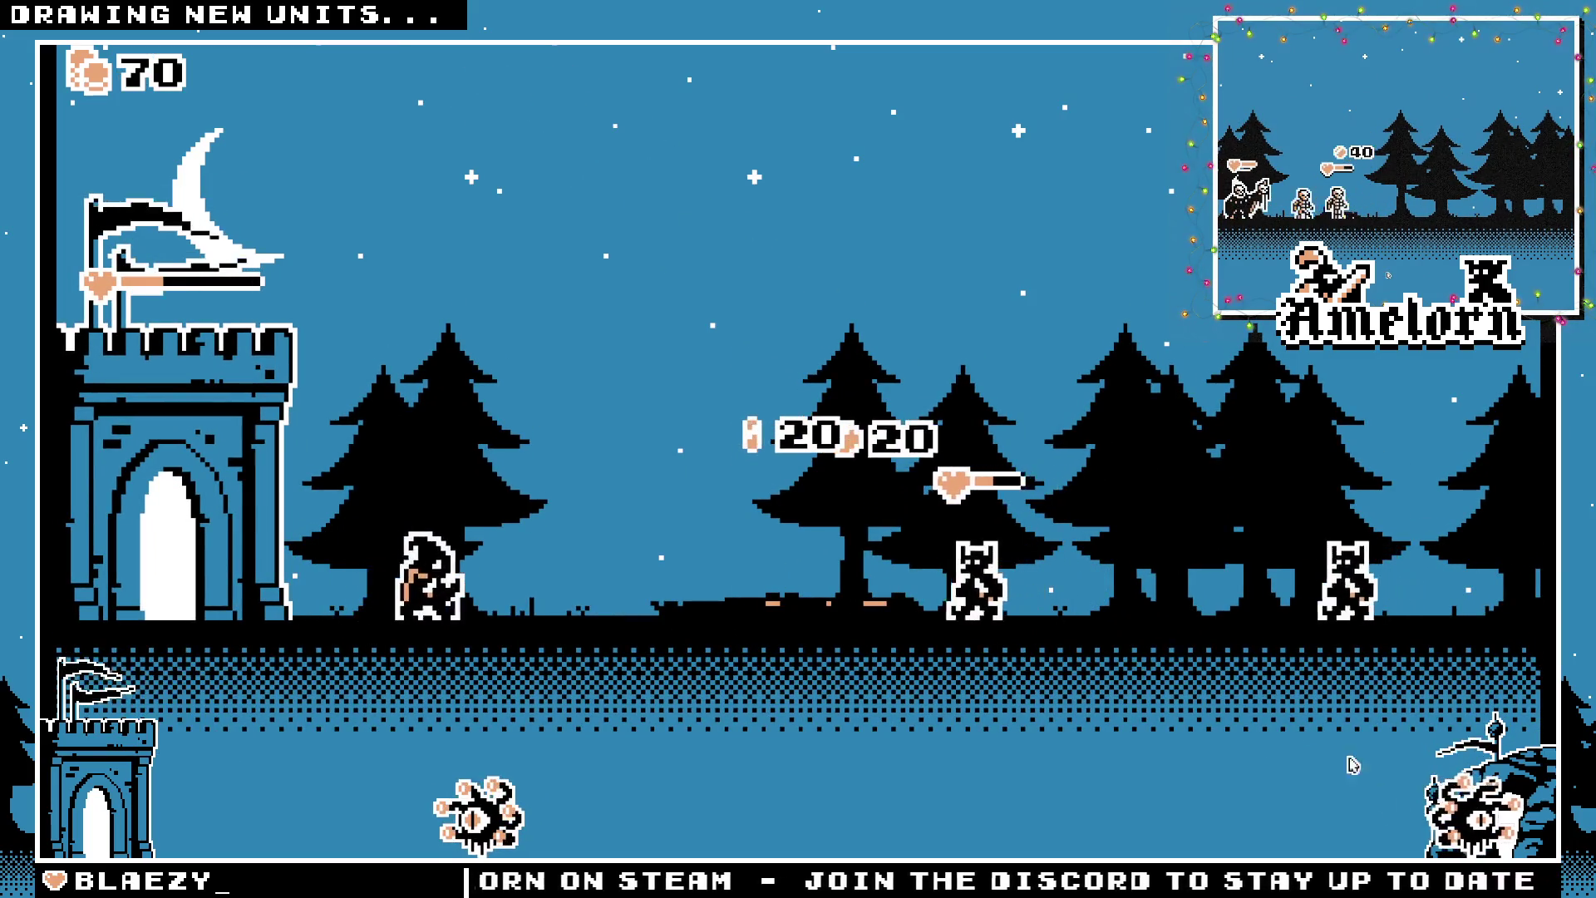
{"action": "left_click", "coordinate": [216, 723]}
{"action": "left_click", "coordinate": [223, 735]}
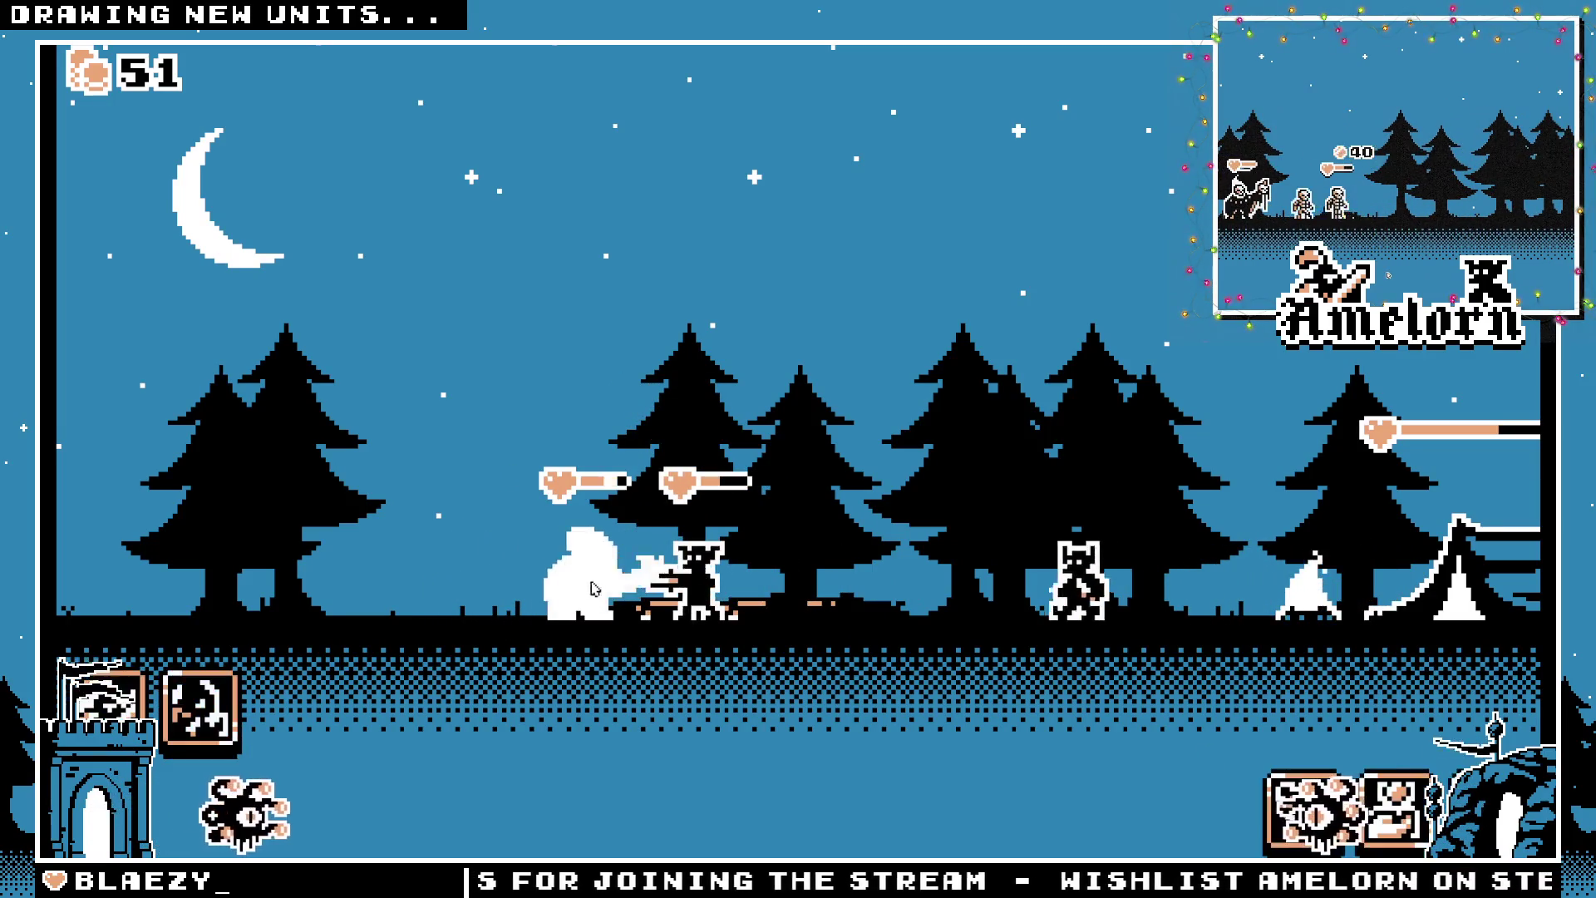
Drop a meteor on the advancing enemies and send two hooded units out of the castle
{"action": "left_click", "coordinate": [914, 696]}
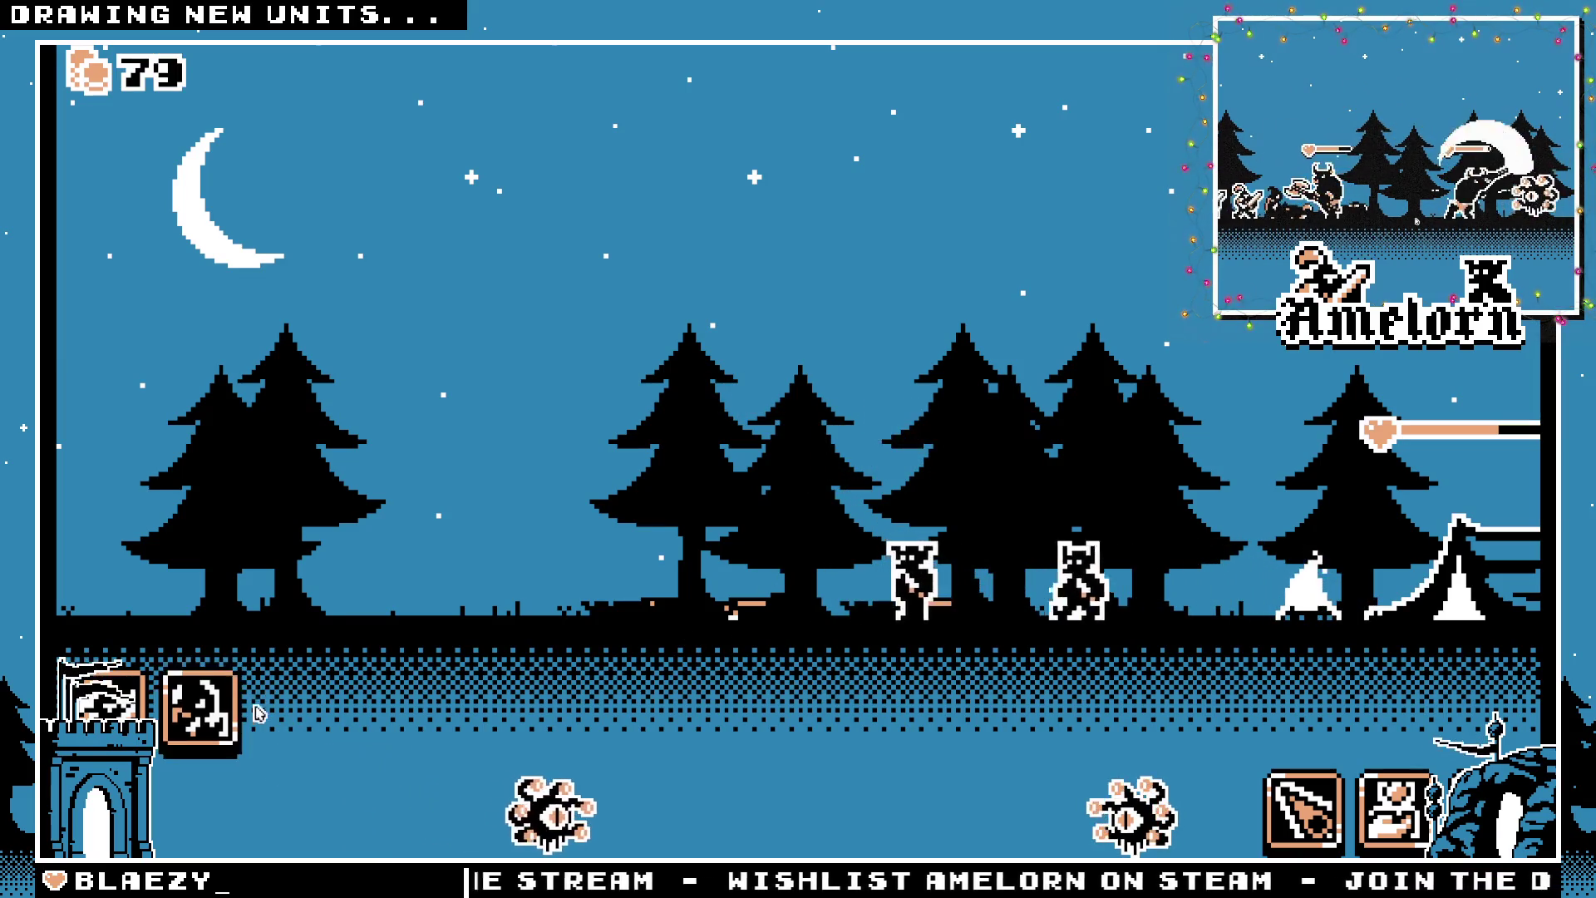
{"action": "left_click", "coordinate": [197, 724]}
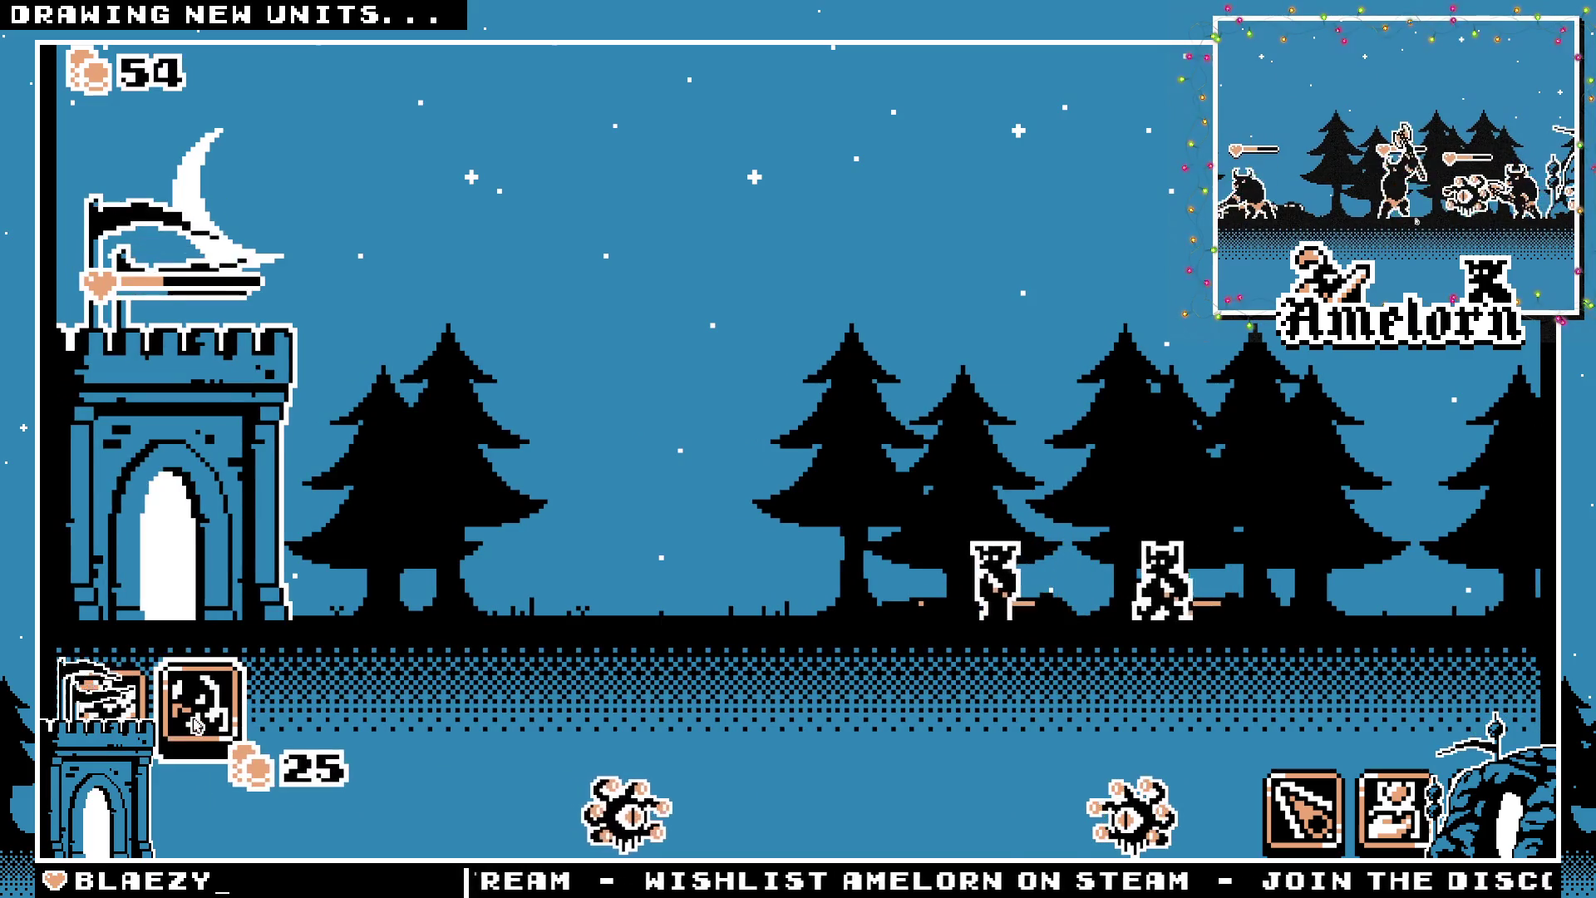
{"action": "left_click", "coordinate": [197, 725]}
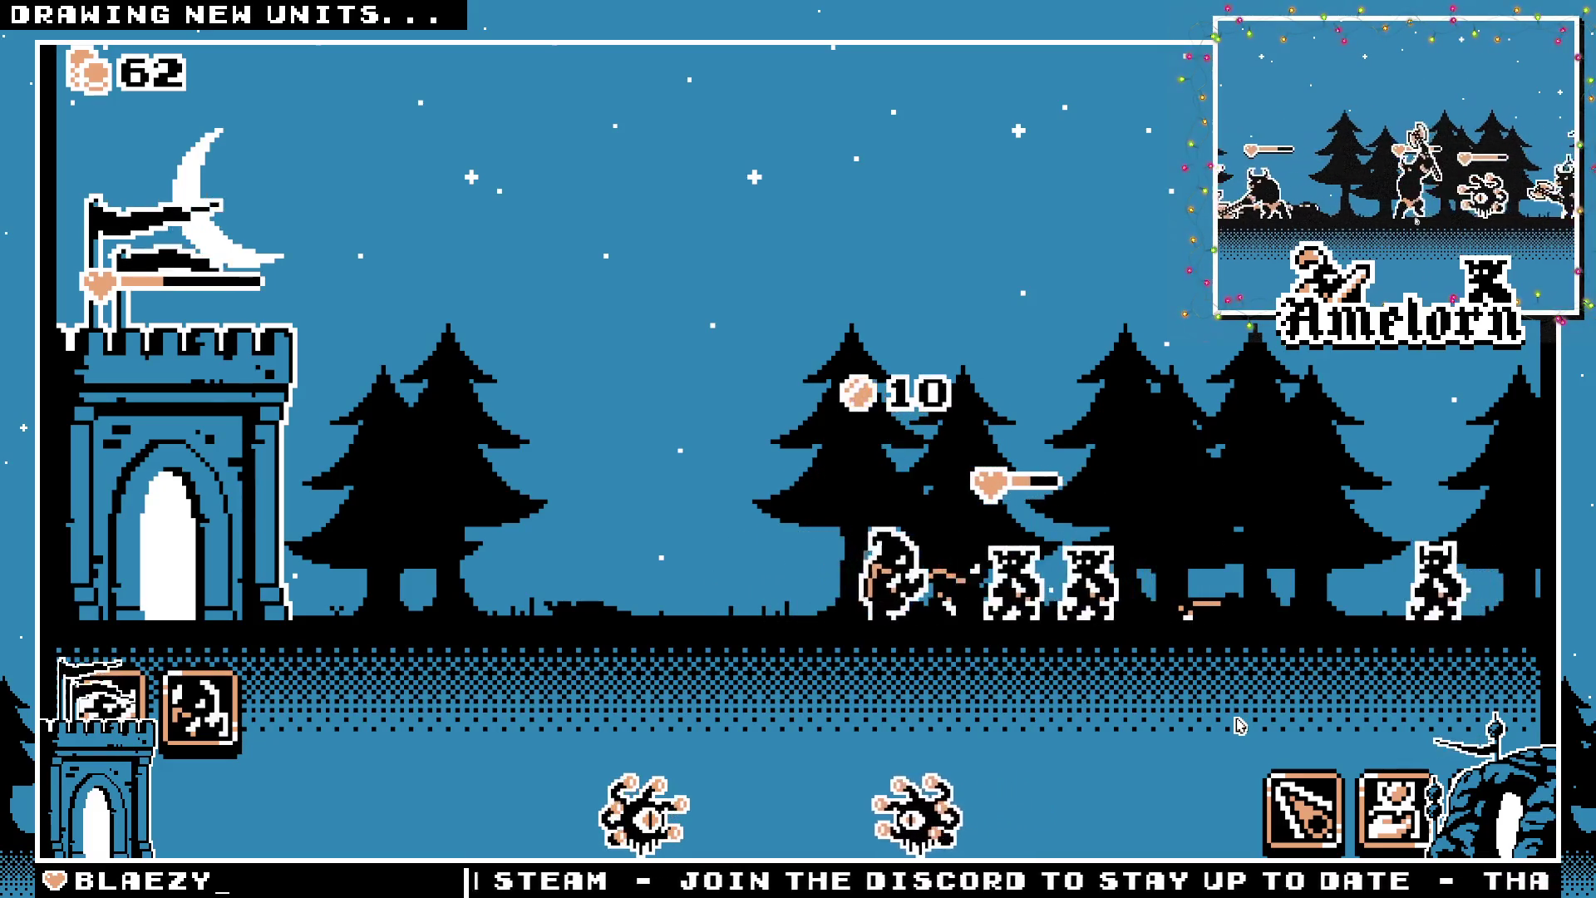
Buy five more 25-coin hooded units from the castle
{"action": "left_click", "coordinate": [199, 706]}
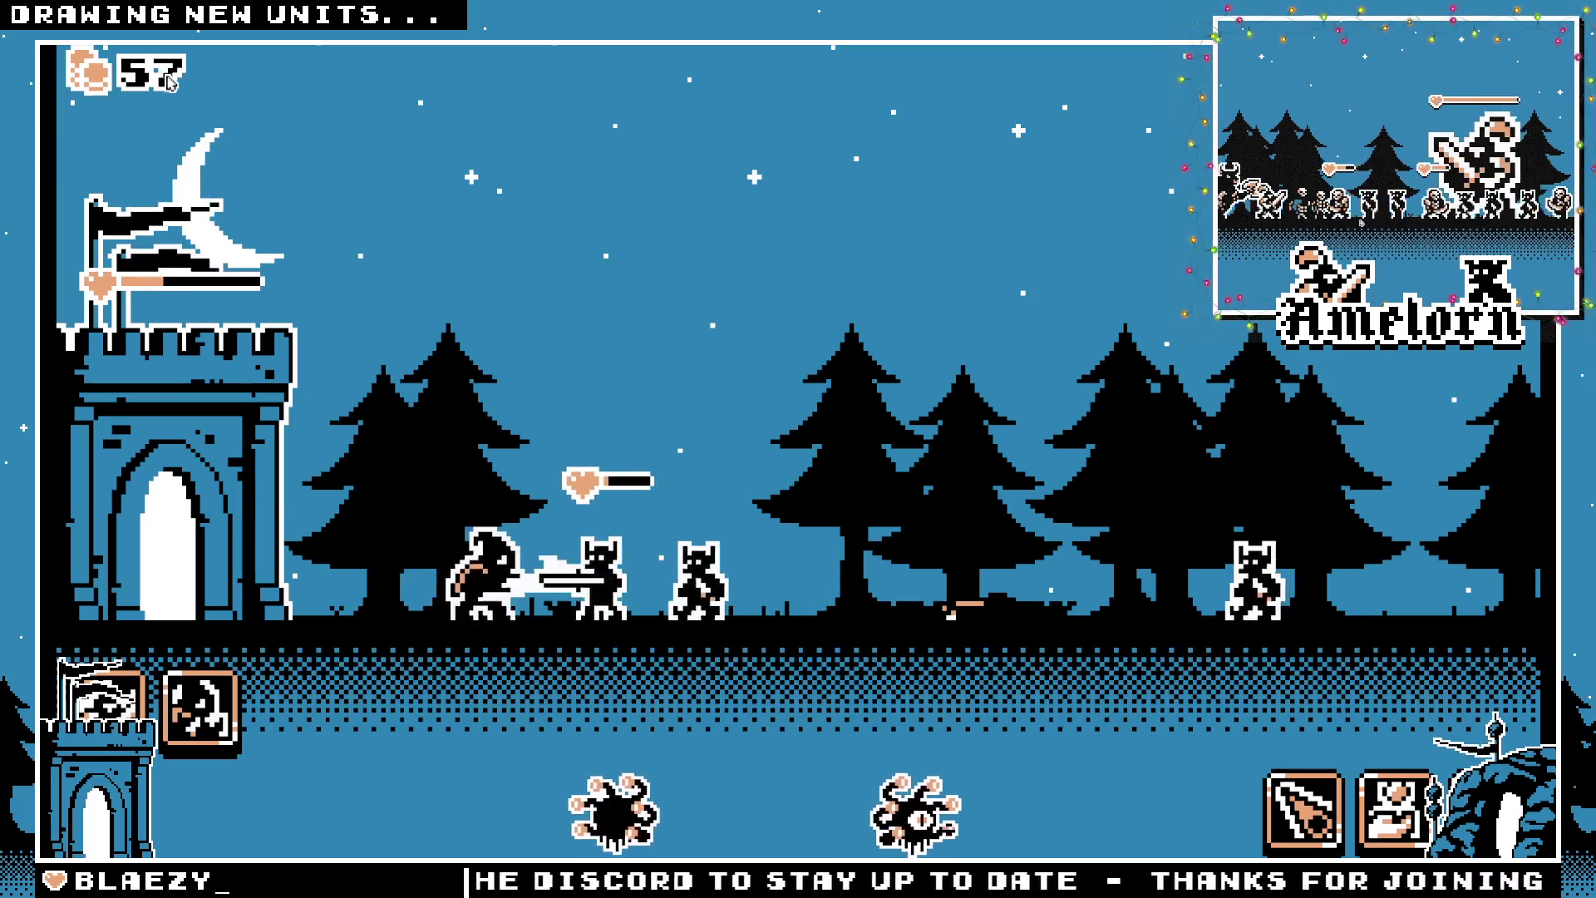
{"action": "left_click", "coordinate": [206, 709]}
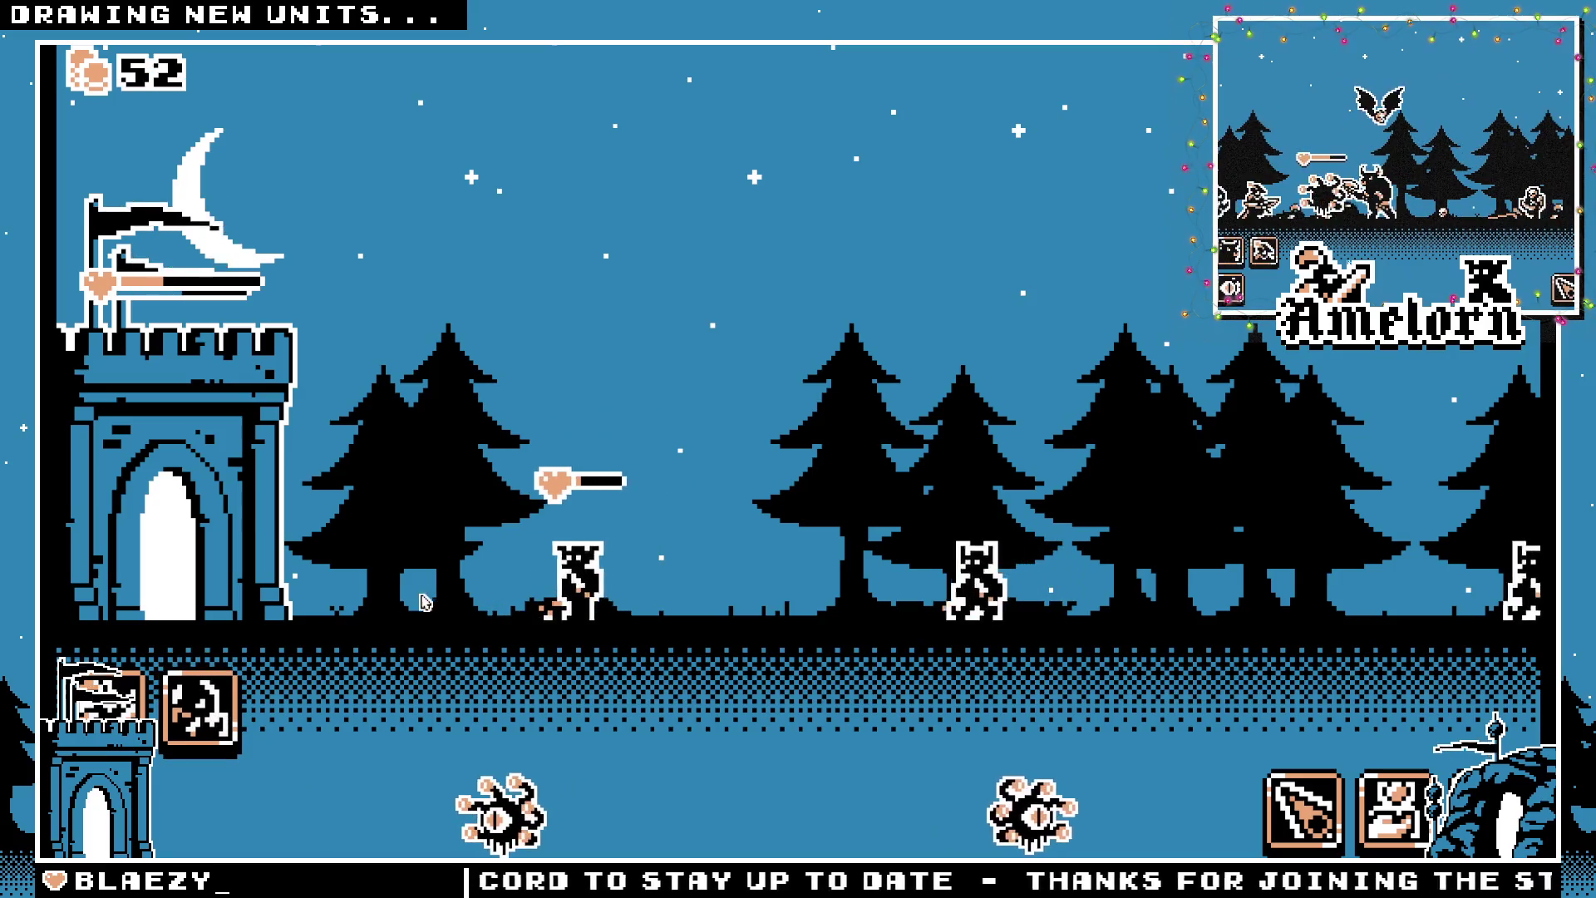
{"action": "left_click", "coordinate": [186, 703]}
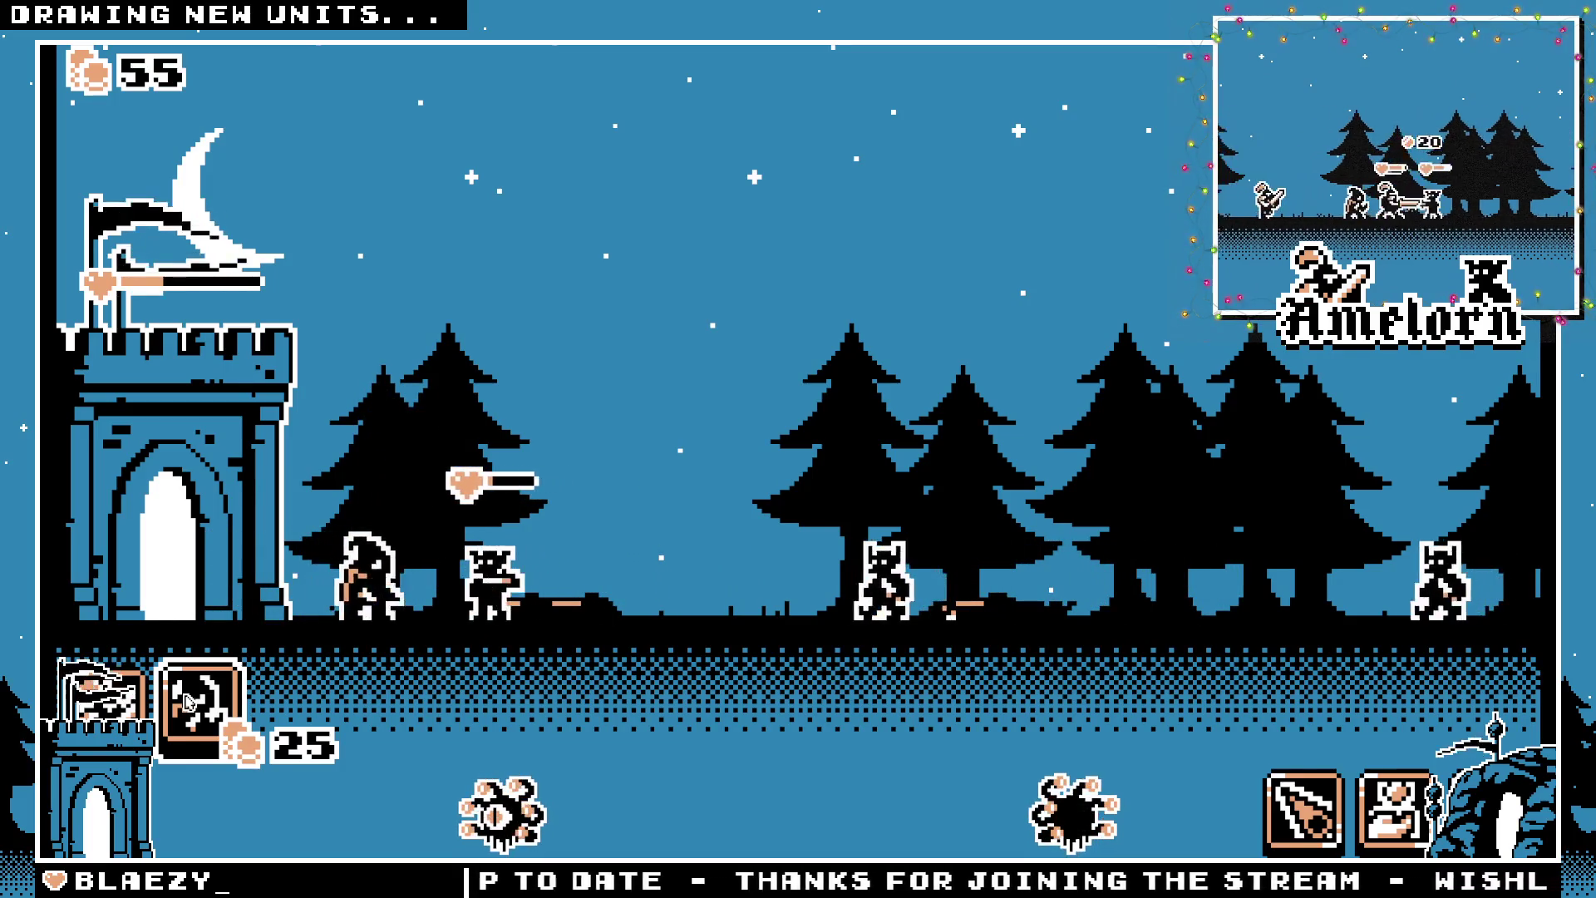
{"action": "left_click", "coordinate": [186, 702]}
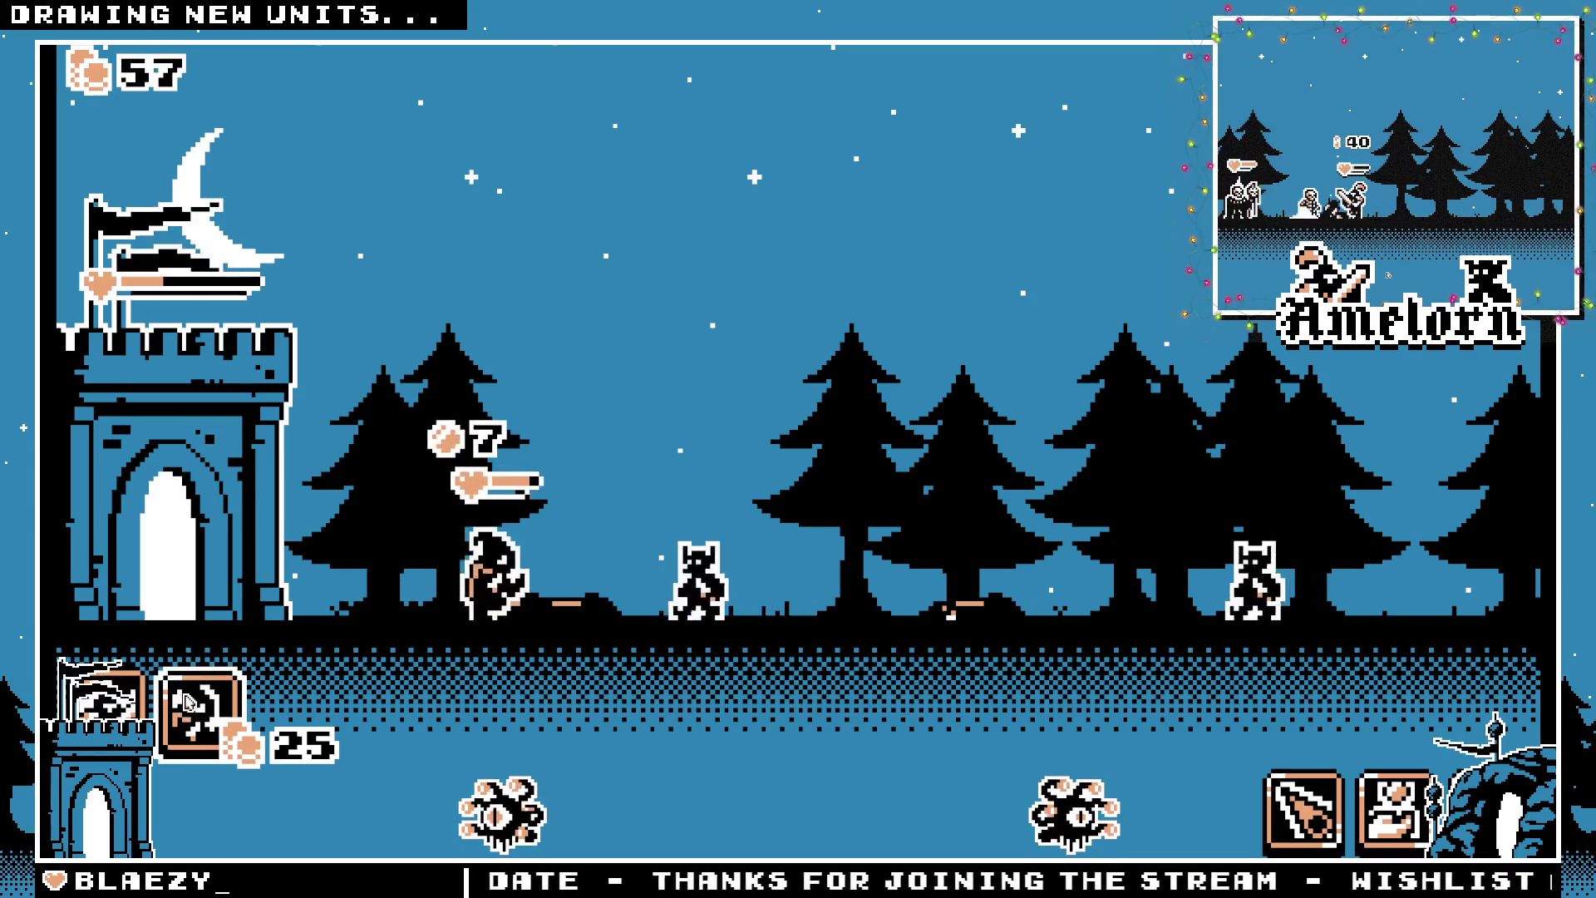
{"action": "left_click", "coordinate": [187, 702]}
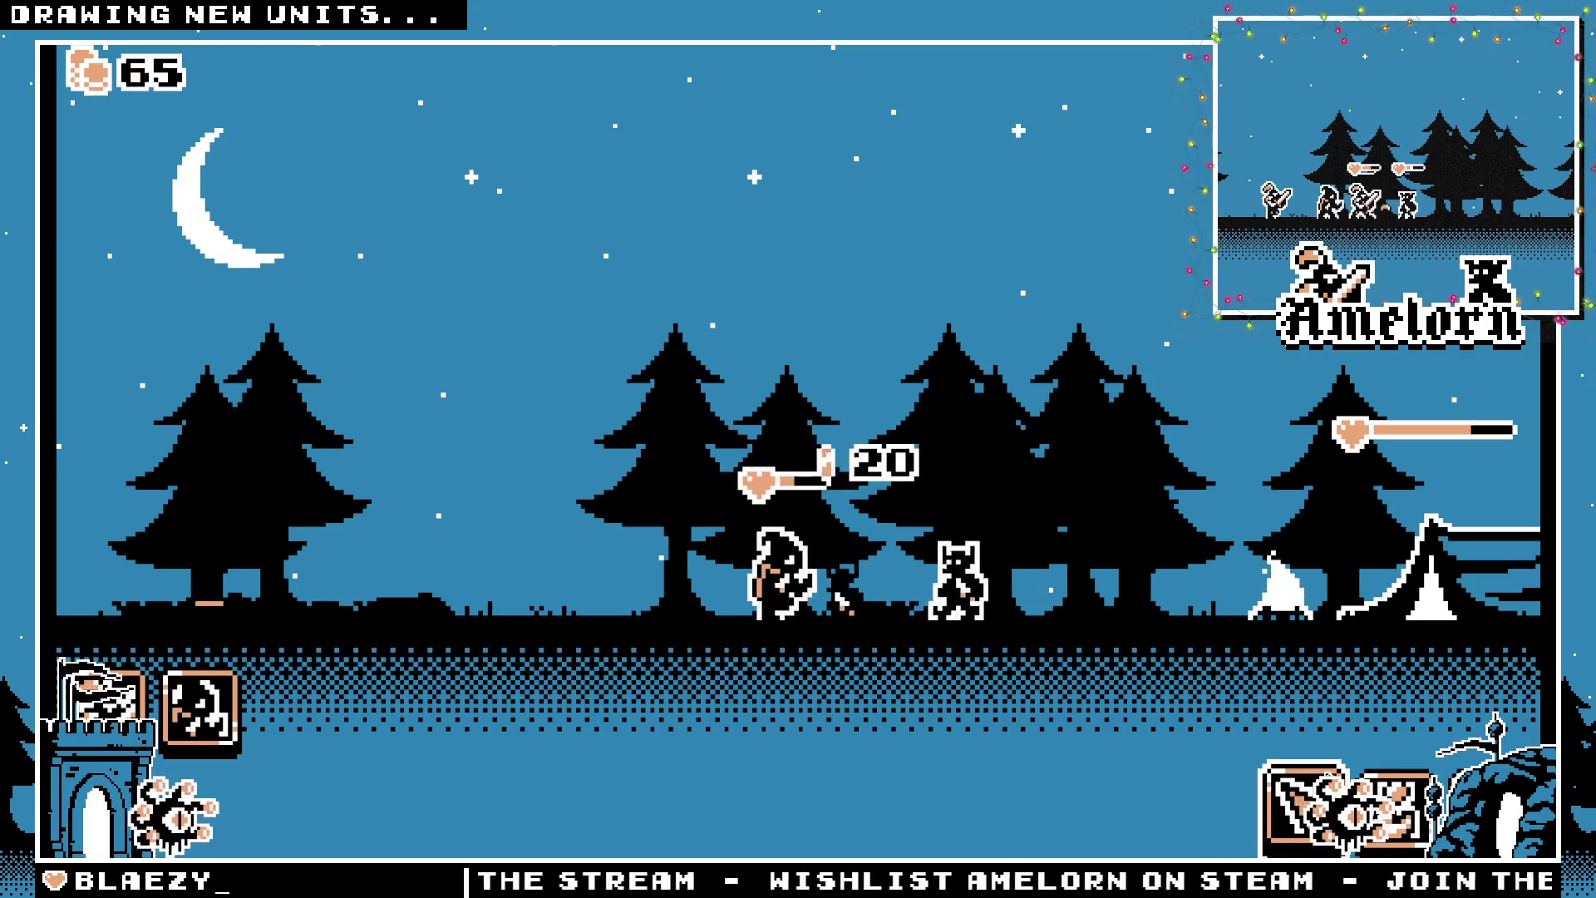
Buy four 25-gold hooded units, partly with the 1 and 2 hotkeys
{"action": "key", "text": "2"}
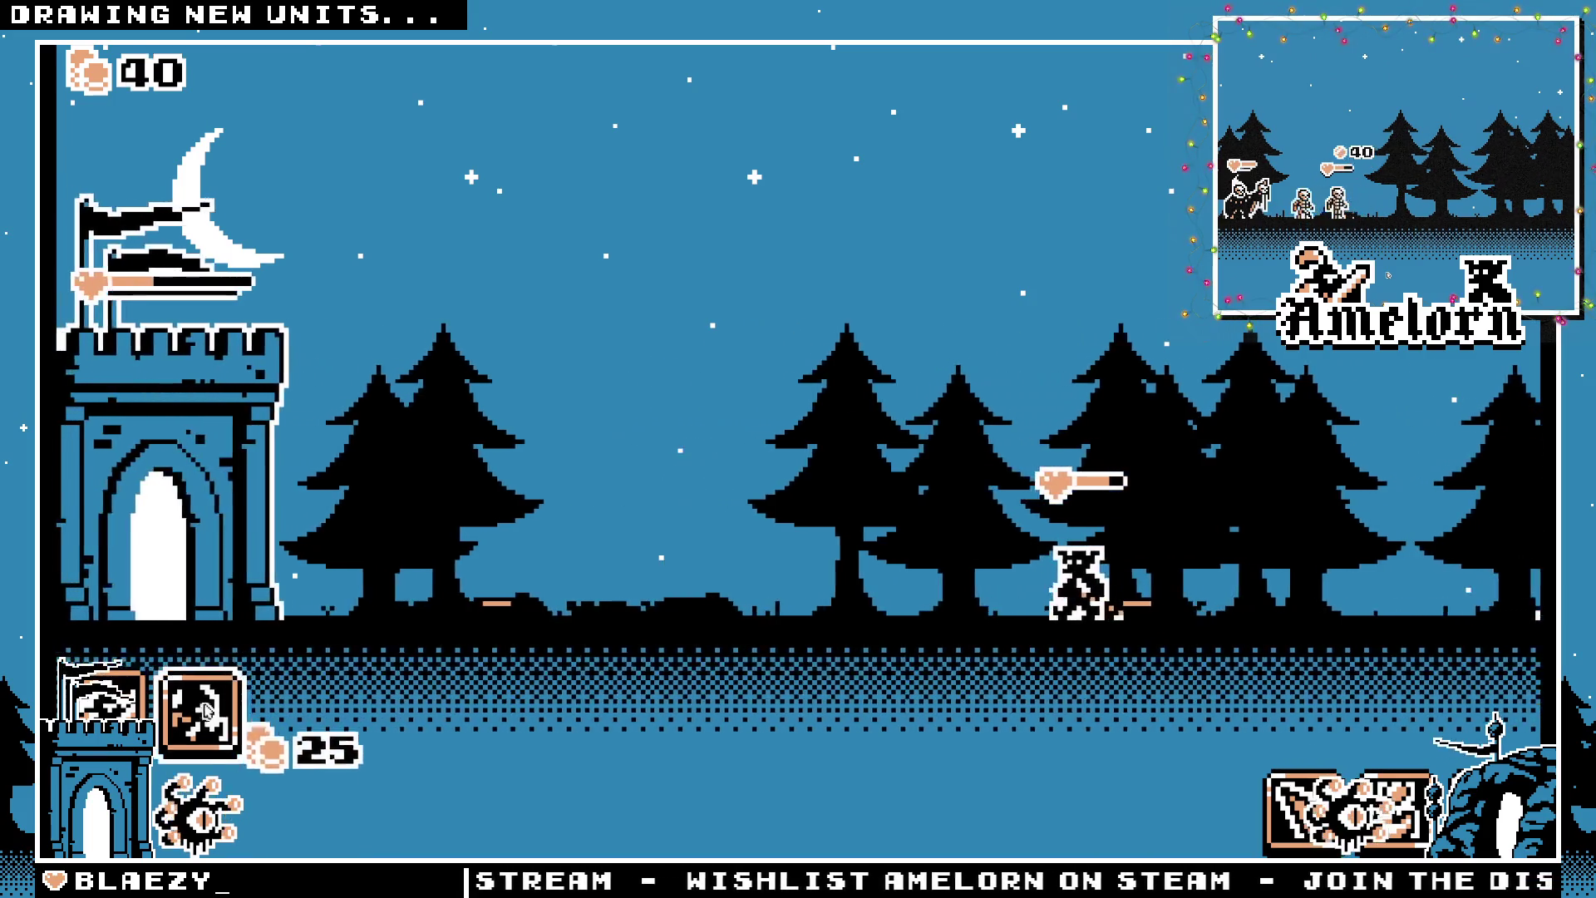
{"action": "key", "text": "2"}
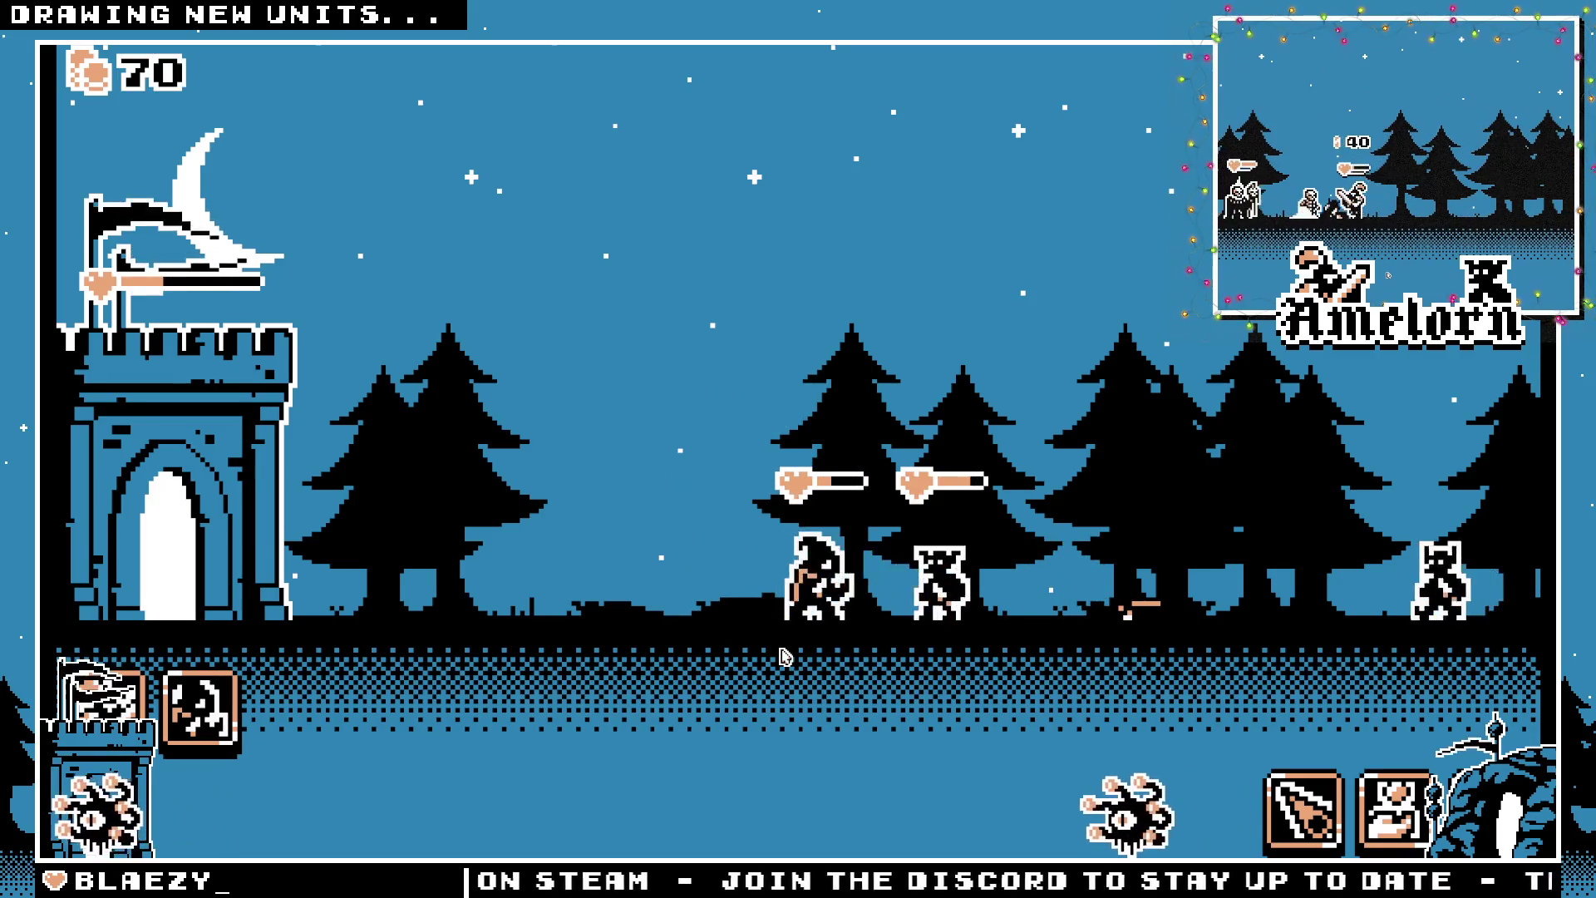
{"action": "key", "text": "1"}
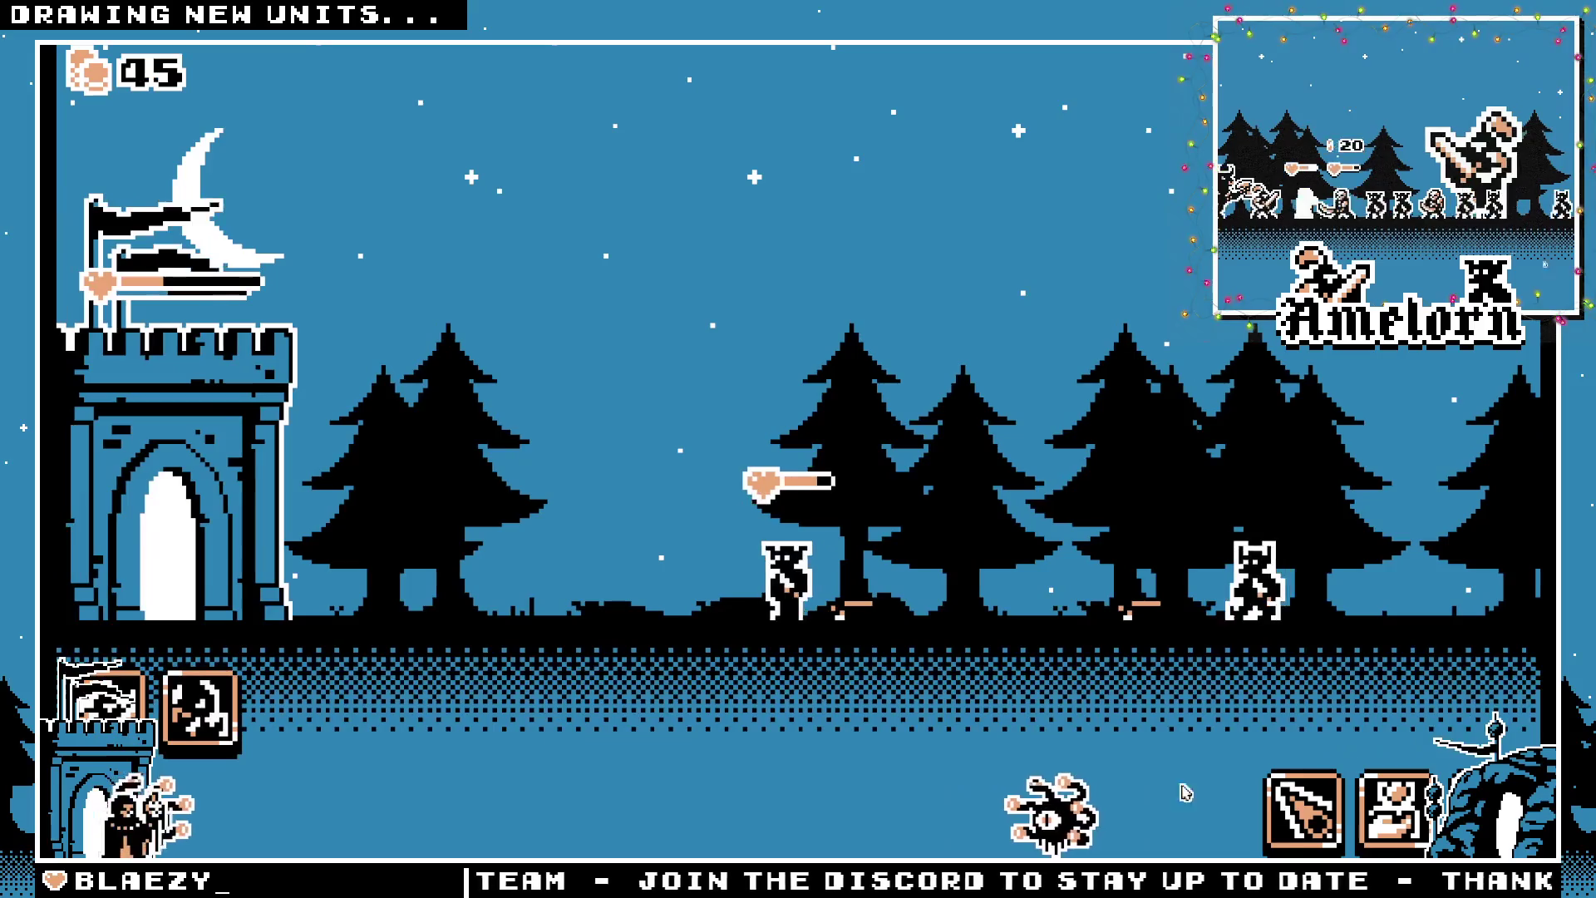
{"action": "left_click", "coordinate": [282, 753]}
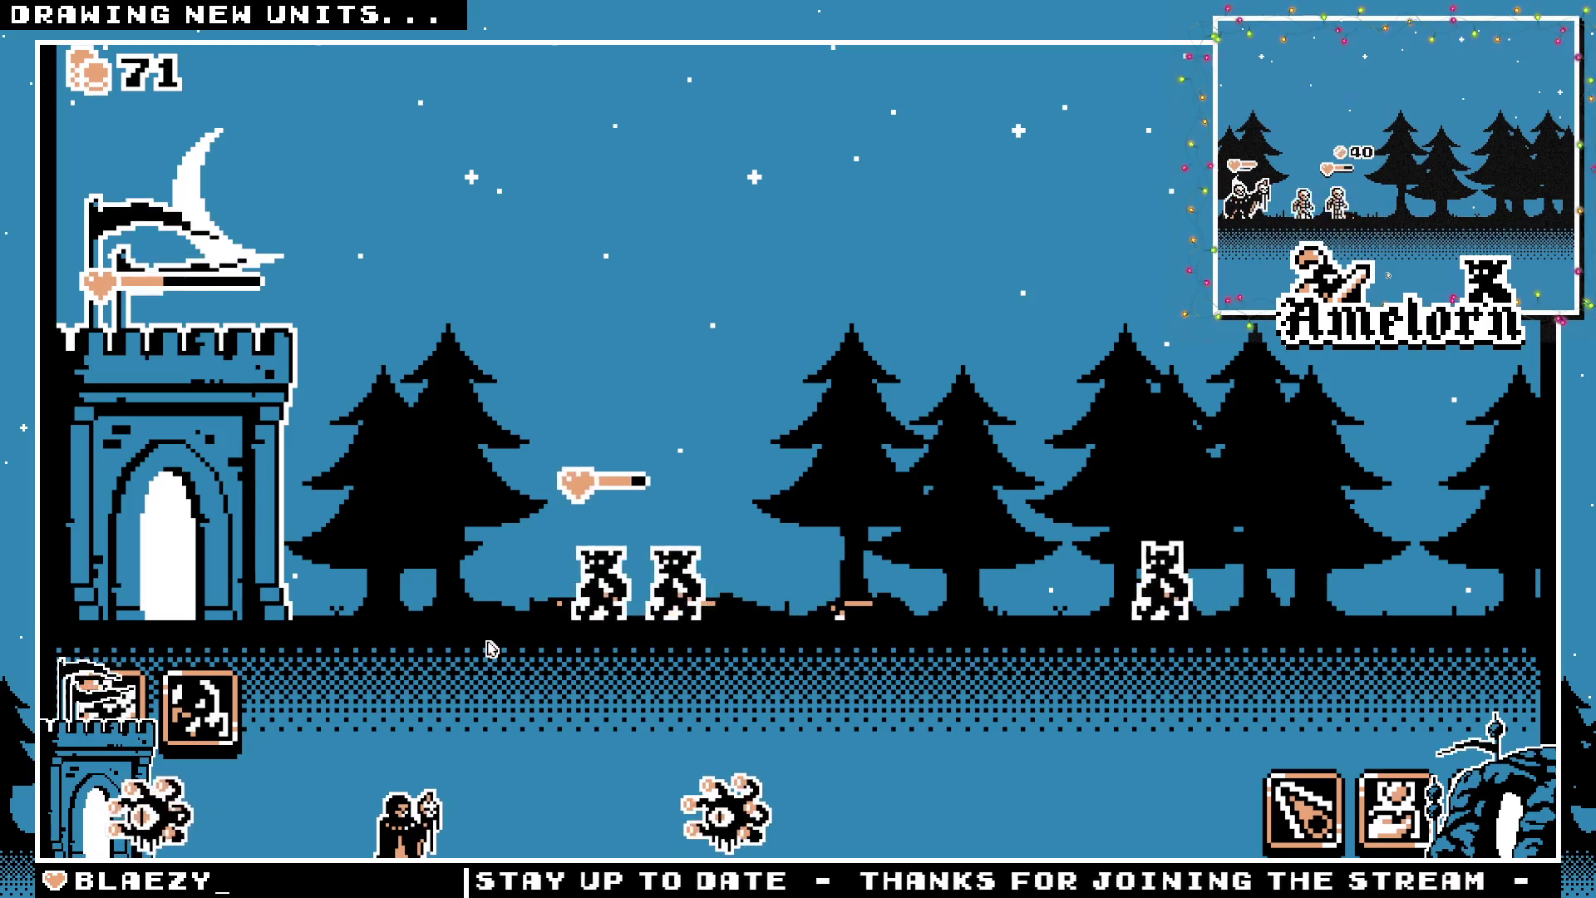
Spawn six more hooded units at the castle, leaving 16 coins
{"action": "key", "text": "2"}
{"action": "key", "text": "2"}
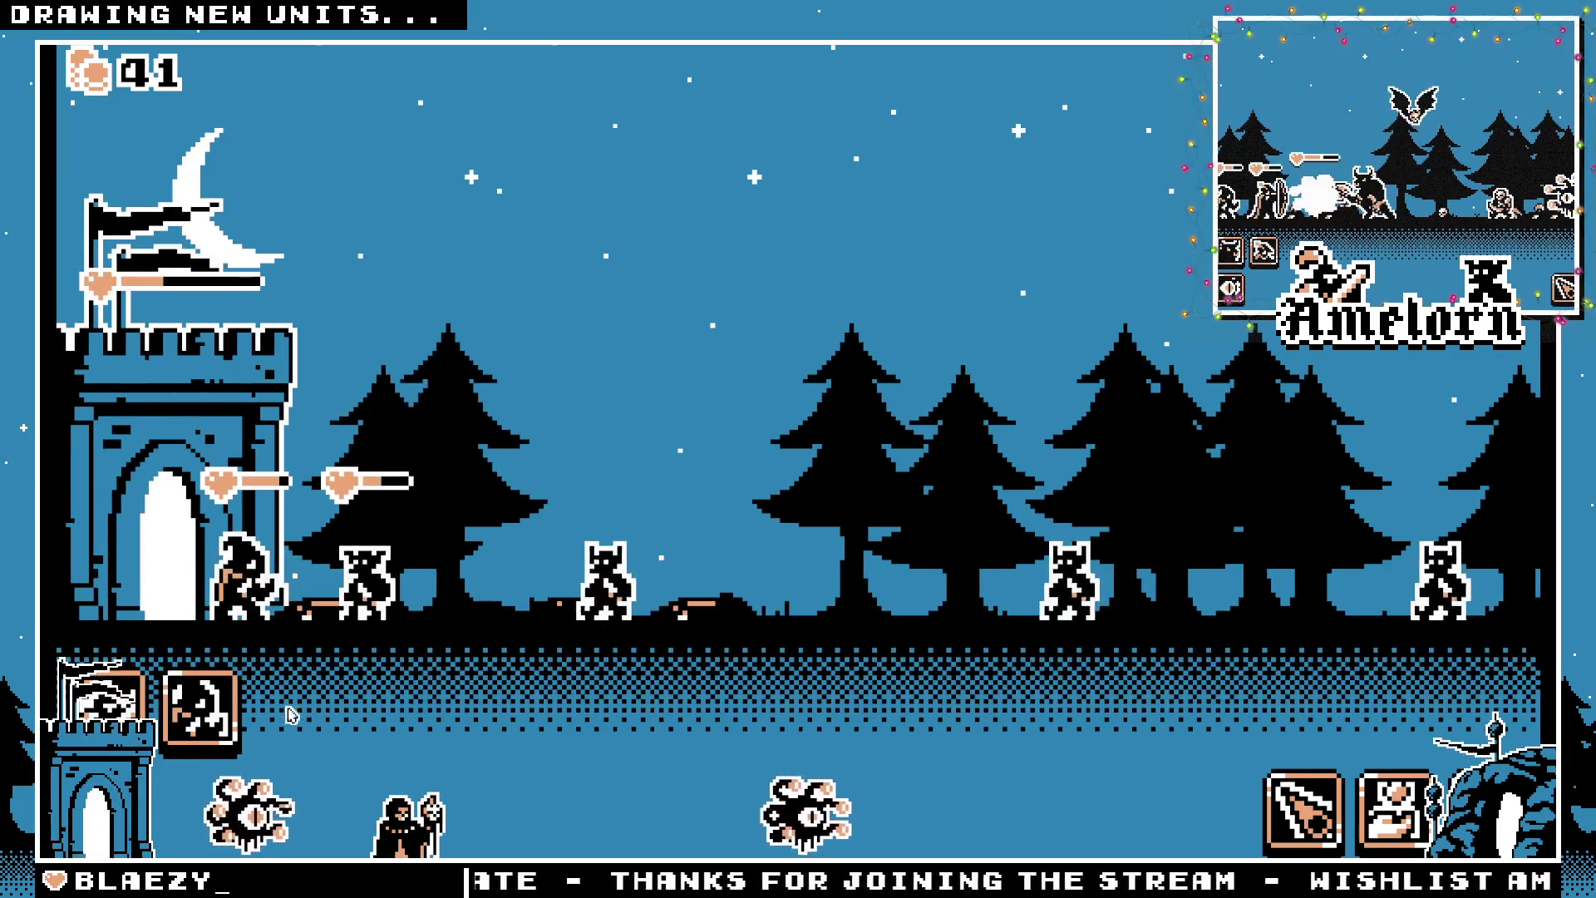
{"action": "left_click", "coordinate": [232, 719]}
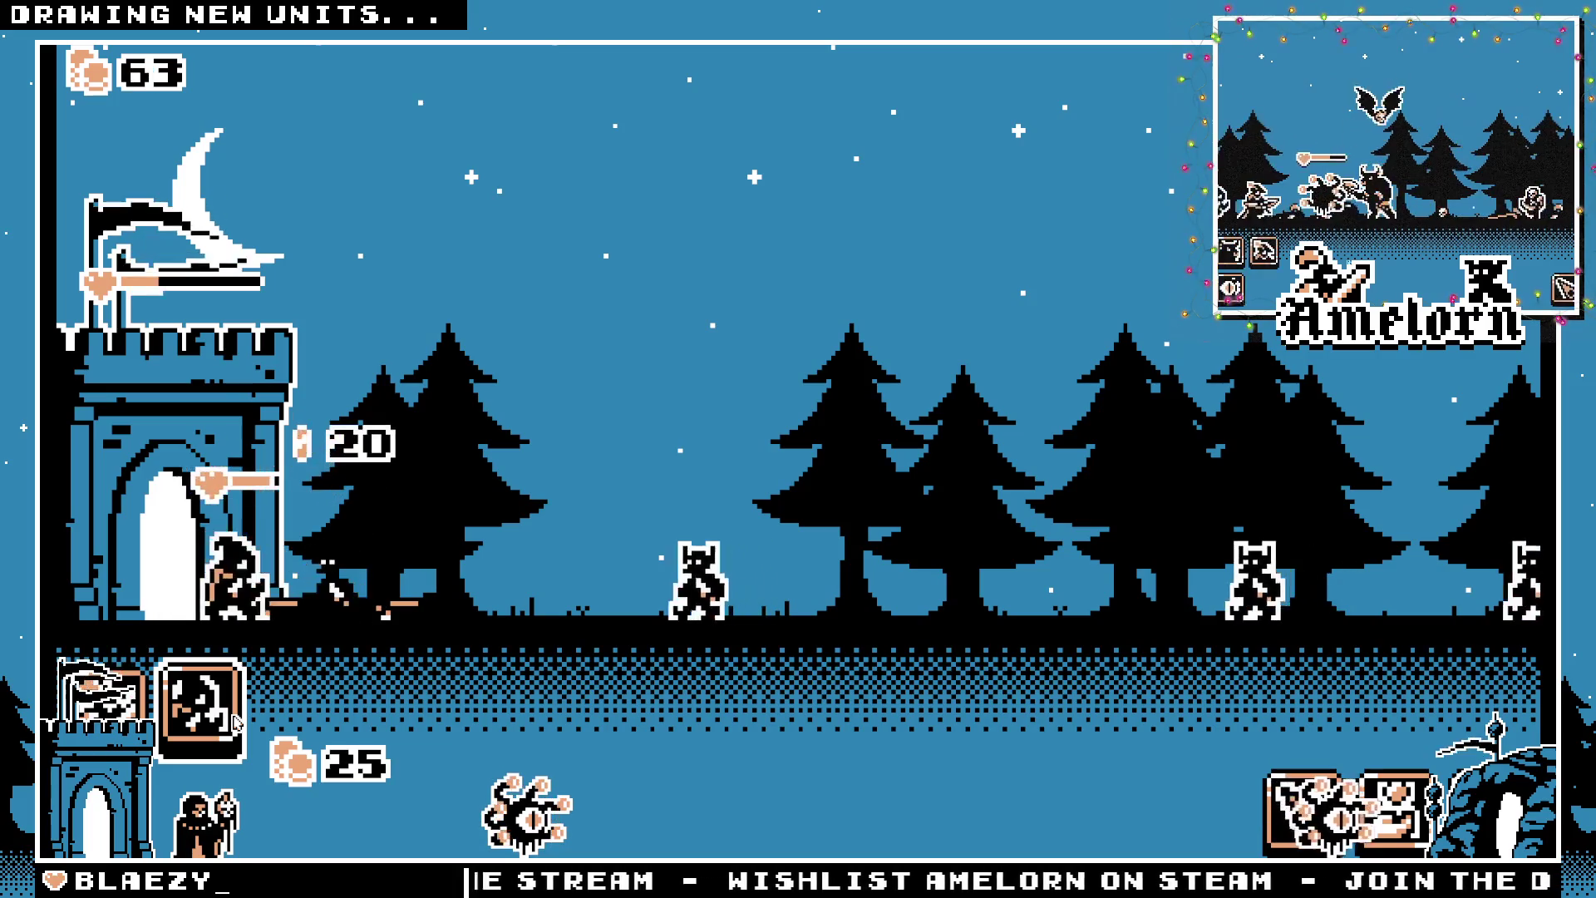
{"action": "left_click", "coordinate": [235, 722]}
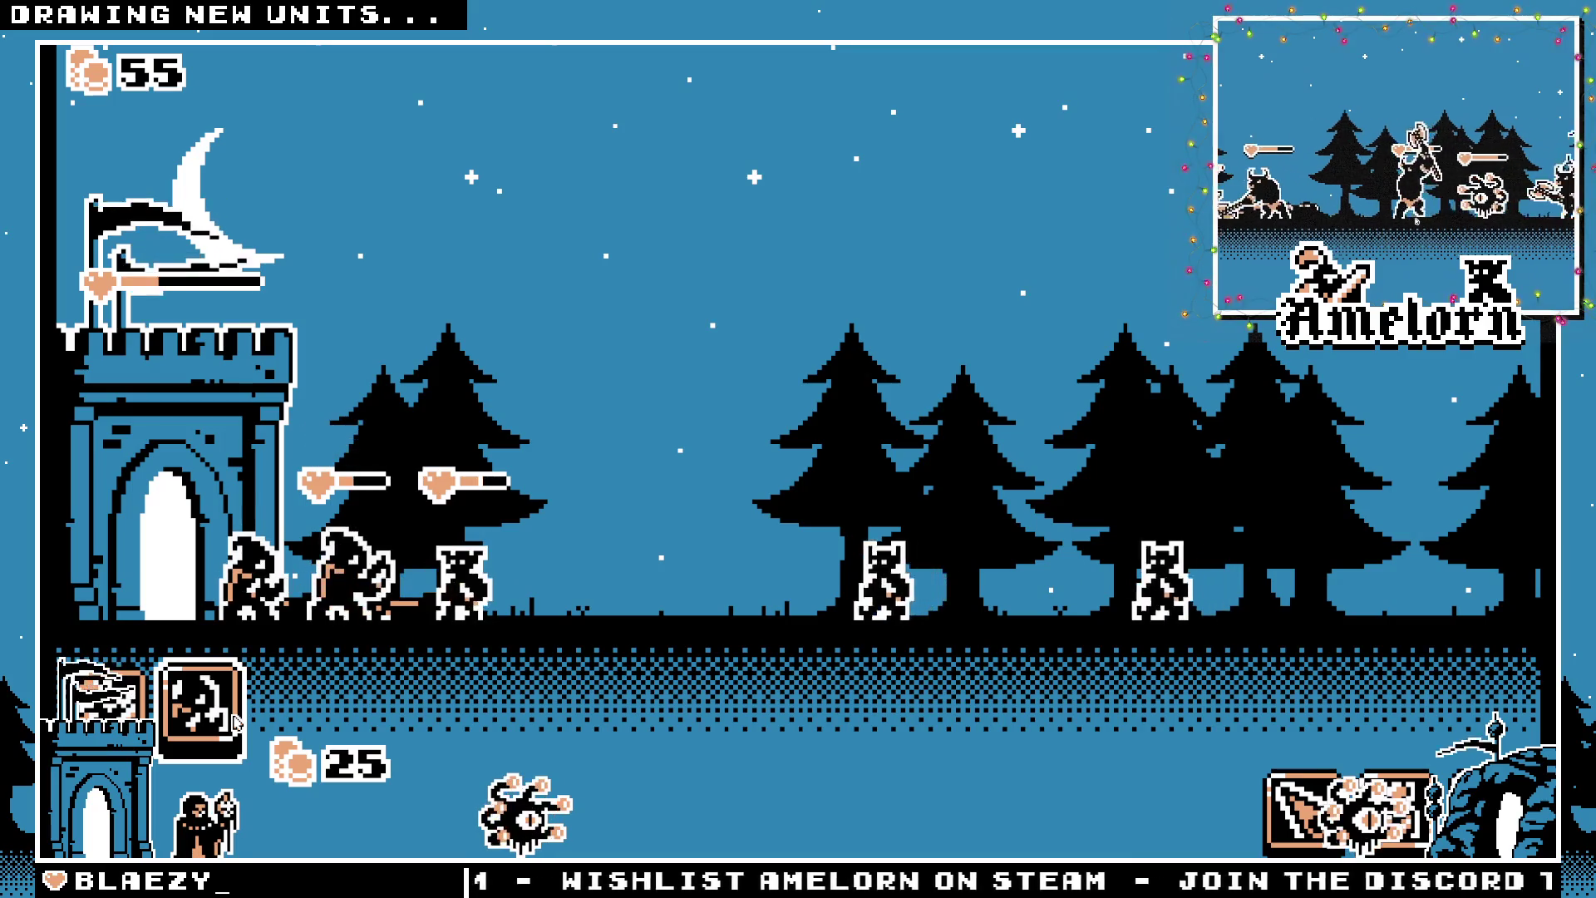
{"action": "left_click", "coordinate": [235, 723]}
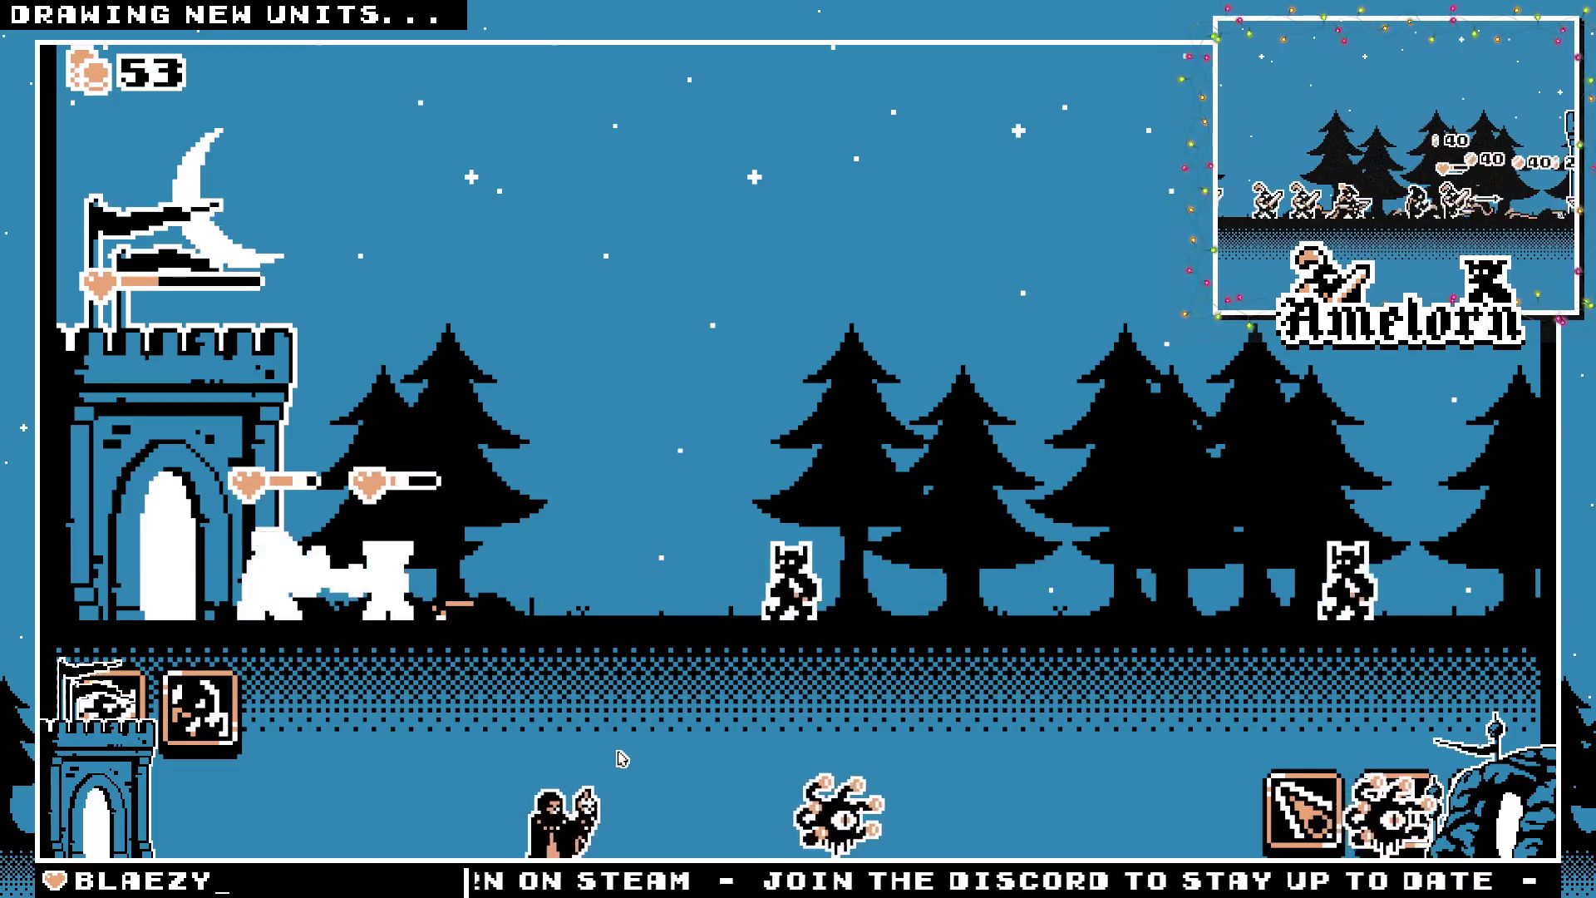
{"action": "left_click", "coordinate": [225, 731]}
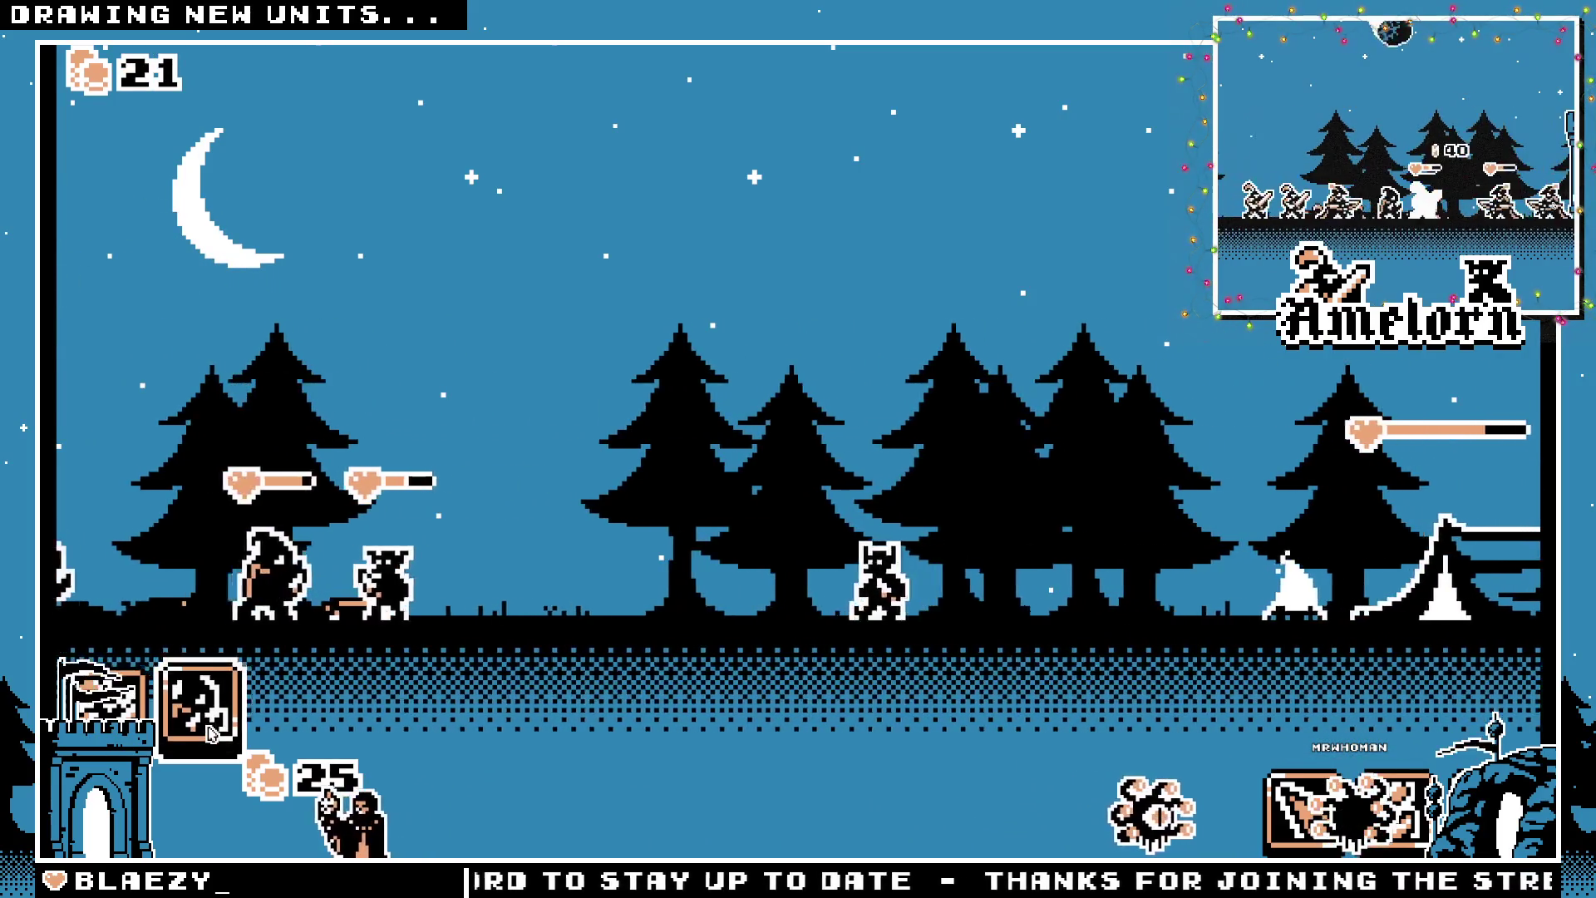
{"action": "left_click", "coordinate": [210, 733]}
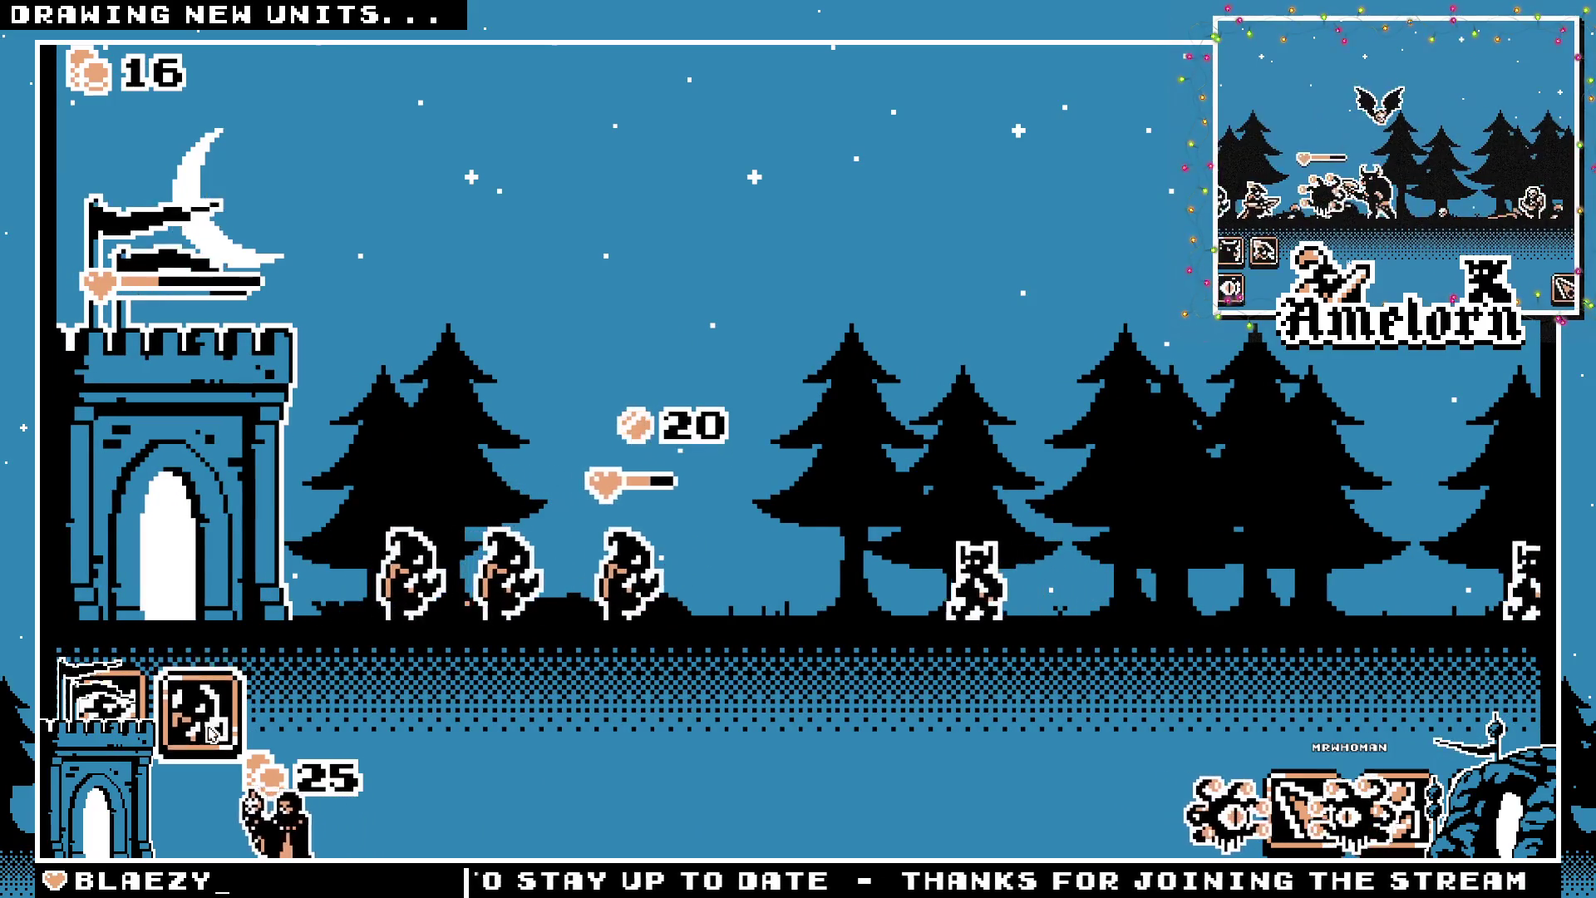
Deploy five more 25-gold hooded units from the castle against the cat enemies
{"action": "left_click", "coordinate": [209, 733]}
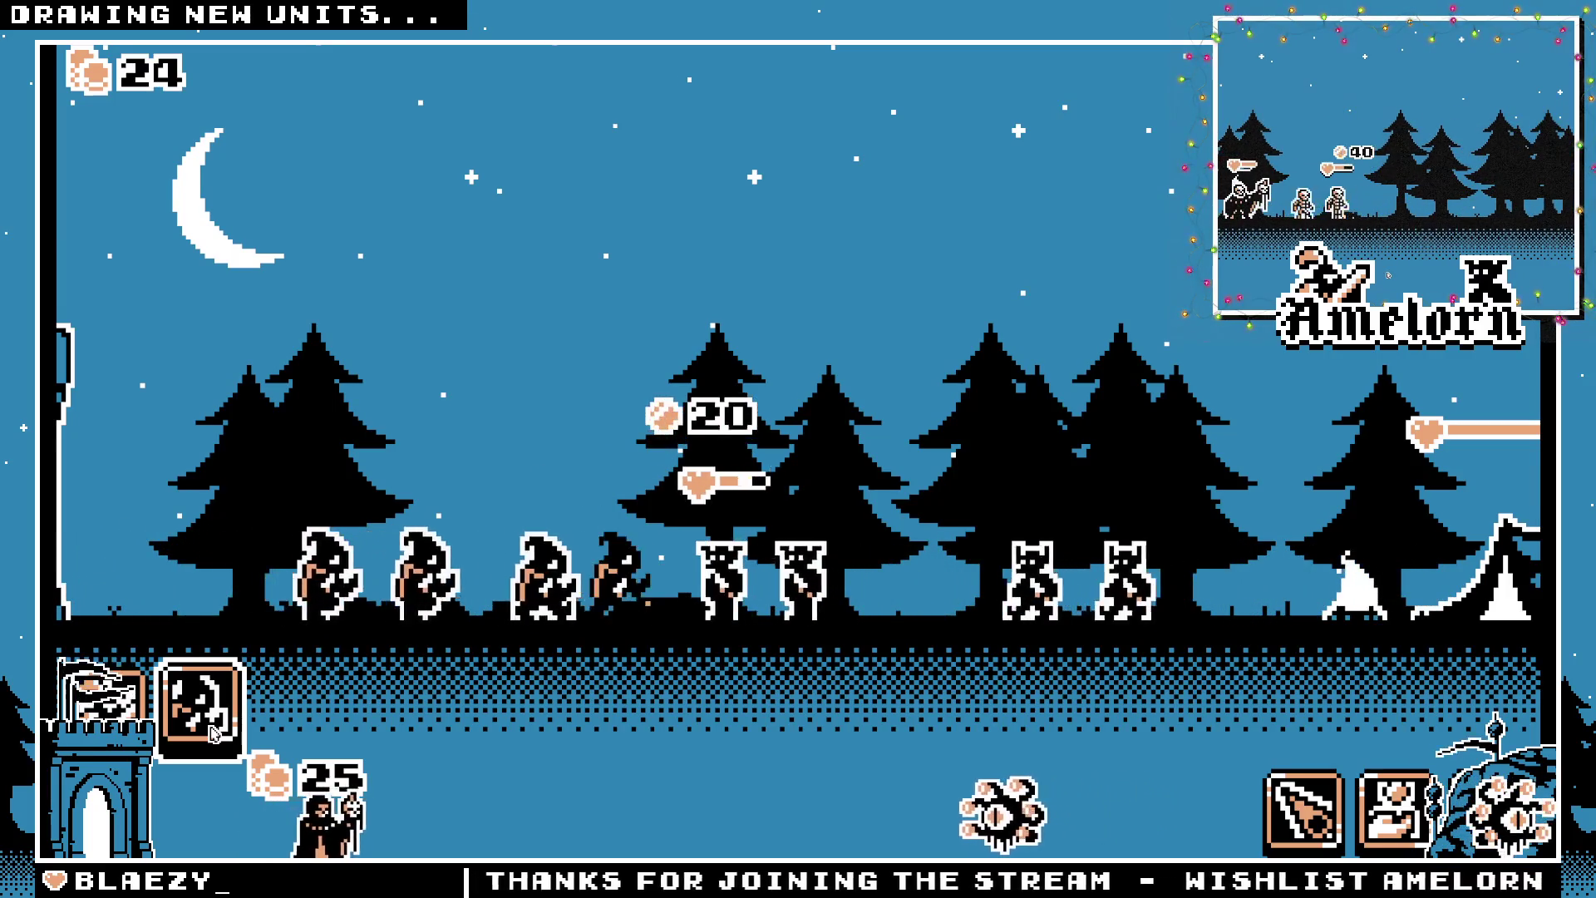
{"action": "left_click", "coordinate": [214, 731]}
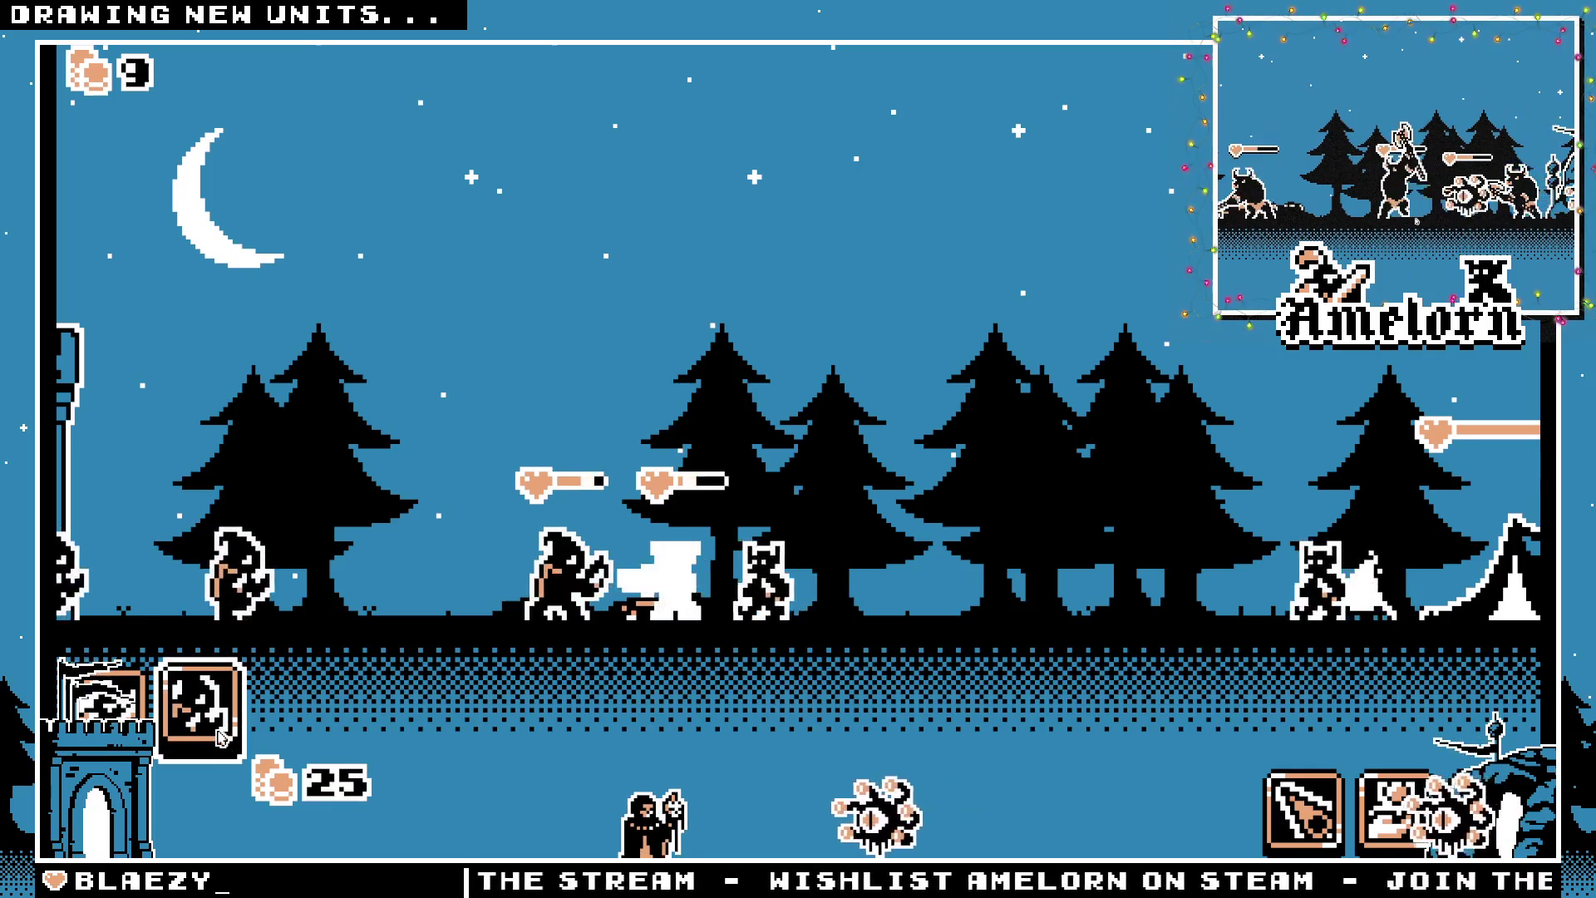
{"action": "left_click", "coordinate": [221, 736]}
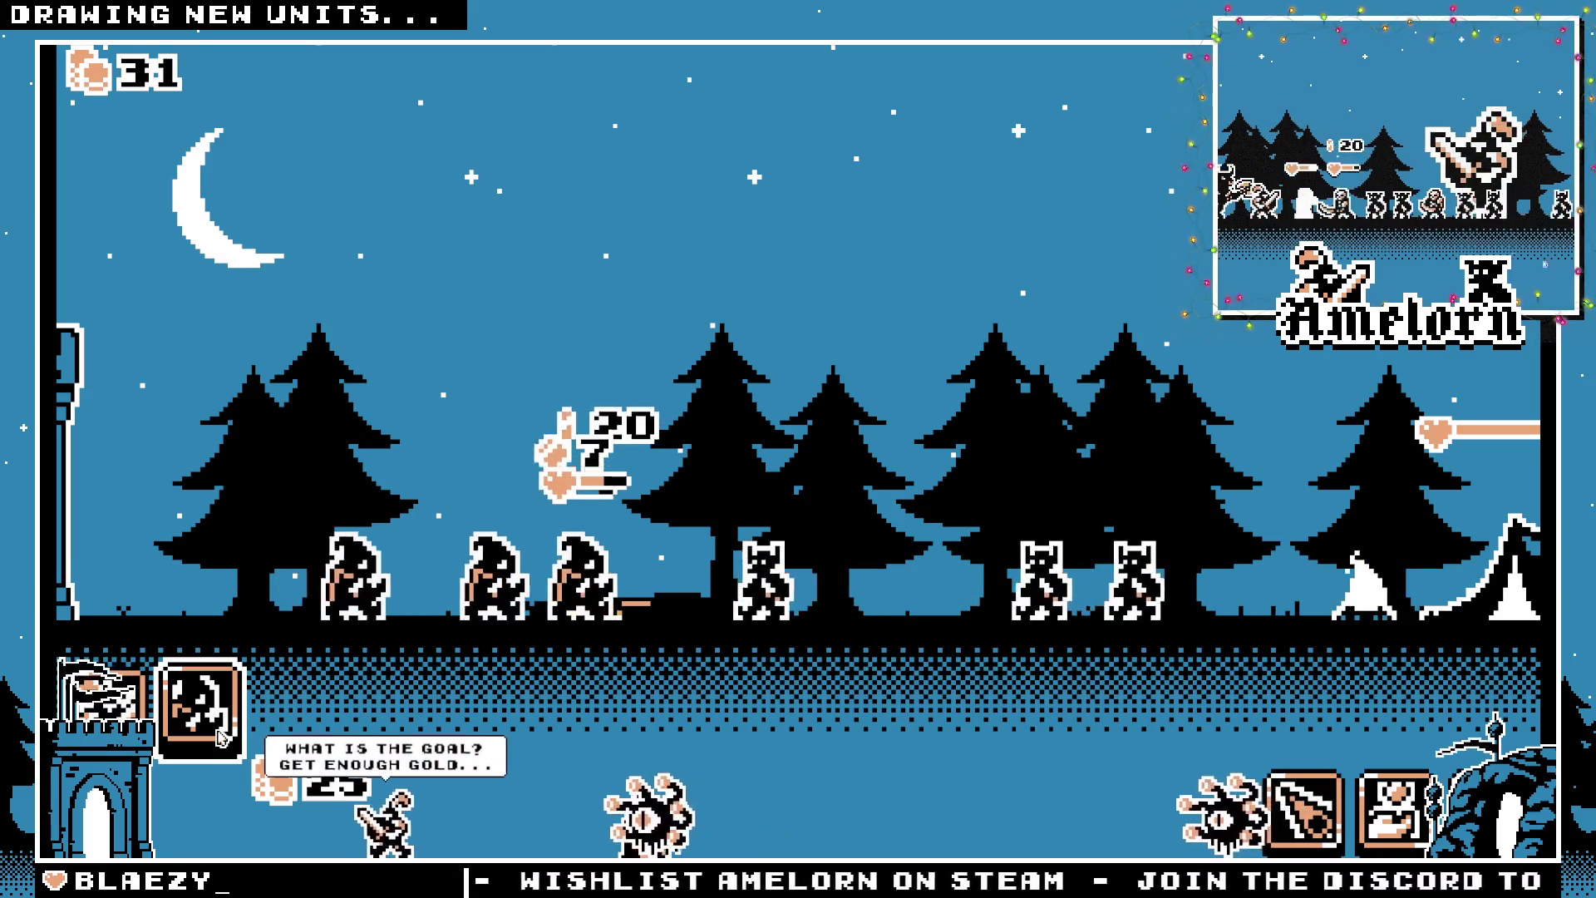
{"action": "left_click", "coordinate": [220, 735]}
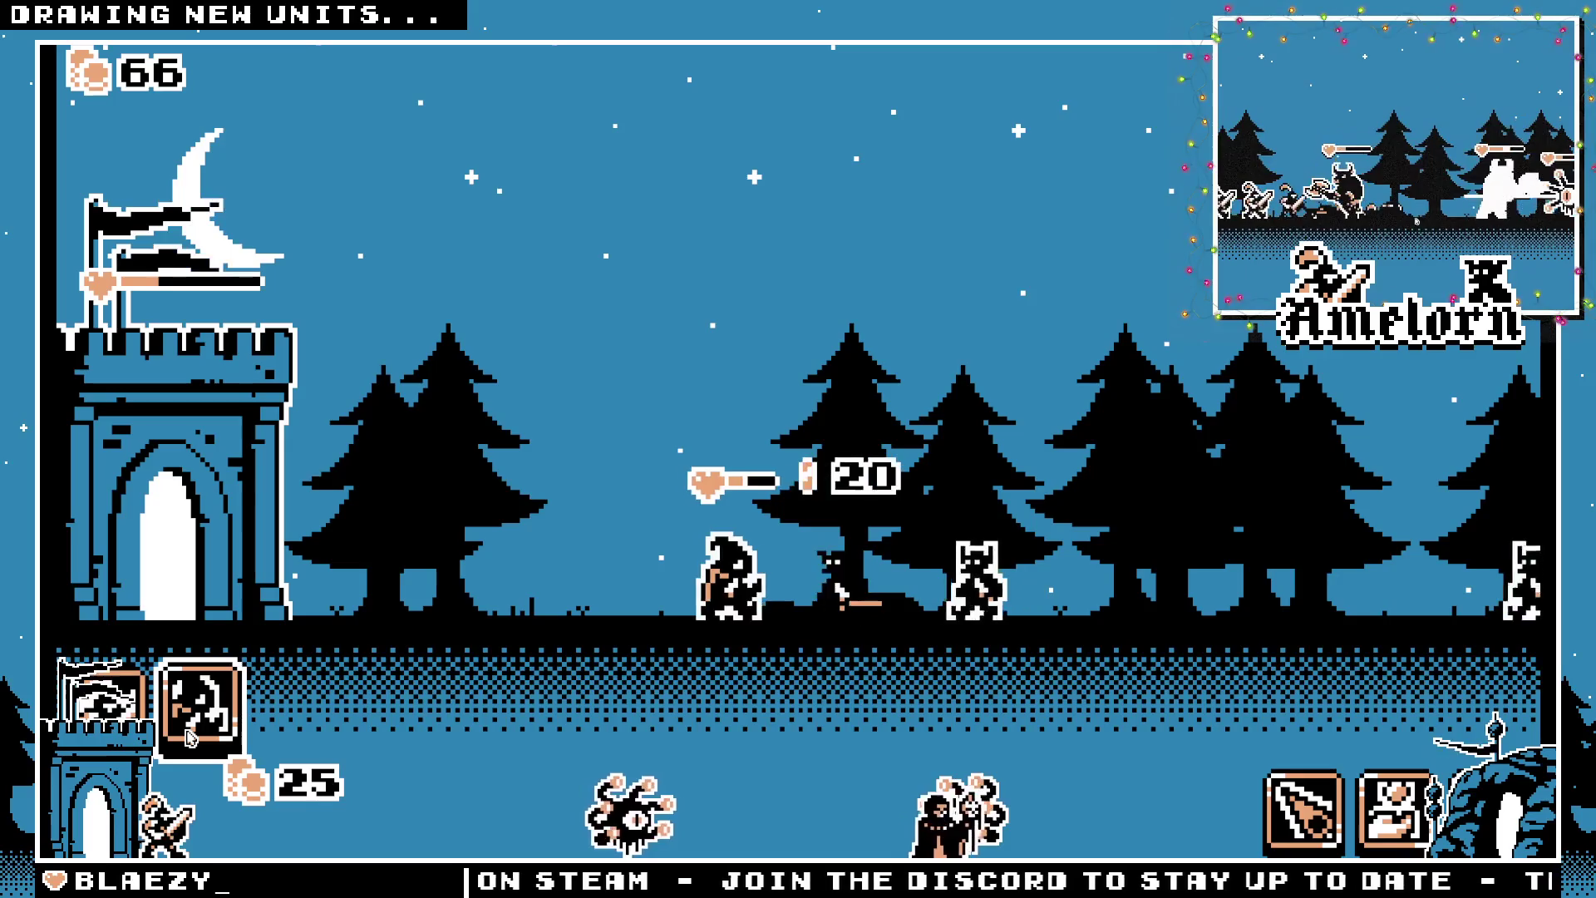
{"action": "left_click", "coordinate": [190, 737]}
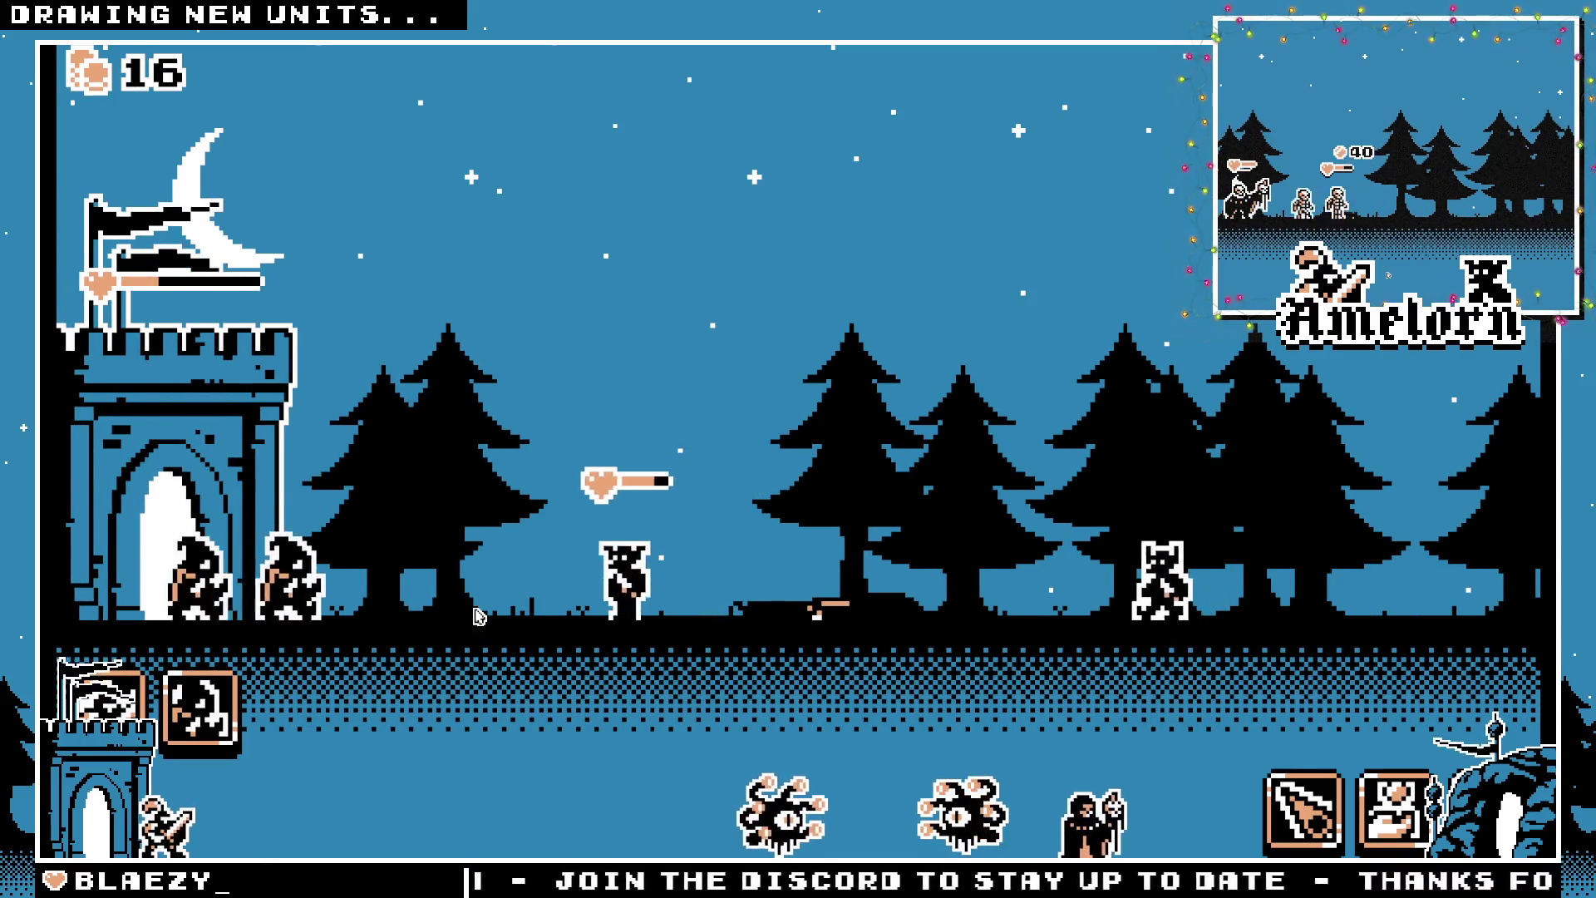
{"action": "key", "text": "d"}
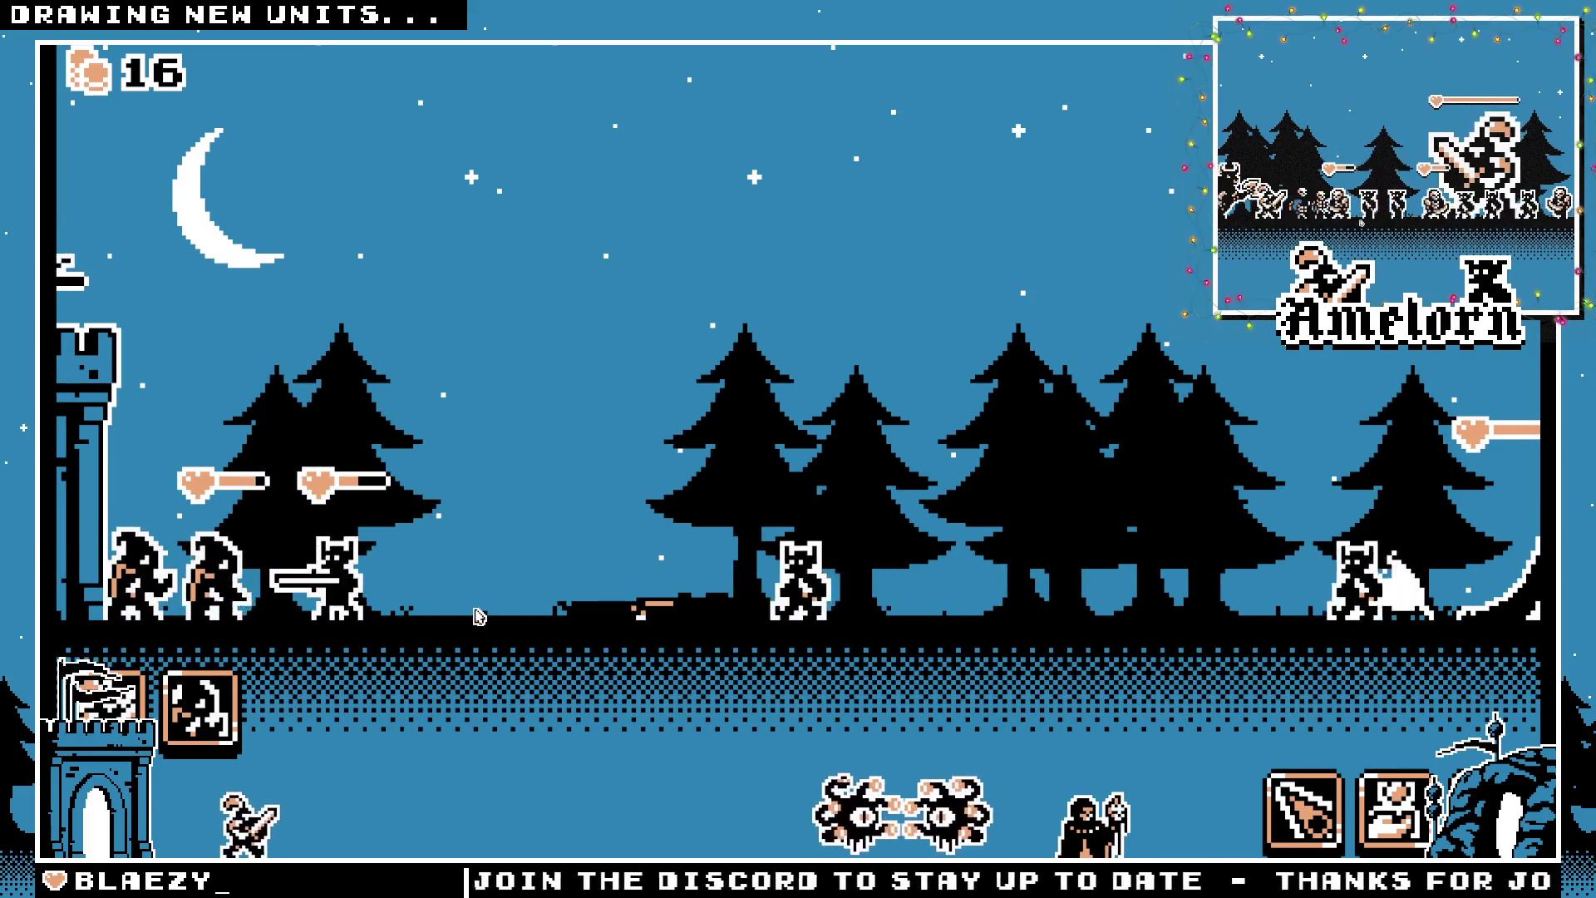
Spawn a hooded unit, then survey the lane between the castle and the enemy tent
{"action": "left_click", "coordinate": [200, 711]}
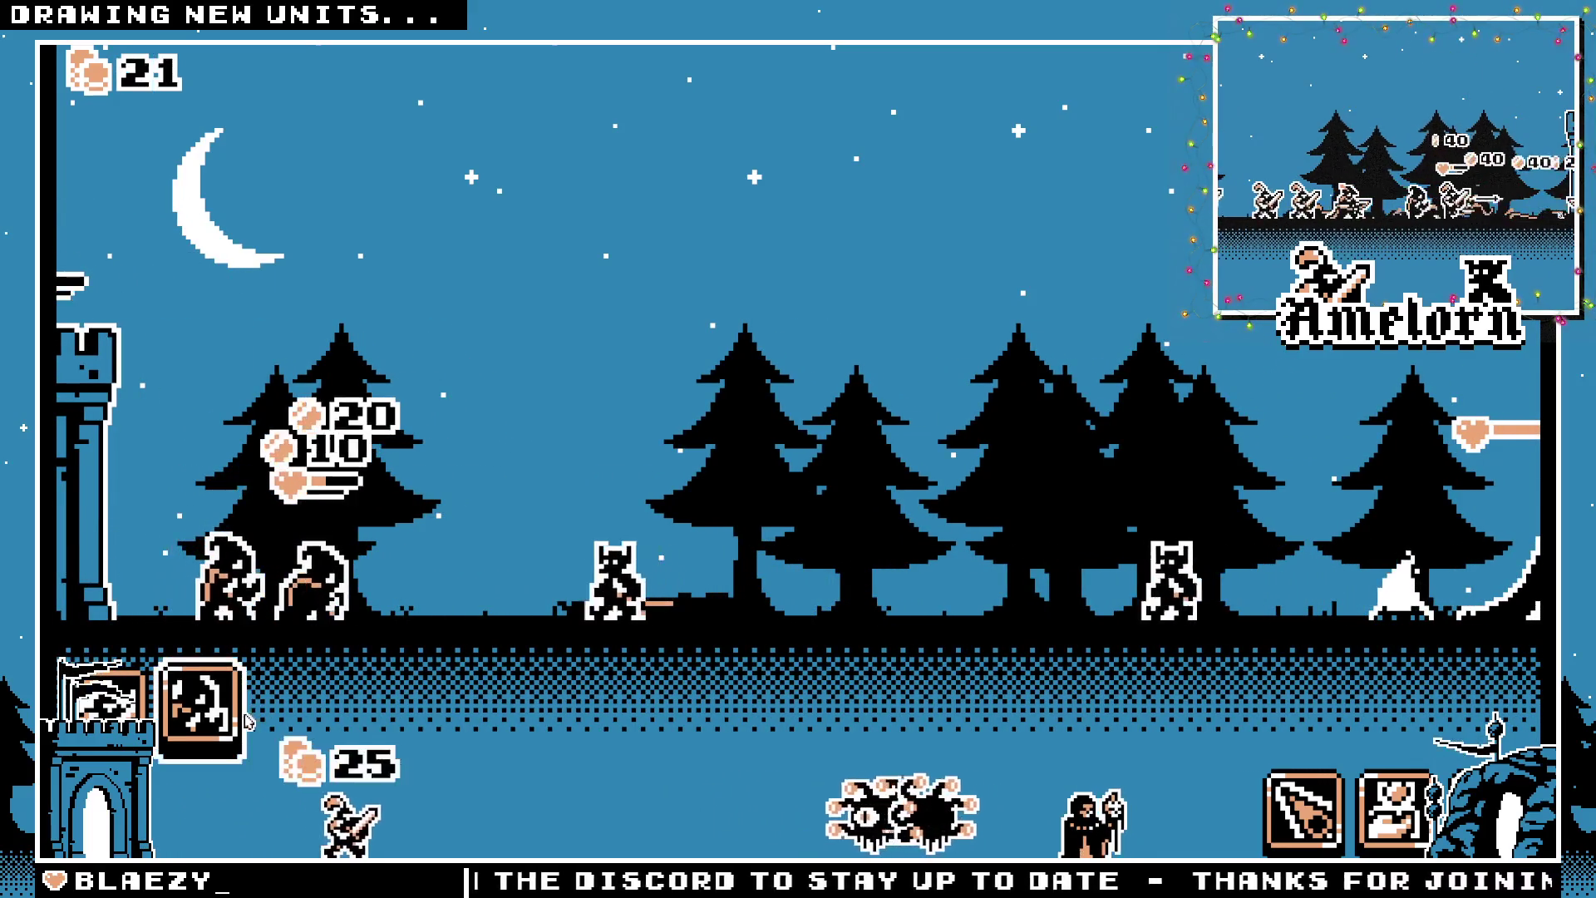
{"action": "key", "text": "d"}
{"action": "key", "text": "a"}
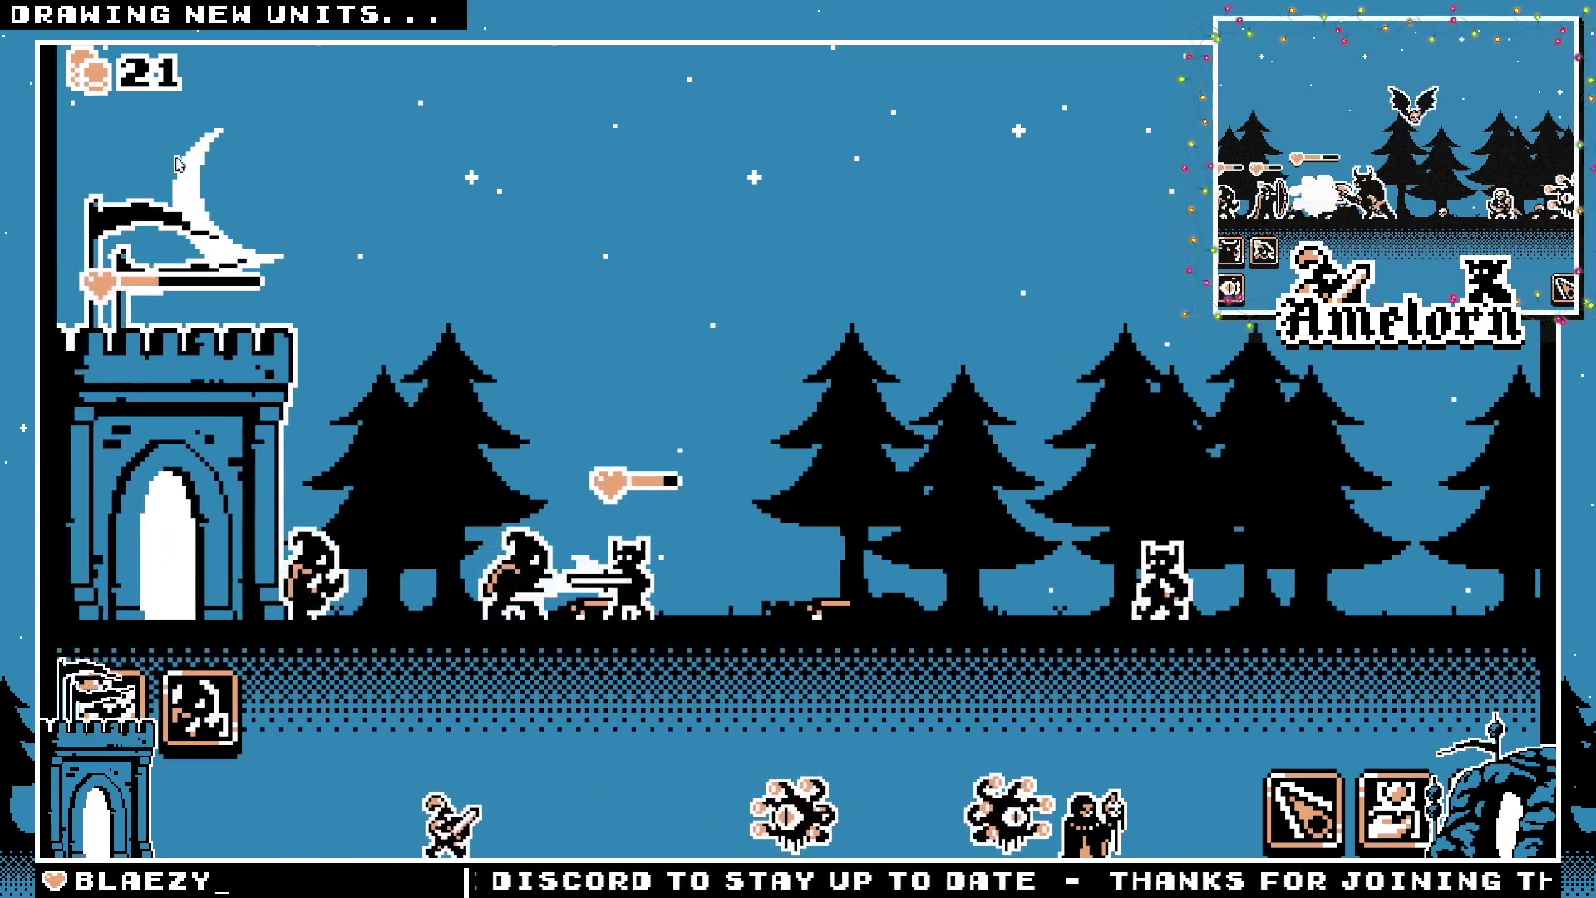
{"action": "key", "text": "d"}
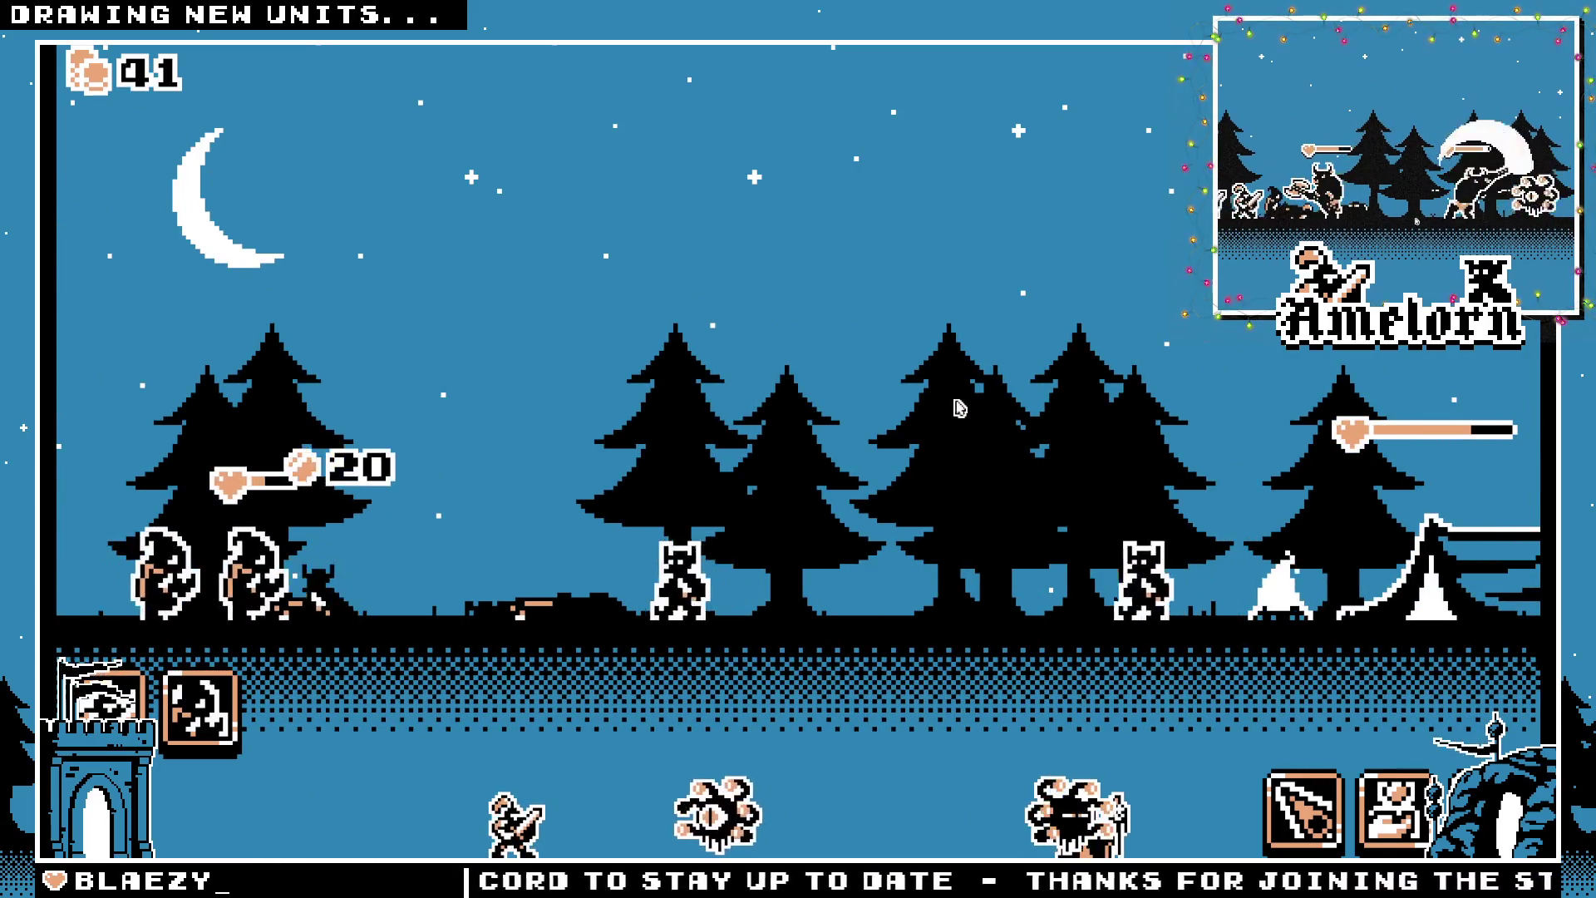
{"action": "key", "text": "a"}
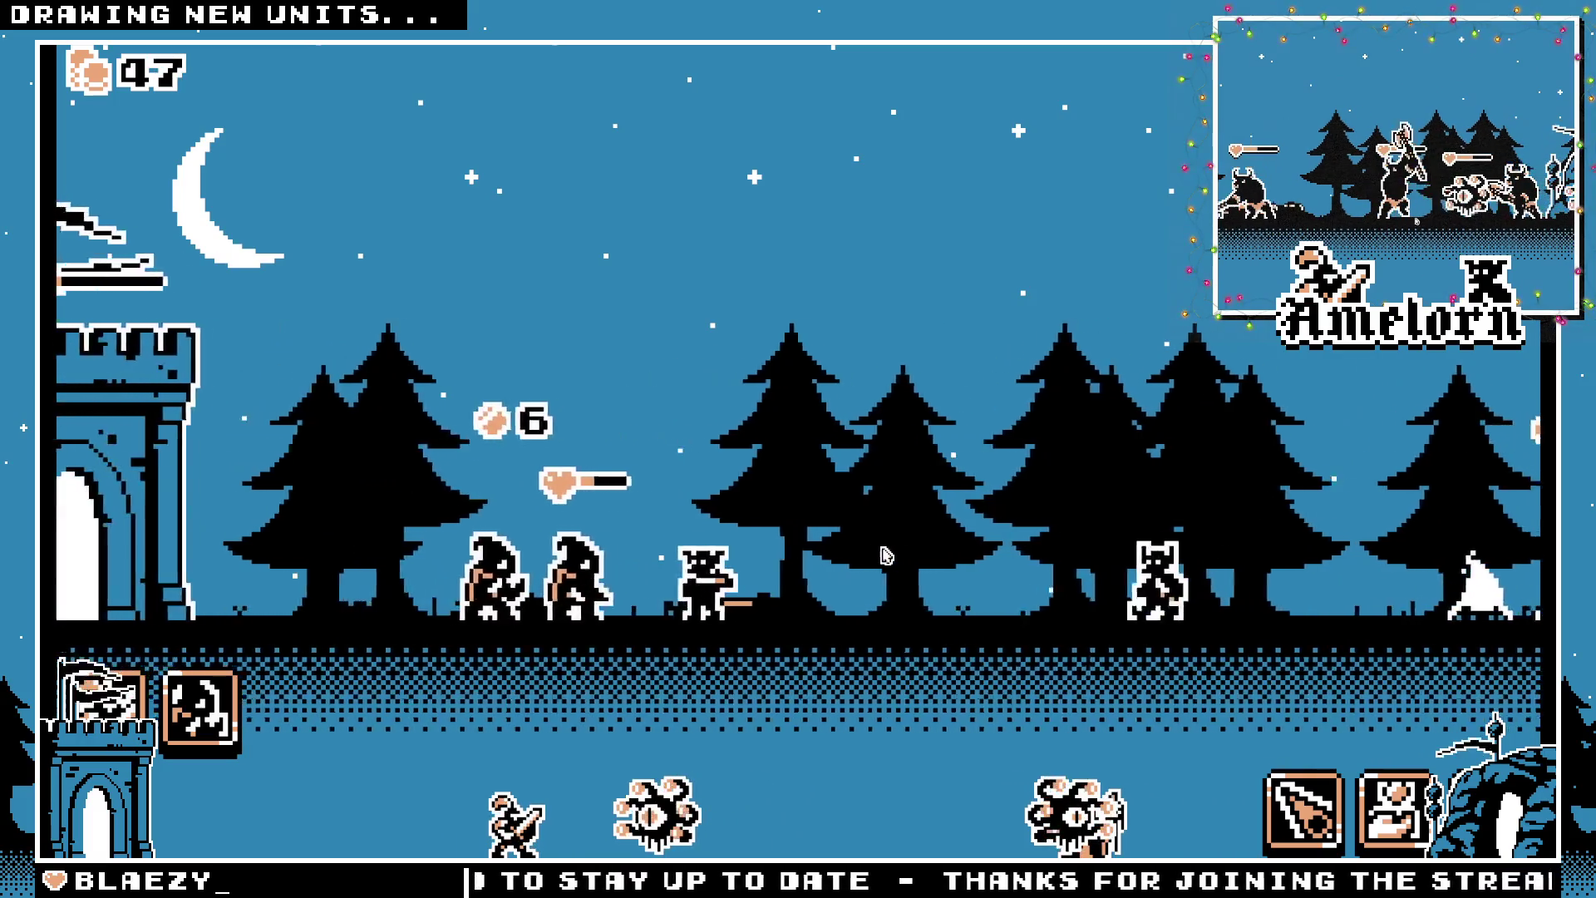
{"action": "key", "text": "d"}
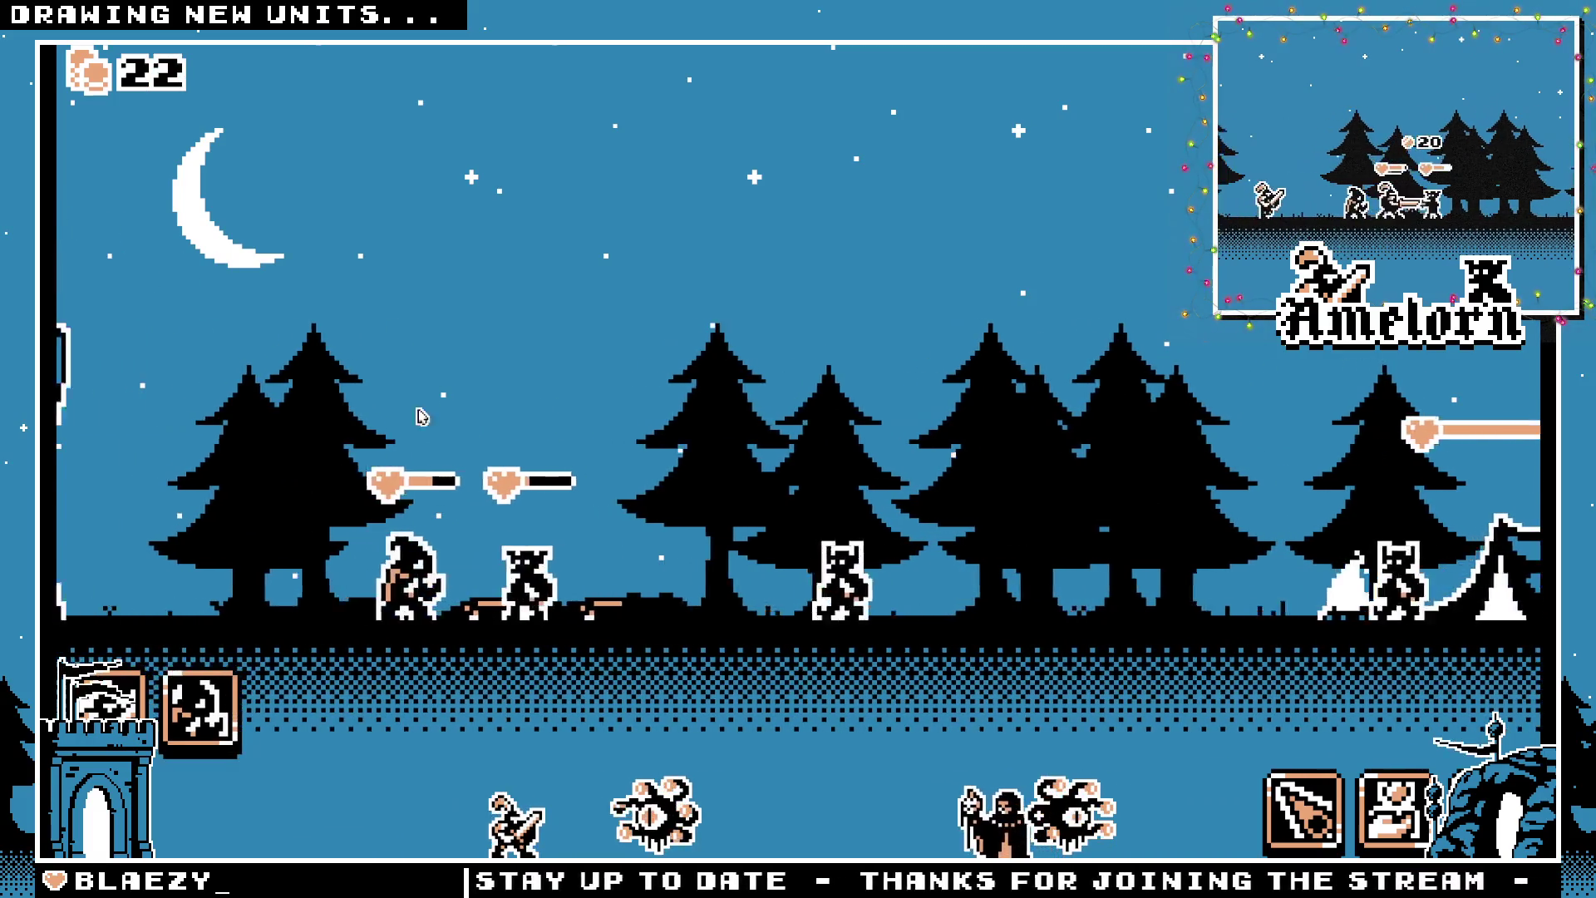
{"action": "key", "text": "a"}
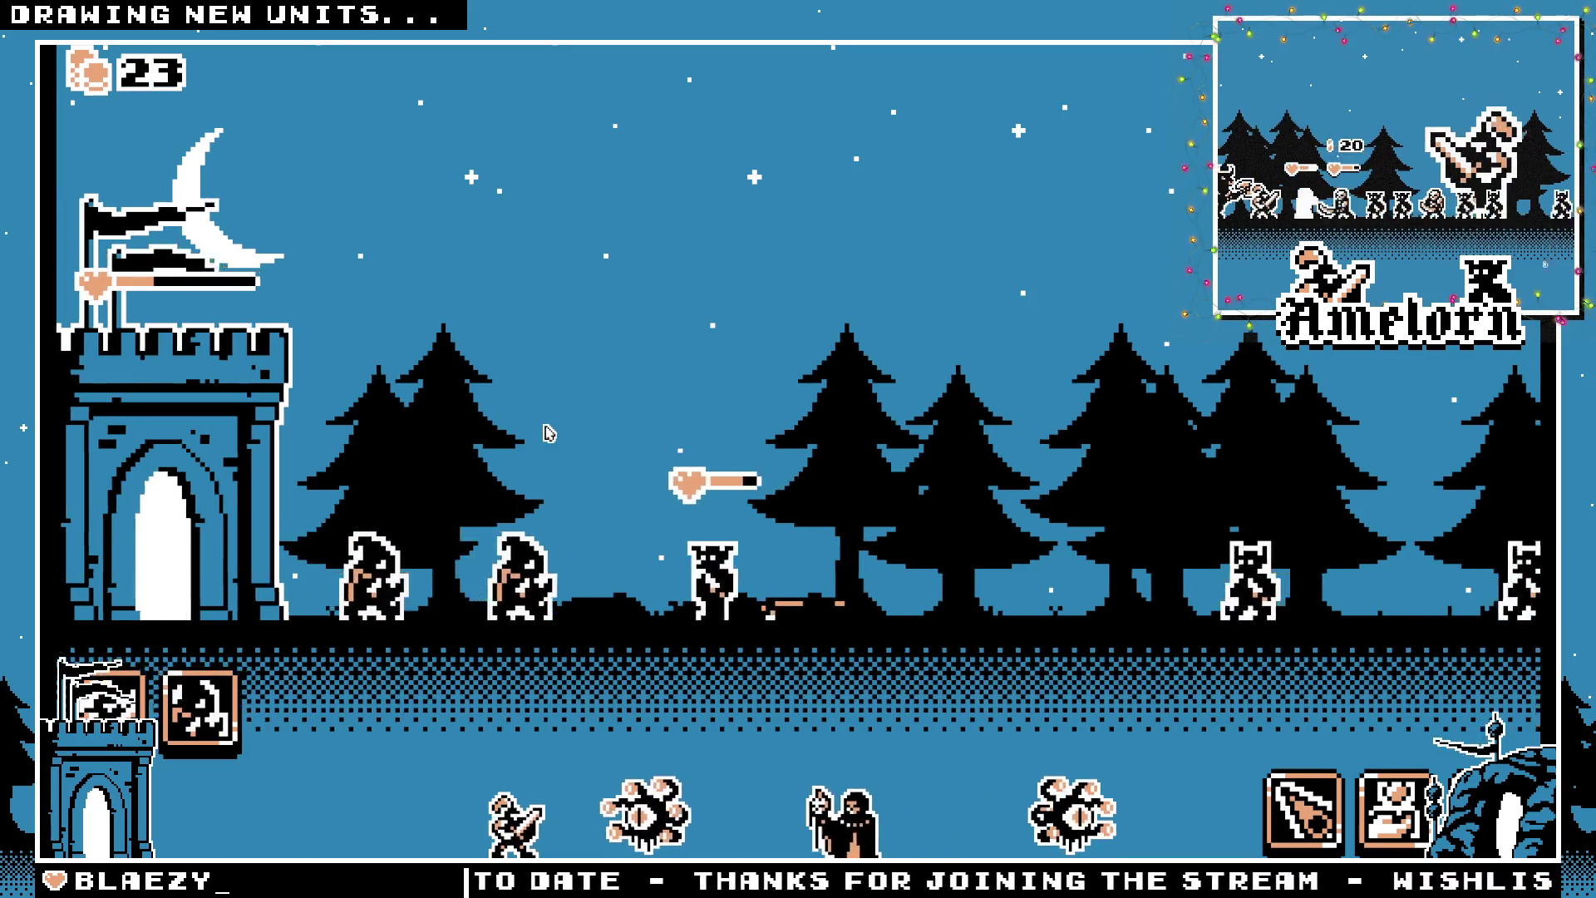
{"action": "key", "text": "d"}
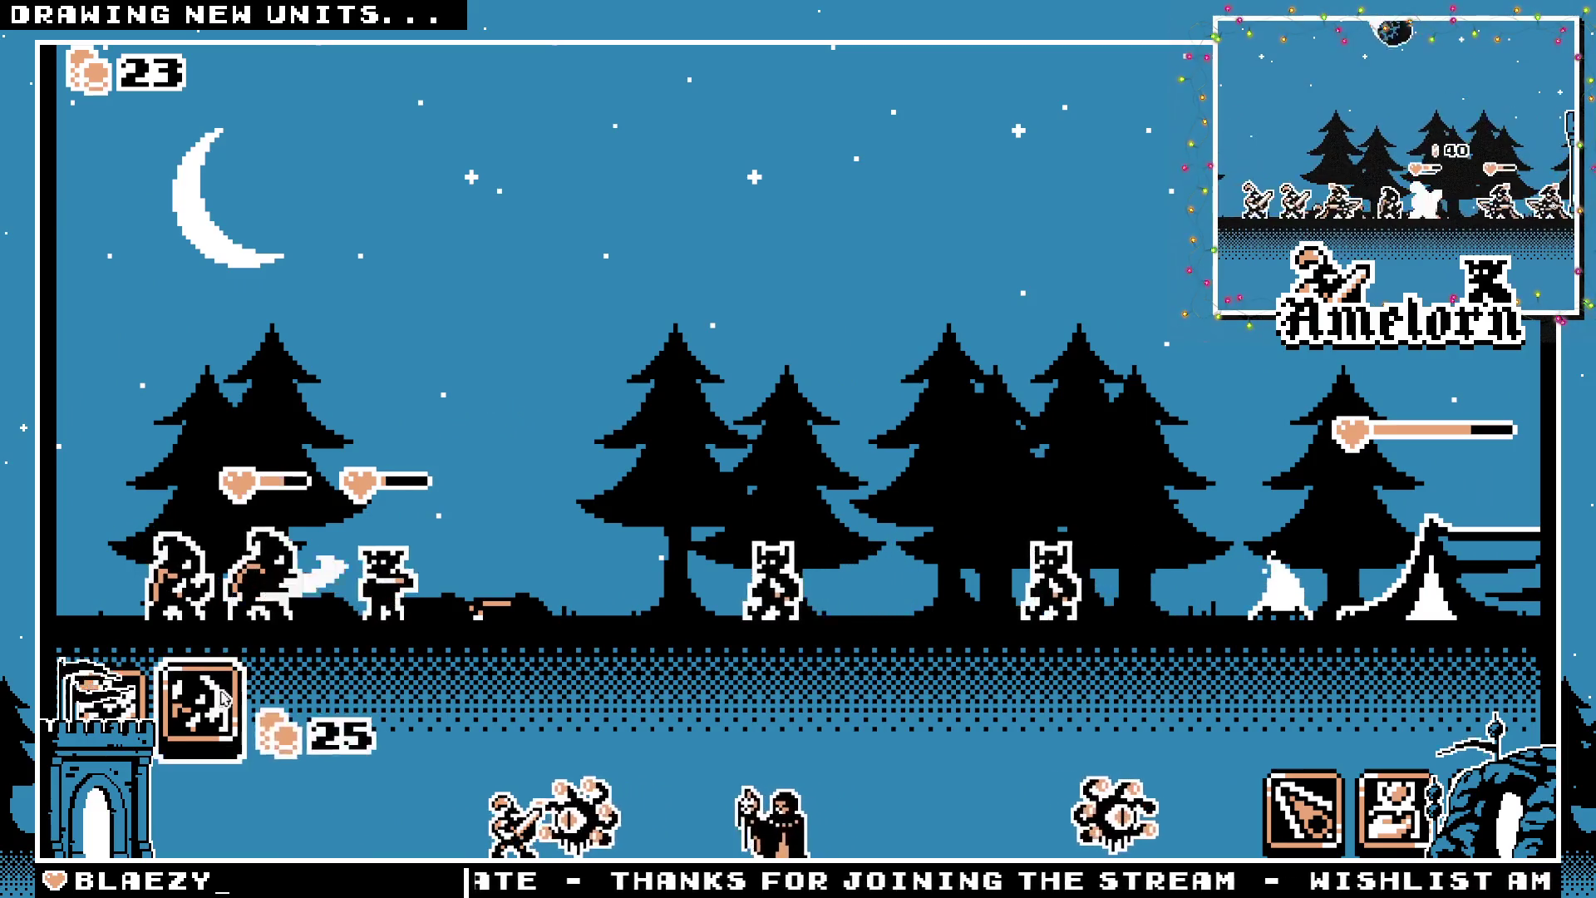
{"action": "key", "text": "a"}
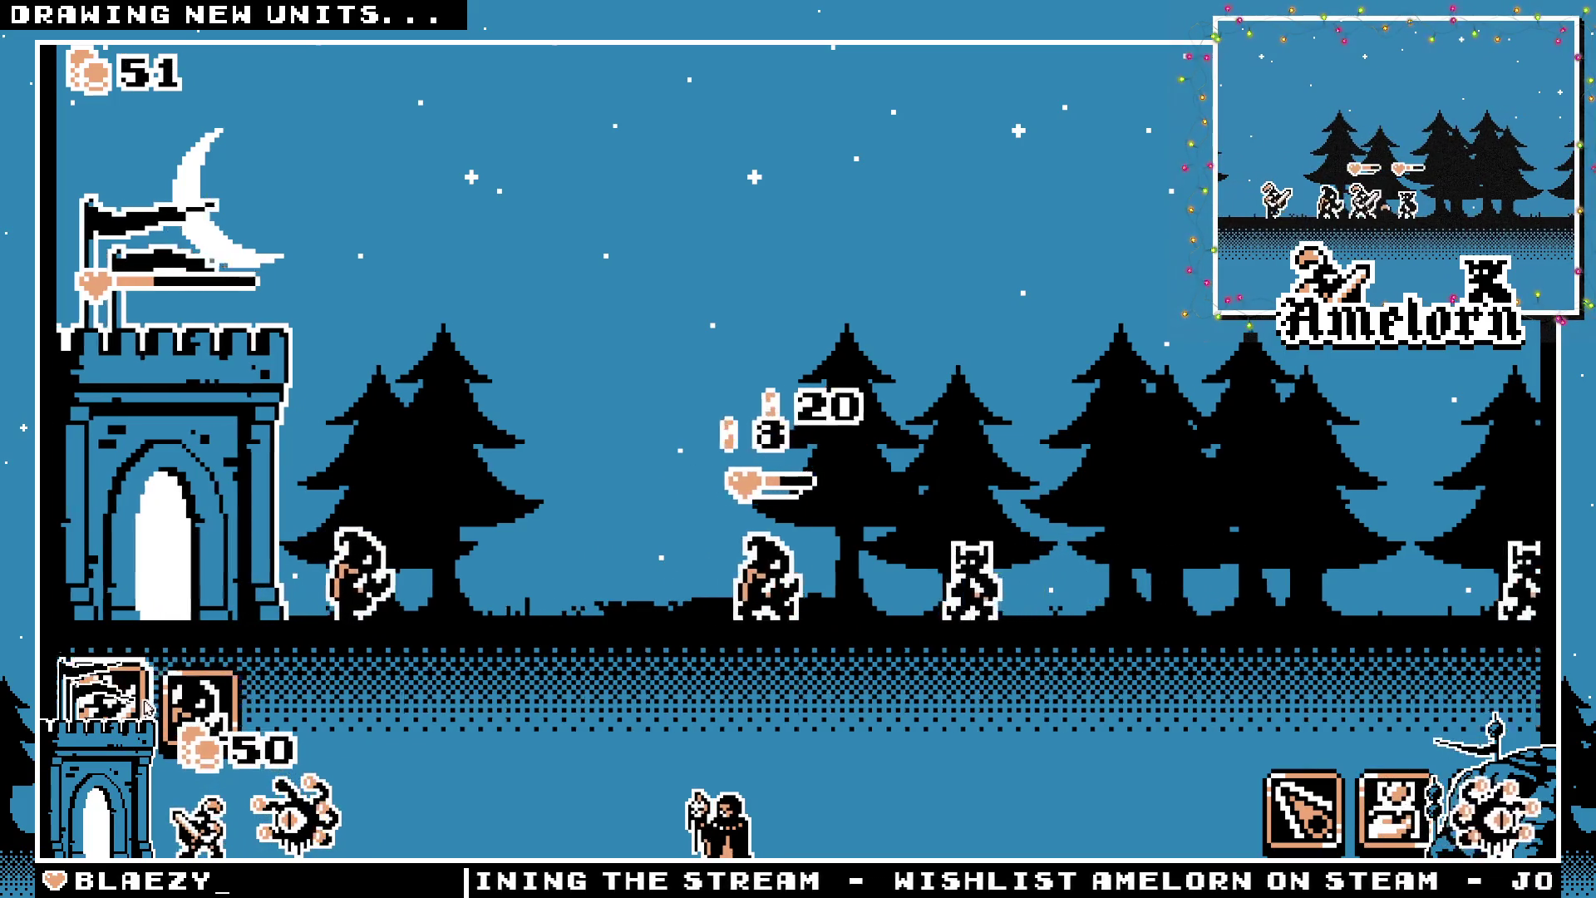
{"action": "key", "text": "d"}
{"action": "key", "text": "a"}
{"action": "key", "text": "d"}
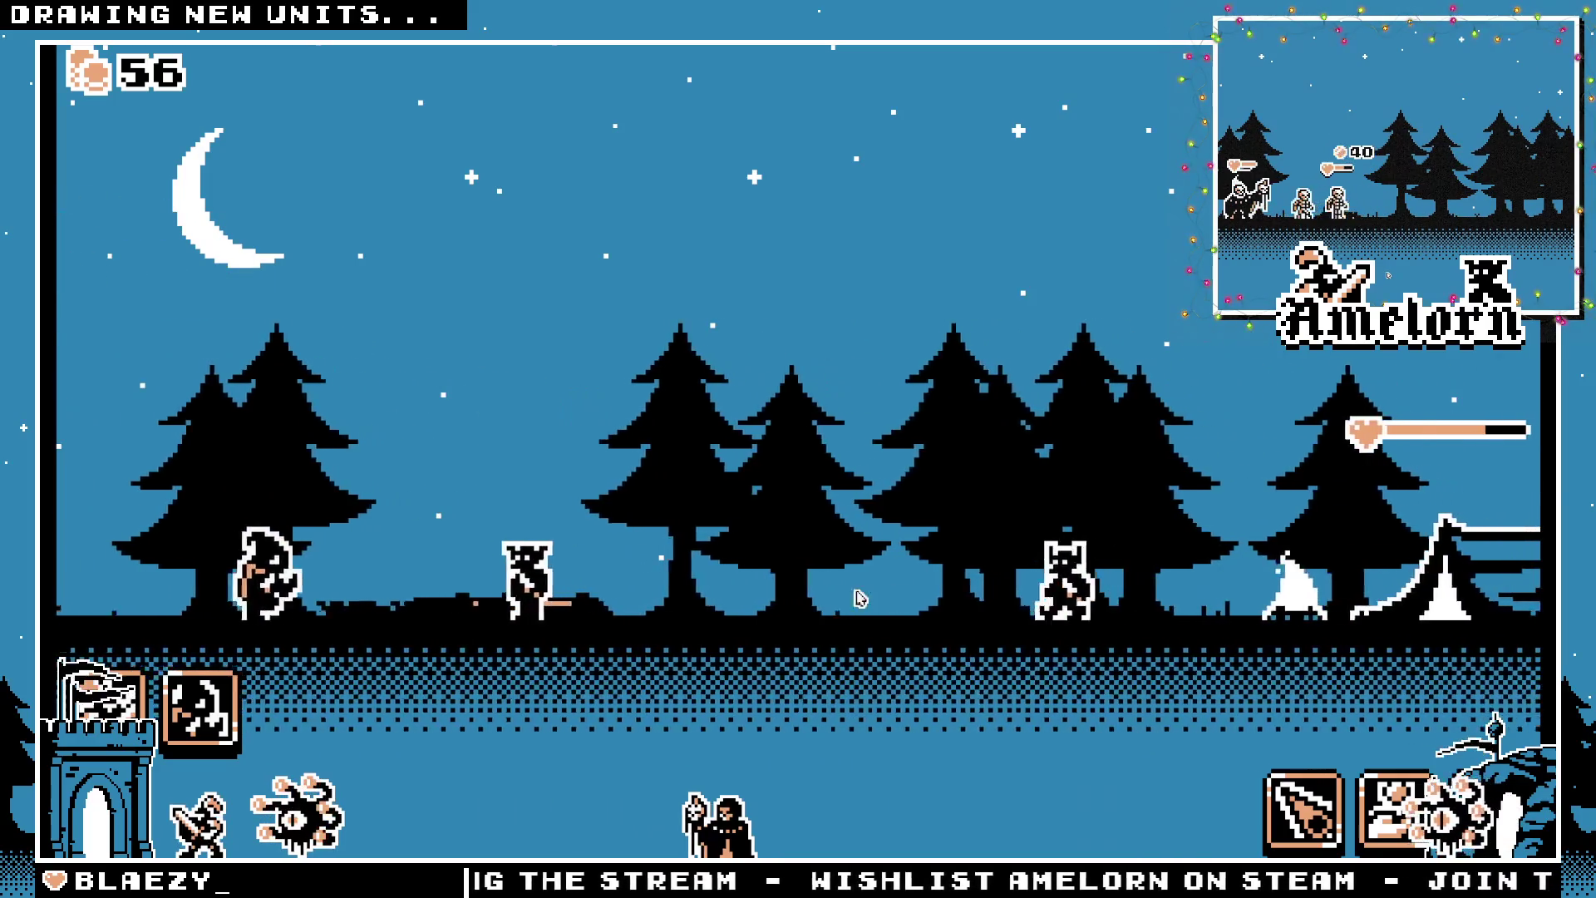
{"action": "key", "text": "d"}
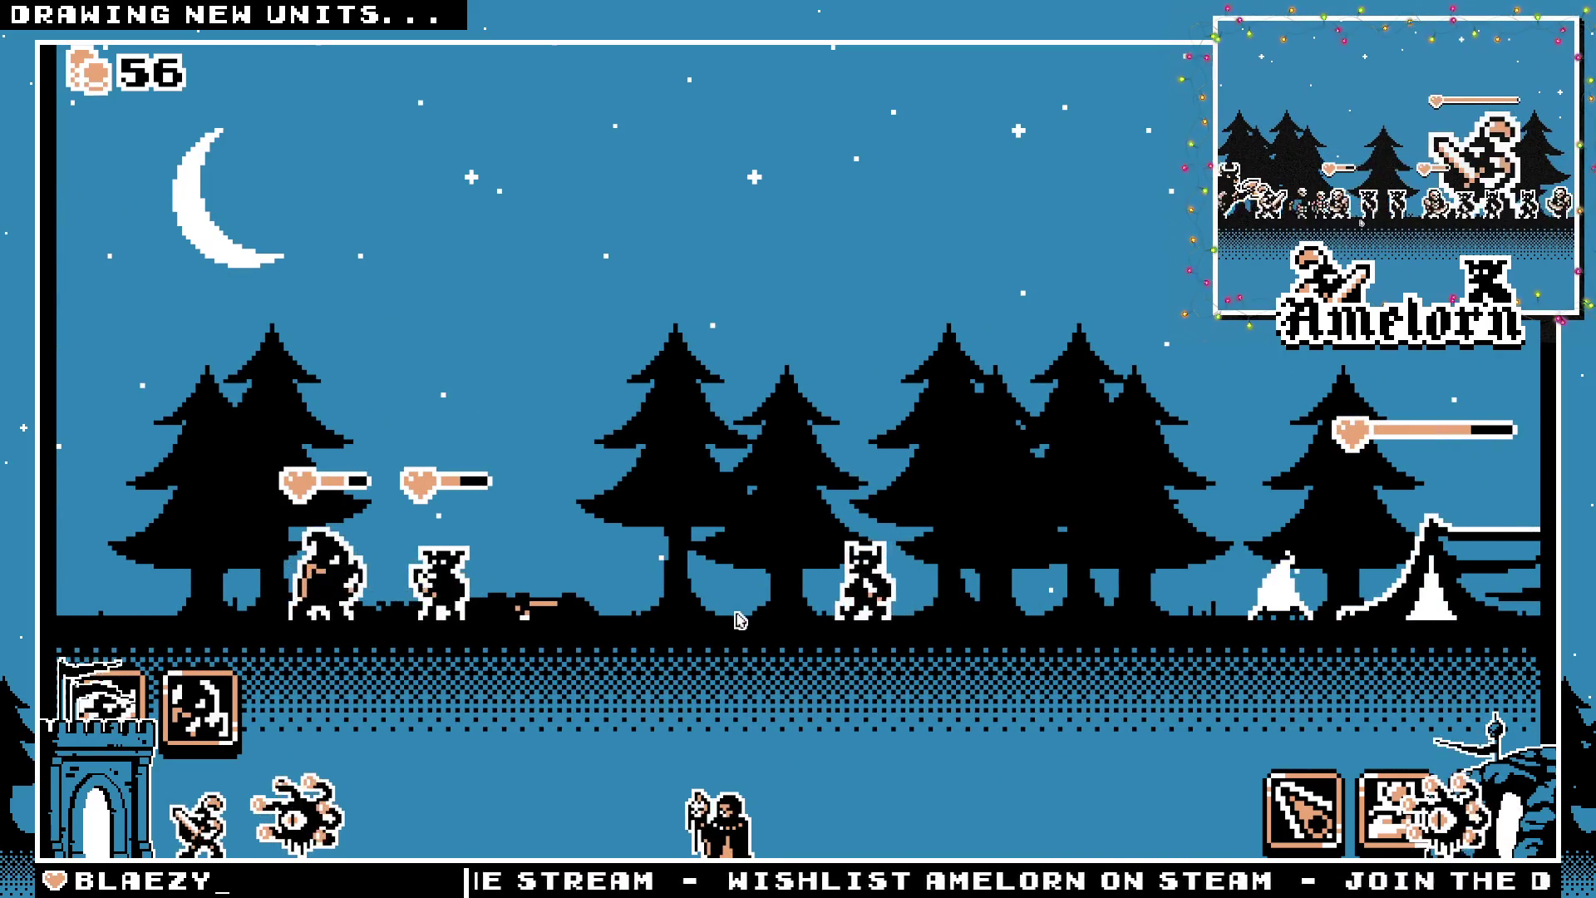
{"action": "key", "text": "a"}
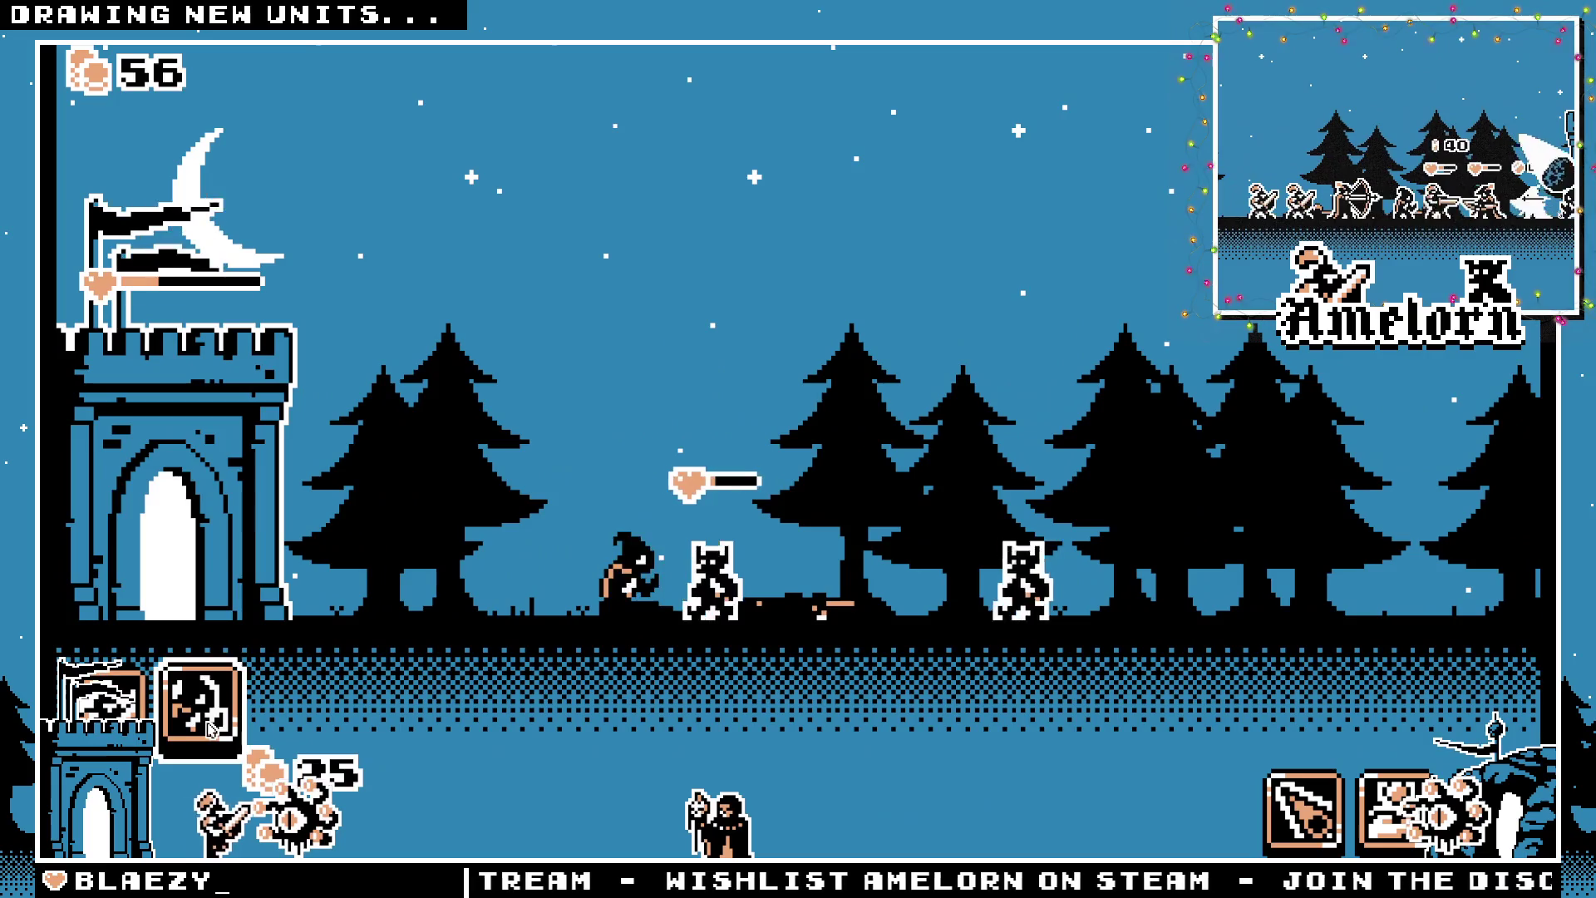
Buy three more 25-gold hooded units, leaving 15 coins
{"action": "left_click", "coordinate": [210, 728]}
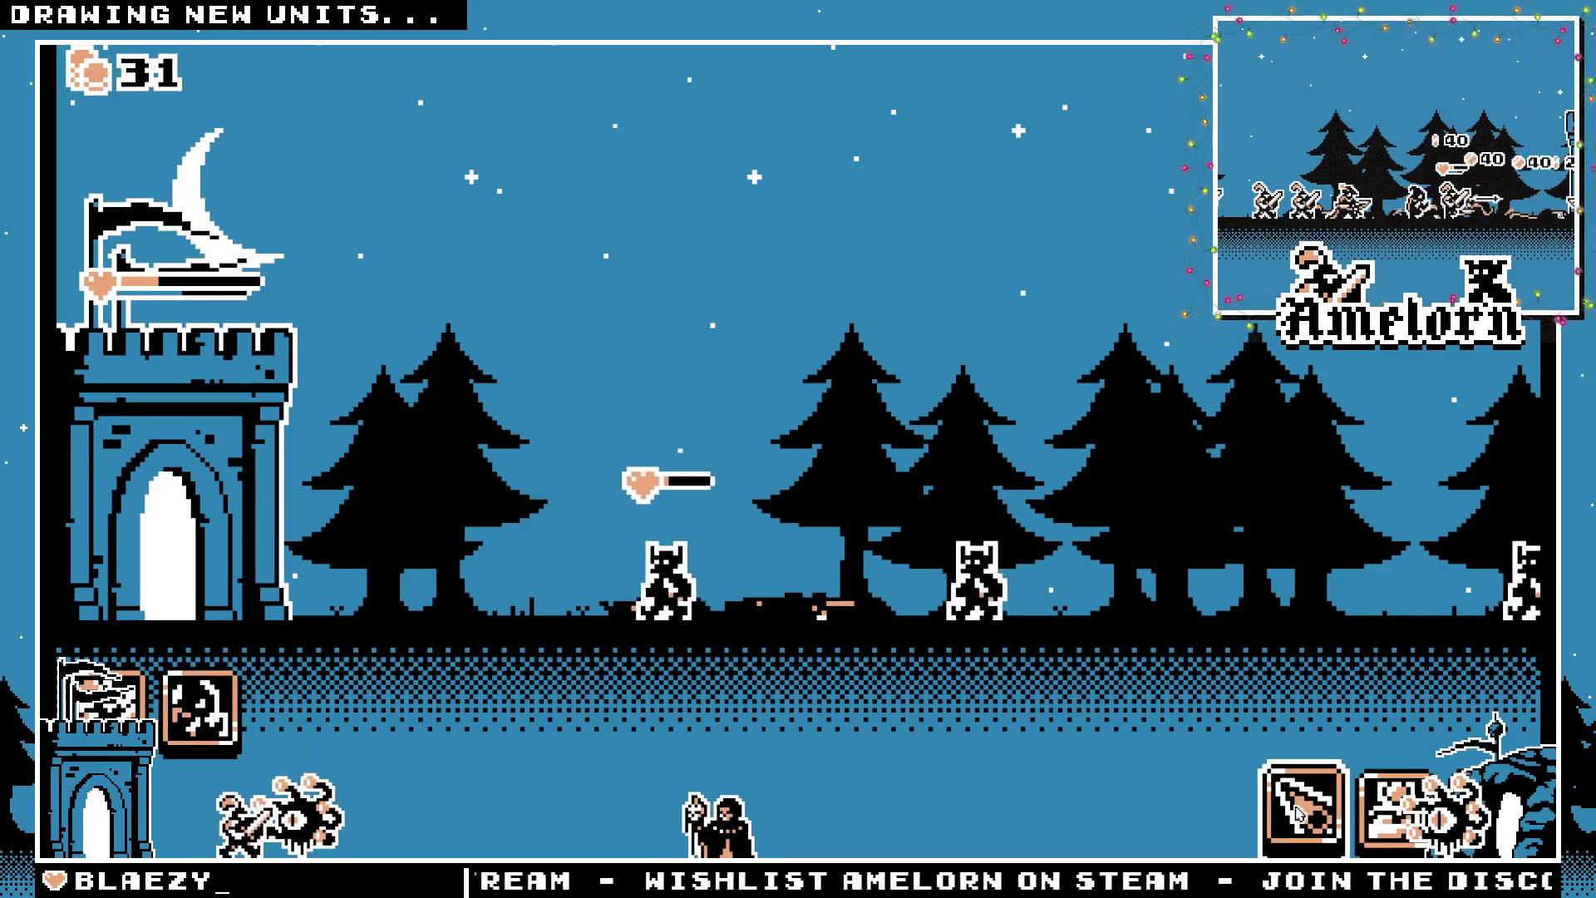
{"action": "left_click", "coordinate": [210, 728]}
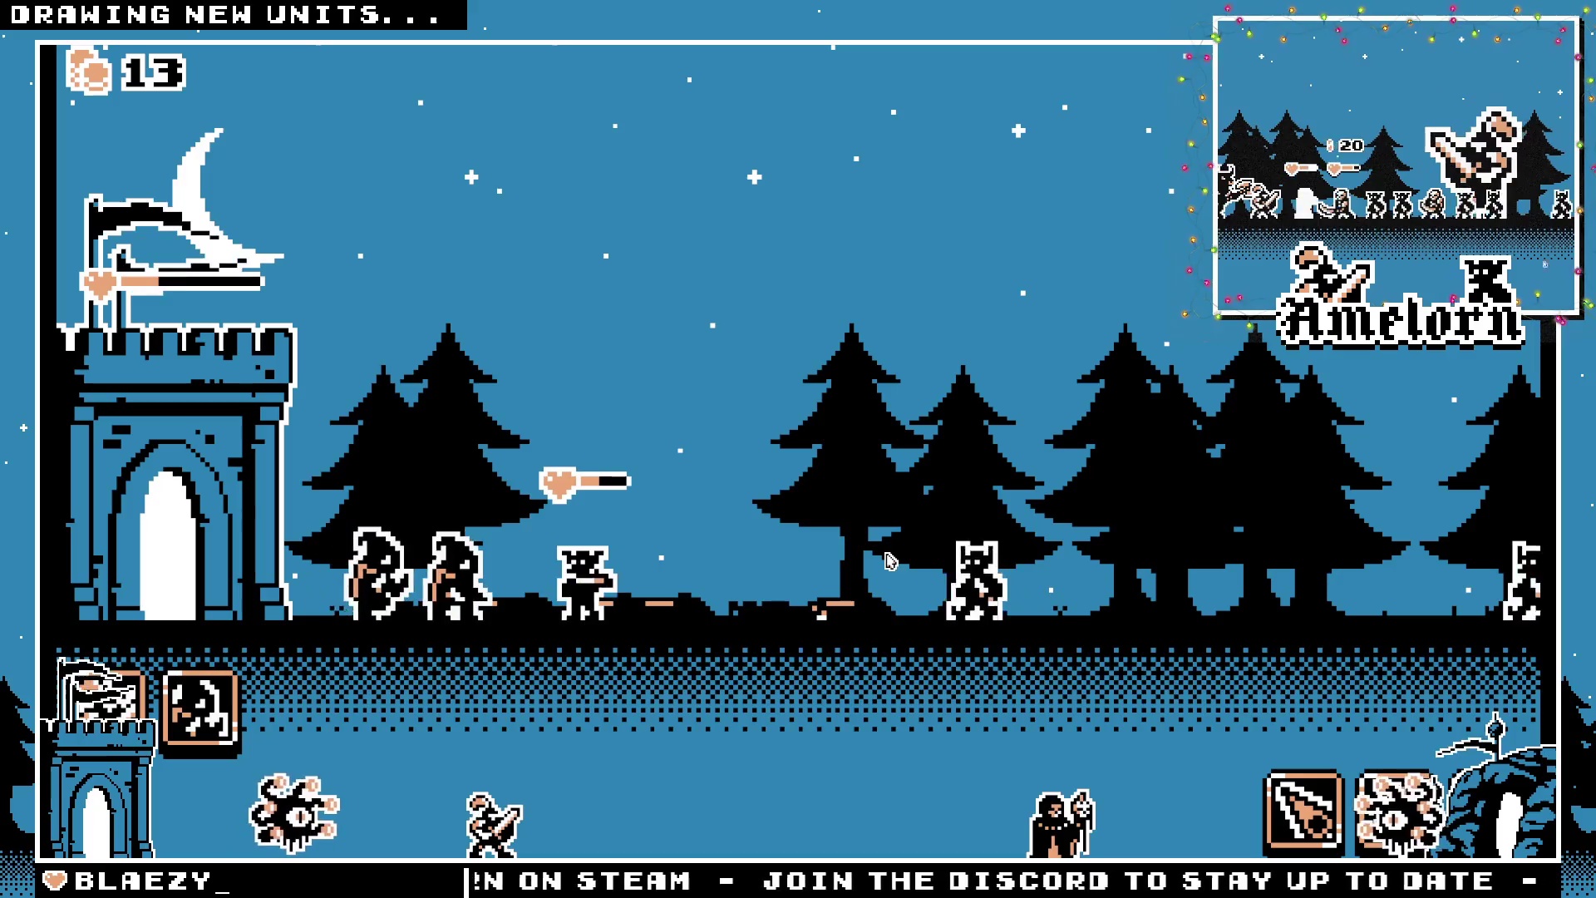
{"action": "left_click", "coordinate": [226, 721]}
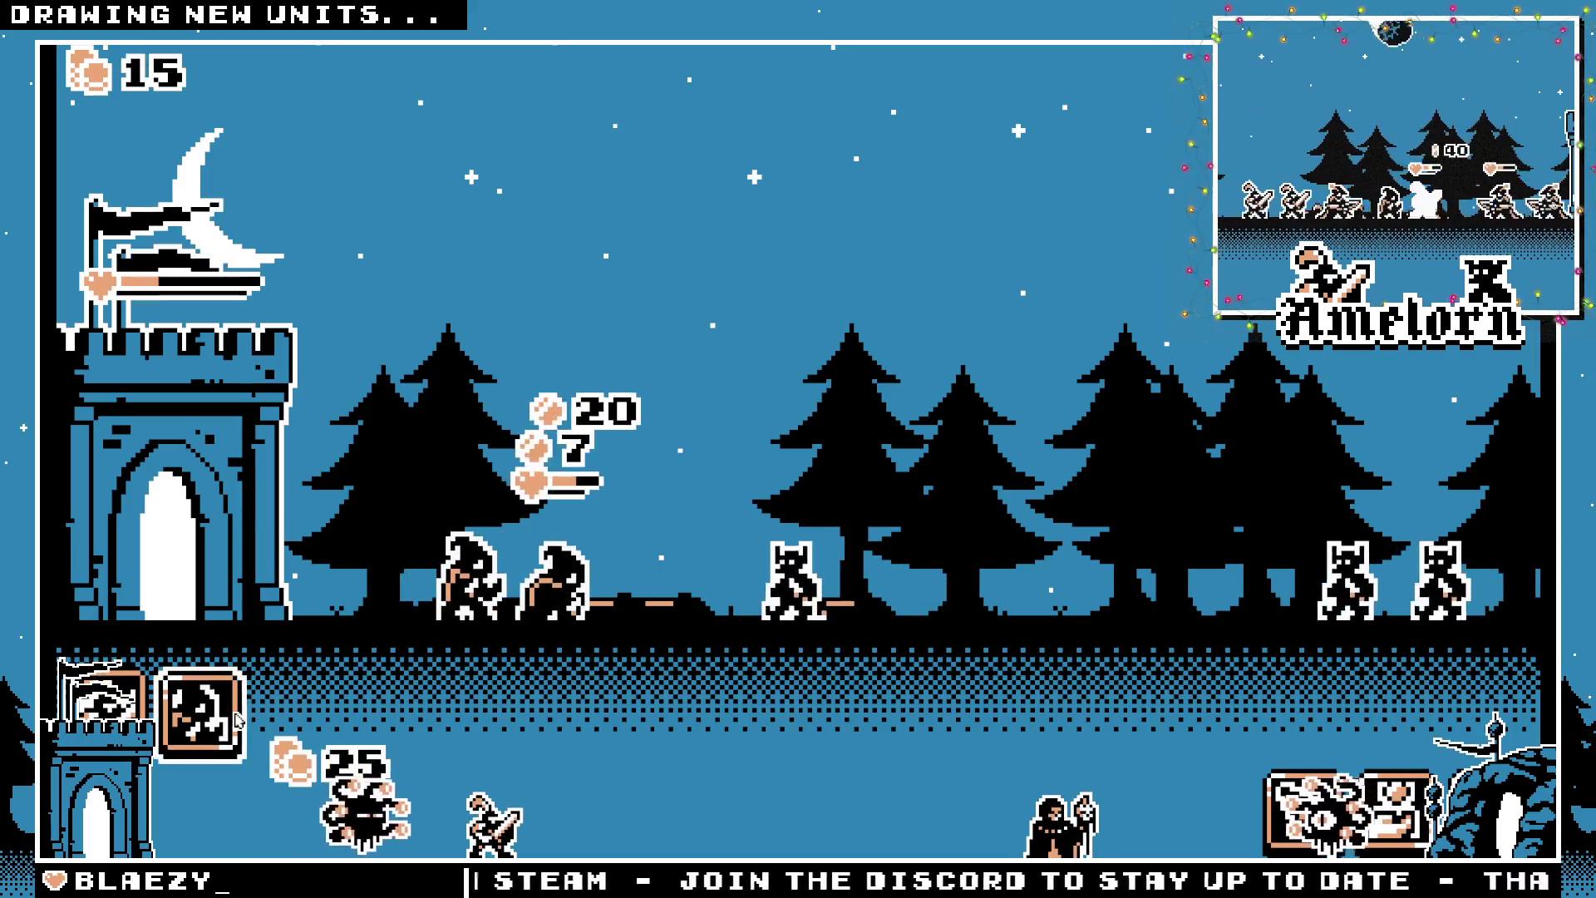